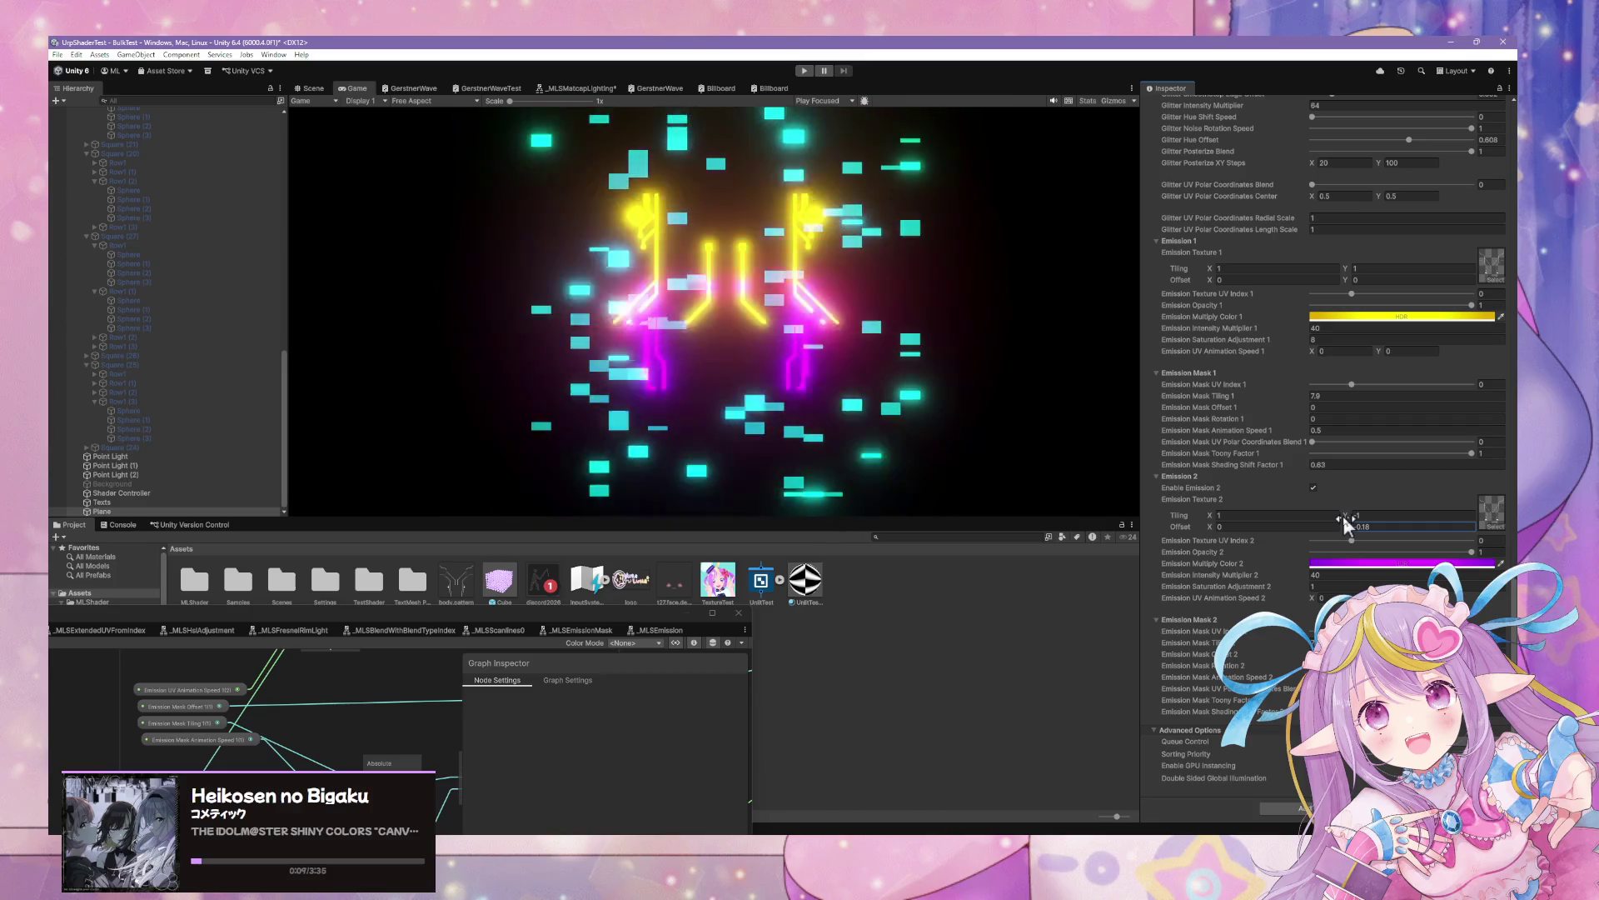
Set Emission Texture 2's tiling Y to -1 to mirror it vertically
{"action": "type", "text": "-"}
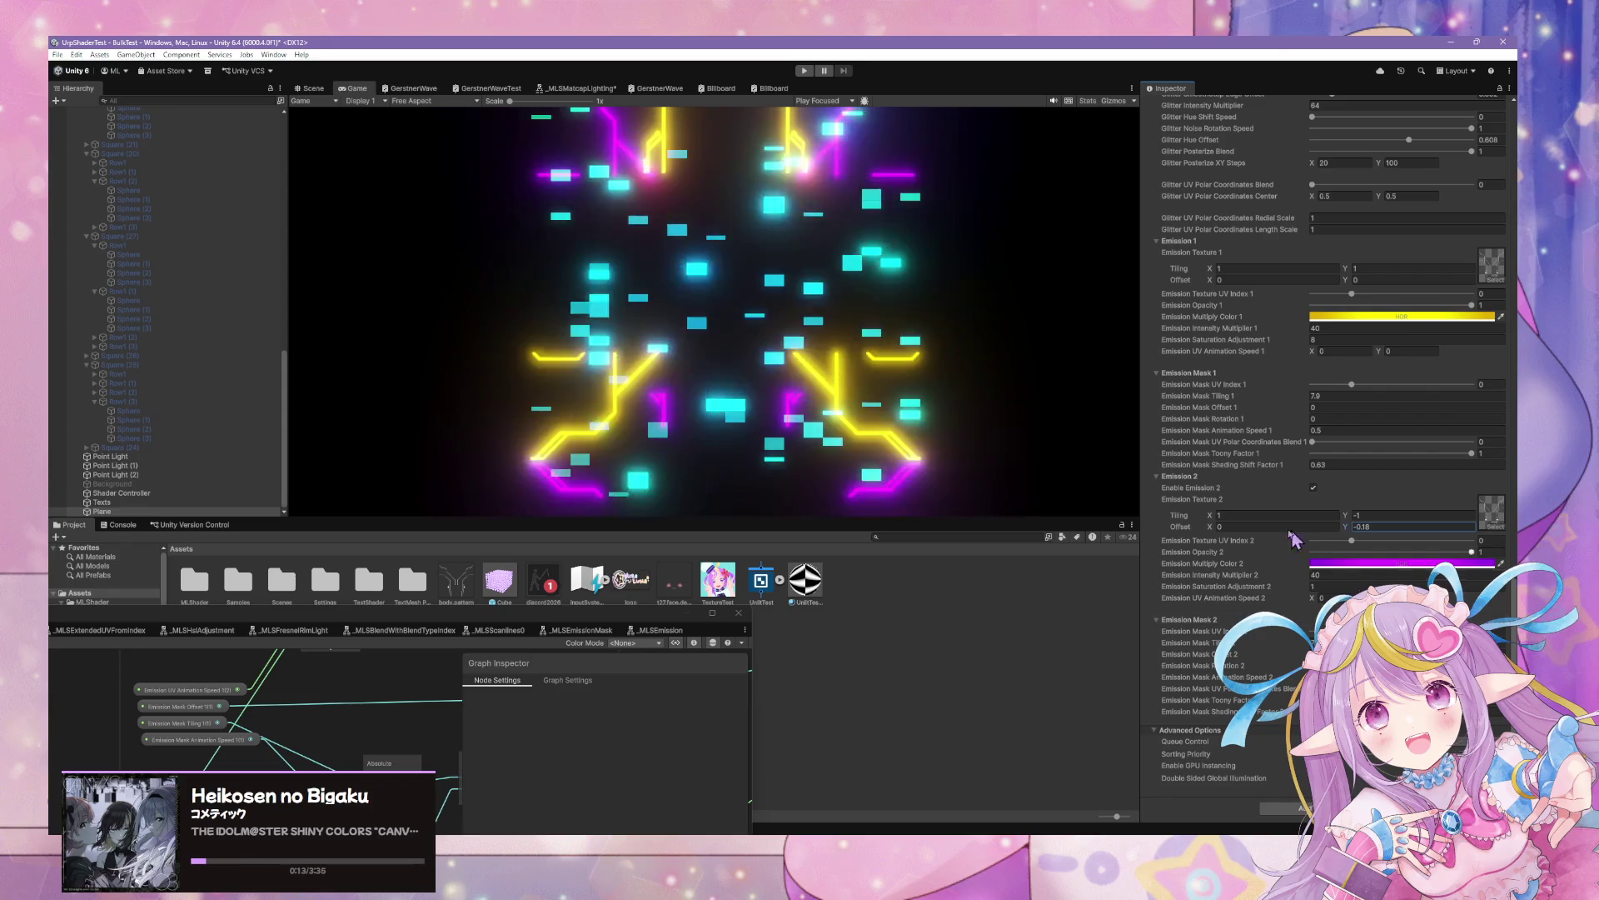
{"action": "left_click", "coordinate": [1225, 515]}
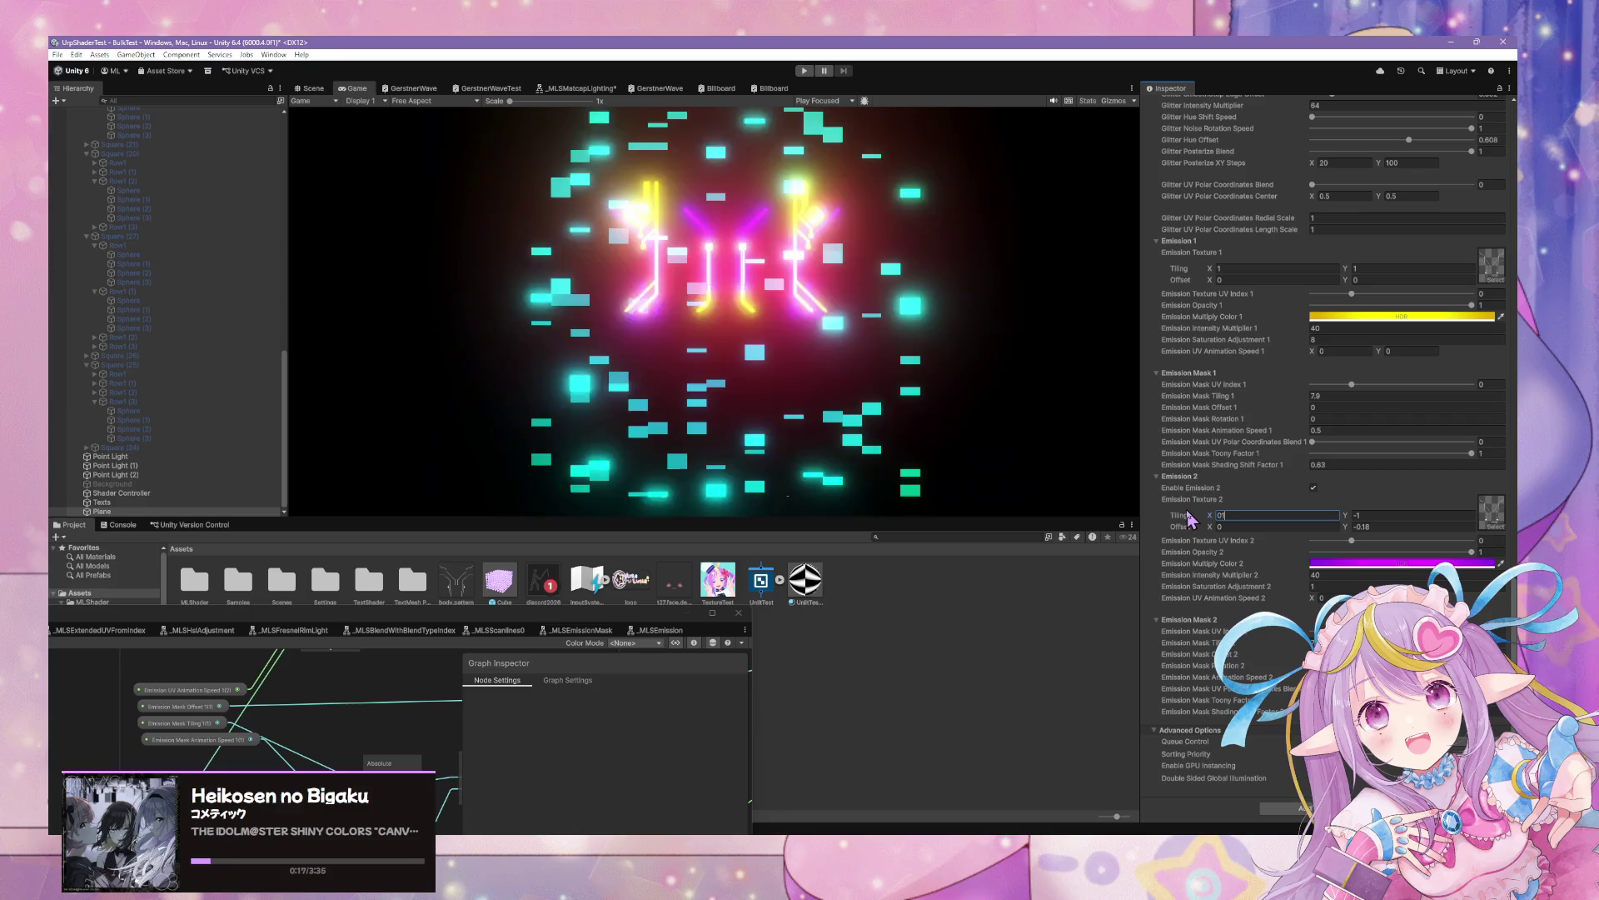
{"action": "key", "text": "BackSpace"}
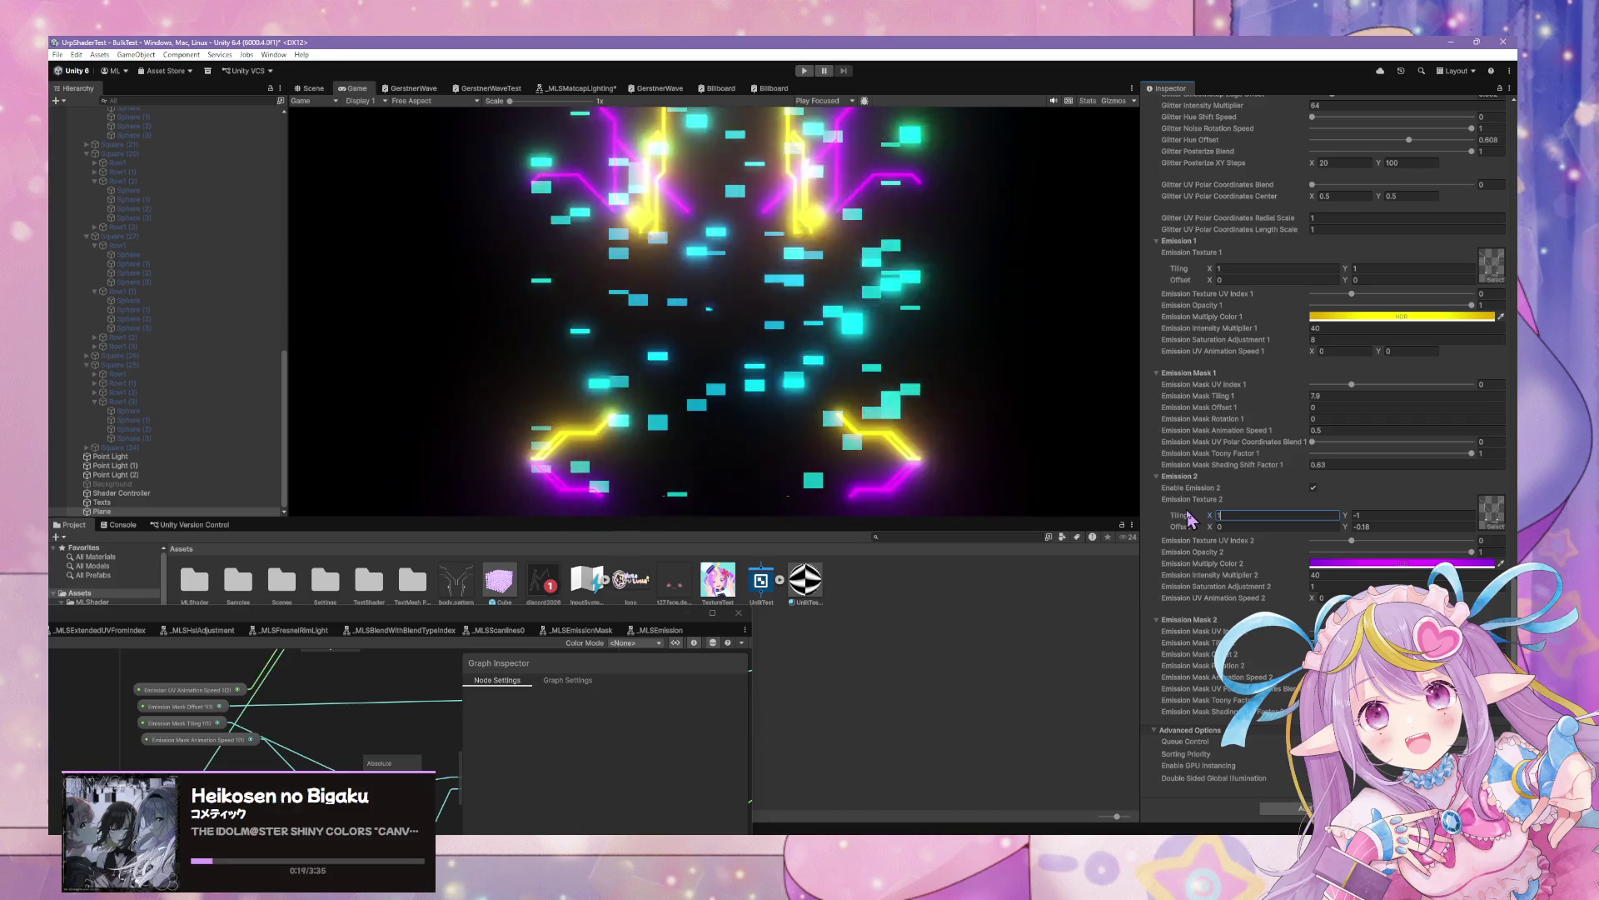
{"action": "left_click", "coordinate": [1368, 515]}
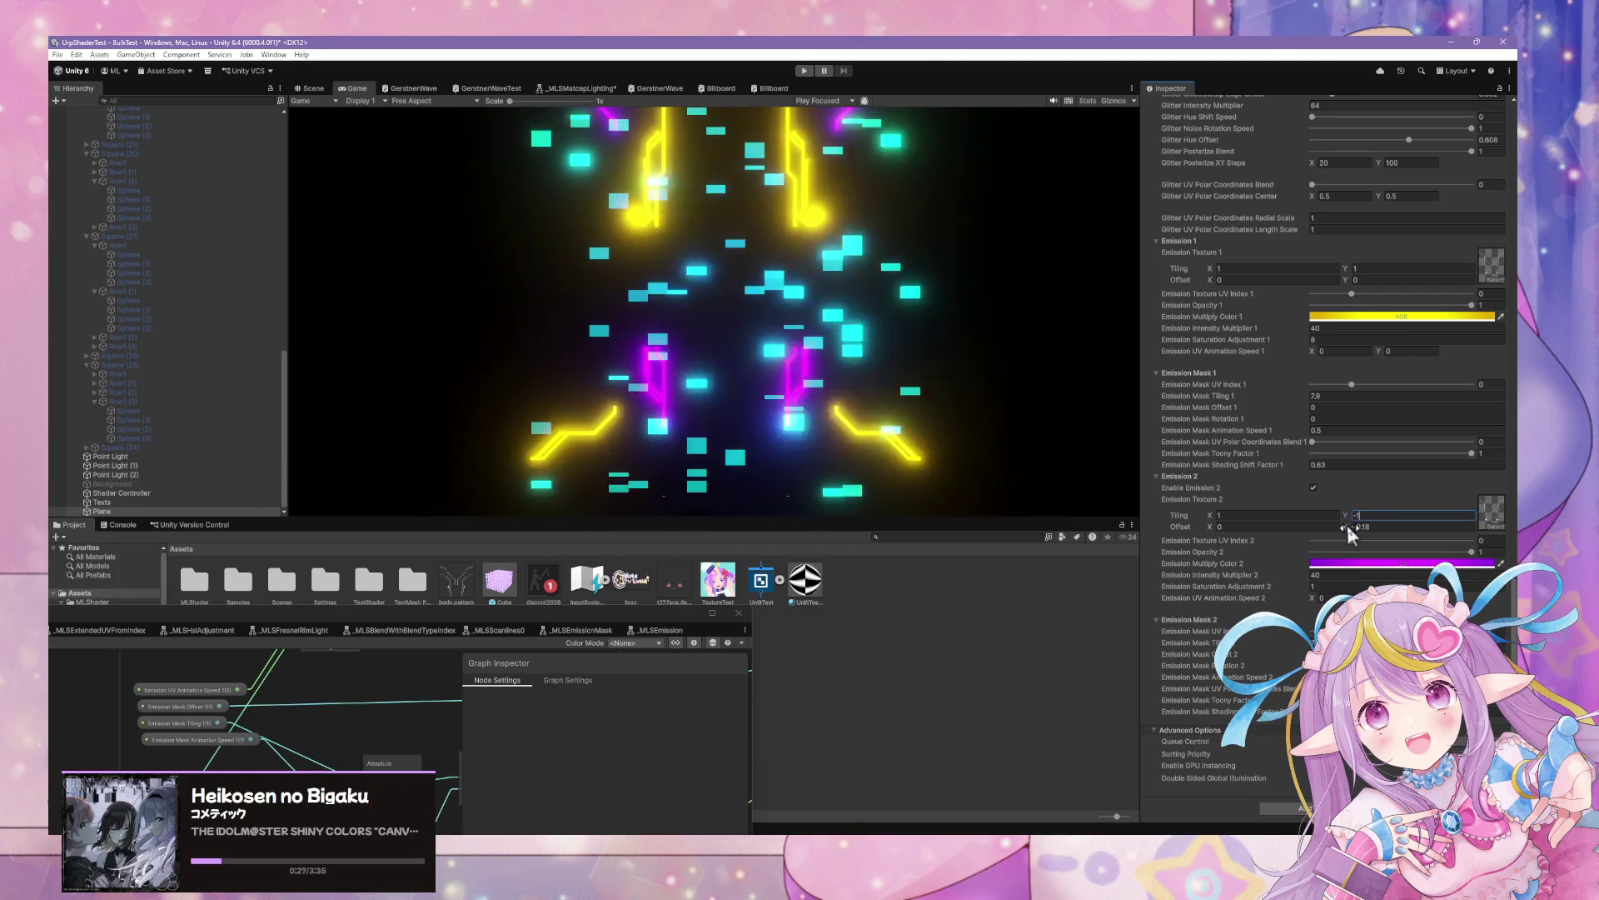
Try Emission Texture 2 Offset Y values (about 0.66, 1.23, 0.69) while watching the Game view
{"action": "left_click_drag", "start_coordinate": [1349, 533], "coordinate": [1372, 534]}
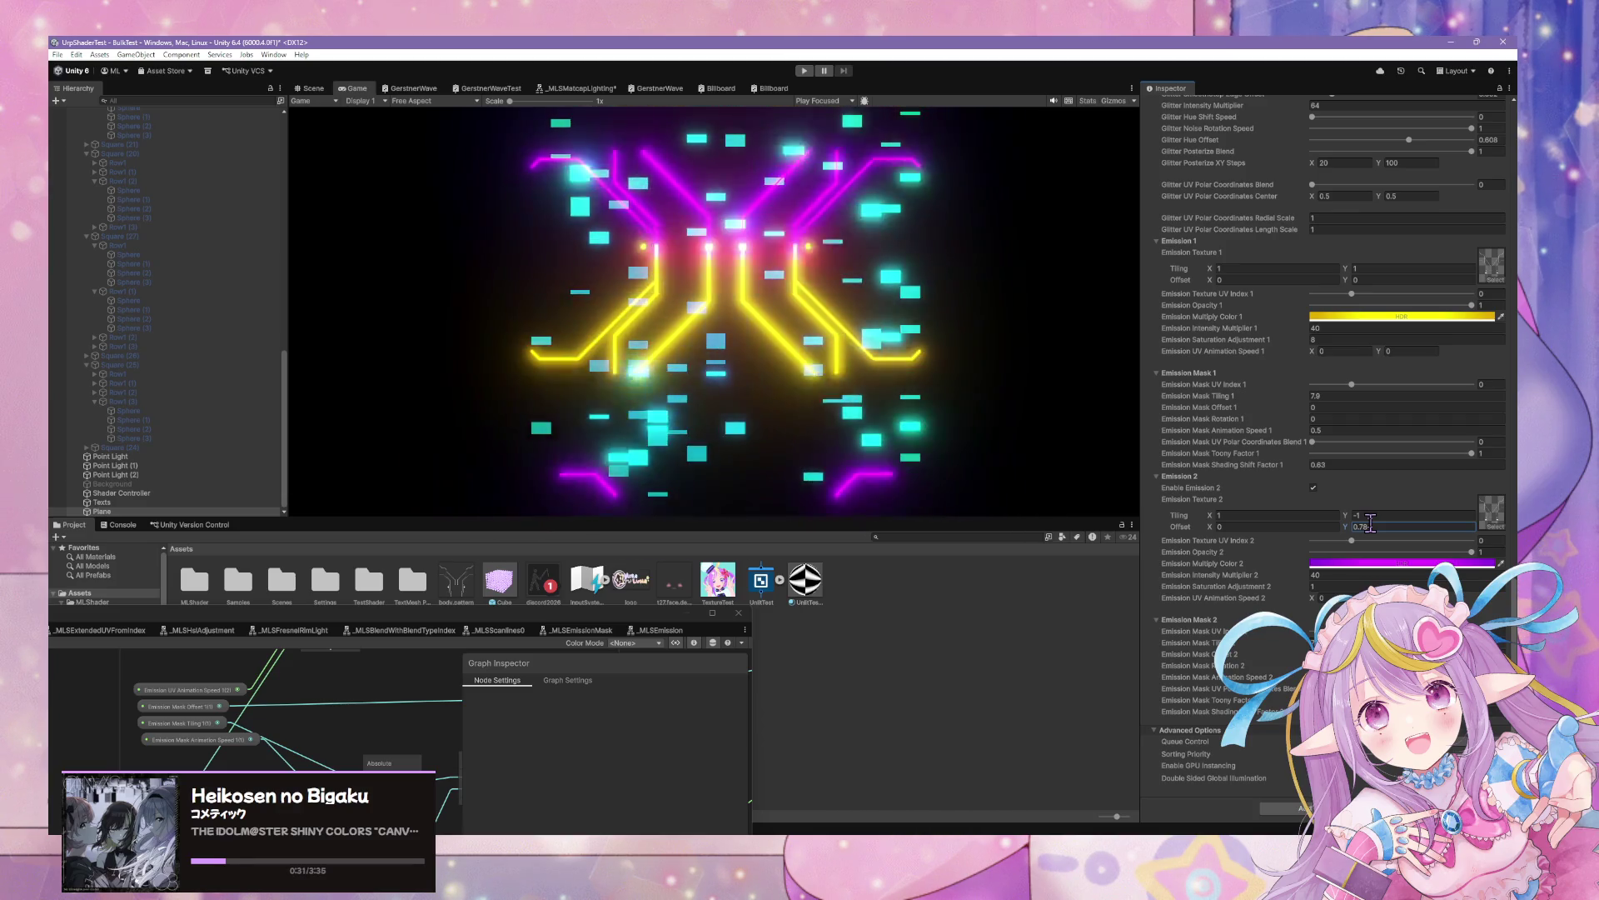
{"action": "double_click", "coordinate": [1370, 525]}
{"action": "type", "text": "1.23"}
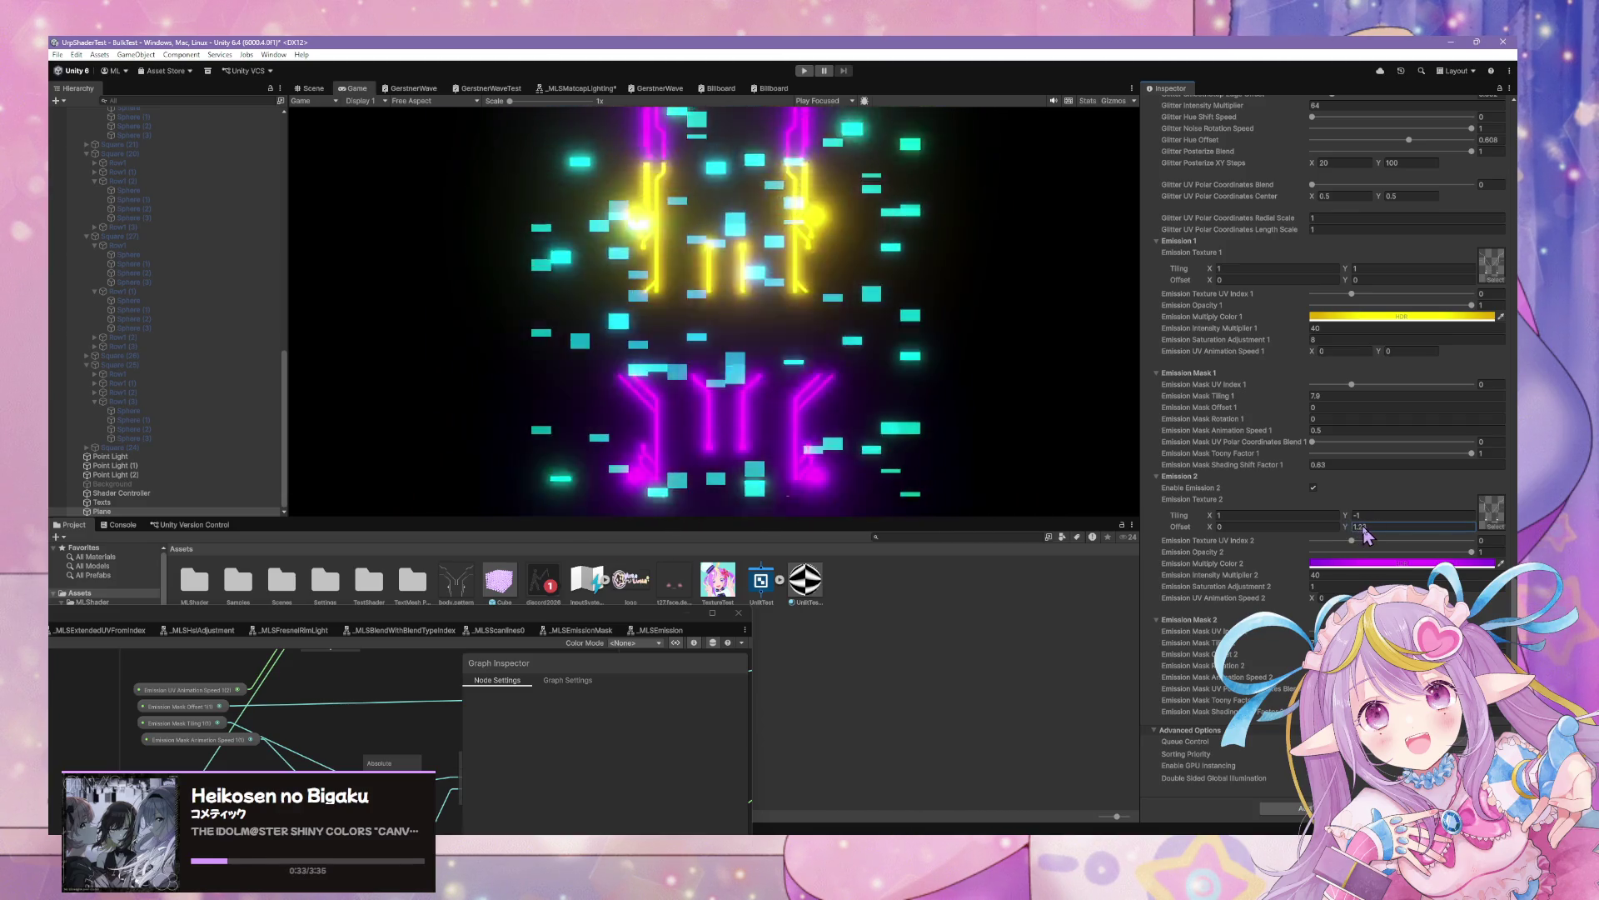
{"action": "mouse_move", "coordinate": [1366, 536]}
{"action": "left_mouse_down"}
{"action": "mouse_move", "coordinate": [1352, 531]}
{"action": "mouse_move", "coordinate": [1392, 516]}
{"action": "left_mouse_up"}
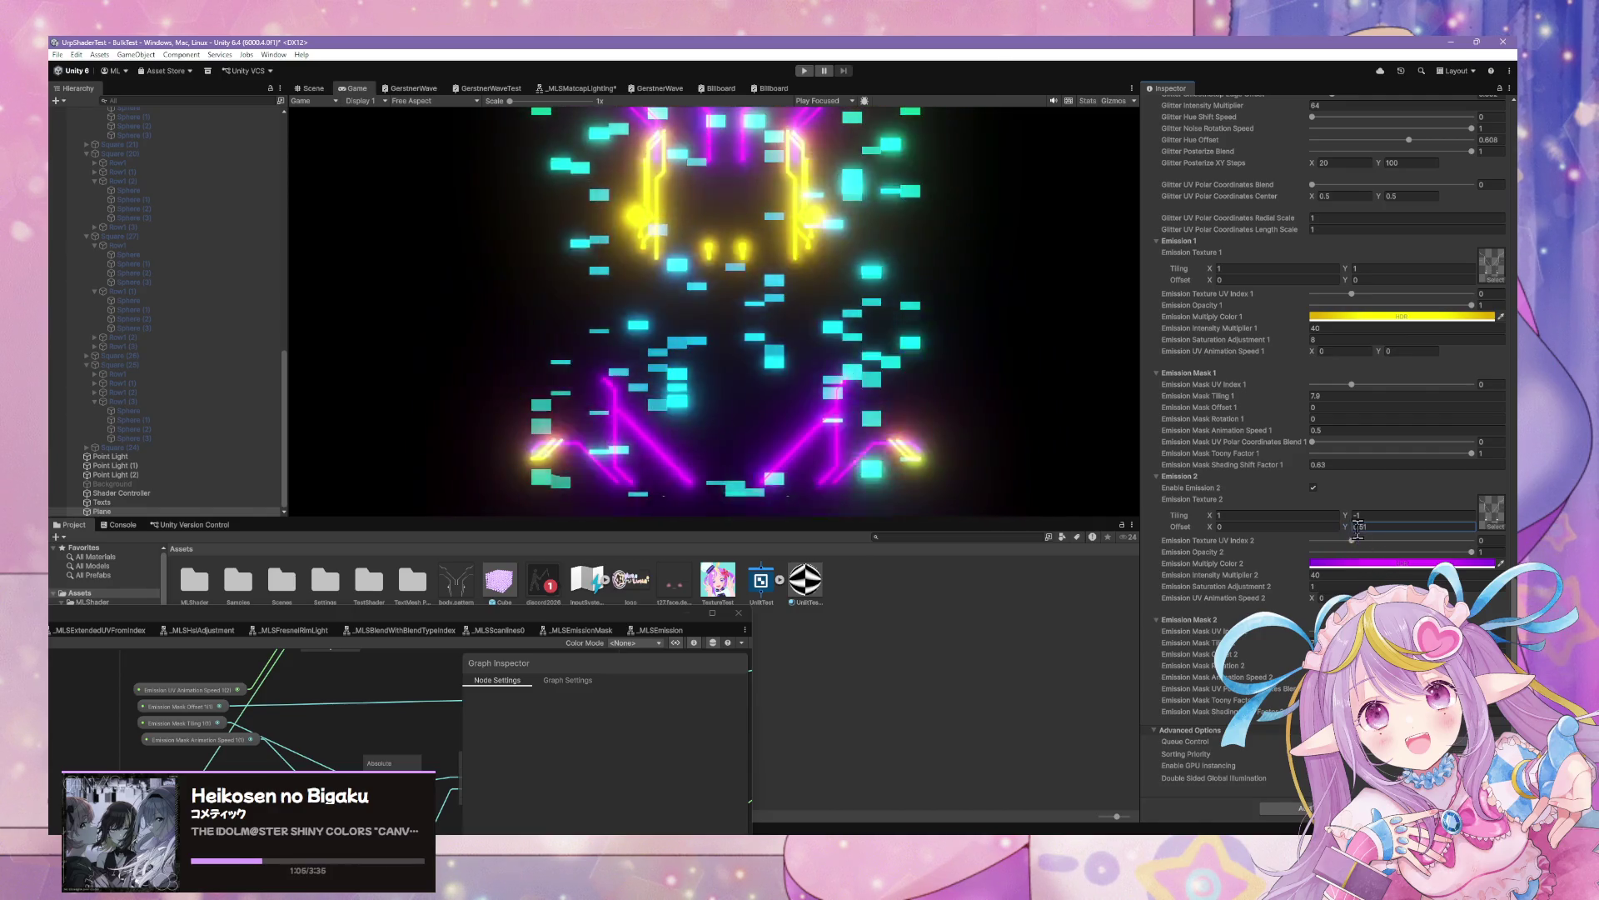
Scrub Emission Texture 2's Offset Y down to 0.37 and commit the value
{"action": "left_click_drag", "start_coordinate": [1347, 529], "coordinate": [1339, 538]}
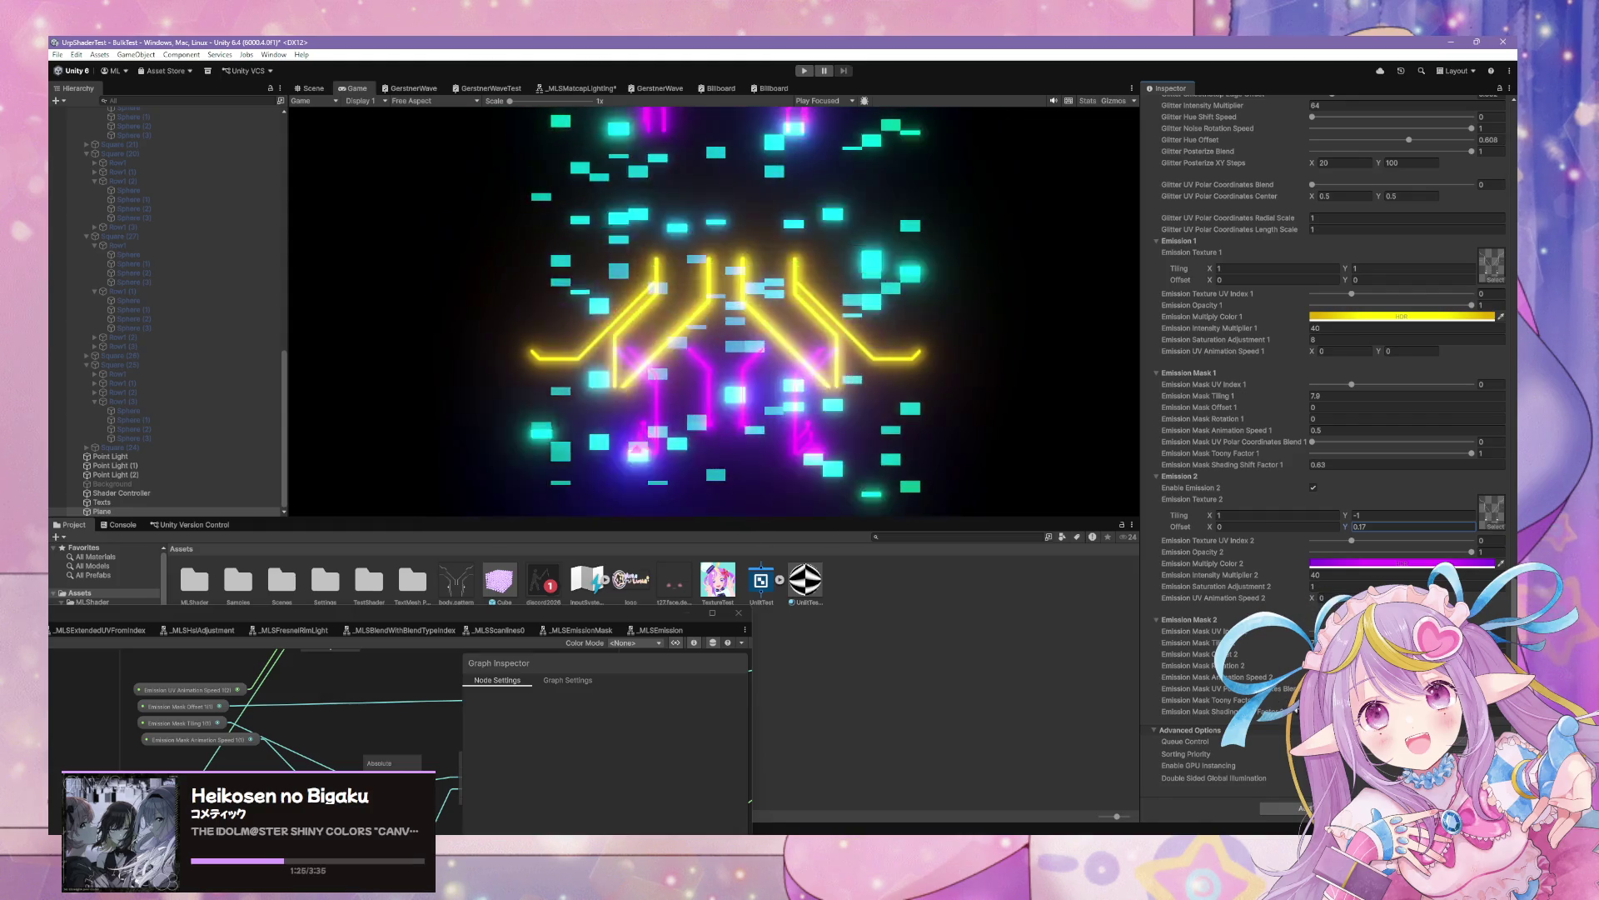
{"action": "left_click", "coordinate": [1200, 712]}
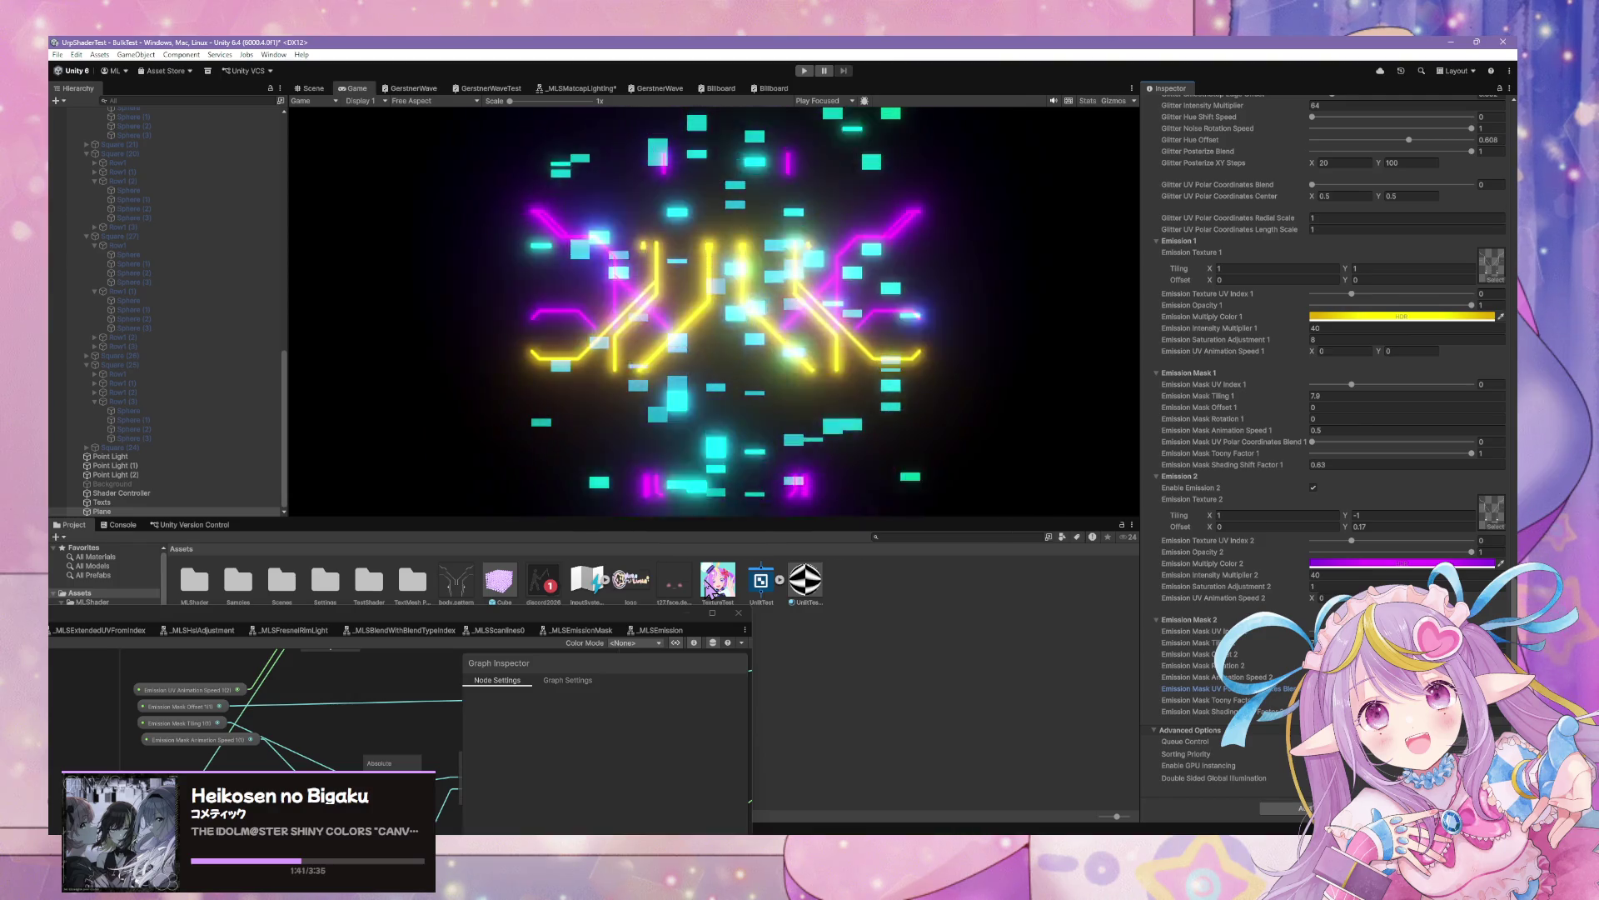
Navigate the MLShader graph to the Emission 2 group and open its MLS Emission Mask subgraph
{"action": "left_click", "coordinate": [645, 621]}
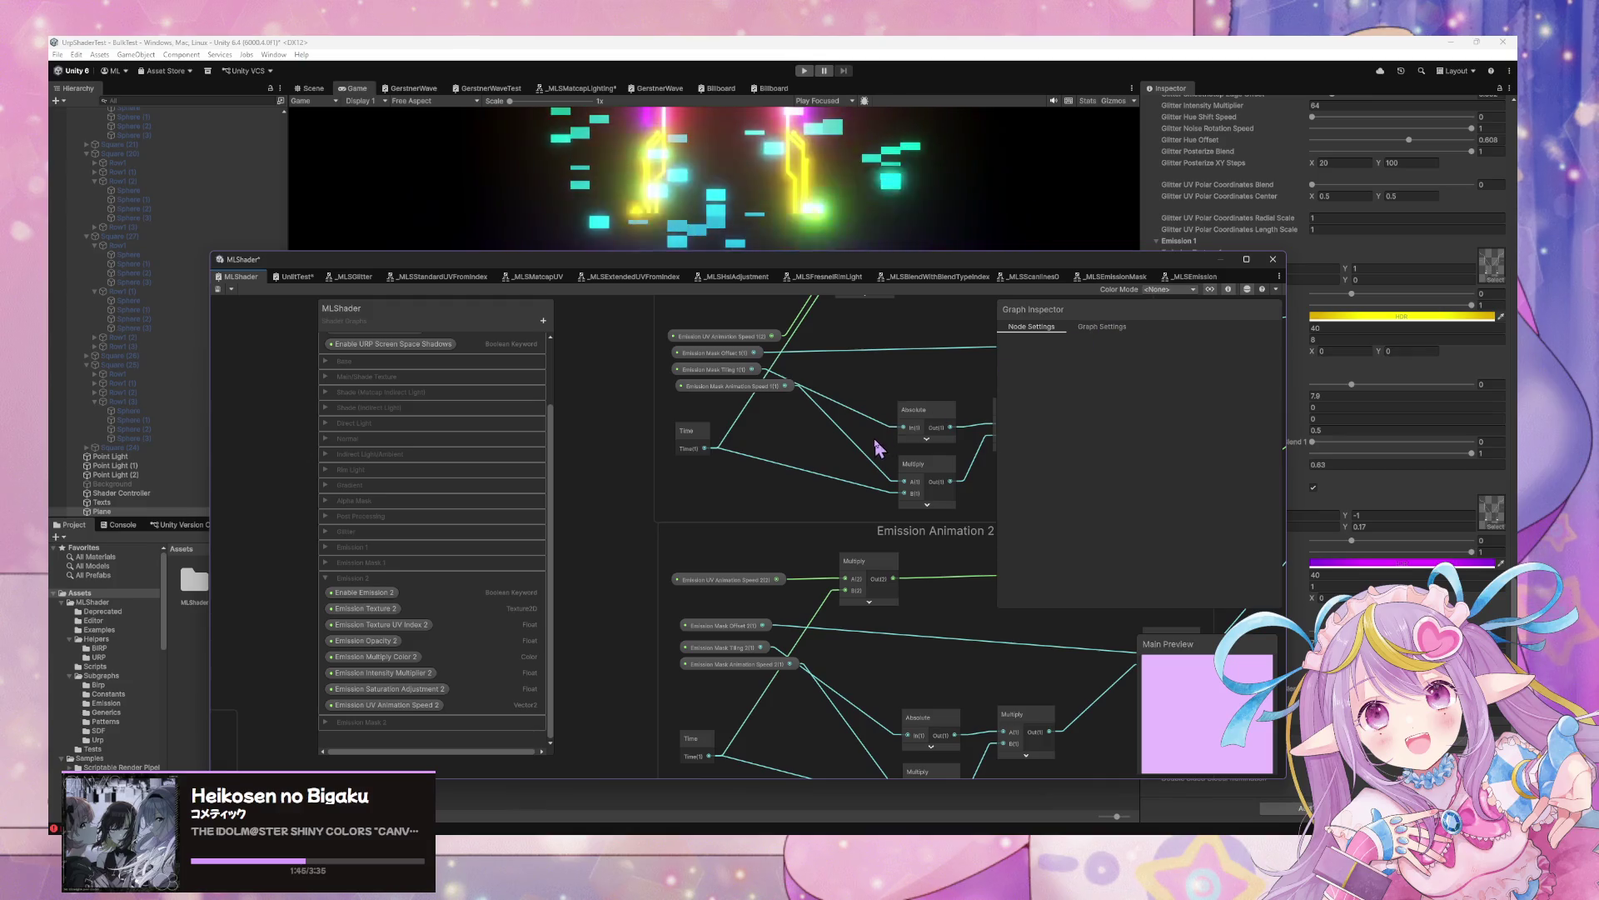
{"action": "scroll", "coordinate": [878, 450], "scroll_direction": "down", "scroll_amount": 2}
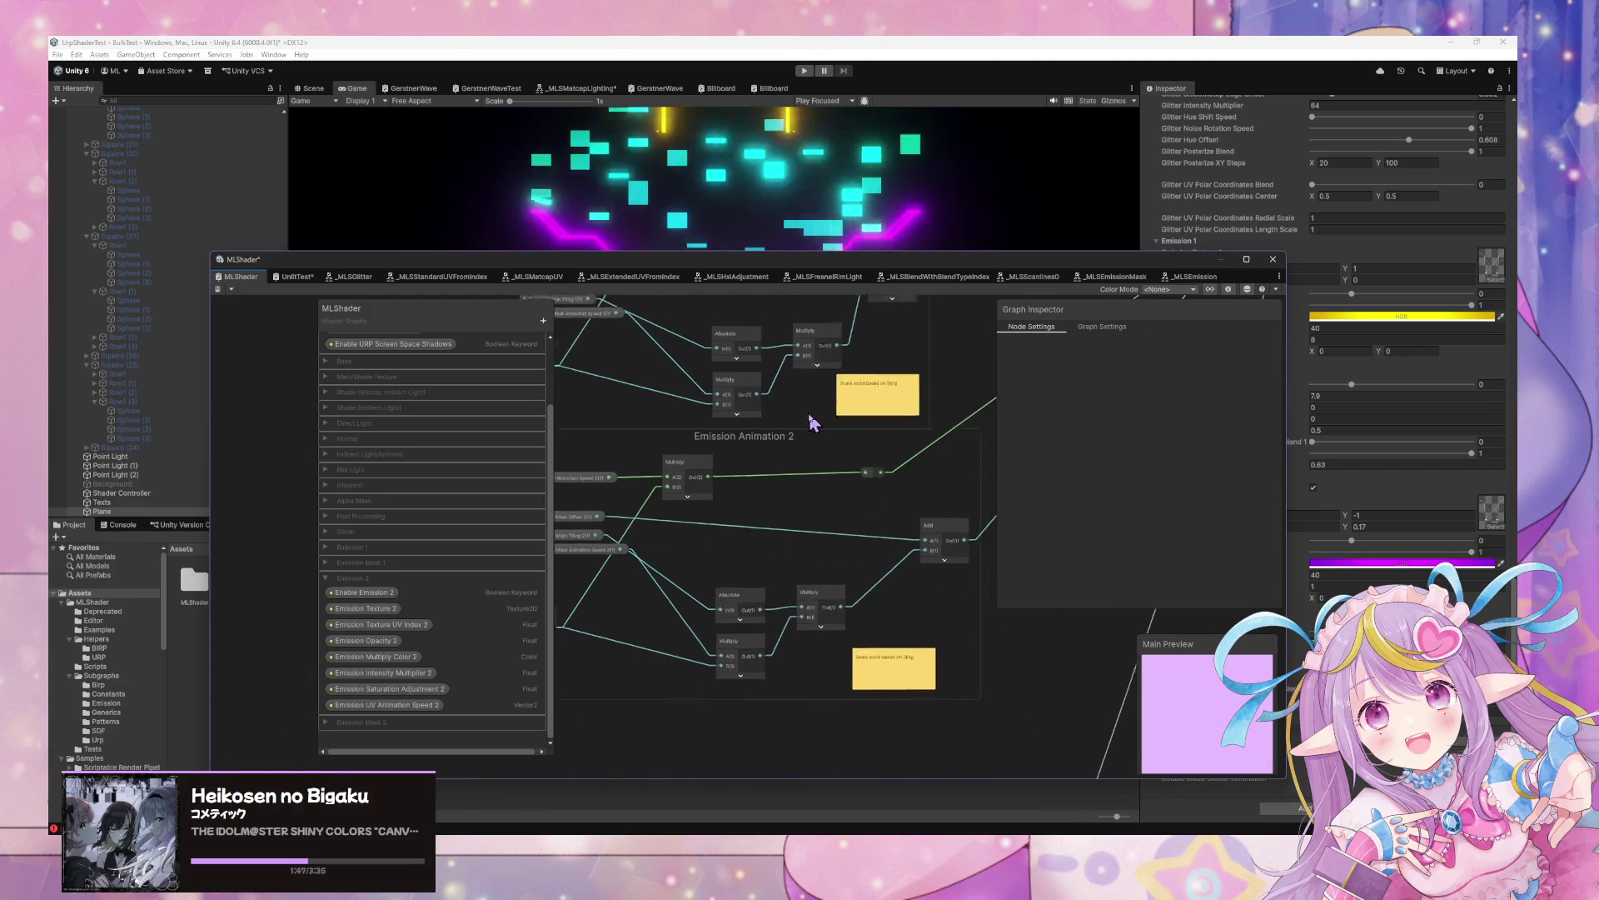
{"action": "mouse_move", "coordinate": [812, 423]}
{"action": "left_mouse_down"}
{"action": "mouse_move", "coordinate": [721, 500]}
{"action": "mouse_move", "coordinate": [890, 468]}
{"action": "mouse_move", "coordinate": [867, 375]}
{"action": "mouse_move", "coordinate": [681, 402]}
{"action": "mouse_move", "coordinate": [681, 464]}
{"action": "mouse_move", "coordinate": [864, 435]}
{"action": "mouse_move", "coordinate": [814, 448]}
{"action": "mouse_move", "coordinate": [909, 387]}
{"action": "mouse_move", "coordinate": [903, 356]}
{"action": "mouse_move", "coordinate": [908, 545]}
{"action": "mouse_move", "coordinate": [833, 467]}
{"action": "mouse_move", "coordinate": [832, 433]}
{"action": "mouse_move", "coordinate": [857, 621]}
{"action": "mouse_move", "coordinate": [832, 647]}
{"action": "left_mouse_up"}
{"action": "scroll", "coordinate": [682, 401], "scroll_direction": "down", "scroll_amount": 3}
{"action": "scroll", "coordinate": [909, 387], "scroll_direction": "up", "scroll_amount": 2}
{"action": "left_click", "coordinate": [789, 534]}
{"action": "scroll", "coordinate": [832, 647], "scroll_direction": "up", "scroll_amount": 2}
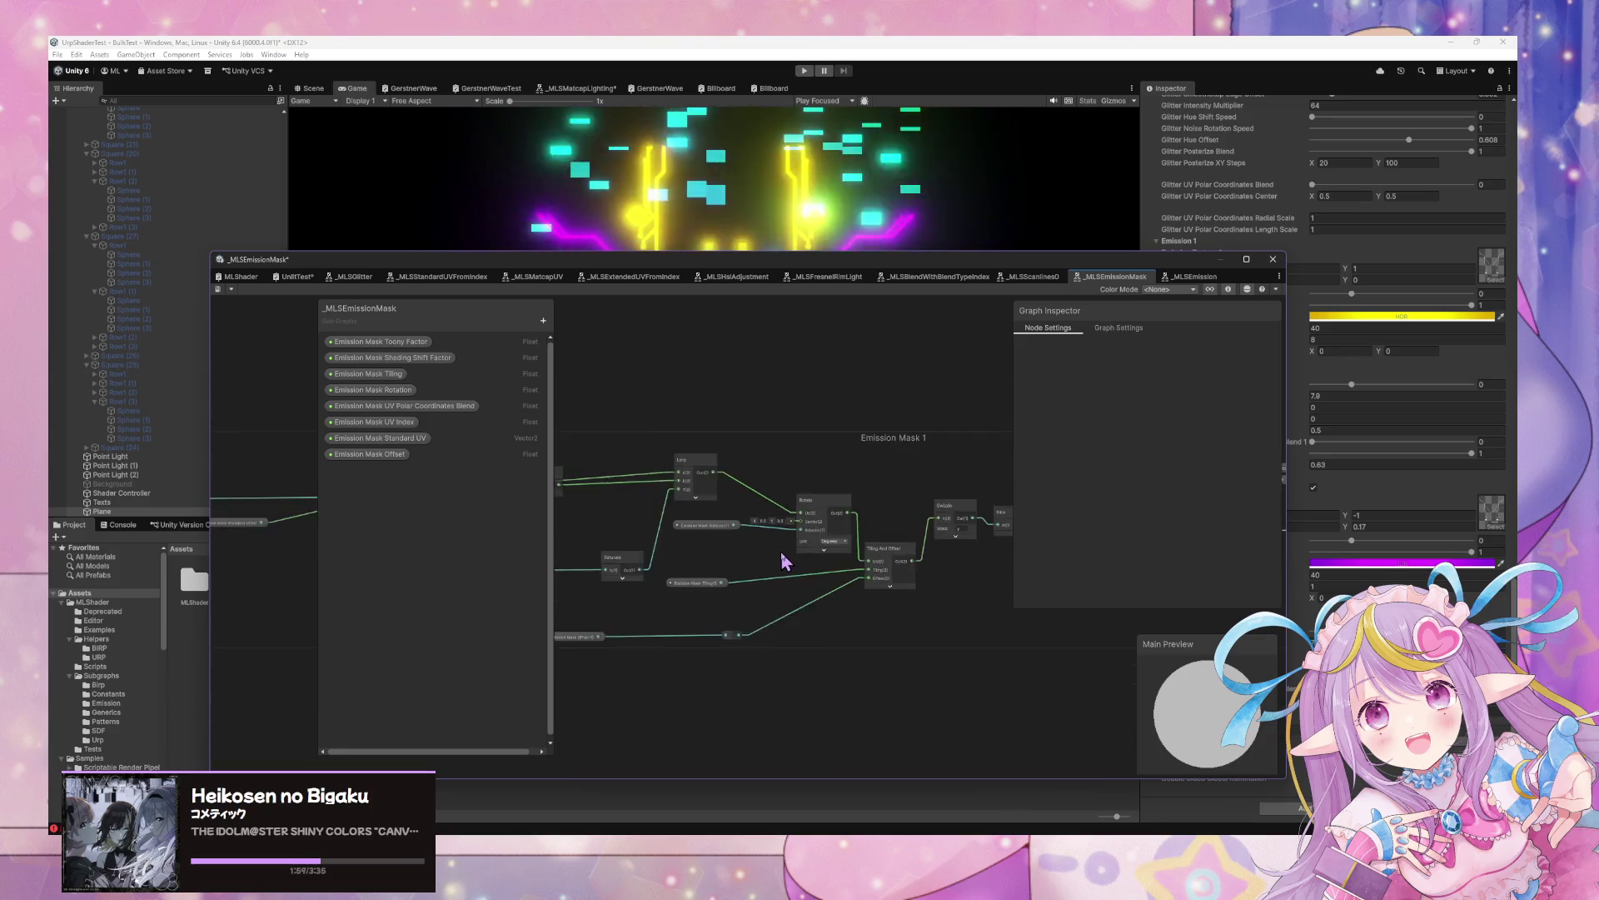
Reposition the Rotate, Polar Coordinates and Emission Mask Rotation nodes in the Emission Mask 1 group
{"action": "left_click_drag", "start_coordinate": [837, 458], "coordinate": [820, 468]}
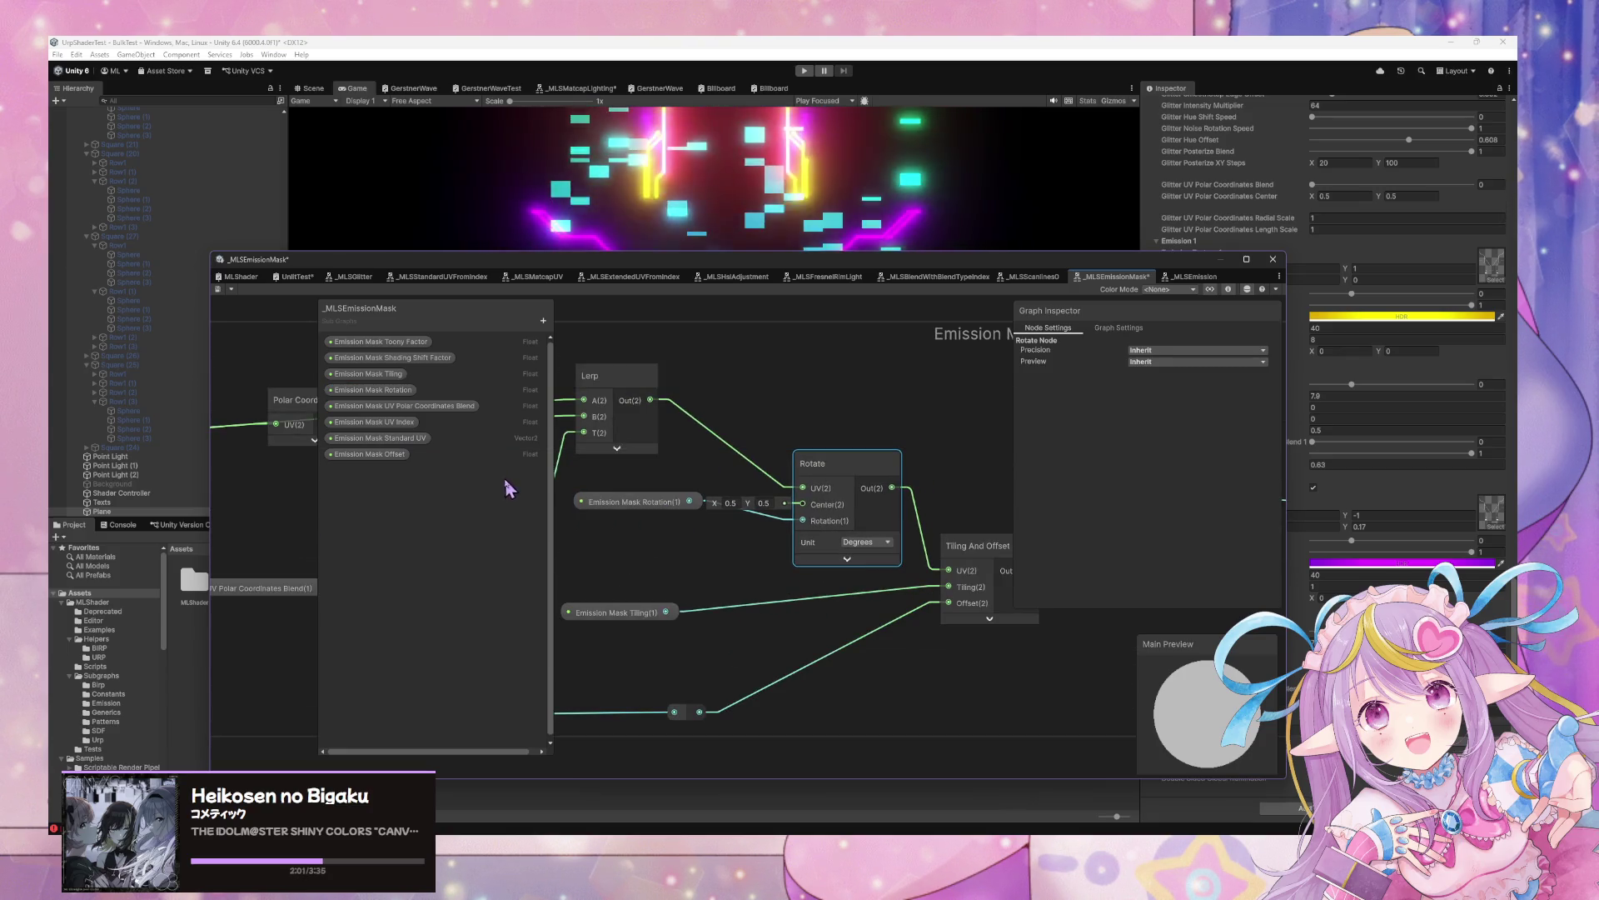
{"action": "mouse_move", "coordinate": [528, 528]}
{"action": "left_mouse_down"}
{"action": "mouse_move", "coordinate": [646, 525]}
{"action": "mouse_move", "coordinate": [732, 588]}
{"action": "mouse_move", "coordinate": [879, 594]}
{"action": "mouse_move", "coordinate": [754, 583]}
{"action": "left_mouse_up"}
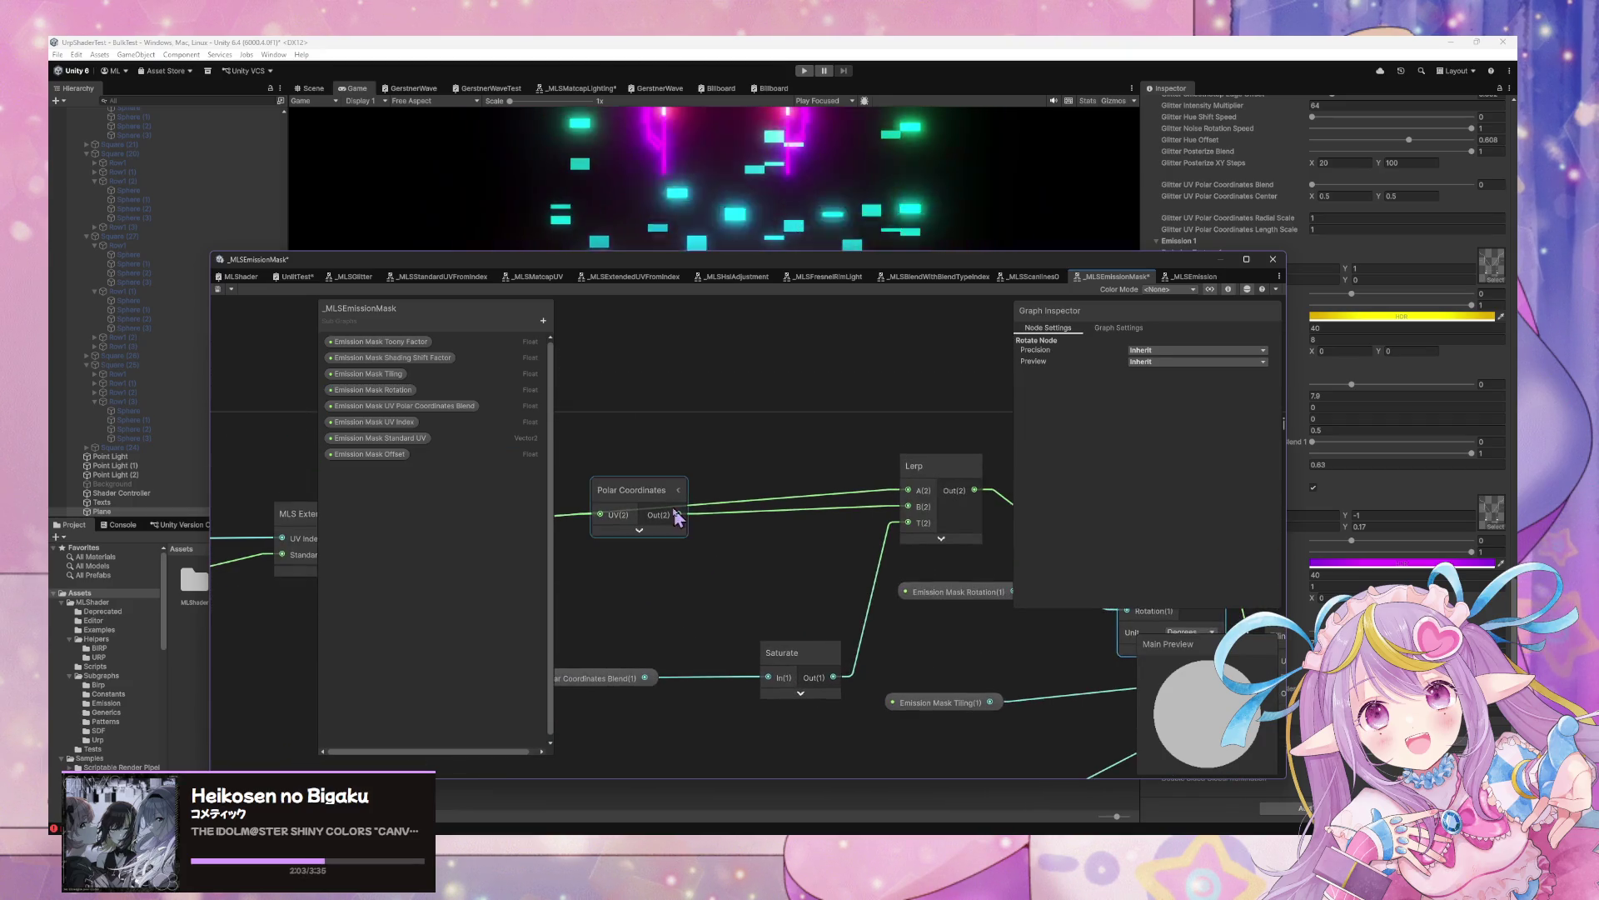
{"action": "left_click_drag", "start_coordinate": [648, 499], "coordinate": [654, 553]}
{"action": "mouse_move", "coordinate": [831, 569]}
{"action": "left_mouse_down"}
{"action": "mouse_move", "coordinate": [1031, 492]}
{"action": "mouse_move", "coordinate": [824, 596]}
{"action": "mouse_move", "coordinate": [669, 568]}
{"action": "left_mouse_up"}
{"action": "left_click_drag", "start_coordinate": [918, 572], "coordinate": [1066, 516]}
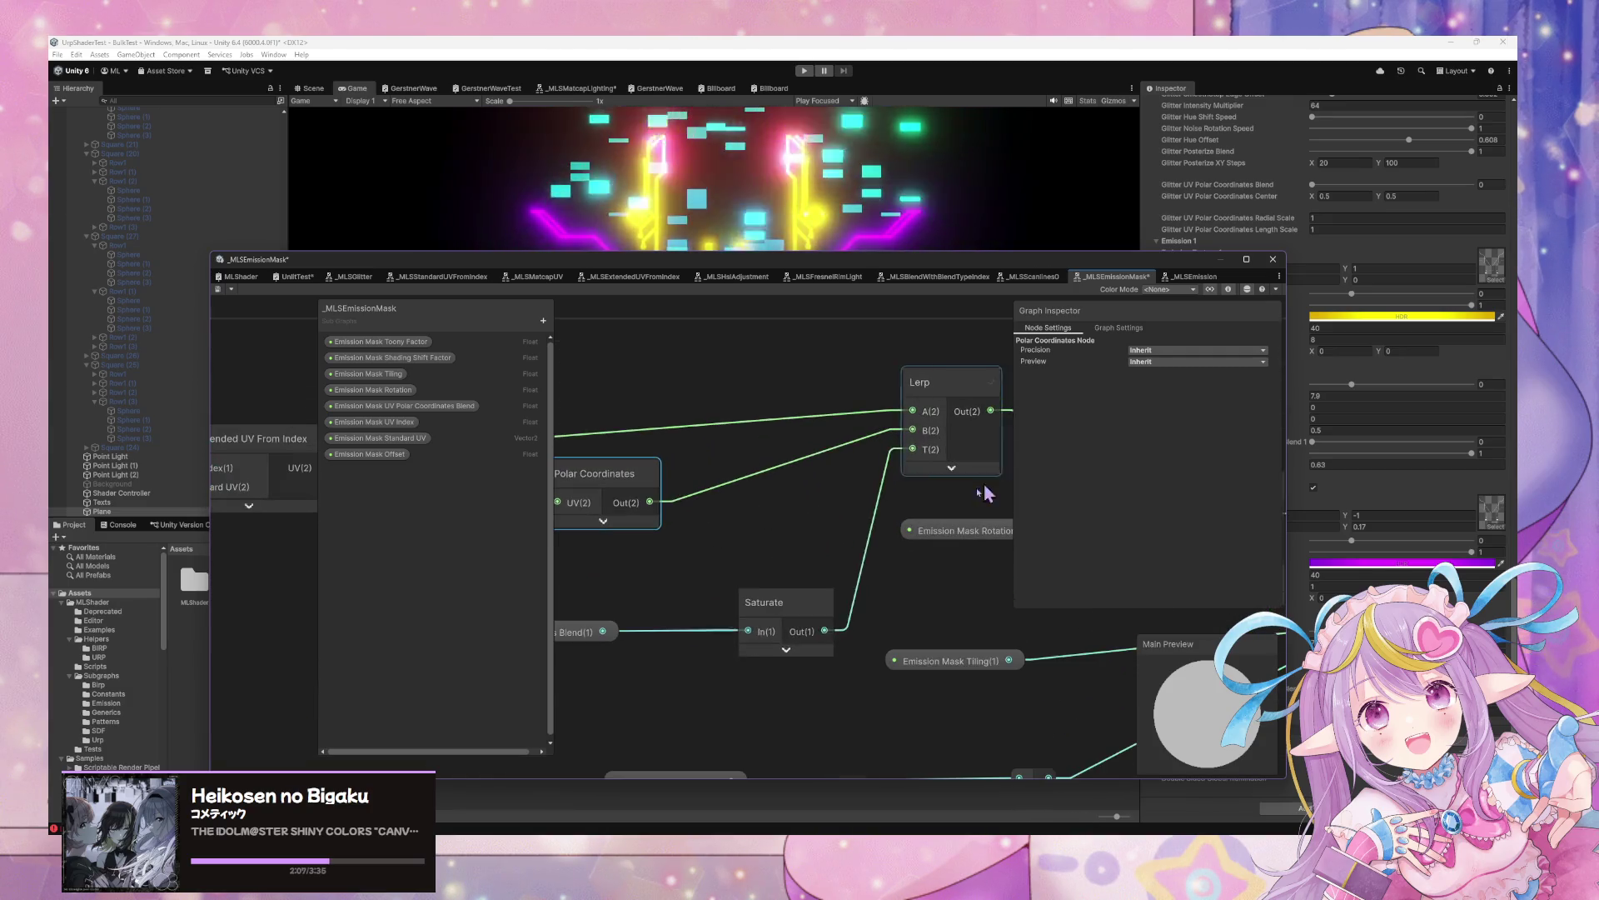
{"action": "mouse_move", "coordinate": [526, 583]}
{"action": "left_mouse_down"}
{"action": "mouse_move", "coordinate": [743, 612]}
{"action": "mouse_move", "coordinate": [475, 607]}
{"action": "left_mouse_up"}
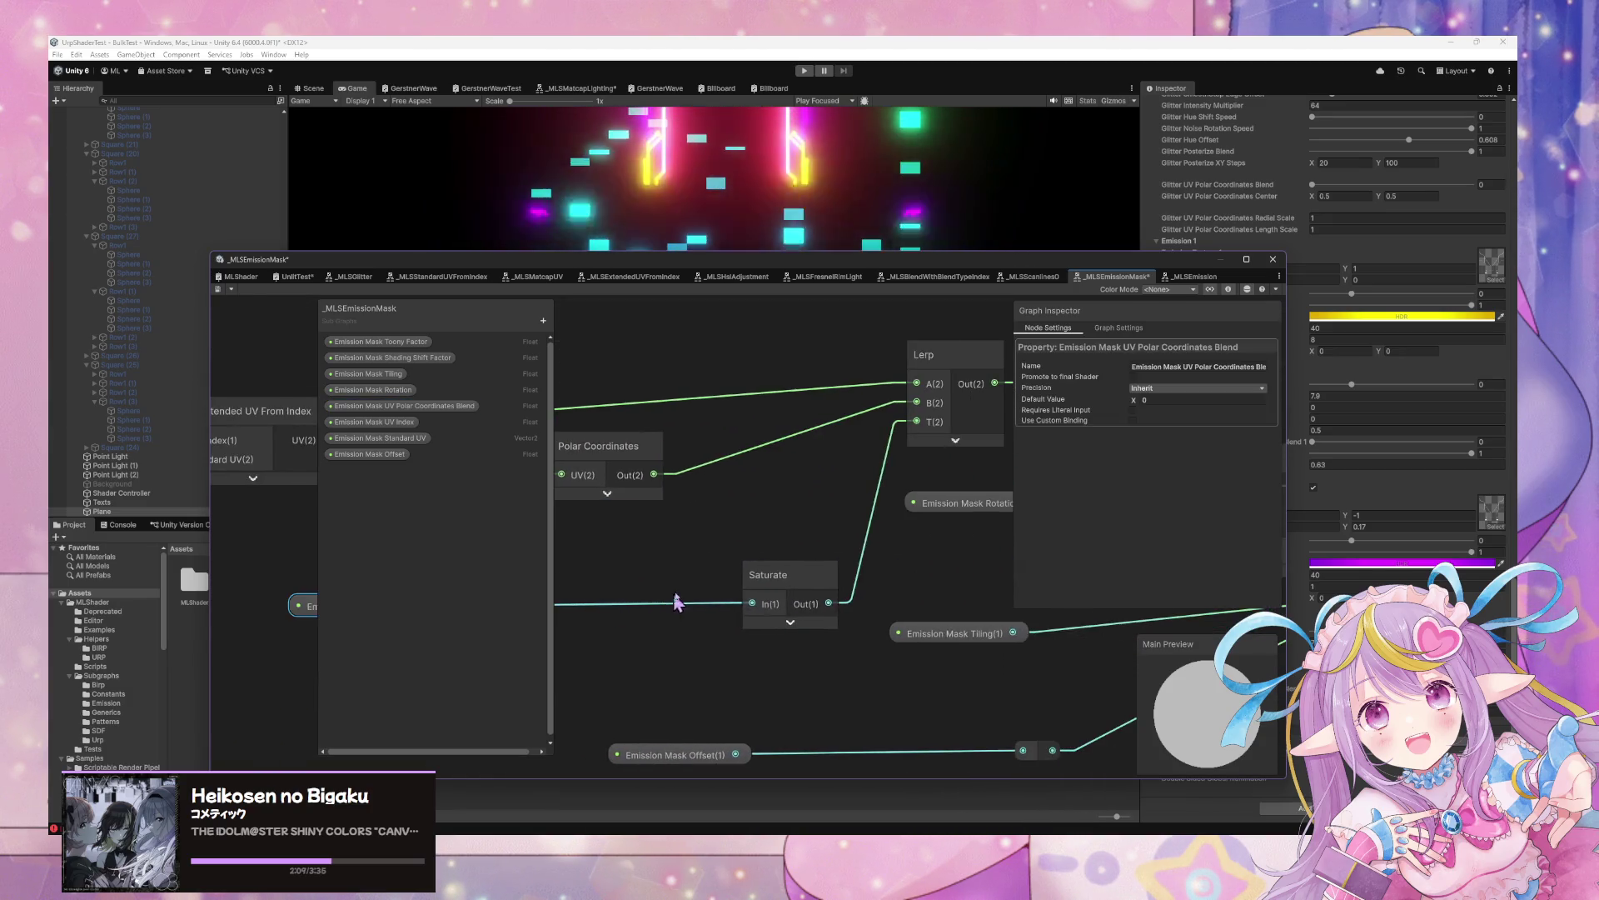
{"action": "left_click", "coordinate": [704, 590]}
{"action": "left_click_drag", "start_coordinate": [704, 589], "coordinate": [545, 593]}
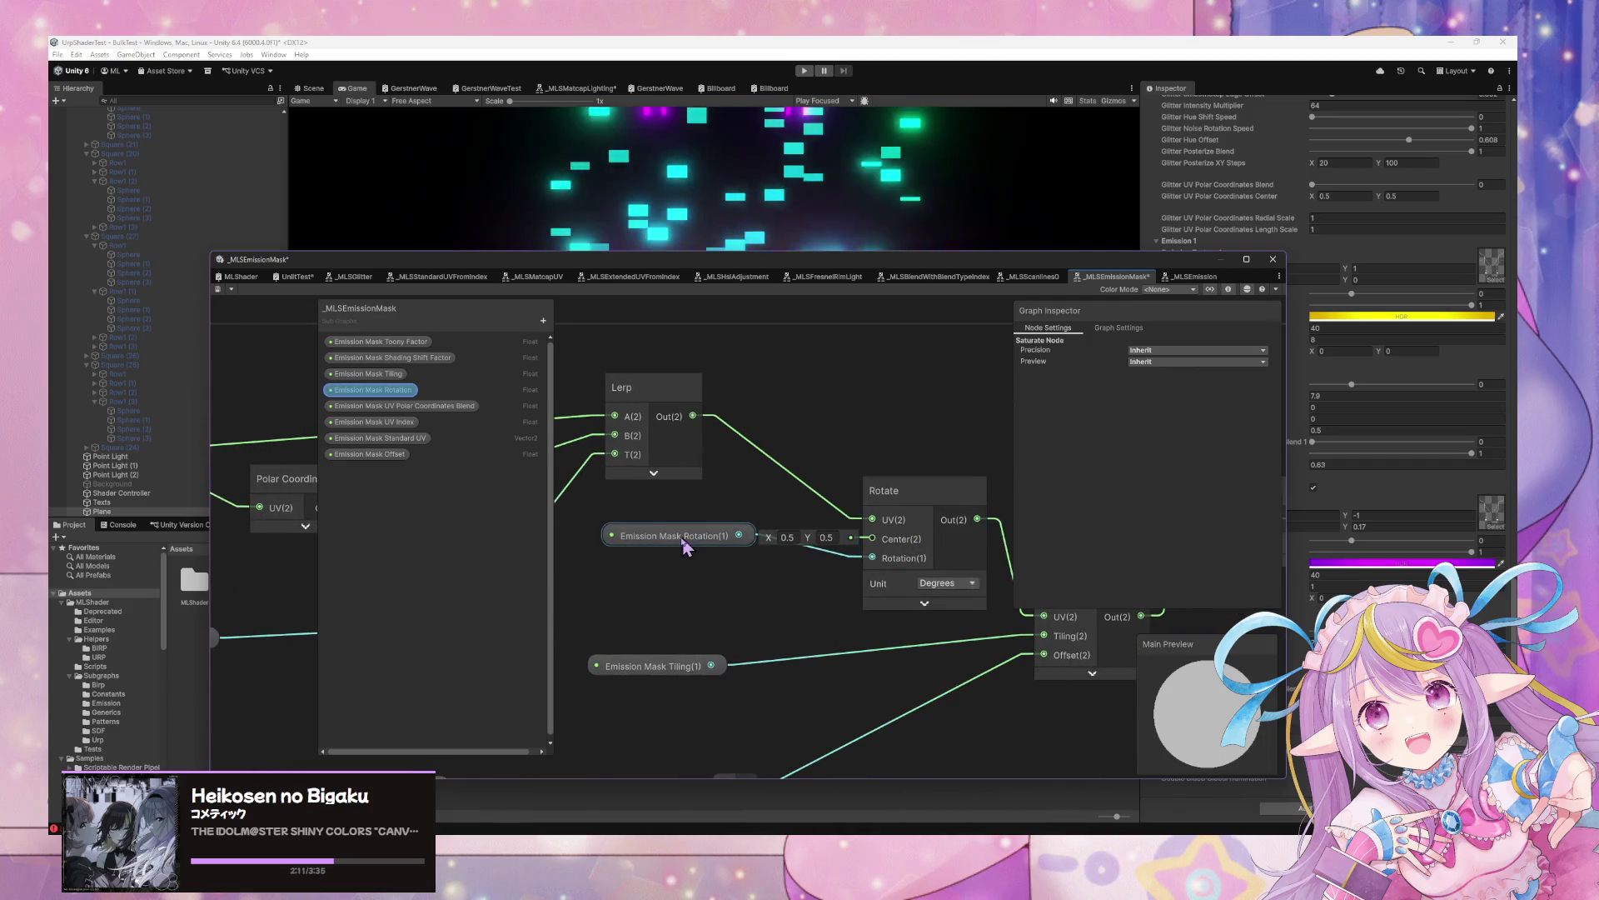
{"action": "mouse_move", "coordinate": [683, 535]}
{"action": "left_mouse_down"}
{"action": "mouse_move", "coordinate": [675, 508]}
{"action": "mouse_move", "coordinate": [648, 590]}
{"action": "left_mouse_up"}
{"action": "scroll", "coordinate": [767, 524], "scroll_direction": "down", "scroll_amount": 2}
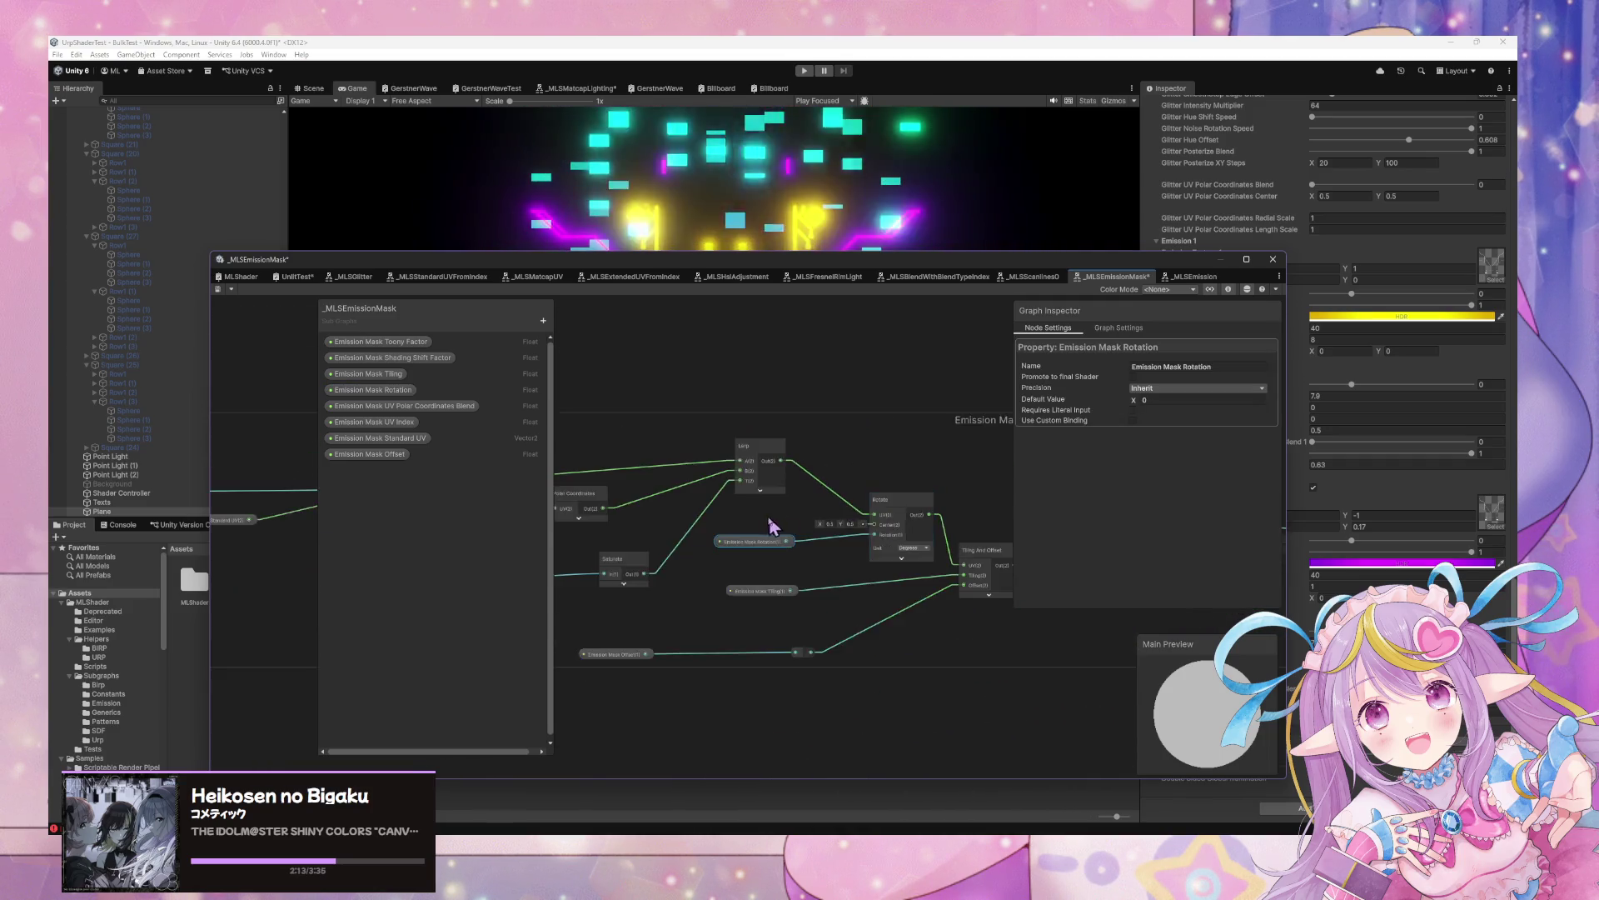
Place Swizzle beside Tiling And Offset and shift Sine right, leaving a gap between them
{"action": "left_click_drag", "start_coordinate": [767, 525], "coordinate": [1017, 536]}
{"action": "mouse_move", "coordinate": [821, 509]}
{"action": "left_mouse_down"}
{"action": "mouse_move", "coordinate": [875, 508]}
{"action": "mouse_move", "coordinate": [750, 464]}
{"action": "left_mouse_up"}
{"action": "scroll", "coordinate": [654, 477], "scroll_direction": "right", "scroll_amount": 10}
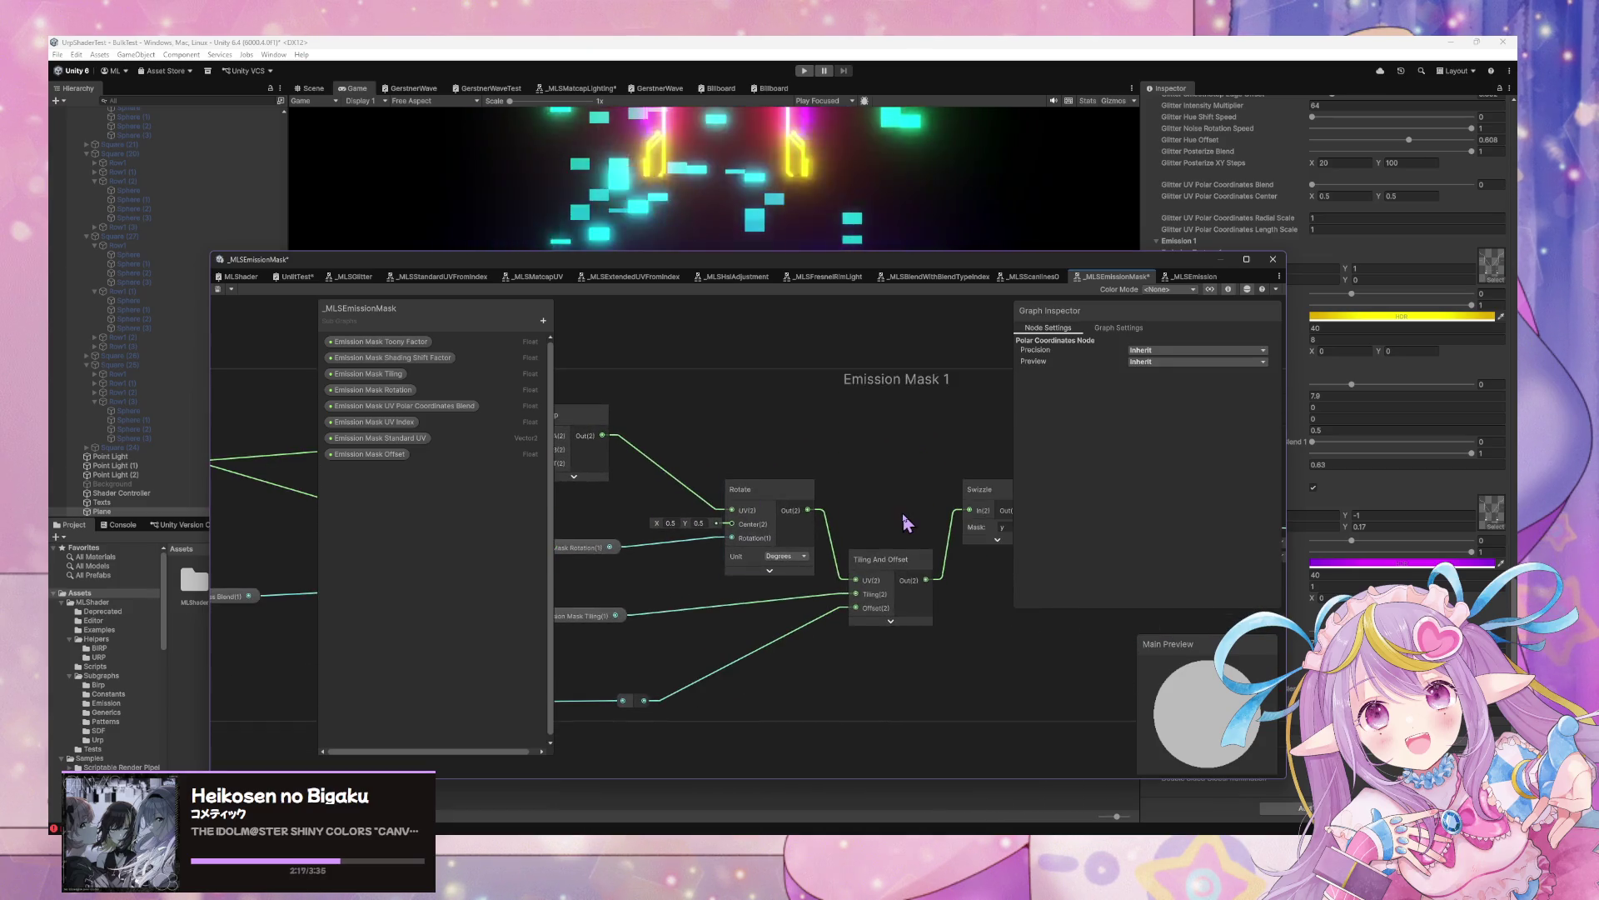
{"action": "mouse_move", "coordinate": [867, 485]}
{"action": "left_mouse_down"}
{"action": "mouse_move", "coordinate": [864, 546]}
{"action": "mouse_move", "coordinate": [963, 543]}
{"action": "left_mouse_up"}
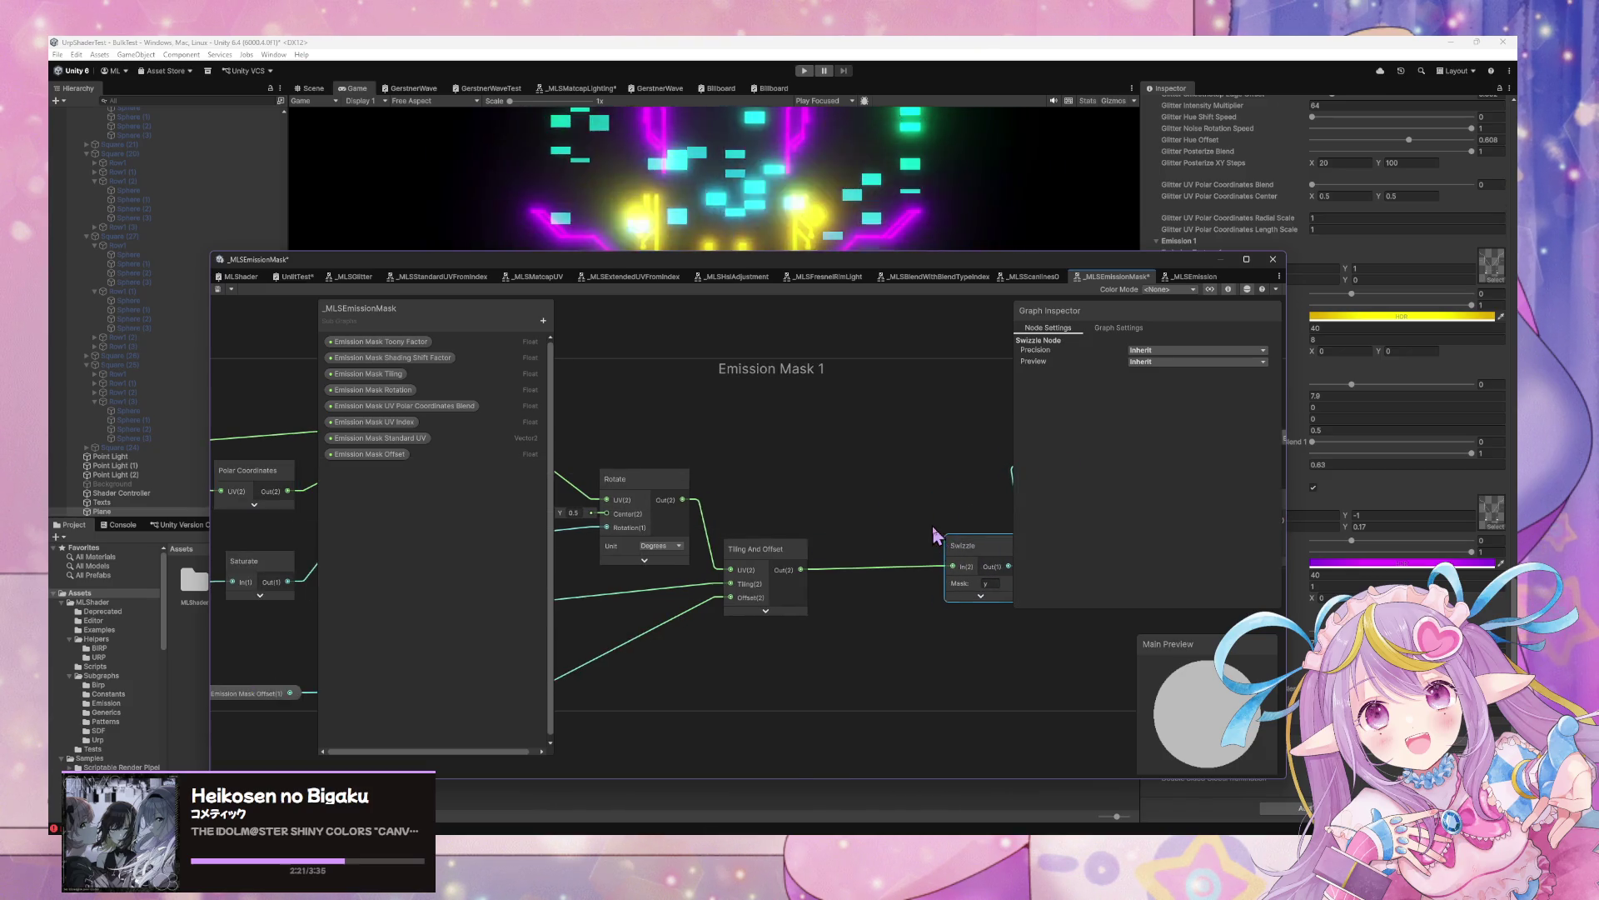
{"action": "scroll", "coordinate": [958, 533], "scroll_direction": "right", "scroll_amount": 6}
{"action": "left_click", "coordinate": [953, 495]}
{"action": "left_click_drag", "start_coordinate": [737, 434], "coordinate": [779, 454]}
{"action": "scroll", "coordinate": [933, 514], "scroll_direction": "left", "scroll_amount": 4}
{"action": "scroll", "coordinate": [935, 514], "scroll_direction": "left", "scroll_amount": 2}
{"action": "left_click_drag", "start_coordinate": [875, 514], "coordinate": [778, 529]}
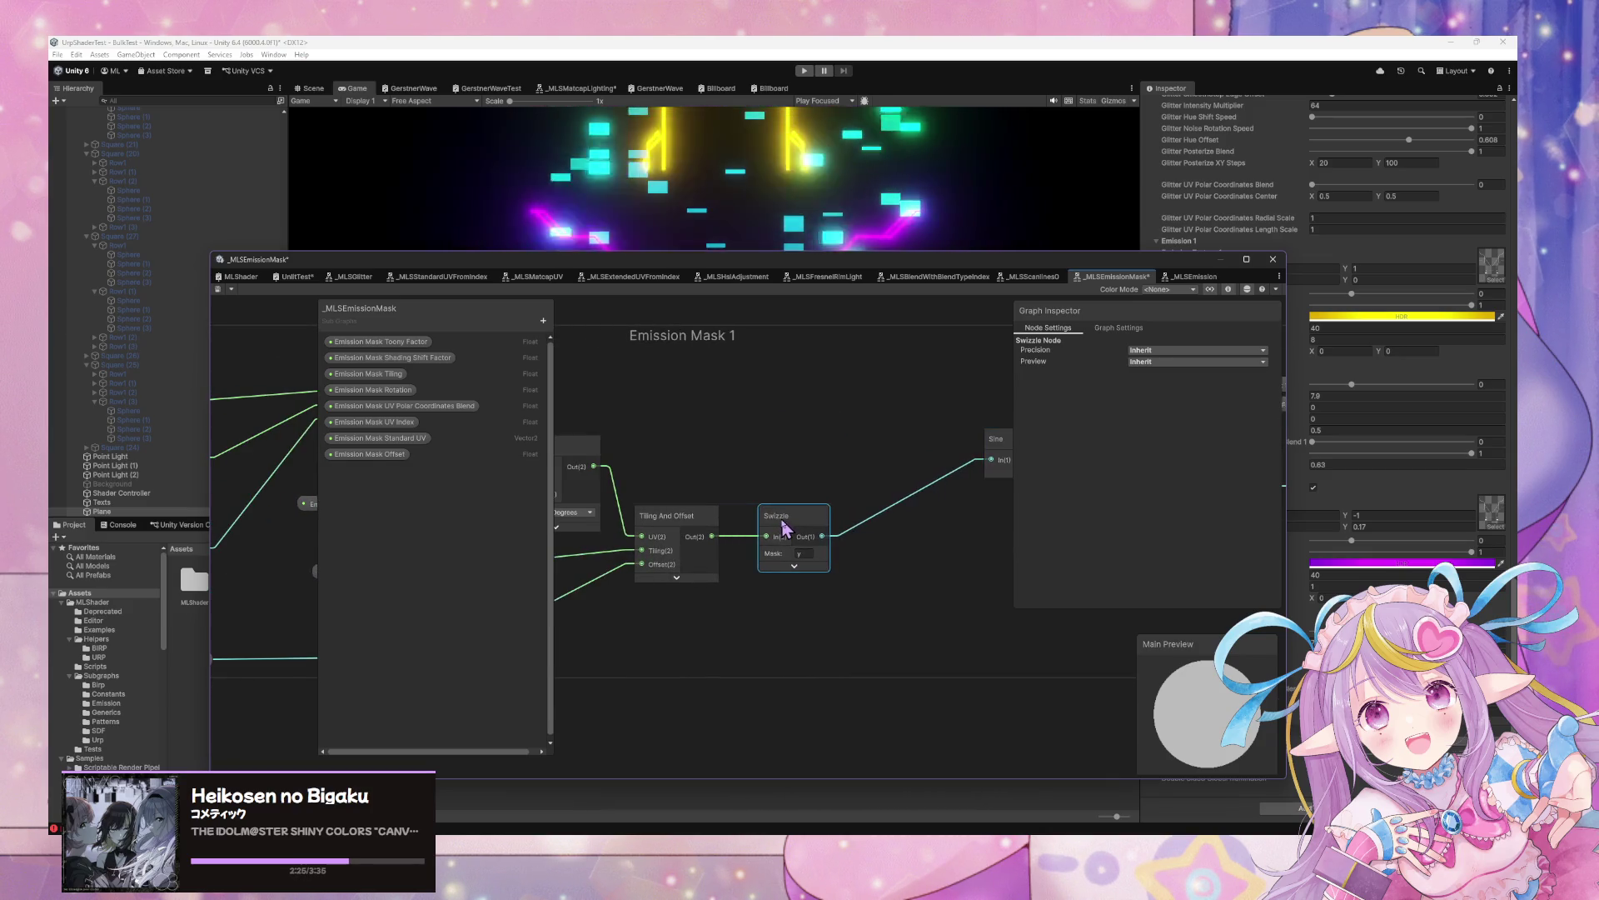
Add a Polar Coordinates node fed by Swizzle's output and save the subgraph with Ctrl+S
{"action": "key", "text": "space"}
{"action": "type", "text": "pola"}
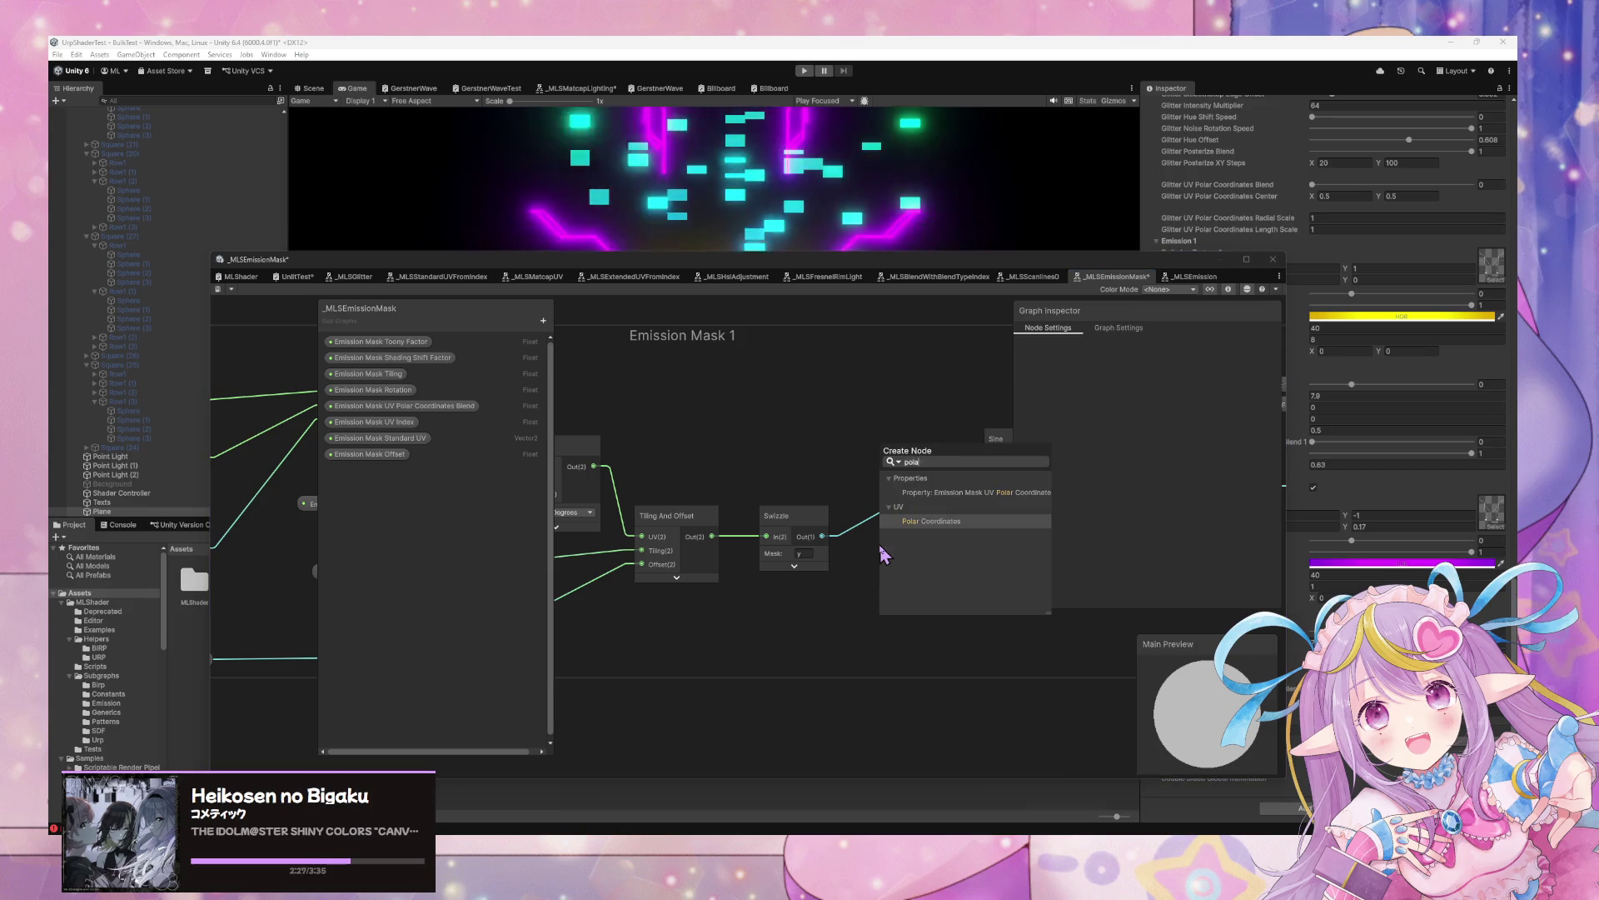
{"action": "key", "text": "Return"}
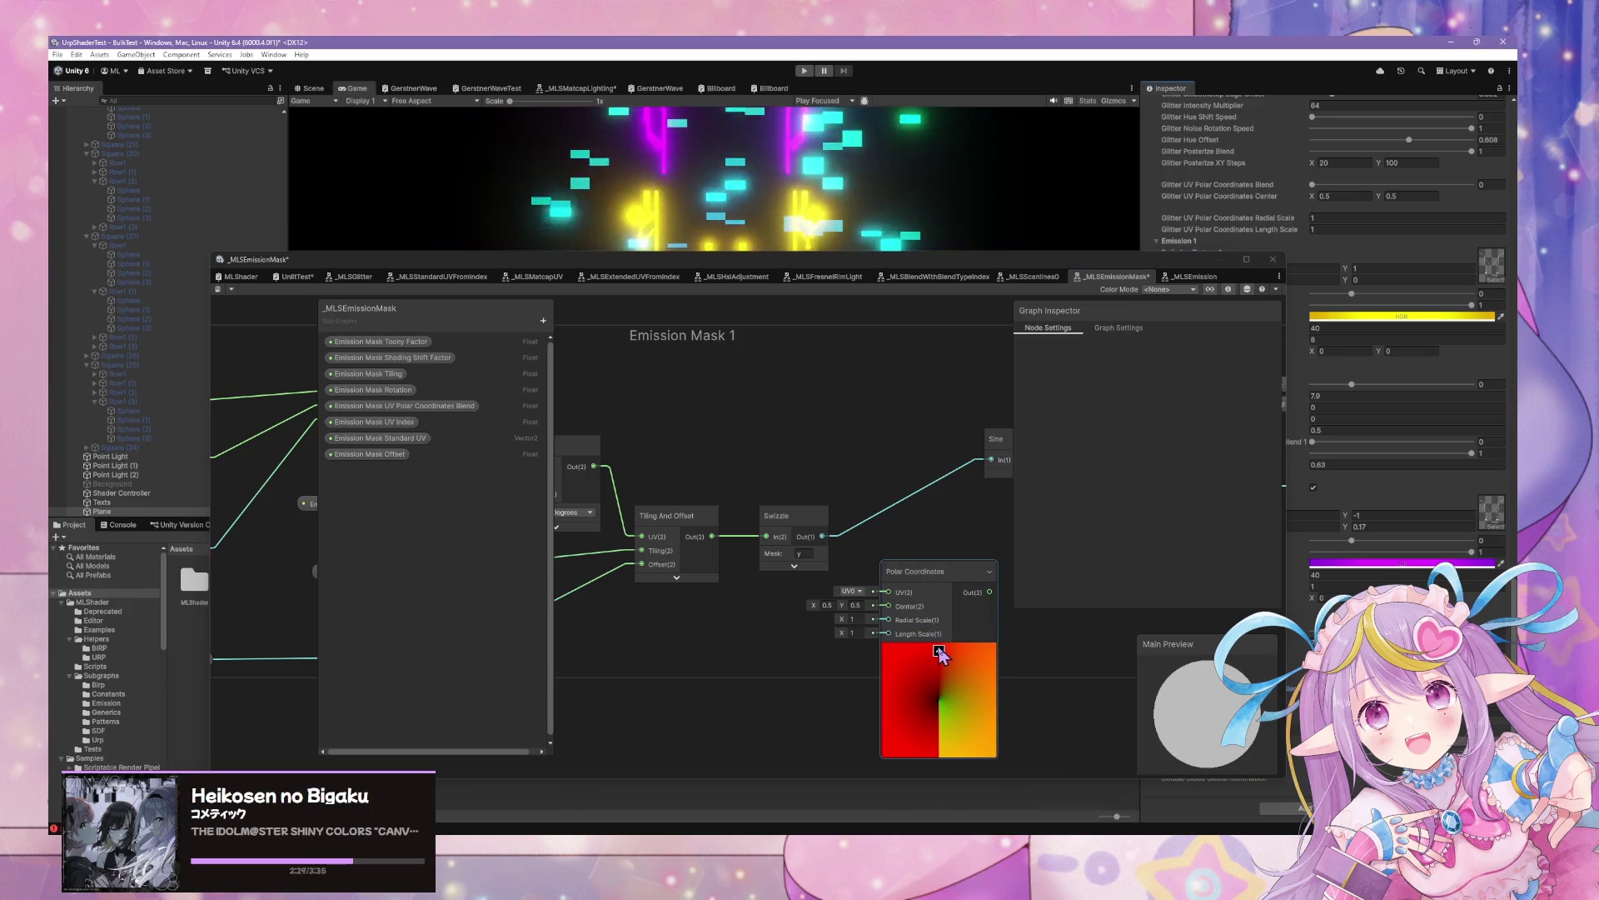
{"action": "left_click", "coordinate": [942, 652]}
{"action": "mouse_move", "coordinate": [823, 536]}
{"action": "left_mouse_down"}
{"action": "mouse_move", "coordinate": [892, 601]}
{"action": "mouse_move", "coordinate": [992, 460]}
{"action": "left_mouse_up"}
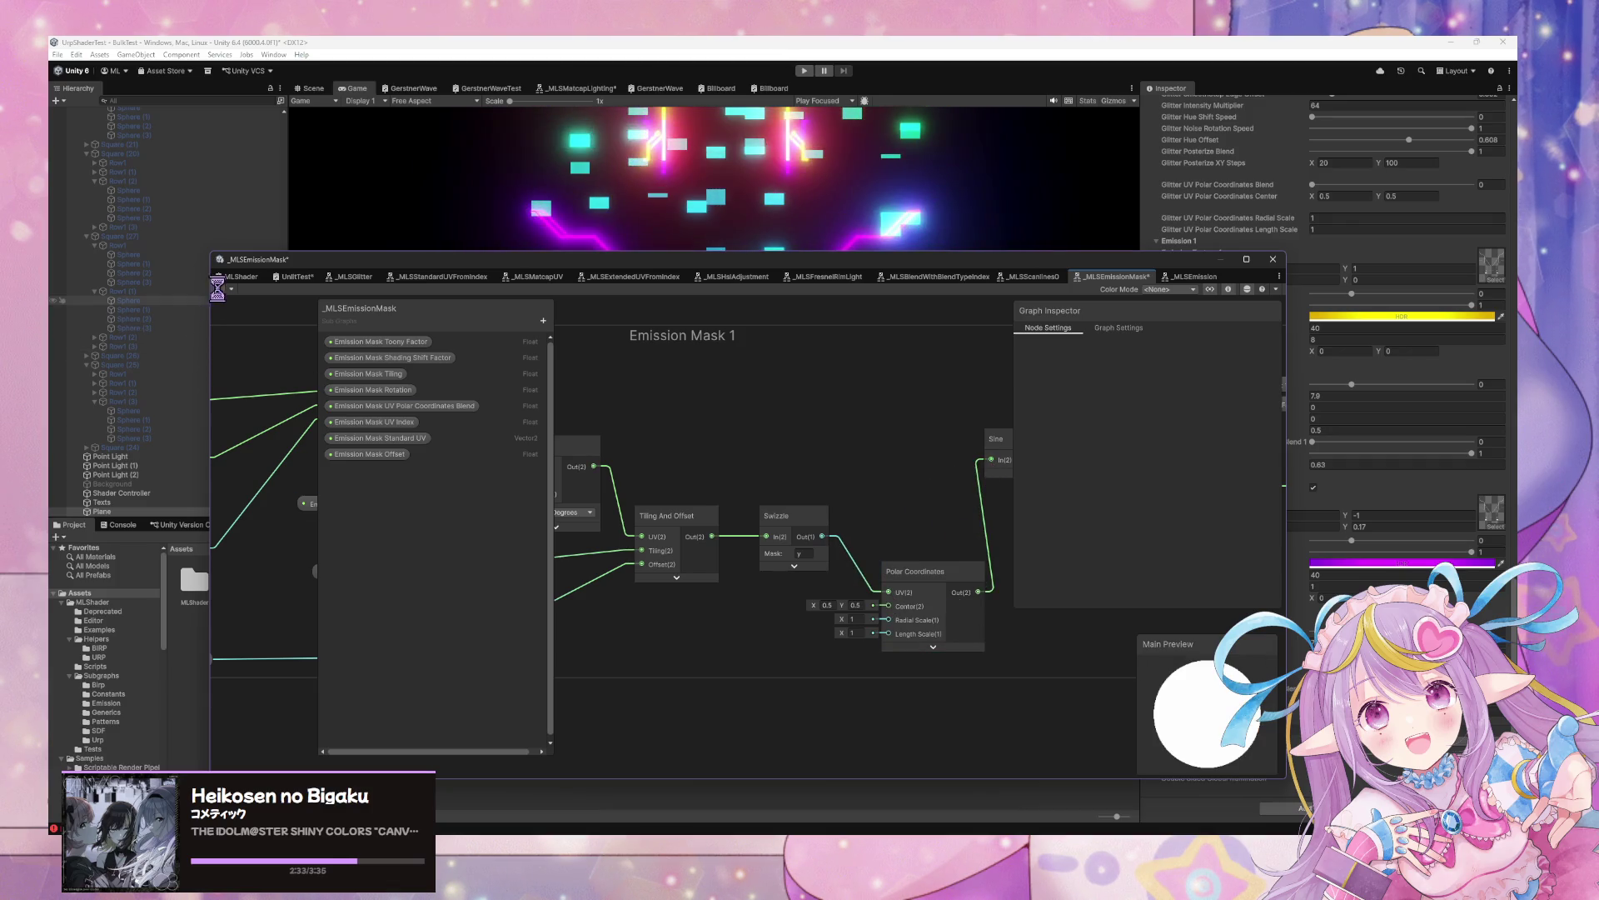
{"action": "key", "text": "ctrl+s"}
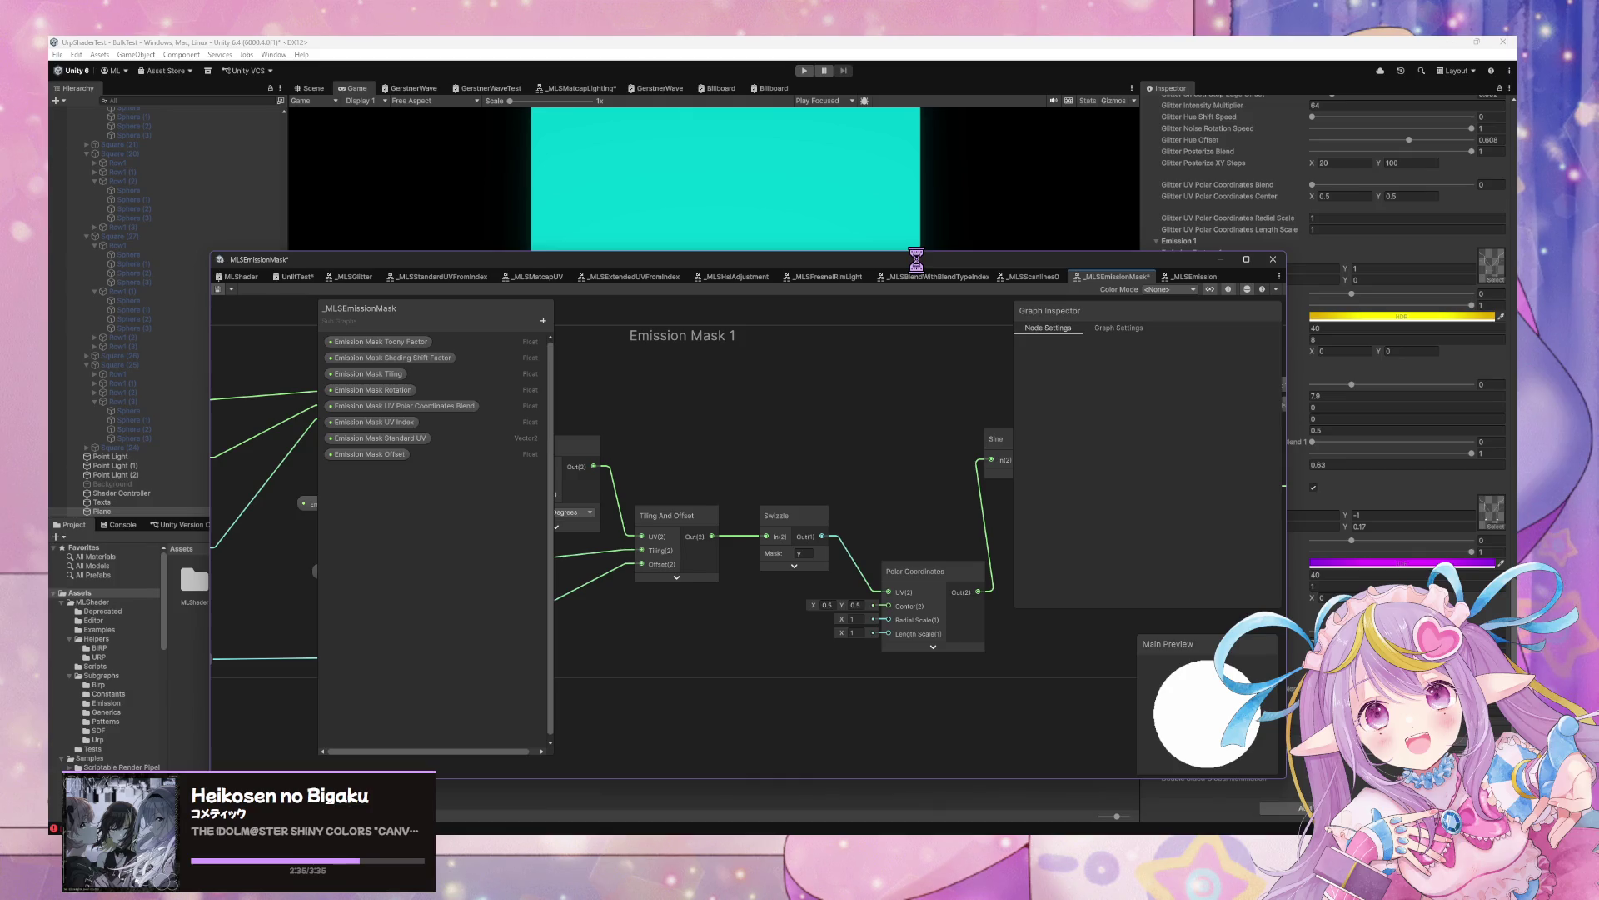
{"action": "mouse_move", "coordinate": [918, 263]}
{"action": "left_mouse_down"}
{"action": "mouse_move", "coordinate": [908, 377]}
{"action": "mouse_move", "coordinate": [850, 495]}
{"action": "left_mouse_up"}
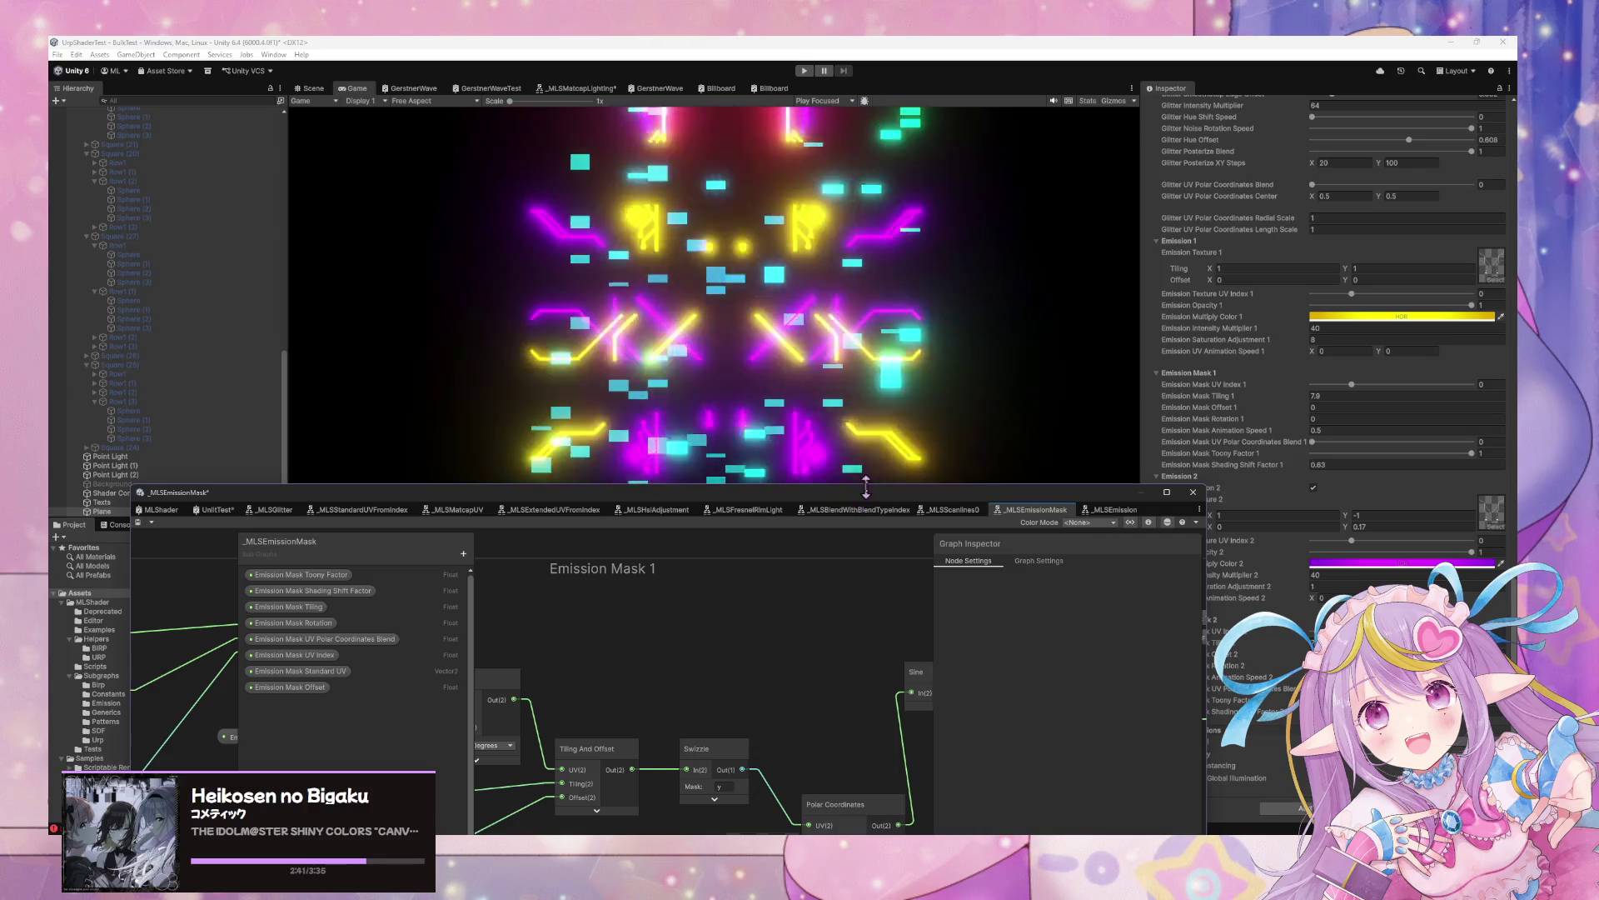
Drag the _MLSEmissionMask graph window down-left to reveal the polar-warped neon lines in the Game view
{"action": "left_click_drag", "start_coordinate": [898, 489], "coordinate": [590, 601]}
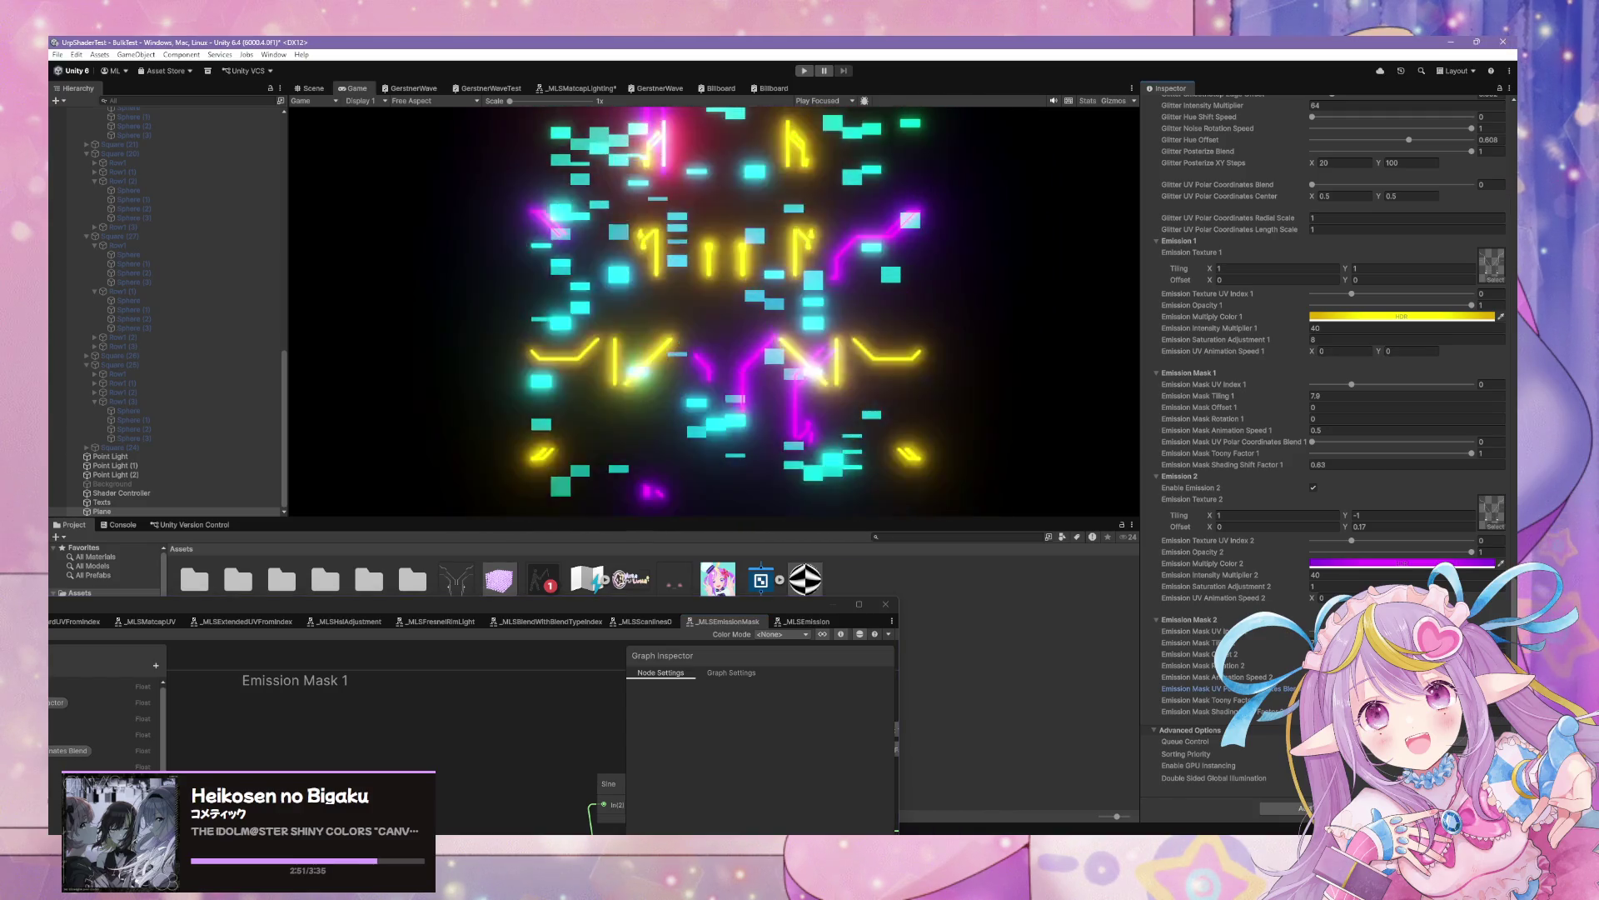
{"action": "left_click", "coordinate": [1158, 684]}
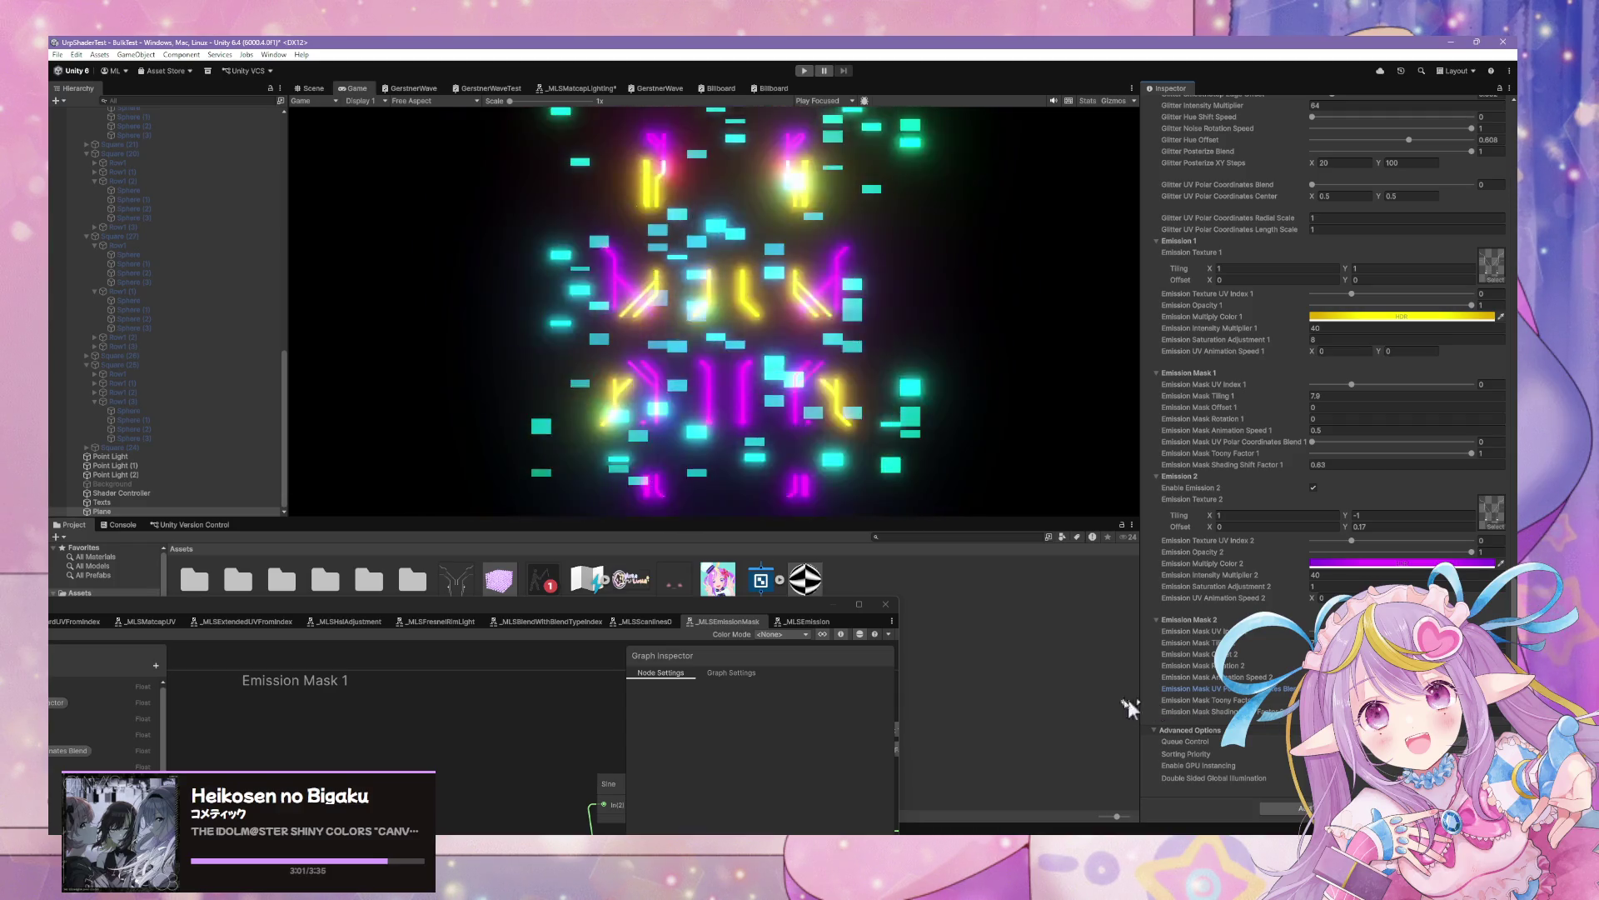
Detach and close the _MLSBlendWithBlendTypeIndex graph, then reposition the _MLSEmissionMask window
{"action": "left_click_drag", "start_coordinate": [695, 633], "coordinate": [1061, 170]}
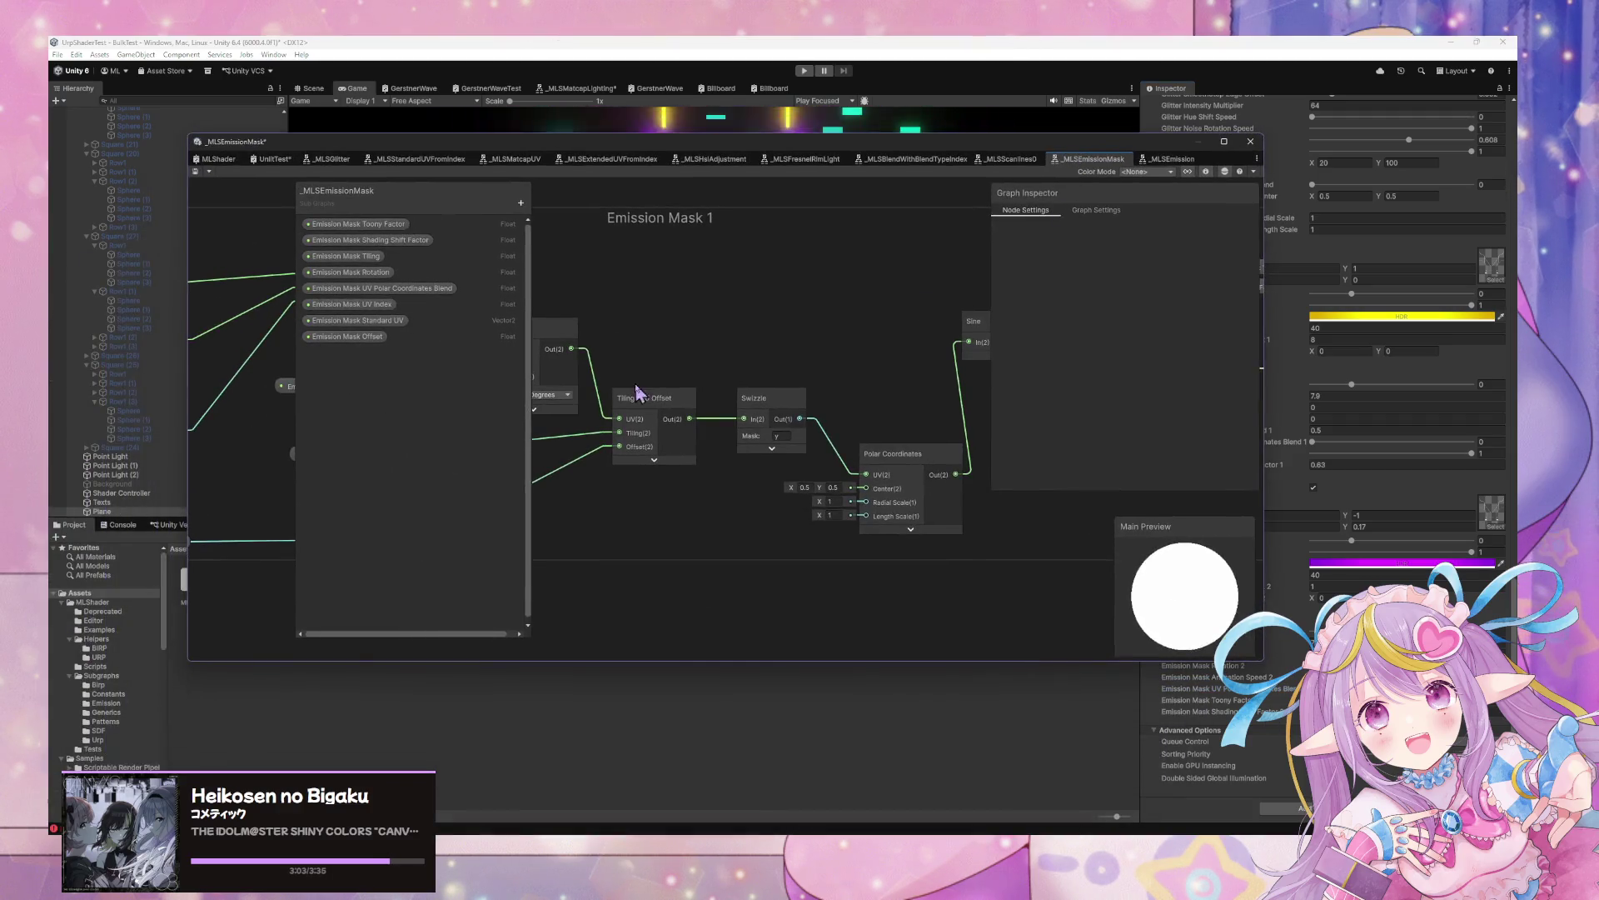
{"action": "scroll", "coordinate": [941, 438], "scroll_direction": "down", "scroll_amount": 5}
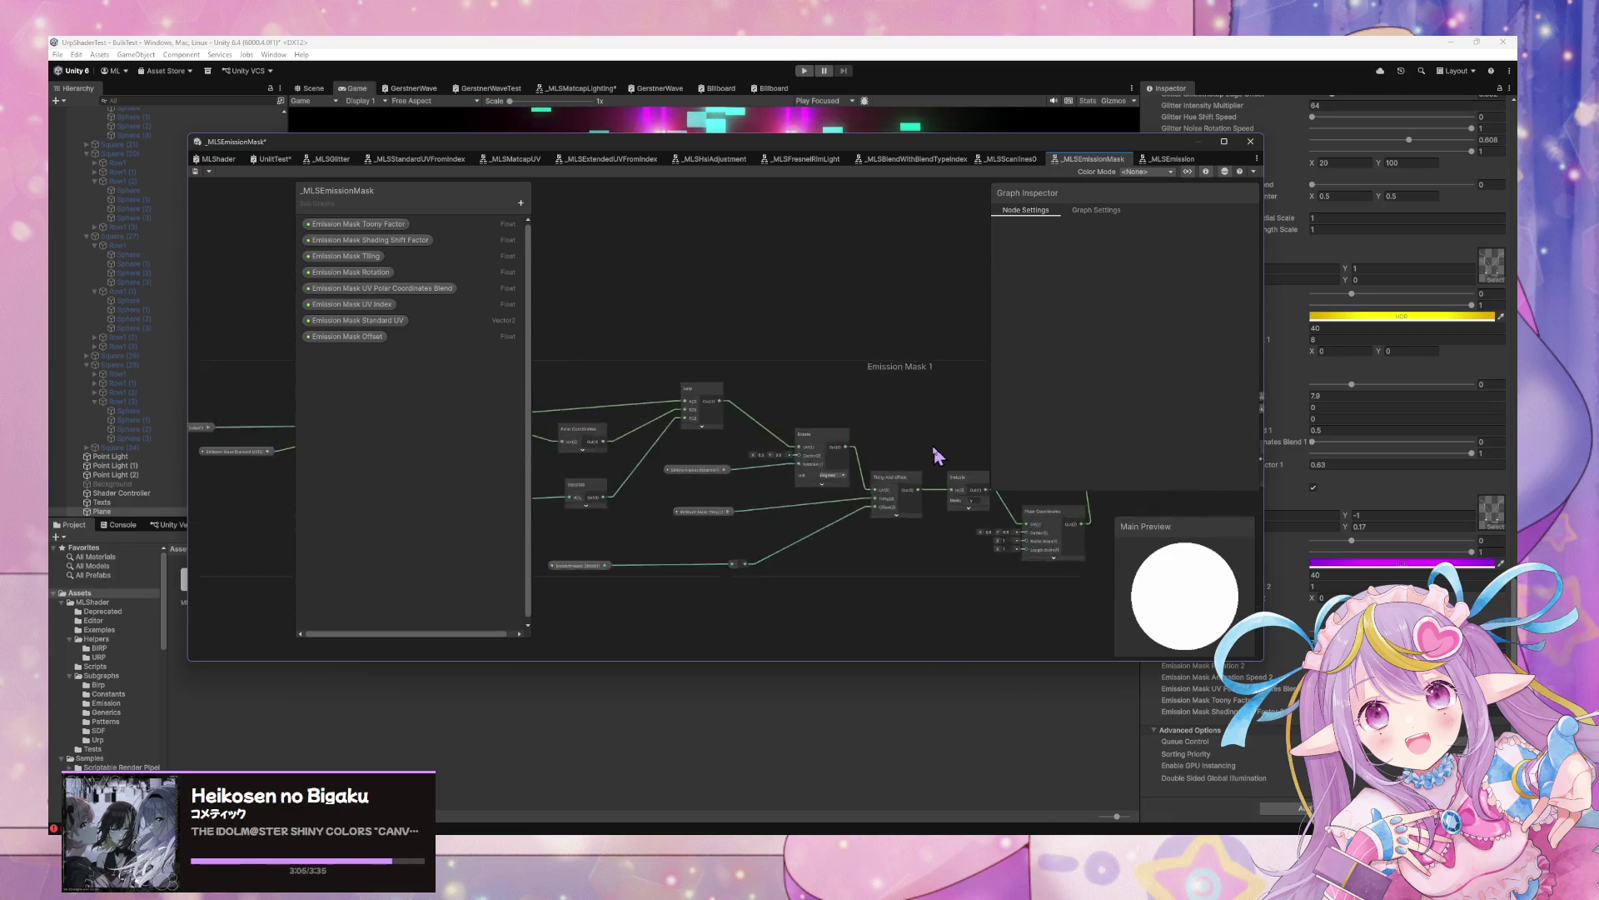
{"action": "mouse_move", "coordinate": [882, 143]}
{"action": "left_mouse_down"}
{"action": "mouse_move", "coordinate": [560, 443]}
{"action": "mouse_move", "coordinate": [585, 478]}
{"action": "left_mouse_up"}
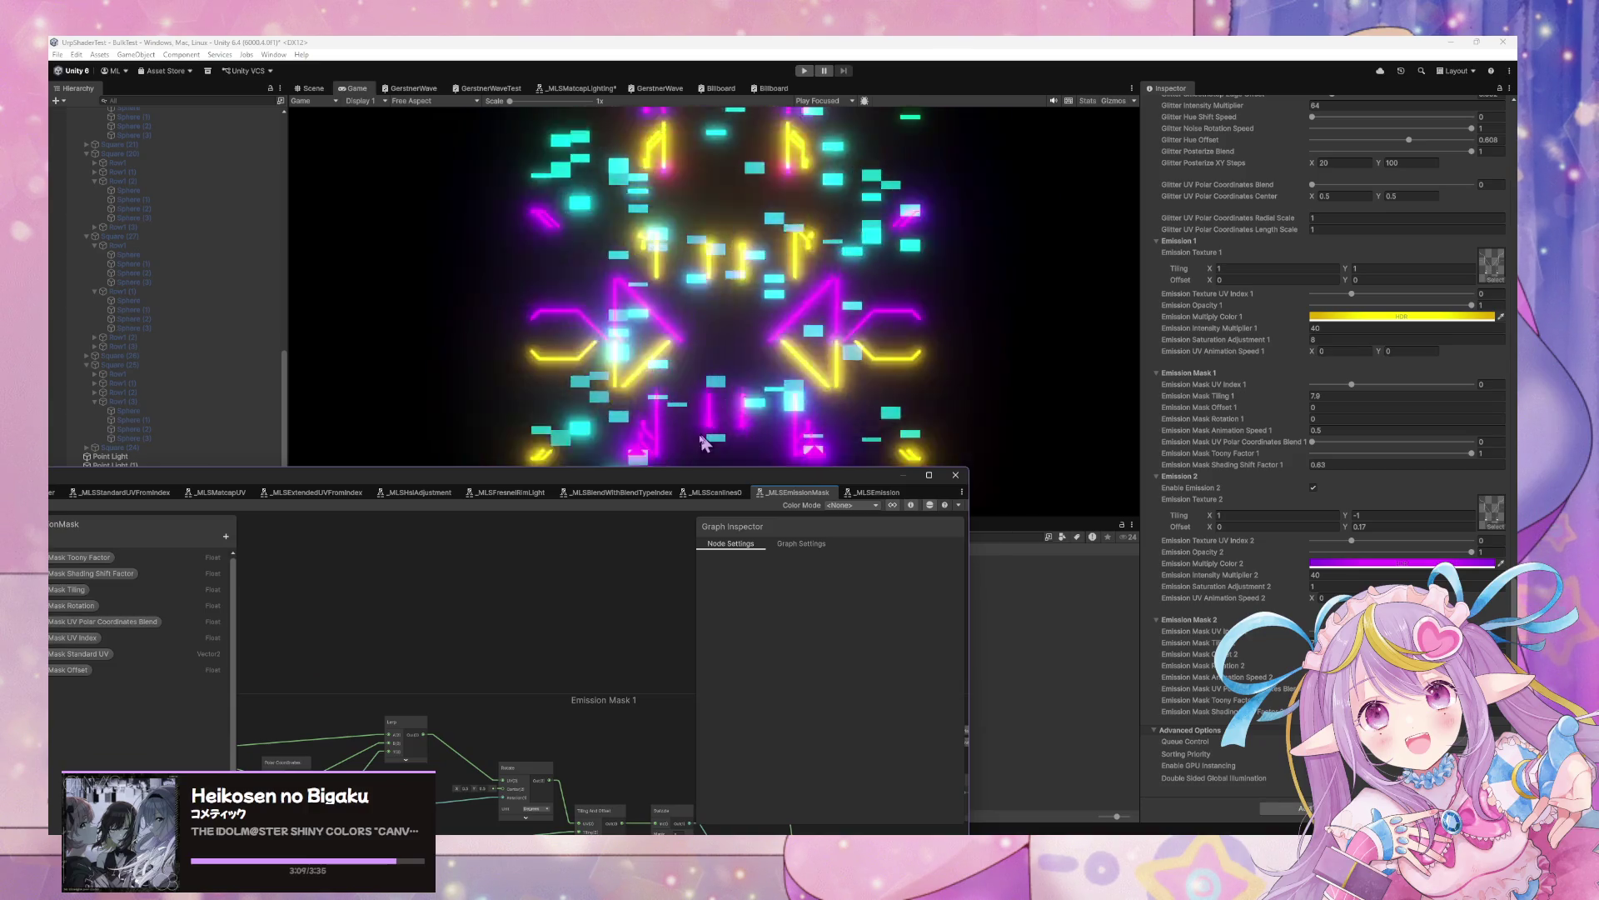
{"action": "mouse_move", "coordinate": [621, 493]}
{"action": "left_mouse_down"}
{"action": "mouse_move", "coordinate": [908, 218]}
{"action": "mouse_move", "coordinate": [882, 273]}
{"action": "left_mouse_up"}
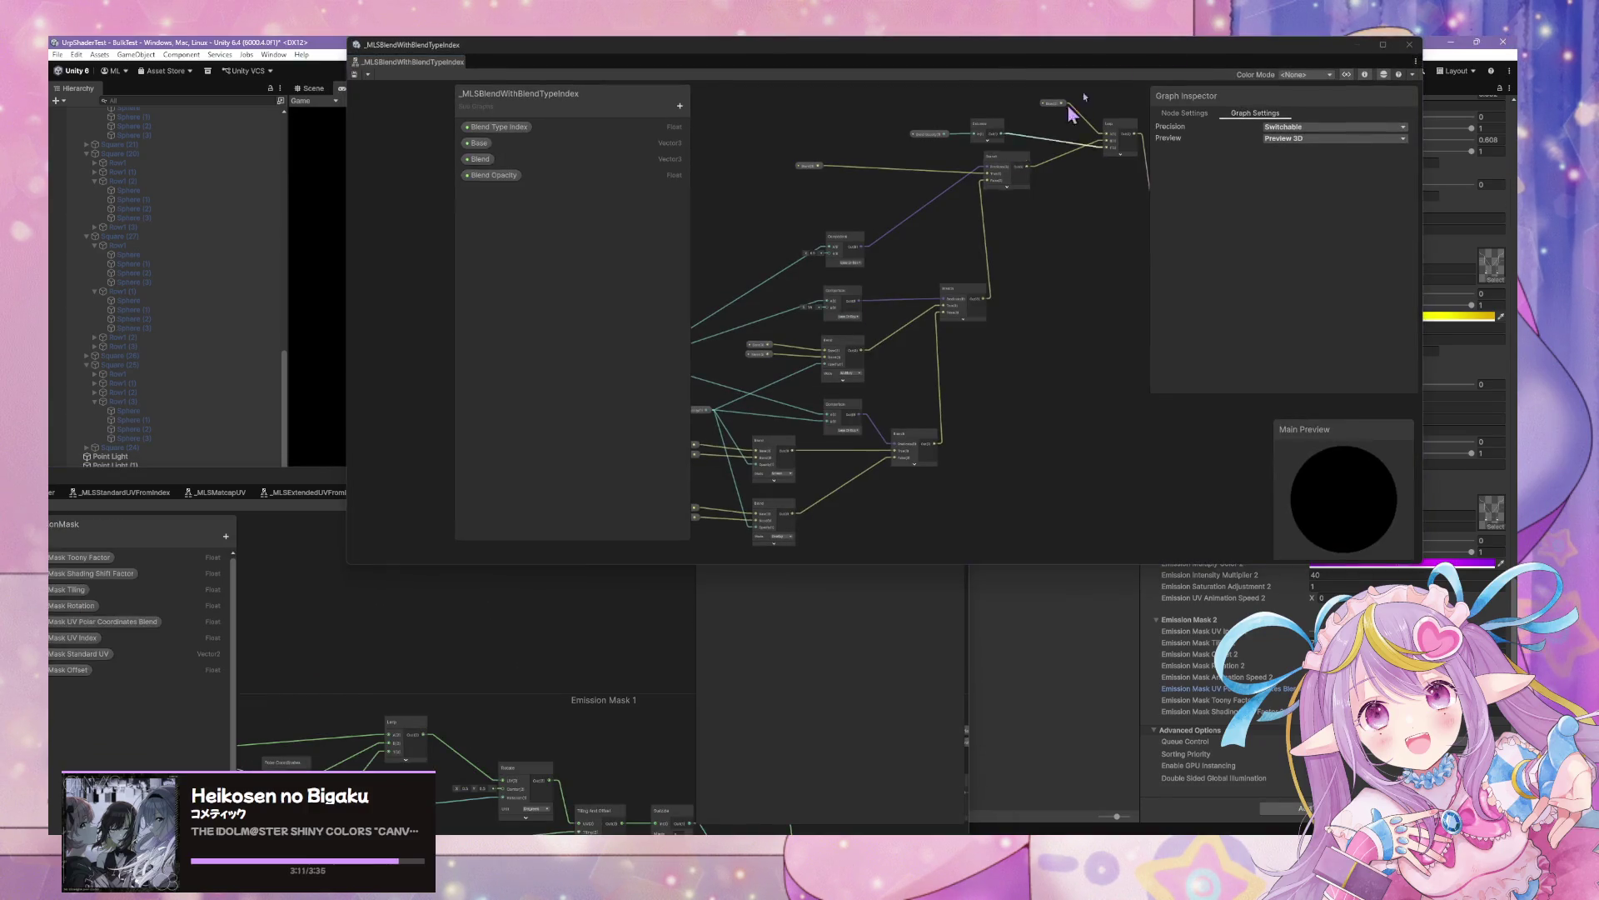
{"action": "left_click", "coordinate": [1409, 45]}
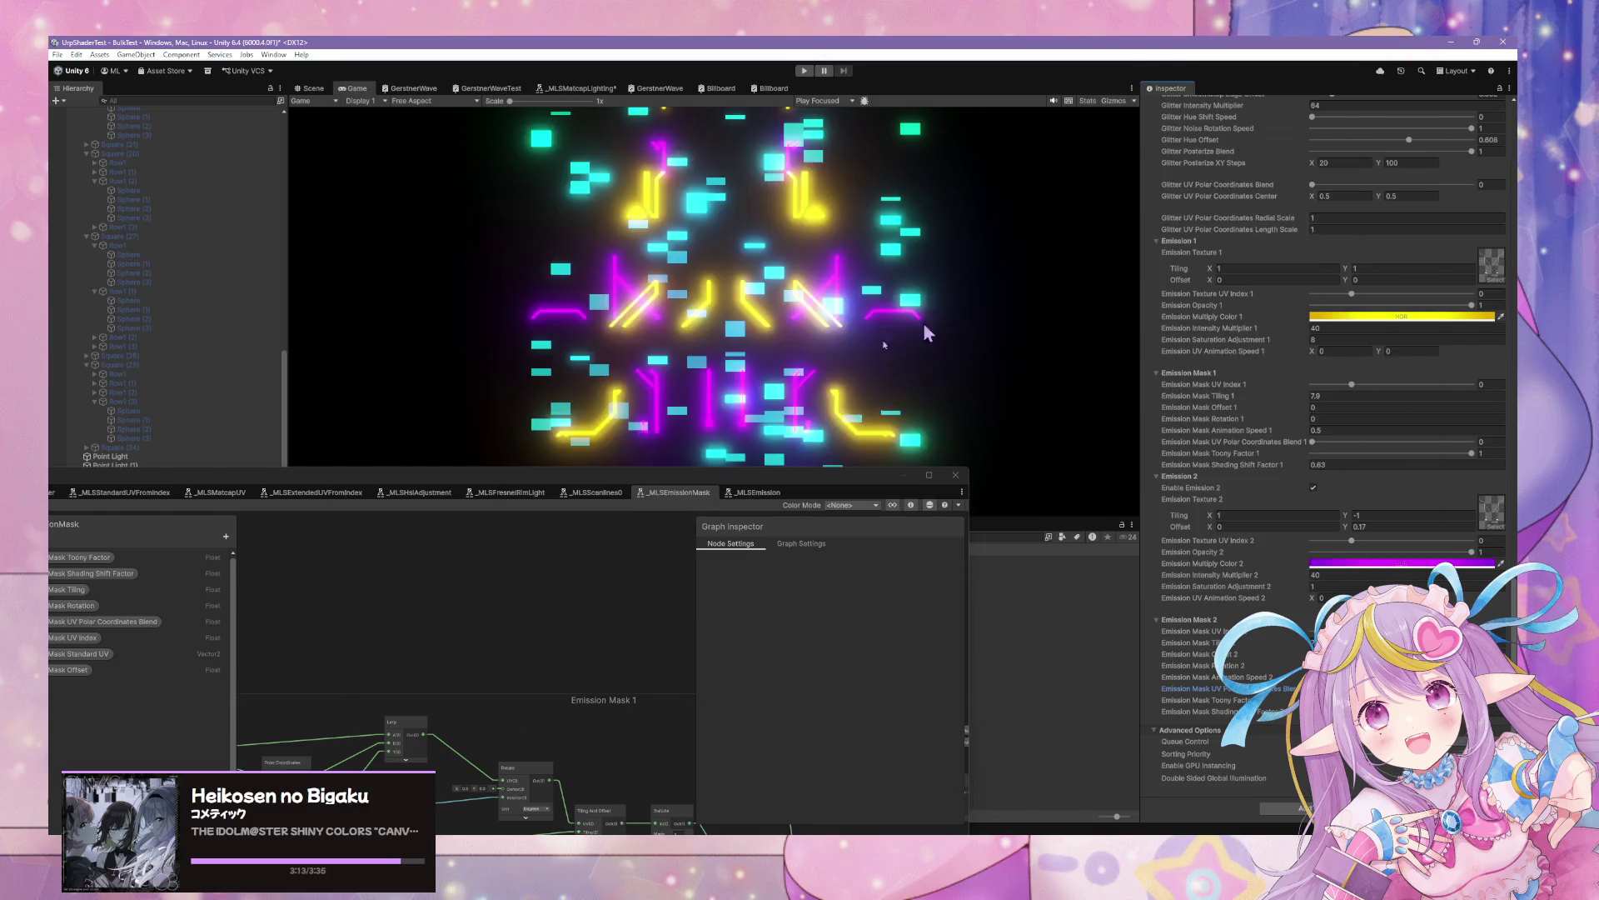
{"action": "left_click_drag", "start_coordinate": [466, 496], "coordinate": [773, 251]}
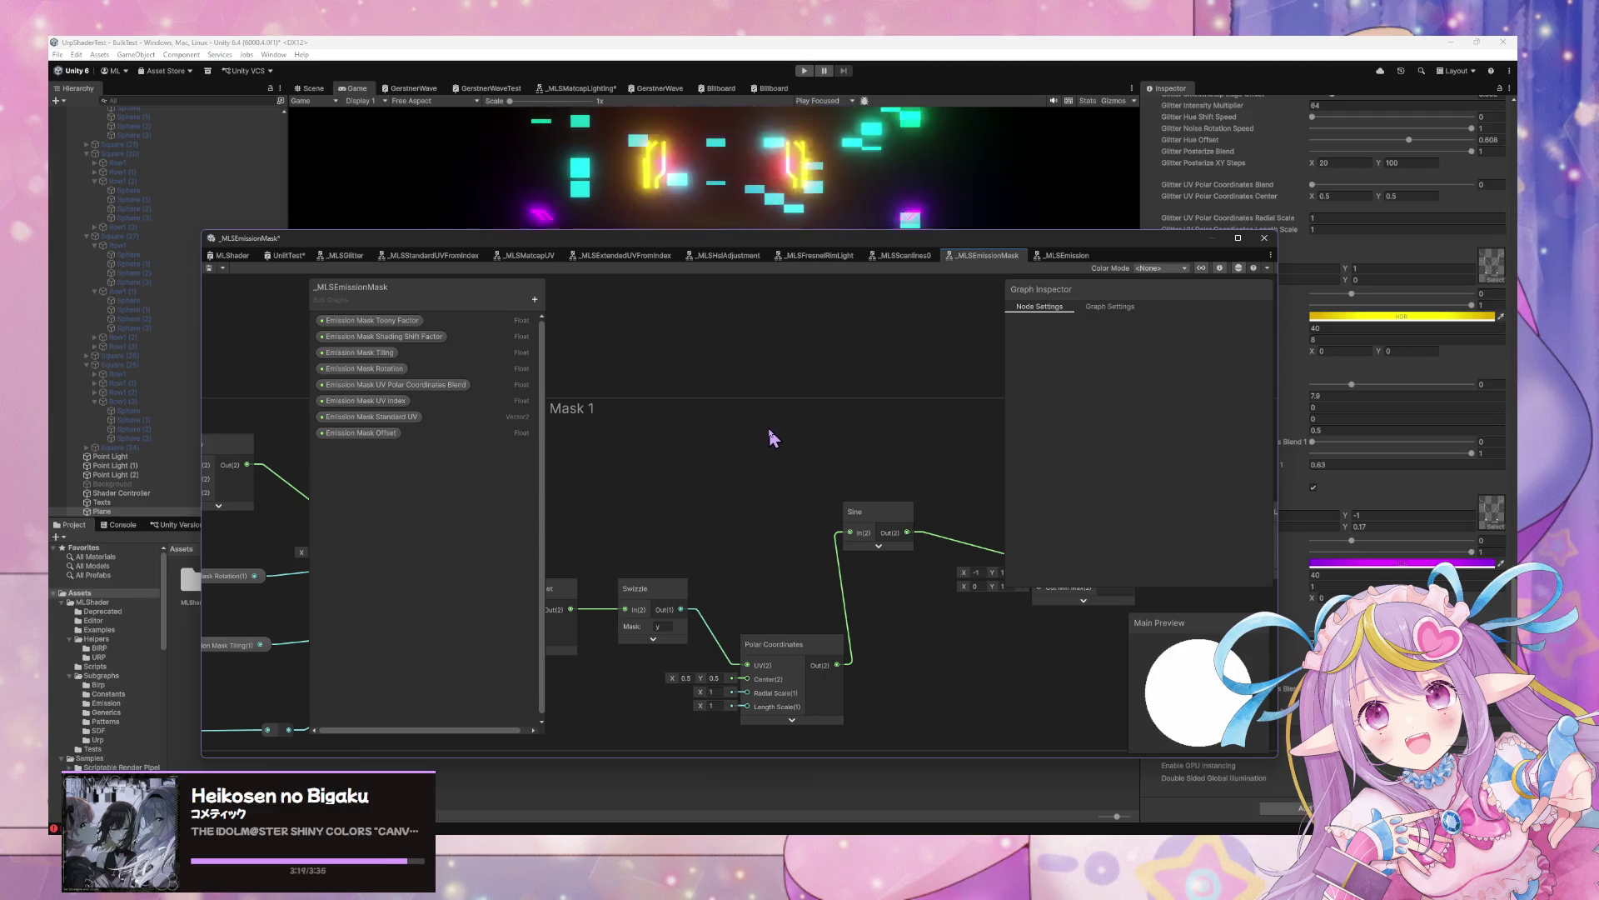
Bring the graph window fully on screen and toggle the Polar Coordinates node's preview
{"action": "mouse_move", "coordinate": [866, 260]}
{"action": "left_mouse_down"}
{"action": "mouse_move", "coordinate": [716, 517]}
{"action": "mouse_move", "coordinate": [710, 499]}
{"action": "mouse_move", "coordinate": [882, 210]}
{"action": "left_mouse_up"}
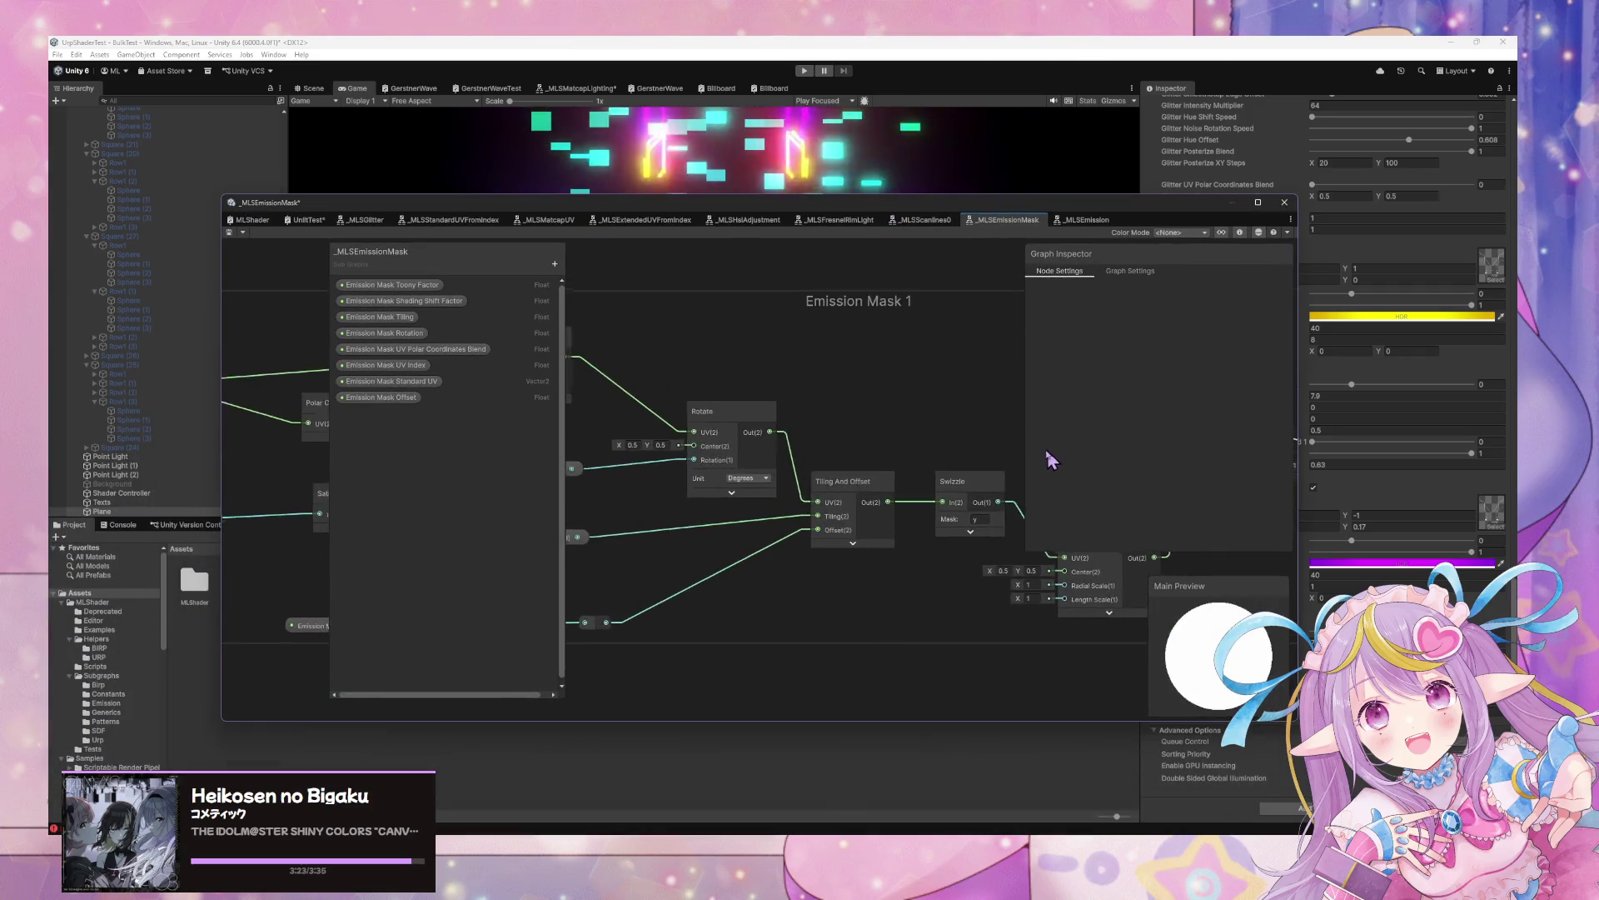
{"action": "left_click_drag", "start_coordinate": [1048, 223], "coordinate": [828, 470]}
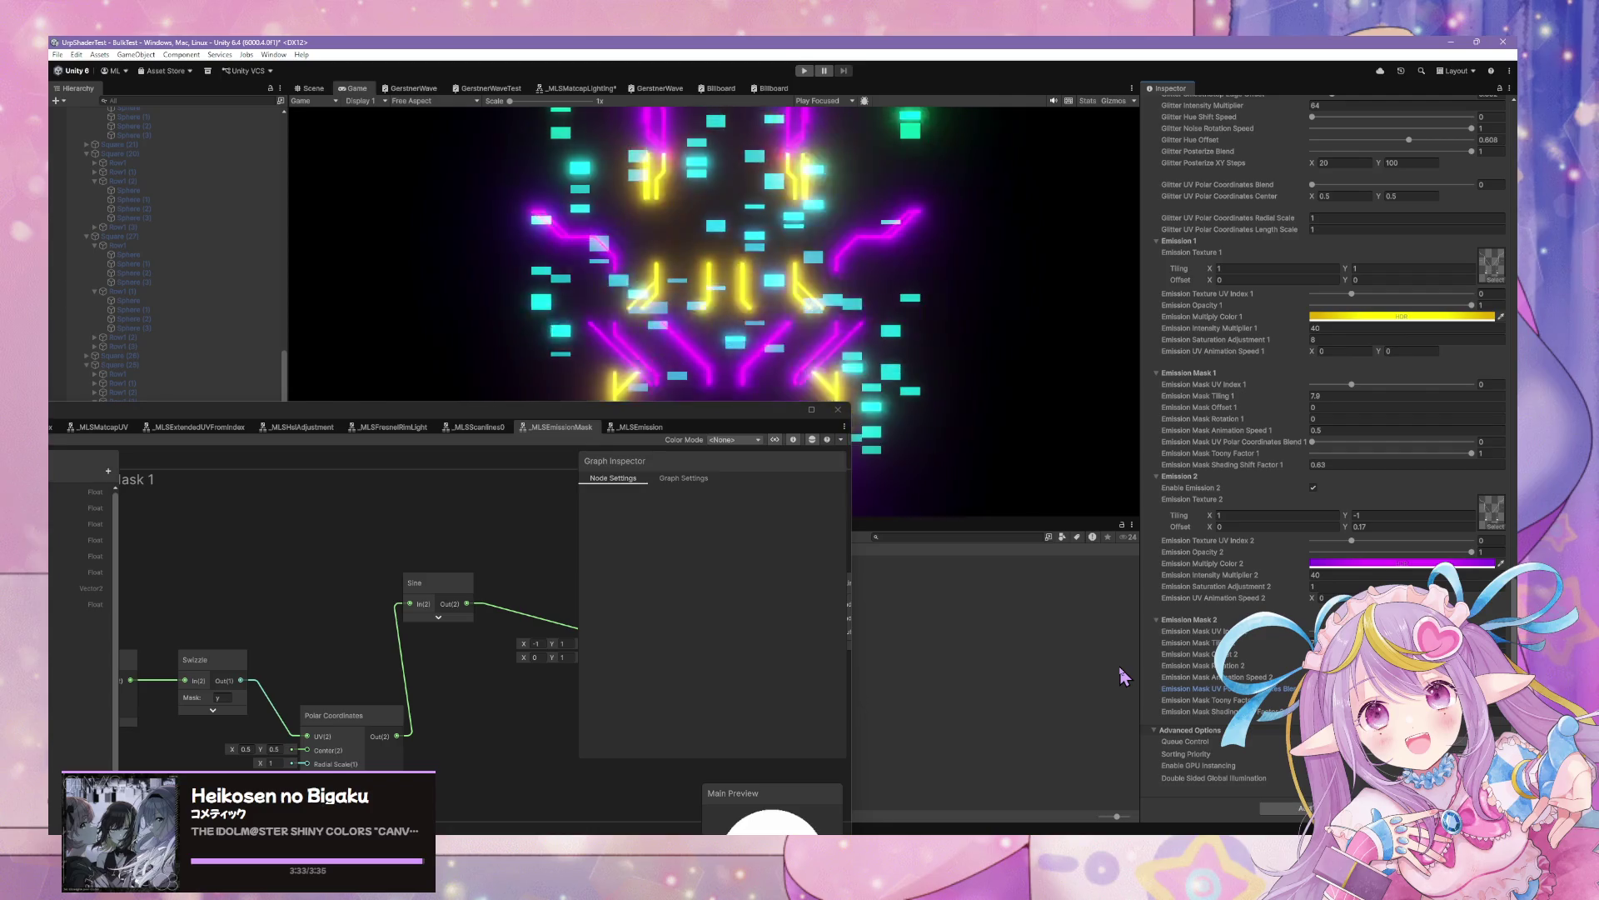
{"action": "left_click_drag", "start_coordinate": [583, 409], "coordinate": [1044, 181]}
{"action": "left_click", "coordinate": [814, 565]}
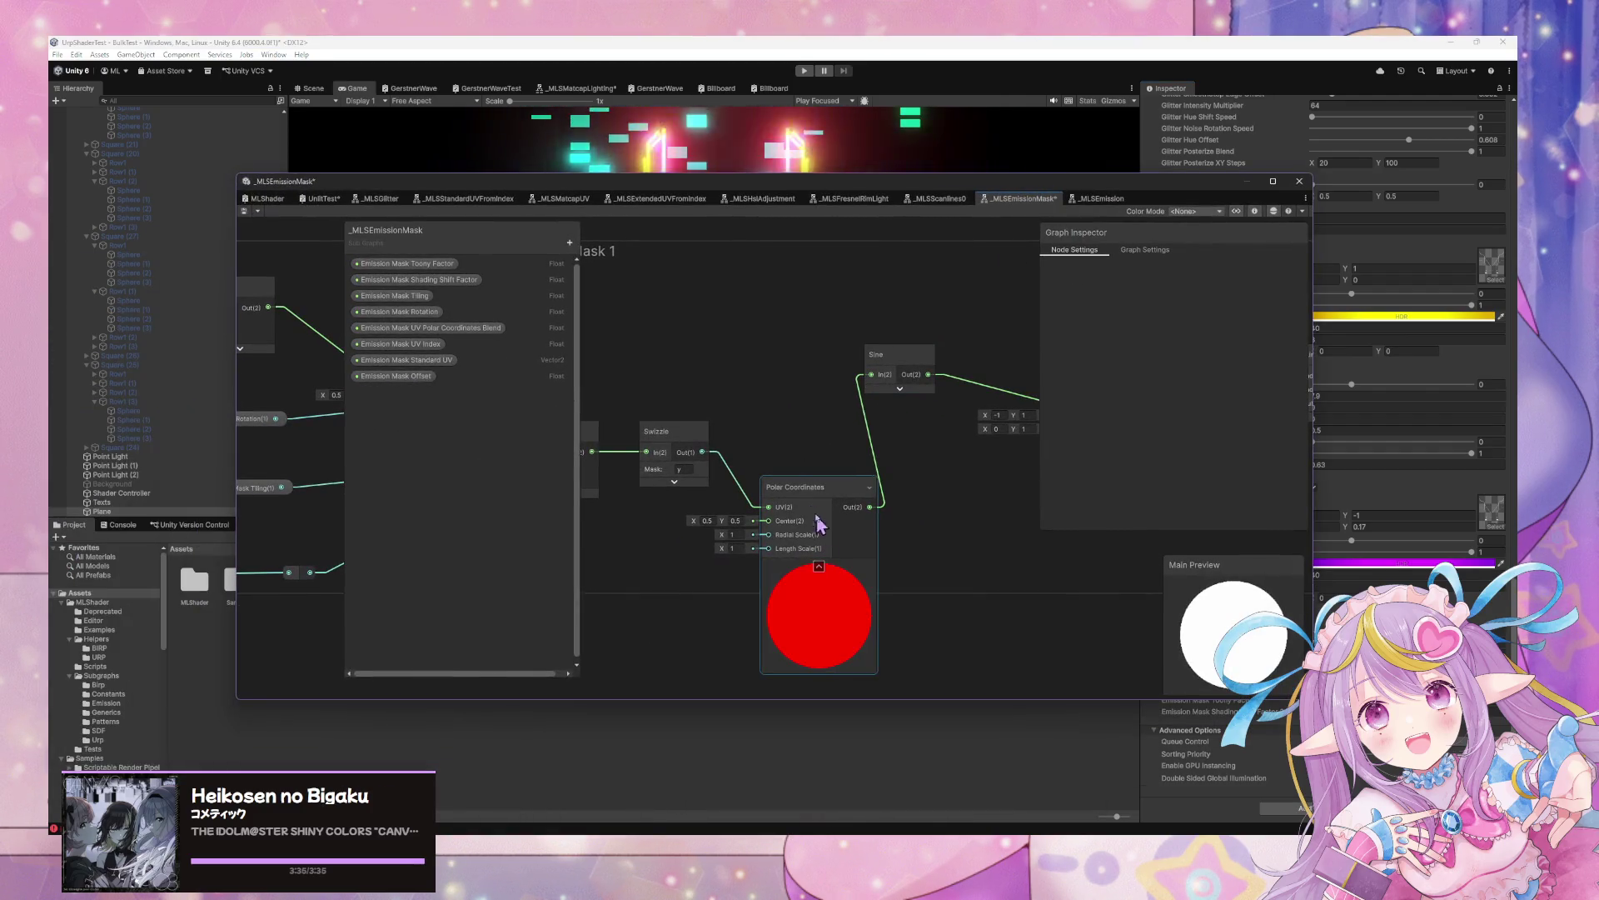
{"action": "left_click", "coordinate": [818, 566]}
{"action": "left_click", "coordinate": [818, 565]}
{"action": "left_click", "coordinate": [816, 564]}
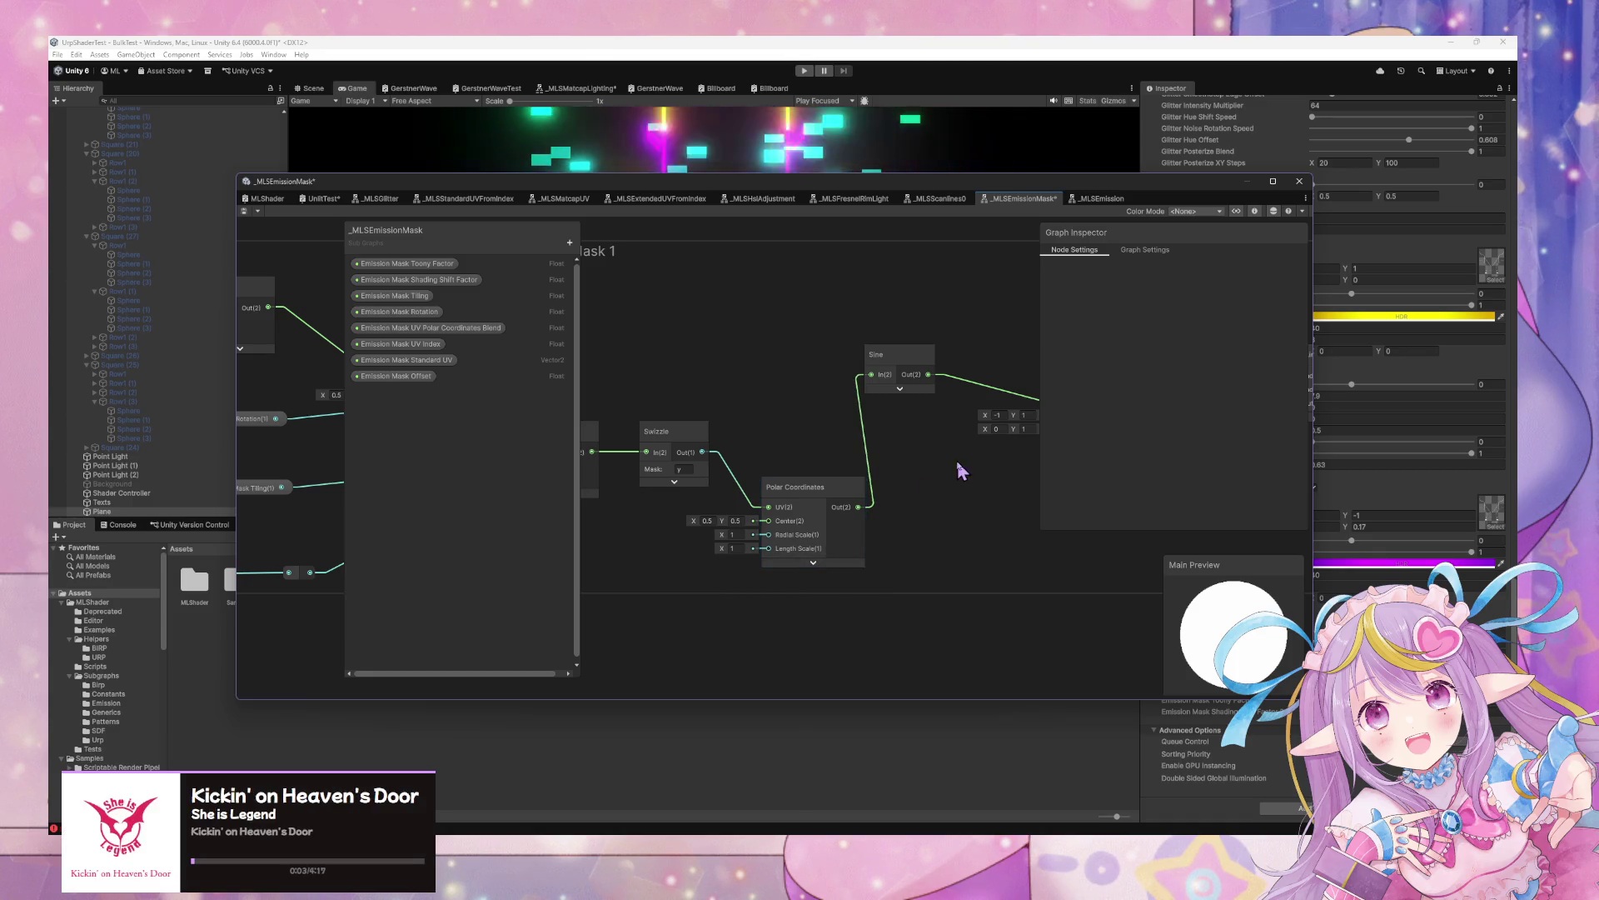
Rewire the chain so Polar Coordinates sits between Tiling And Offset and Swizzle, then save the asset
{"action": "left_click_drag", "start_coordinate": [712, 457], "coordinate": [823, 459]}
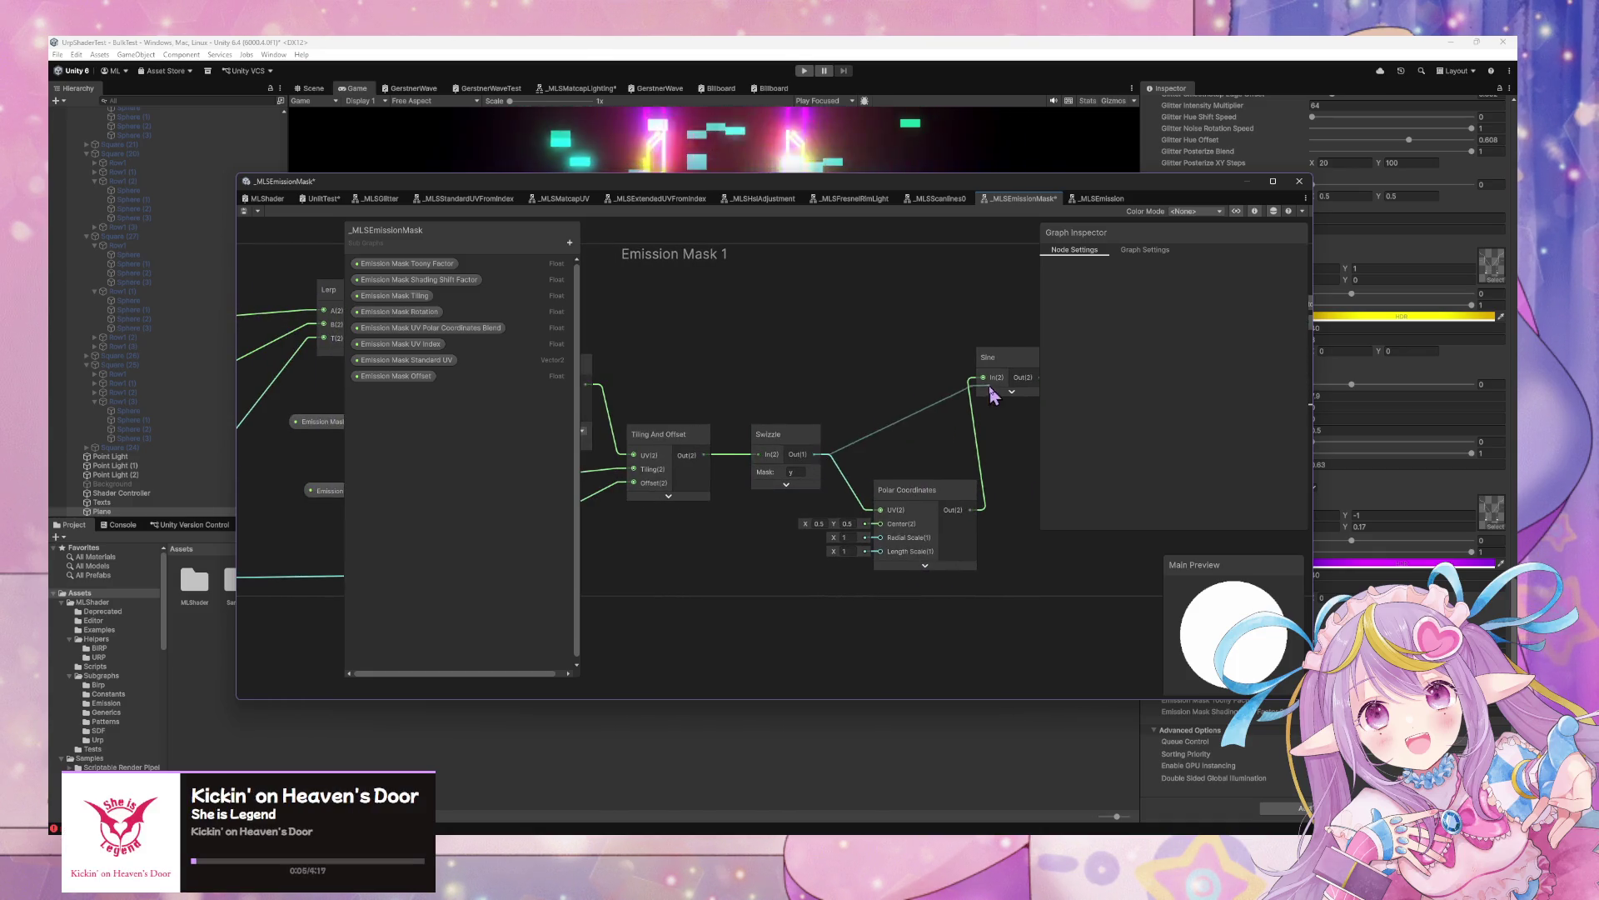
{"action": "left_click_drag", "start_coordinate": [992, 395], "coordinate": [986, 380]}
{"action": "mouse_move", "coordinate": [915, 500]}
{"action": "left_mouse_down"}
{"action": "mouse_move", "coordinate": [908, 525]}
{"action": "mouse_move", "coordinate": [846, 527]}
{"action": "left_mouse_up"}
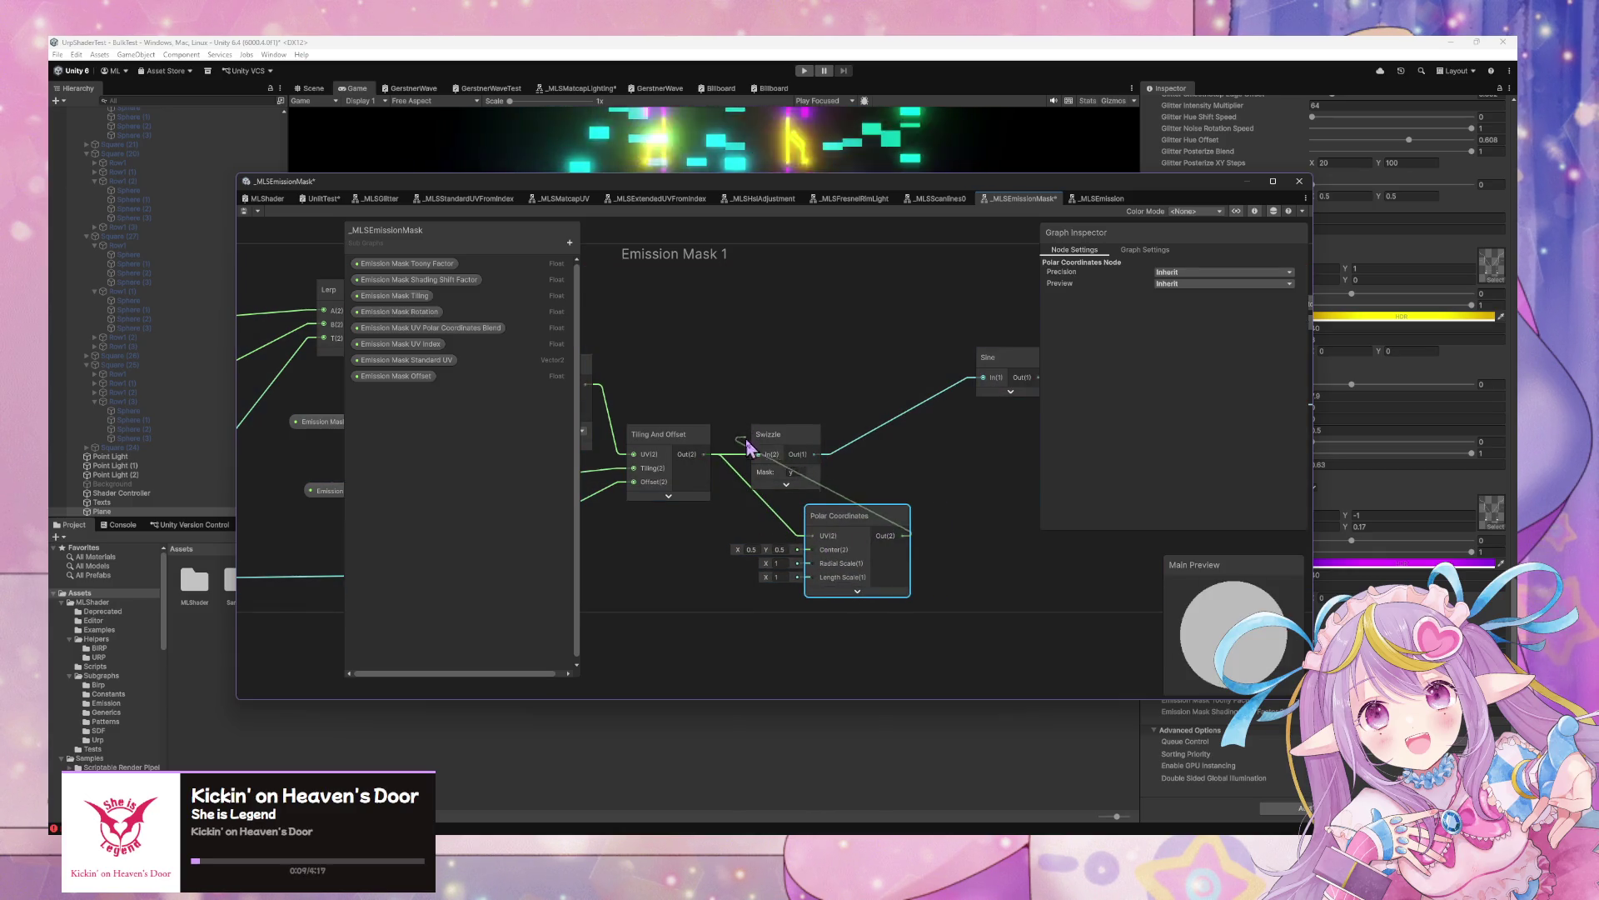
{"action": "left_click_drag", "start_coordinate": [747, 448], "coordinate": [898, 454]}
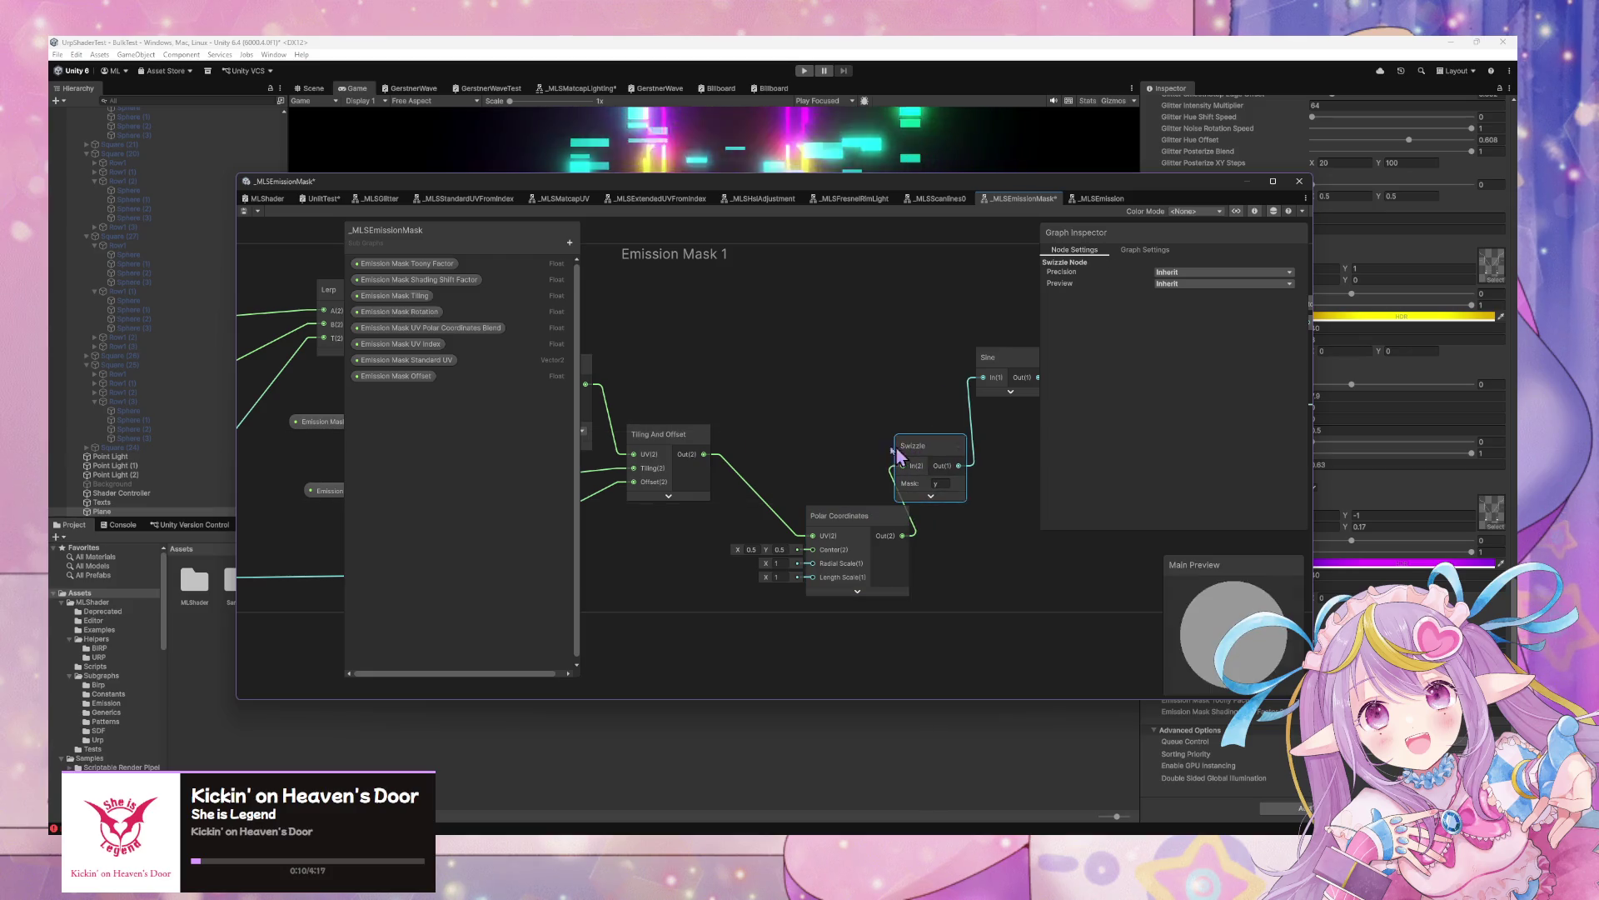
{"action": "left_click", "coordinate": [244, 213]}
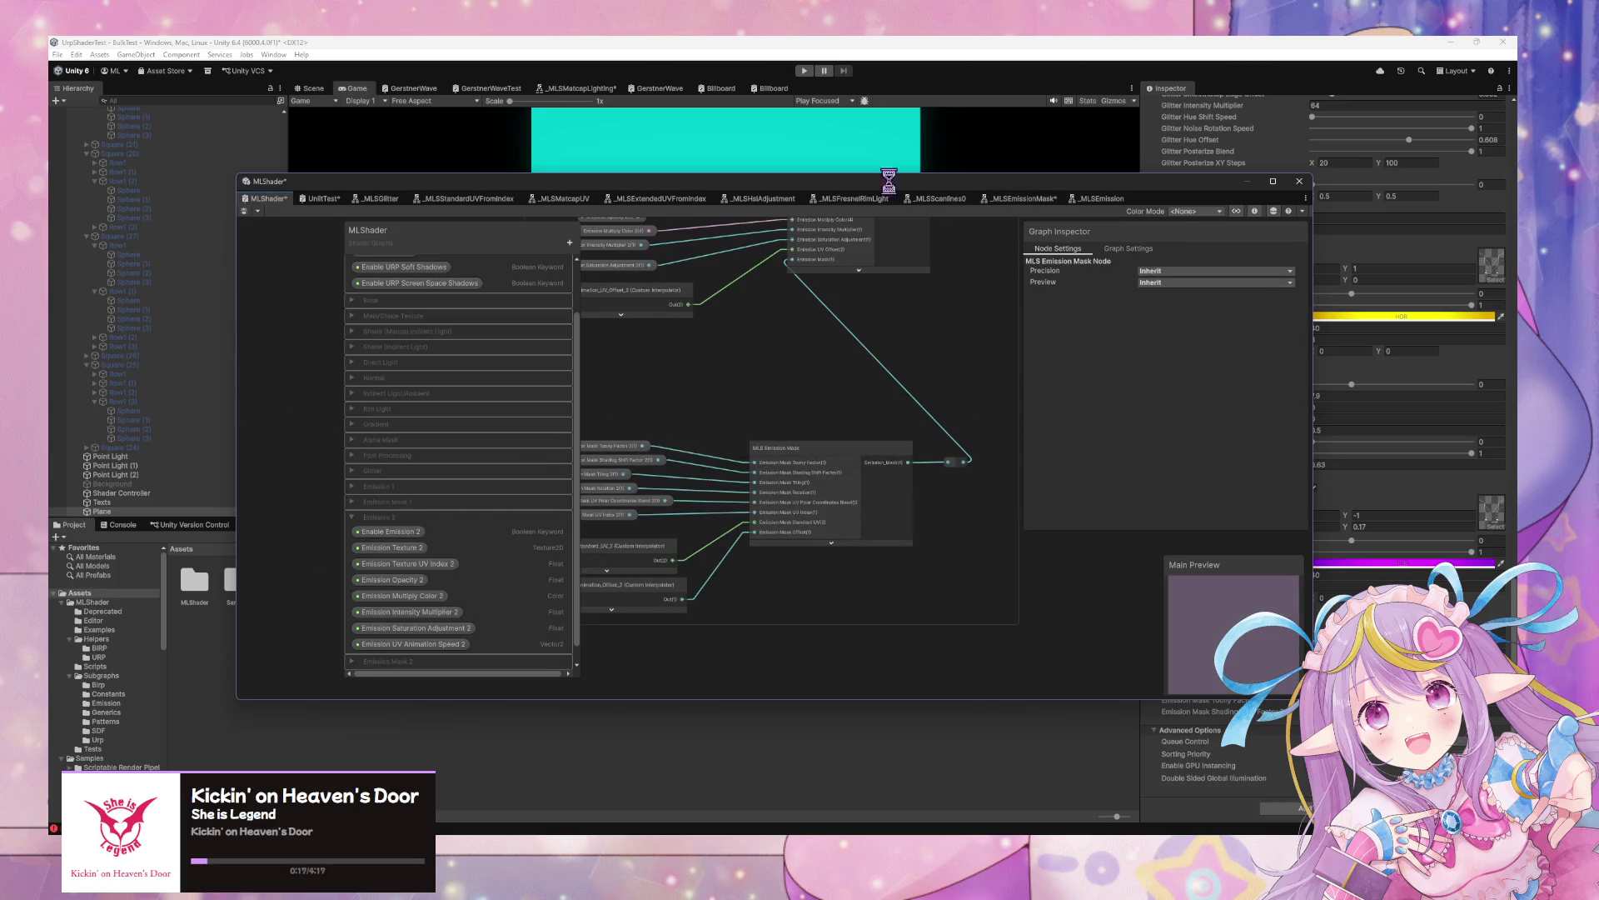
Shift the MLShader graph window to watch the new Game view pattern, then return to _MLSEmissionMask
{"action": "left_click_drag", "start_coordinate": [875, 190], "coordinate": [684, 527]}
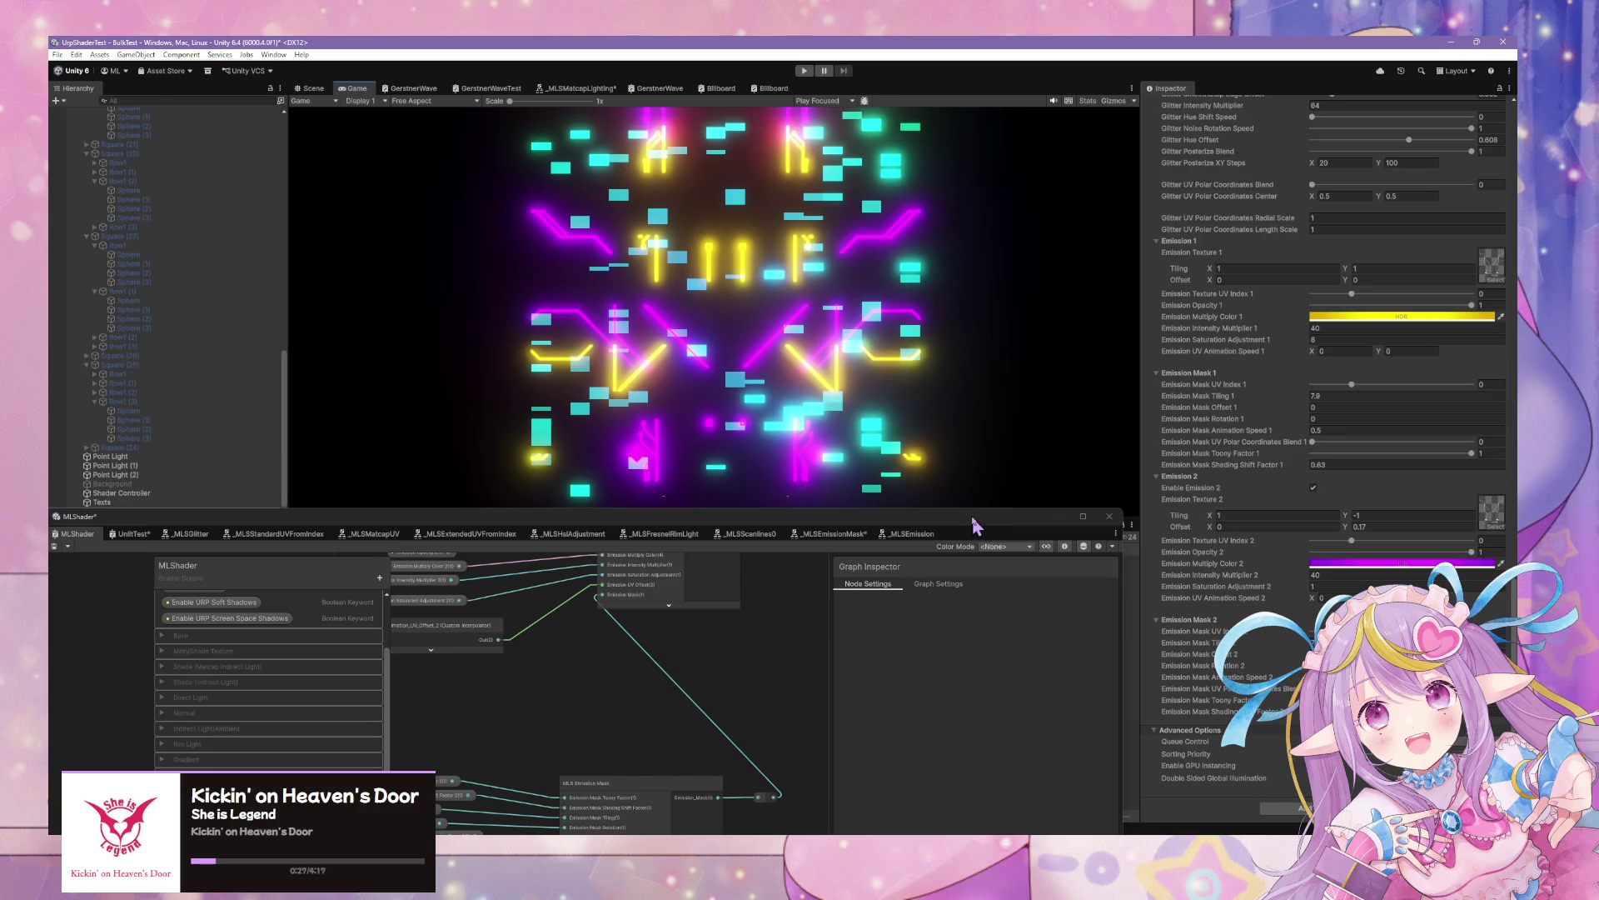
{"action": "left_click_drag", "start_coordinate": [951, 526], "coordinate": [1033, 353]}
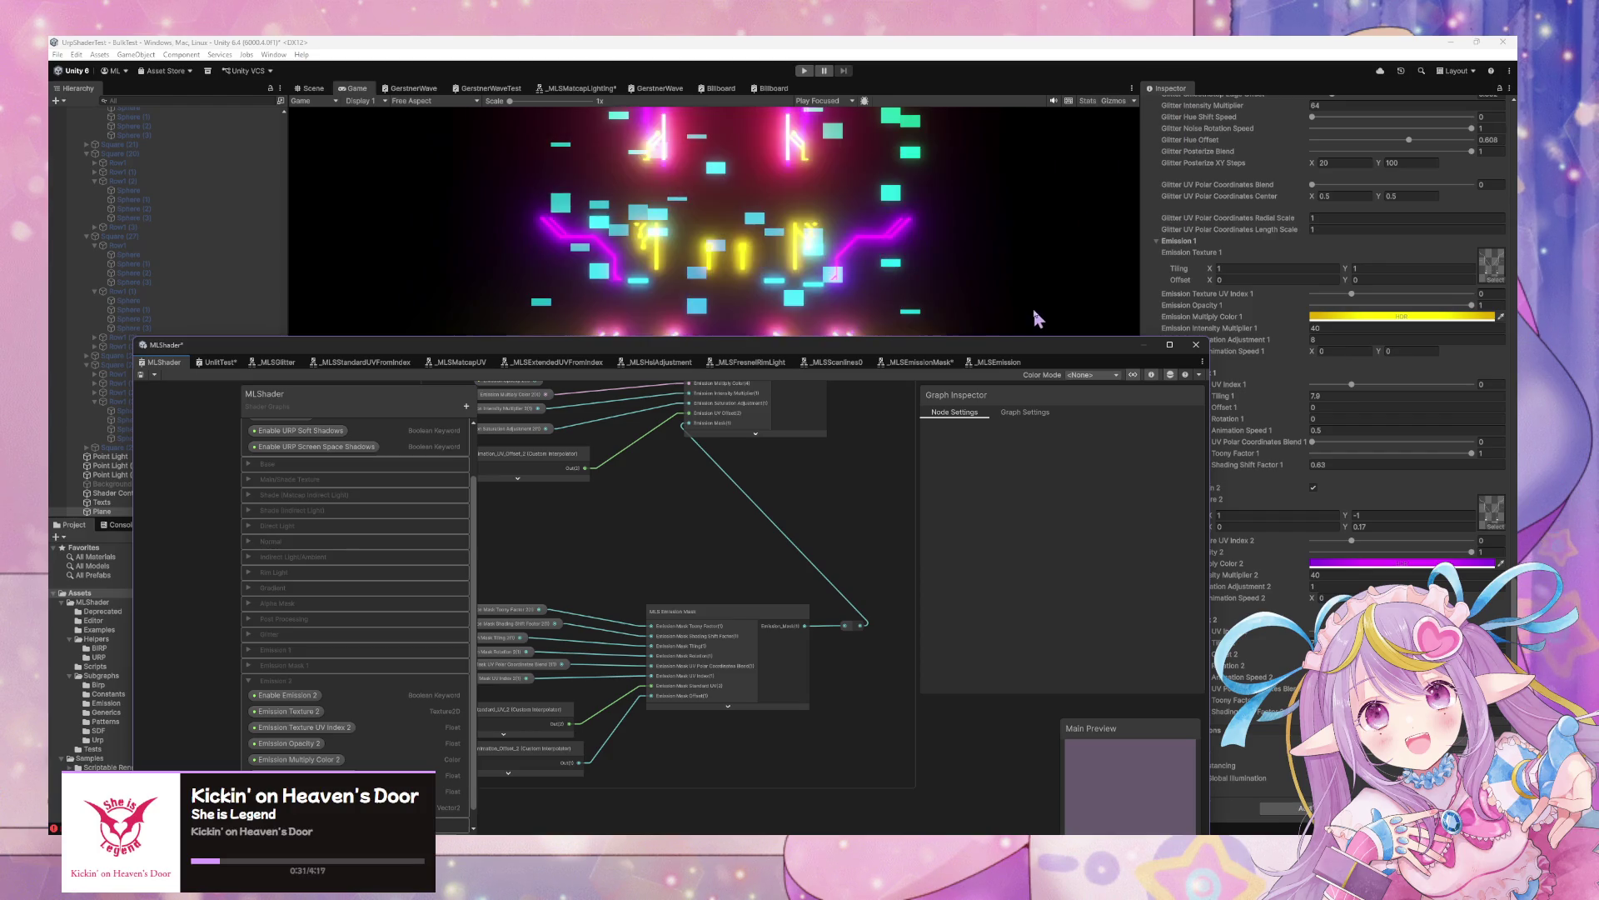
{"action": "mouse_move", "coordinate": [1011, 353]}
{"action": "left_mouse_down"}
{"action": "mouse_move", "coordinate": [990, 360]}
{"action": "mouse_move", "coordinate": [990, 291]}
{"action": "left_mouse_up"}
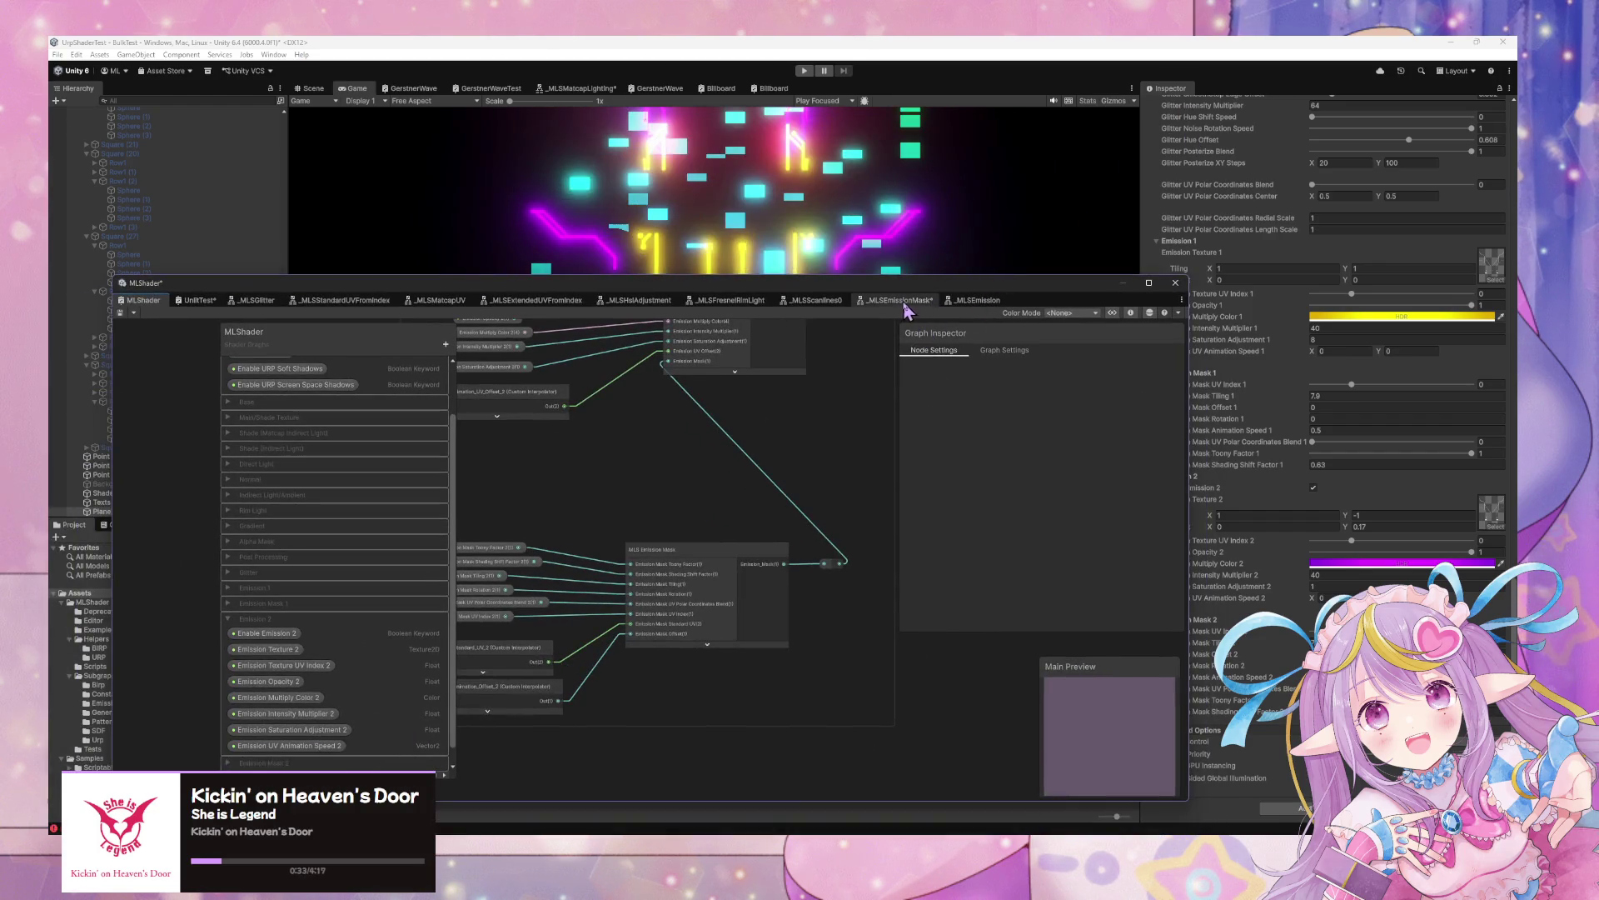
{"action": "left_click", "coordinate": [908, 300]}
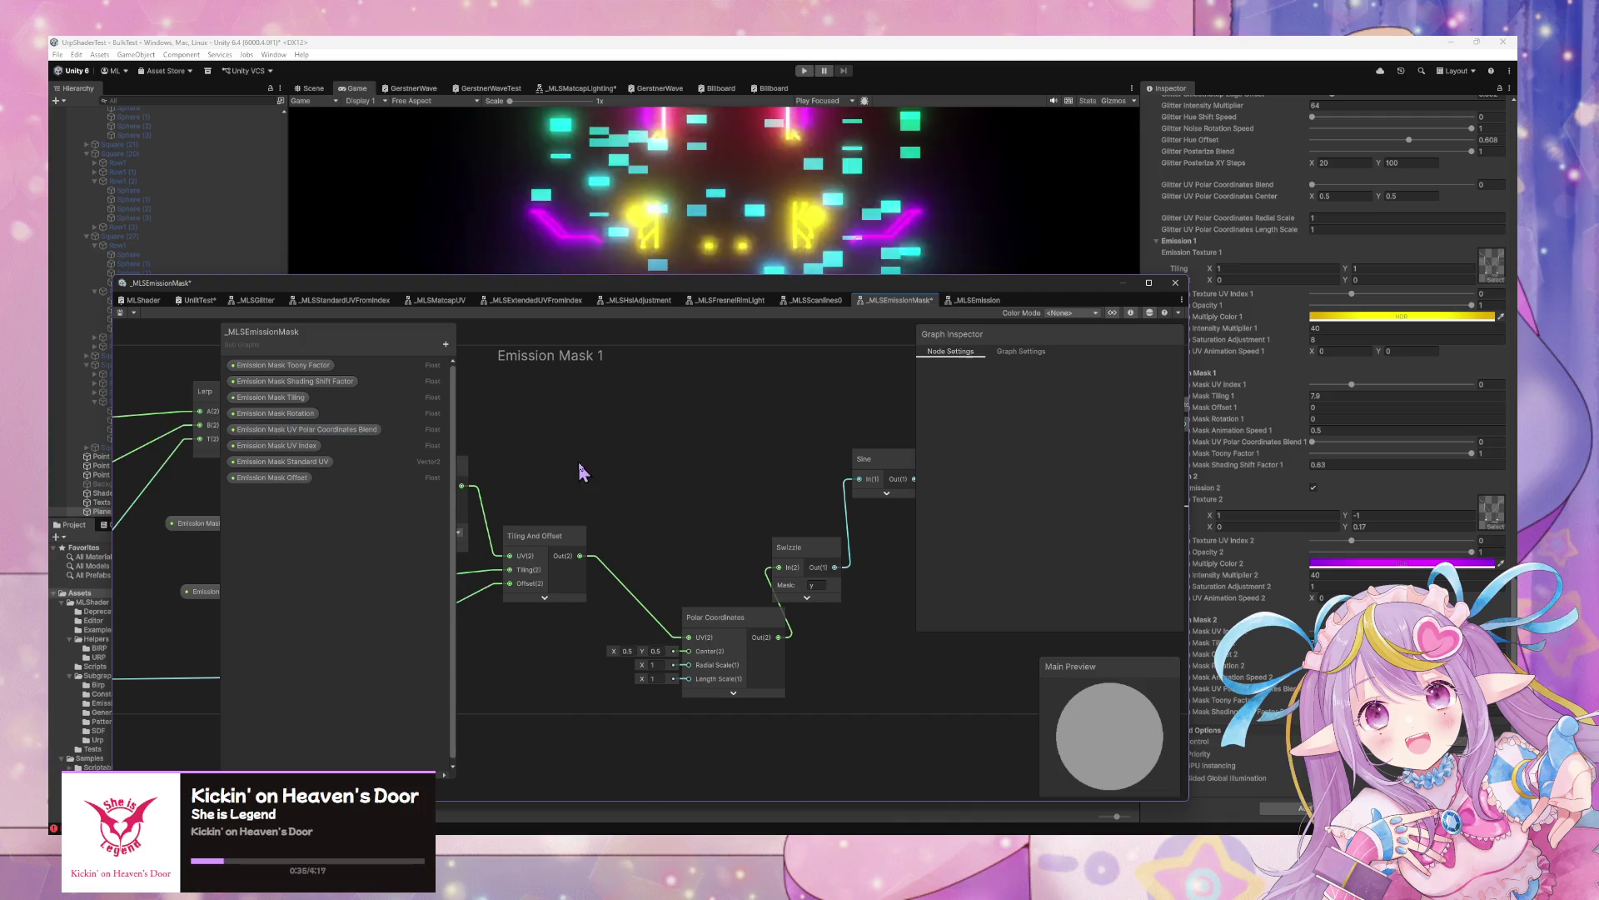
Wire Tiling And Offset into Swizzle and try Polar Coordinates between Sine and Remap
{"action": "left_click_drag", "start_coordinate": [563, 459], "coordinate": [533, 462]}
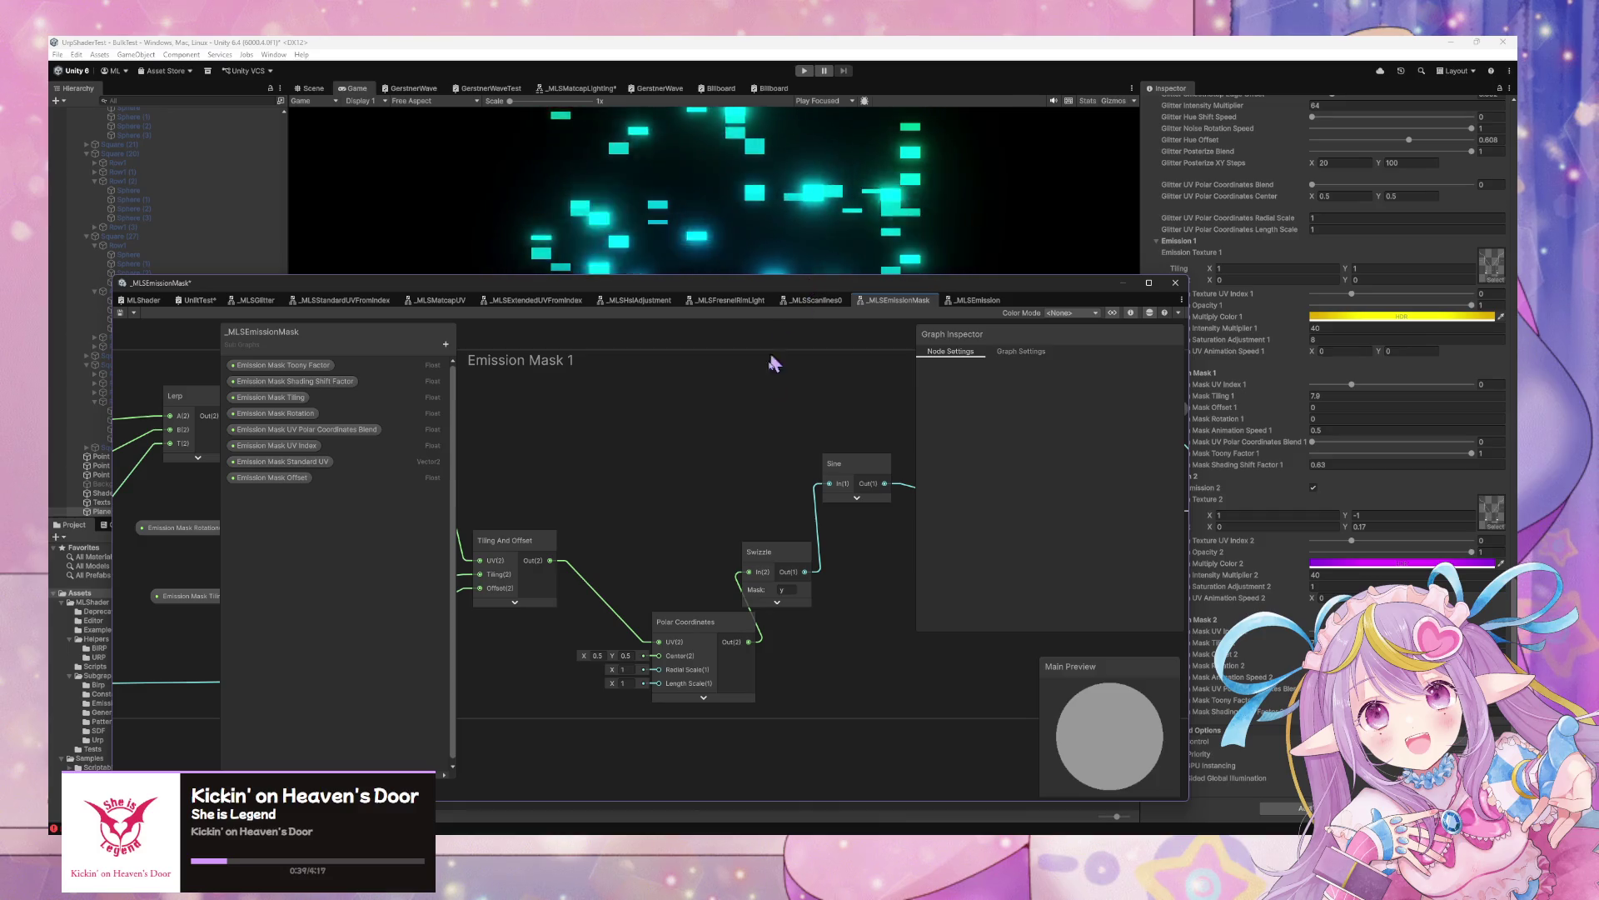
{"action": "mouse_move", "coordinate": [845, 296]}
{"action": "left_mouse_down"}
{"action": "mouse_move", "coordinate": [662, 574]}
{"action": "mouse_move", "coordinate": [663, 533]}
{"action": "mouse_move", "coordinate": [653, 554]}
{"action": "mouse_move", "coordinate": [750, 437]}
{"action": "left_mouse_up"}
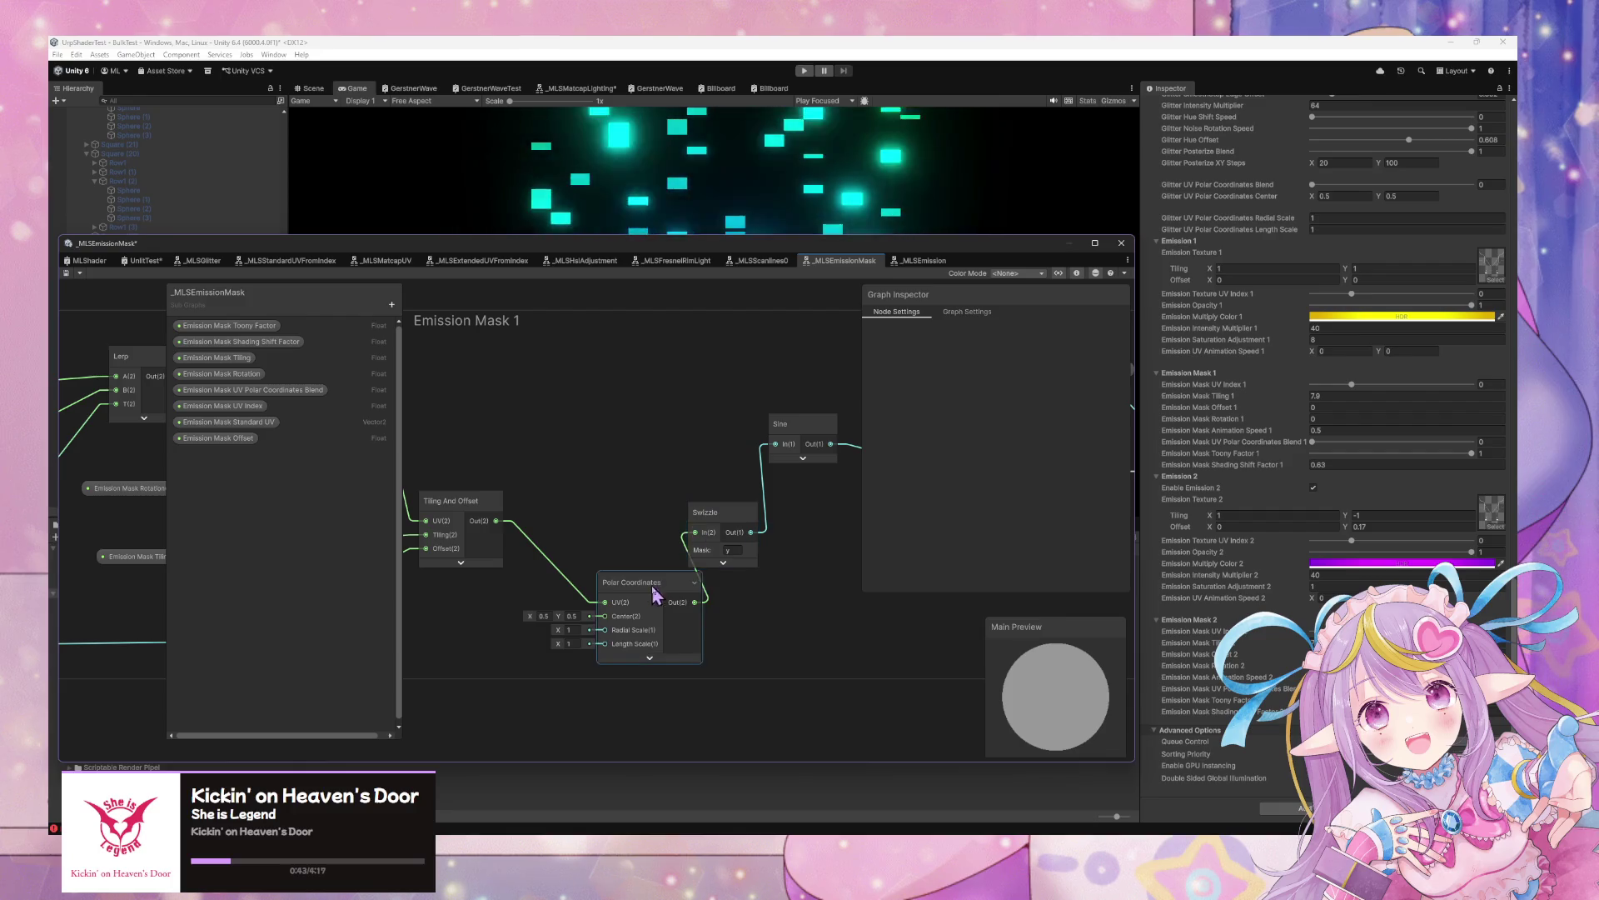
{"action": "left_click_drag", "start_coordinate": [653, 588], "coordinate": [621, 498]}
{"action": "left_click", "coordinate": [618, 567]}
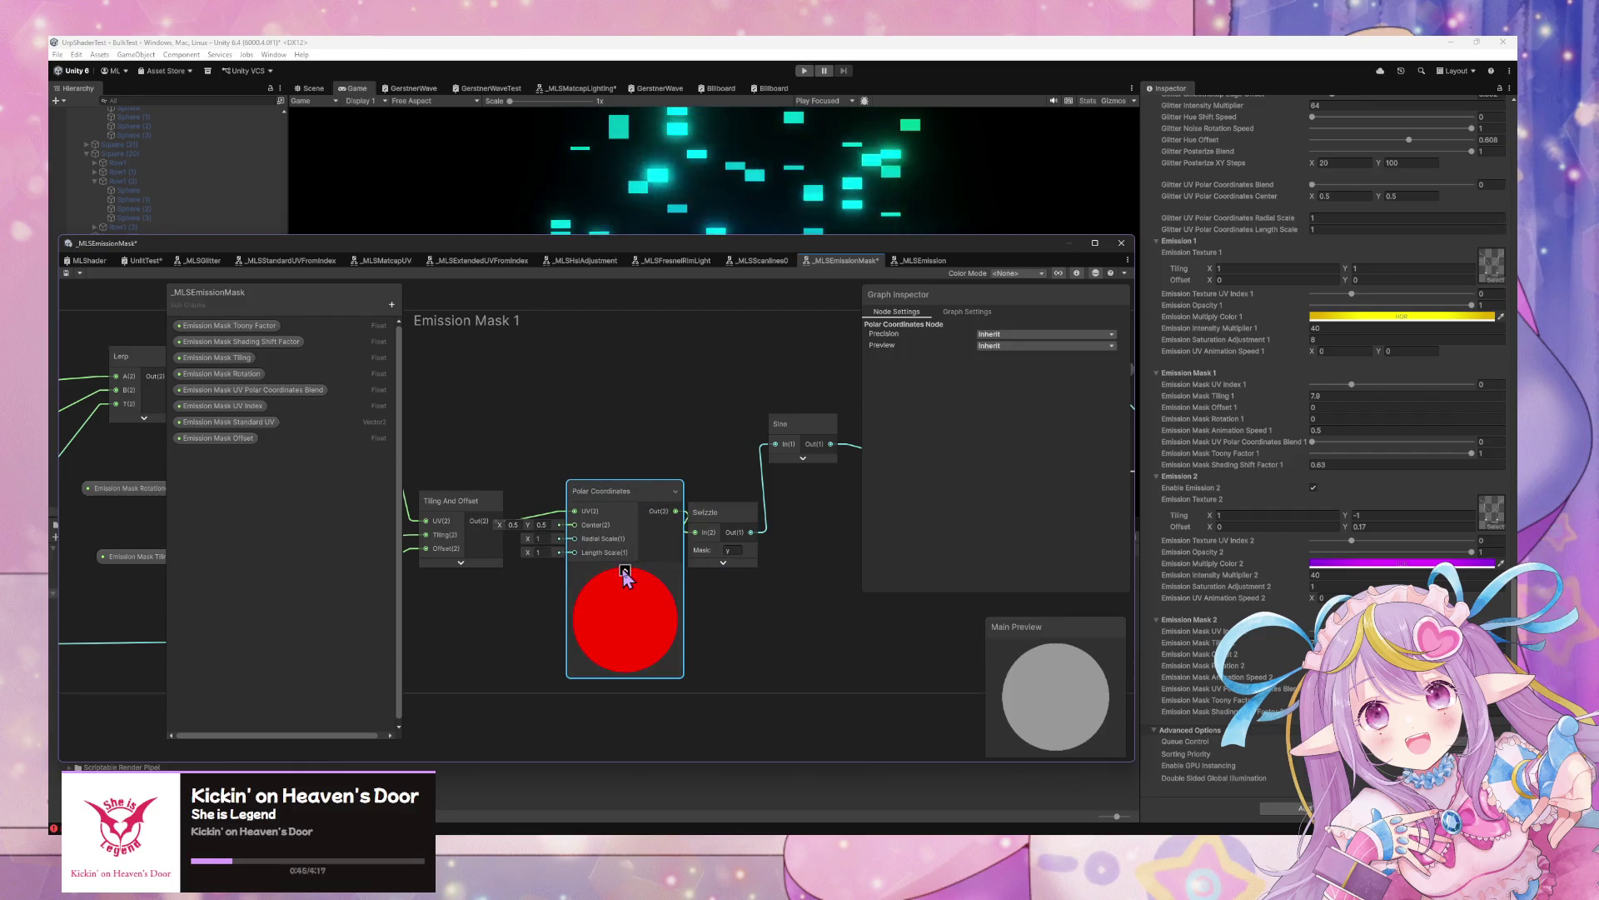
{"action": "left_click", "coordinate": [624, 572]}
{"action": "left_click_drag", "start_coordinate": [482, 506], "coordinate": [496, 433]}
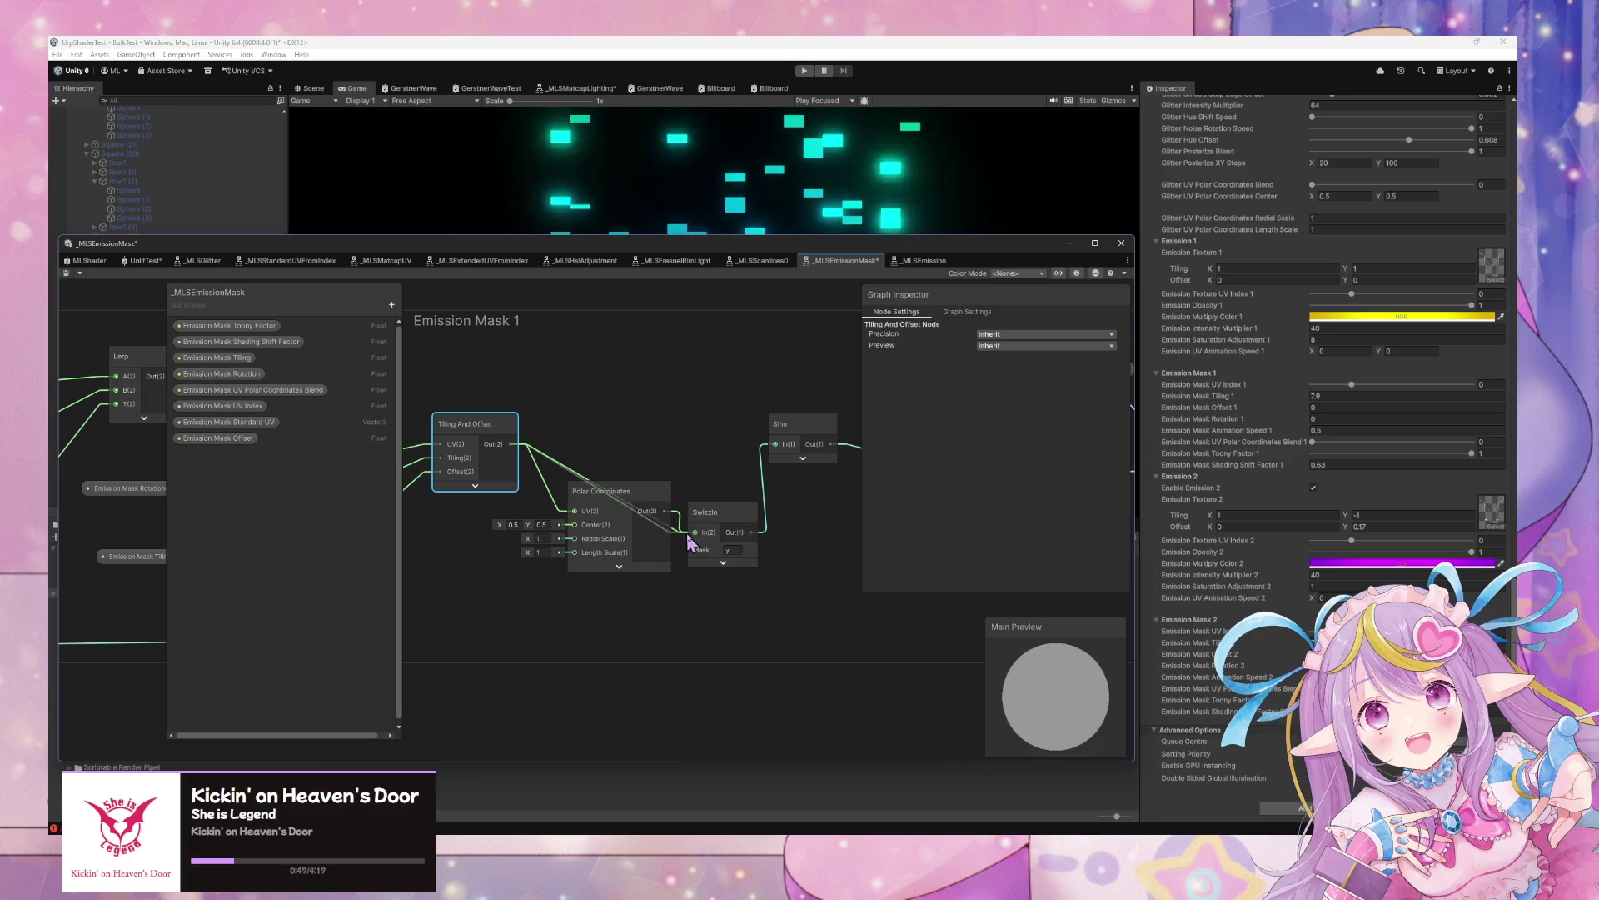
{"action": "left_click_drag", "start_coordinate": [689, 543], "coordinate": [695, 533]}
{"action": "mouse_move", "coordinate": [621, 490]}
{"action": "left_mouse_down"}
{"action": "mouse_move", "coordinate": [842, 539]}
{"action": "mouse_move", "coordinate": [629, 553]}
{"action": "left_mouse_up"}
{"action": "left_click", "coordinate": [814, 477]}
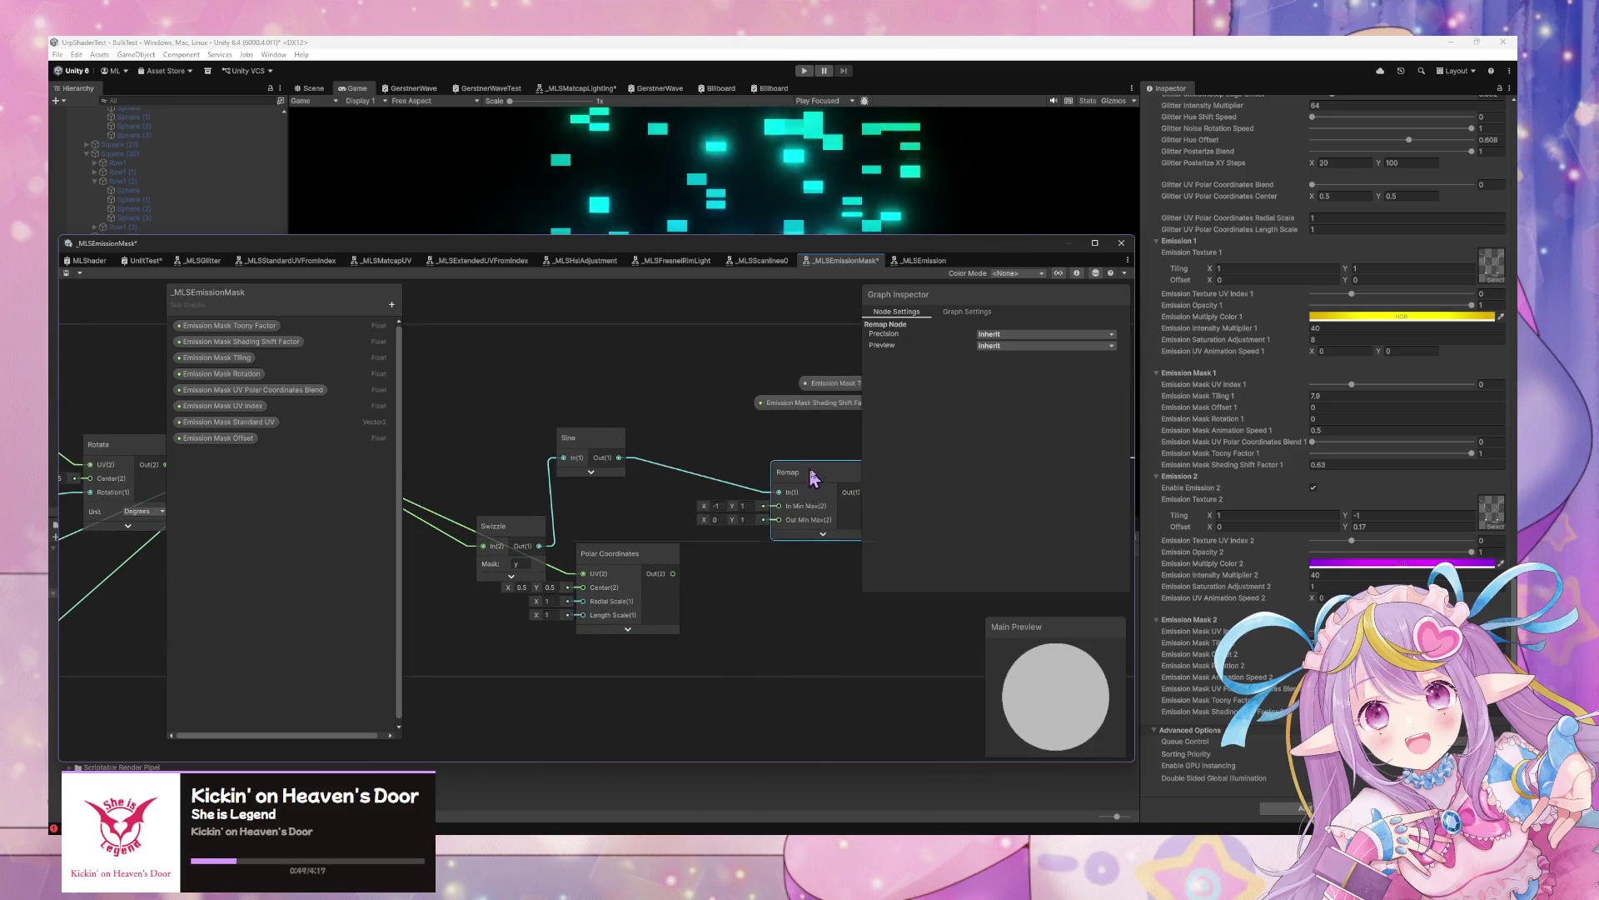
{"action": "left_click_drag", "start_coordinate": [814, 477], "coordinate": [868, 485]}
{"action": "left_click_drag", "start_coordinate": [642, 560], "coordinate": [835, 498]}
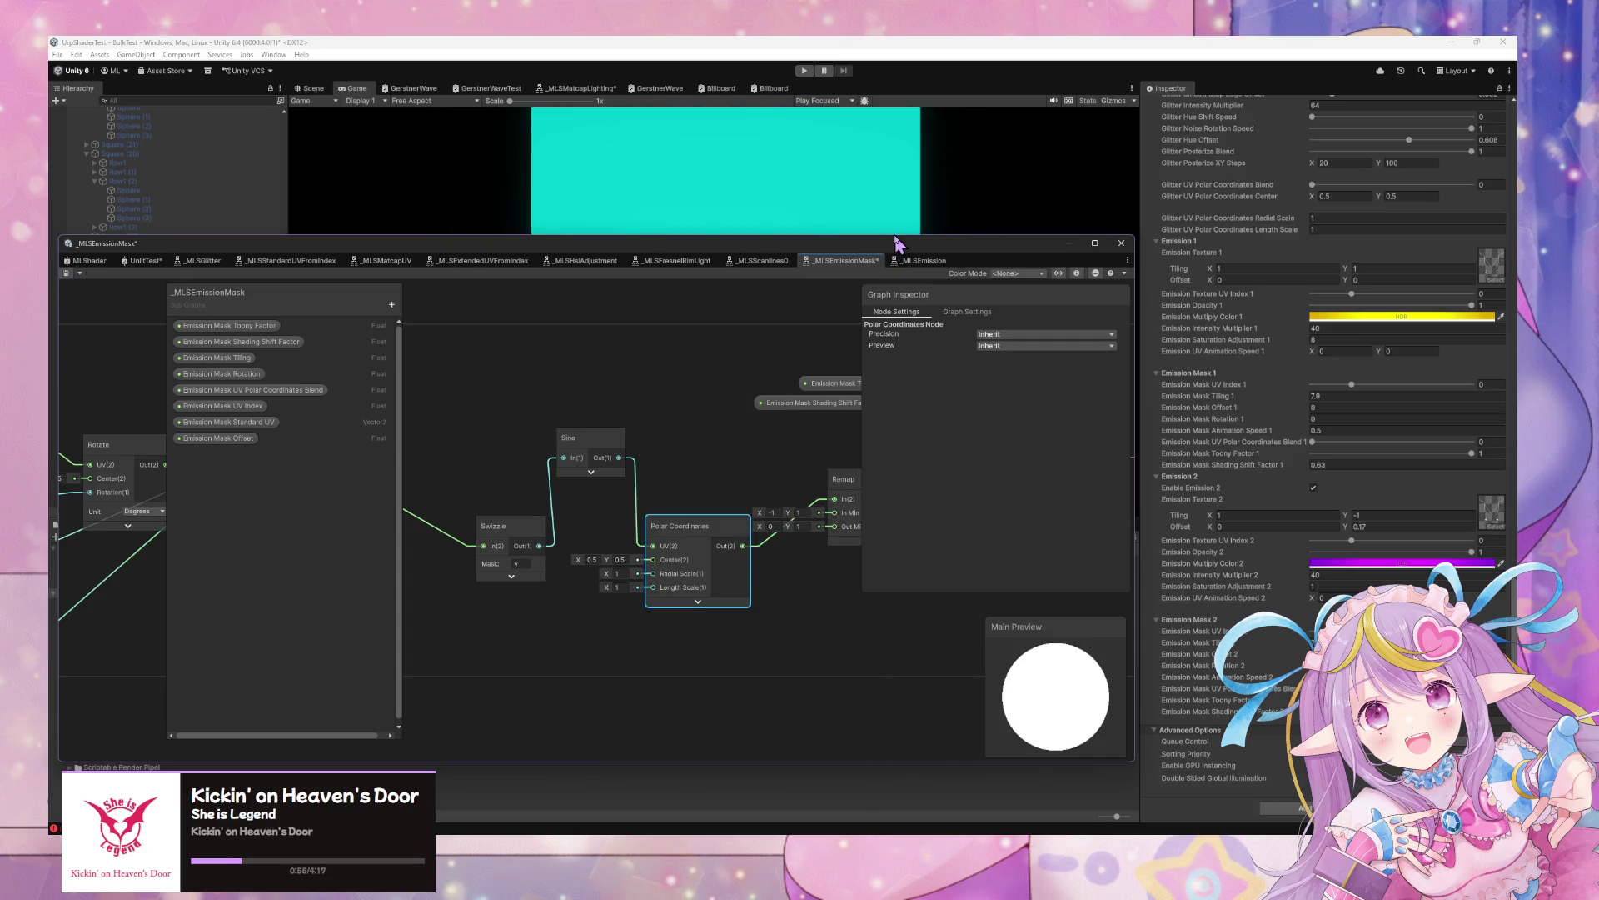
Delete the Polar Coordinates node so Sine feeds Remap directly, then switch to the UnlitTest graph
{"action": "mouse_move", "coordinate": [862, 237]}
{"action": "left_mouse_down"}
{"action": "mouse_move", "coordinate": [807, 420]}
{"action": "mouse_move", "coordinate": [737, 505]}
{"action": "left_mouse_up"}
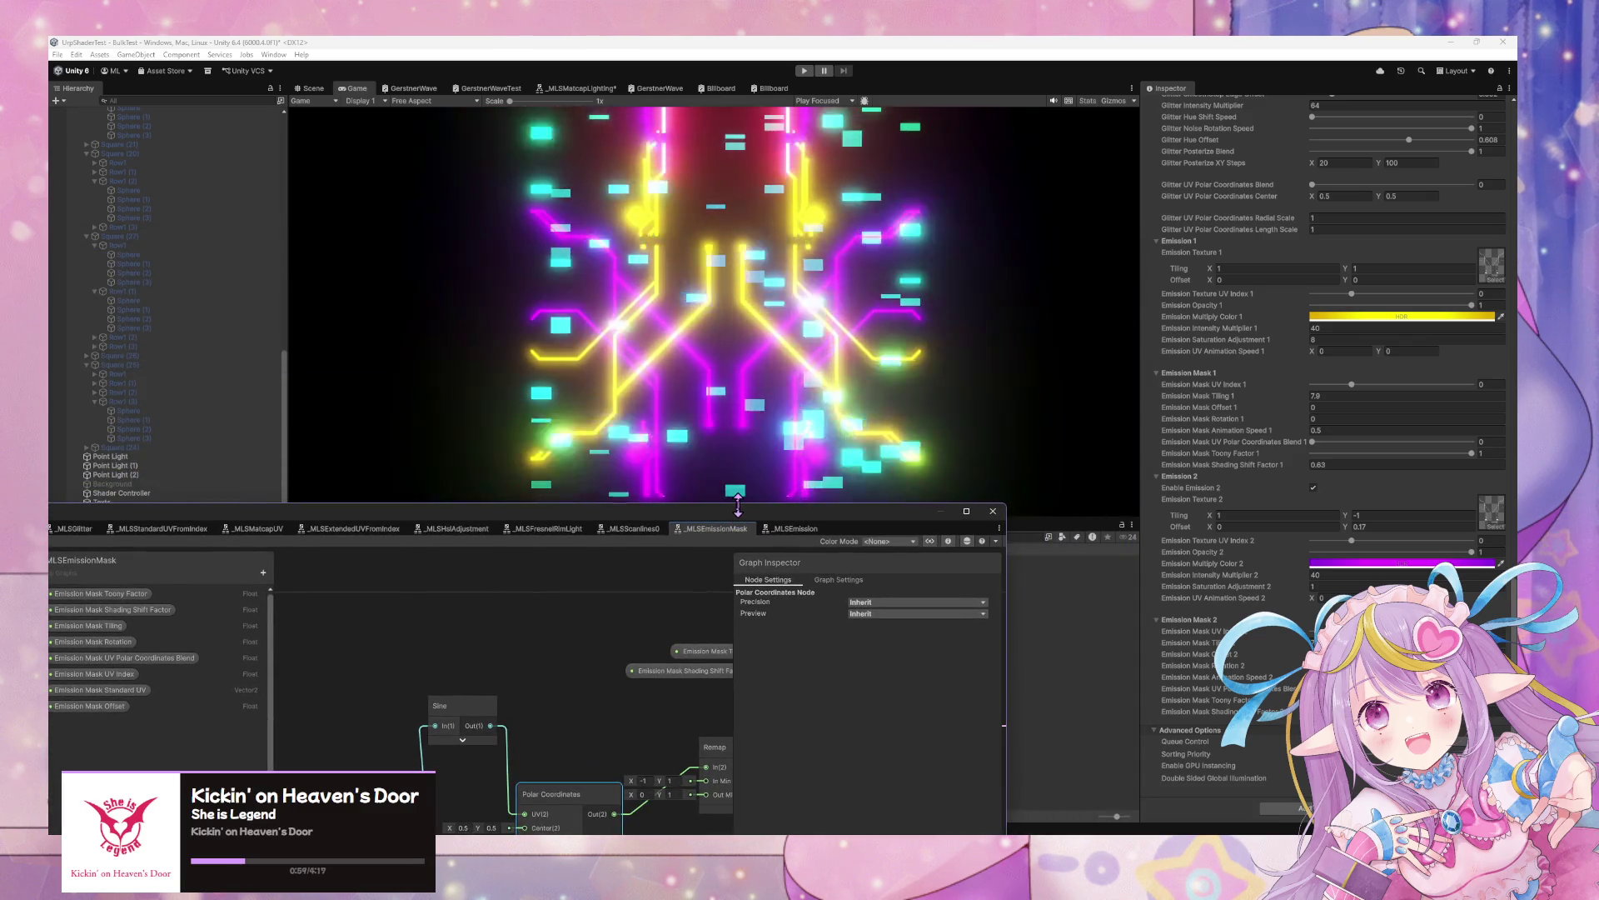
{"action": "mouse_move", "coordinate": [726, 521]}
{"action": "left_mouse_down"}
{"action": "mouse_move", "coordinate": [649, 512]}
{"action": "mouse_move", "coordinate": [599, 421]}
{"action": "mouse_move", "coordinate": [557, 494]}
{"action": "left_mouse_up"}
{"action": "scroll", "coordinate": [464, 686], "scroll_direction": "down", "scroll_amount": 2}
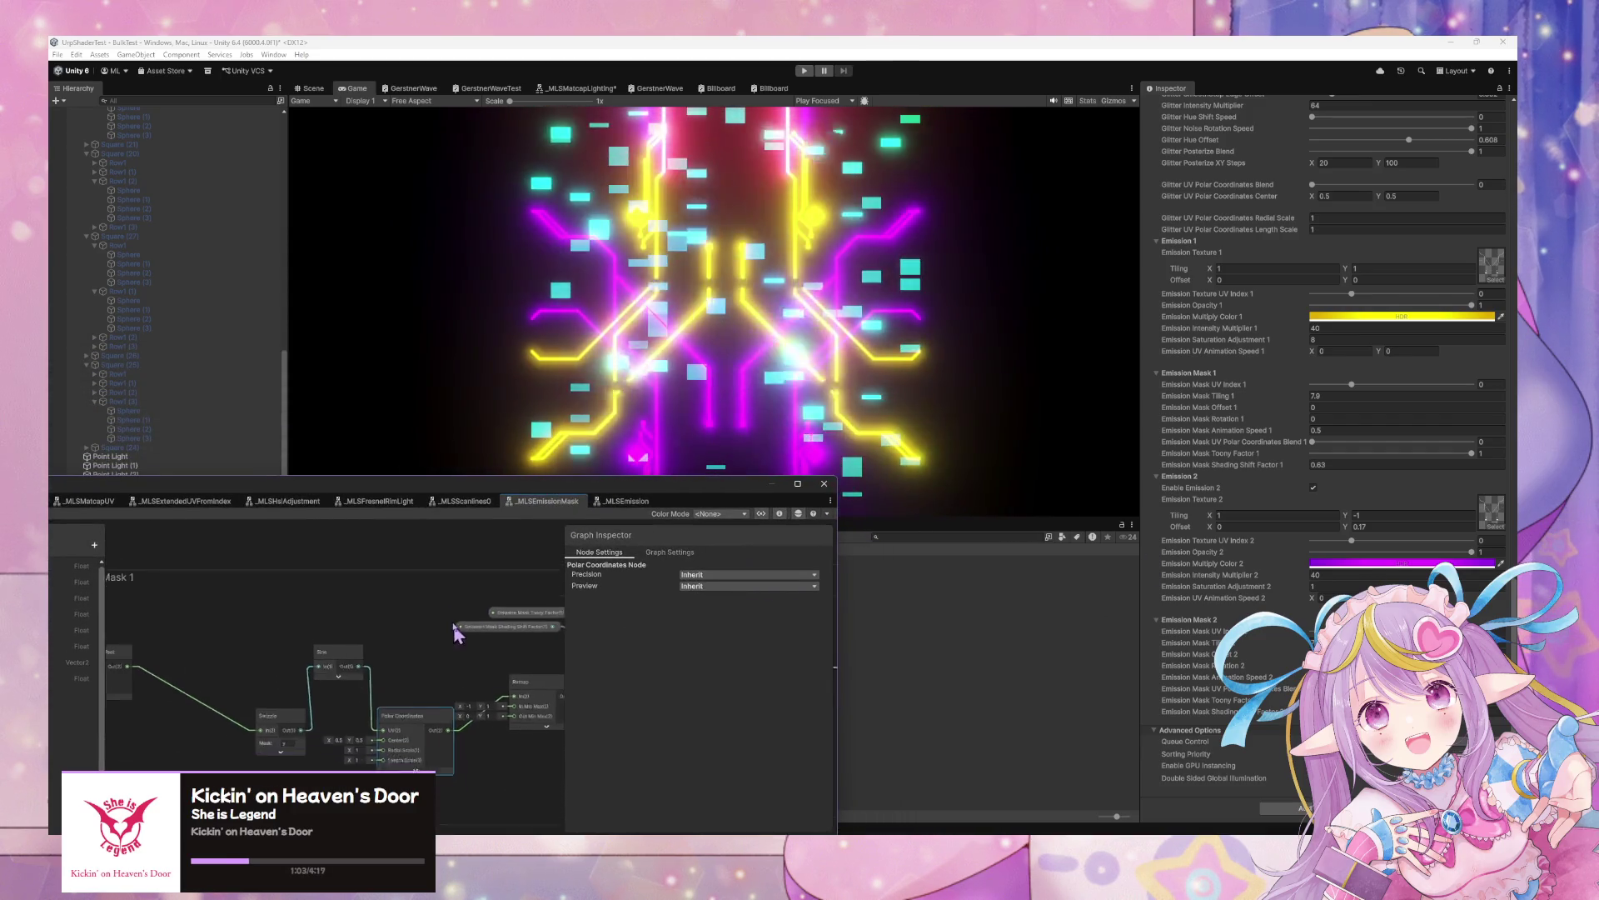
{"action": "mouse_move", "coordinate": [665, 491]}
{"action": "left_mouse_down"}
{"action": "mouse_move", "coordinate": [569, 400]}
{"action": "mouse_move", "coordinate": [575, 221]}
{"action": "mouse_move", "coordinate": [733, 308]}
{"action": "left_mouse_up"}
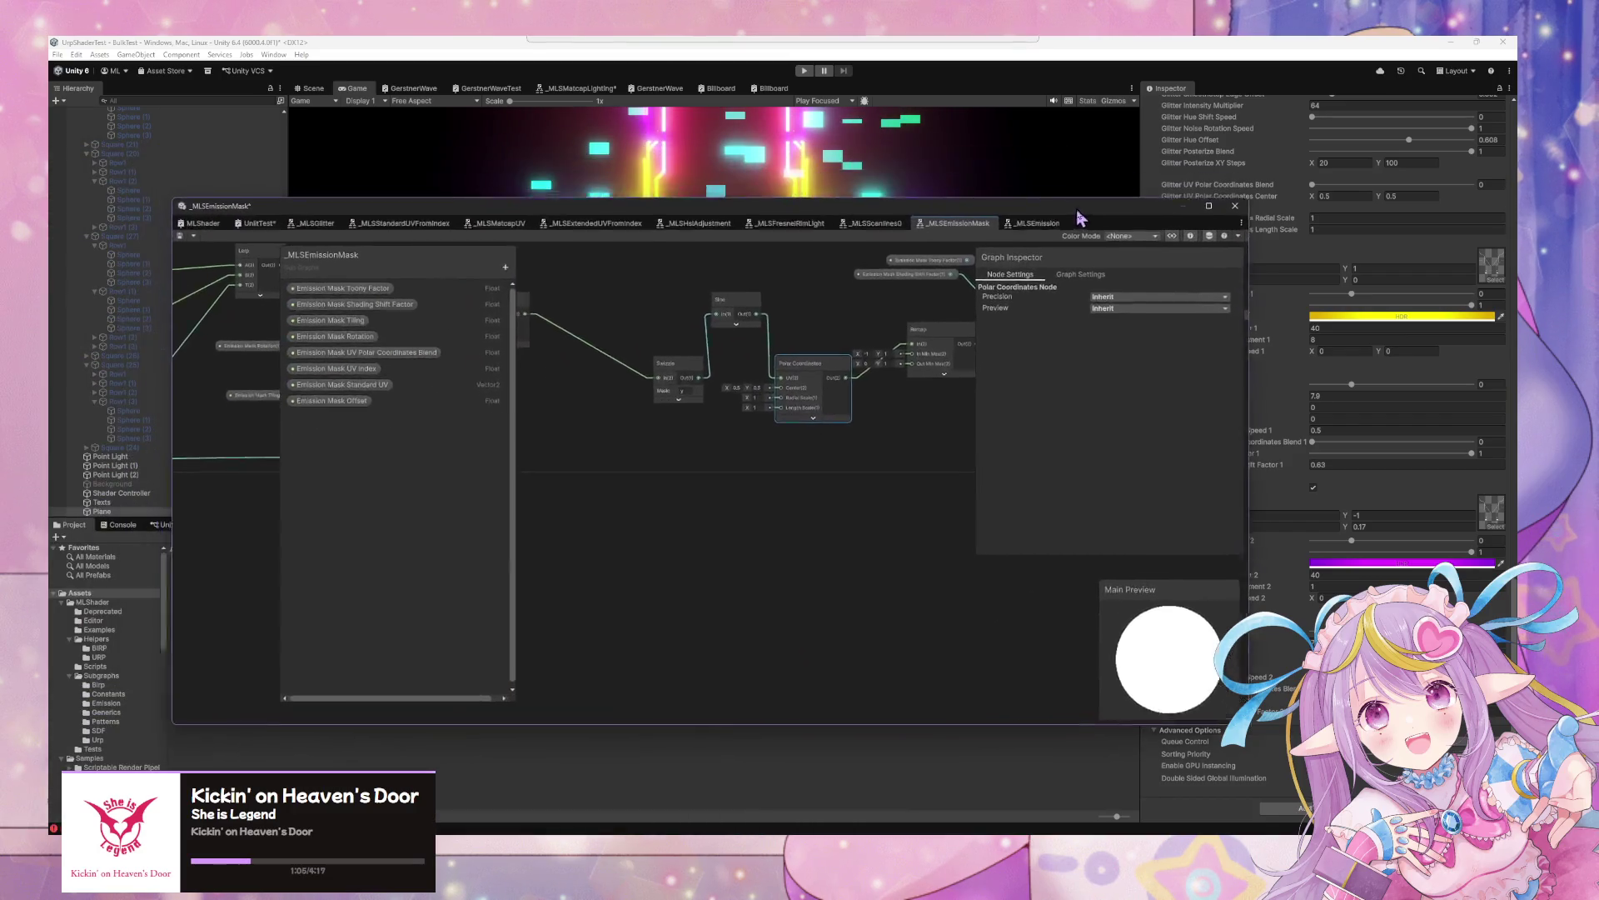
{"action": "left_click_drag", "start_coordinate": [848, 495], "coordinate": [844, 560]}
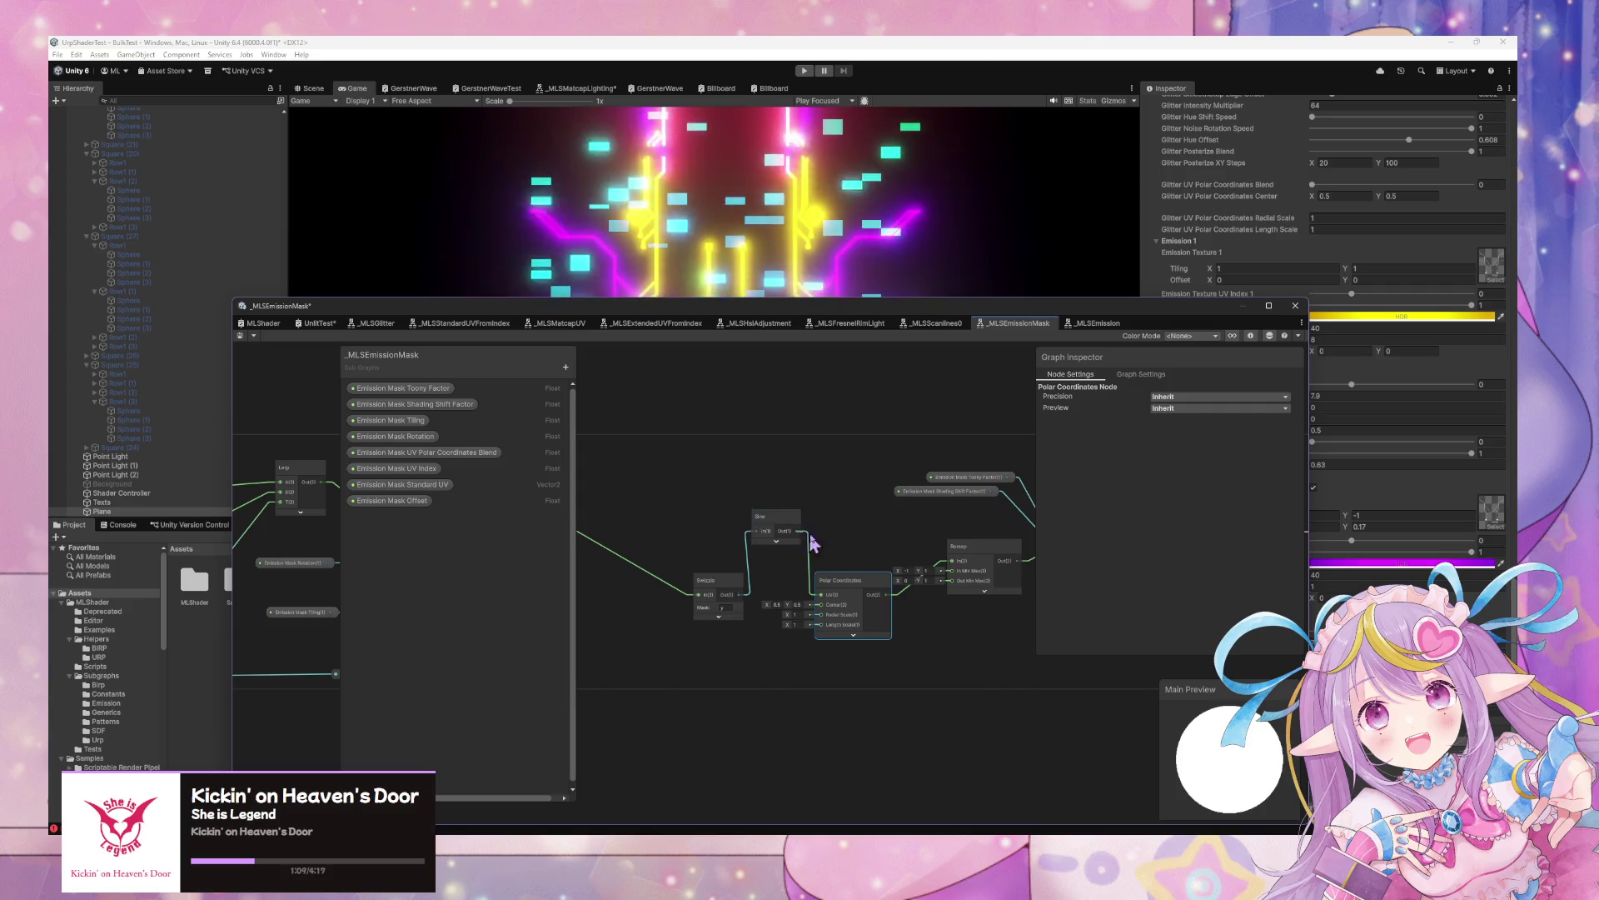
{"action": "key", "text": "Delete"}
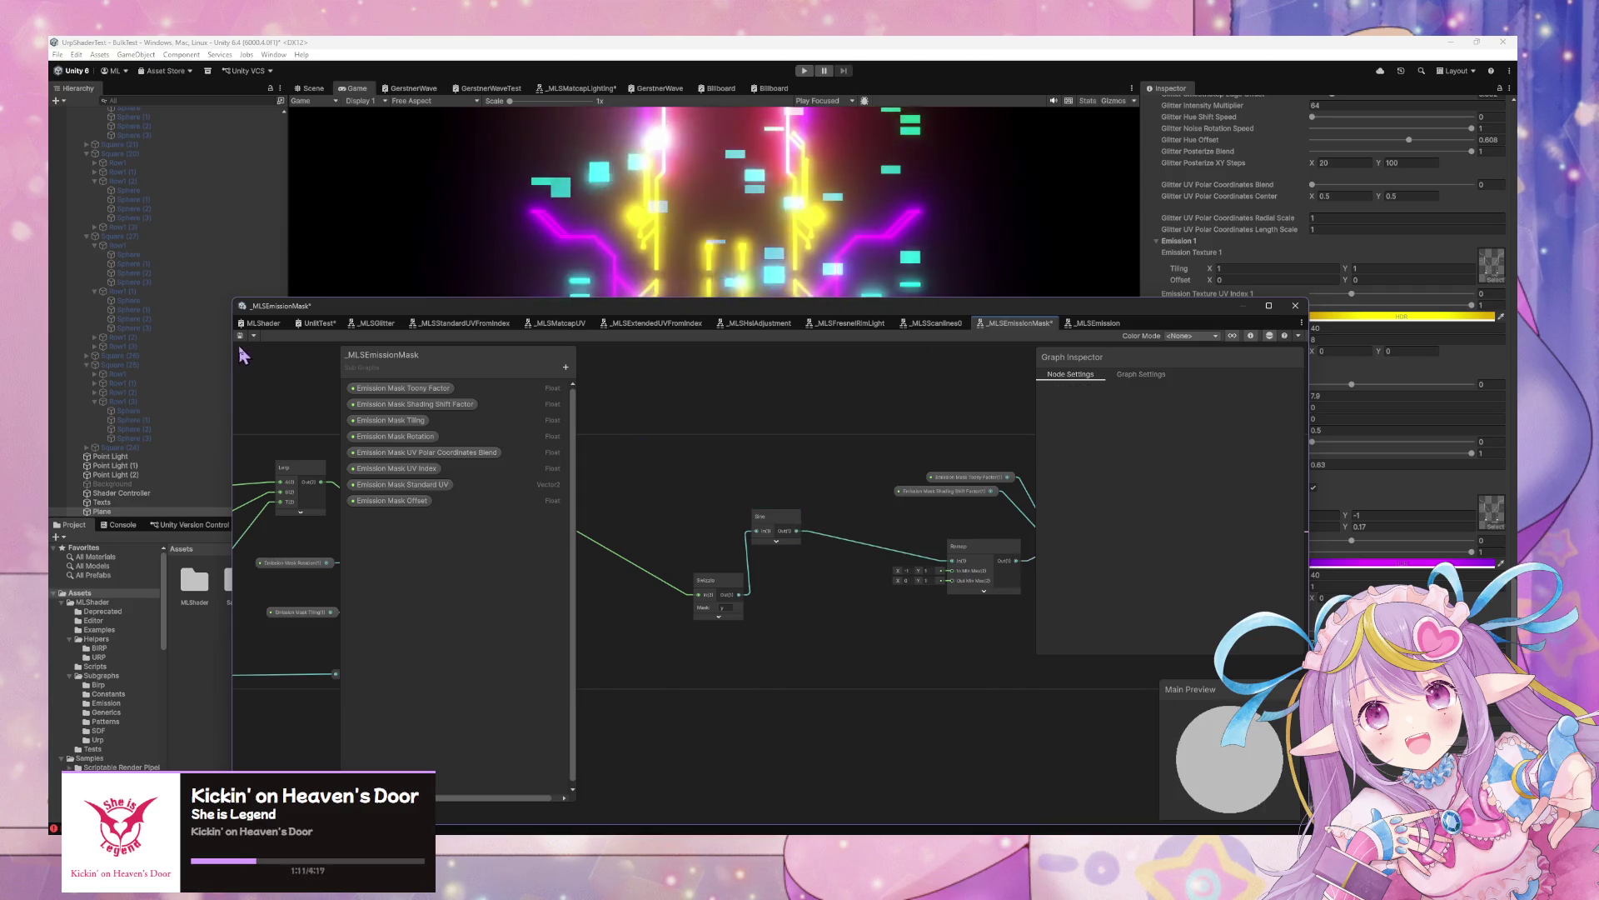
{"action": "left_click", "coordinate": [319, 323]}
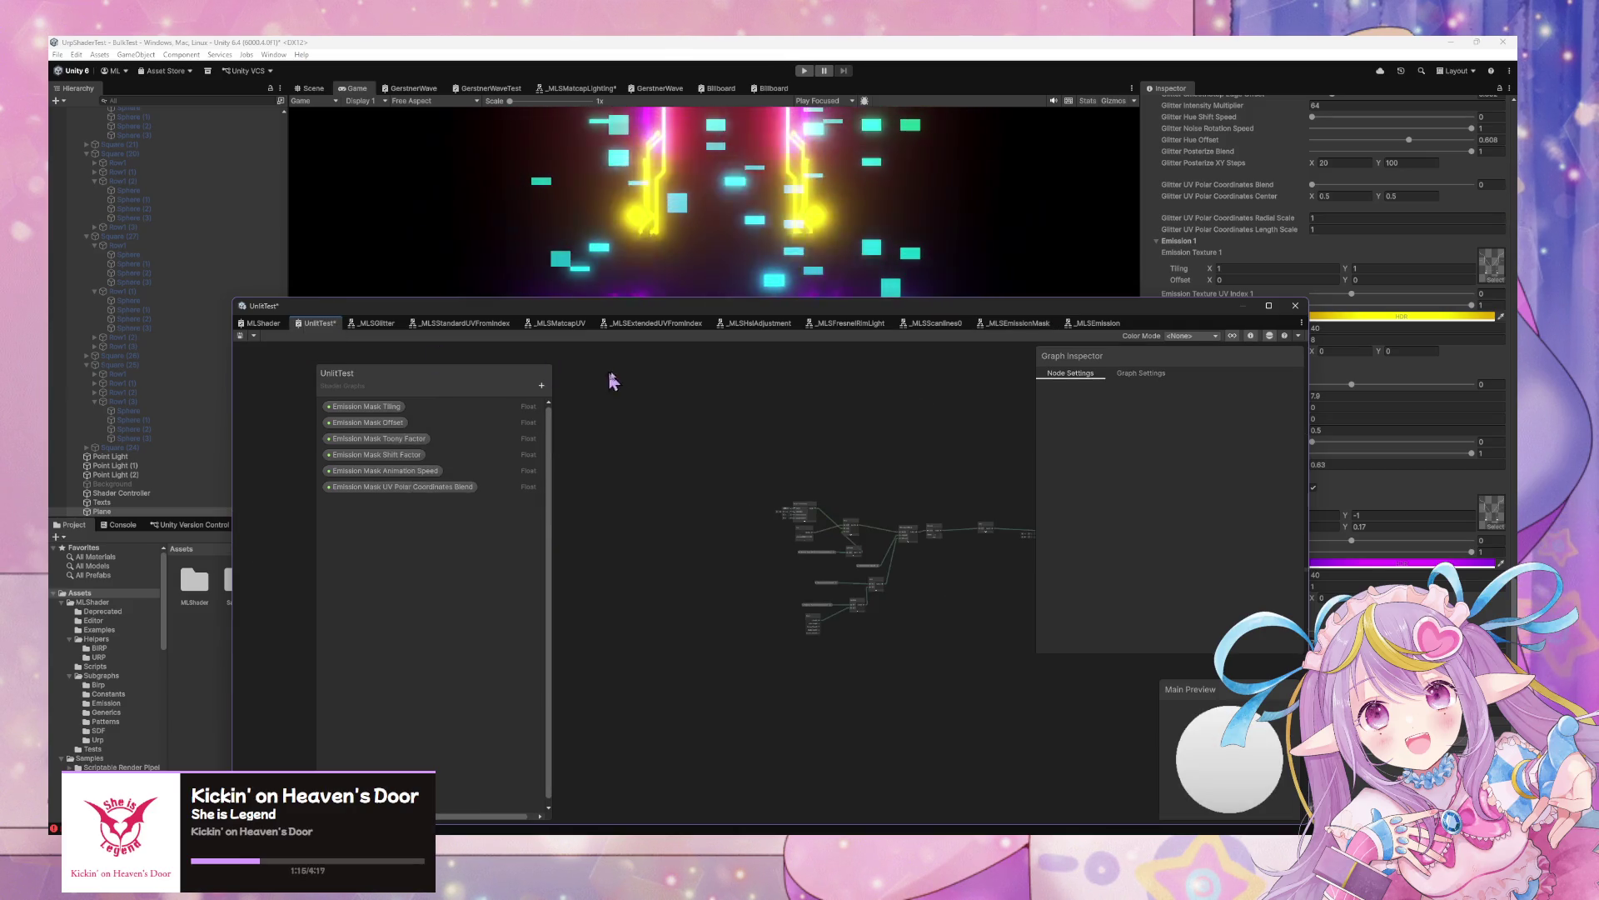
In the Scene view, duplicate the test plane and move the copy to the left
{"action": "left_click", "coordinate": [312, 88]}
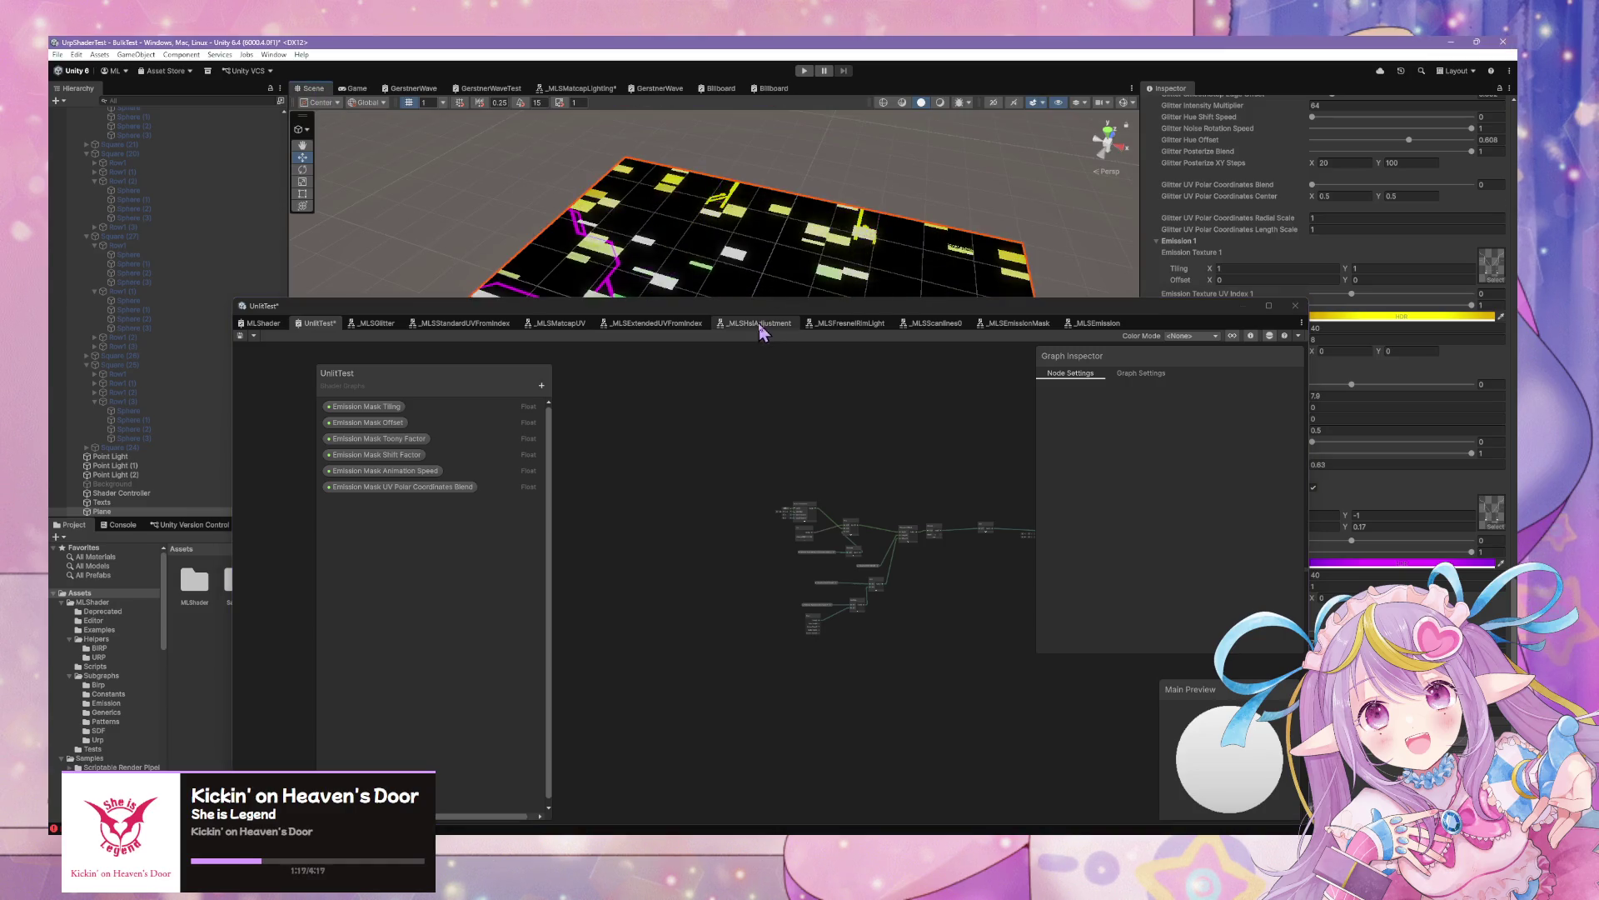
{"action": "left_click_drag", "start_coordinate": [760, 306], "coordinate": [1128, 460]}
{"action": "left_click_drag", "start_coordinate": [849, 333], "coordinate": [888, 354]}
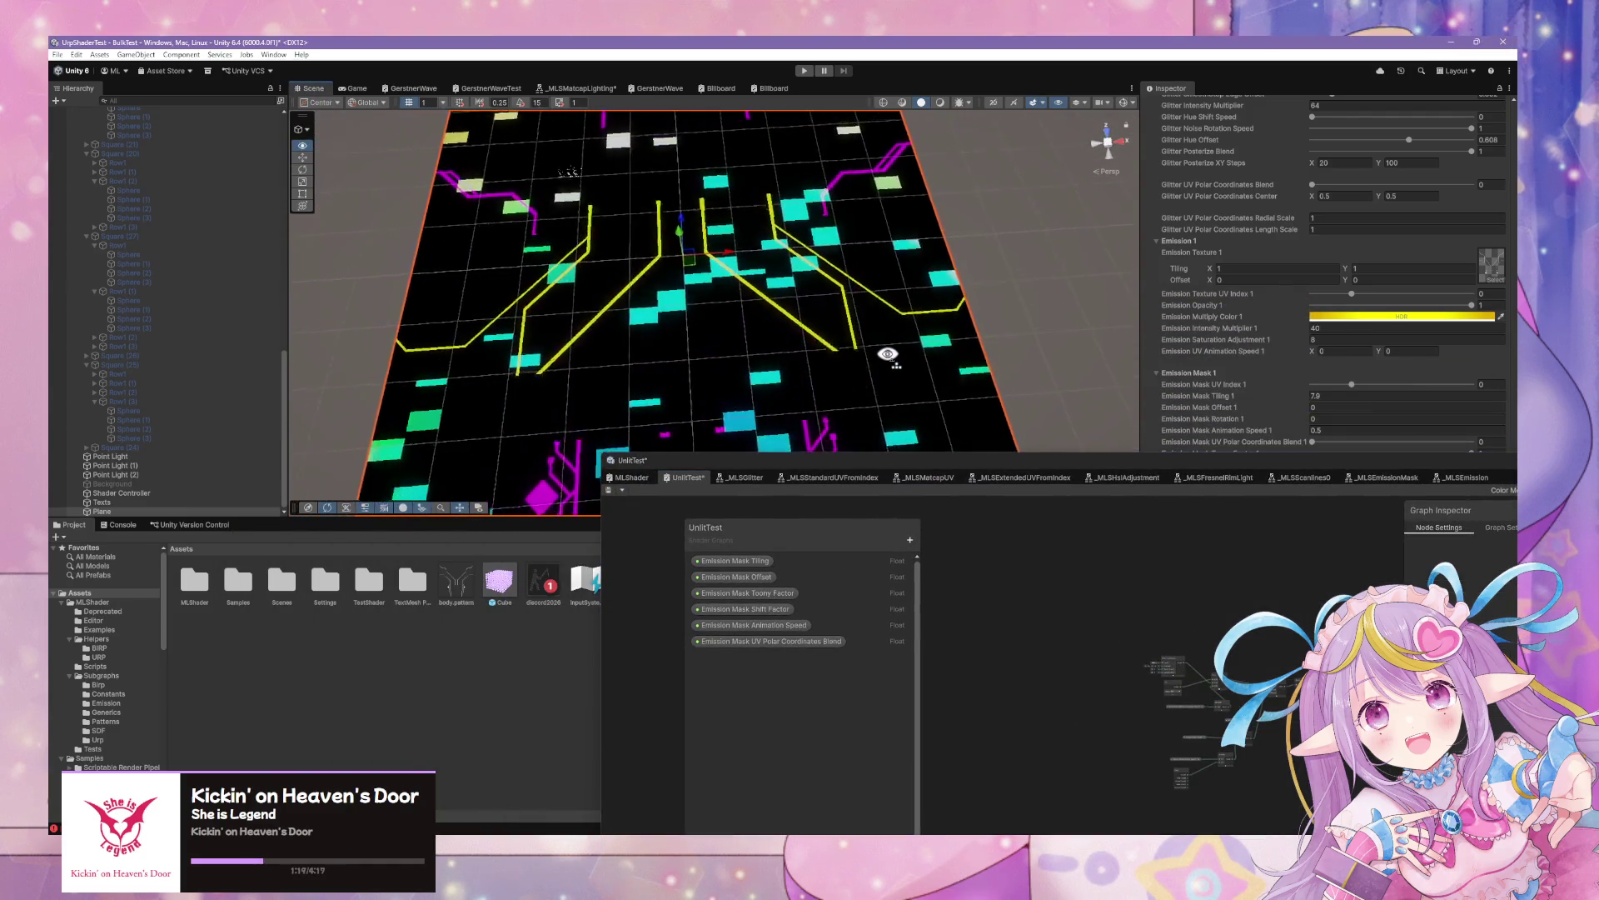
{"action": "scroll", "coordinate": [888, 354], "scroll_direction": "down", "scroll_amount": 5}
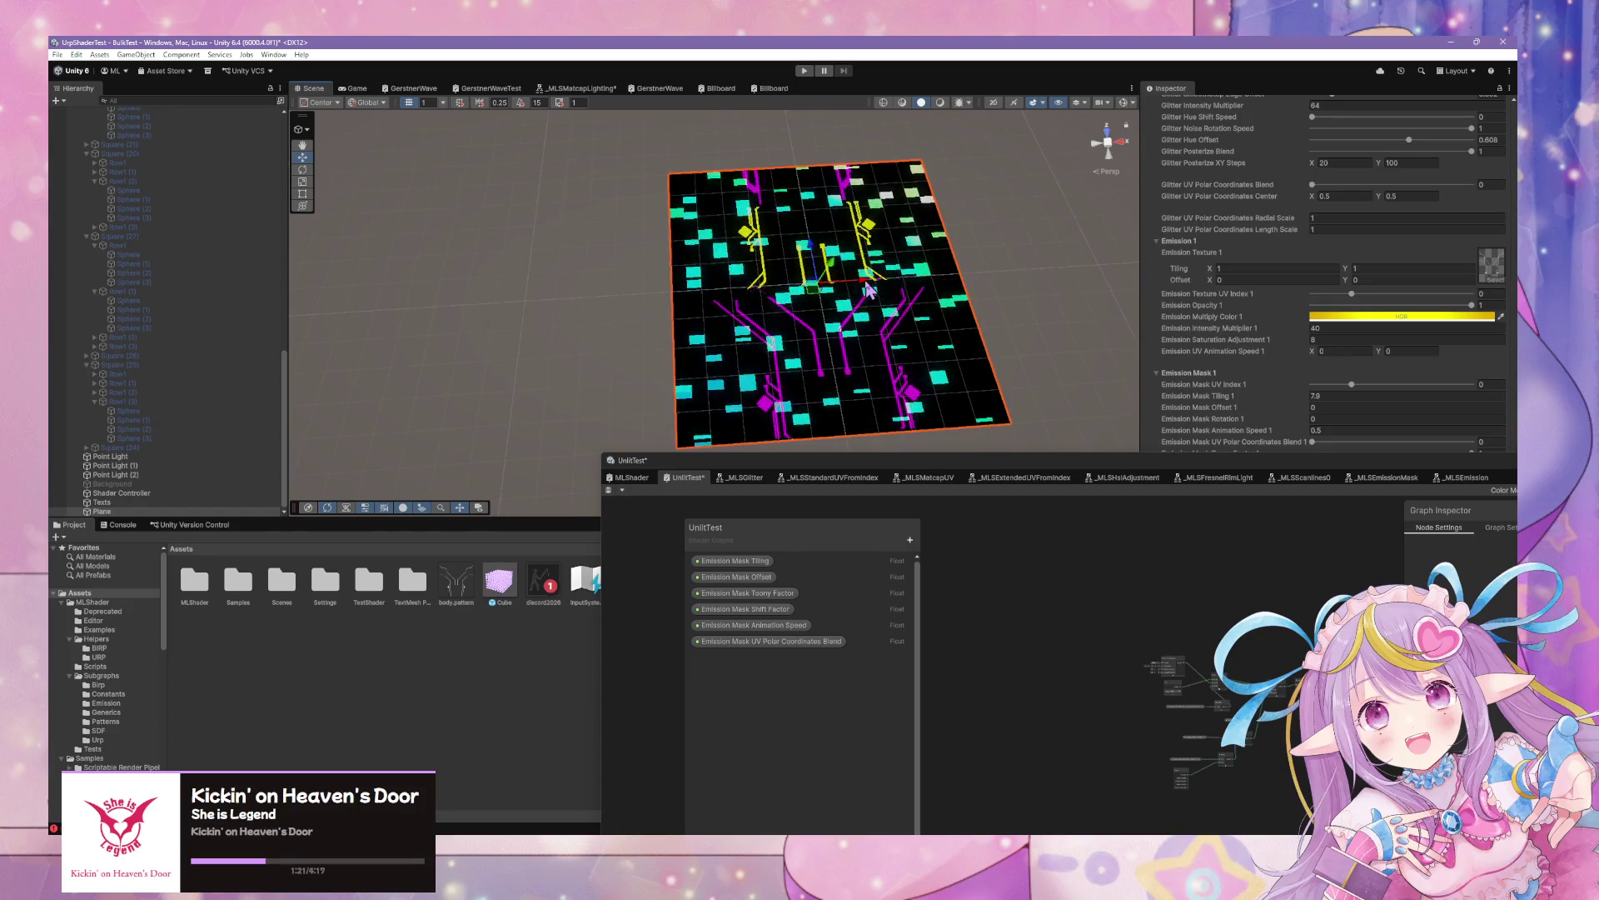
{"action": "key", "text": "ctrl+d"}
{"action": "left_click_drag", "start_coordinate": [866, 288], "coordinate": [437, 279]}
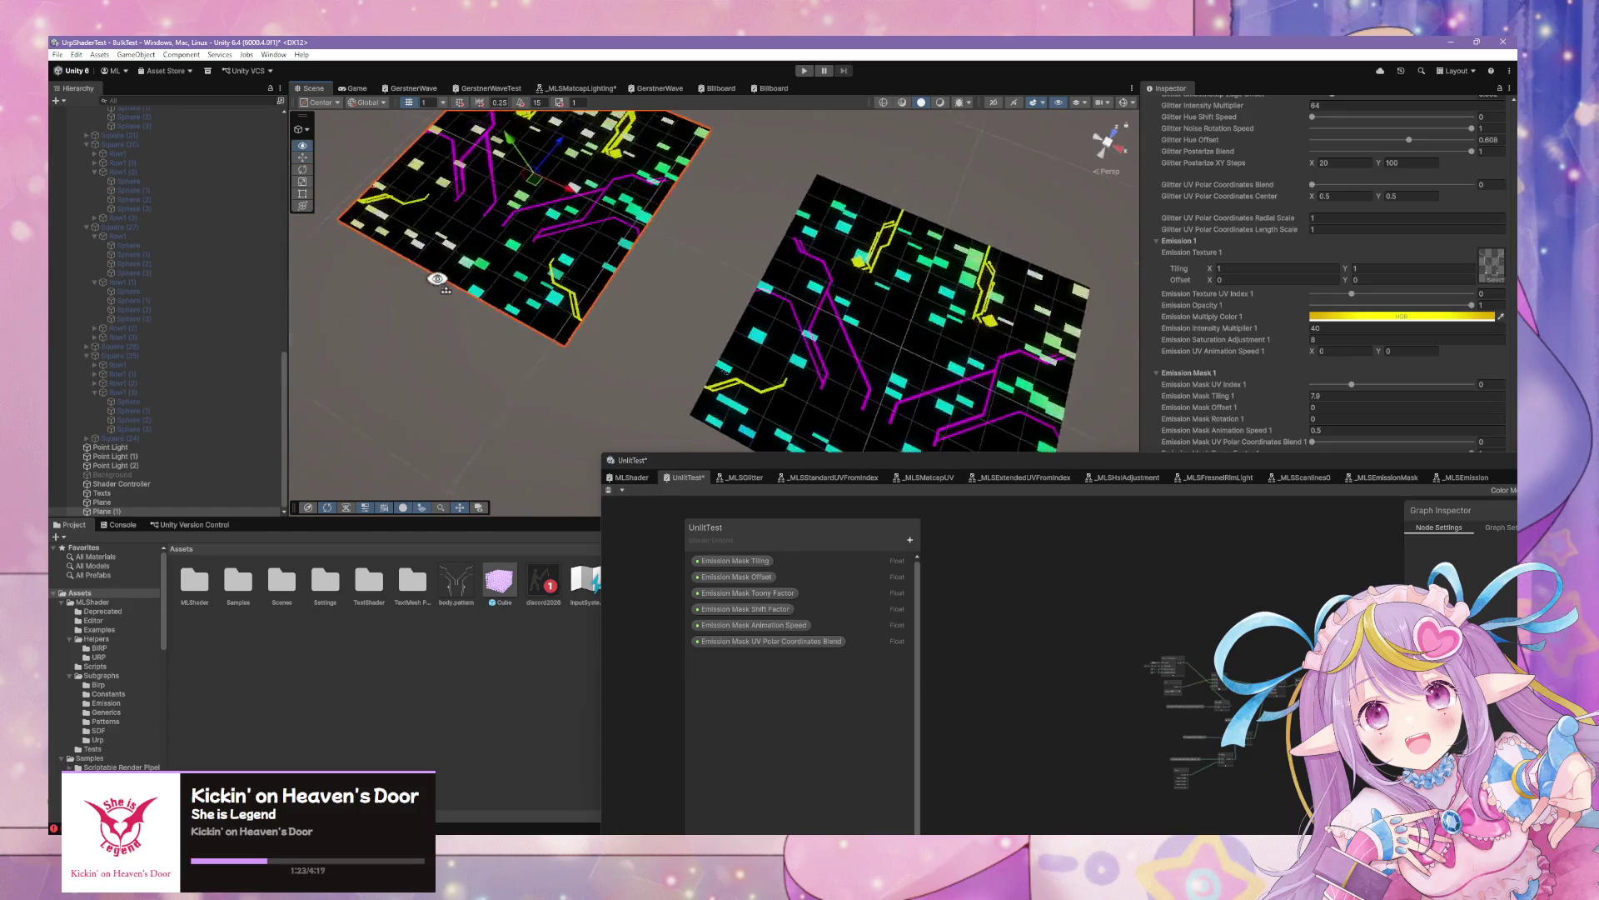
{"action": "scroll", "coordinate": [438, 279], "scroll_direction": "up", "scroll_amount": 3}
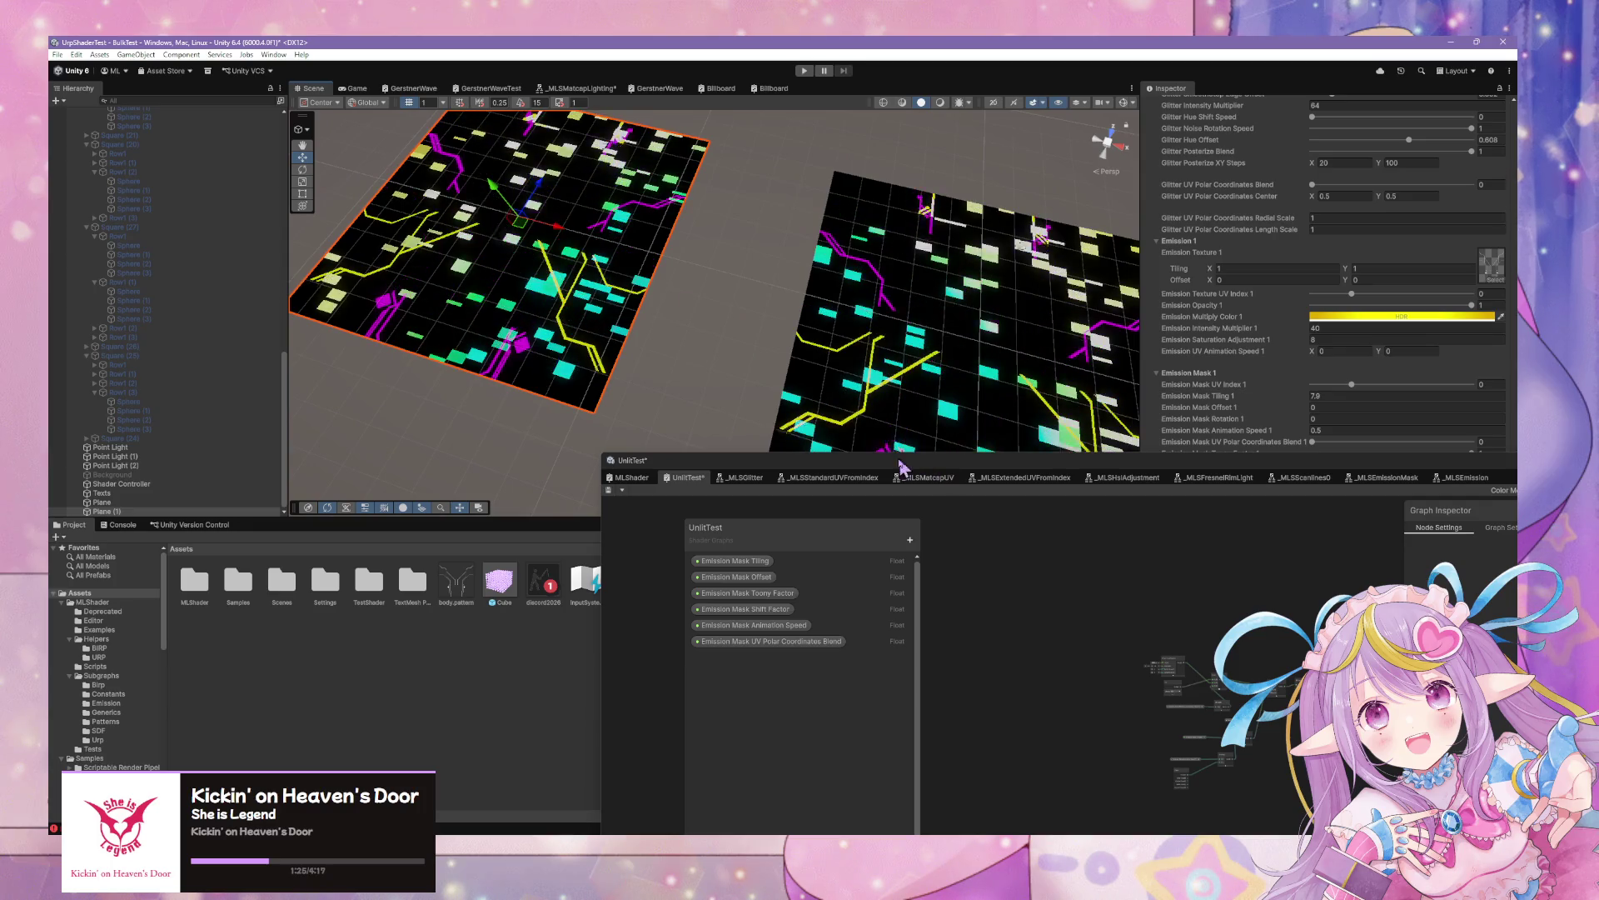
Apply the UnlitTestMat material to the left plane to show the radial stripe pattern
{"action": "left_click_drag", "start_coordinate": [900, 466], "coordinate": [690, 644]}
{"action": "mouse_move", "coordinate": [805, 579]}
{"action": "left_mouse_down"}
{"action": "mouse_move", "coordinate": [535, 315]}
{"action": "mouse_move", "coordinate": [514, 271]}
{"action": "mouse_move", "coordinate": [553, 222]}
{"action": "mouse_move", "coordinate": [814, 329]}
{"action": "left_mouse_up"}
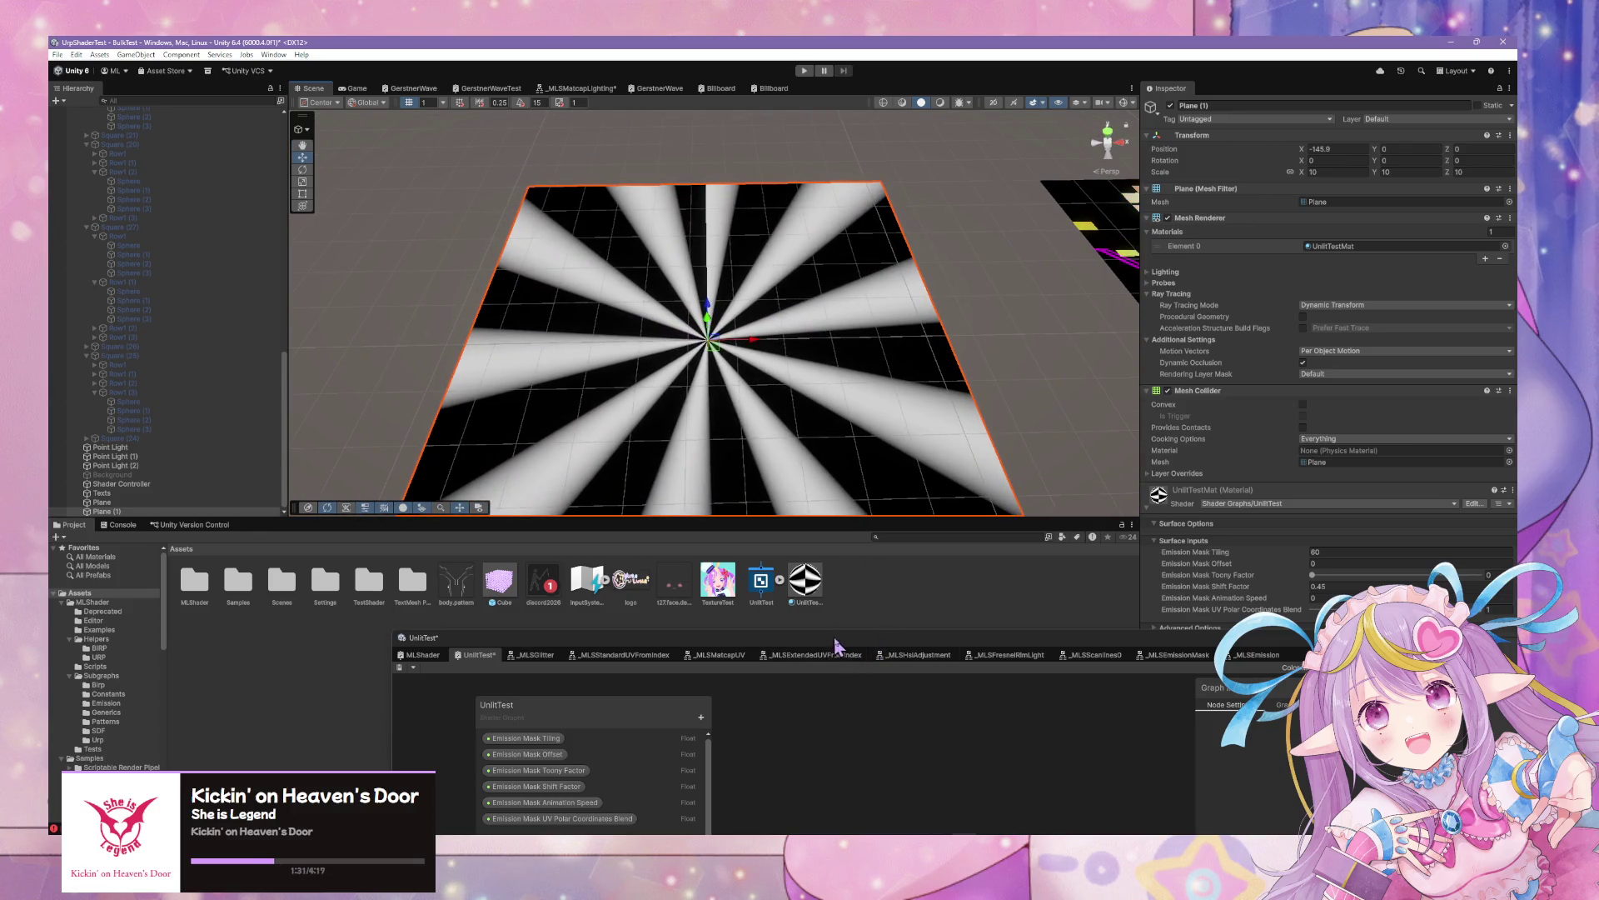
{"action": "mouse_move", "coordinate": [843, 642]}
{"action": "left_mouse_down"}
{"action": "mouse_move", "coordinate": [608, 239]}
{"action": "mouse_move", "coordinate": [836, 320]}
{"action": "left_mouse_up"}
Connect the Polar Coordinates output to the Tiling And Offset UV input
{"action": "scroll", "coordinate": [1008, 516], "scroll_direction": "up", "scroll_amount": 8}
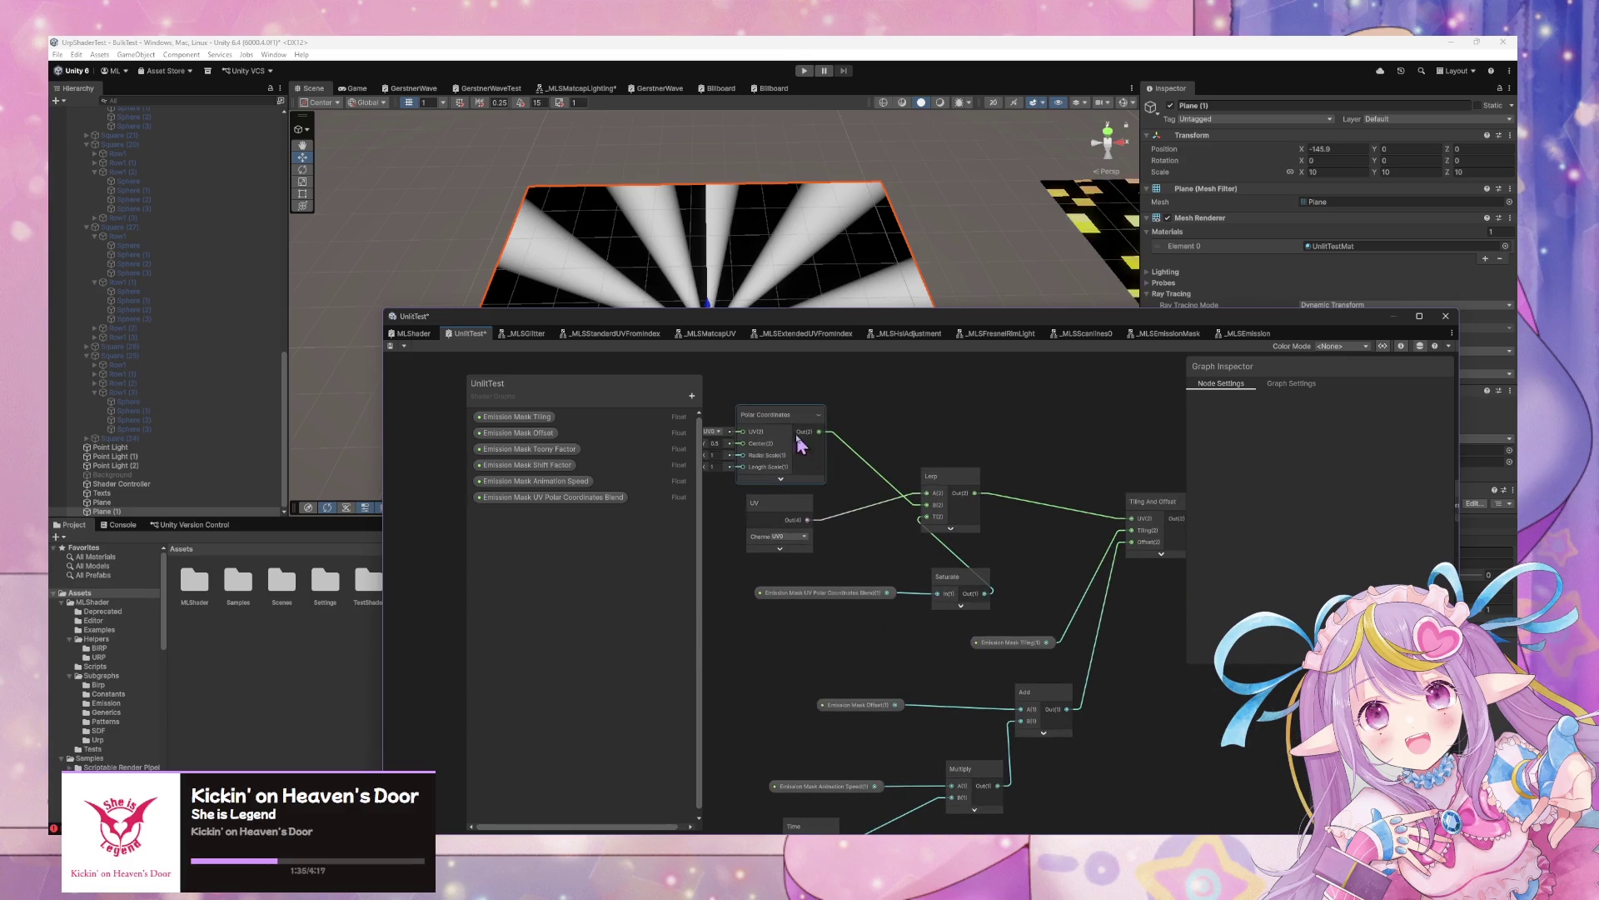
{"action": "mouse_move", "coordinate": [798, 444]}
{"action": "left_mouse_down"}
{"action": "mouse_move", "coordinate": [946, 404]}
{"action": "mouse_move", "coordinate": [1065, 441]}
{"action": "left_mouse_up"}
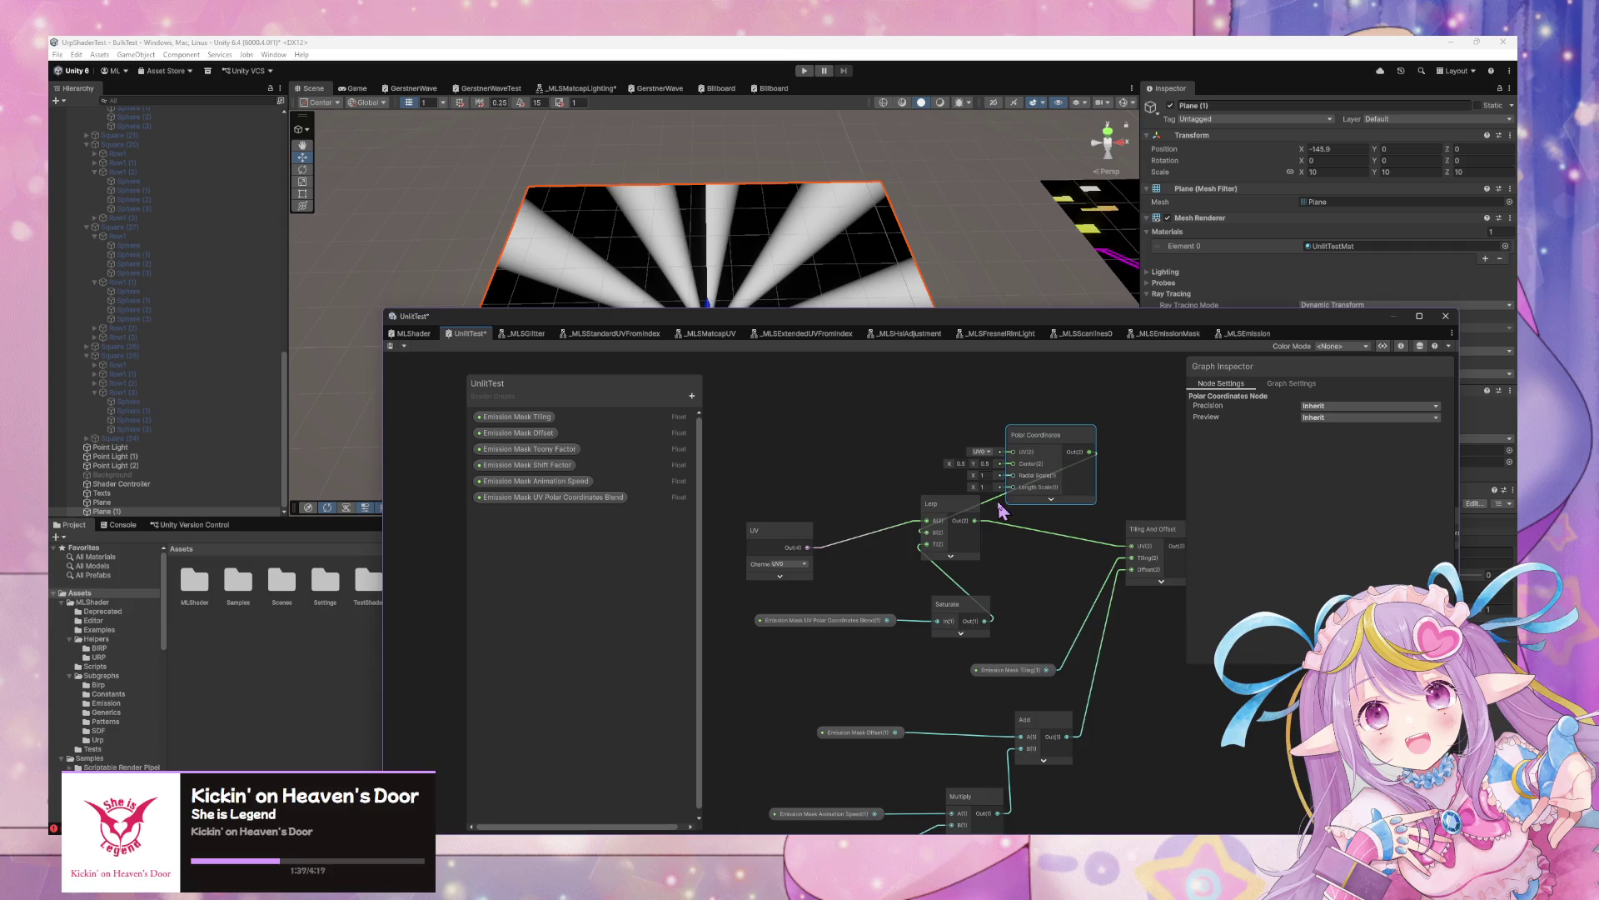
{"action": "left_click", "coordinate": [1003, 510]}
{"action": "left_click_drag", "start_coordinate": [1003, 503], "coordinate": [873, 533]}
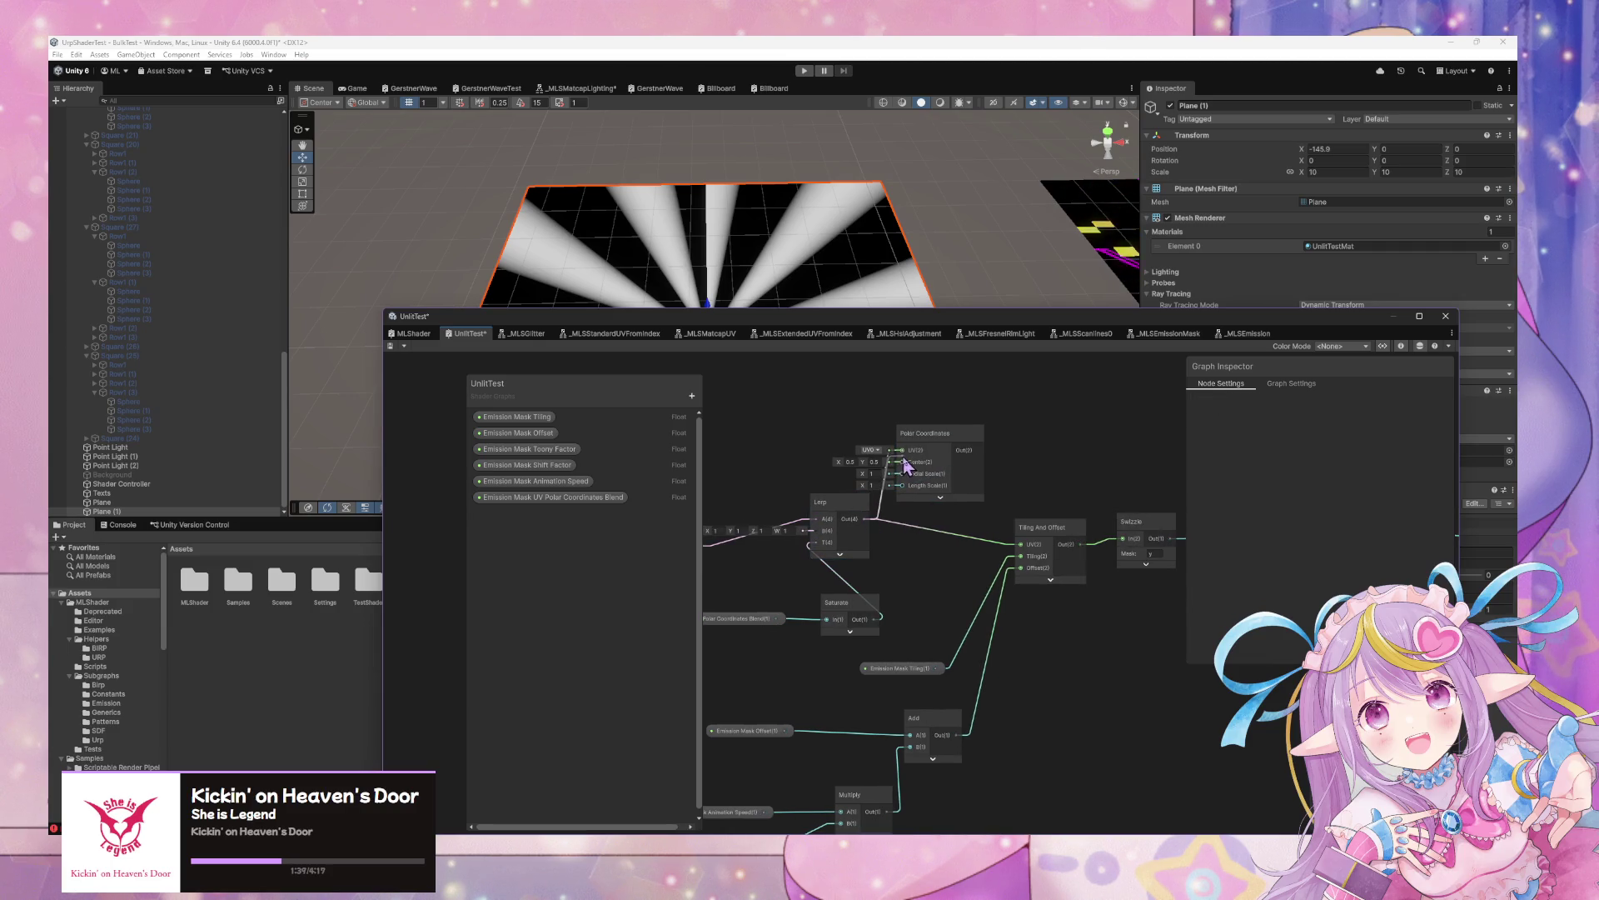
{"action": "left_click_drag", "start_coordinate": [1023, 556], "coordinate": [1020, 546]}
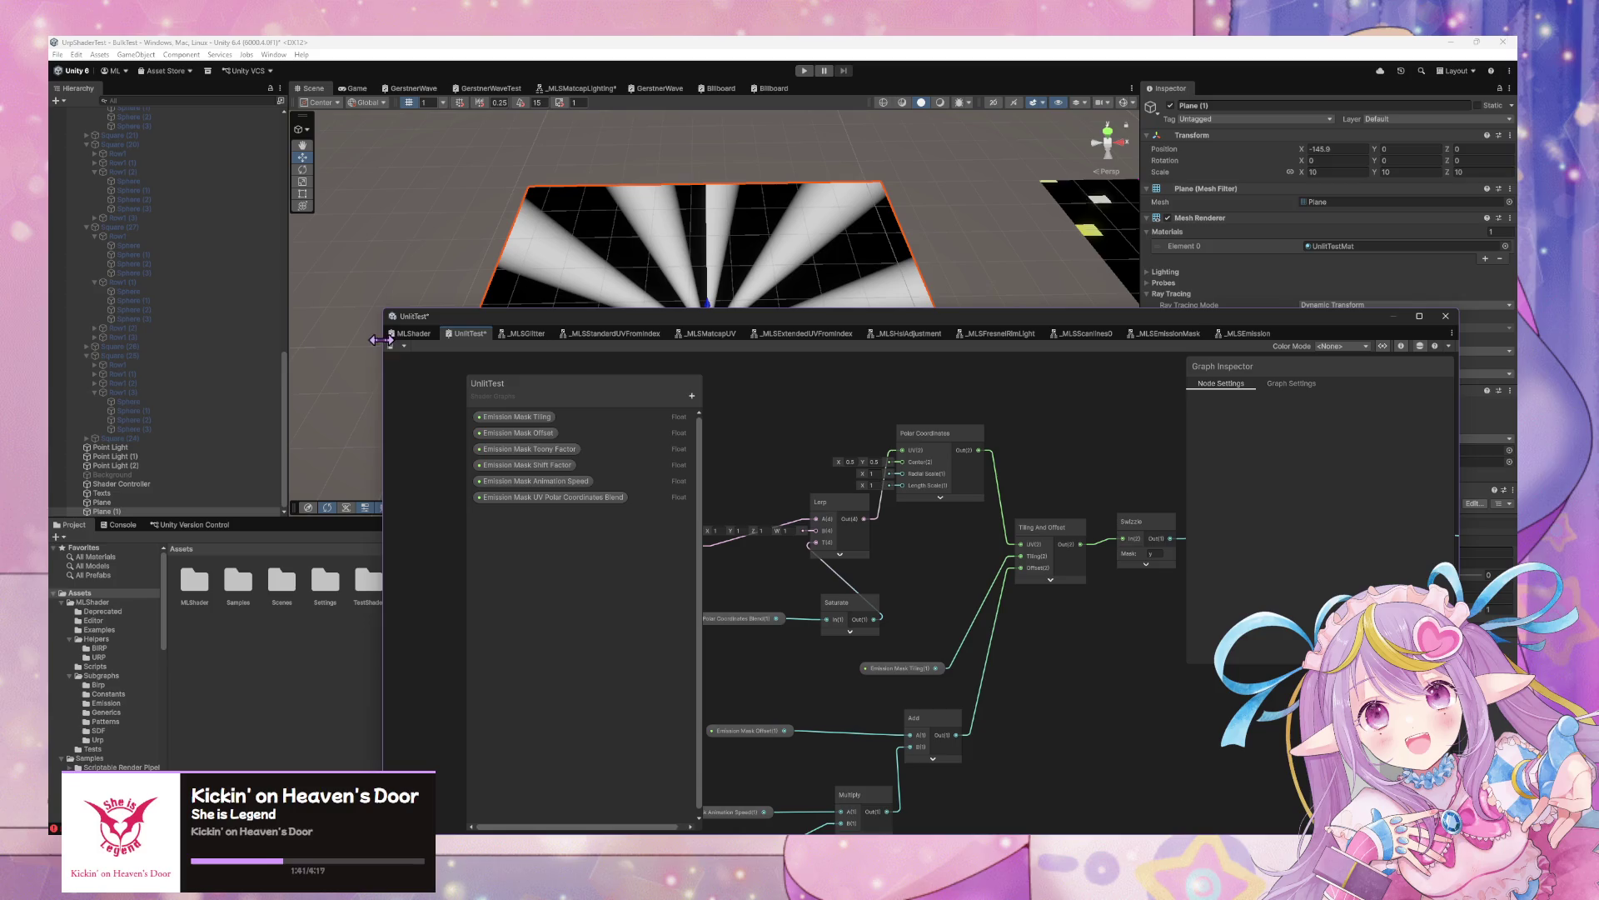
{"action": "mouse_move", "coordinate": [867, 328]}
{"action": "left_mouse_down"}
{"action": "mouse_move", "coordinate": [862, 533]}
{"action": "mouse_move", "coordinate": [414, 523]}
{"action": "left_mouse_up"}
Duplicate the Swizzle node and route Polar Coordinates through it into Tiling And Offset UV
{"action": "left_click", "coordinate": [1317, 593]}
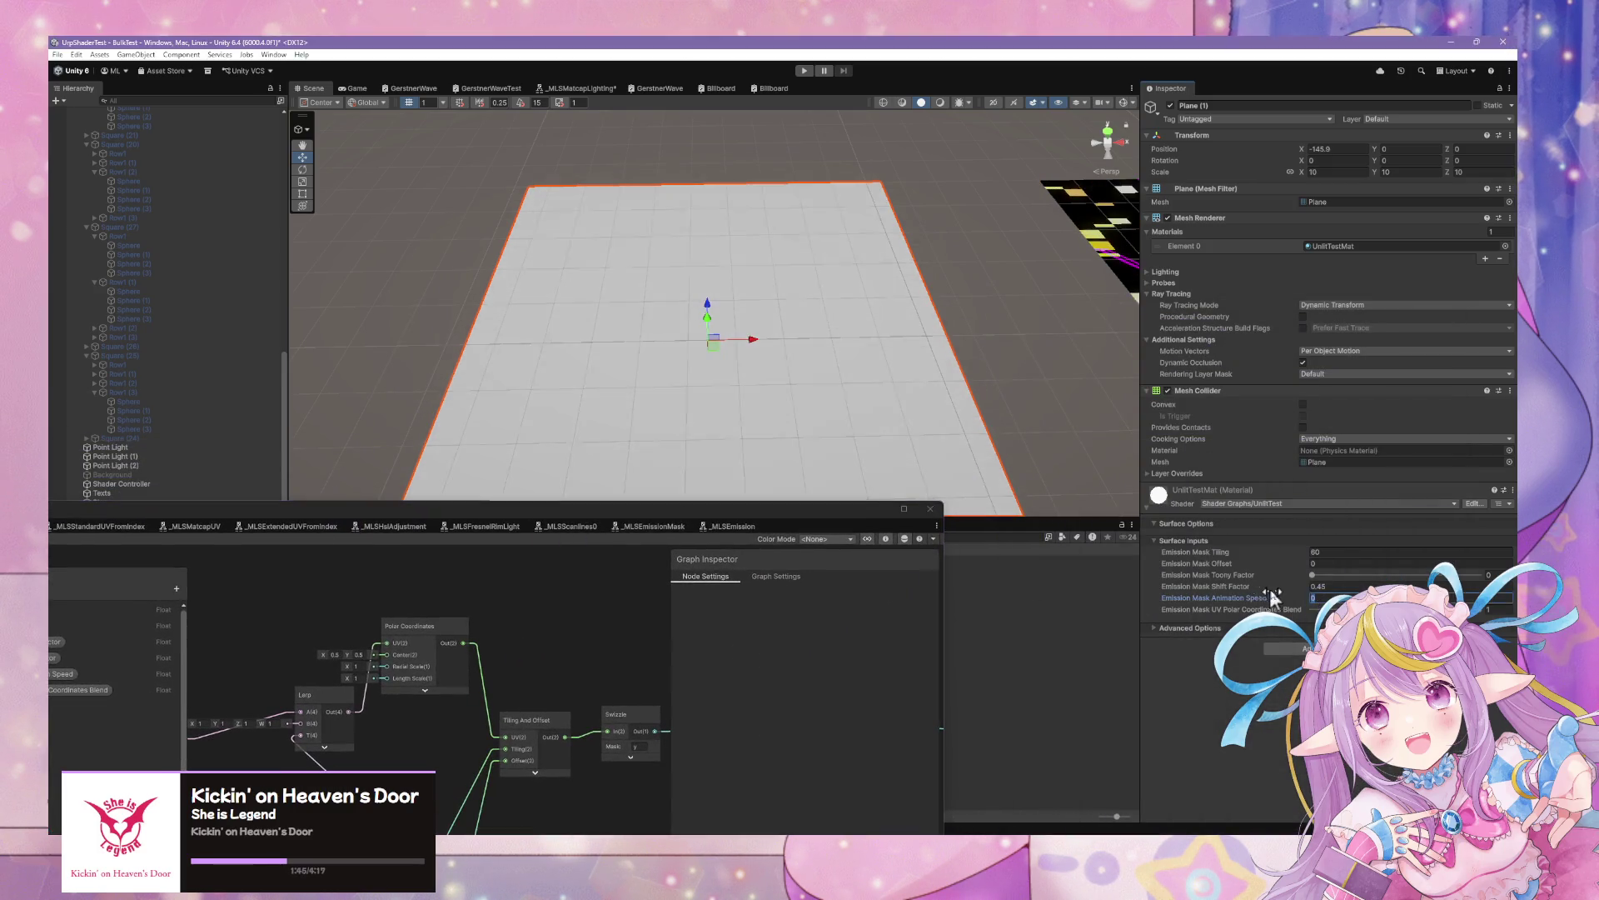
{"action": "left_click_drag", "start_coordinate": [554, 668], "coordinate": [668, 560]}
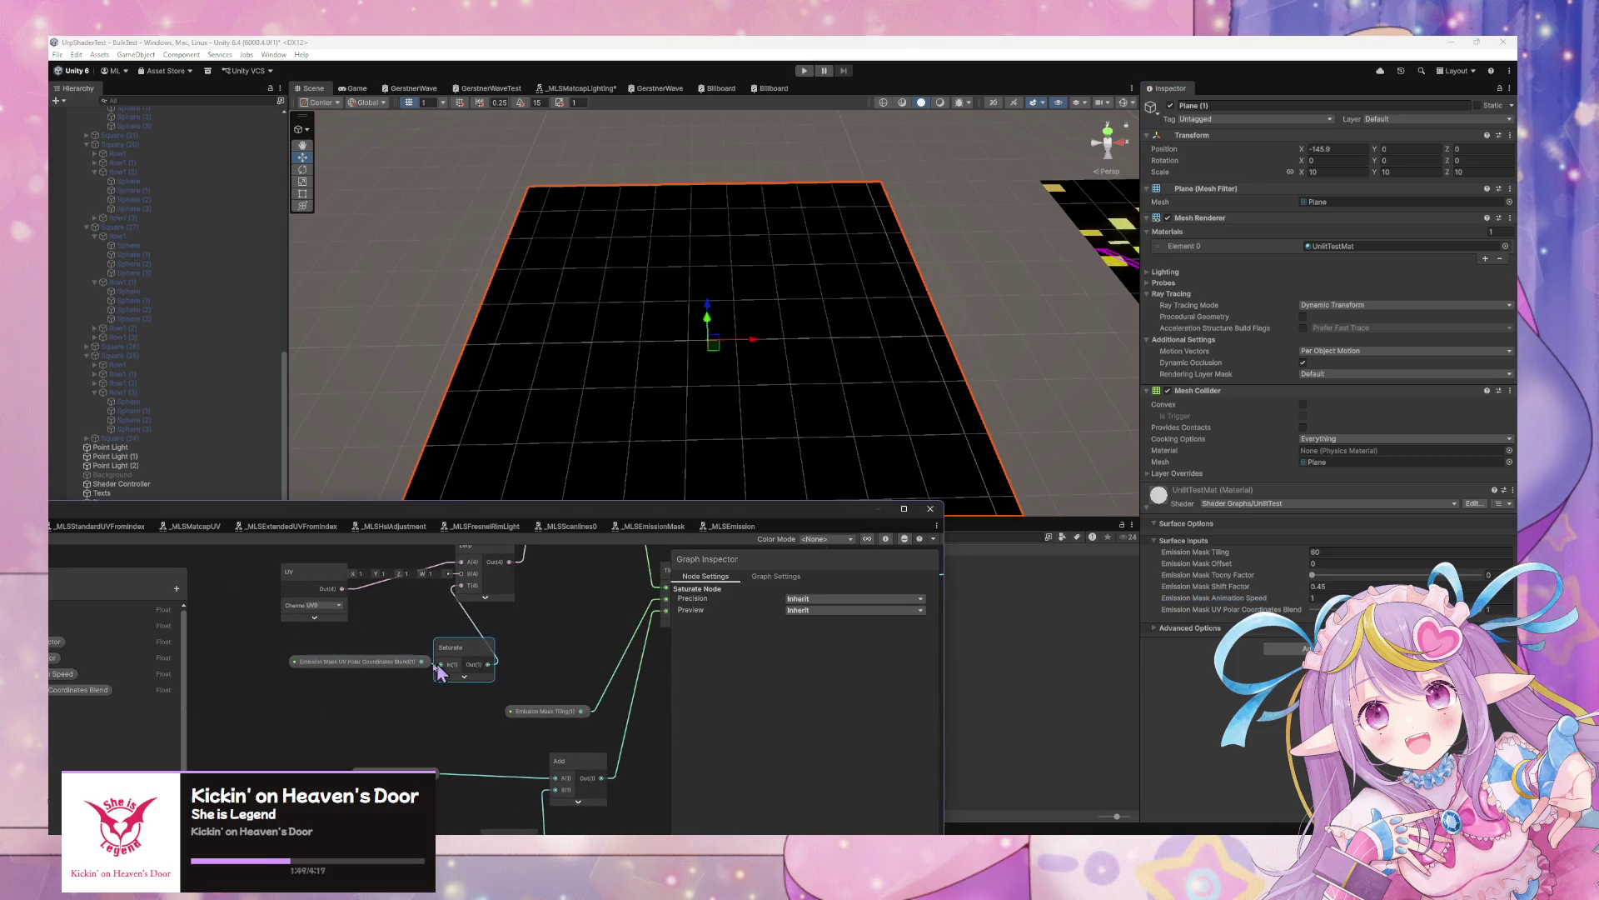
{"action": "left_click", "coordinate": [427, 664]}
{"action": "mouse_move", "coordinate": [511, 625]}
{"action": "left_mouse_down"}
{"action": "mouse_move", "coordinate": [475, 653]}
{"action": "mouse_move", "coordinate": [486, 704]}
{"action": "left_mouse_up"}
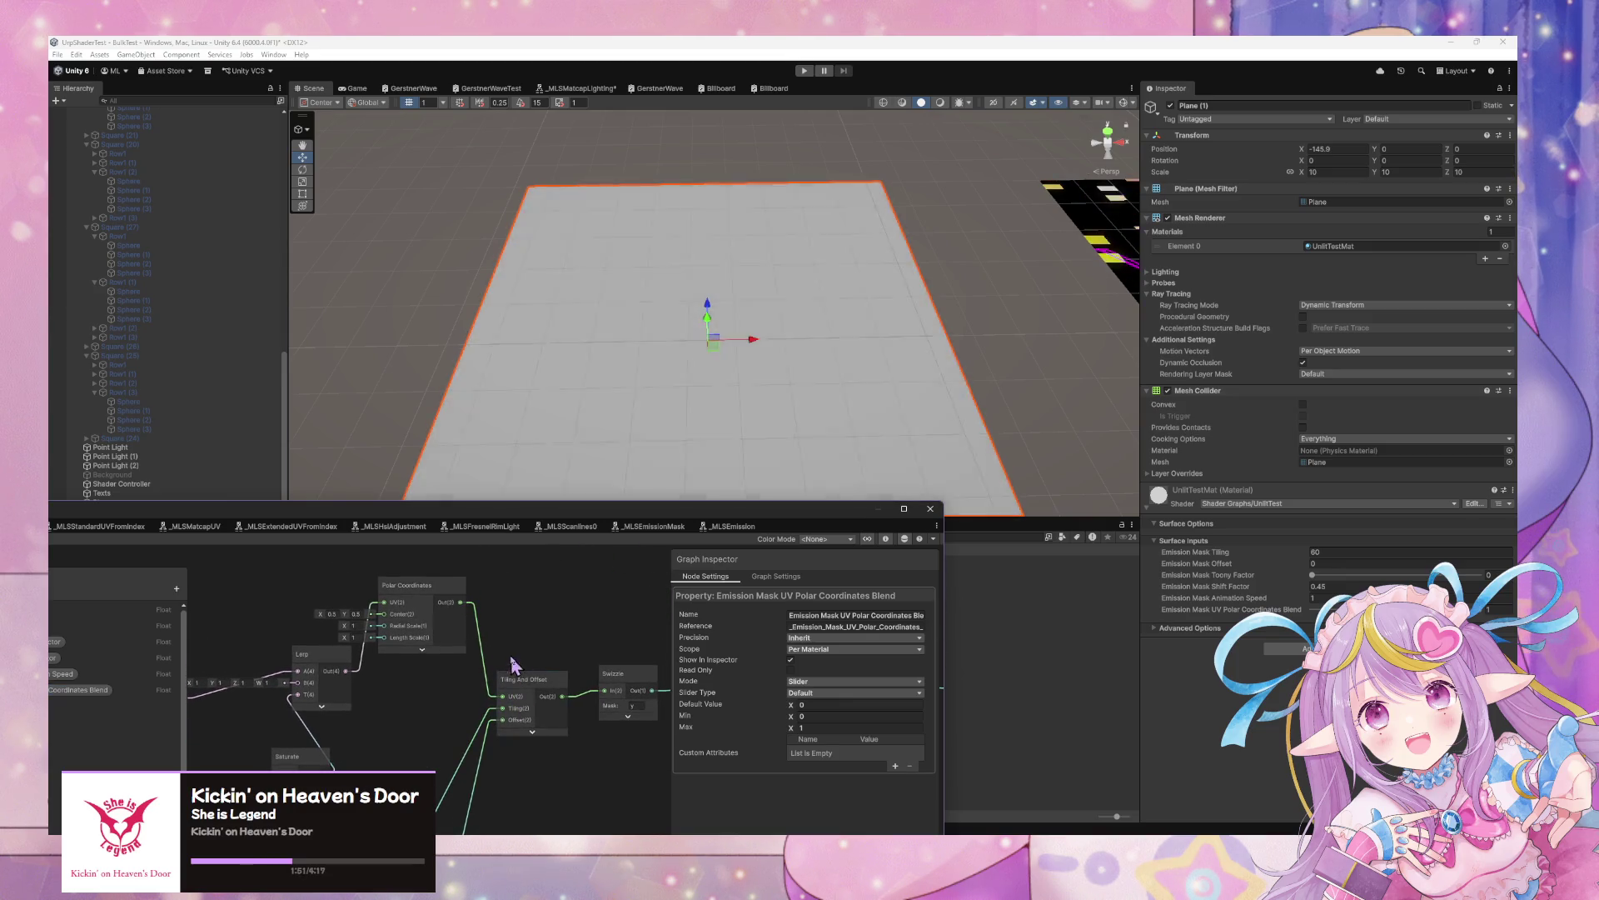
{"action": "left_click", "coordinate": [626, 676]}
{"action": "key", "text": "ctrl+d"}
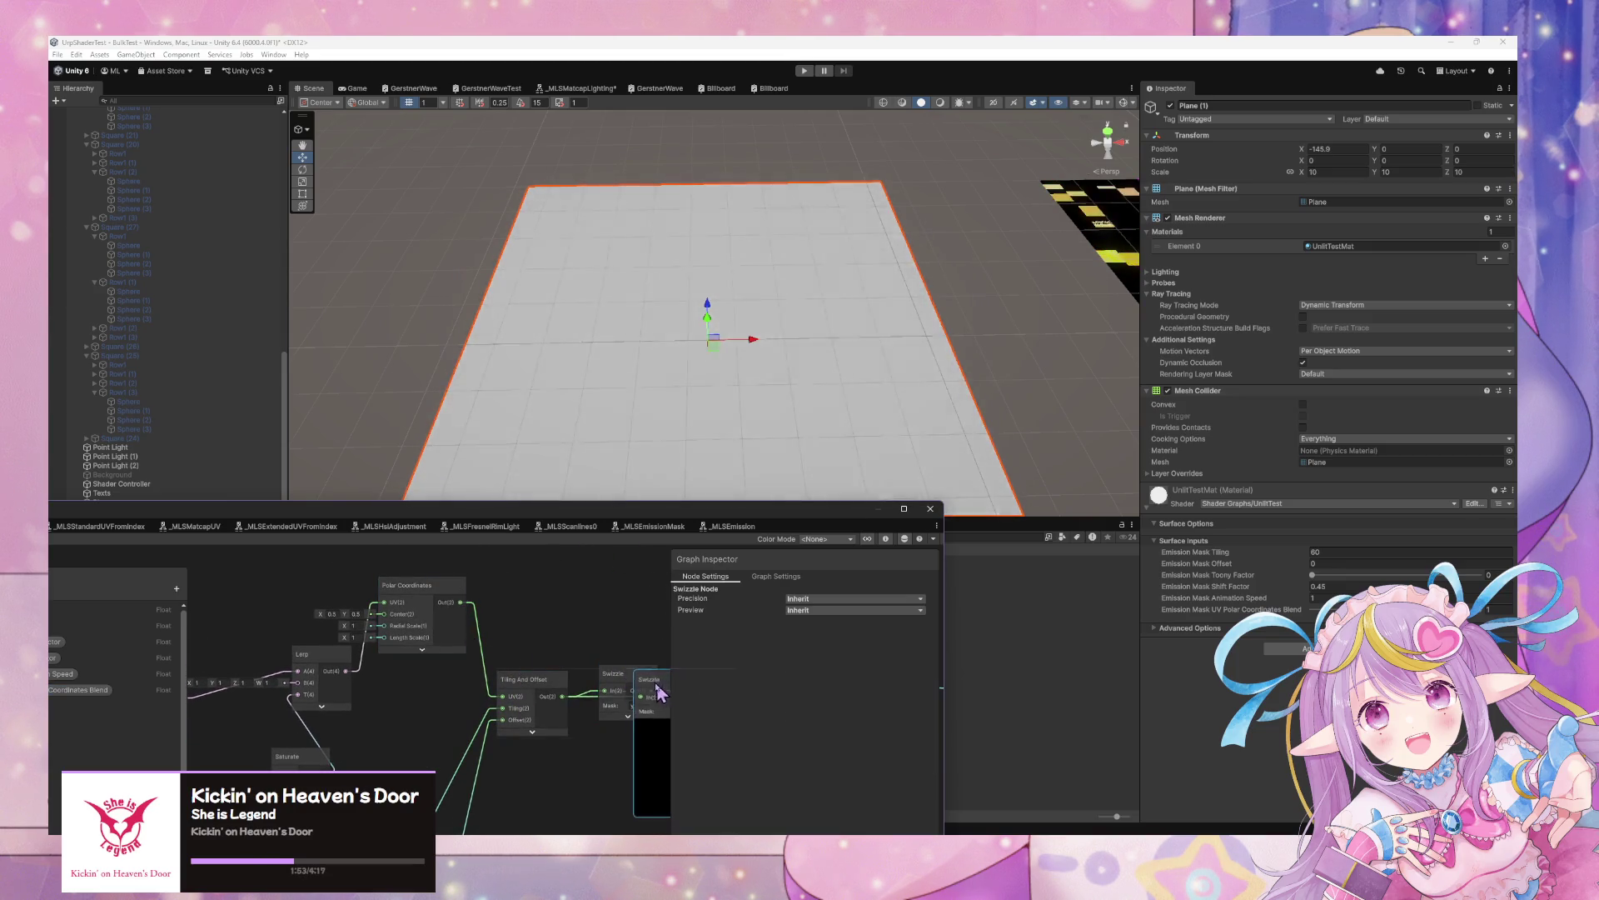
{"action": "mouse_move", "coordinate": [643, 686]}
{"action": "left_mouse_down"}
{"action": "mouse_move", "coordinate": [568, 574]}
{"action": "mouse_move", "coordinate": [463, 627]}
{"action": "left_mouse_up"}
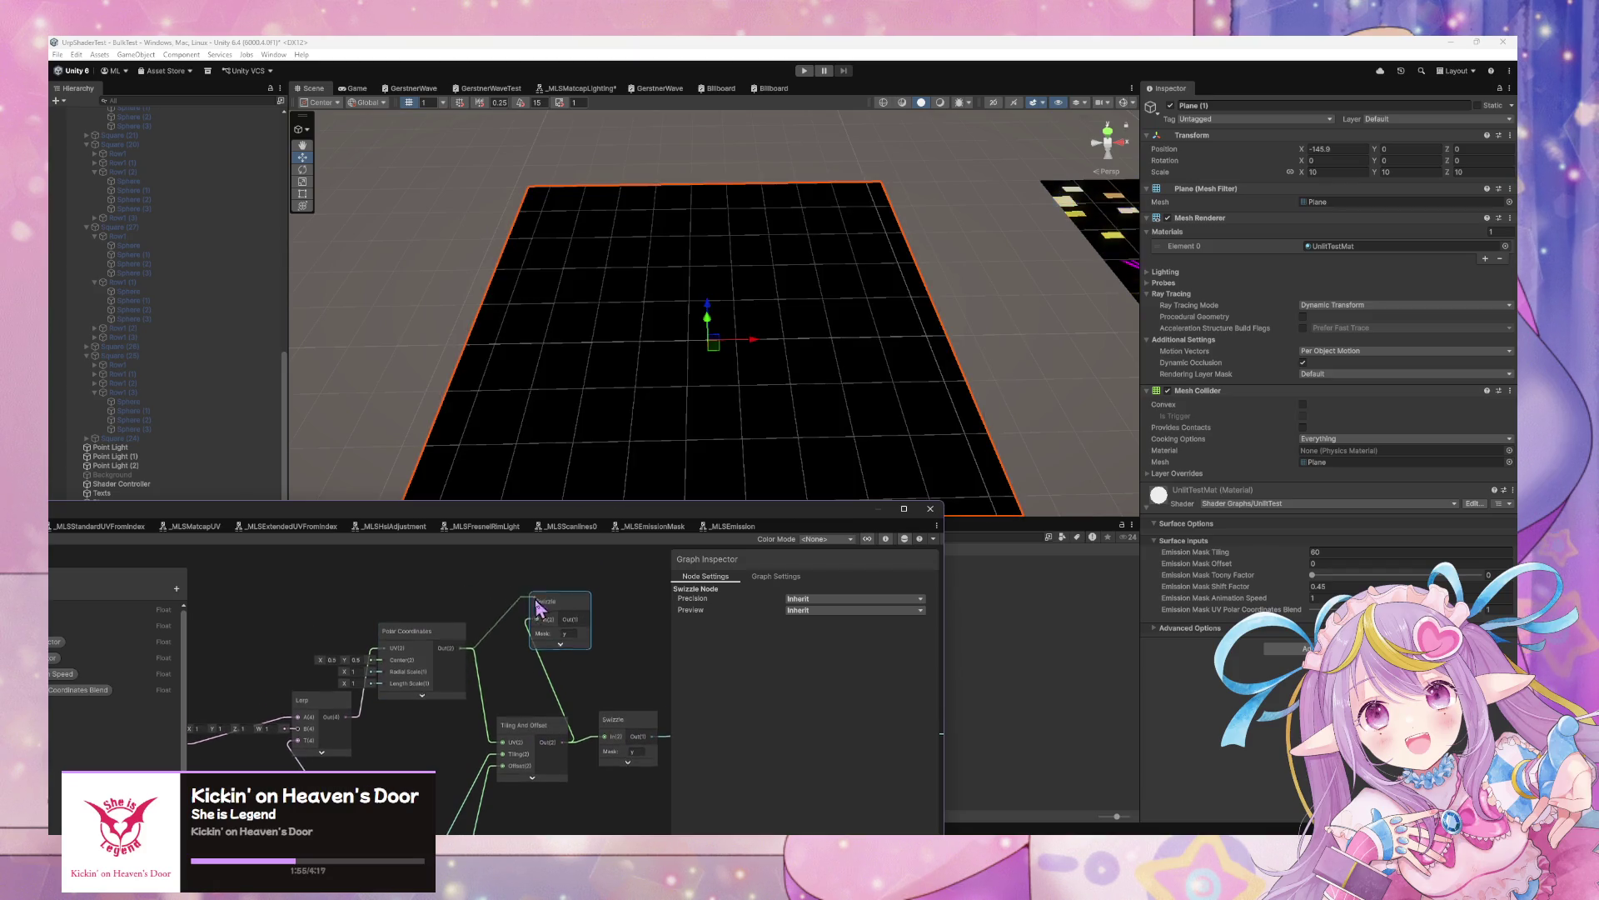
{"action": "left_click_drag", "start_coordinate": [586, 623], "coordinate": [503, 744]}
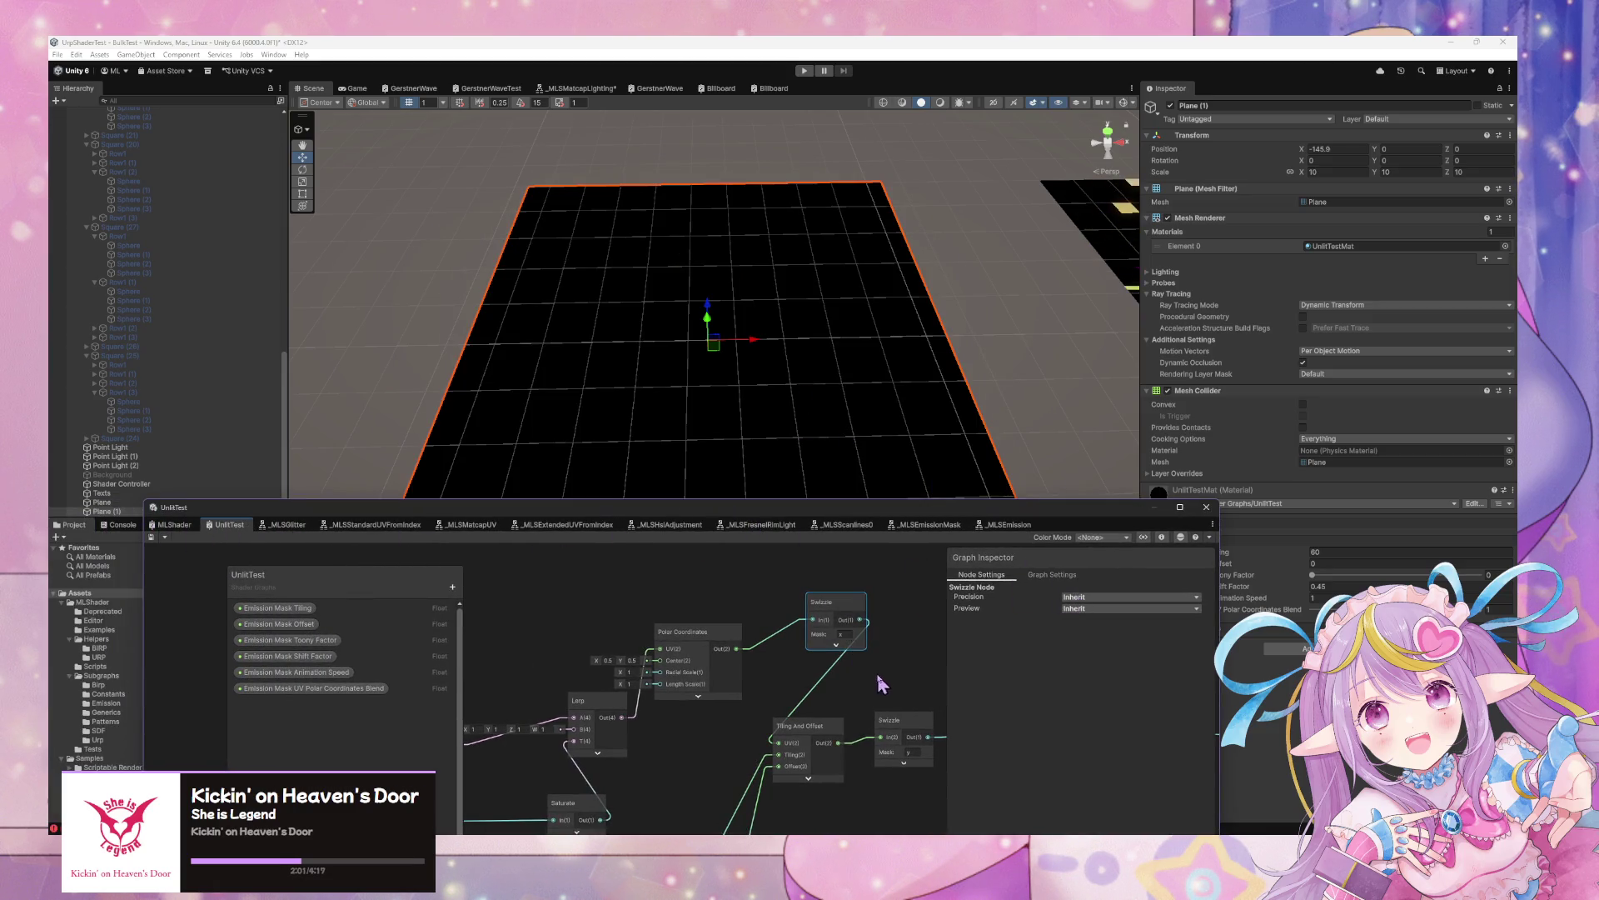
Reconnect Lerp to Tiling And Offset UV and remove the extra Swizzle and Polar Coordinates nodes
{"action": "left_click_drag", "start_coordinate": [823, 666], "coordinate": [677, 691]}
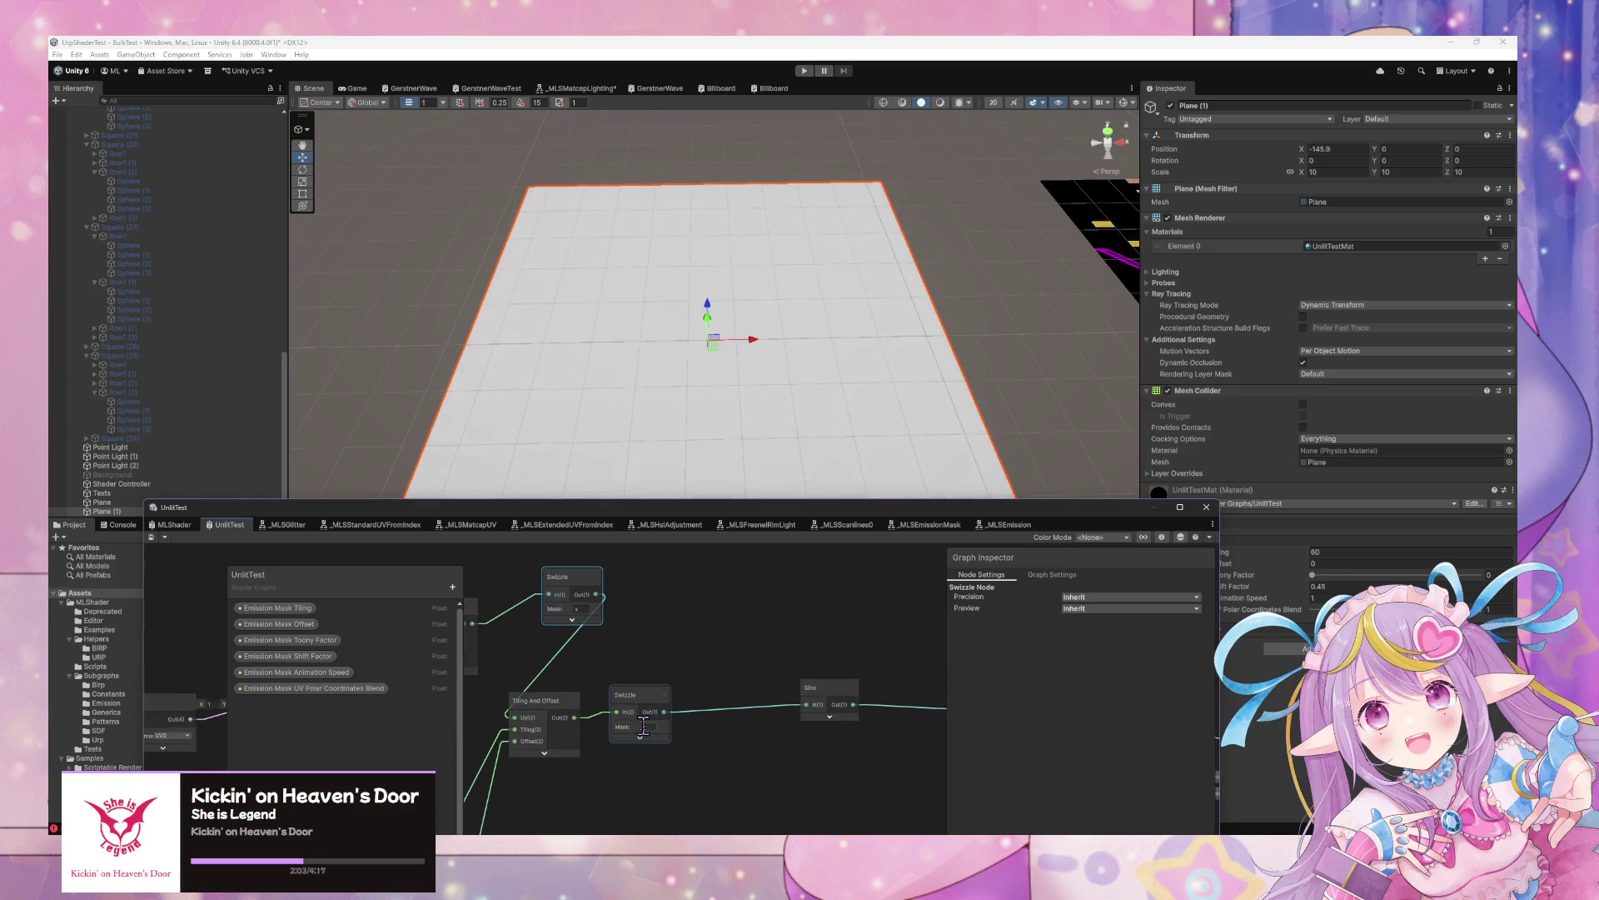
{"action": "type", "text": "x"}
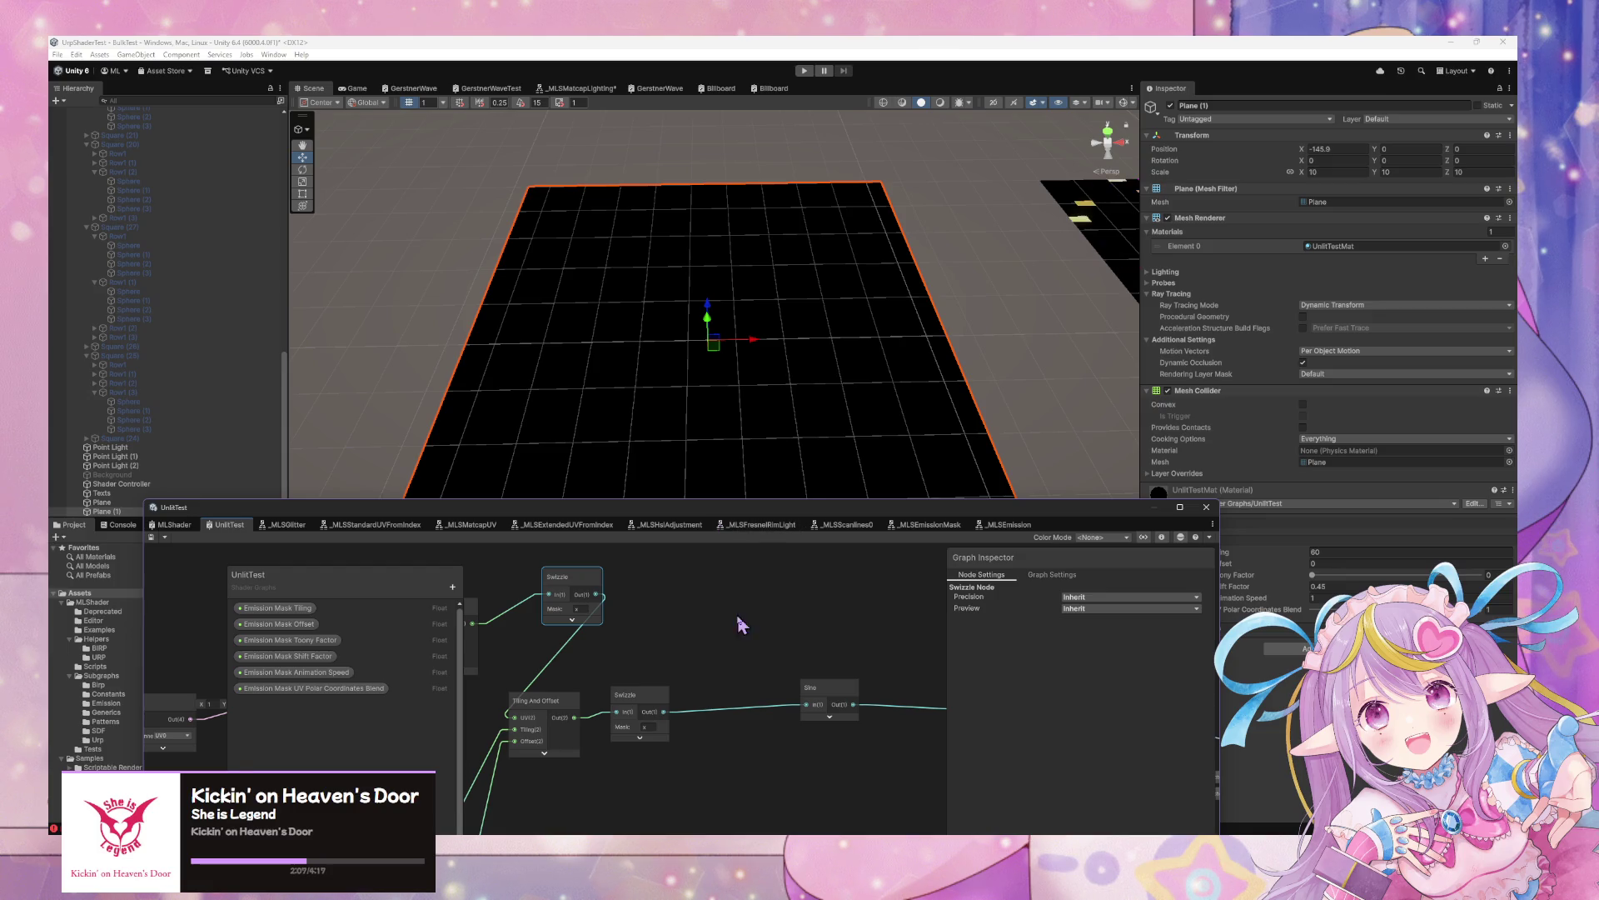
{"action": "scroll", "coordinate": [742, 624], "scroll_direction": "down", "scroll_amount": 1}
{"action": "left_click_drag", "start_coordinate": [646, 632], "coordinate": [798, 605]}
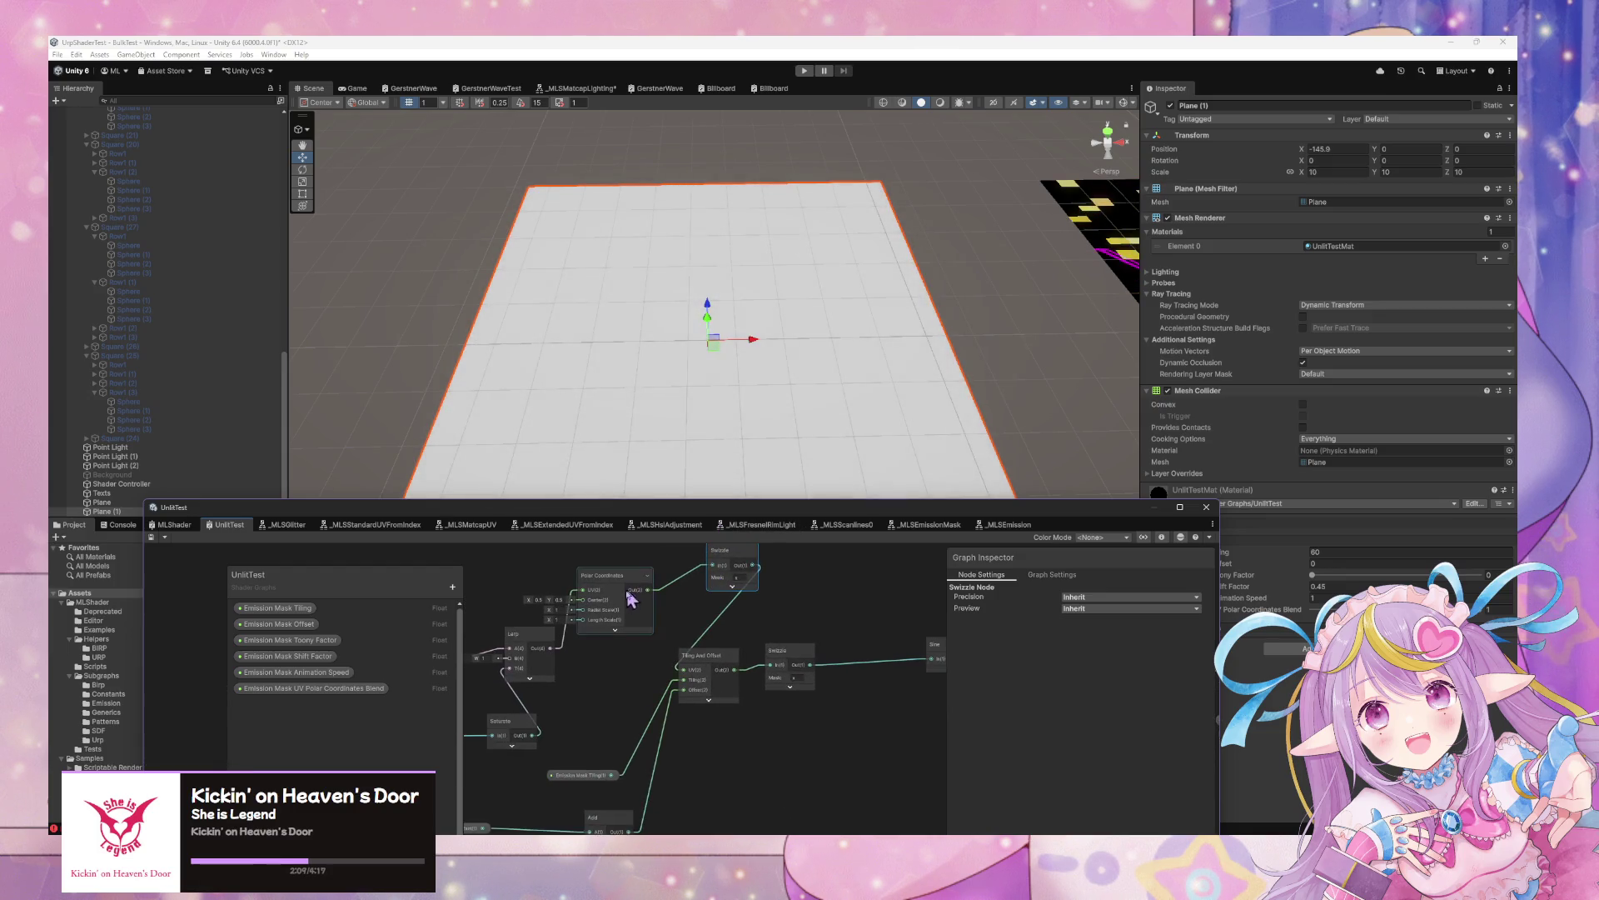
{"action": "left_click_drag", "start_coordinate": [552, 649], "coordinate": [685, 669]}
{"action": "left_click_drag", "start_coordinate": [783, 629], "coordinate": [658, 669]}
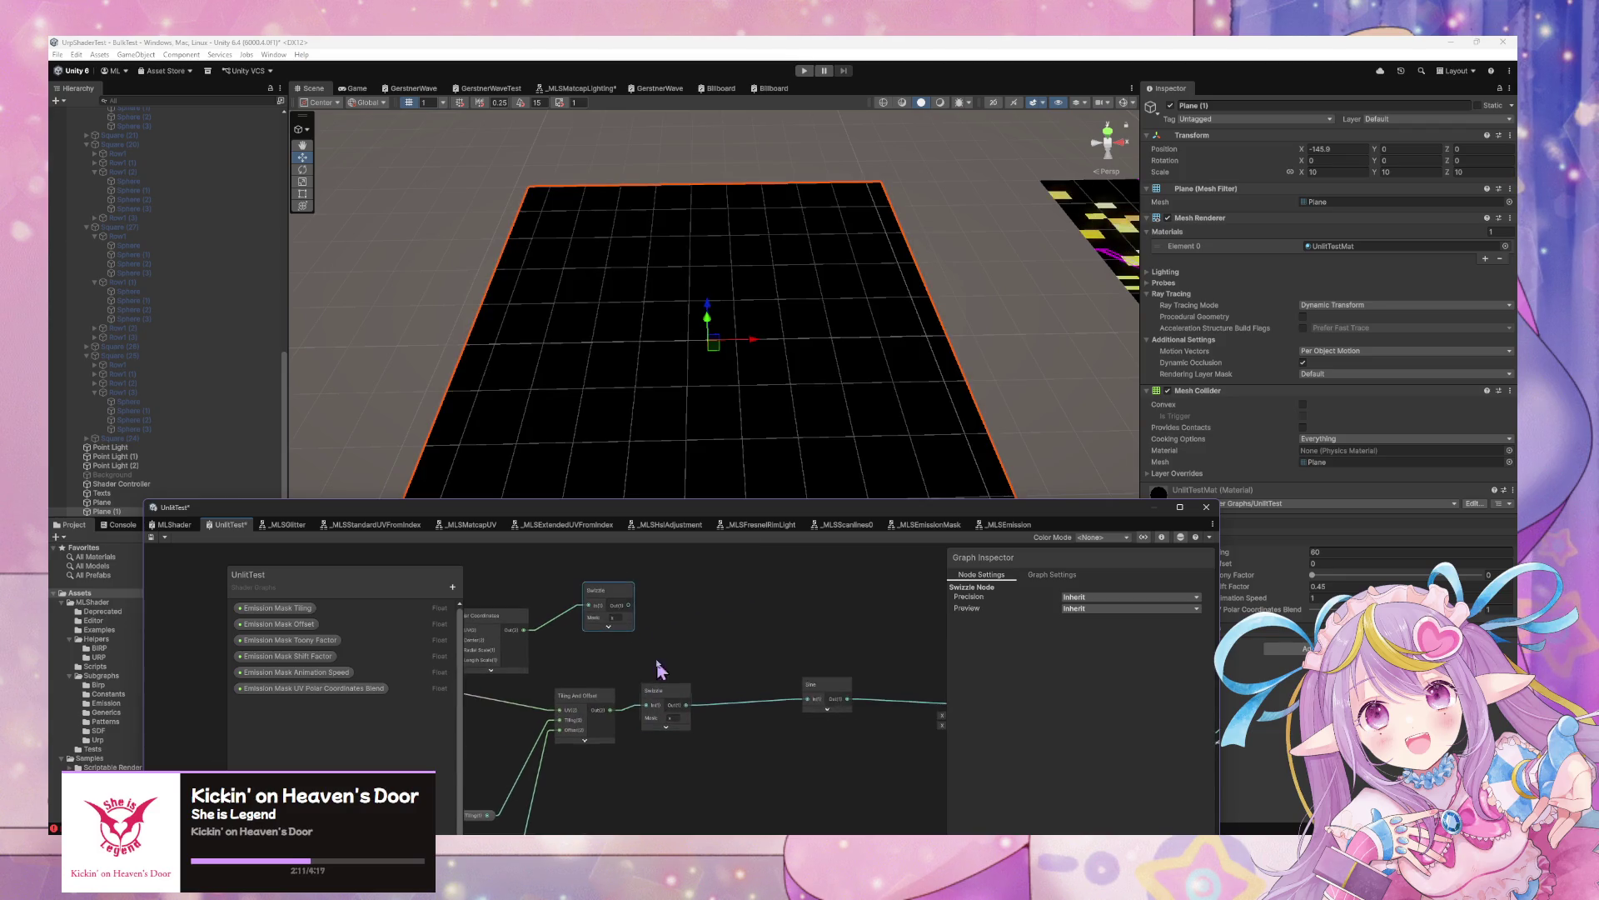
{"action": "key", "text": "ctrl+z"}
{"action": "key", "text": "ctrl+z"}
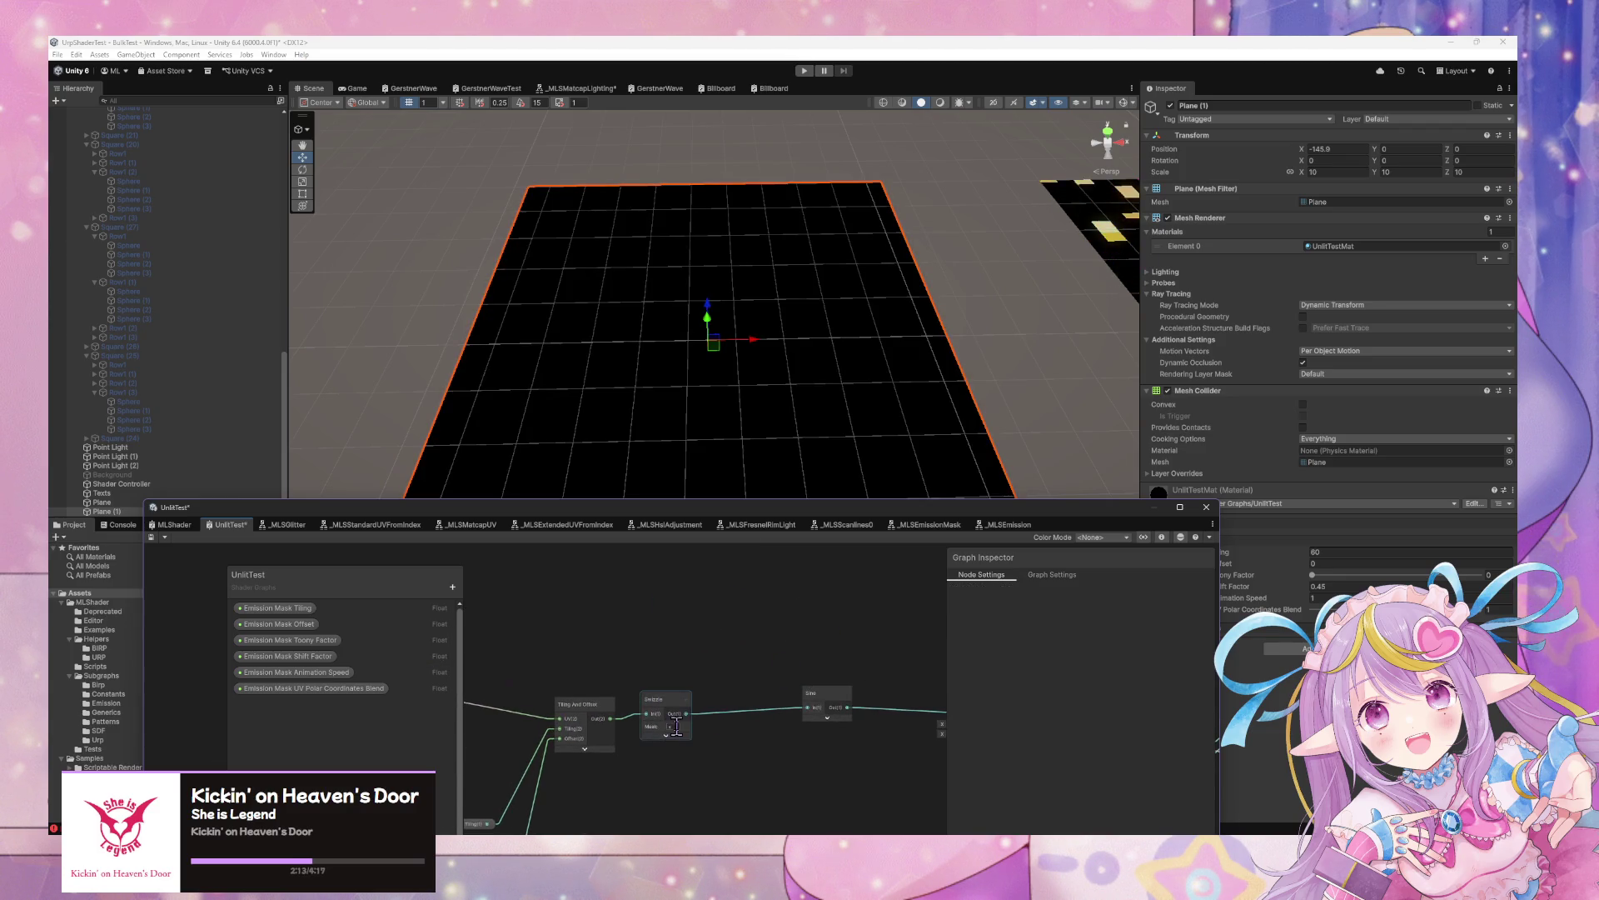
{"action": "left_click_drag", "start_coordinate": [874, 617], "coordinate": [682, 629]}
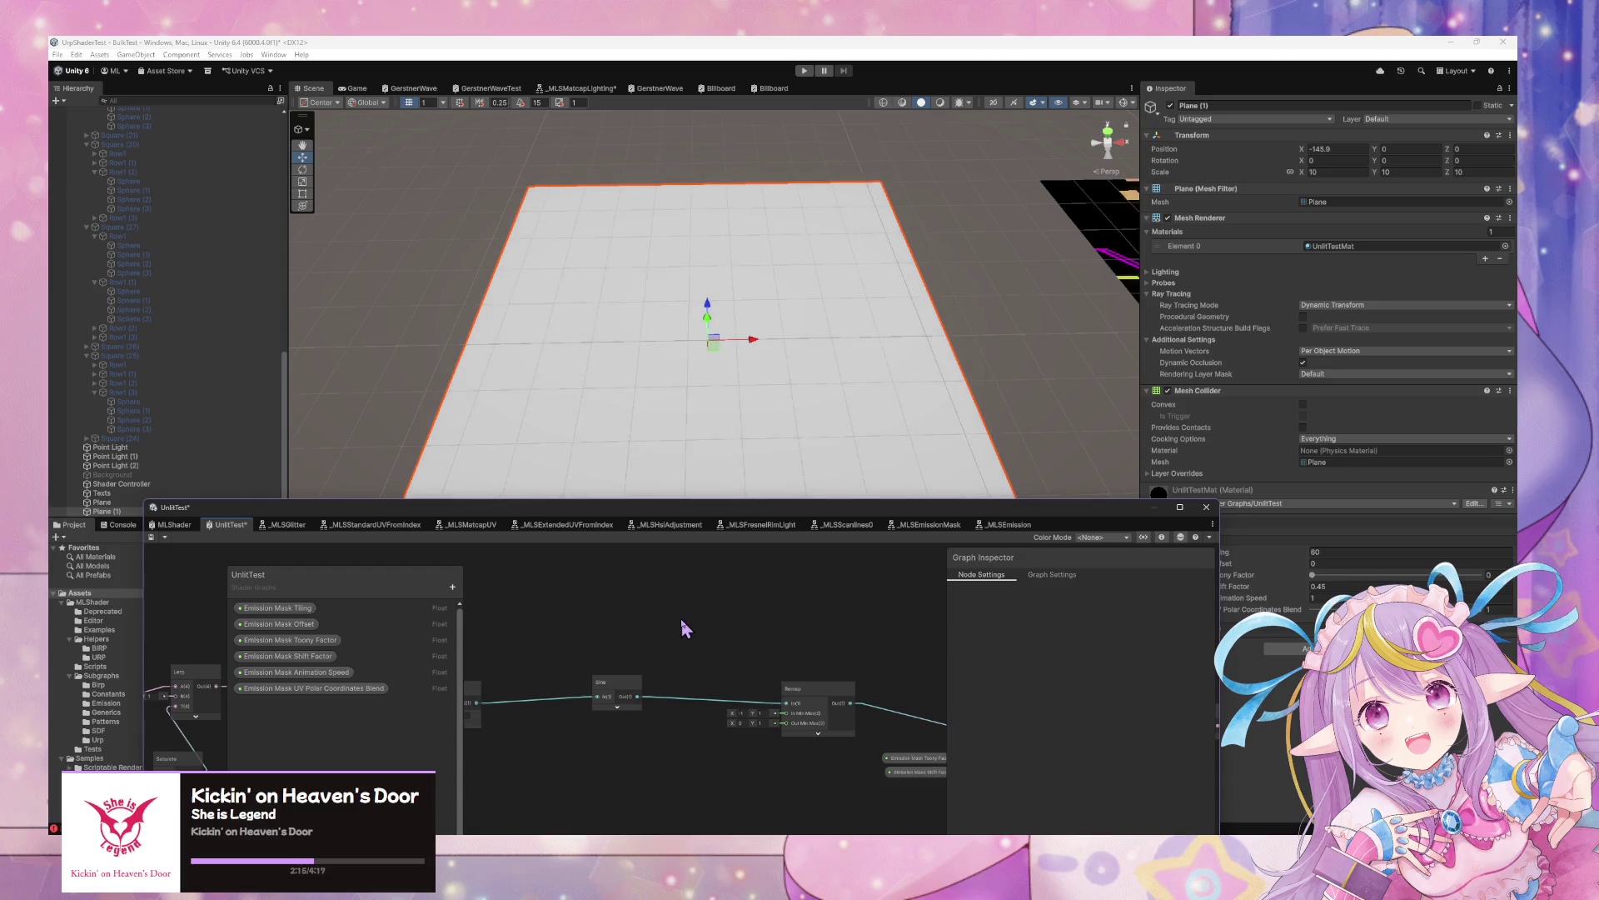
Add a Polar Coordinates node fed by the Sine output and save the graph
{"action": "key", "text": "space"}
{"action": "type", "text": "polar"}
{"action": "key", "text": "Return"}
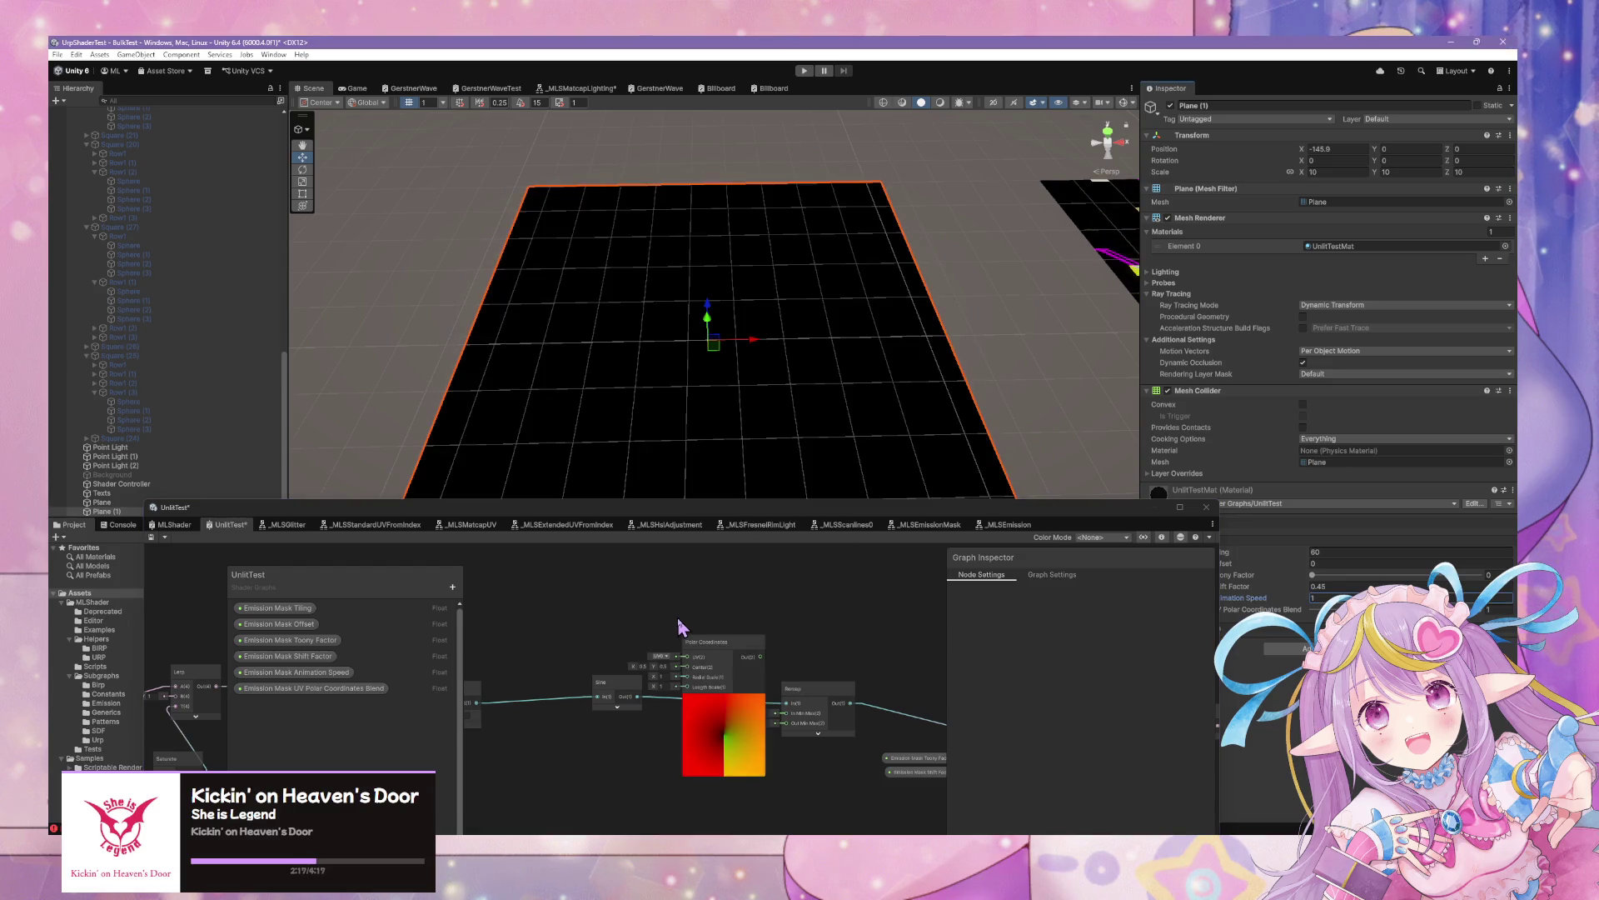
{"action": "mouse_move", "coordinate": [639, 697]}
{"action": "left_mouse_down"}
{"action": "mouse_move", "coordinate": [688, 657]}
{"action": "mouse_move", "coordinate": [786, 703]}
{"action": "left_mouse_up"}
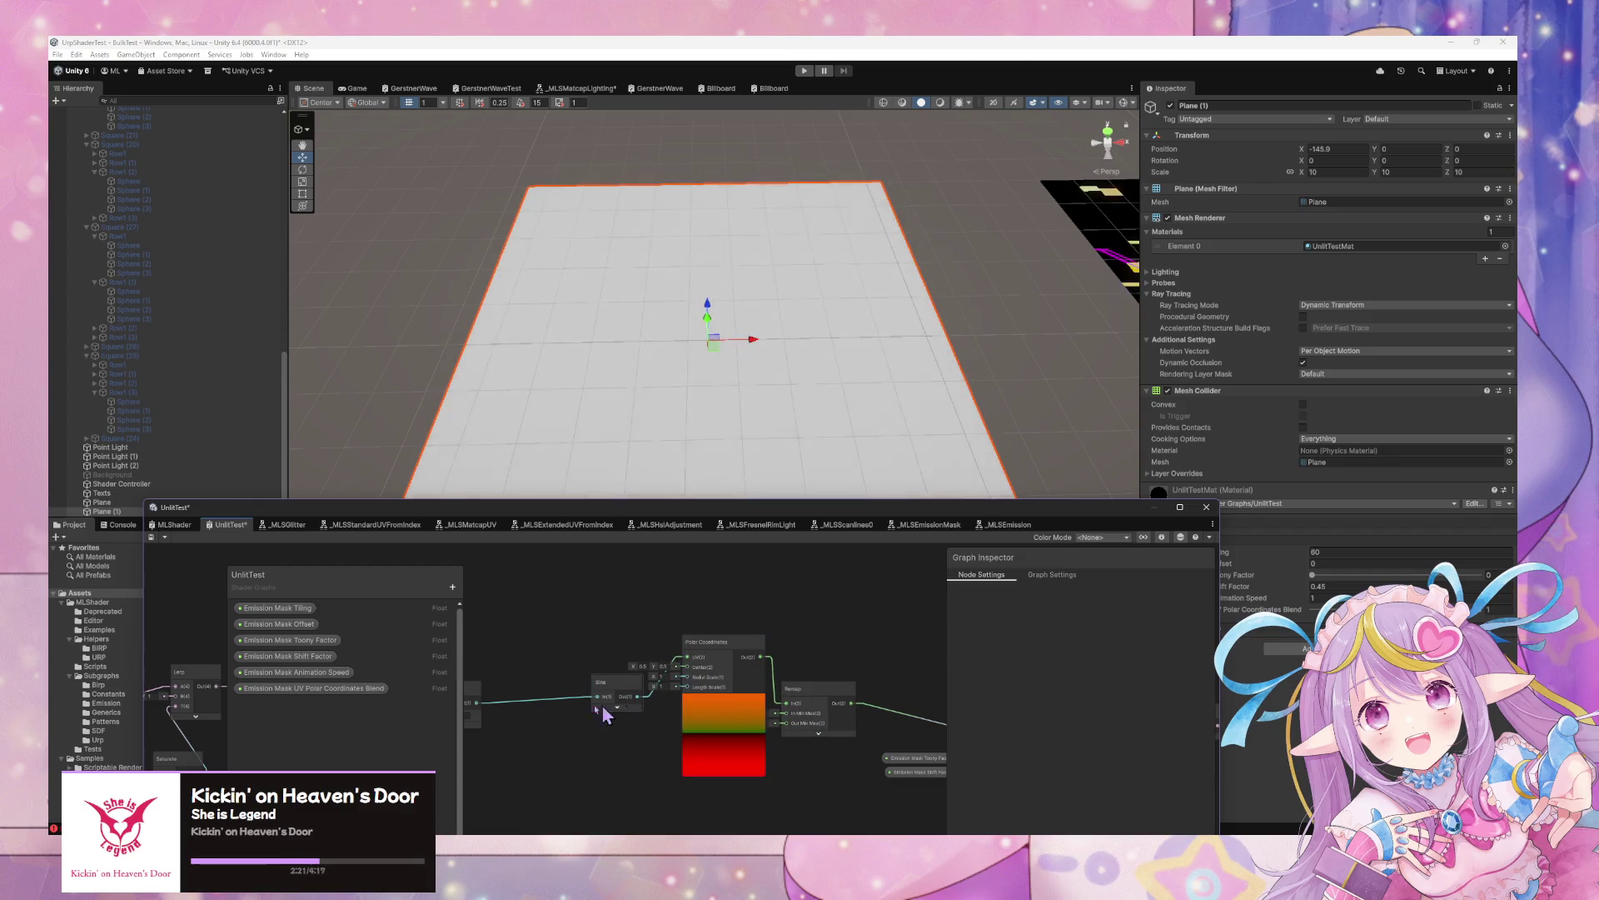
{"action": "left_click", "coordinate": [154, 538]}
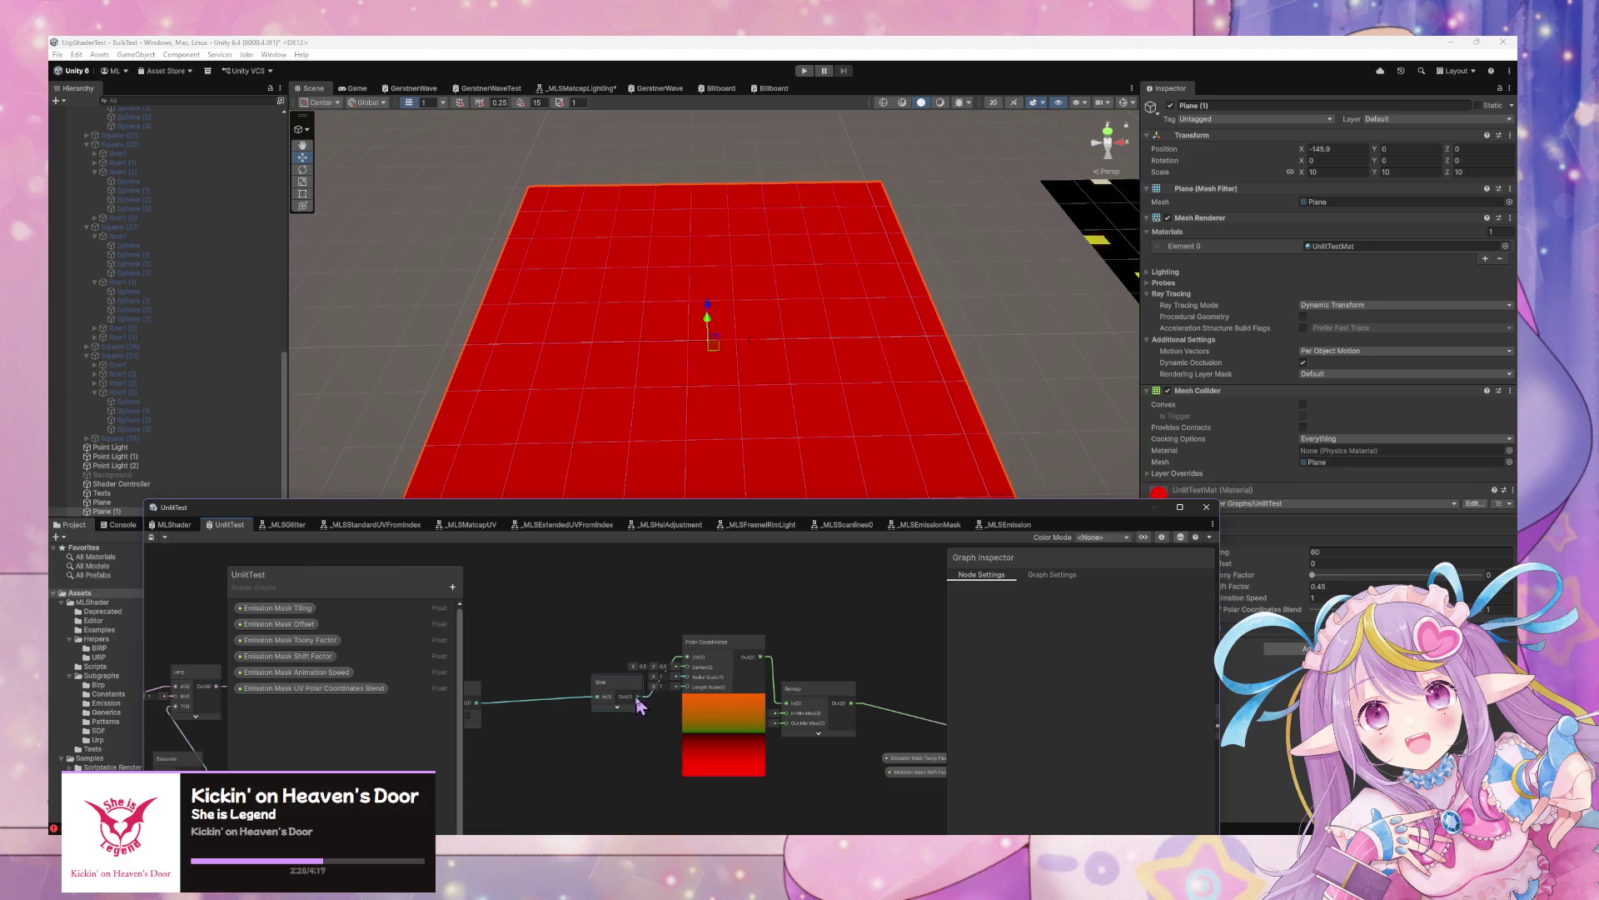
{"action": "mouse_move", "coordinate": [733, 749]}
{"action": "left_mouse_down"}
{"action": "mouse_move", "coordinate": [533, 699]}
{"action": "mouse_move", "coordinate": [892, 659]}
{"action": "mouse_move", "coordinate": [843, 692]}
{"action": "mouse_move", "coordinate": [862, 616]}
{"action": "mouse_move", "coordinate": [653, 662]}
{"action": "left_mouse_up"}
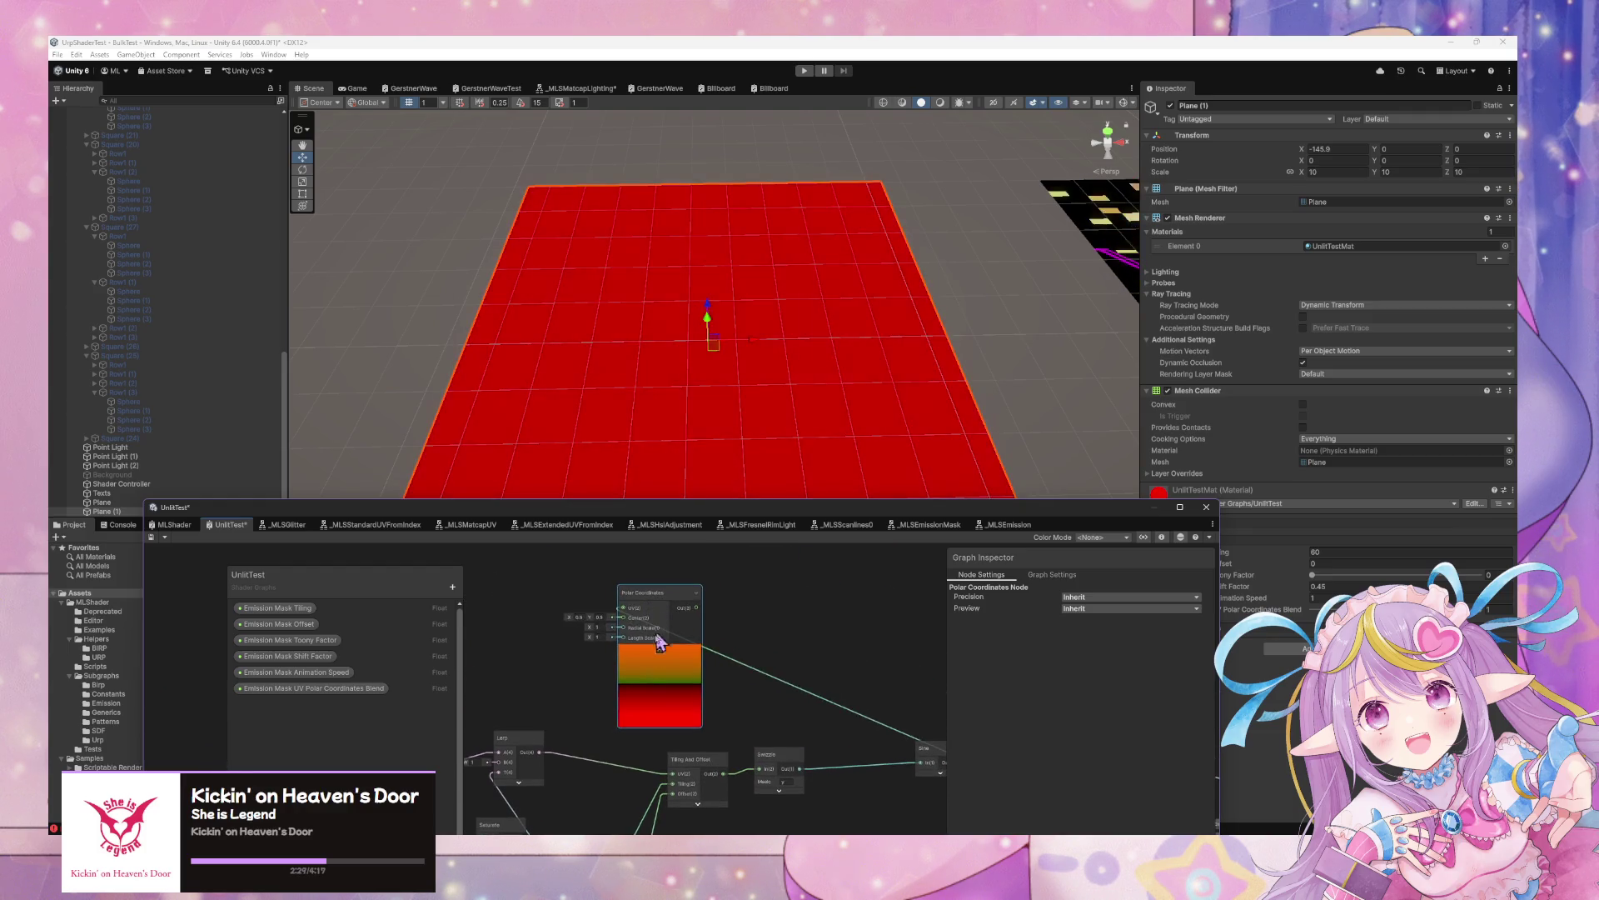
{"action": "left_click", "coordinate": [817, 669]}
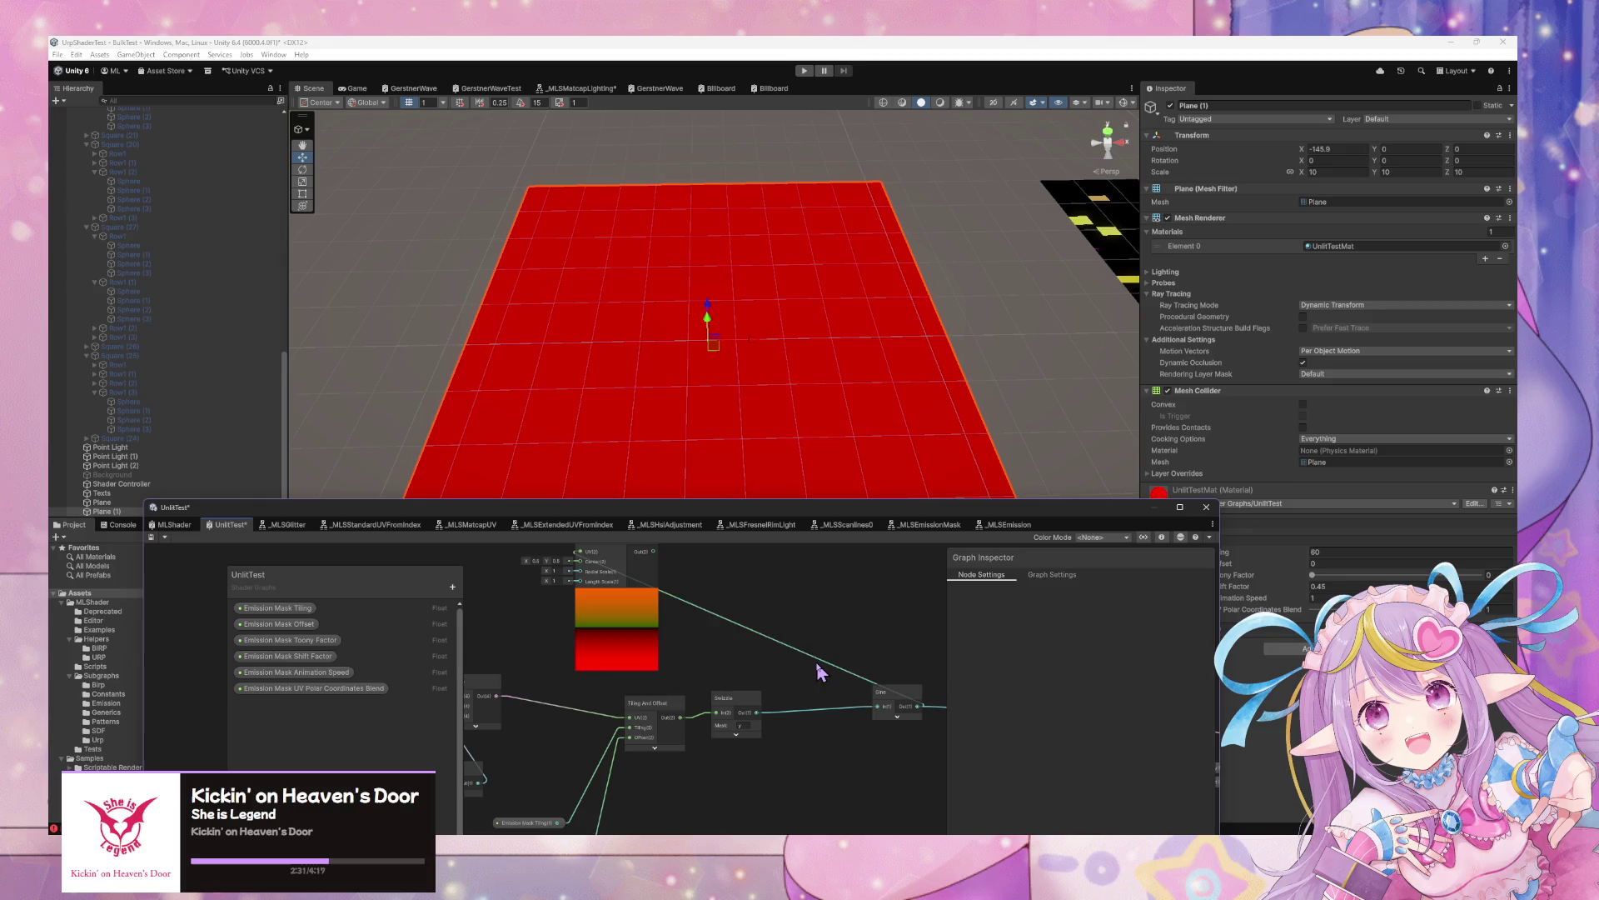
{"action": "left_click", "coordinate": [152, 536]}
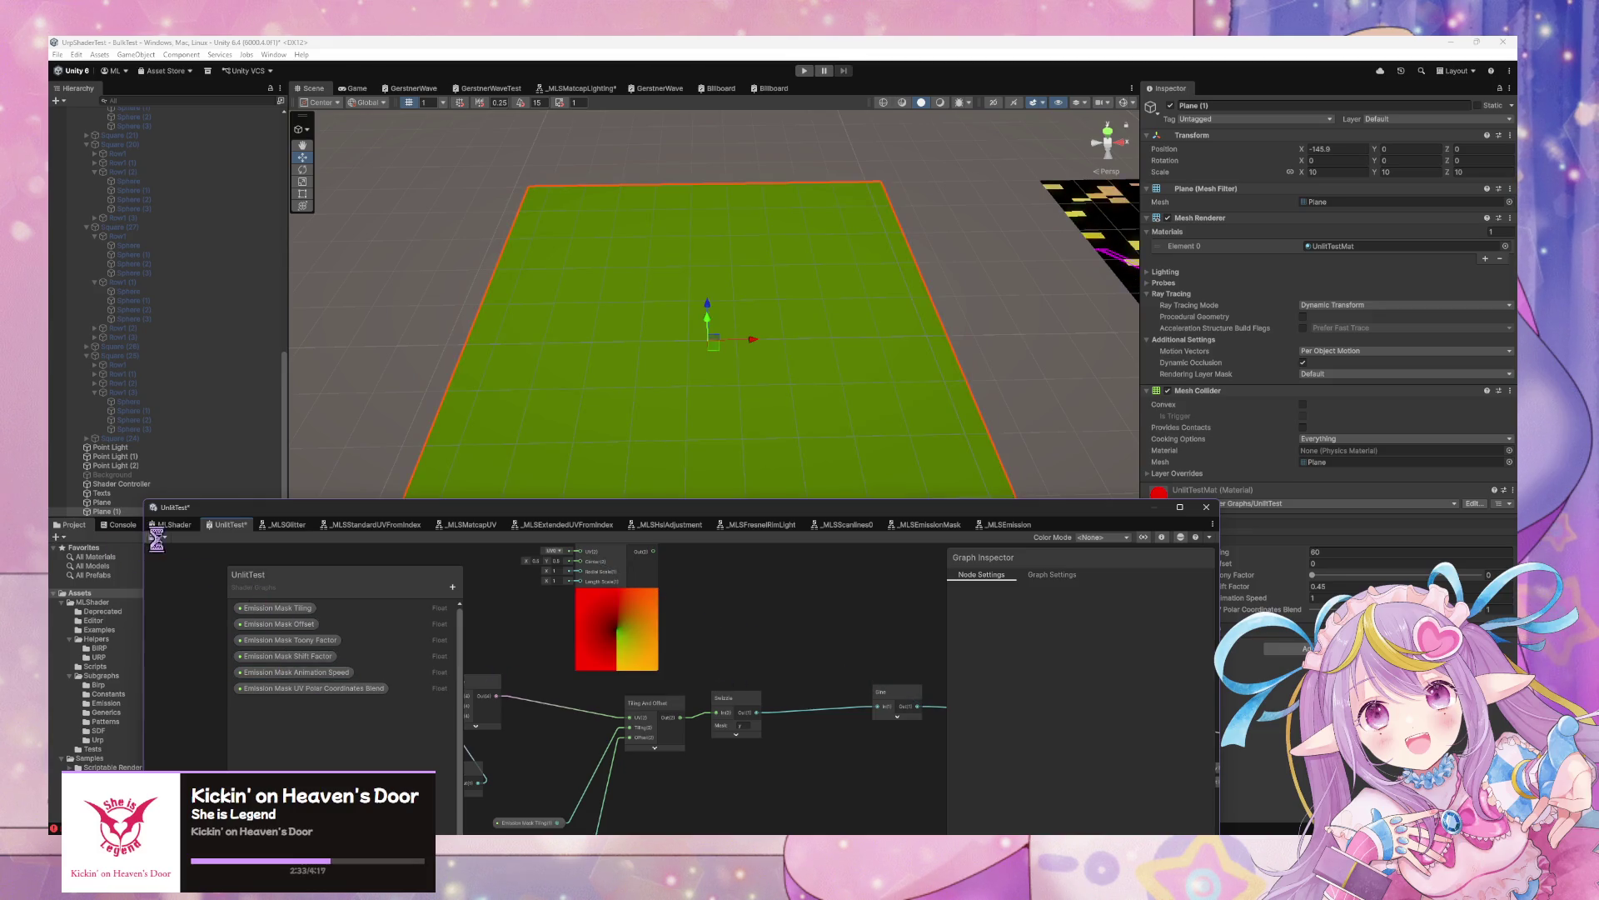
Begin replacing the Emission Mask Tiling value in the material Inspector
{"action": "left_click_drag", "start_coordinate": [979, 507], "coordinate": [805, 500]}
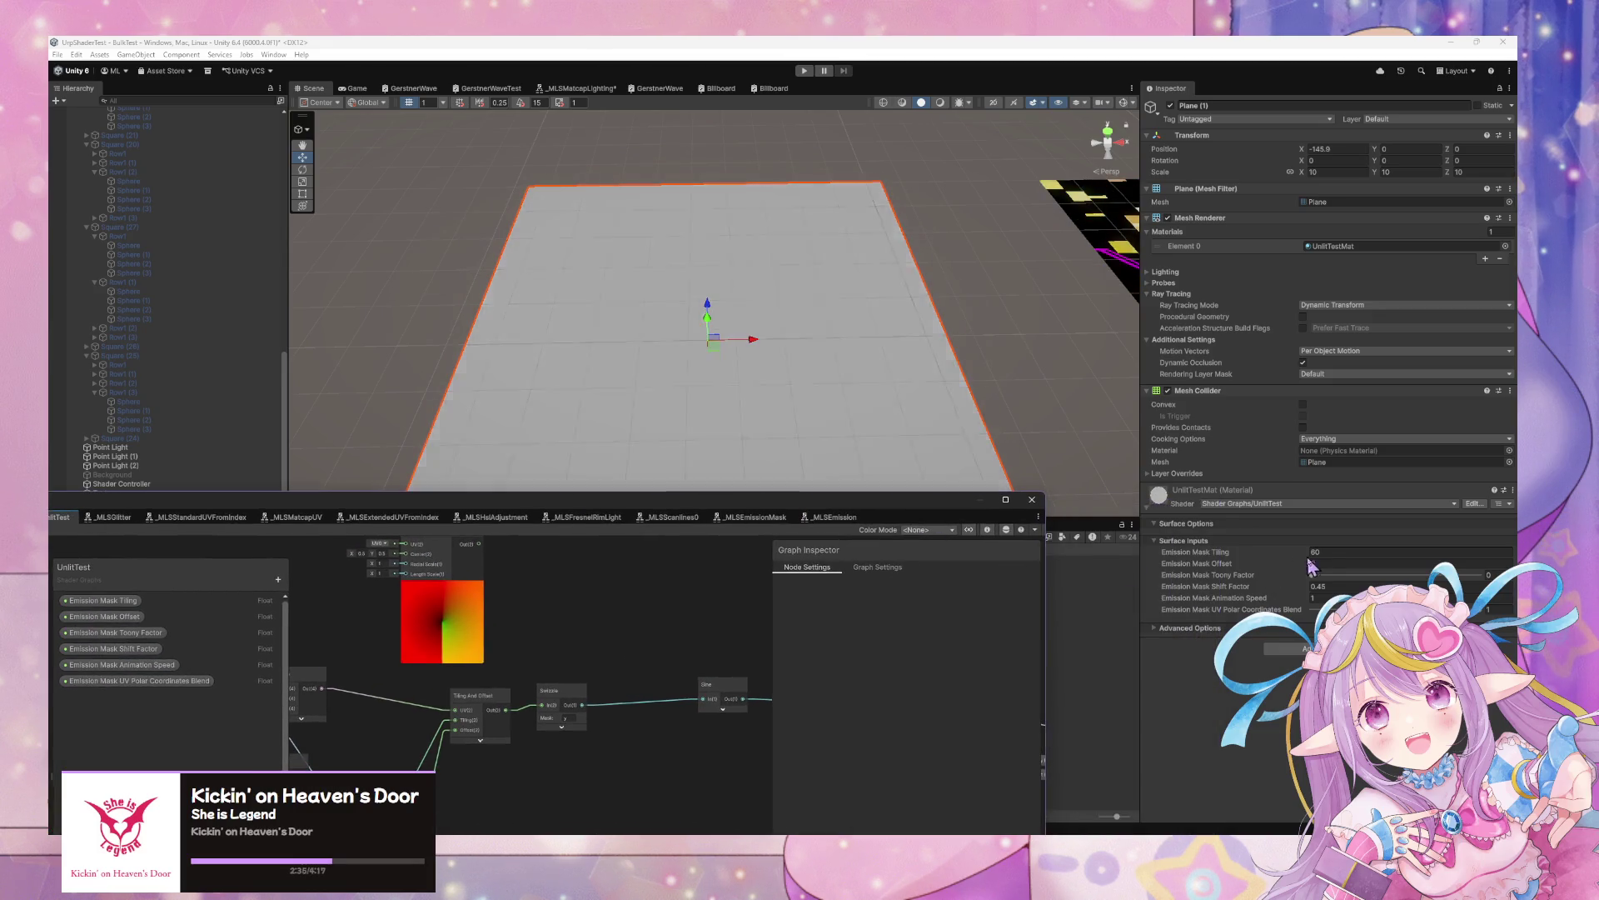
{"action": "left_click", "coordinate": [1333, 552]}
{"action": "key", "text": "BackSpace"}
{"action": "type", "text": "1"}
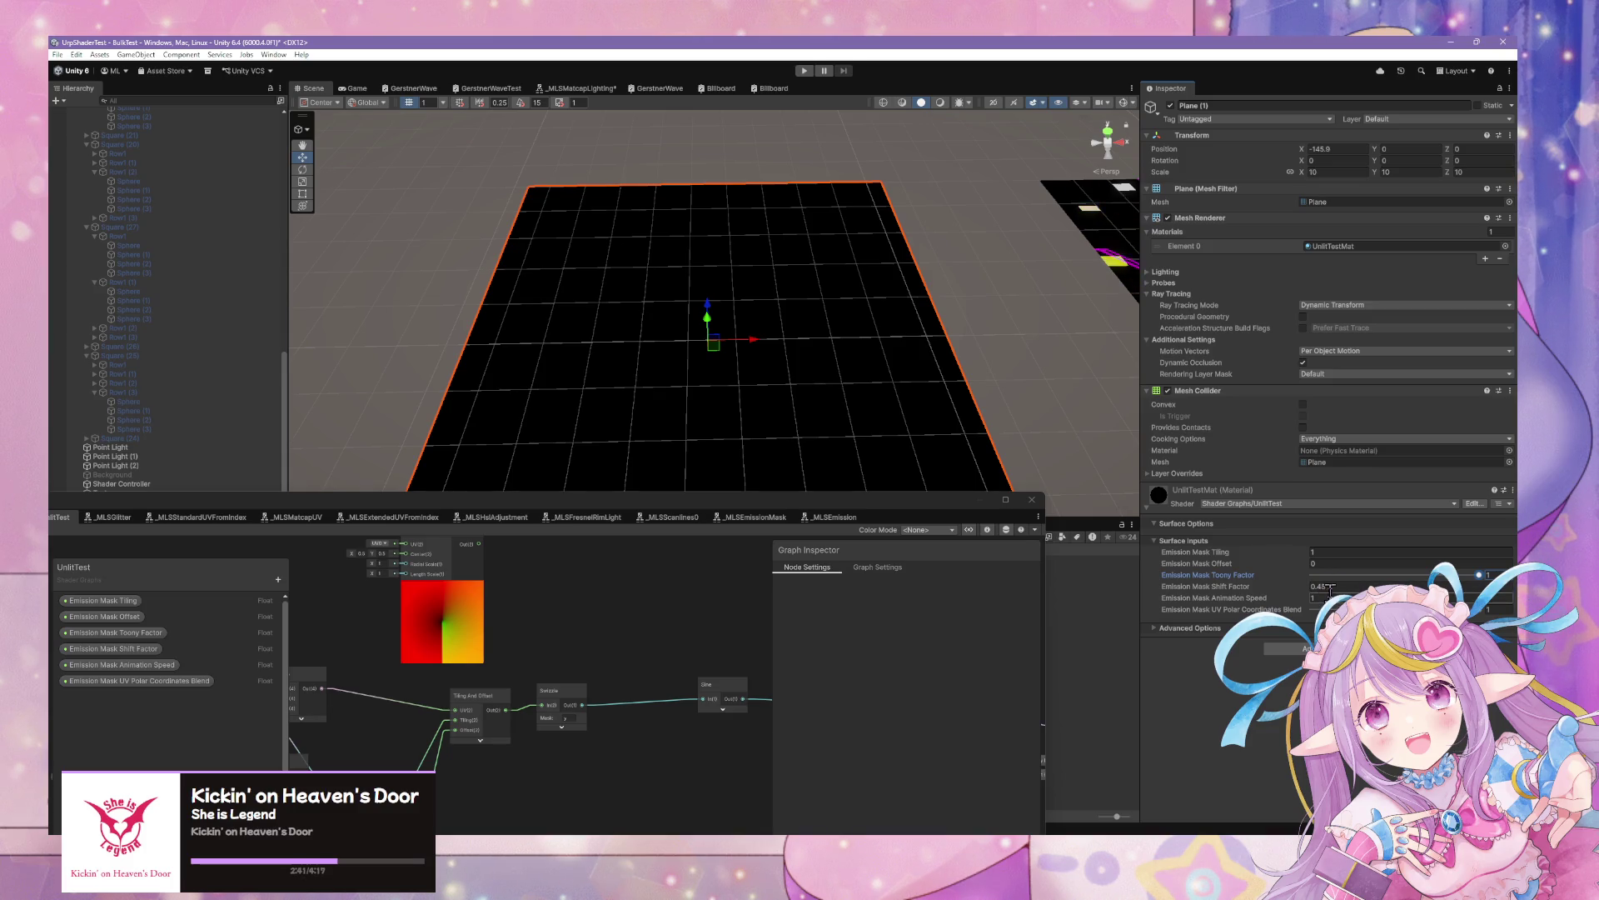
Rearrange the UV, Saturate, Blend property and Polar Coordinates nodes in the graph
{"action": "scroll", "coordinate": [753, 589], "scroll_direction": "down", "scroll_amount": 5}
{"action": "left_click_drag", "start_coordinate": [161, 542], "coordinate": [187, 523]}
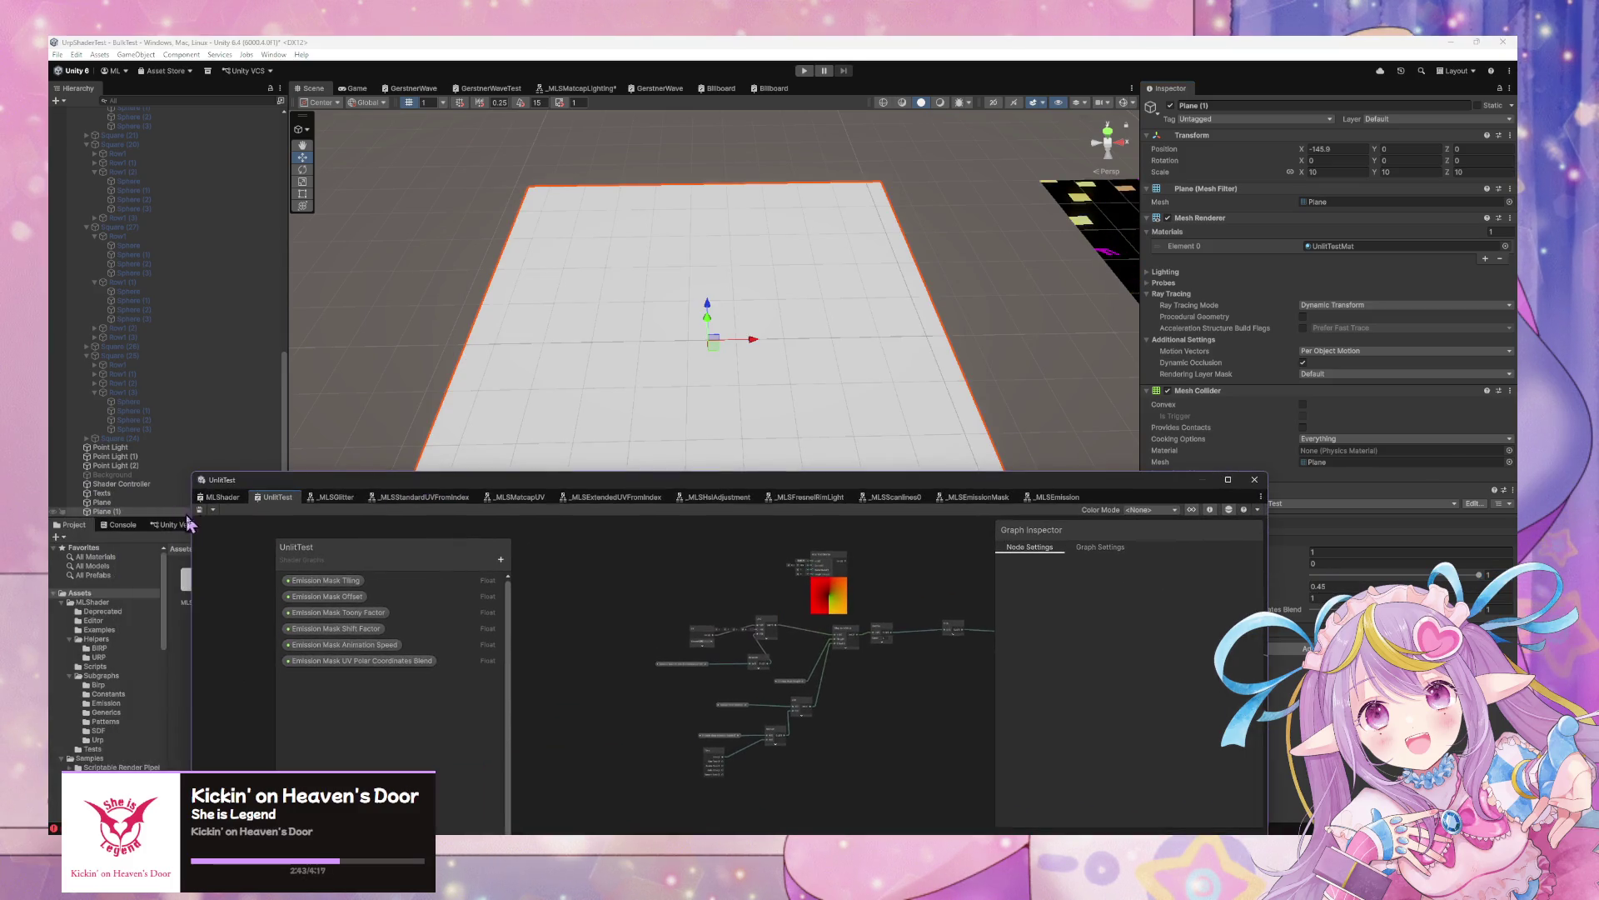
{"action": "scroll", "coordinate": [850, 648], "scroll_direction": "up", "scroll_amount": 5}
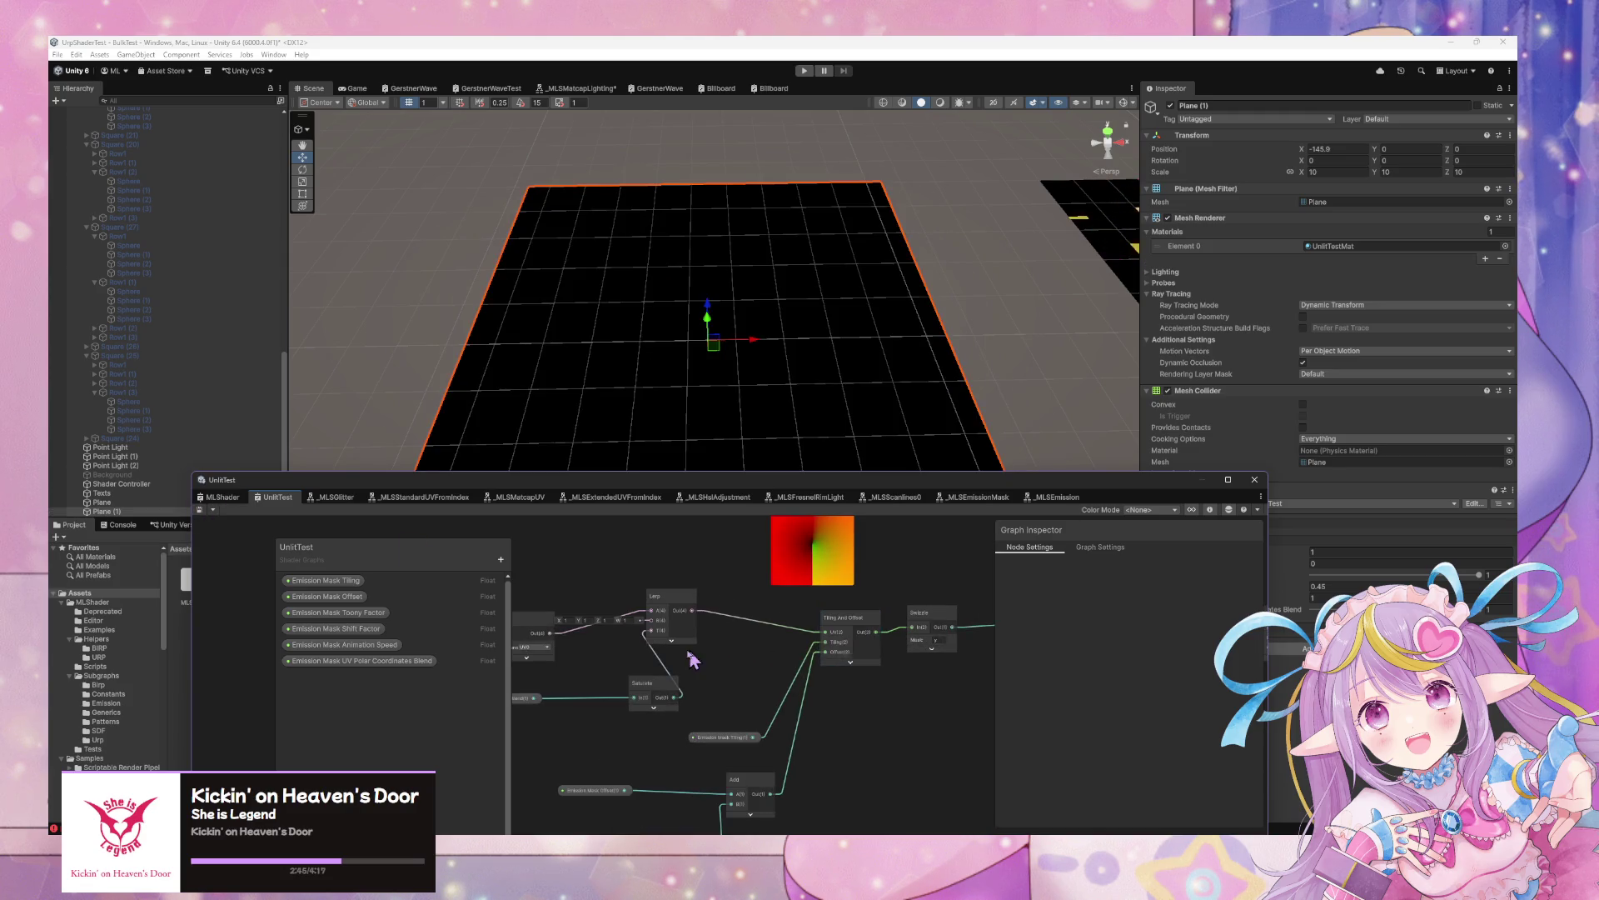
{"action": "left_click_drag", "start_coordinate": [690, 656], "coordinate": [840, 660]}
{"action": "left_click_drag", "start_coordinate": [673, 639], "coordinate": [681, 601]}
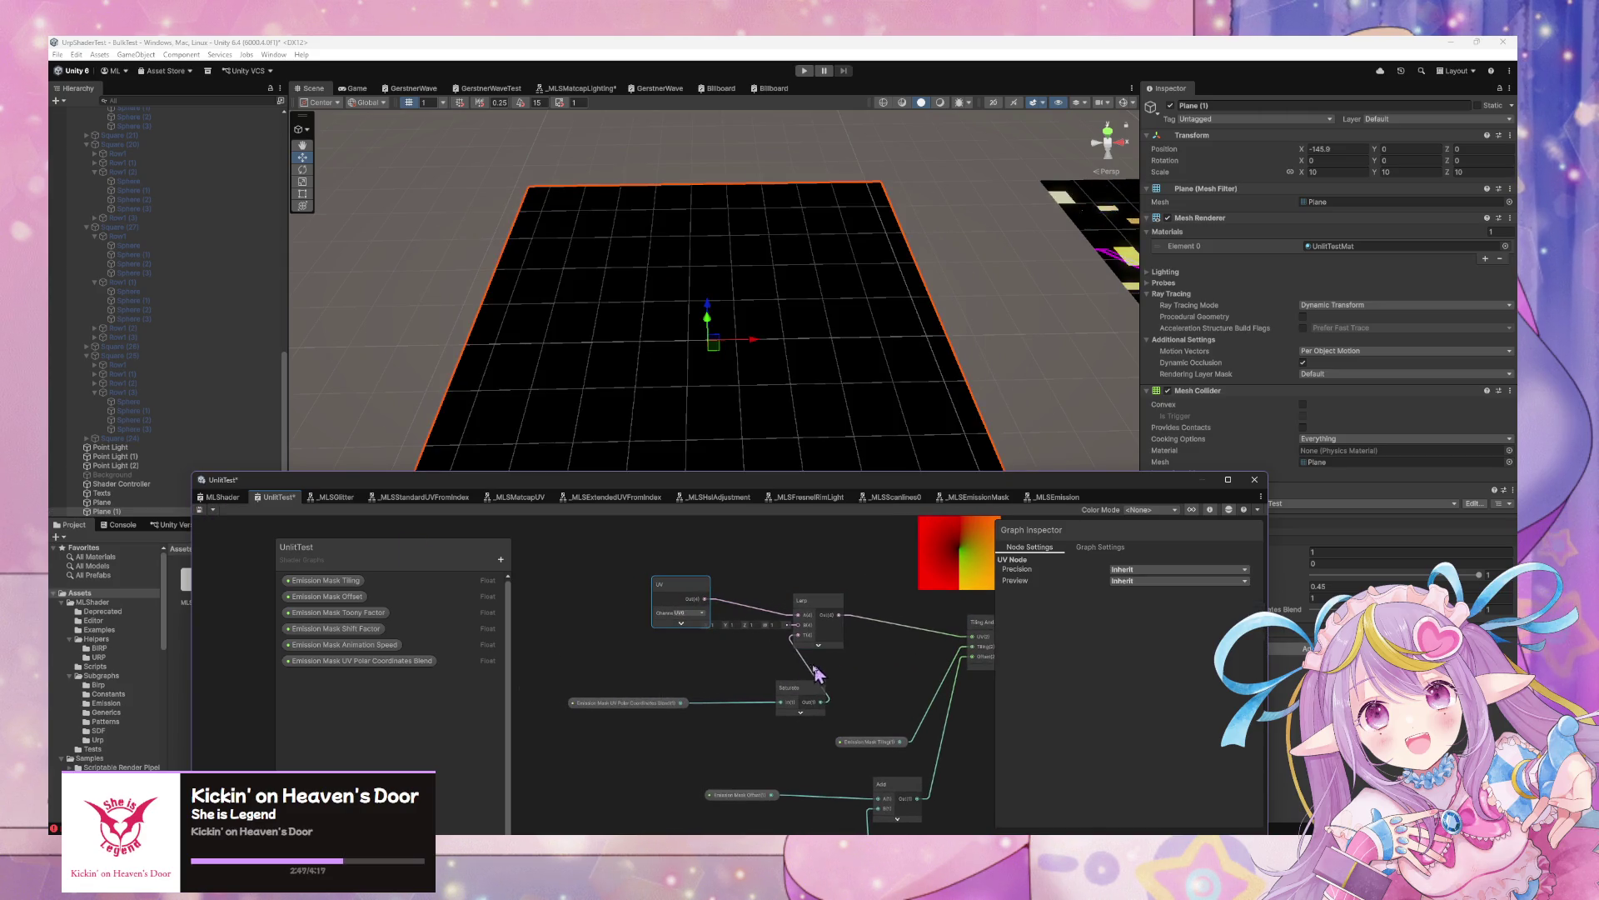
{"action": "scroll", "coordinate": [765, 633], "scroll_direction": "up", "scroll_amount": 3}
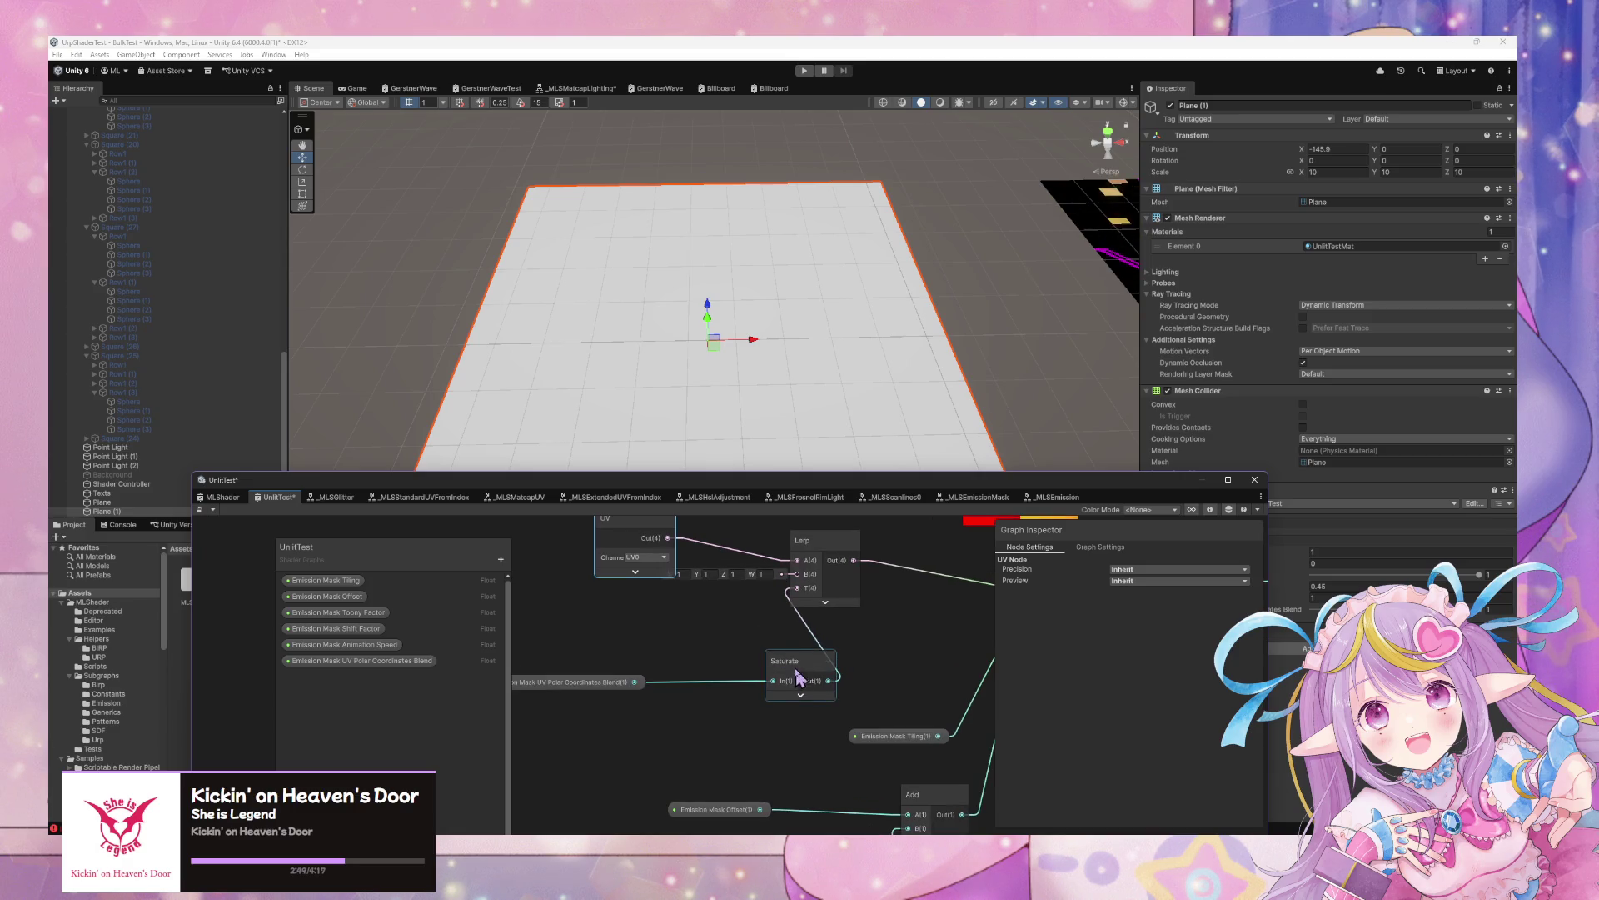
{"action": "left_click_drag", "start_coordinate": [798, 678], "coordinate": [771, 712]}
{"action": "left_click_drag", "start_coordinate": [583, 682], "coordinate": [561, 700]}
{"action": "left_click", "coordinate": [775, 696]}
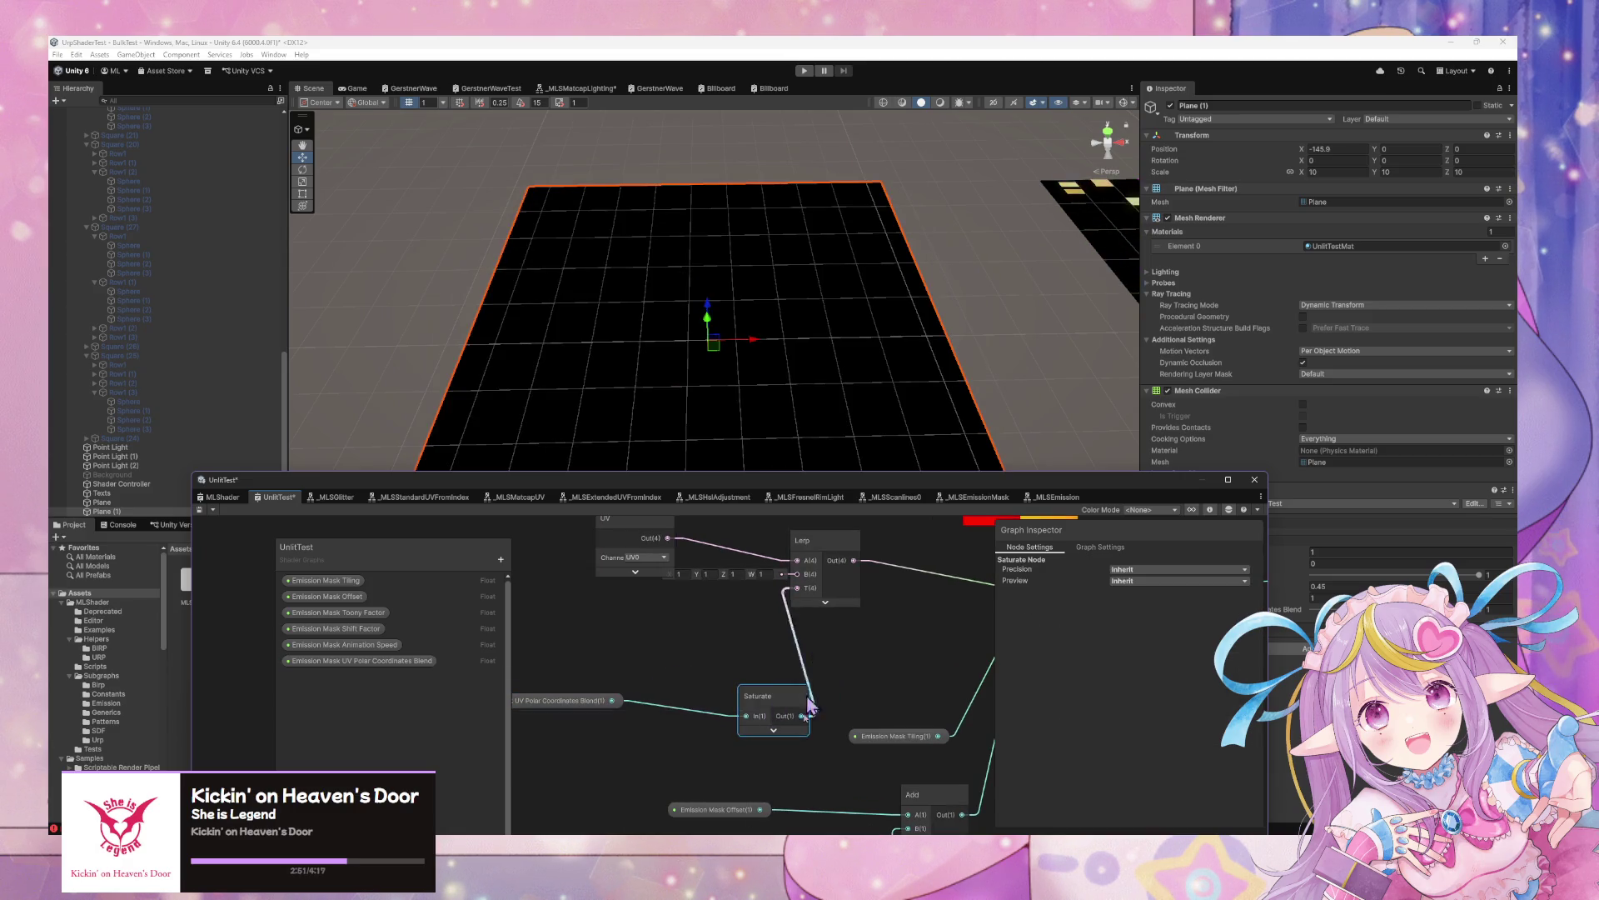
{"action": "scroll", "coordinate": [808, 706], "scroll_direction": "down", "scroll_amount": 5}
{"action": "mouse_move", "coordinate": [884, 605]}
{"action": "left_mouse_down"}
{"action": "mouse_move", "coordinate": [783, 605]}
{"action": "mouse_move", "coordinate": [664, 704]}
{"action": "left_mouse_up"}
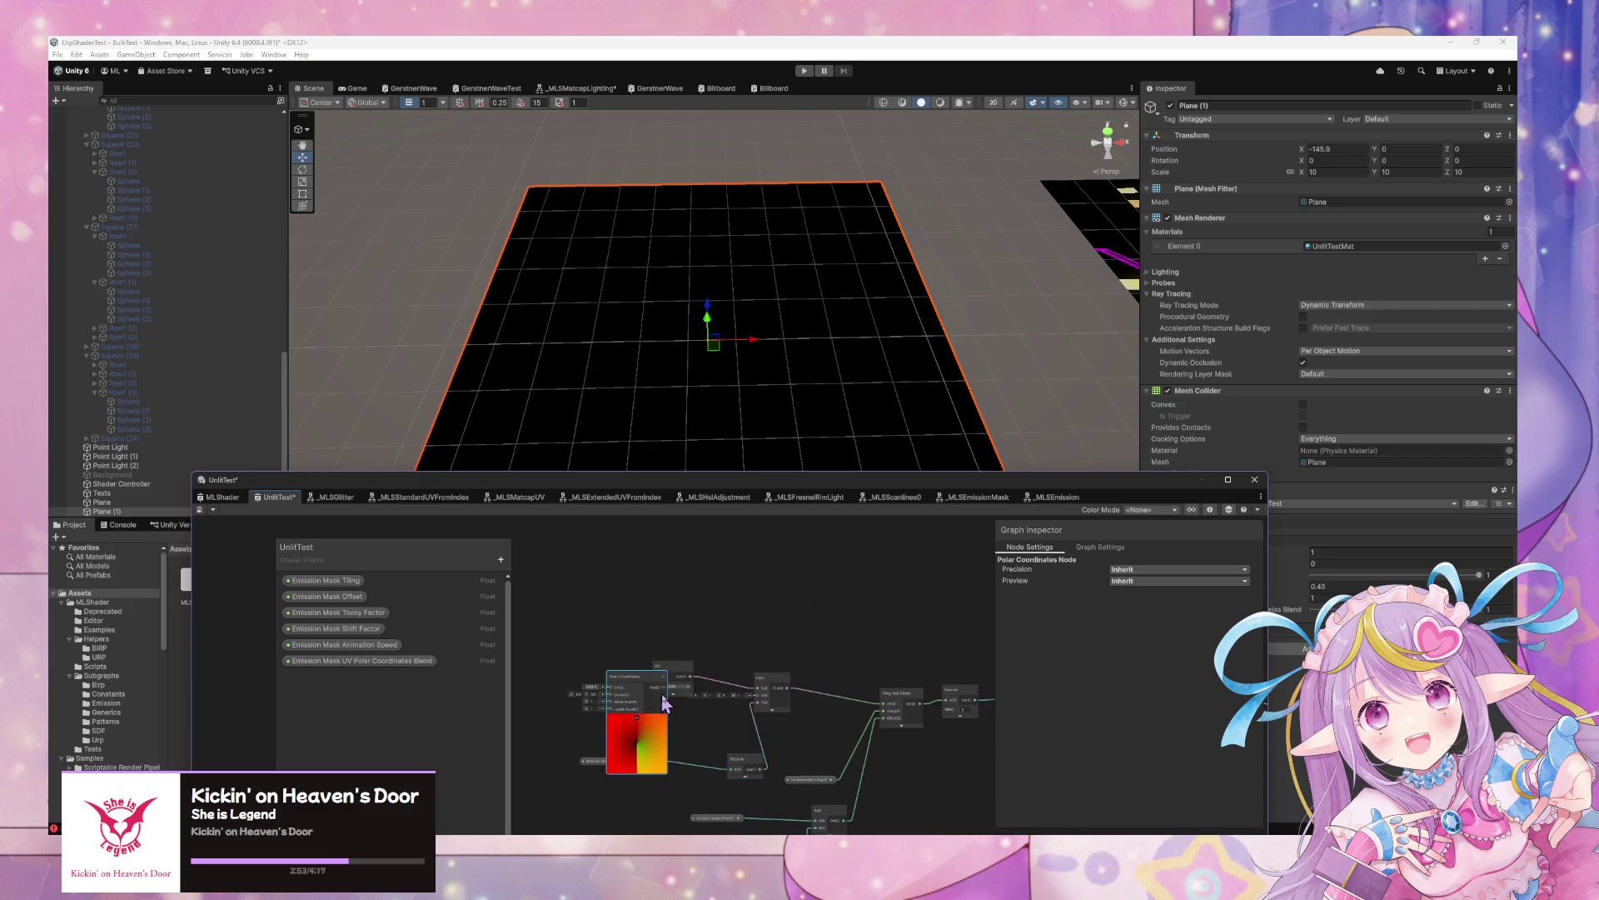
Set Emission Mask Tiling to 10 in the material Inspector
{"action": "mouse_move", "coordinate": [1164, 501]}
{"action": "left_mouse_down"}
{"action": "mouse_move", "coordinate": [954, 504]}
{"action": "mouse_move", "coordinate": [1005, 488]}
{"action": "left_mouse_up"}
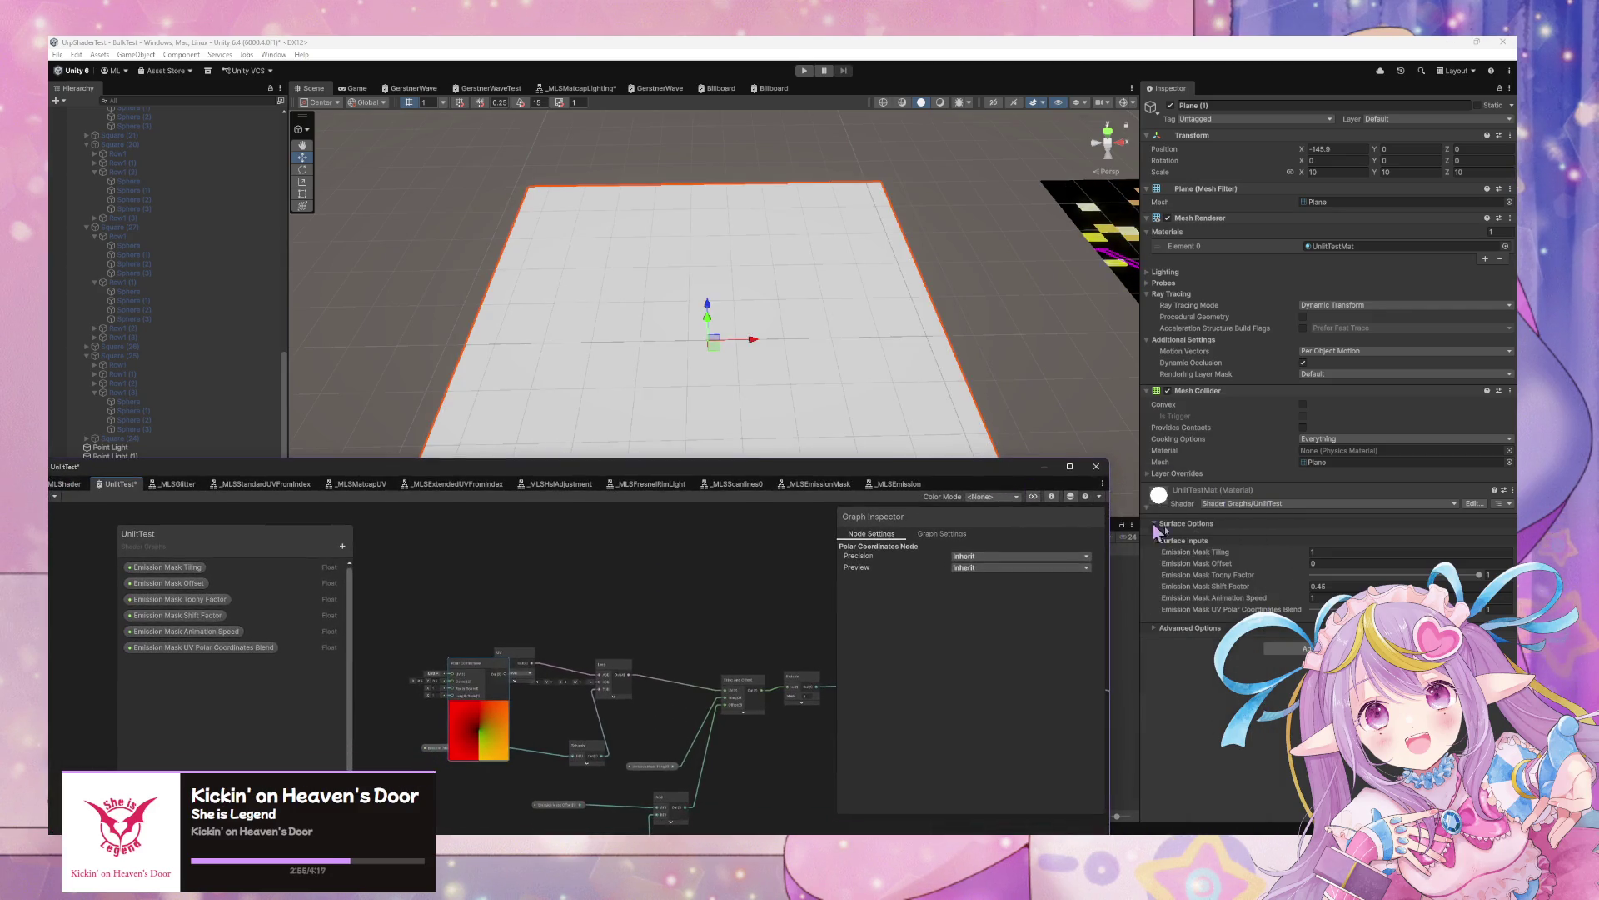
{"action": "left_click", "coordinate": [1474, 618]}
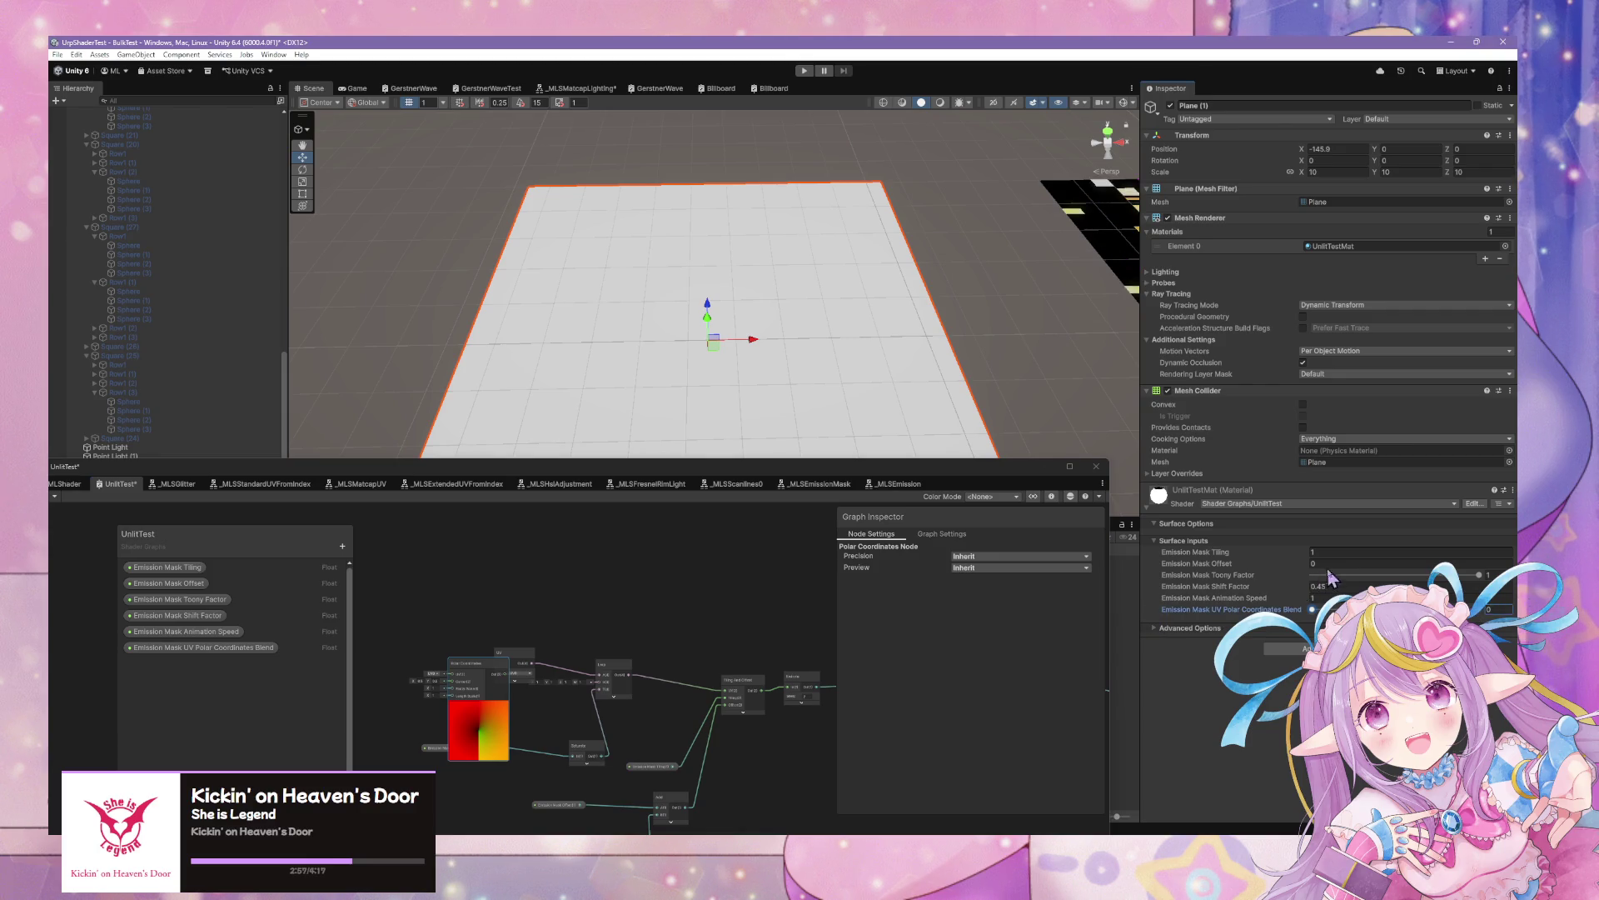
{"action": "left_click_drag", "start_coordinate": [1304, 553], "coordinate": [1287, 557]}
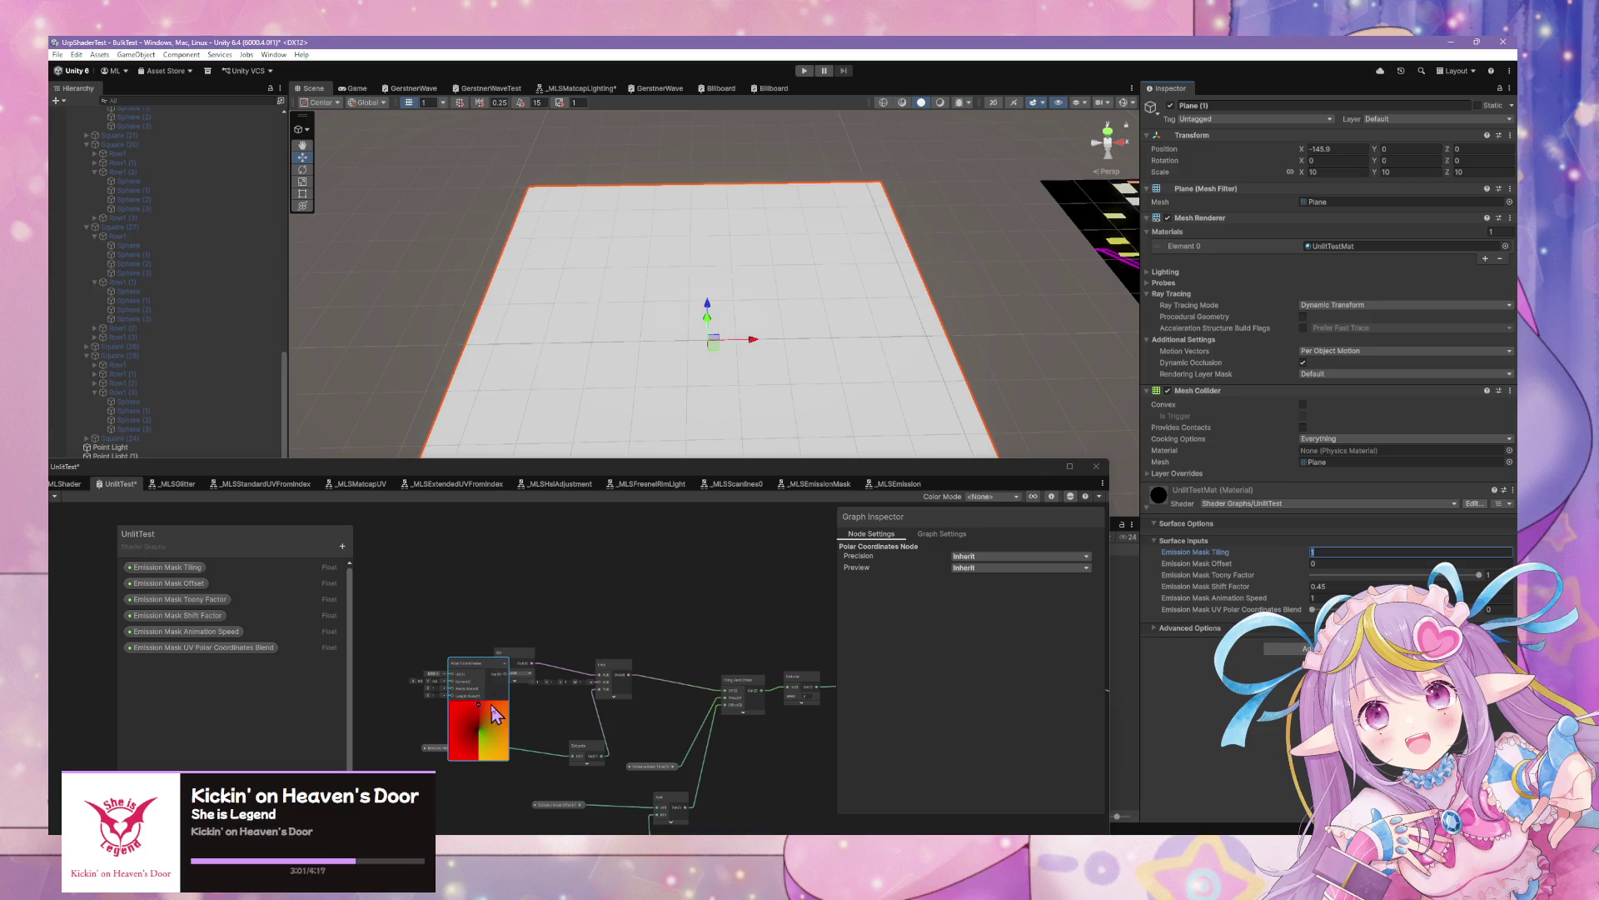
{"action": "left_click_drag", "start_coordinate": [487, 715], "coordinate": [737, 667]}
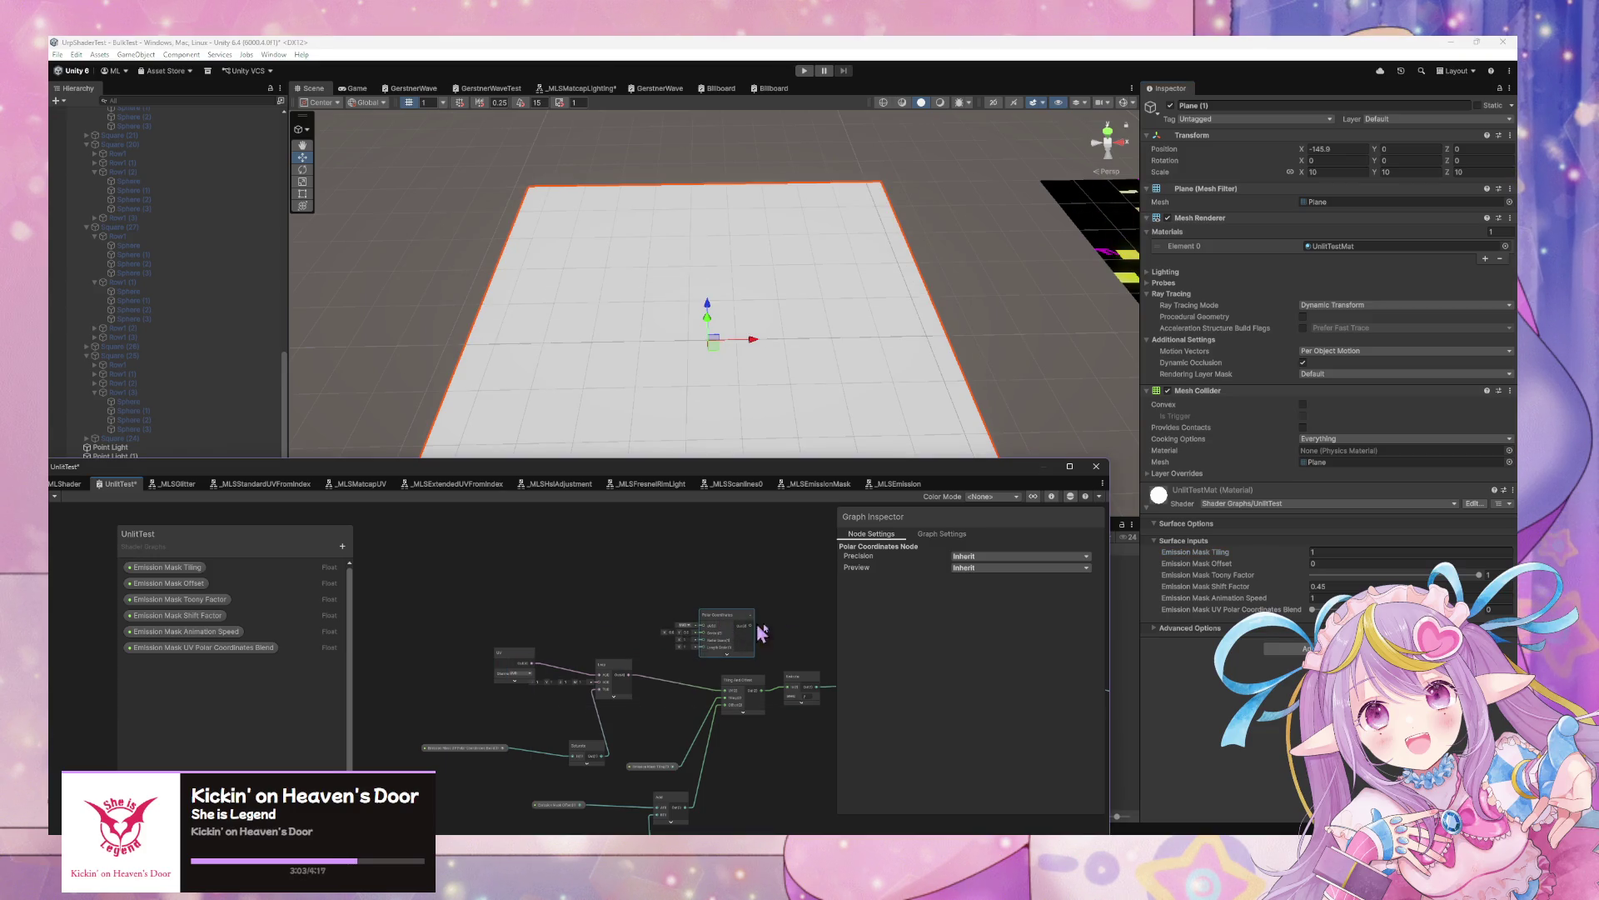
{"action": "left_click", "coordinate": [1336, 554]}
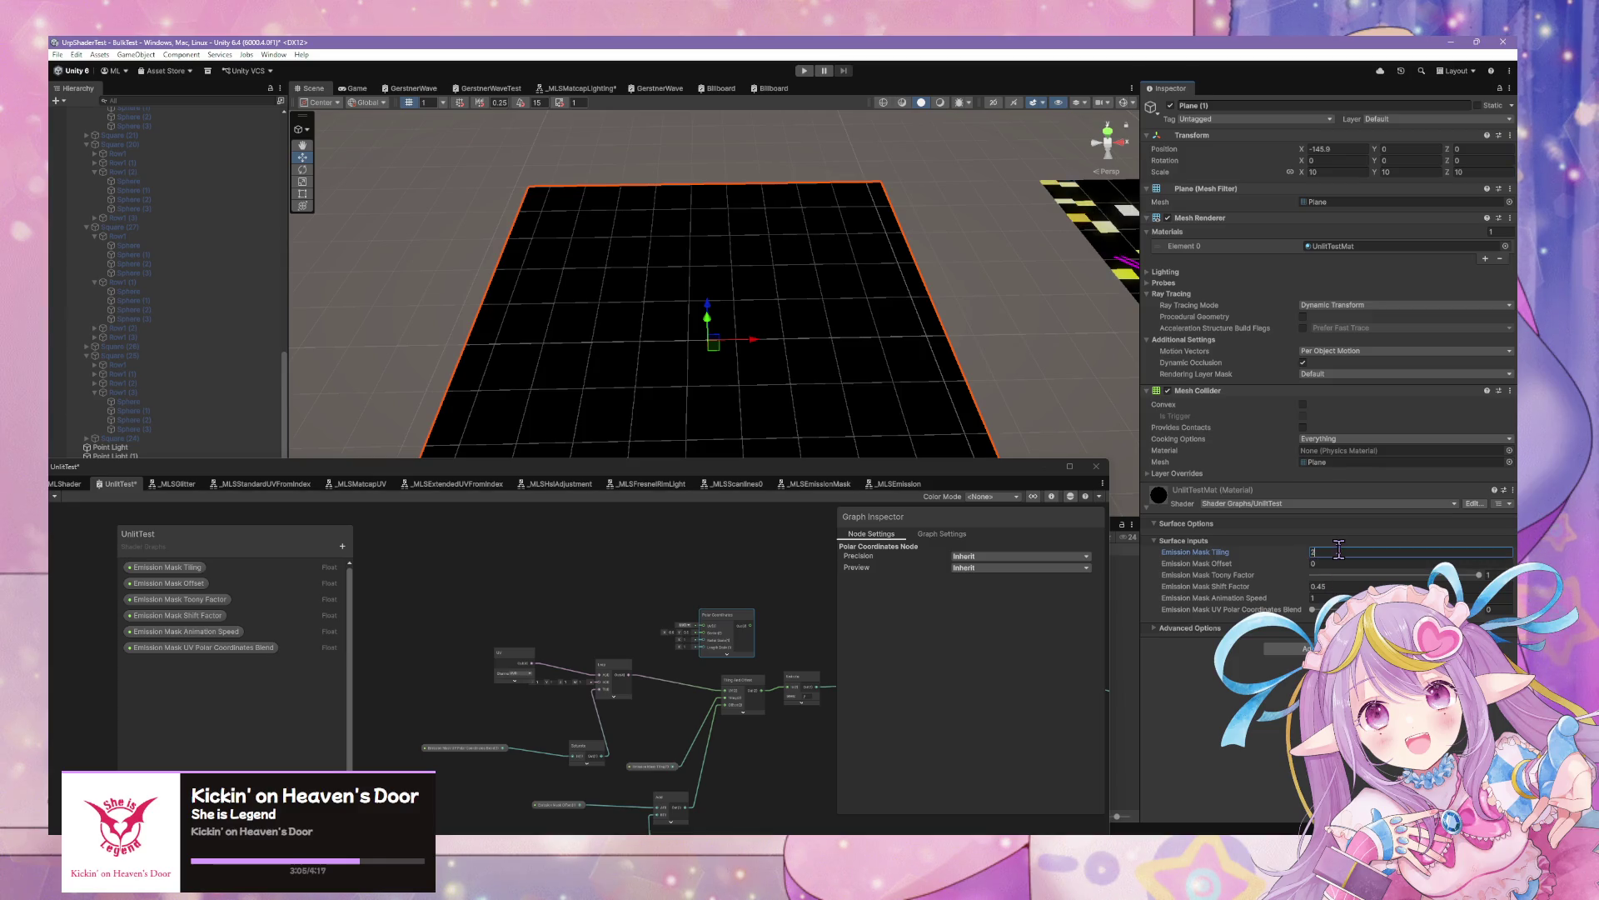
{"action": "type", "text": "10"}
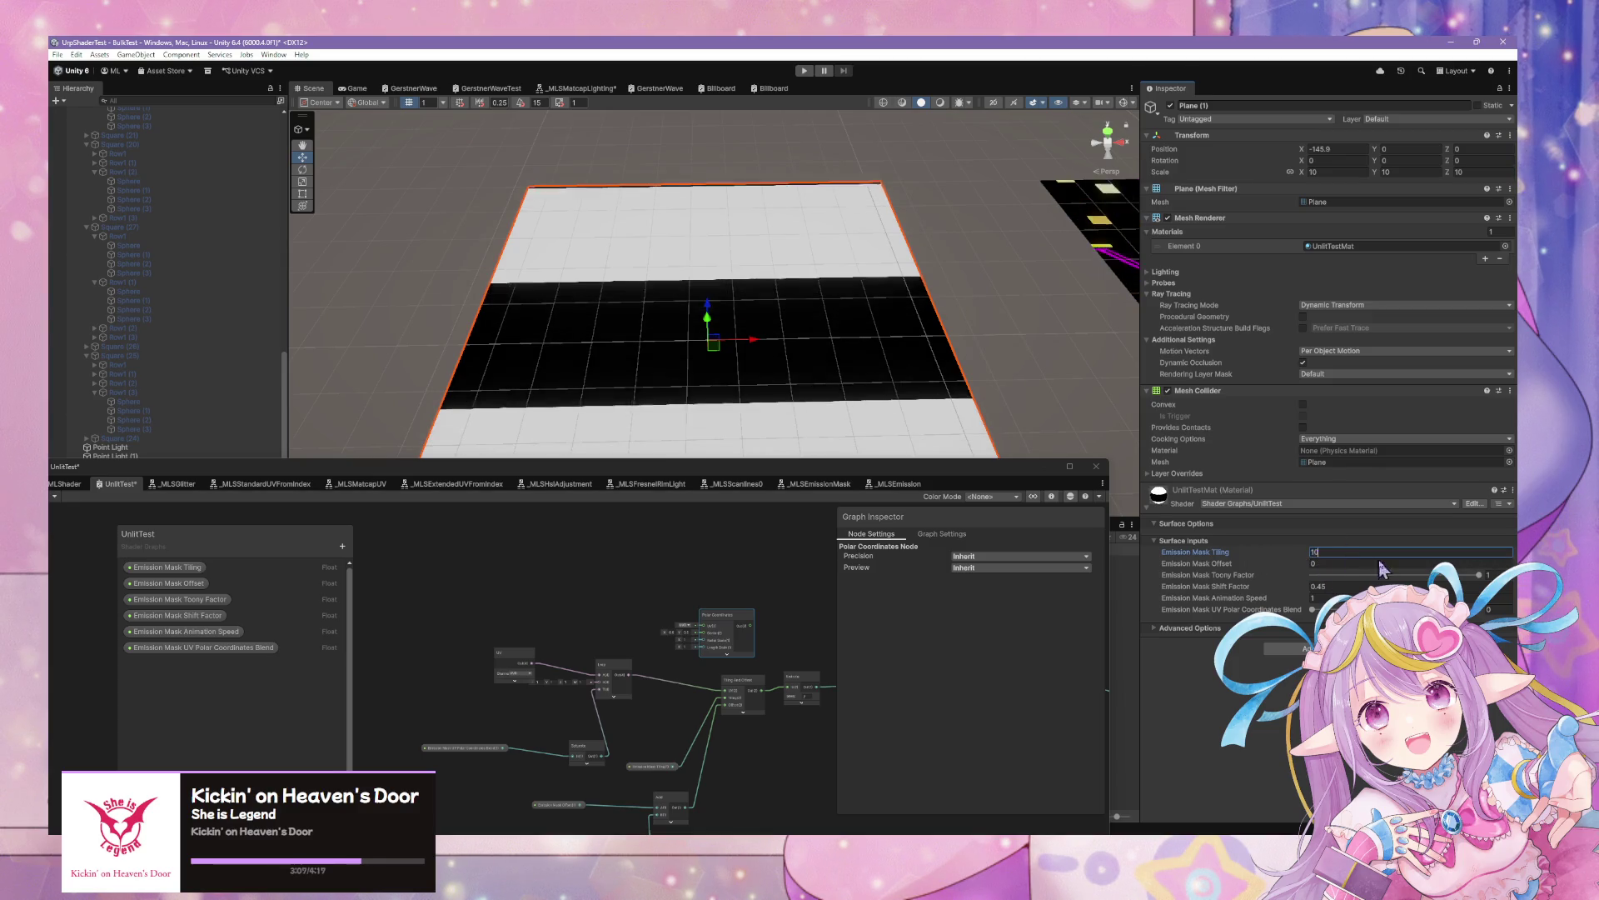
Set Emission Mask Shift Factor to 0.64 and raise Emission Mask Tiling to 20
{"action": "left_click_drag", "start_coordinate": [1310, 590], "coordinate": [1305, 591]}
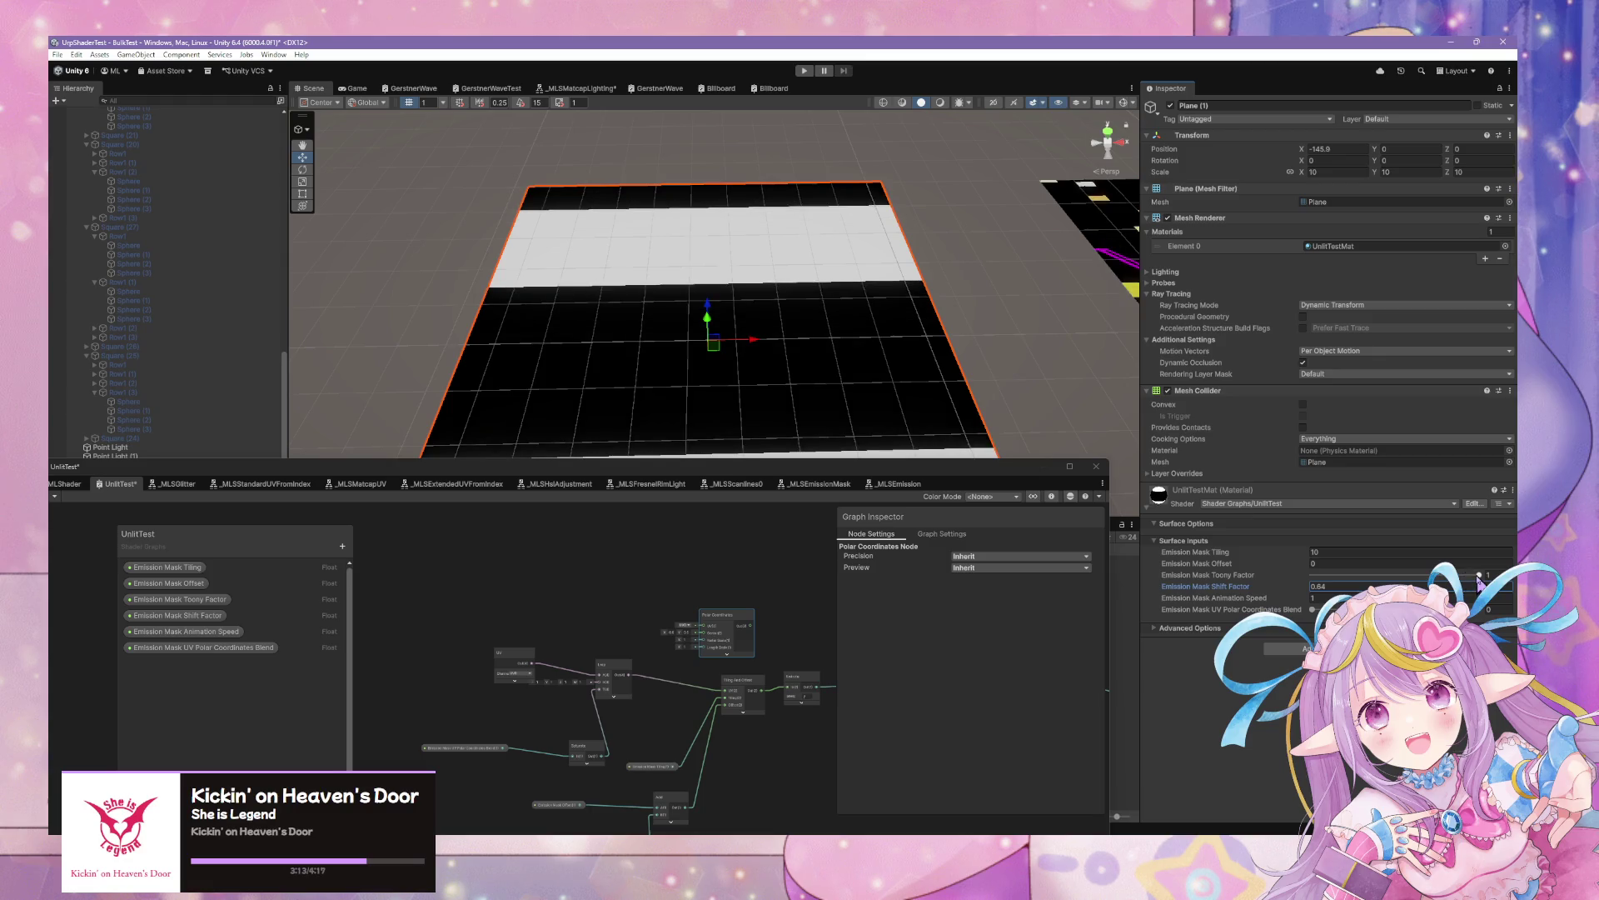
{"action": "left_click", "coordinate": [1479, 575]}
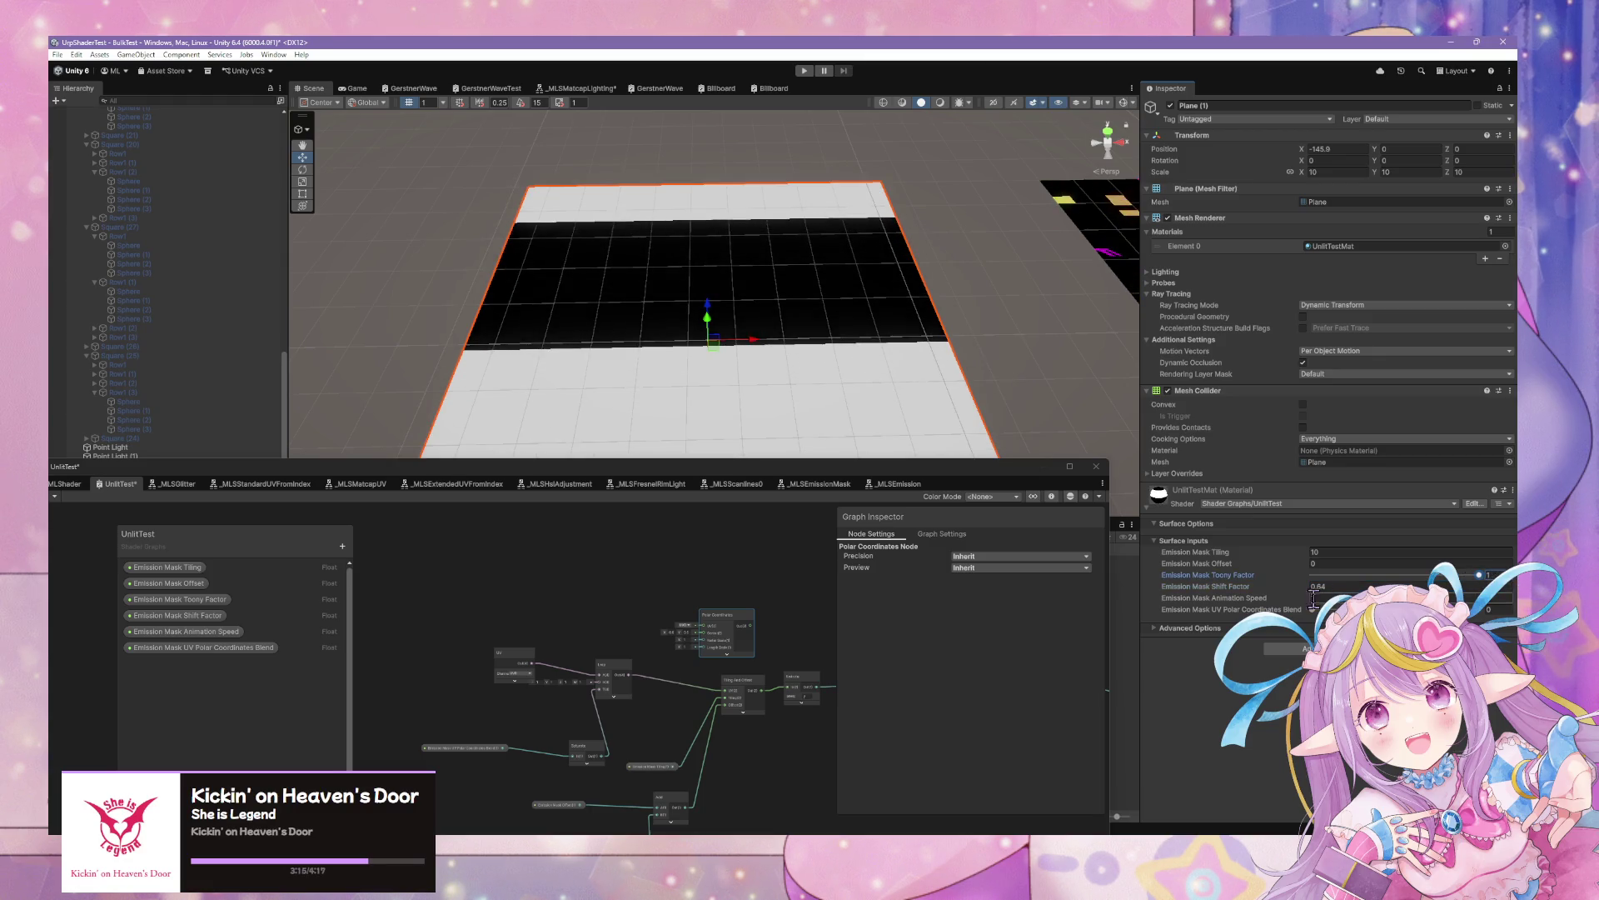
{"action": "left_click", "coordinate": [1314, 597]}
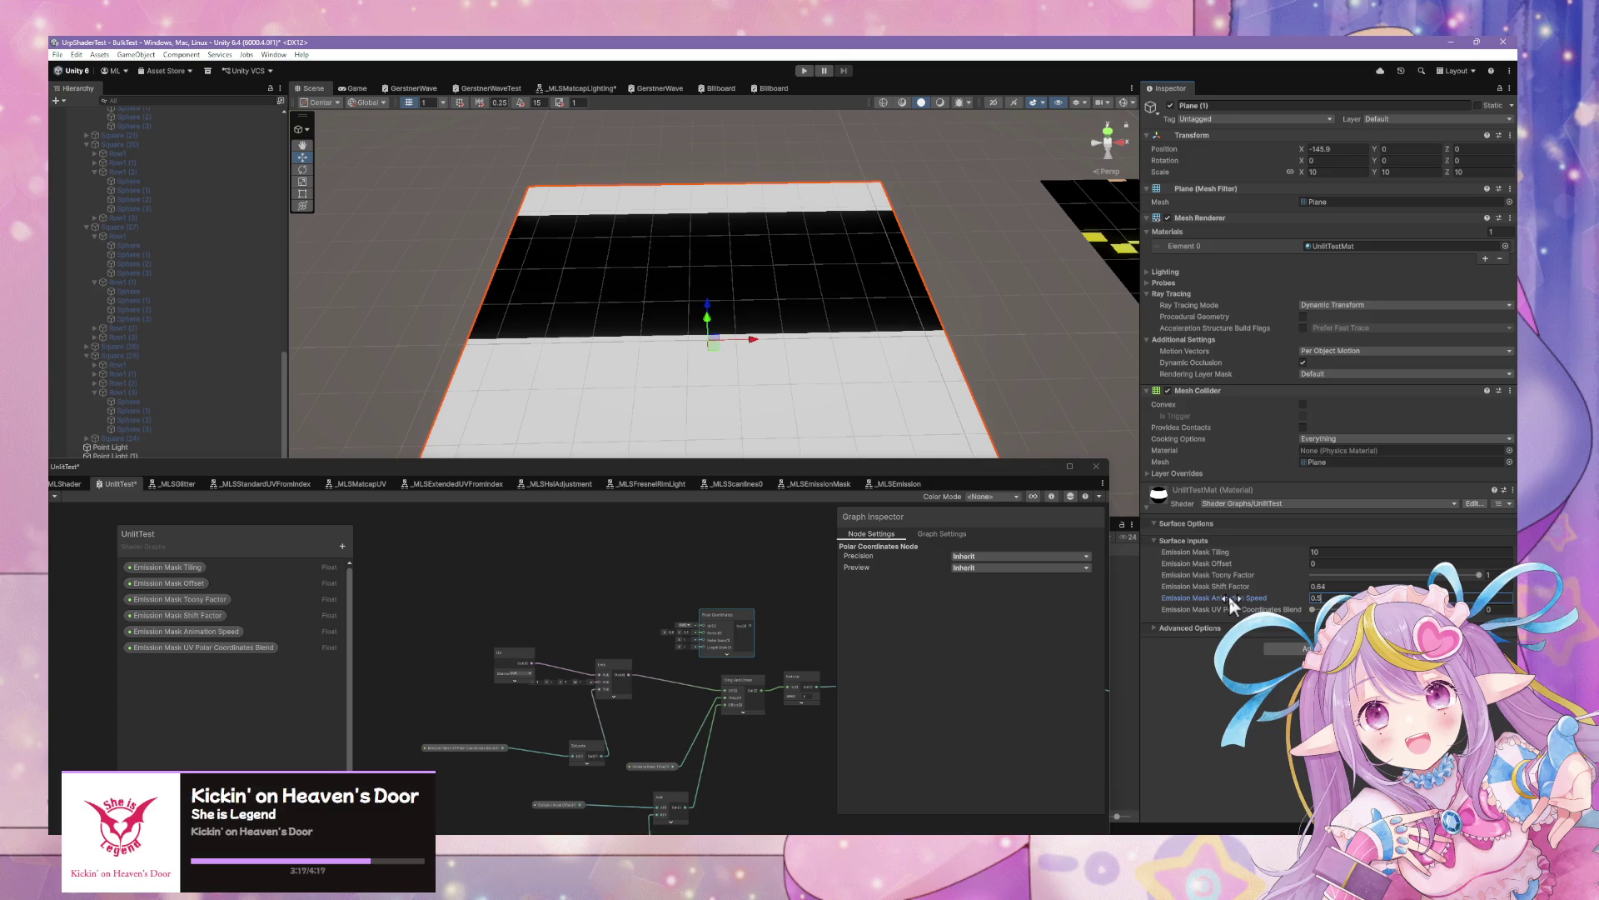
{"action": "left_click", "coordinate": [1253, 550]}
{"action": "type", "text": "20"}
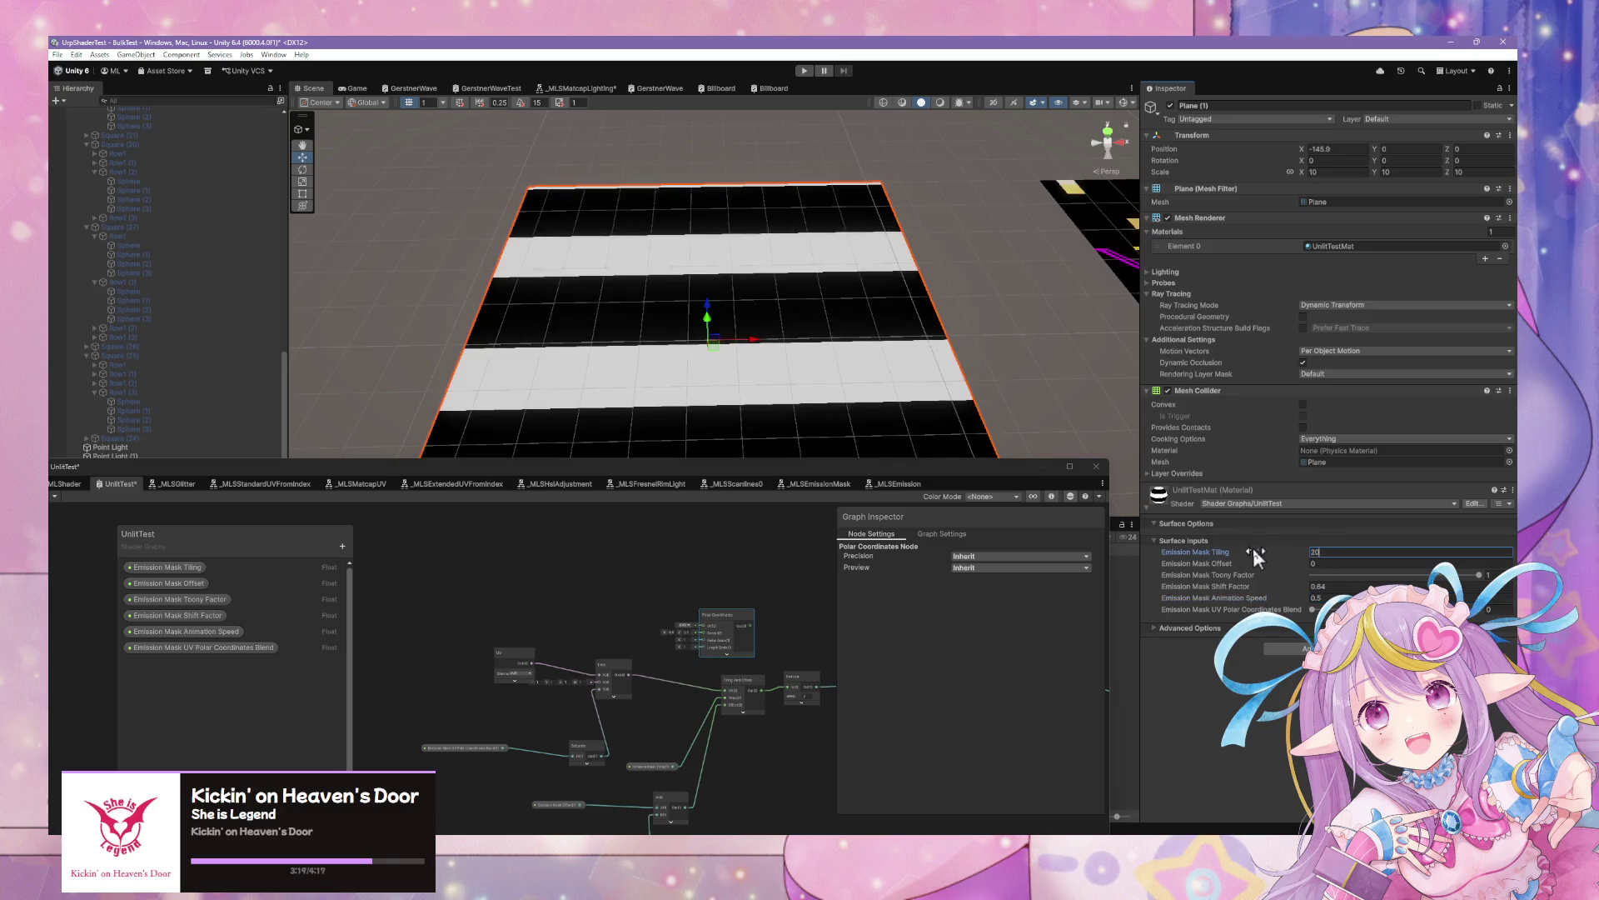
{"action": "scroll", "coordinate": [688, 569], "scroll_direction": "up", "scroll_amount": 3}
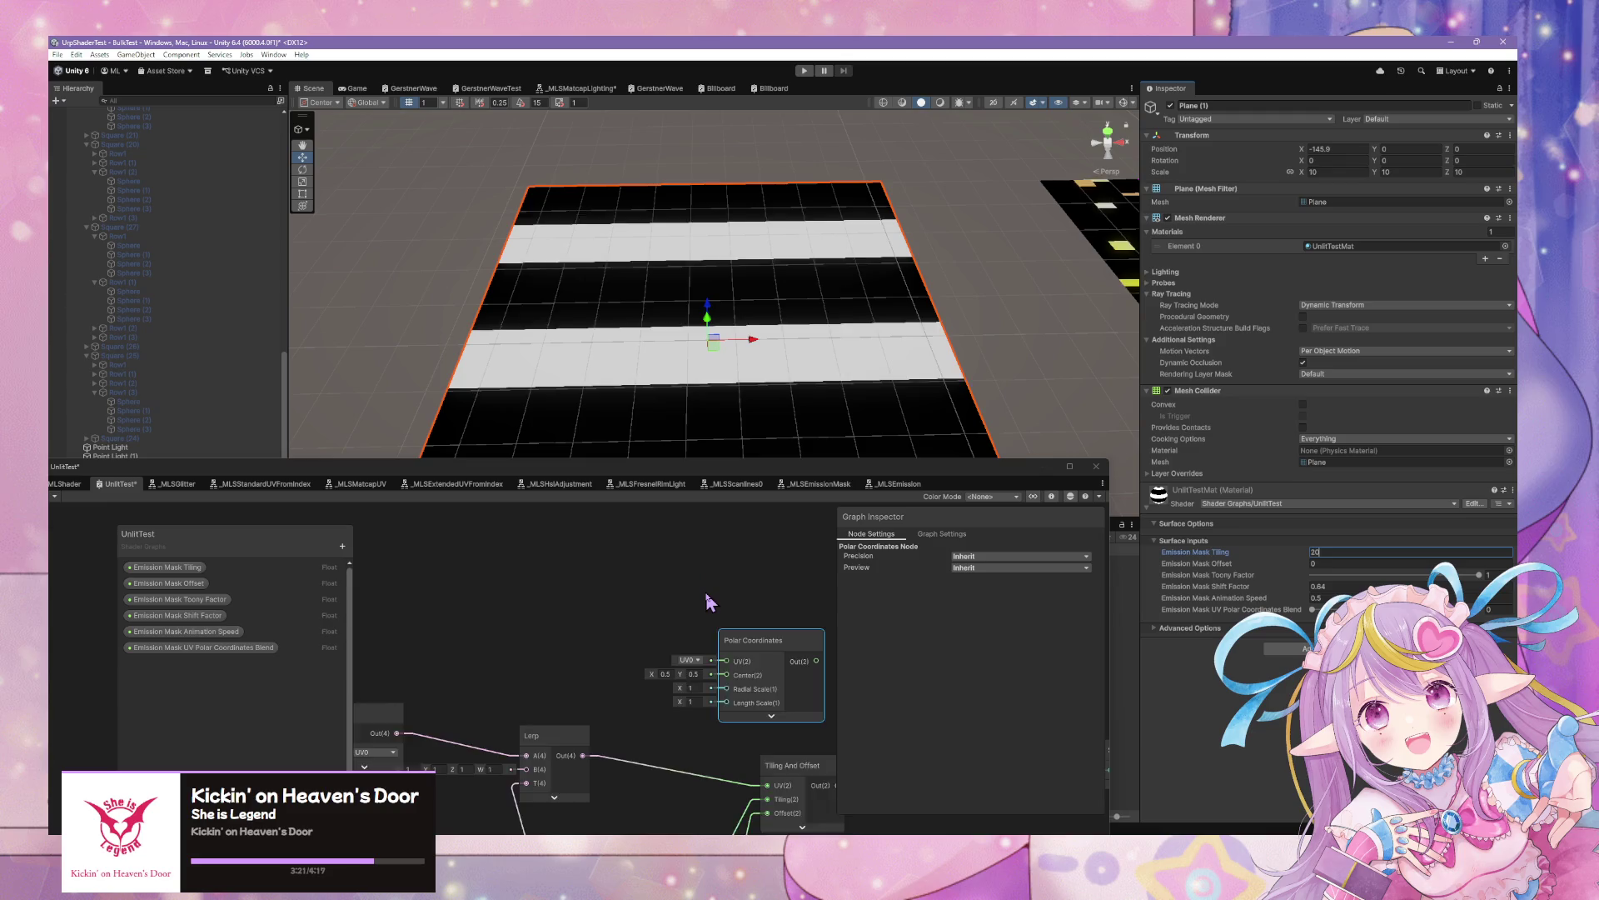
Set the Swizzle mask to x, wire Polar Coordinates into Tiling And Offset UV, and save
{"action": "scroll", "coordinate": [700, 601], "scroll_direction": "down", "scroll_amount": 3}
{"action": "mouse_move", "coordinate": [900, 413]}
{"action": "left_mouse_down"}
{"action": "mouse_move", "coordinate": [912, 435]}
{"action": "mouse_move", "coordinate": [898, 454]}
{"action": "left_mouse_up"}
{"action": "left_click_drag", "start_coordinate": [708, 648], "coordinate": [621, 603]}
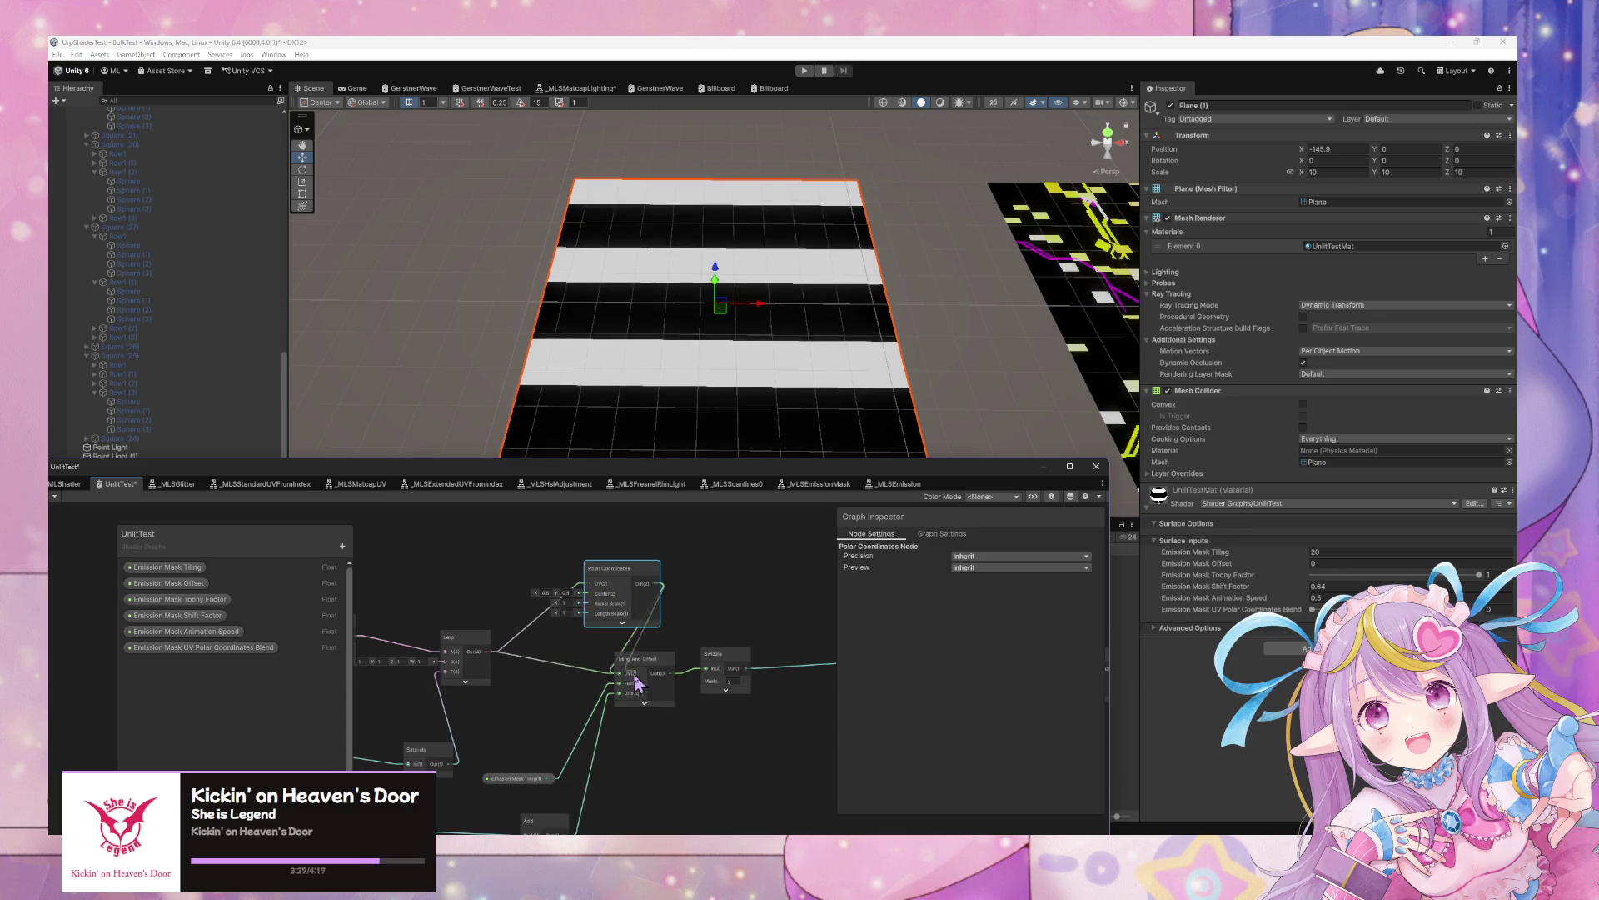
{"action": "left_click_drag", "start_coordinate": [214, 469], "coordinate": [468, 450]}
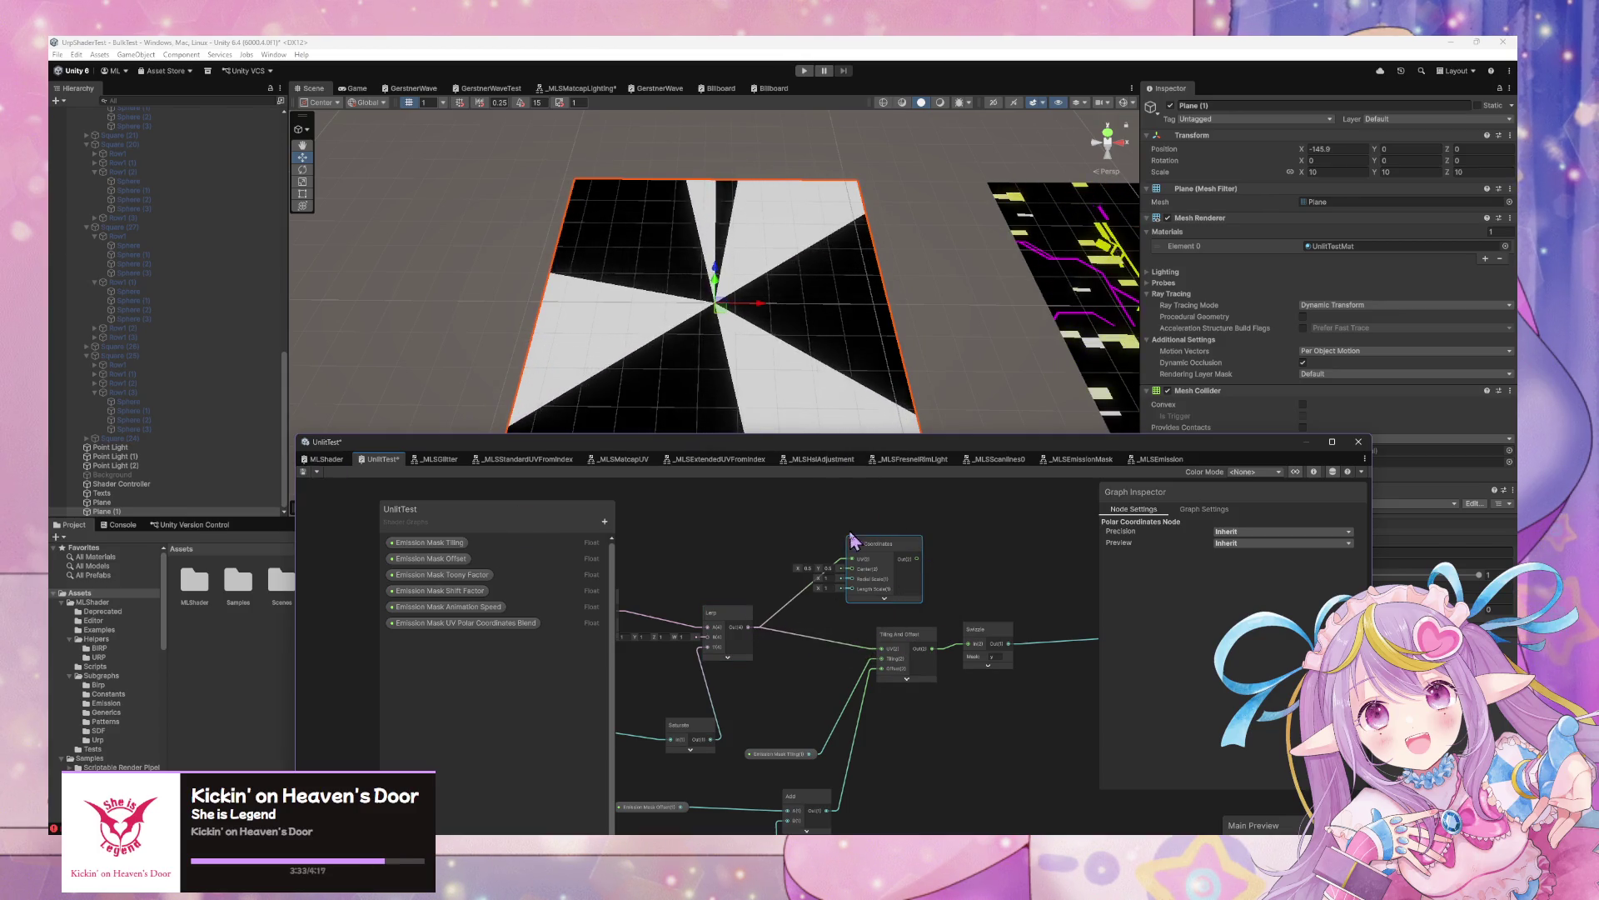
{"action": "left_click_drag", "start_coordinate": [873, 574], "coordinate": [837, 587]}
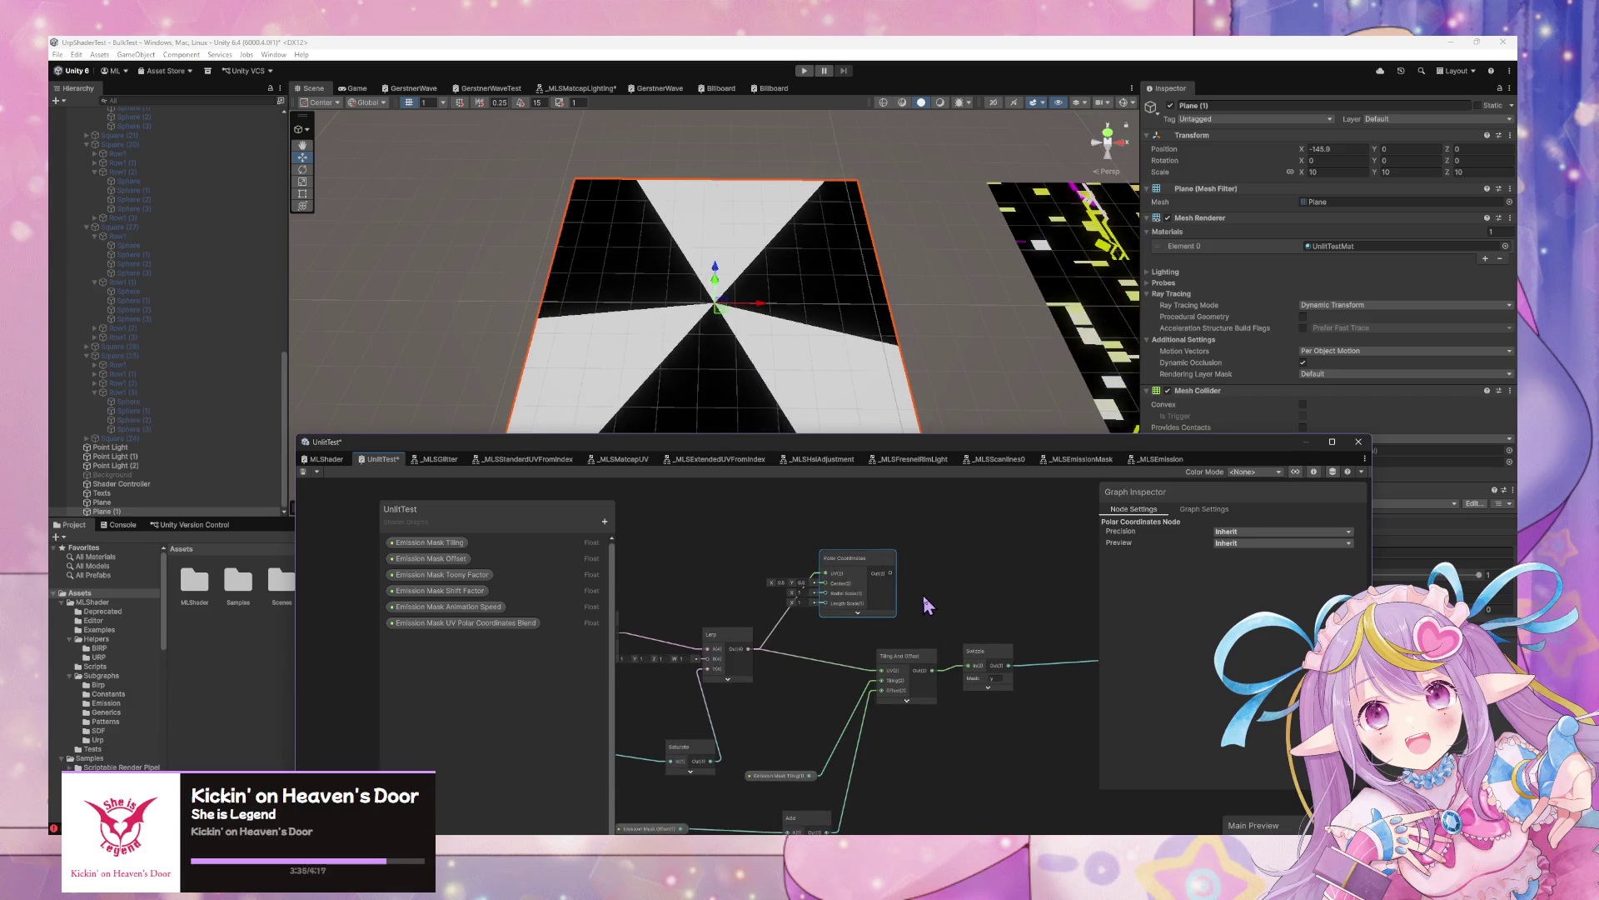
{"action": "scroll", "coordinate": [932, 604], "scroll_direction": "up", "scroll_amount": 2}
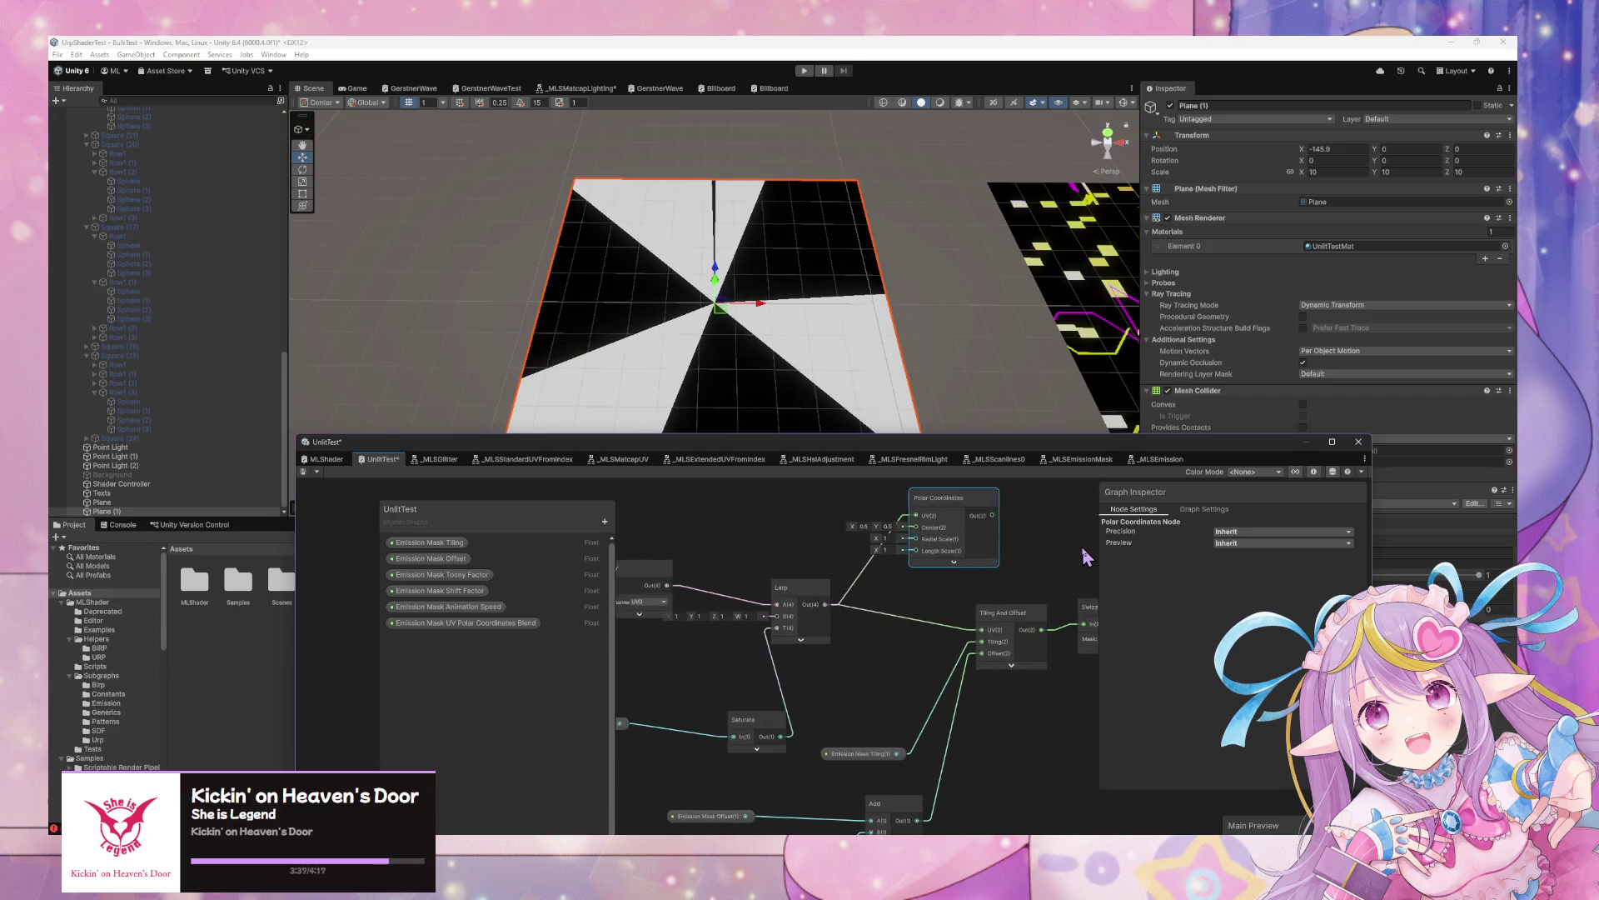
{"action": "left_click_drag", "start_coordinate": [949, 556], "coordinate": [867, 562]}
{"action": "left_click", "coordinate": [916, 660]}
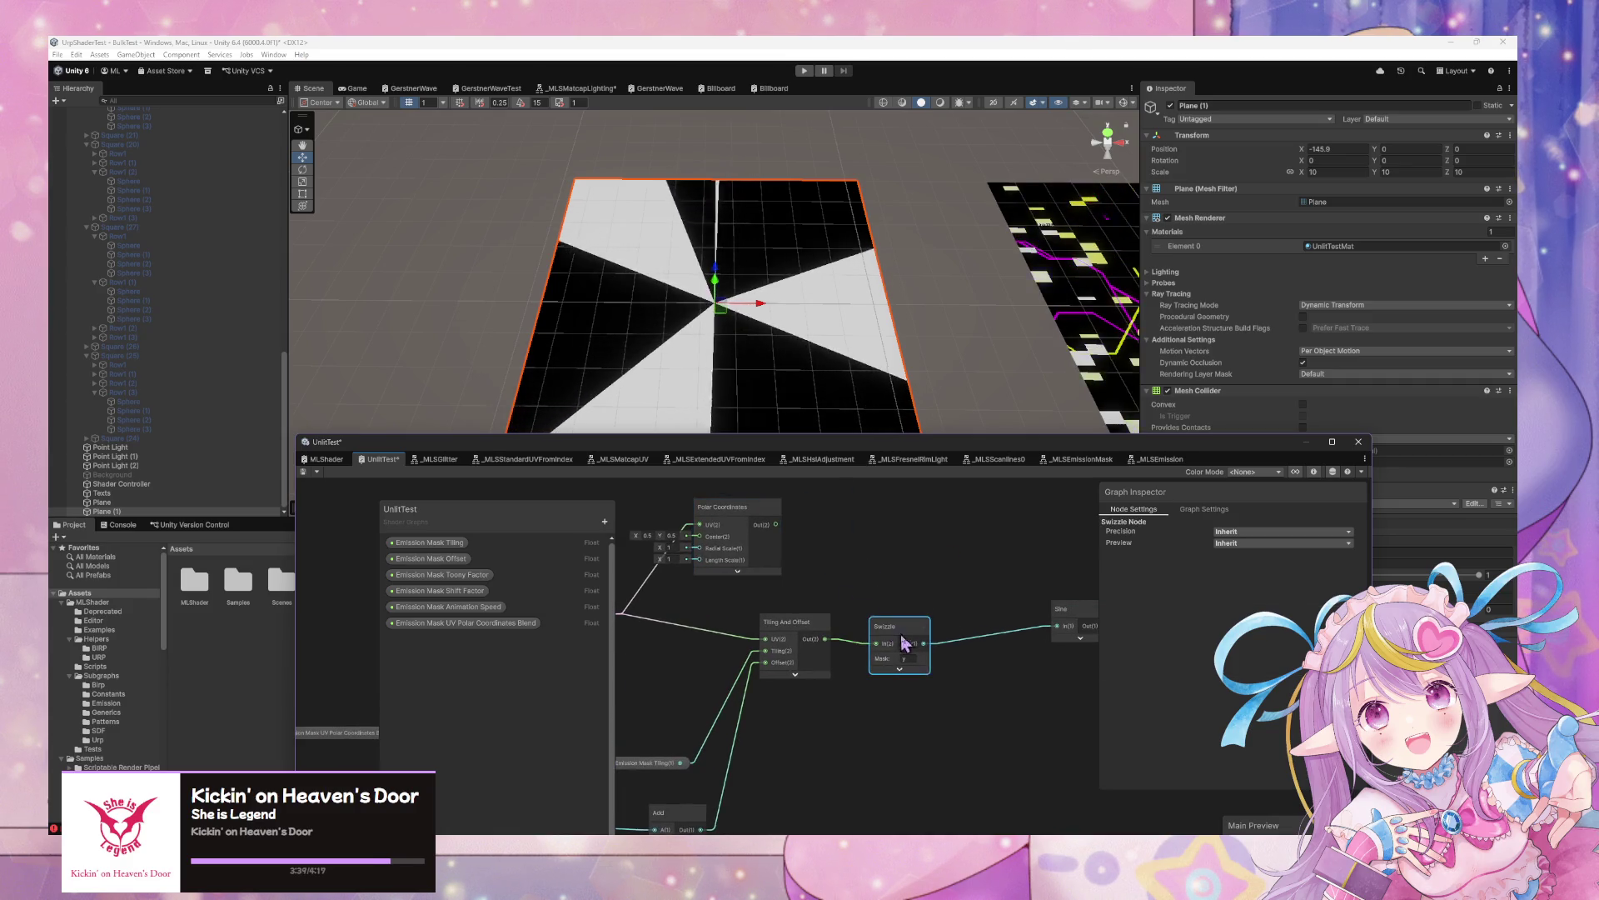
{"action": "type", "text": "x"}
{"action": "left_click_drag", "start_coordinate": [775, 524], "coordinate": [765, 640]}
{"action": "left_click", "coordinate": [303, 472]}
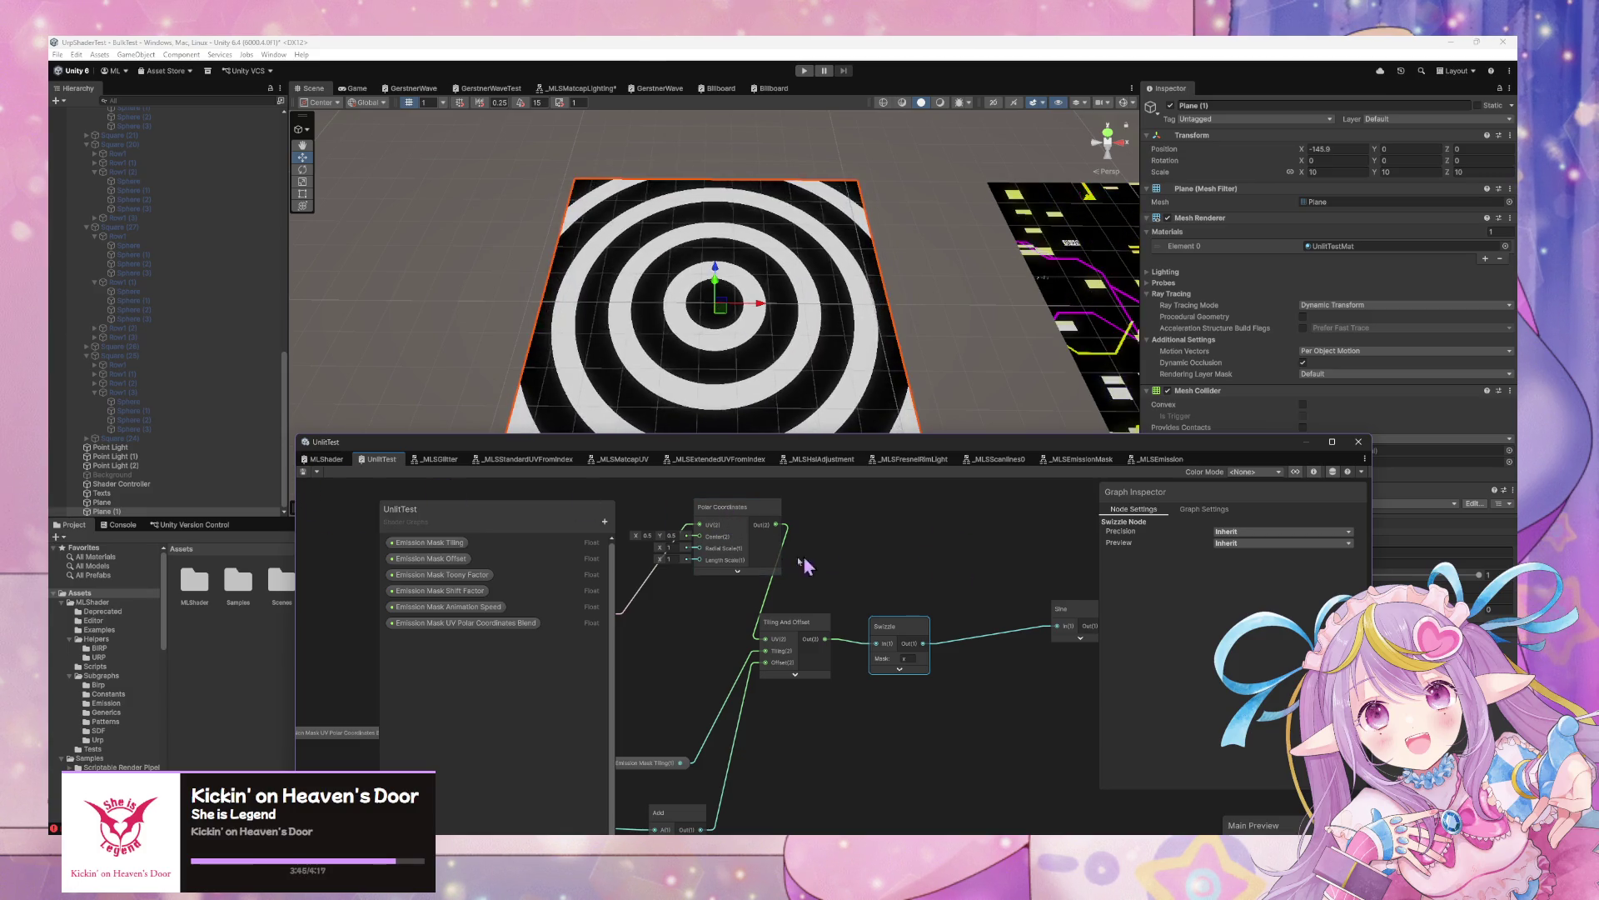
Check the MLShader graph, then return to the UnlitTest graph
{"action": "mouse_move", "coordinate": [754, 572]}
{"action": "left_mouse_down"}
{"action": "mouse_move", "coordinate": [958, 600]}
{"action": "mouse_move", "coordinate": [826, 589]}
{"action": "left_mouse_up"}
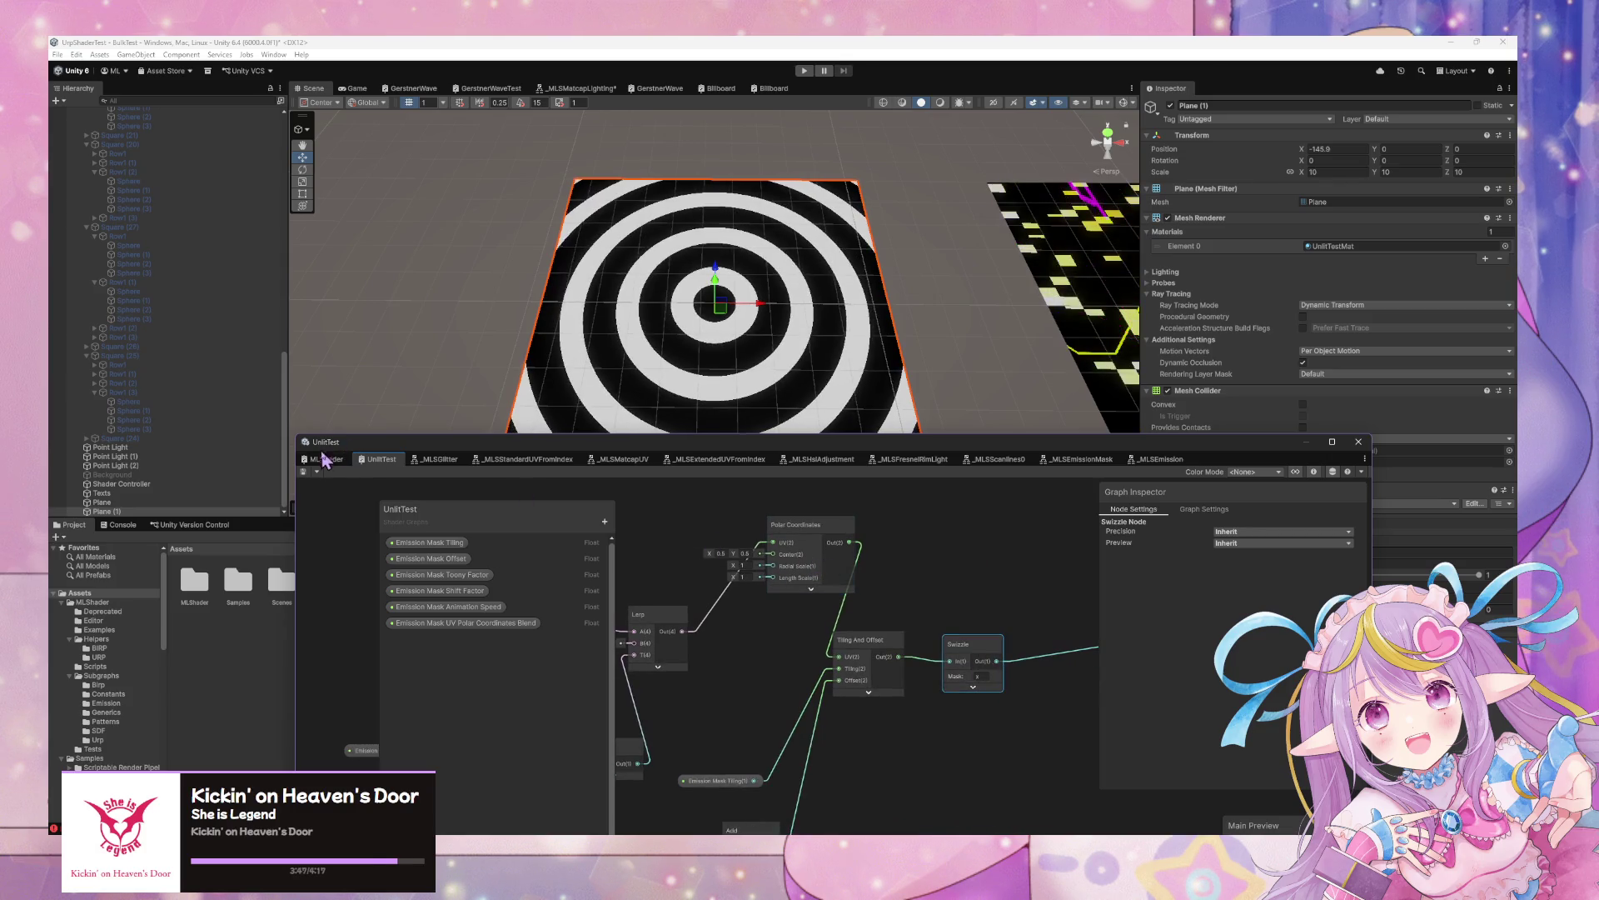
{"action": "left_click", "coordinate": [443, 460]}
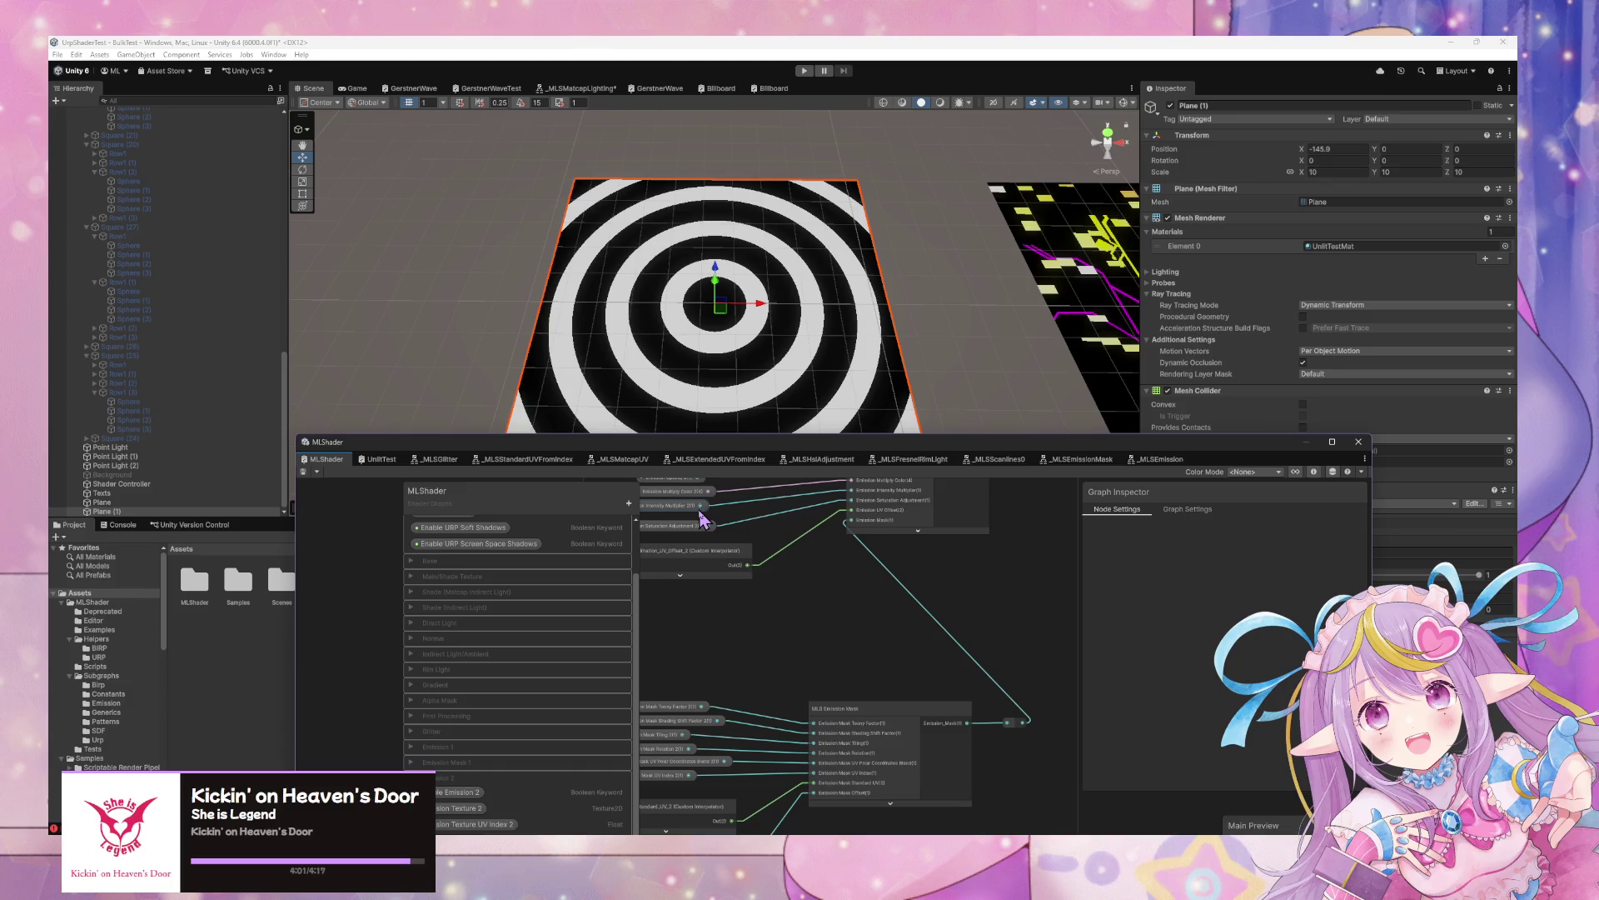
{"action": "left_click", "coordinate": [388, 460]}
{"action": "left_click_drag", "start_coordinate": [965, 693], "coordinate": [857, 628]}
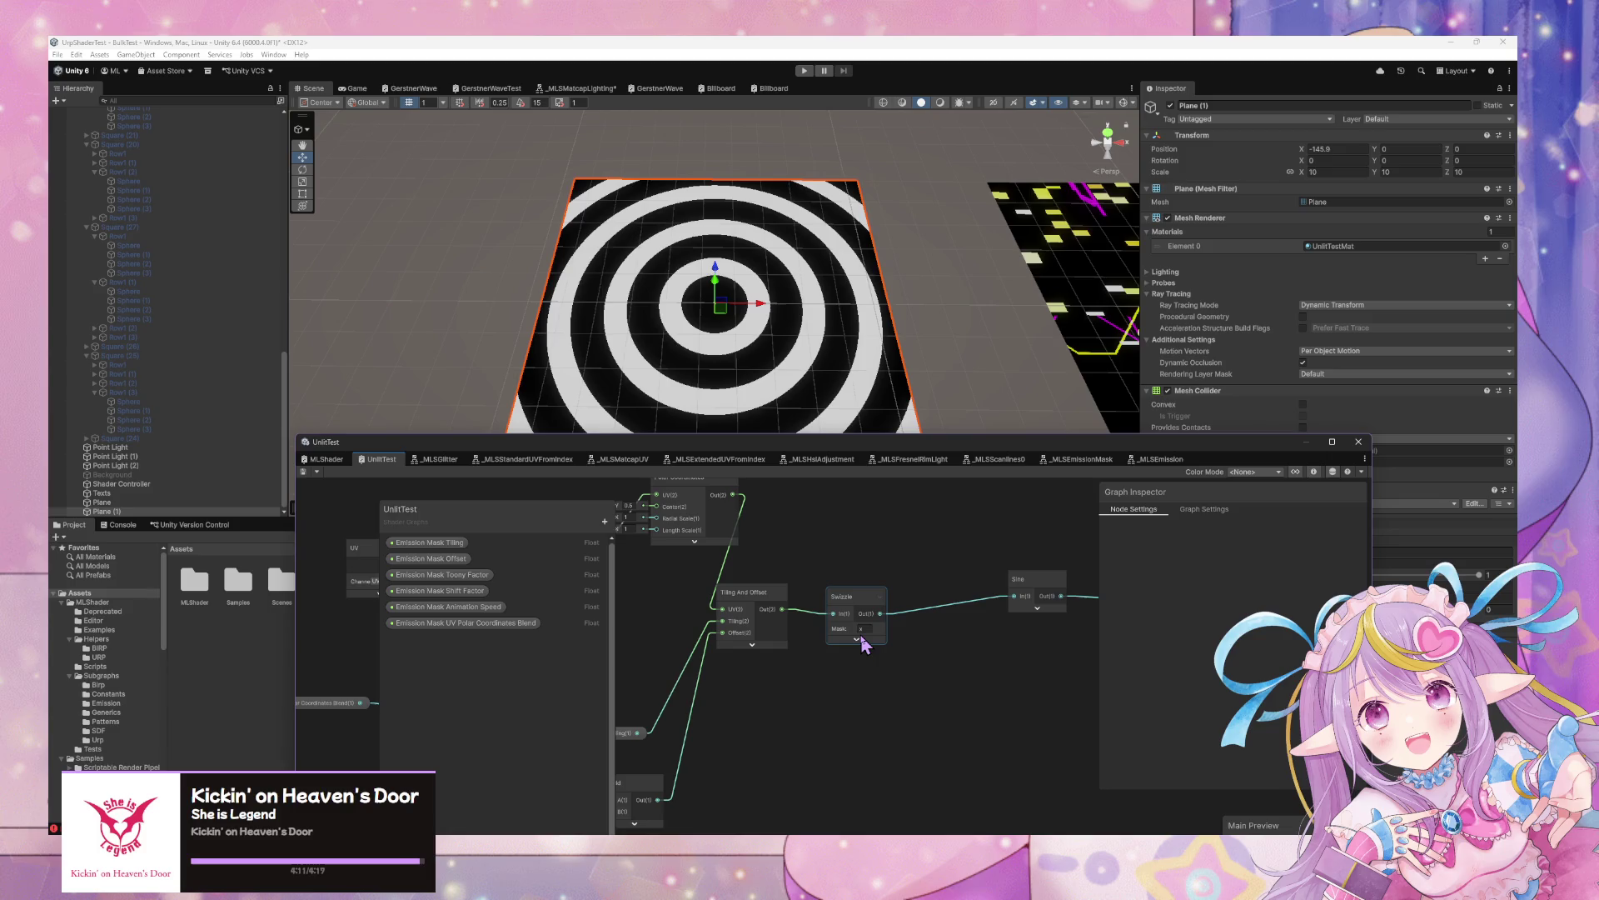
Add a Saturate node to the graph beside the Swizzle
{"action": "key", "text": "space"}
{"action": "type", "text": "satura"}
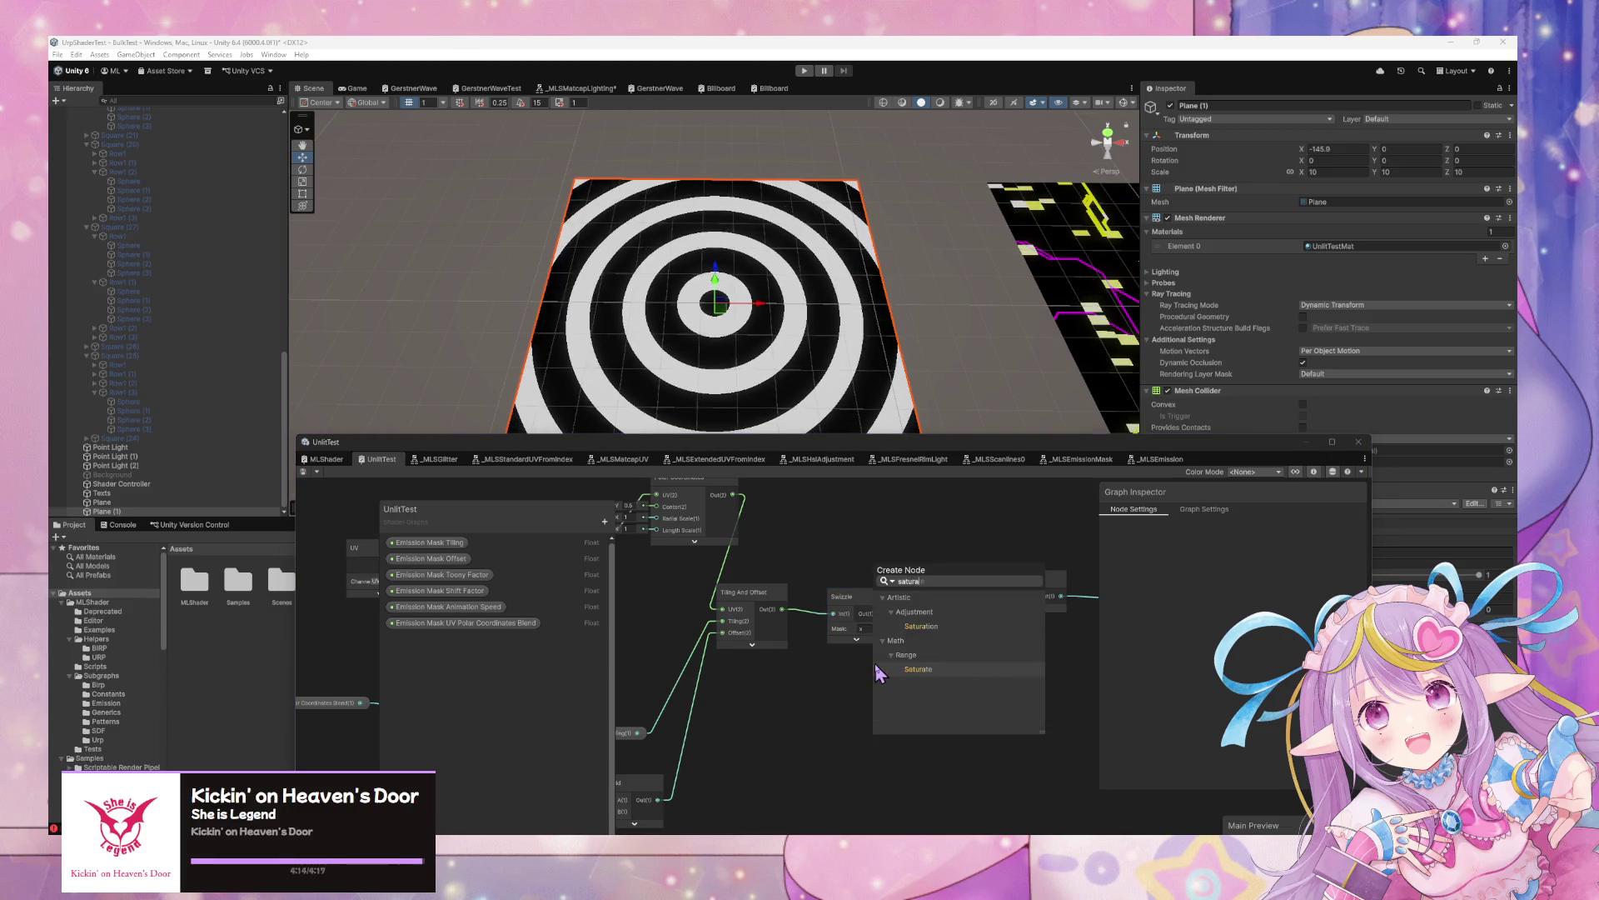
{"action": "left_click", "coordinate": [878, 671]}
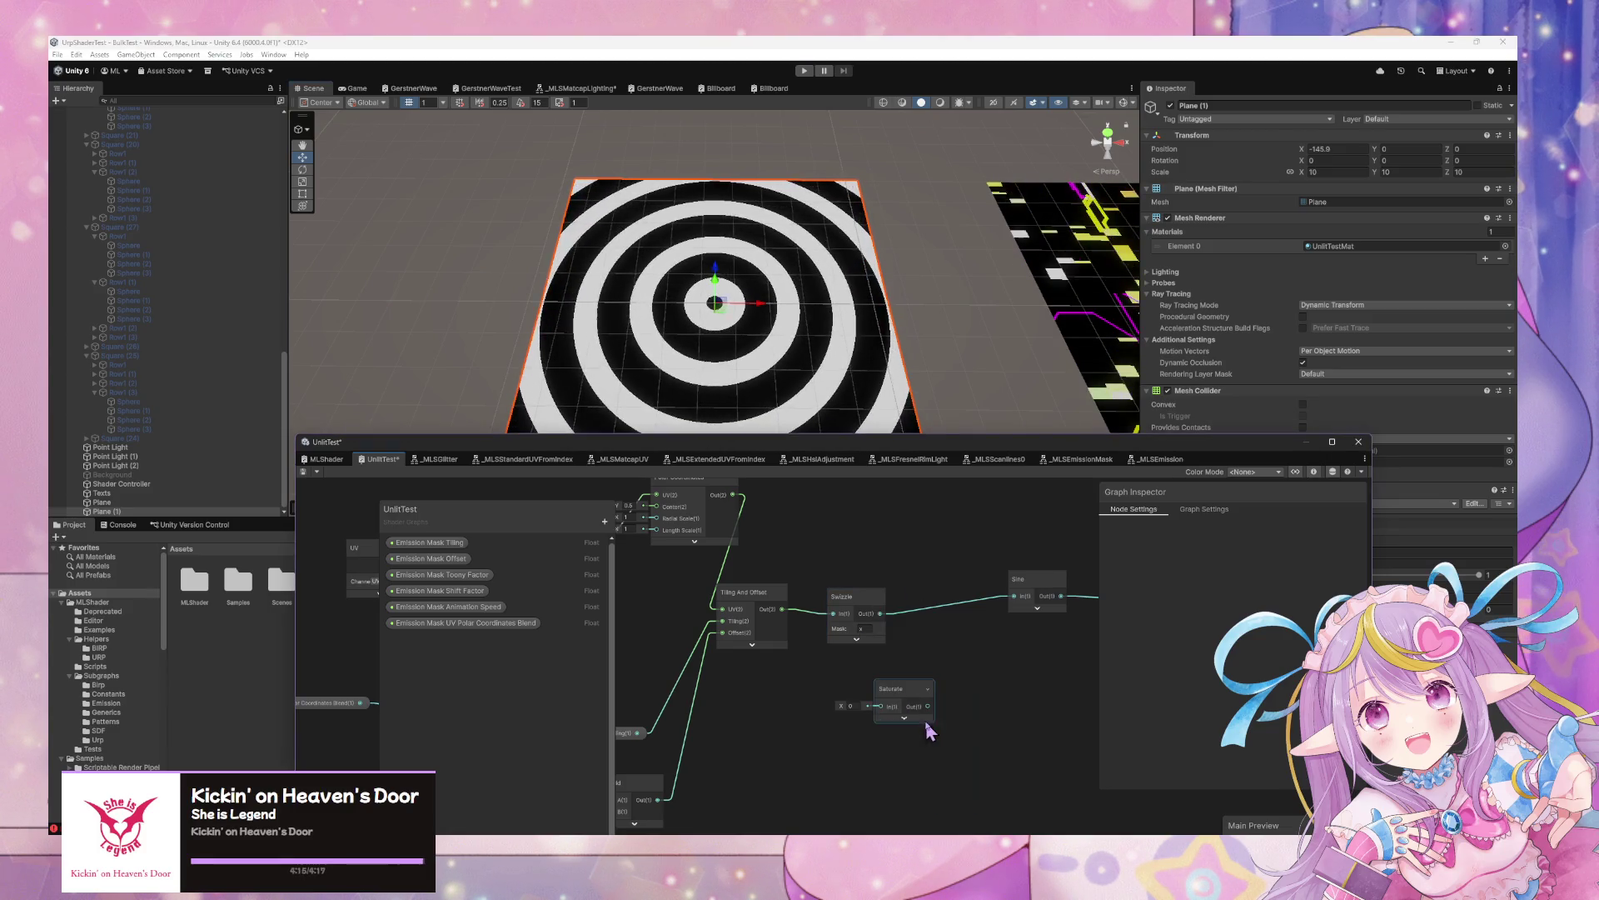
{"action": "left_click_drag", "start_coordinate": [903, 713], "coordinate": [879, 706]}
{"action": "left_click_drag", "start_coordinate": [857, 614], "coordinate": [917, 602]}
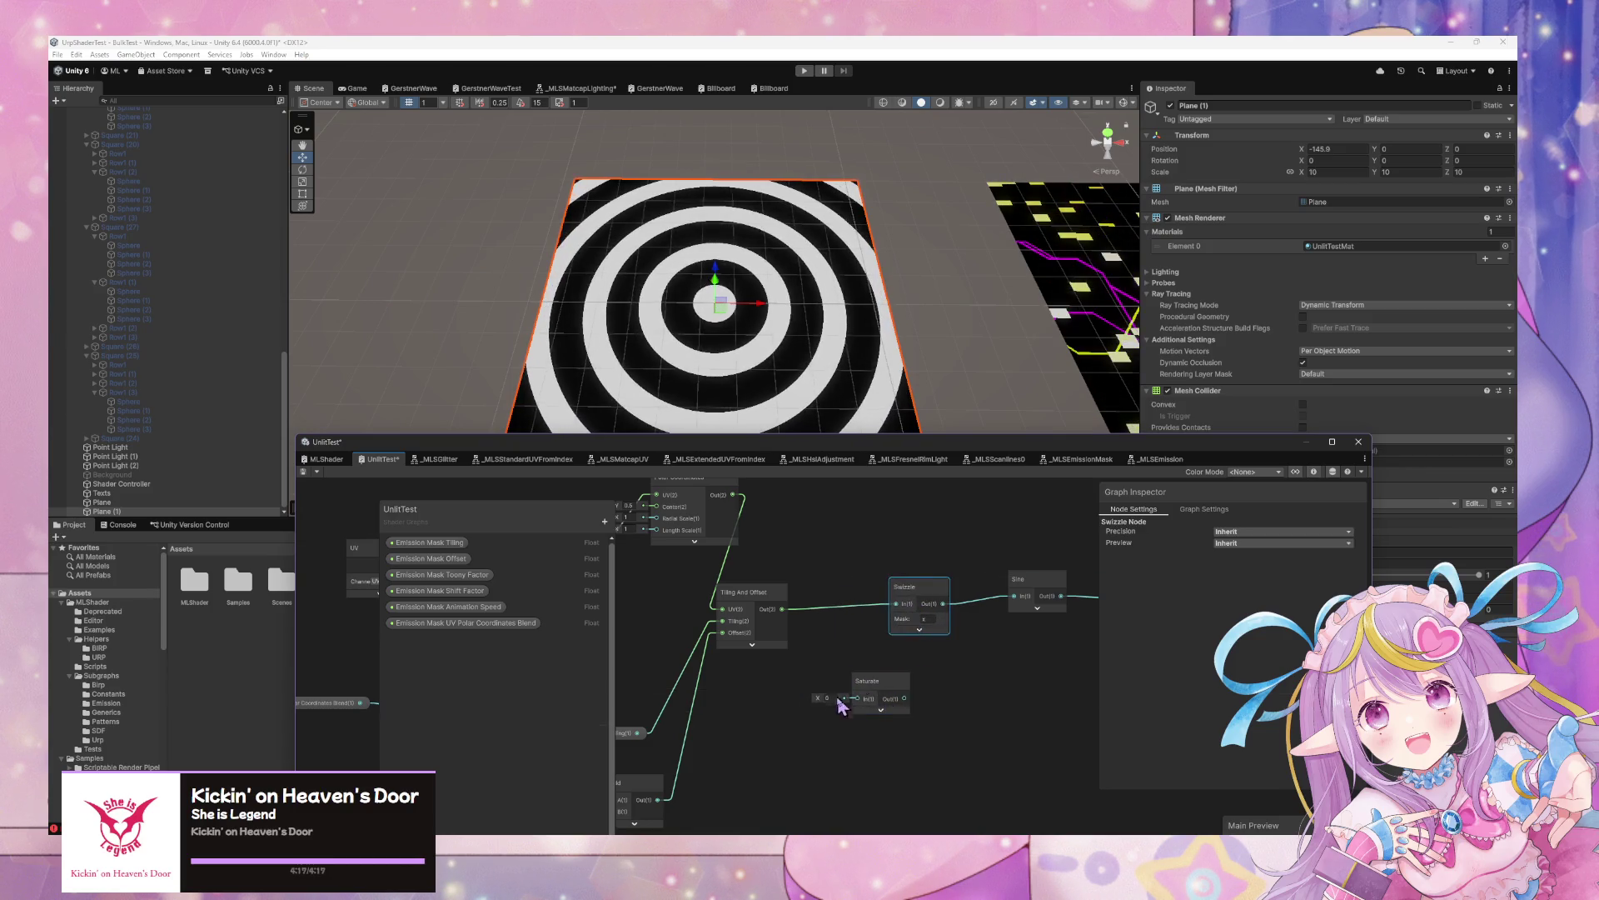
{"action": "left_click_drag", "start_coordinate": [870, 698], "coordinate": [863, 719]}
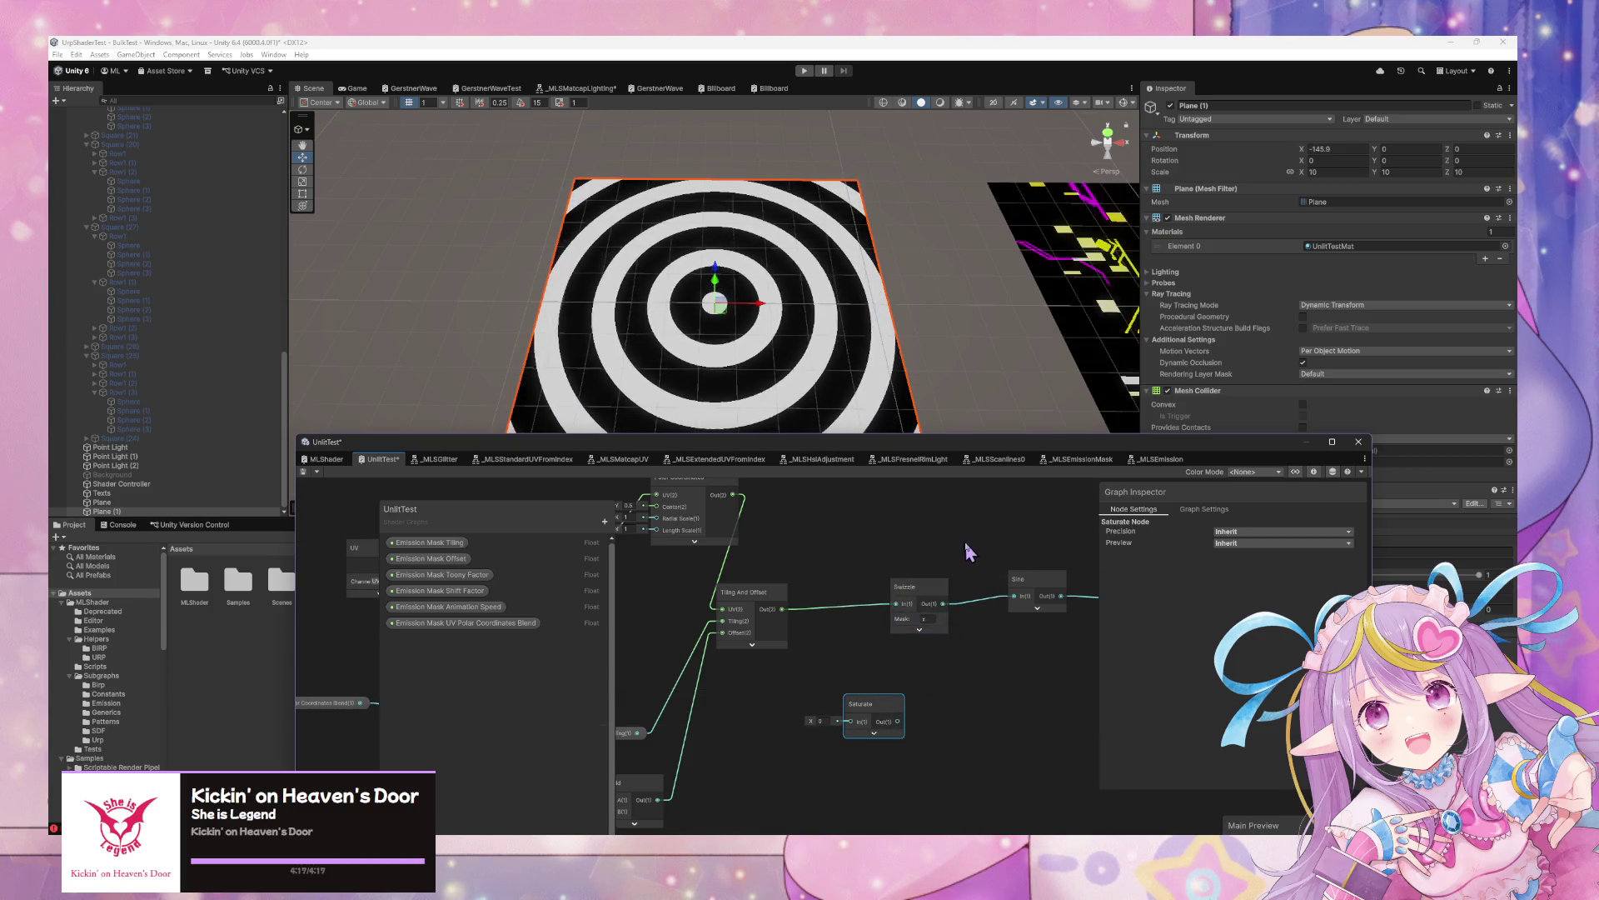
Tidy the positions of the Swizzle and Saturate nodes
{"action": "left_click_drag", "start_coordinate": [1035, 444], "coordinate": [844, 400]}
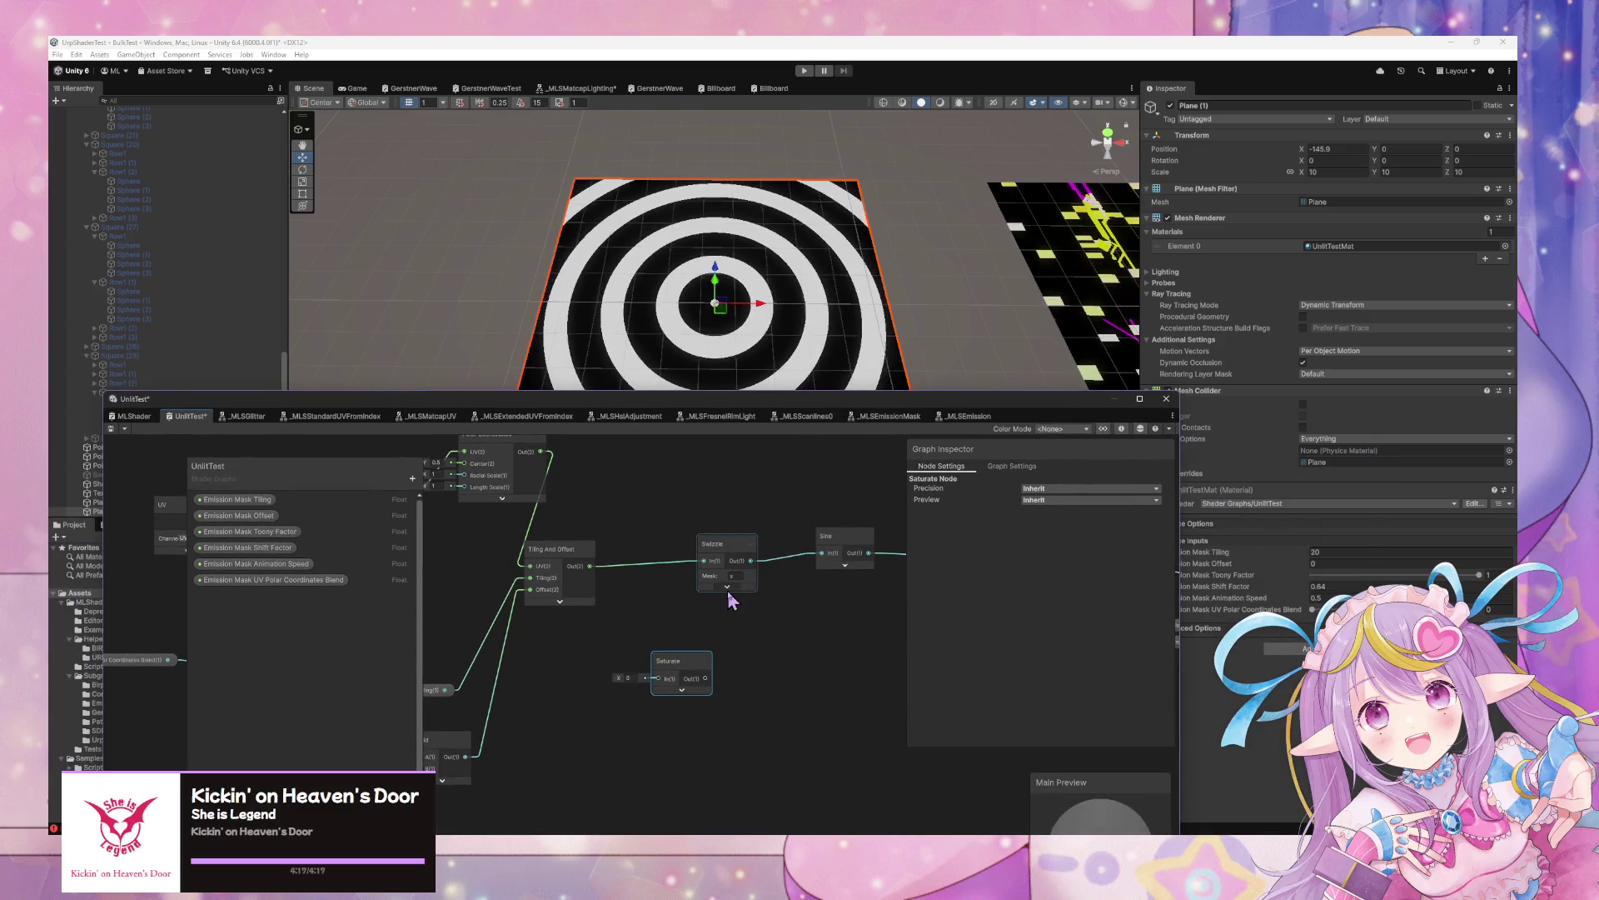
{"action": "left_click_drag", "start_coordinate": [736, 562], "coordinate": [697, 565]}
{"action": "left_click_drag", "start_coordinate": [692, 662], "coordinate": [686, 648]}
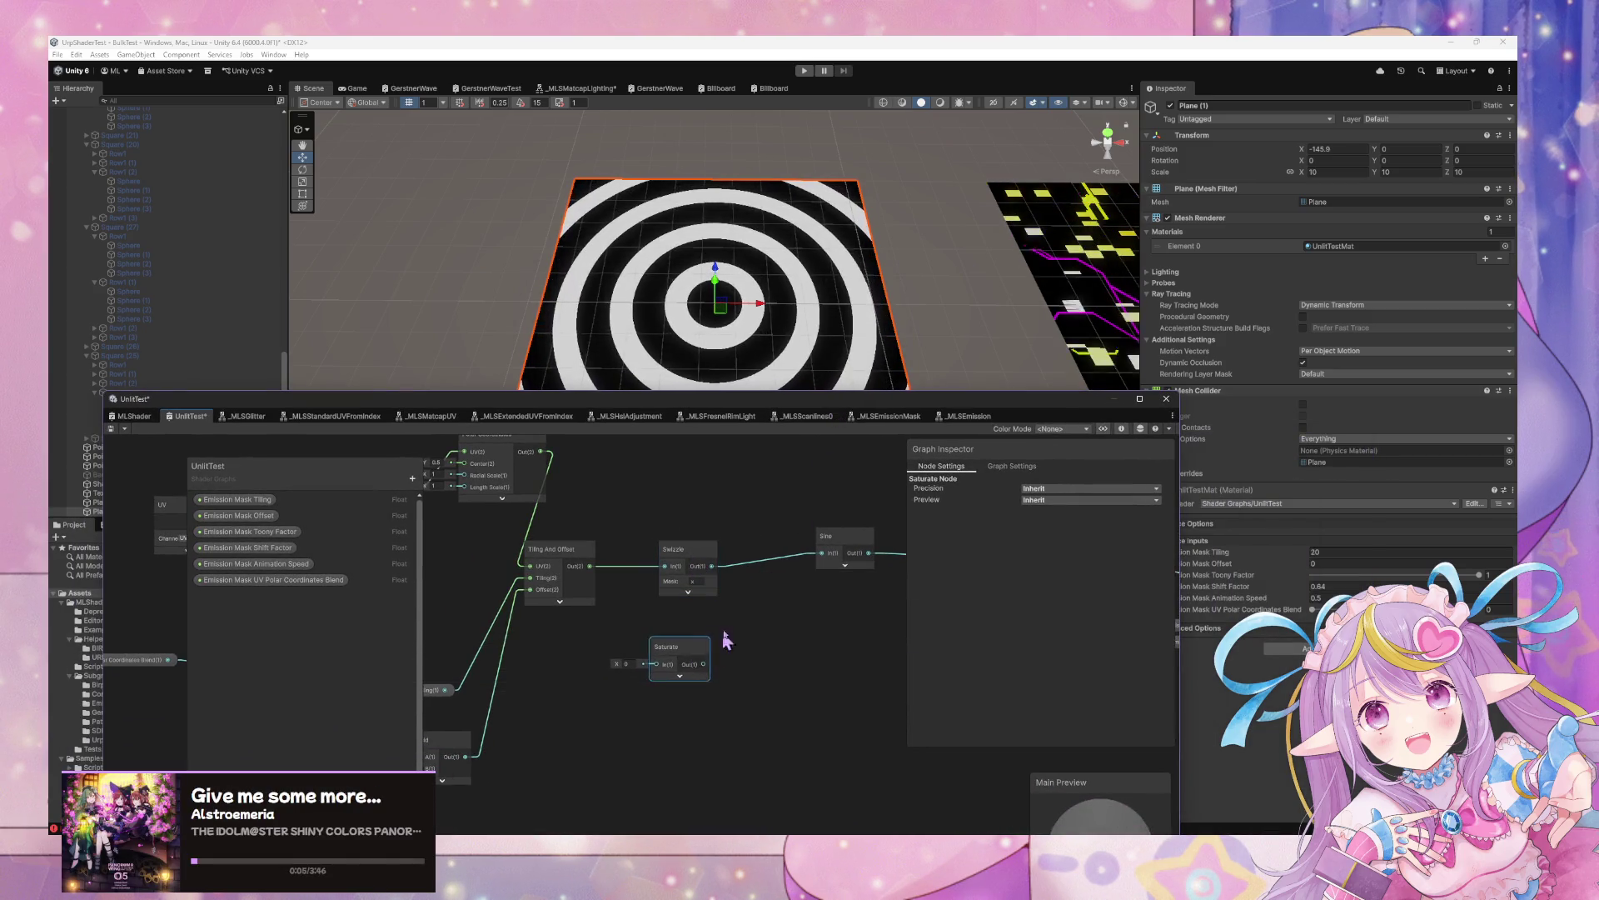
{"action": "left_click", "coordinate": [649, 593]}
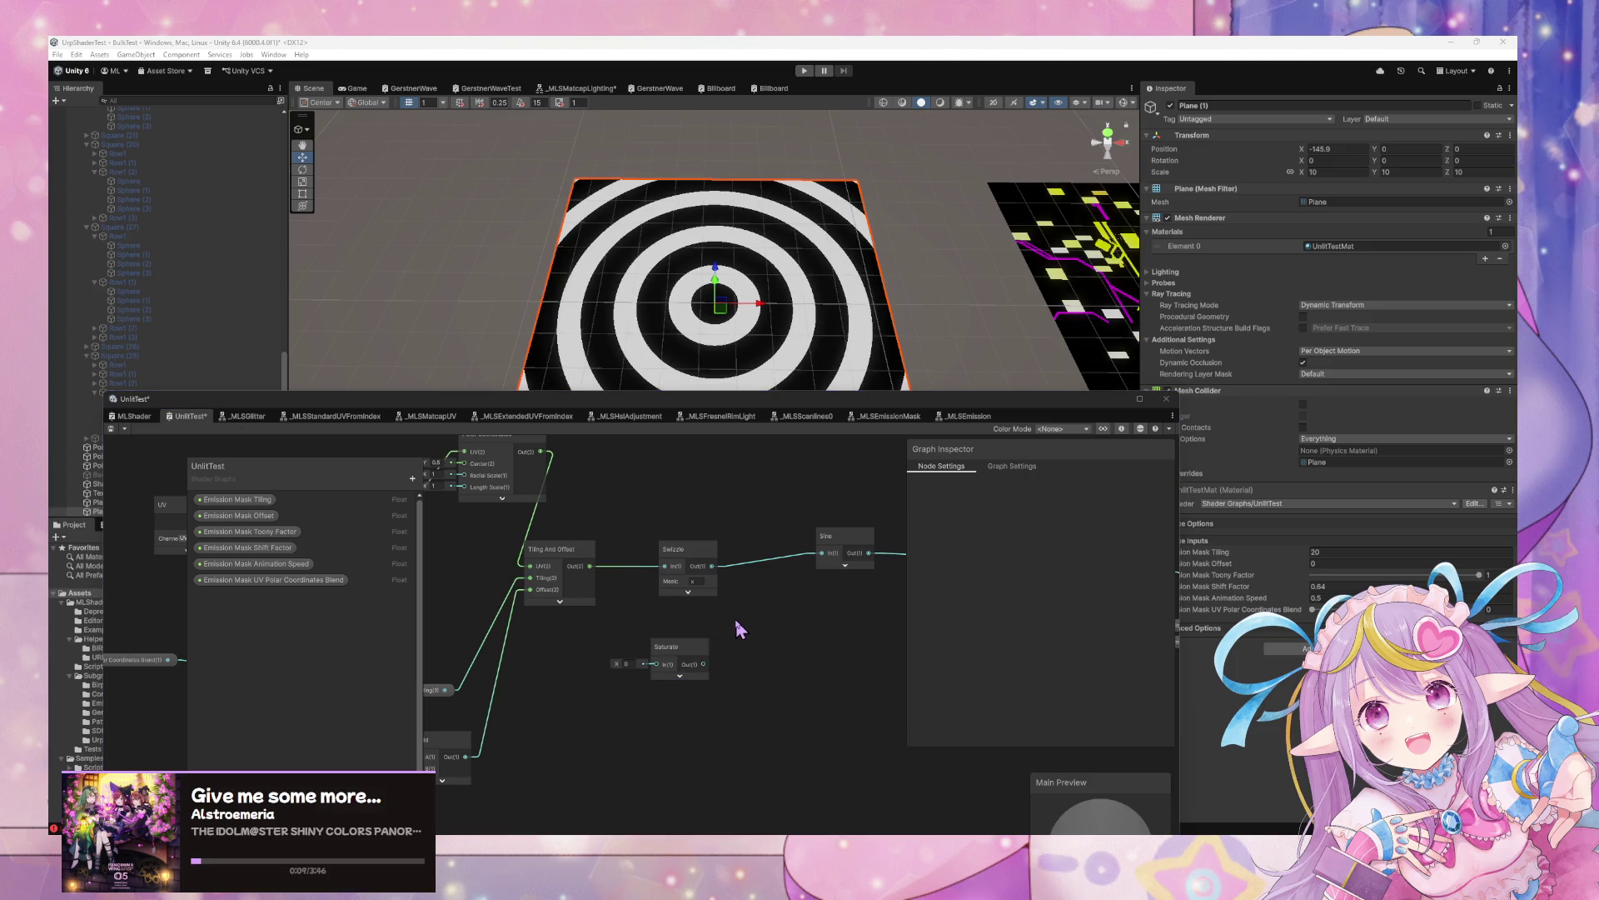
{"action": "scroll", "coordinate": [738, 622], "scroll_direction": "up", "scroll_amount": 1}
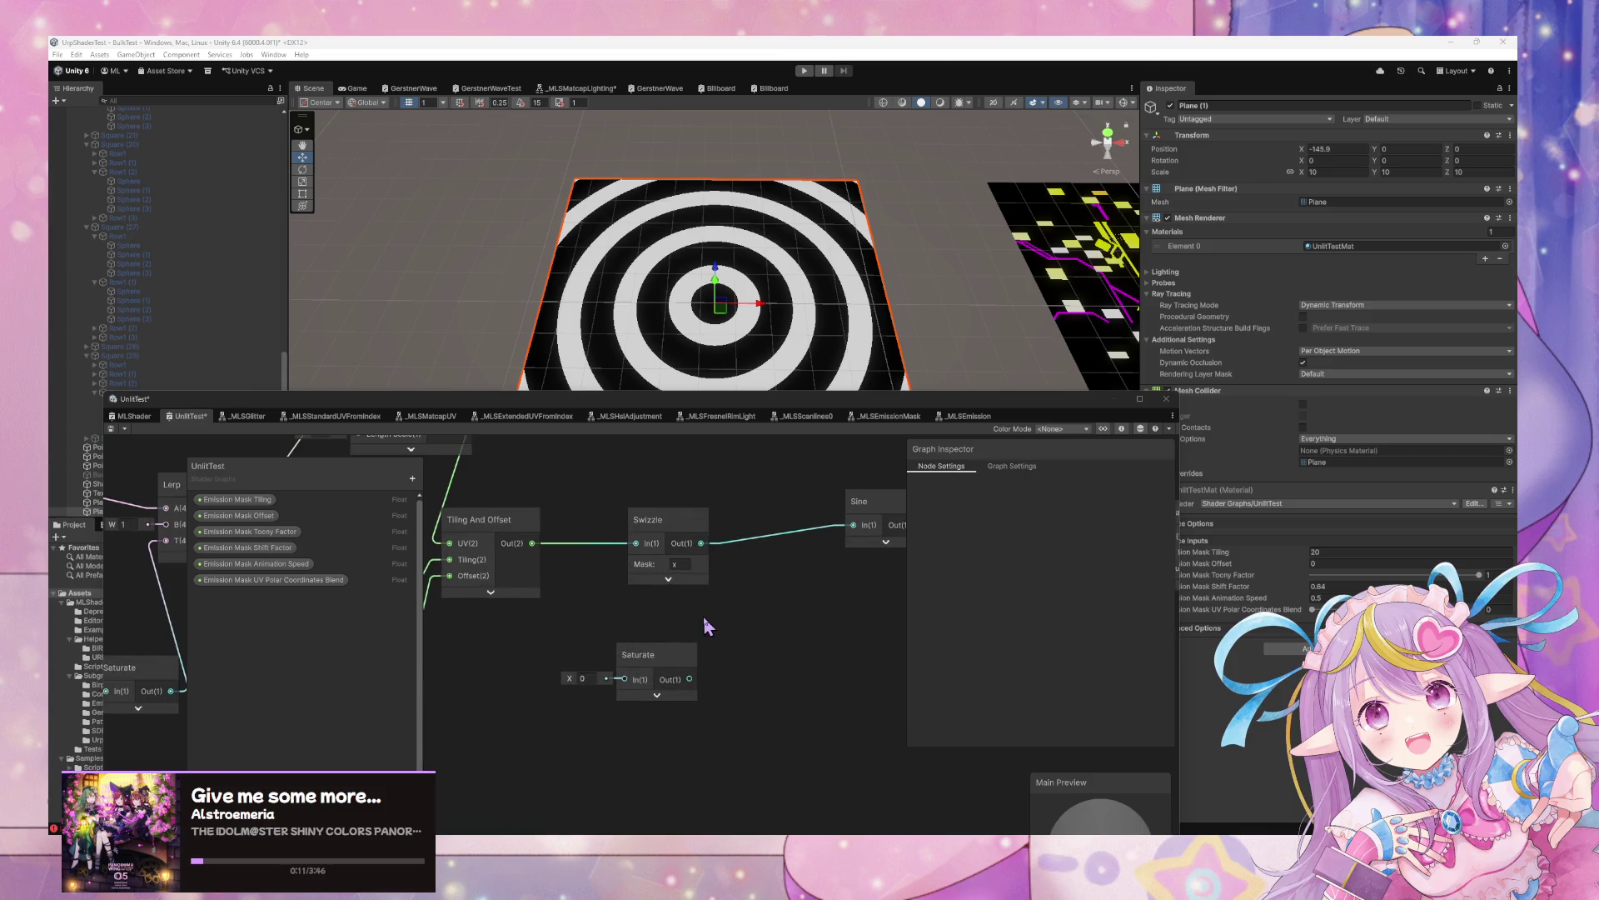
{"action": "scroll", "coordinate": [744, 625], "scroll_direction": "up", "scroll_amount": 1}
{"action": "left_click_drag", "start_coordinate": [716, 552], "coordinate": [704, 520]}
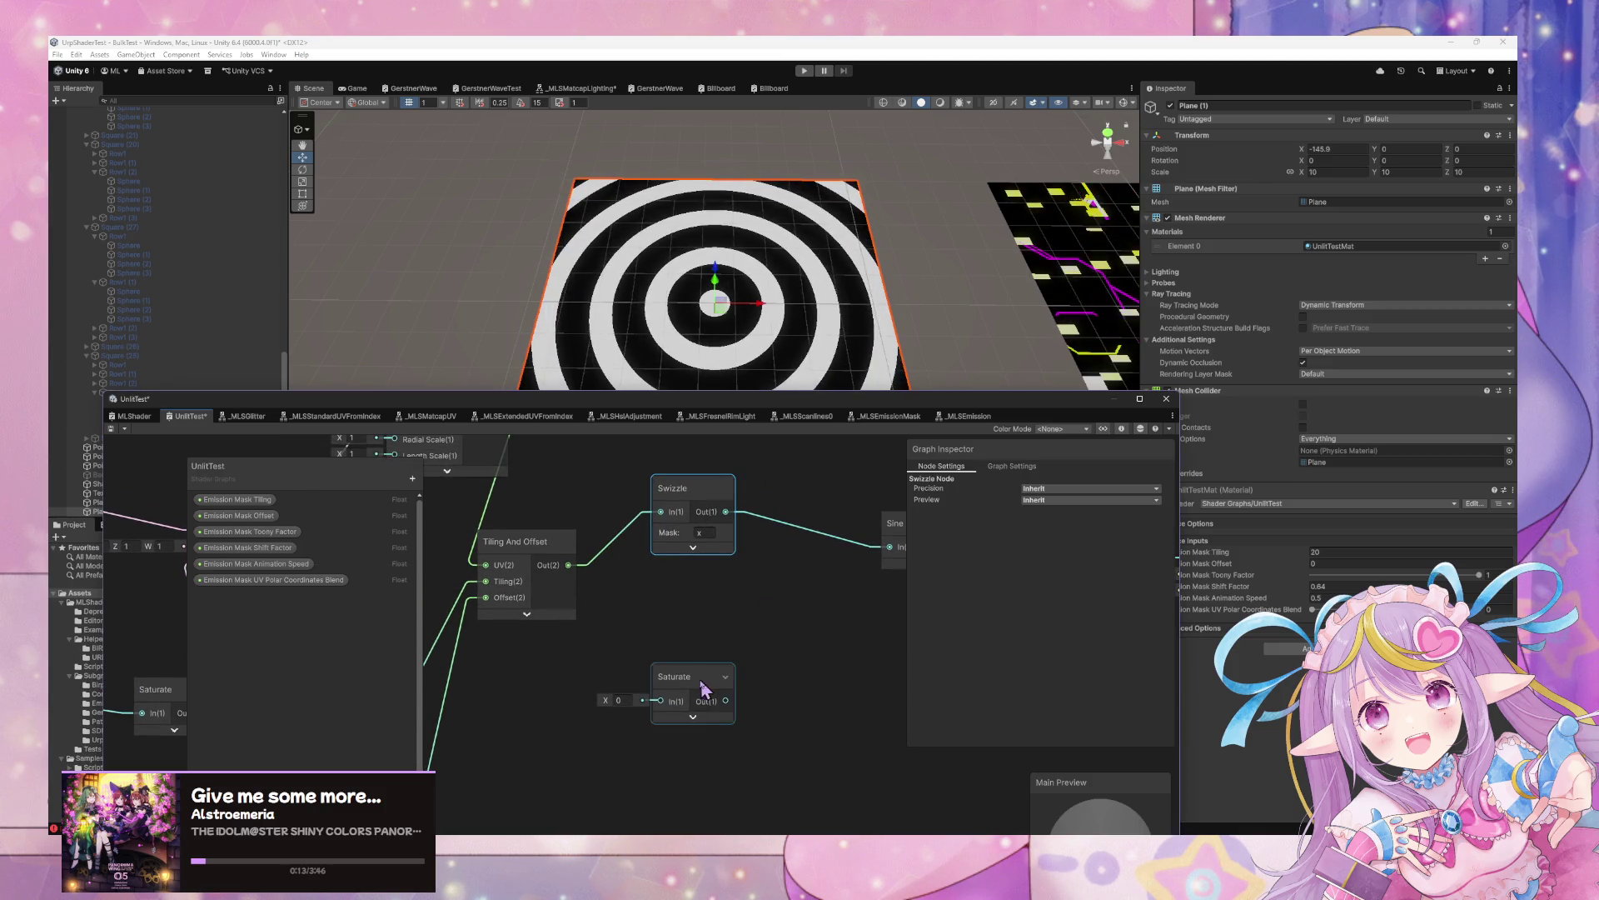
{"action": "left_click_drag", "start_coordinate": [704, 687], "coordinate": [778, 674]}
{"action": "left_click", "coordinate": [790, 597]}
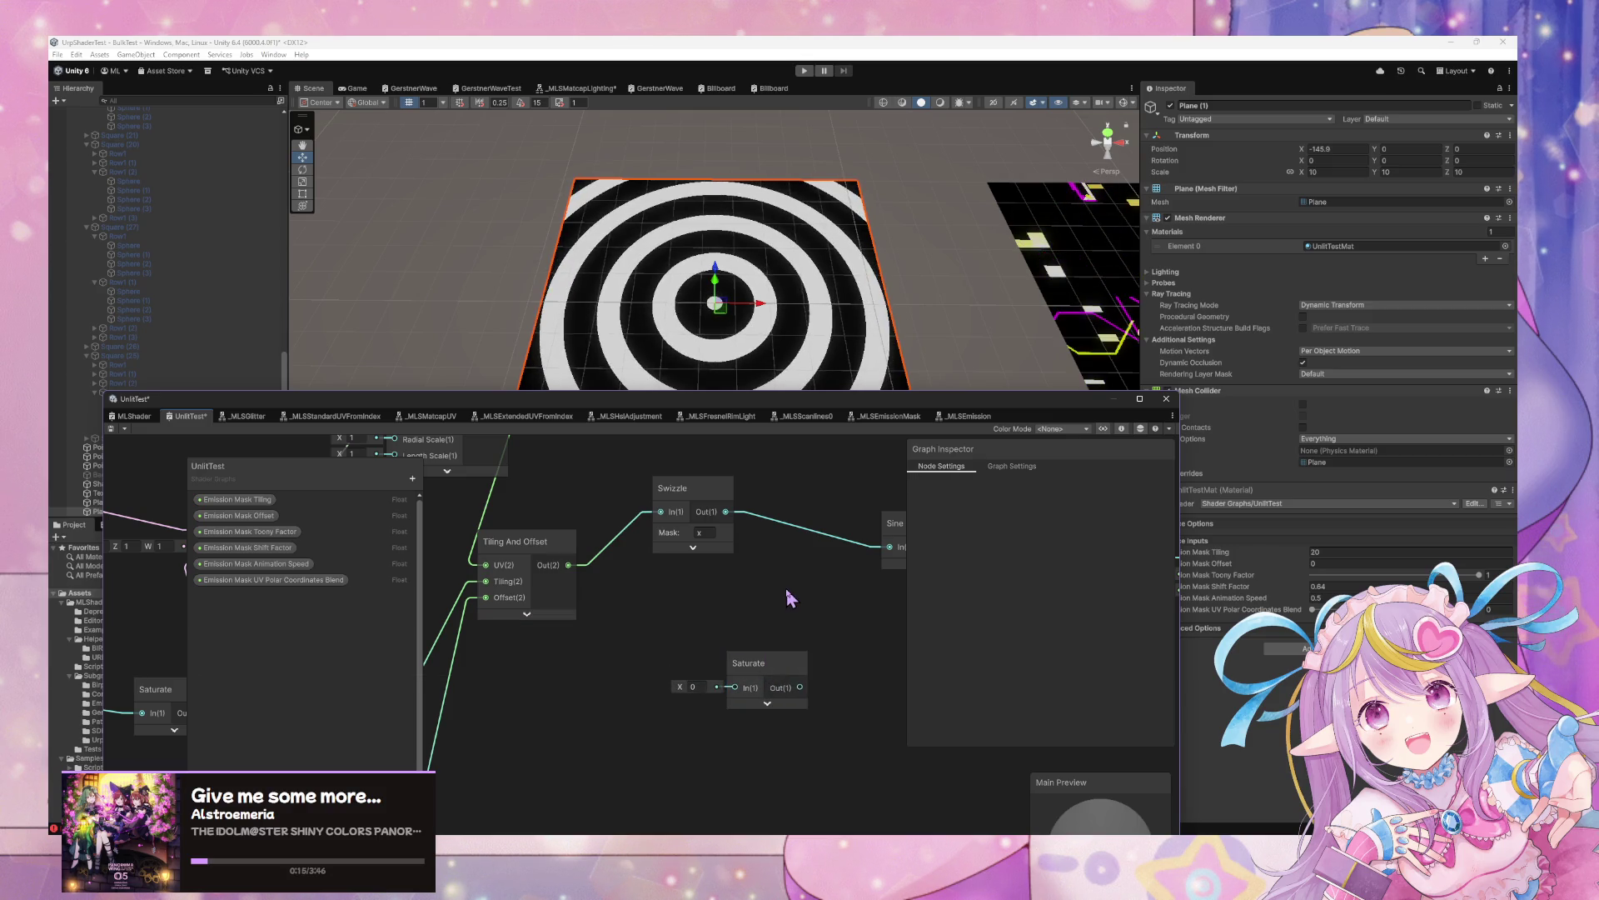
Add a Lerp node and connect the x Swizzle output to its A input
{"action": "key", "text": "space"}
{"action": "type", "text": "ler"}
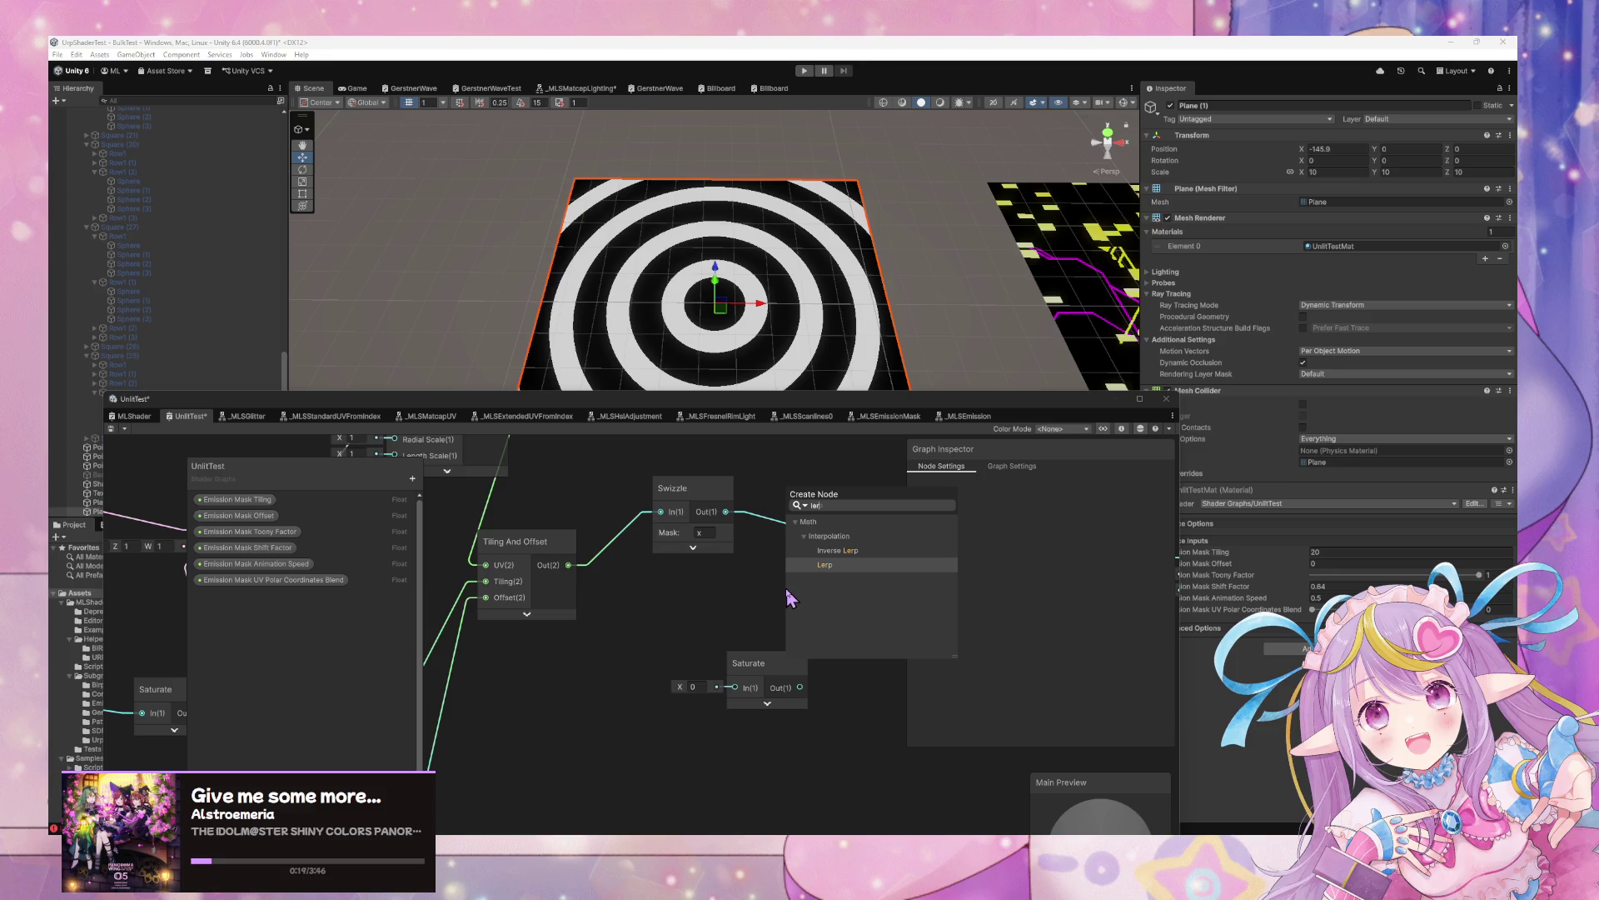
{"action": "key", "text": "Return"}
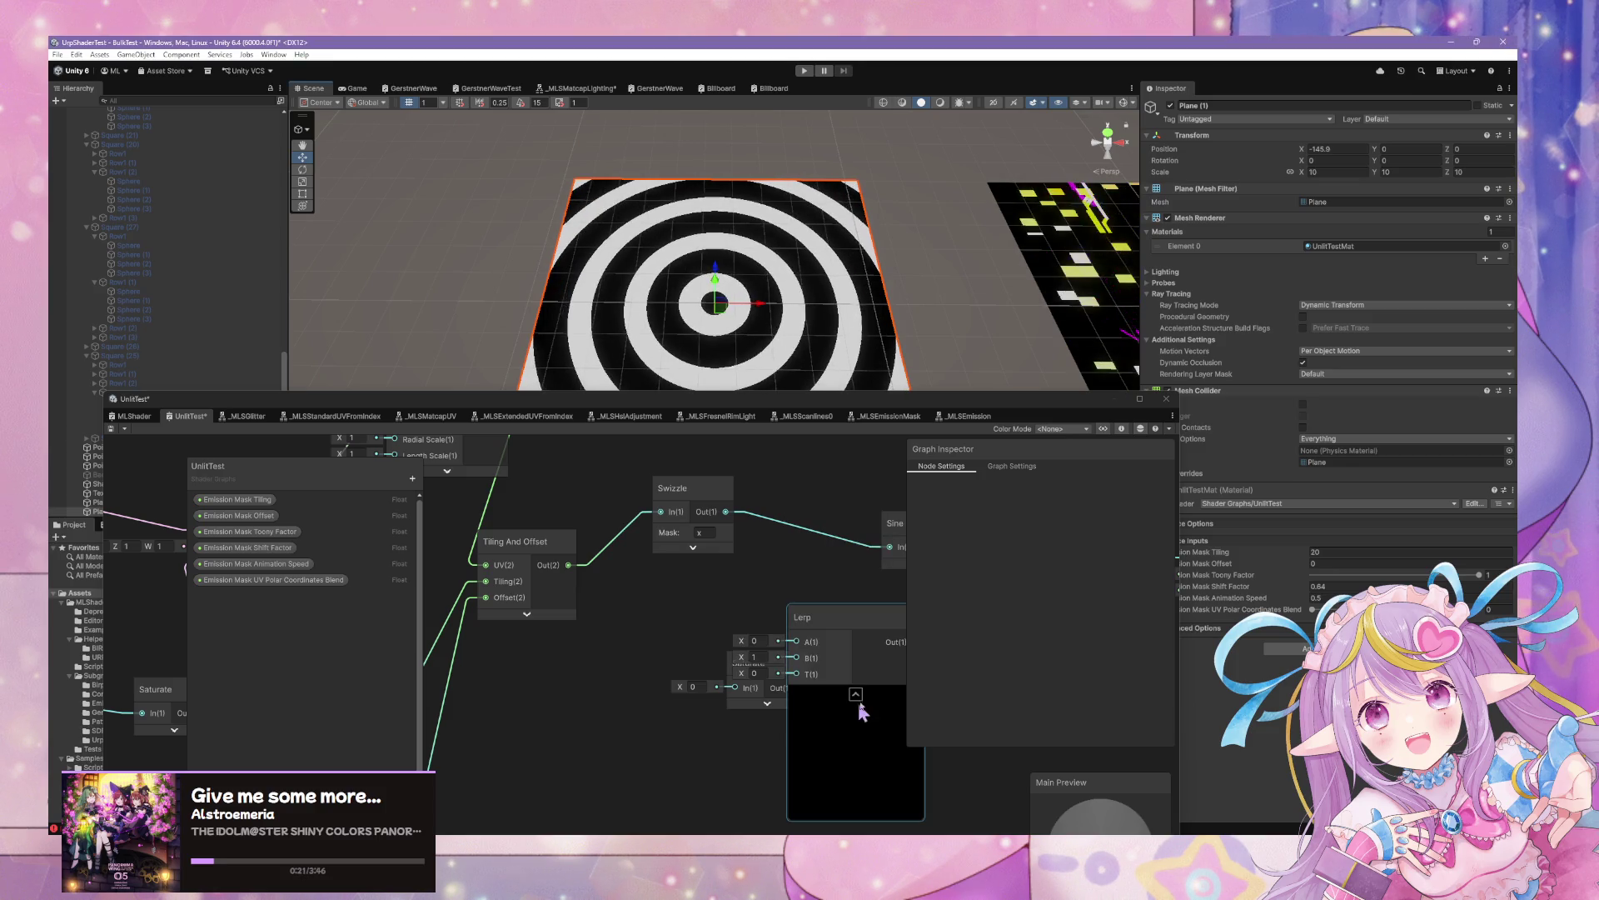
{"action": "mouse_move", "coordinate": [862, 705]}
{"action": "left_mouse_down"}
{"action": "mouse_move", "coordinate": [808, 583]}
{"action": "mouse_move", "coordinate": [758, 642]}
{"action": "mouse_move", "coordinate": [685, 647]}
{"action": "left_mouse_up"}
{"action": "mouse_move", "coordinate": [727, 511]}
{"action": "left_mouse_down"}
{"action": "mouse_move", "coordinate": [760, 584]}
{"action": "mouse_move", "coordinate": [779, 583]}
{"action": "left_mouse_up"}
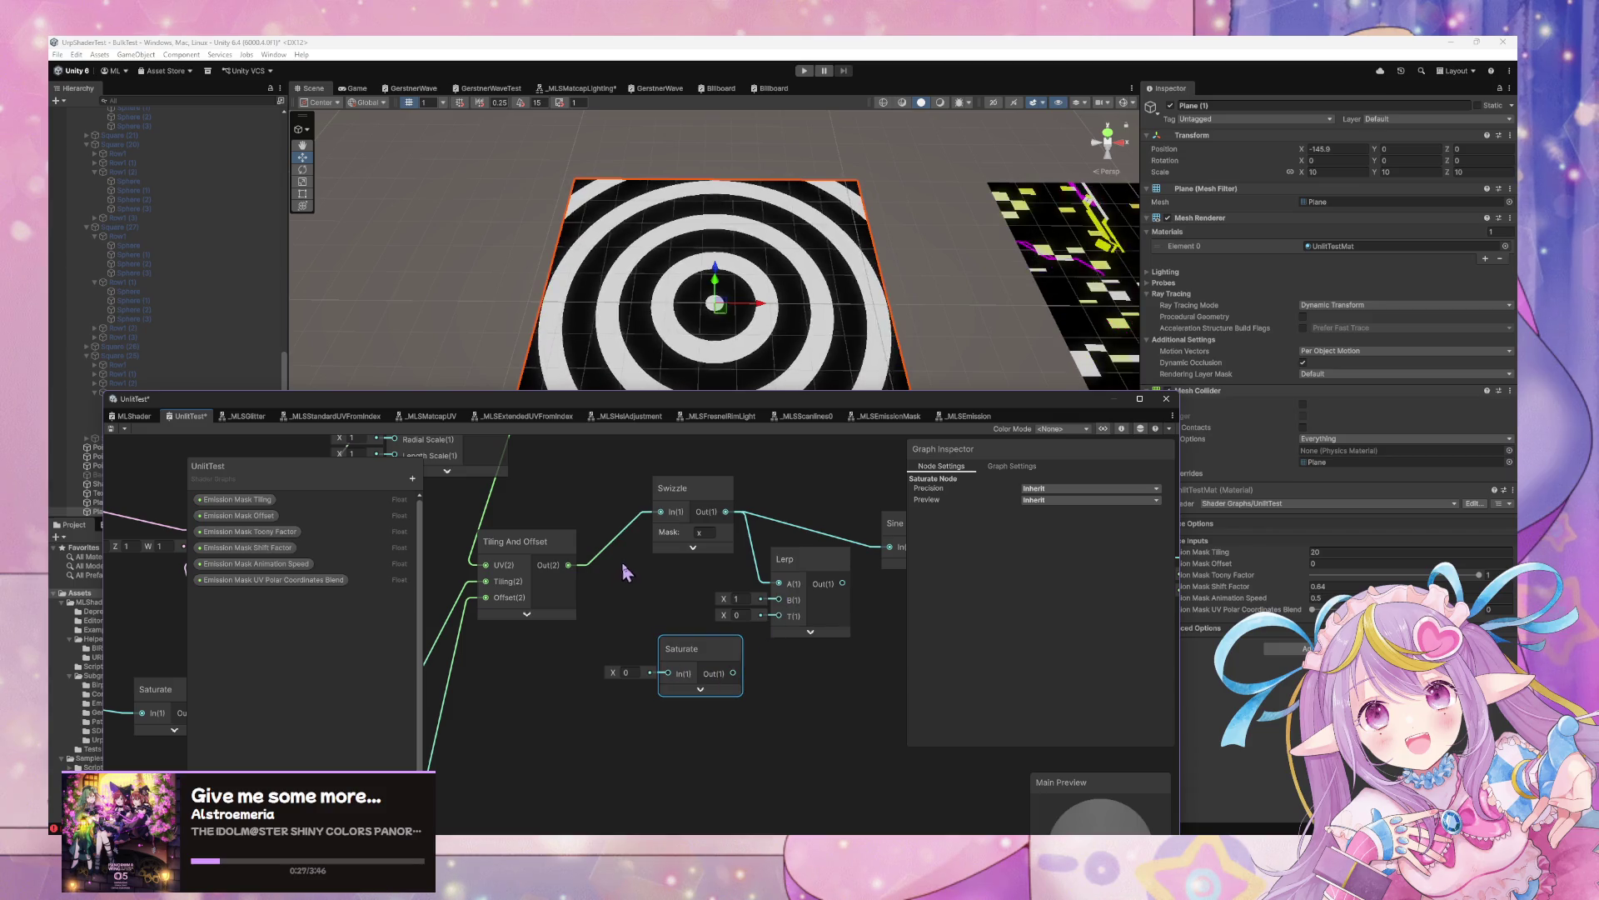
Duplicate the Swizzle, set its mask to y, and connect it to Lerp input B
{"action": "left_click", "coordinate": [688, 512]}
{"action": "key", "text": "ctrl+d"}
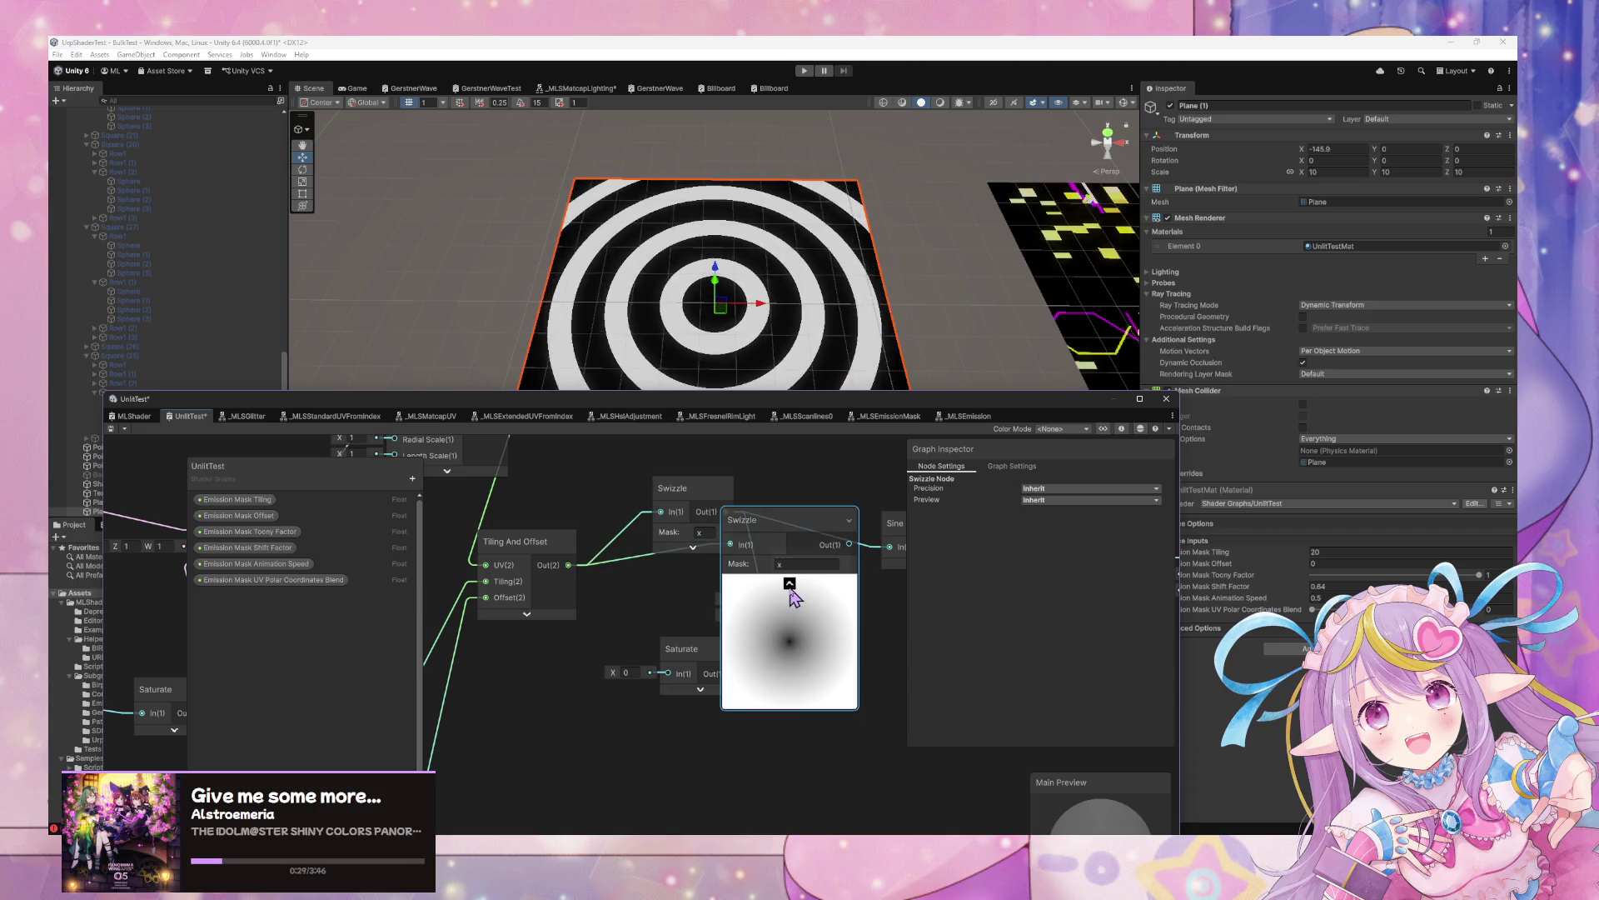
{"action": "left_click", "coordinate": [790, 583]}
{"action": "left_click_drag", "start_coordinate": [775, 519], "coordinate": [713, 567]}
{"action": "left_click", "coordinate": [710, 611]}
{"action": "type", "text": "u"}
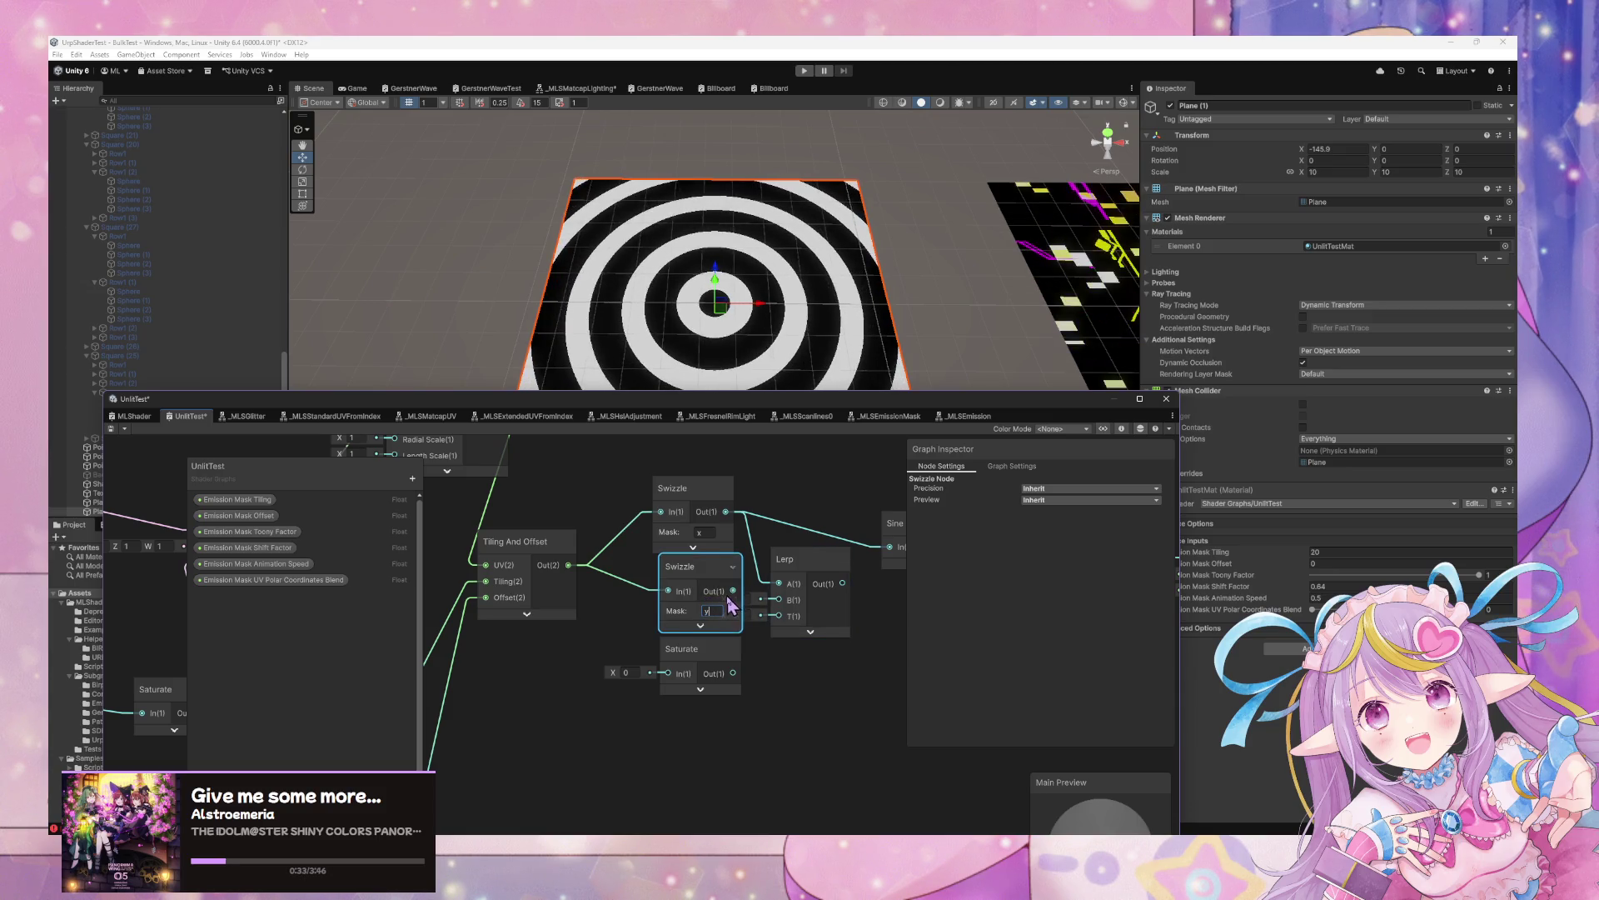
{"action": "left_click_drag", "start_coordinate": [780, 606], "coordinate": [780, 600]}
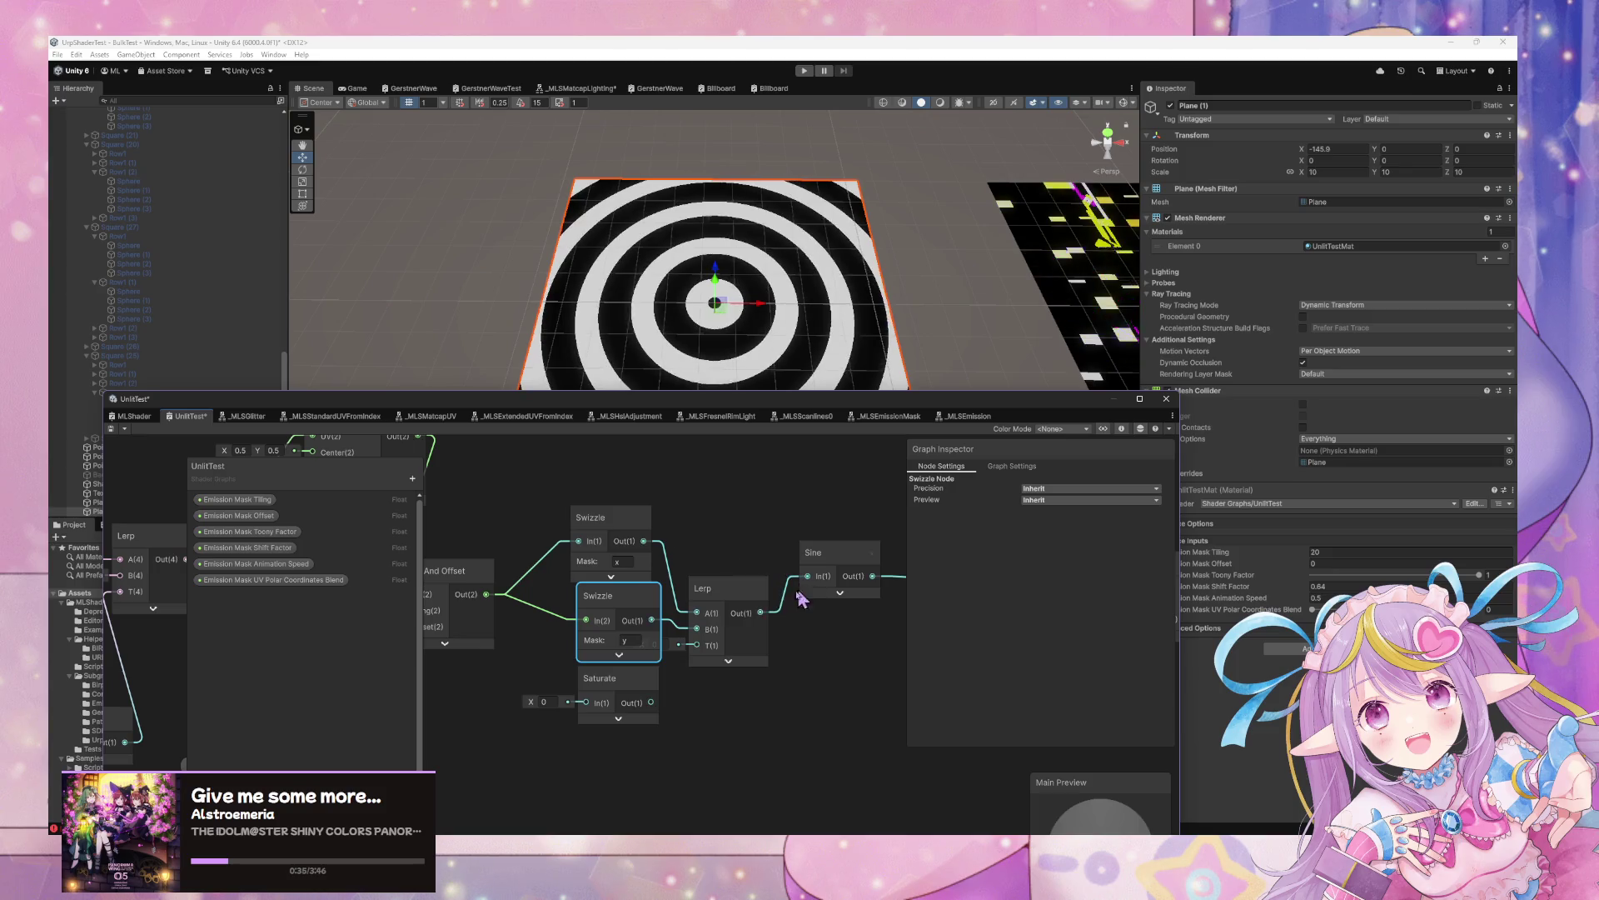
Tidy the Swizzle, Lerp and Tiling And Offset nodes, then open the blackboard's property list
{"action": "left_click_drag", "start_coordinate": [595, 517], "coordinate": [621, 484]}
{"action": "left_click_drag", "start_coordinate": [708, 588], "coordinate": [753, 599]}
{"action": "mouse_move", "coordinate": [628, 623]}
{"action": "left_mouse_down"}
{"action": "mouse_move", "coordinate": [626, 586]}
{"action": "mouse_move", "coordinate": [637, 602]}
{"action": "left_mouse_up"}
{"action": "left_click_drag", "start_coordinate": [771, 613], "coordinate": [744, 616]}
{"action": "left_click_drag", "start_coordinate": [426, 609], "coordinate": [474, 601]}
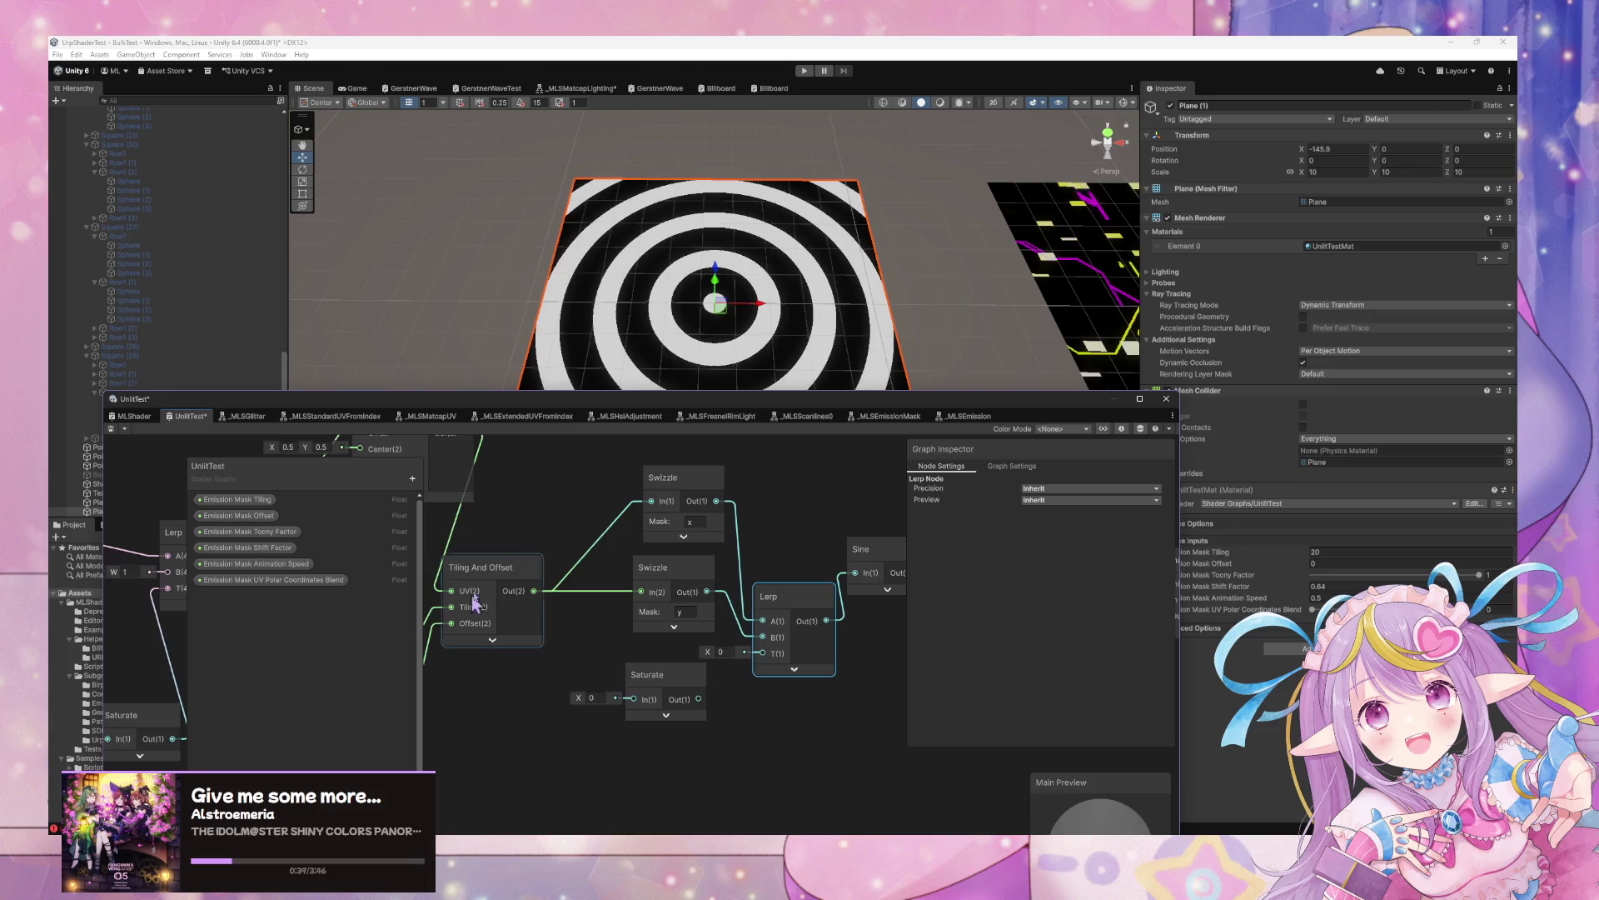
{"action": "left_click", "coordinate": [412, 479]}
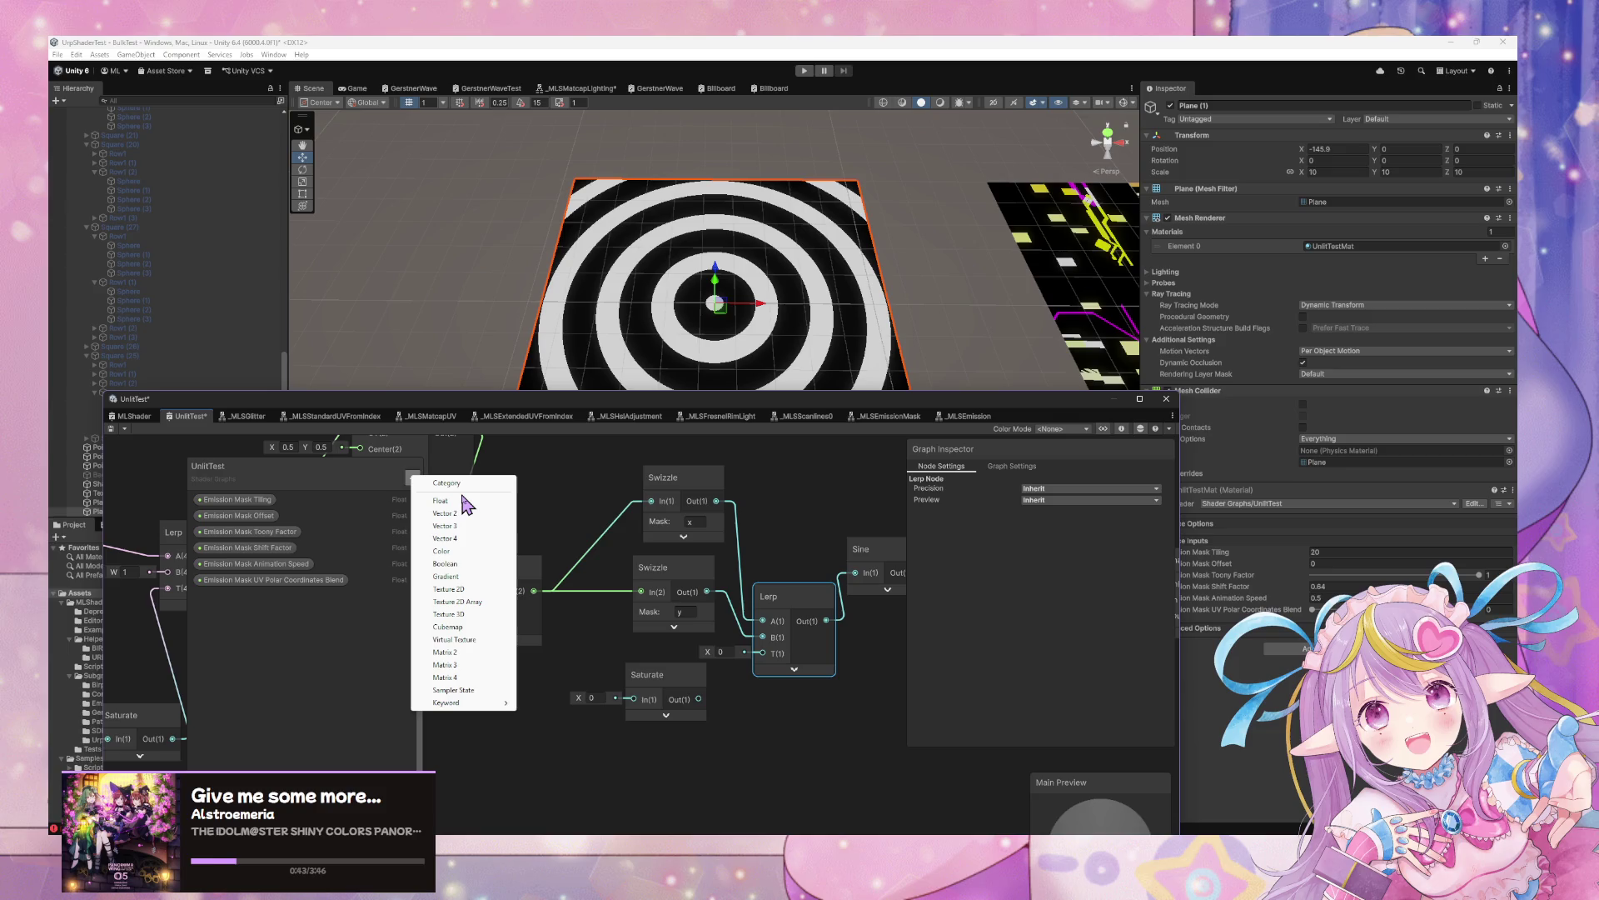
Create a Boolean 'Emission Mask Swap Axis' property, place it in the graph, and start adding a Branch node
{"action": "left_click", "coordinate": [471, 563]}
{"action": "type", "text": "E"}
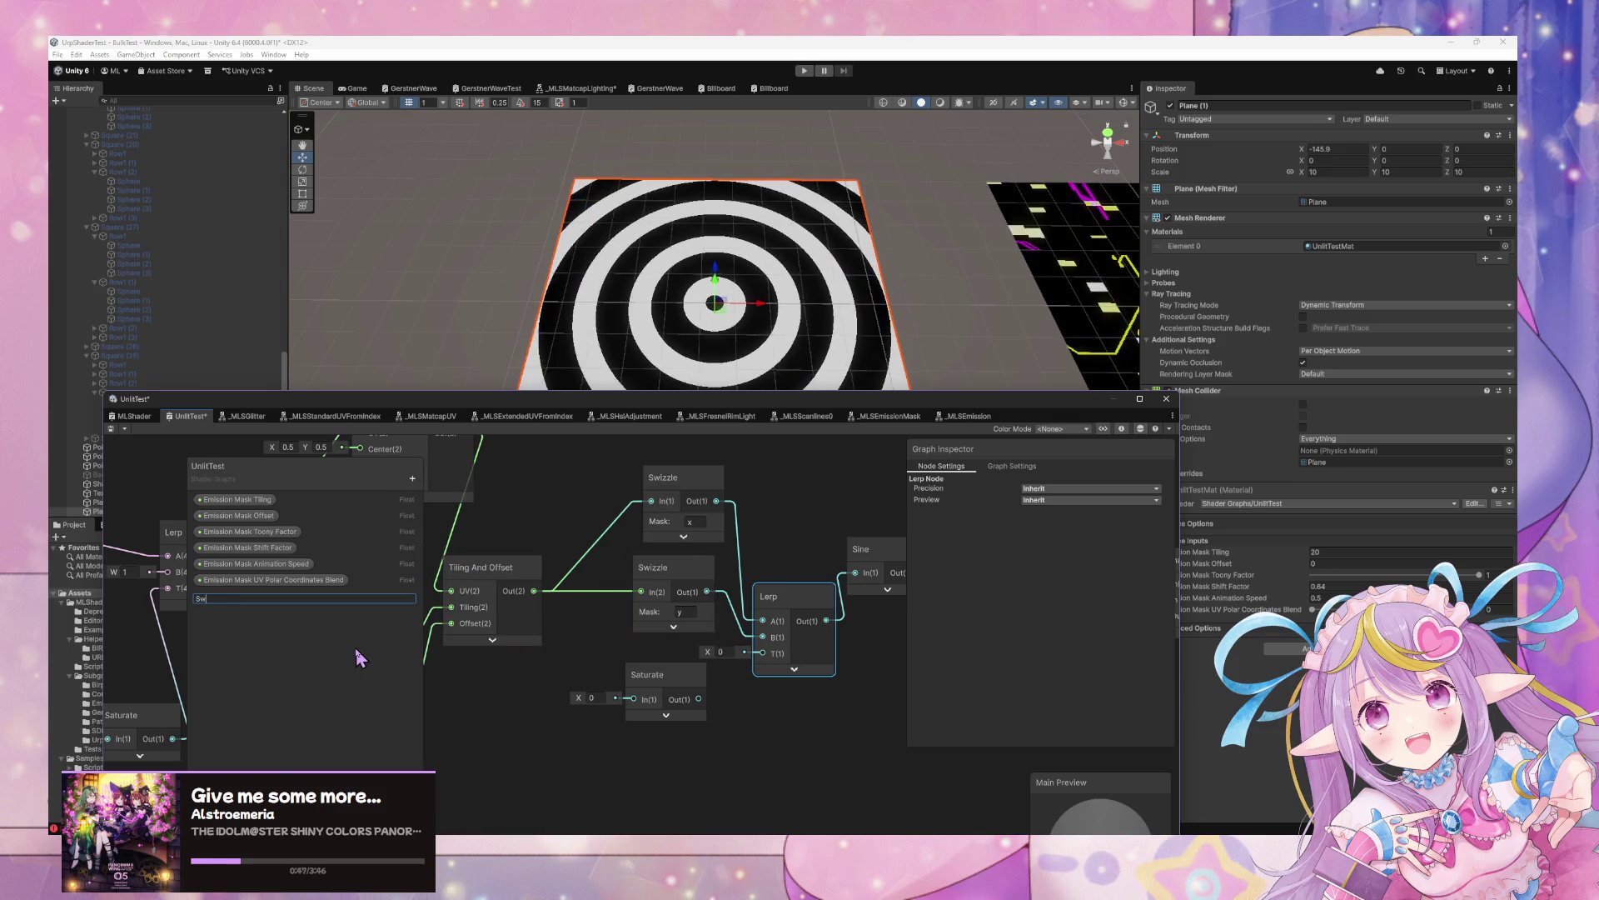
{"action": "type", "text": "mission Mask Sw"}
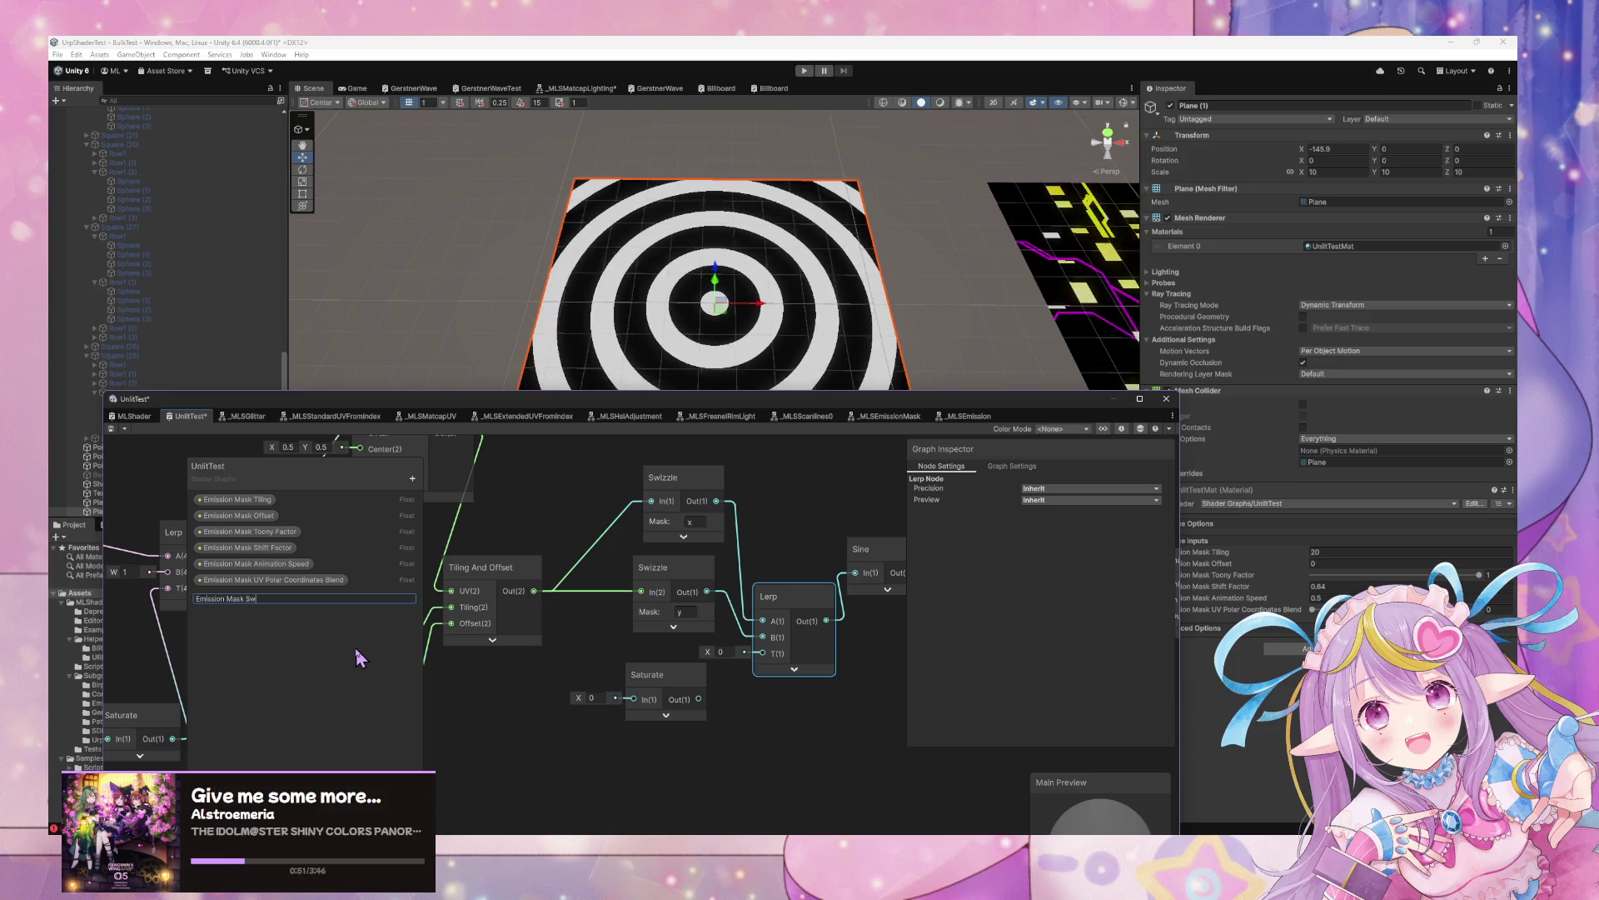
{"action": "type", "text": "ap Ax"}
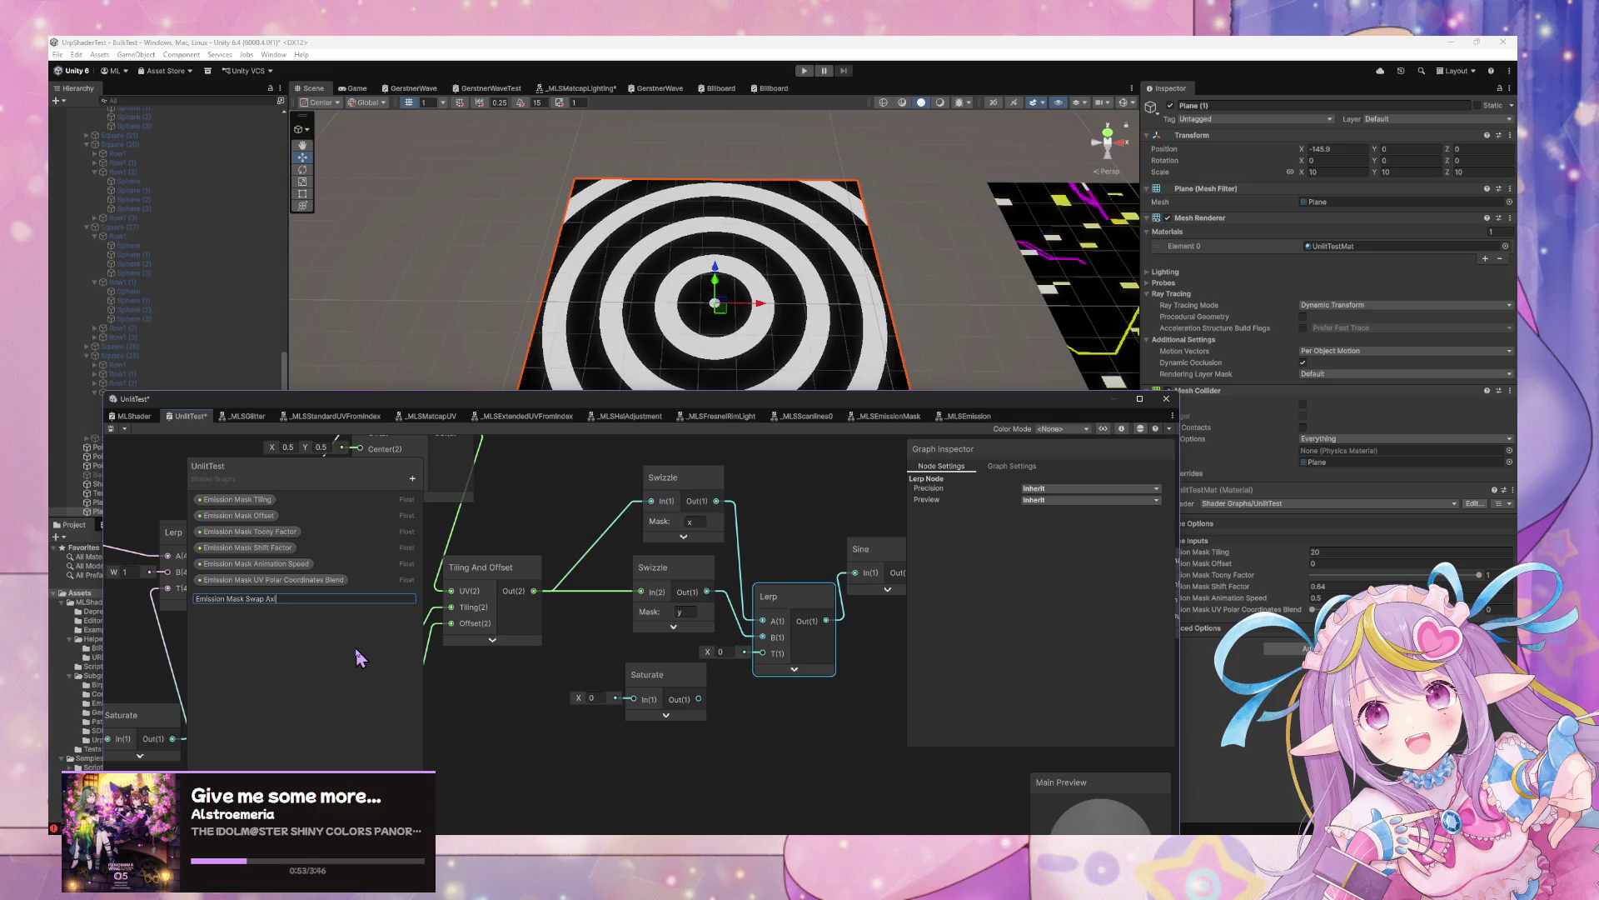
{"action": "type", "text": "is"}
{"action": "key", "text": "Return"}
{"action": "left_click", "coordinate": [240, 597]}
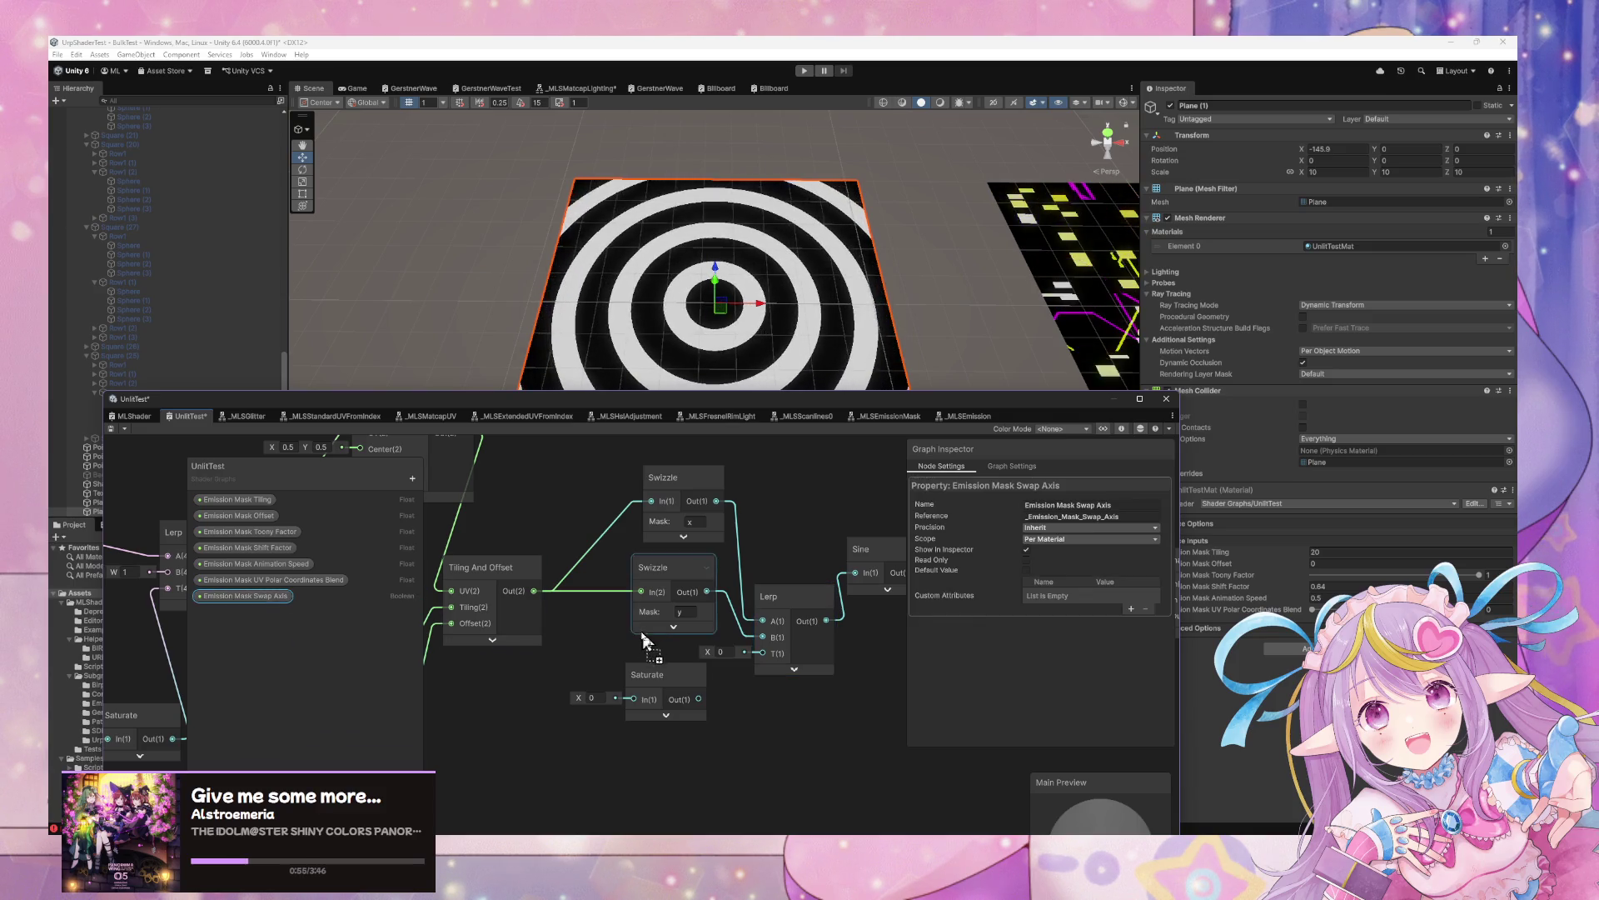
{"action": "left_click_drag", "start_coordinate": [642, 640], "coordinate": [616, 654]}
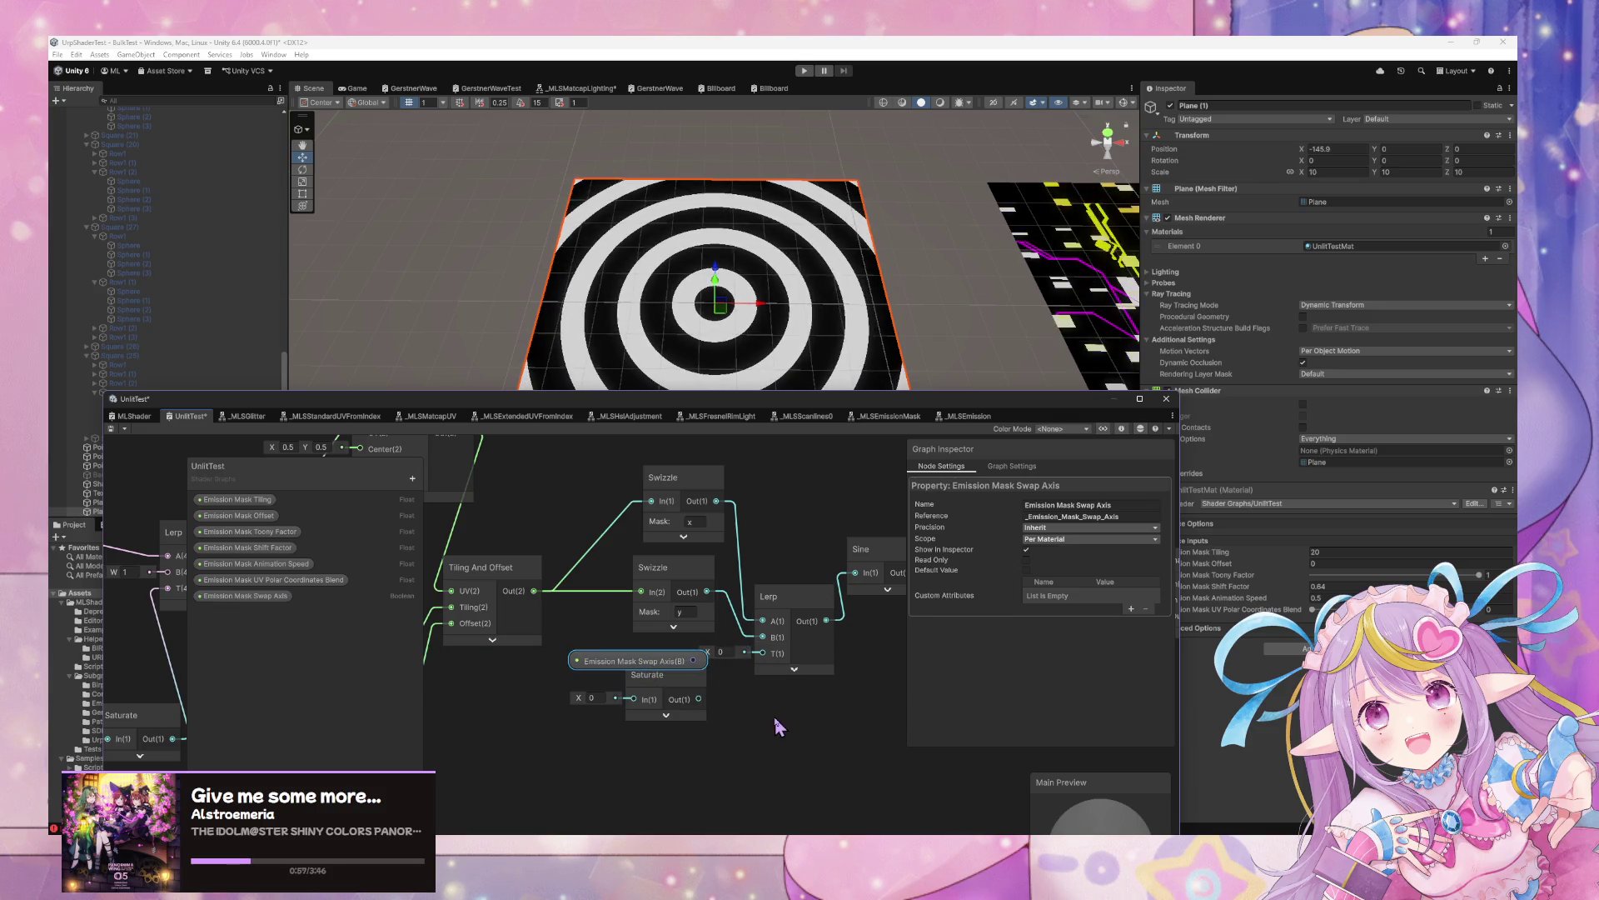
{"action": "key", "text": "space"}
Add a Swap Axis-driven Branch choosing between the two Swizzles, replacing the Lerp feeding Sine
{"action": "type", "text": "if"}
{"action": "key", "text": "Return"}
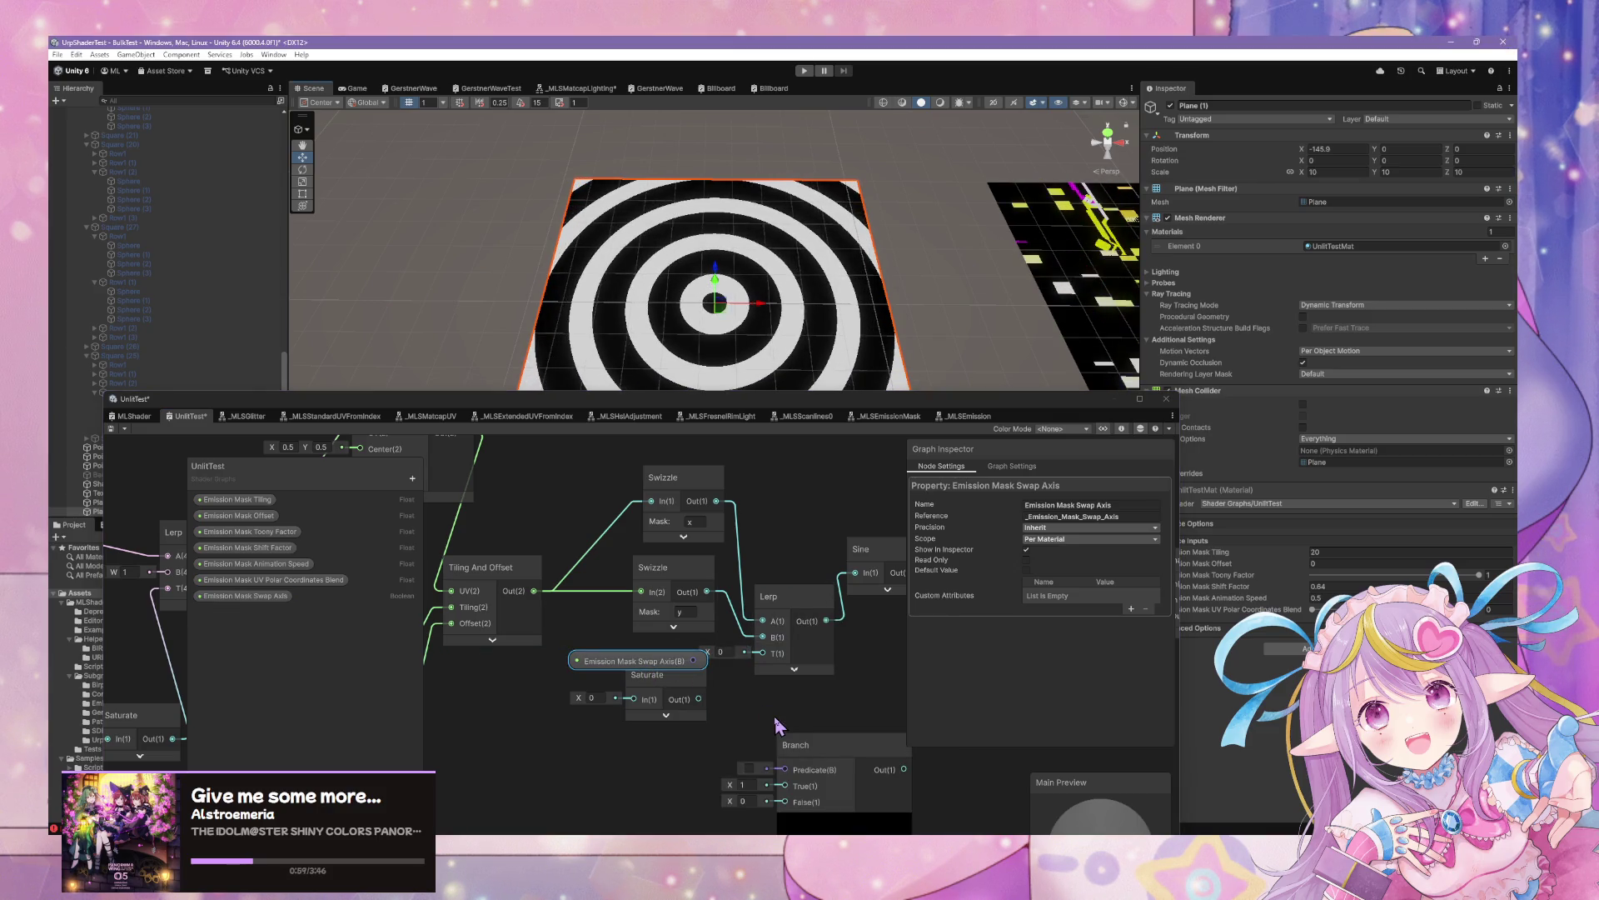
{"action": "left_click_drag", "start_coordinate": [830, 762], "coordinate": [796, 692]}
{"action": "left_click_drag", "start_coordinate": [692, 661], "coordinate": [753, 704]}
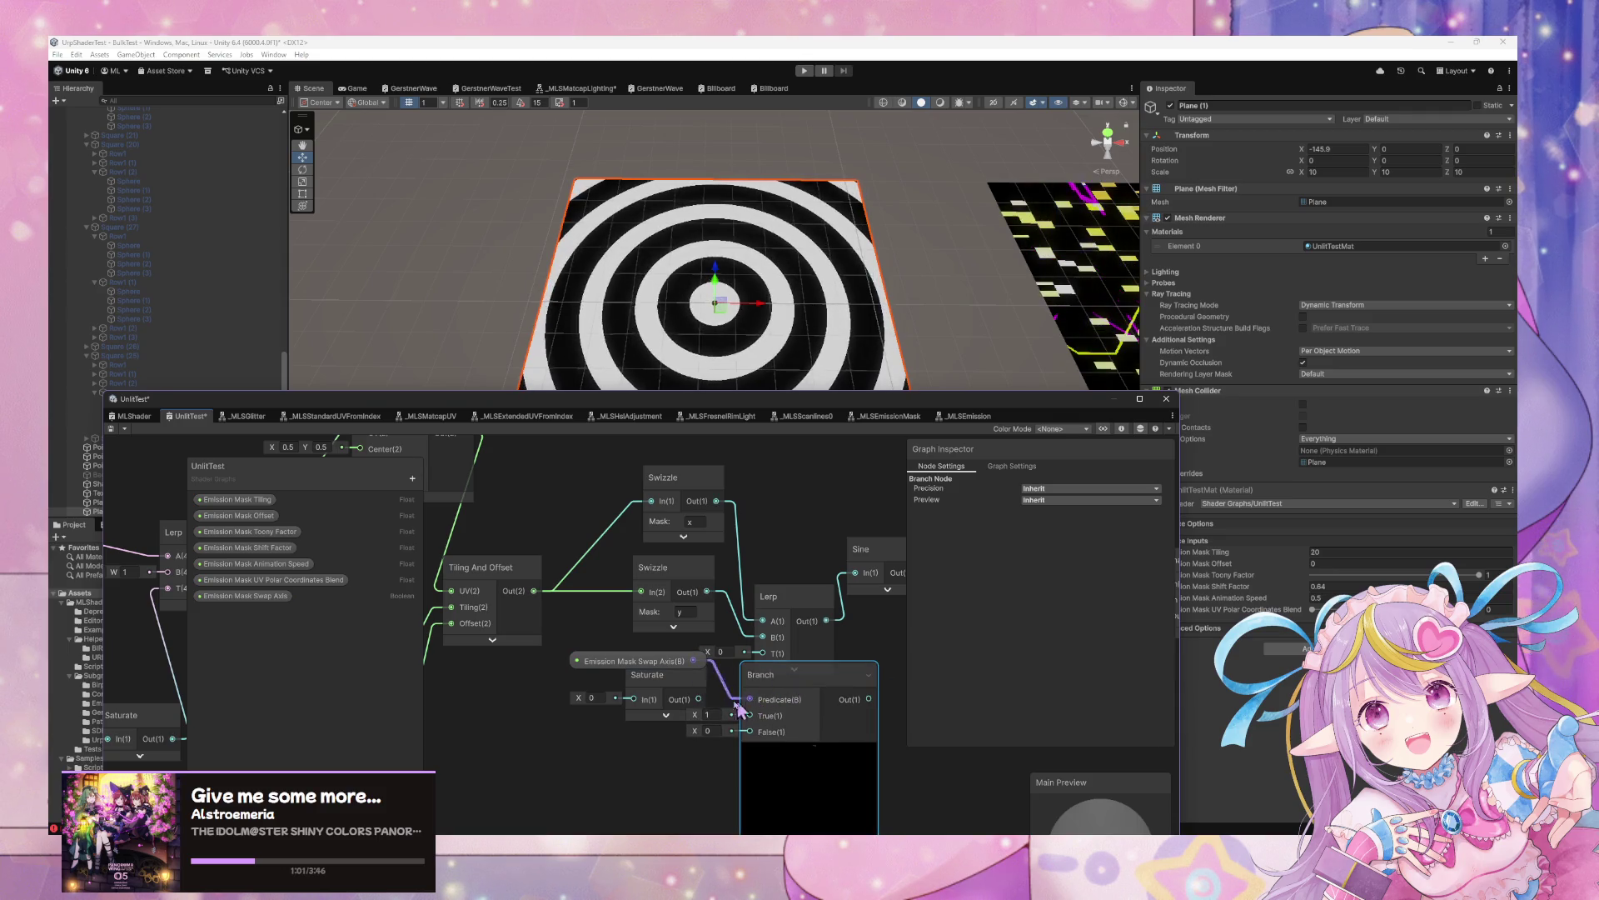
{"action": "left_click", "coordinate": [656, 666]}
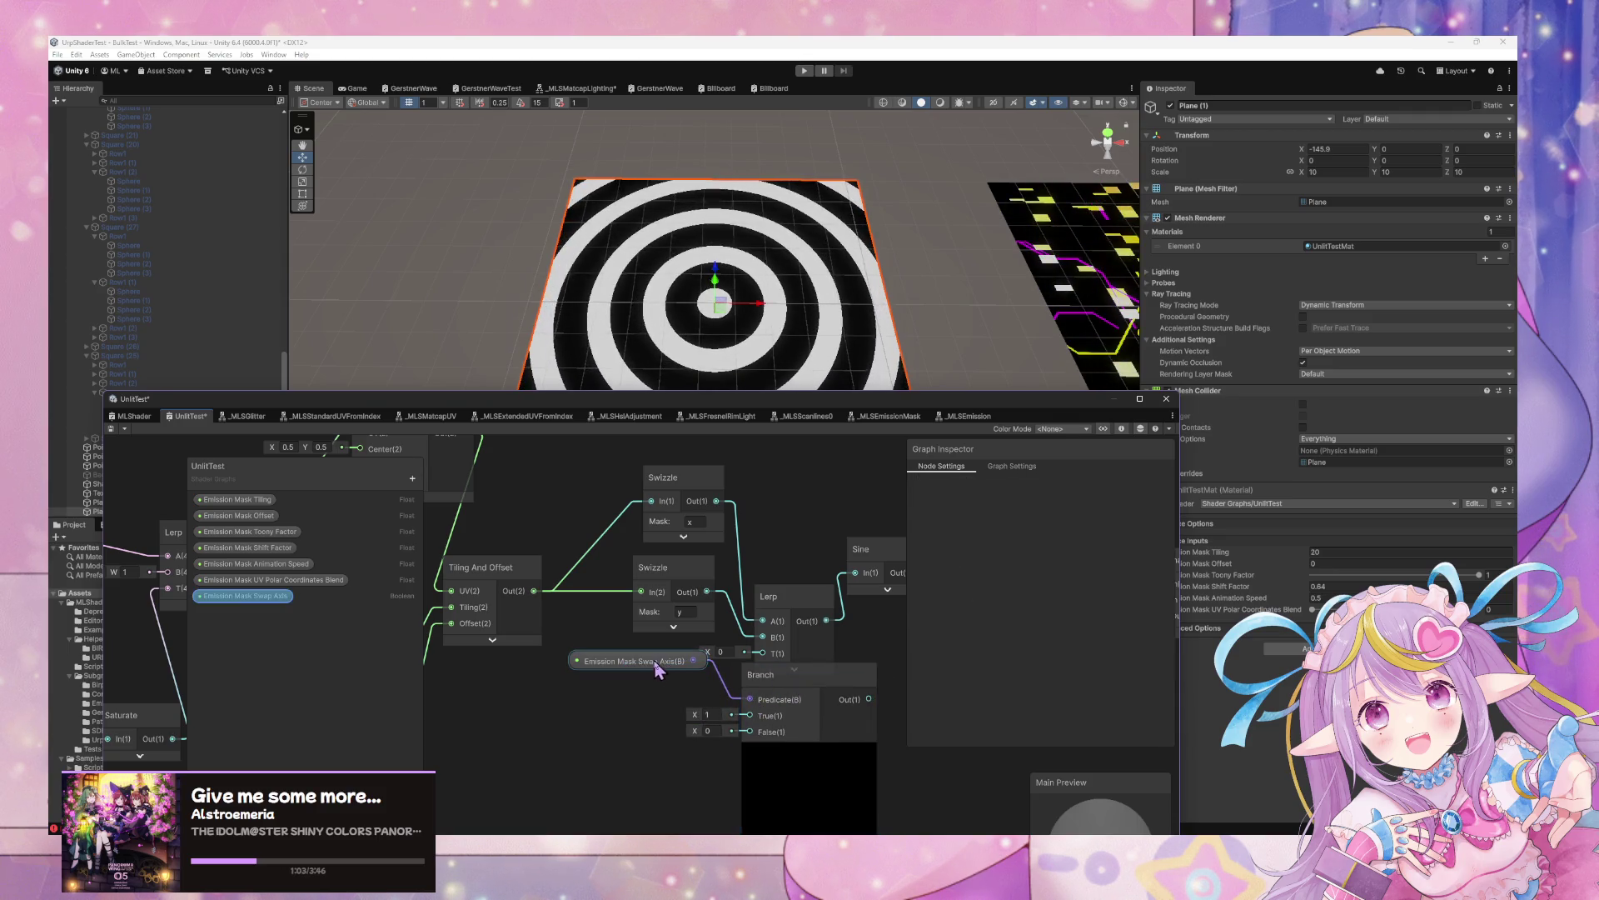
{"action": "left_click_drag", "start_coordinate": [657, 666], "coordinate": [649, 684]}
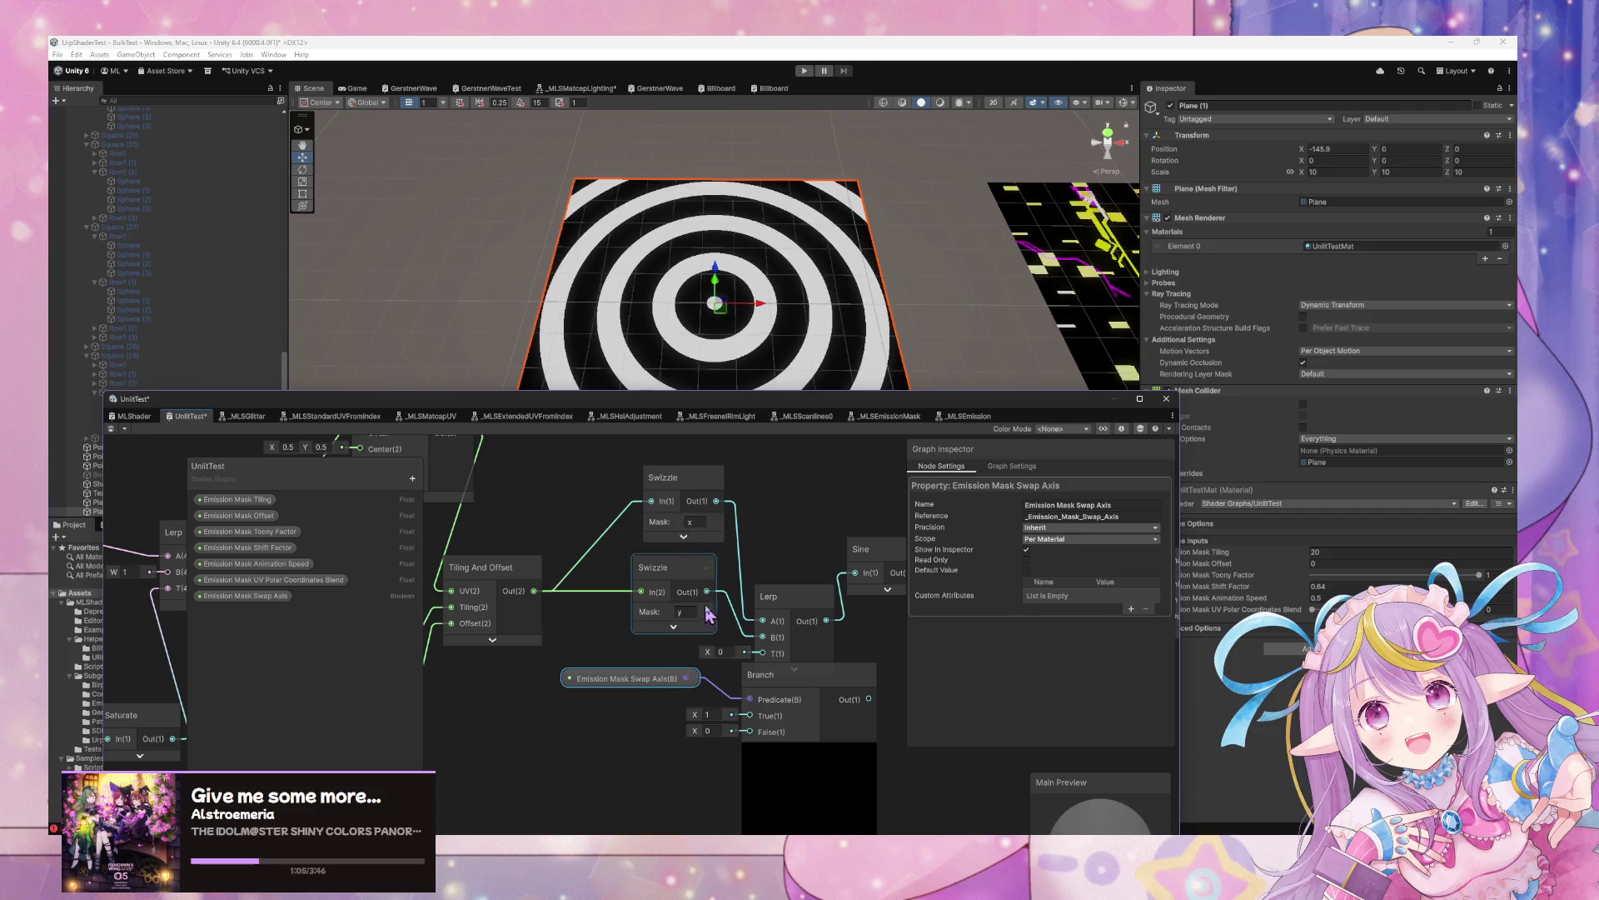
{"action": "mouse_move", "coordinate": [689, 590]}
{"action": "left_mouse_down"}
{"action": "mouse_move", "coordinate": [669, 589]}
{"action": "mouse_move", "coordinate": [748, 731]}
{"action": "left_mouse_up"}
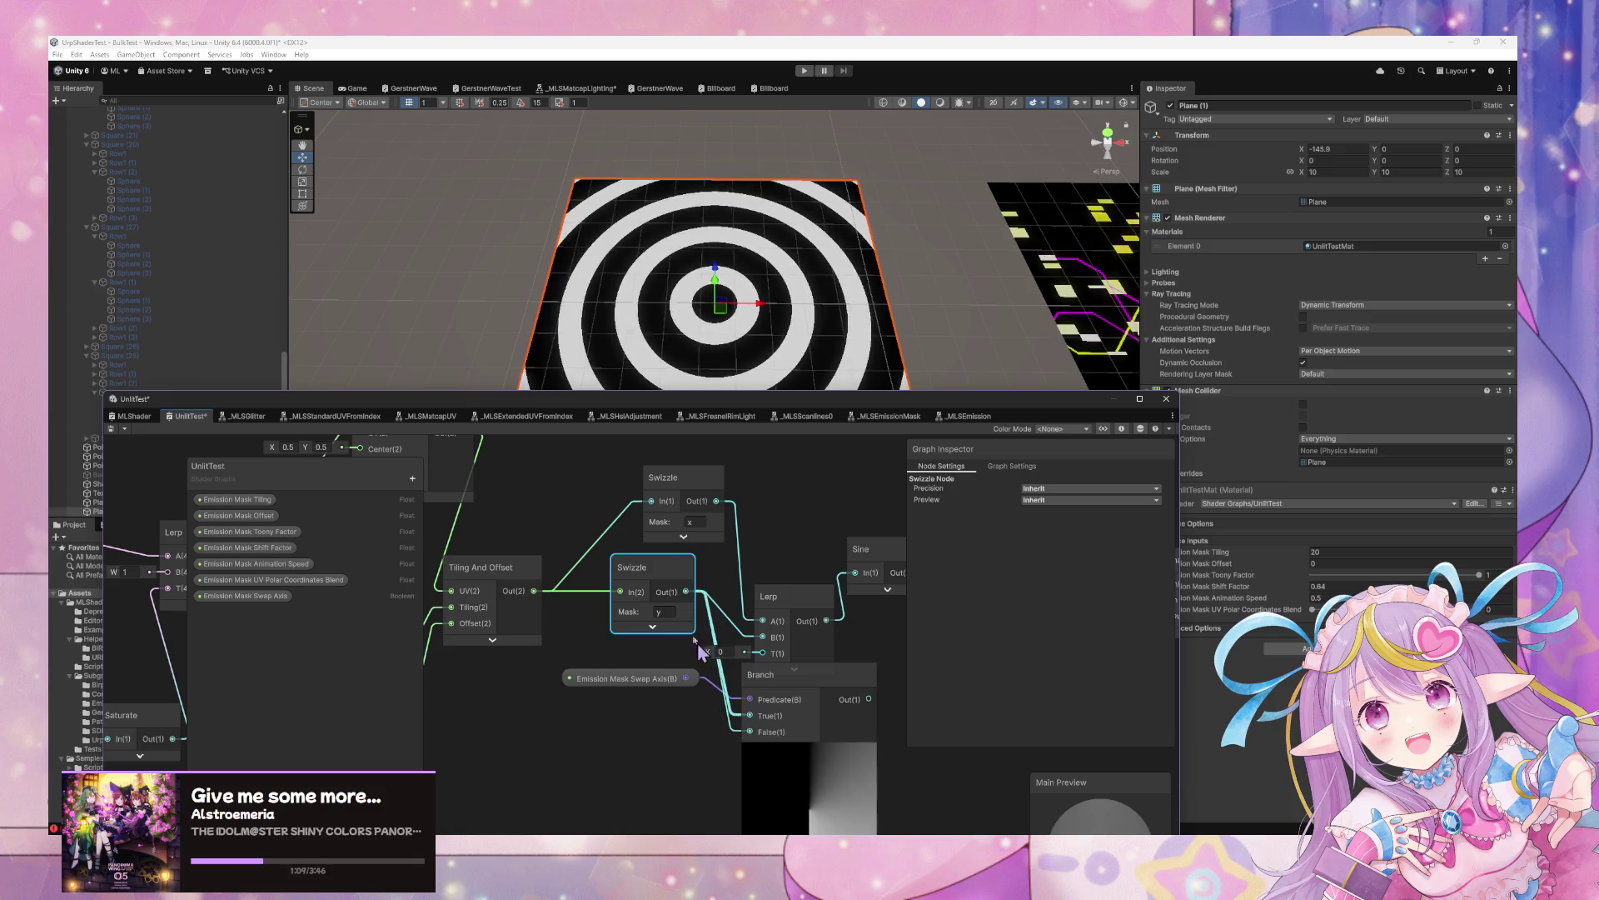
{"action": "mouse_move", "coordinate": [633, 567]}
{"action": "left_mouse_down"}
{"action": "mouse_move", "coordinate": [616, 650]}
{"action": "mouse_move", "coordinate": [597, 663]}
{"action": "mouse_move", "coordinate": [608, 654]}
{"action": "mouse_move", "coordinate": [588, 623]}
{"action": "left_mouse_up"}
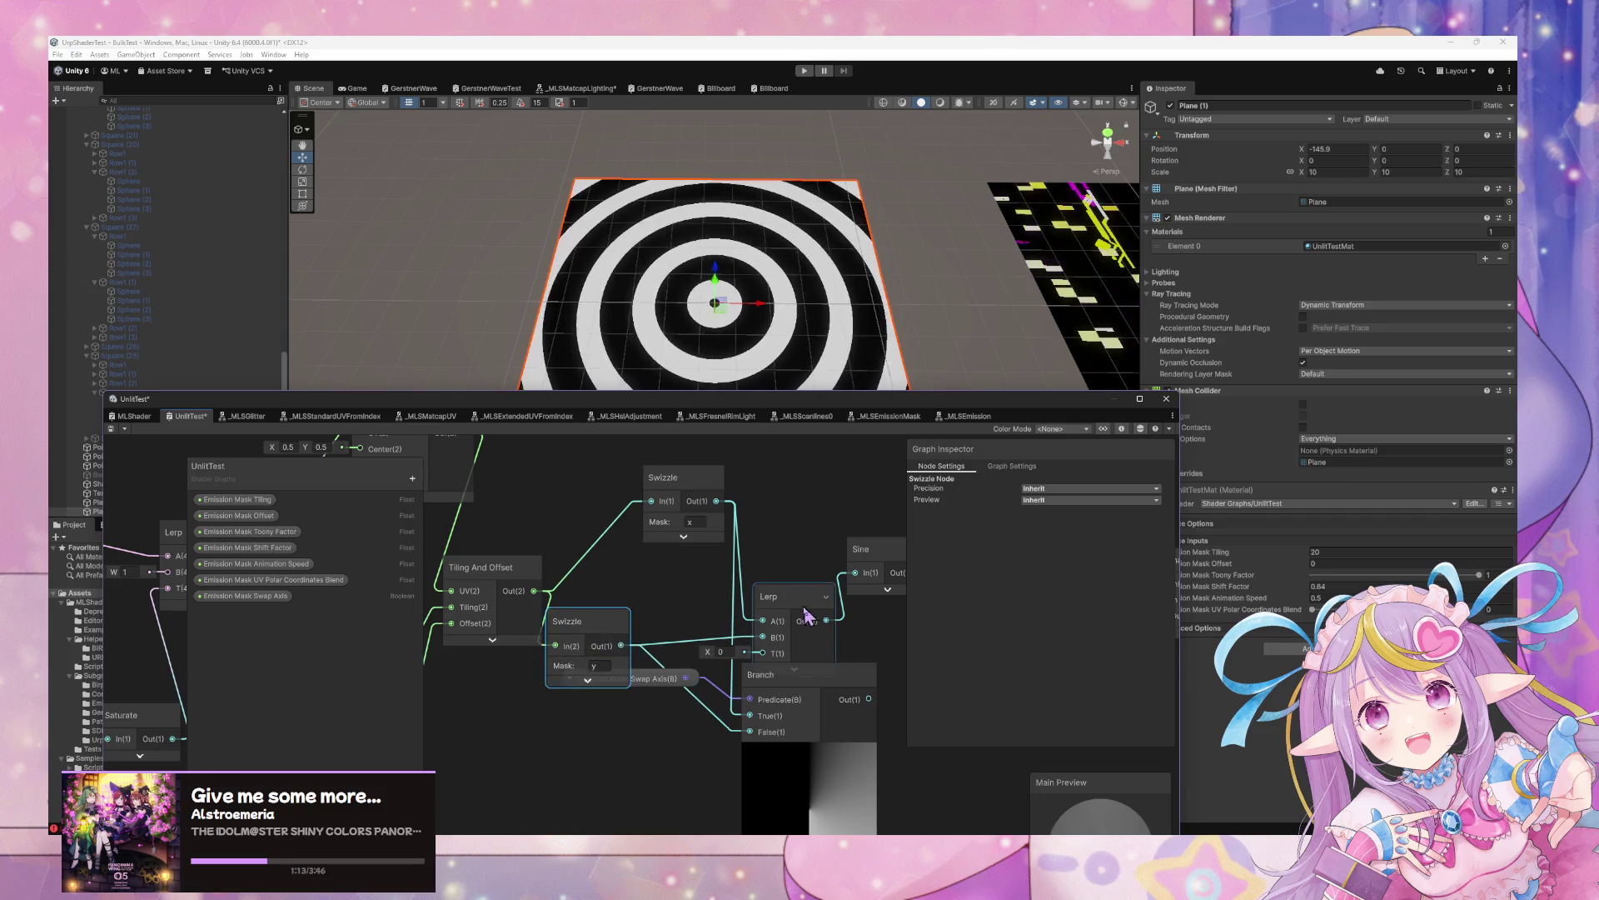
{"action": "left_click", "coordinate": [806, 616]}
{"action": "key", "text": "Delete"}
{"action": "left_click_drag", "start_coordinate": [869, 699], "coordinate": [854, 572]}
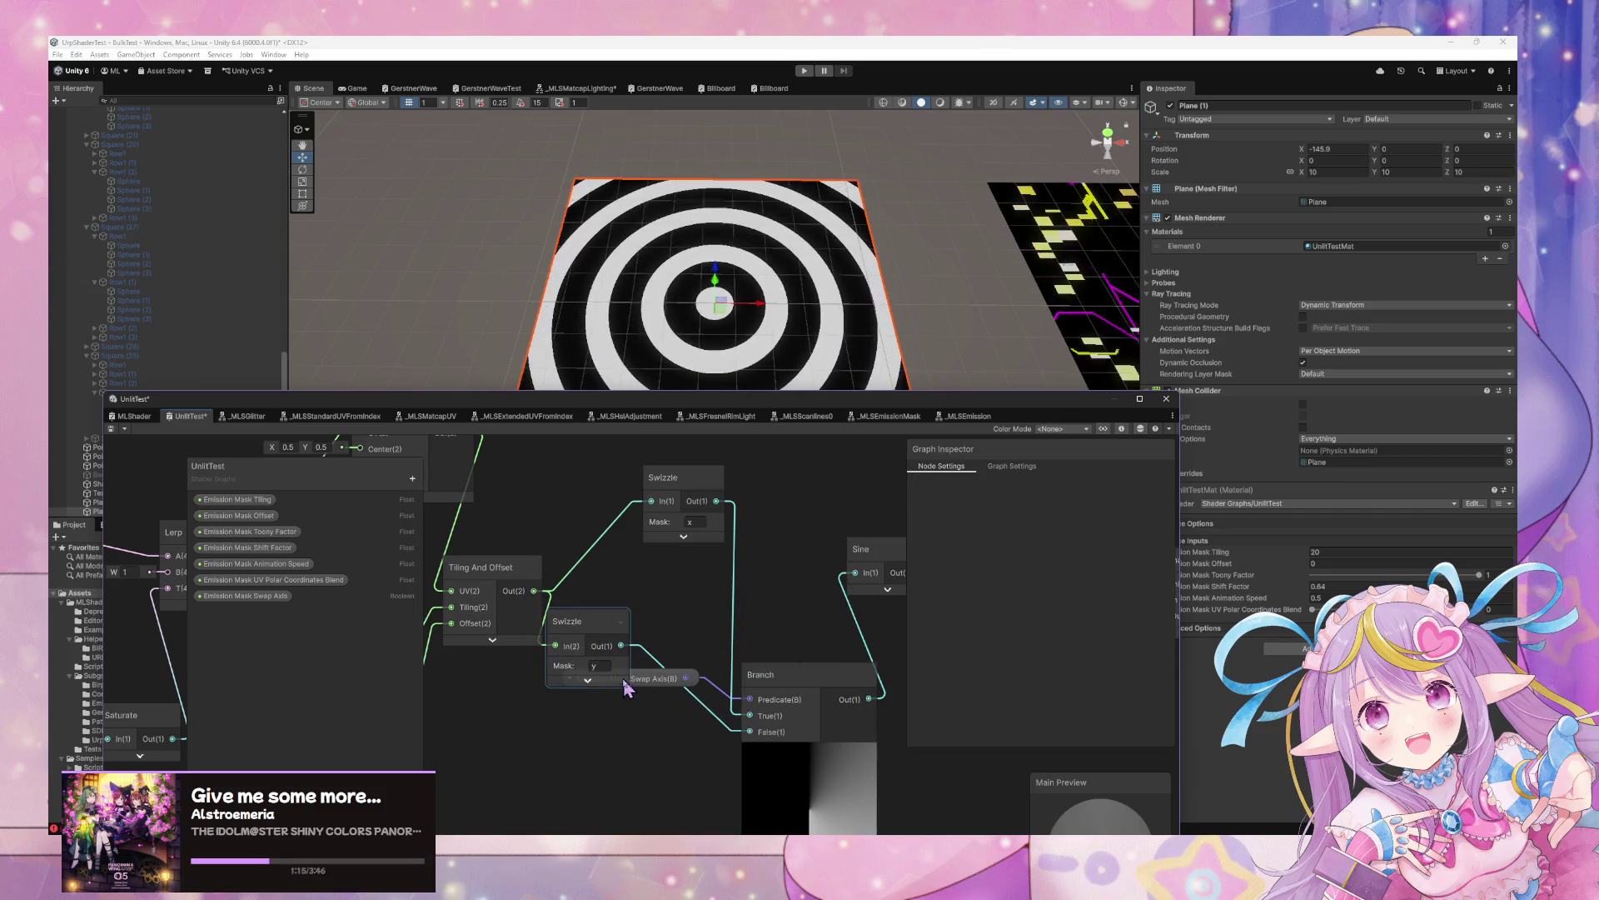
Align the Branch, Swap Axis and Swizzle nodes and collapse the Branch preview
{"action": "left_click_drag", "start_coordinate": [605, 654], "coordinate": [671, 614]}
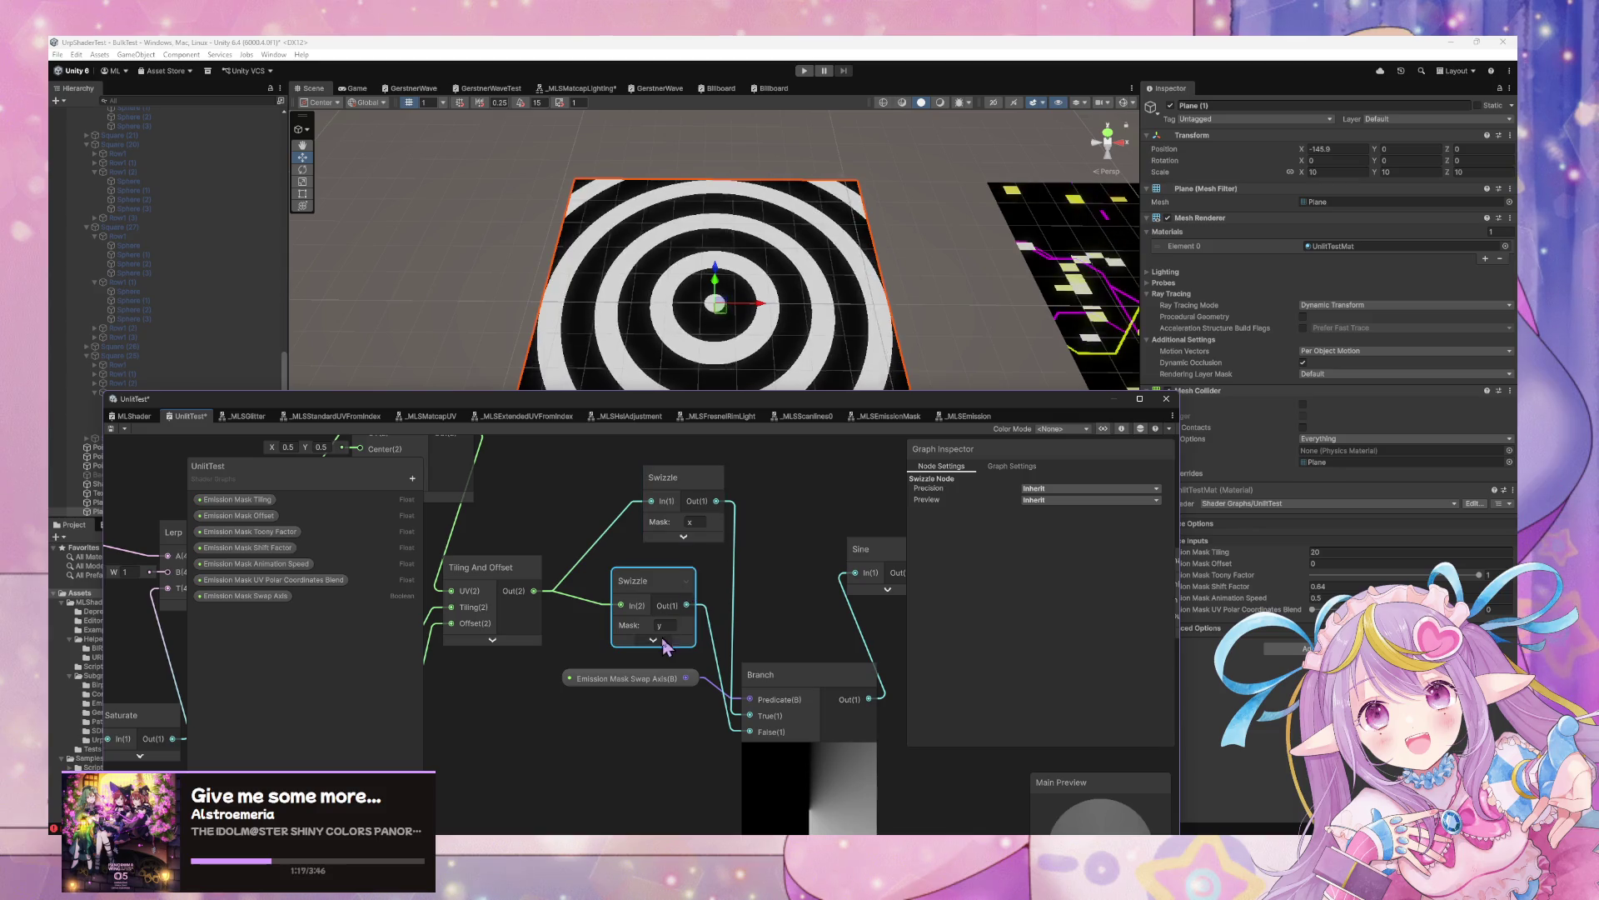
{"action": "left_click_drag", "start_coordinate": [837, 701], "coordinate": [825, 654]}
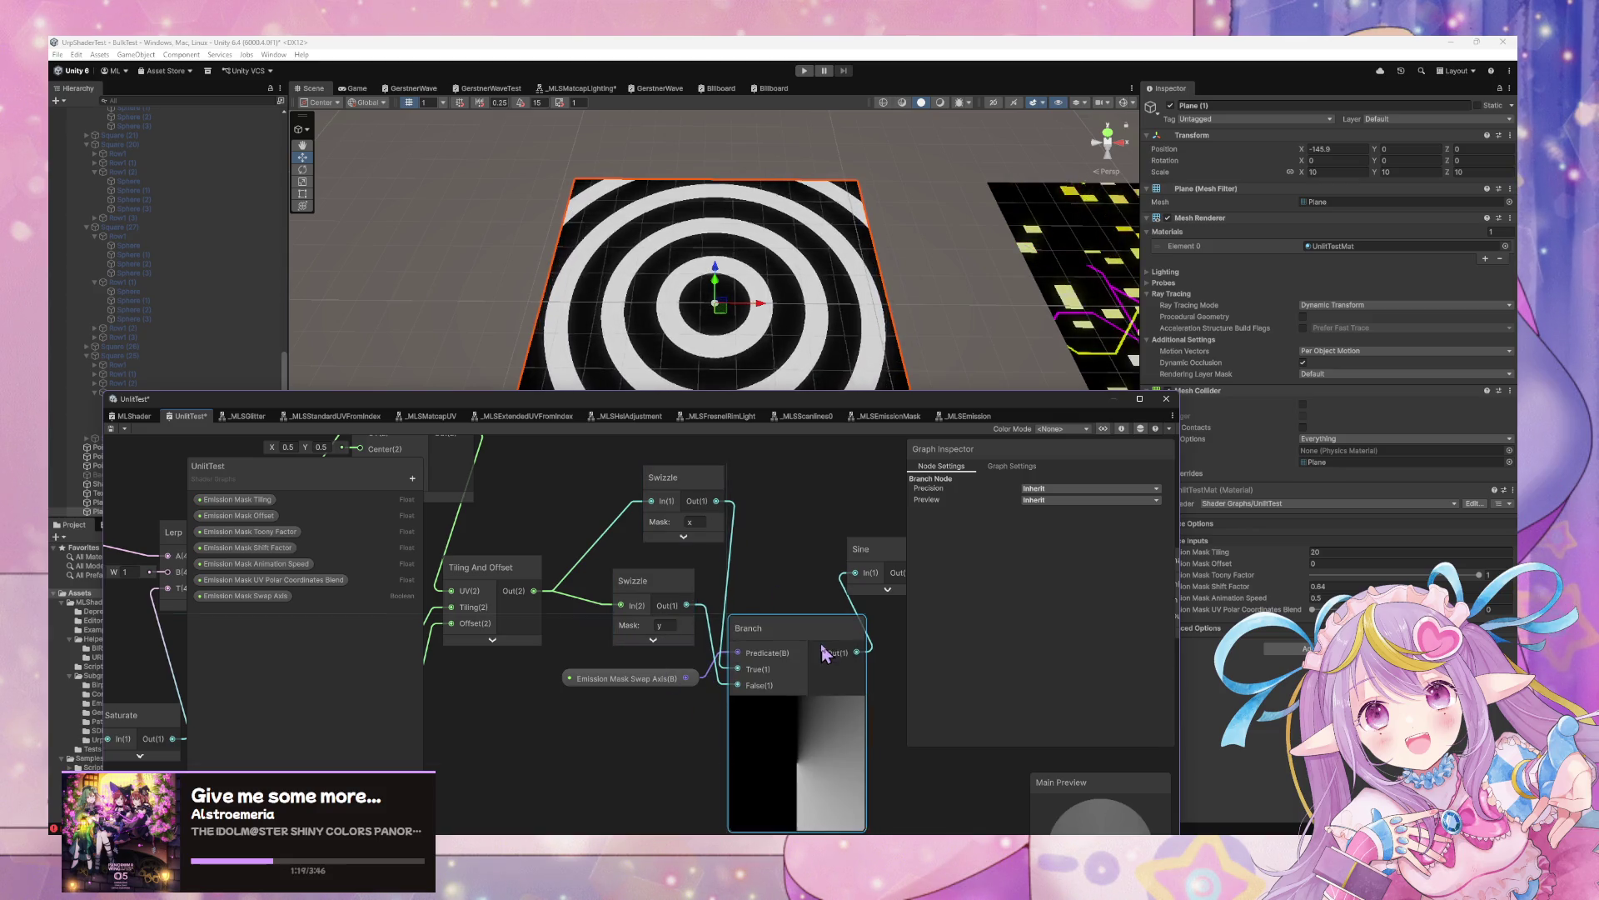
{"action": "left_click", "coordinate": [796, 707]}
{"action": "left_click_drag", "start_coordinate": [609, 682], "coordinate": [595, 666]}
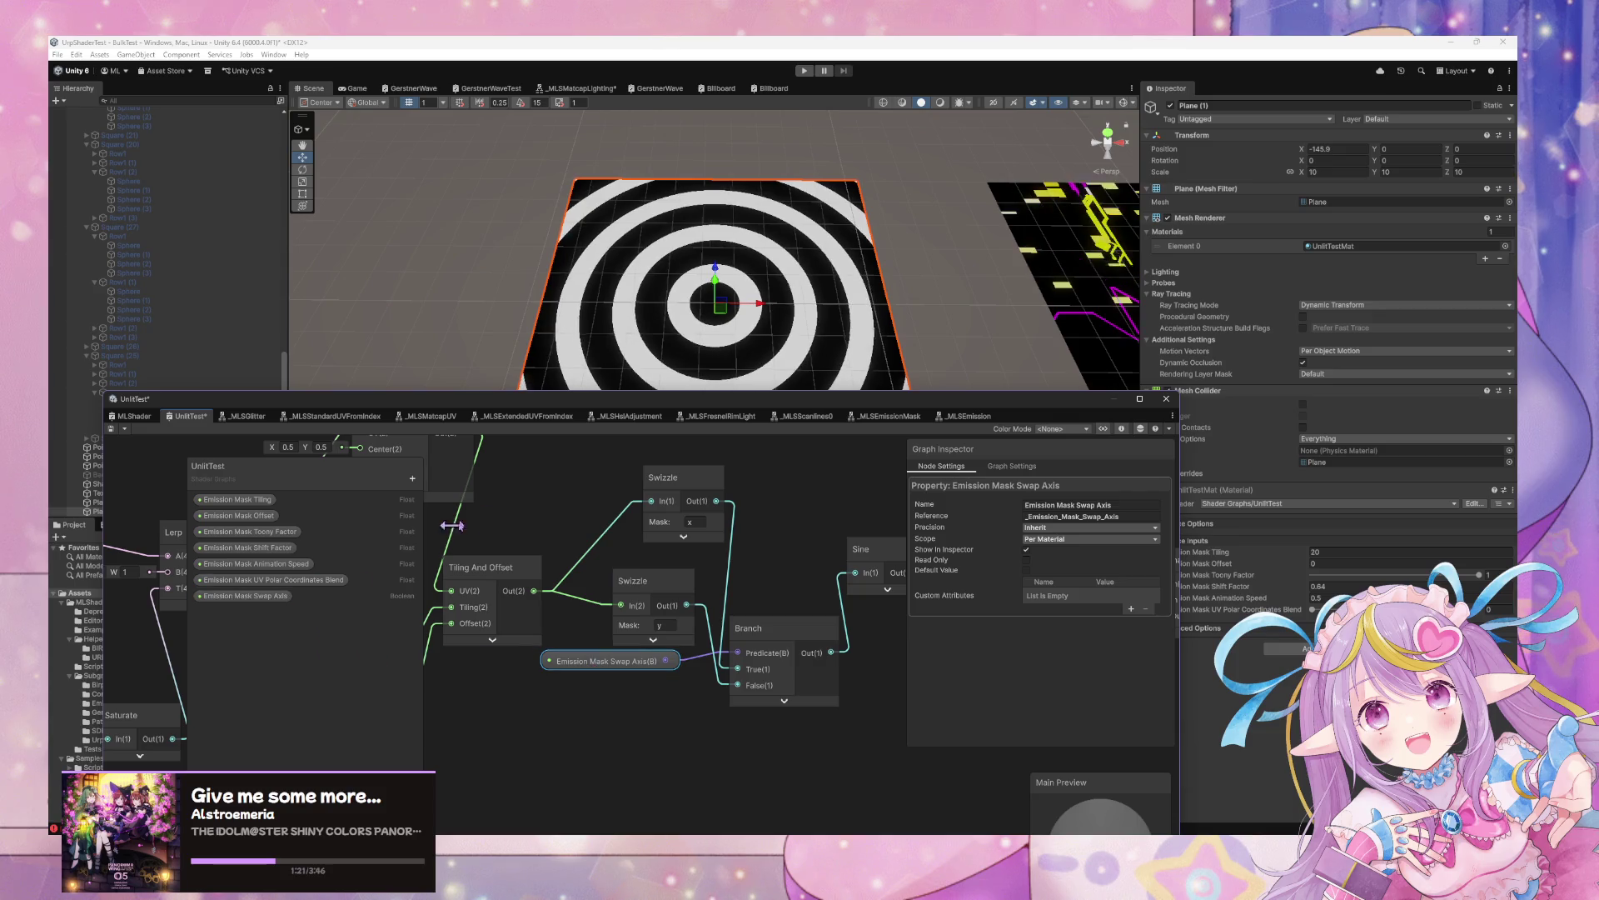
{"action": "mouse_move", "coordinate": [647, 583]}
{"action": "left_mouse_down"}
{"action": "mouse_move", "coordinate": [663, 566]}
{"action": "mouse_move", "coordinate": [663, 612]}
{"action": "left_mouse_up"}
{"action": "left_click_drag", "start_coordinate": [681, 527], "coordinate": [668, 522]}
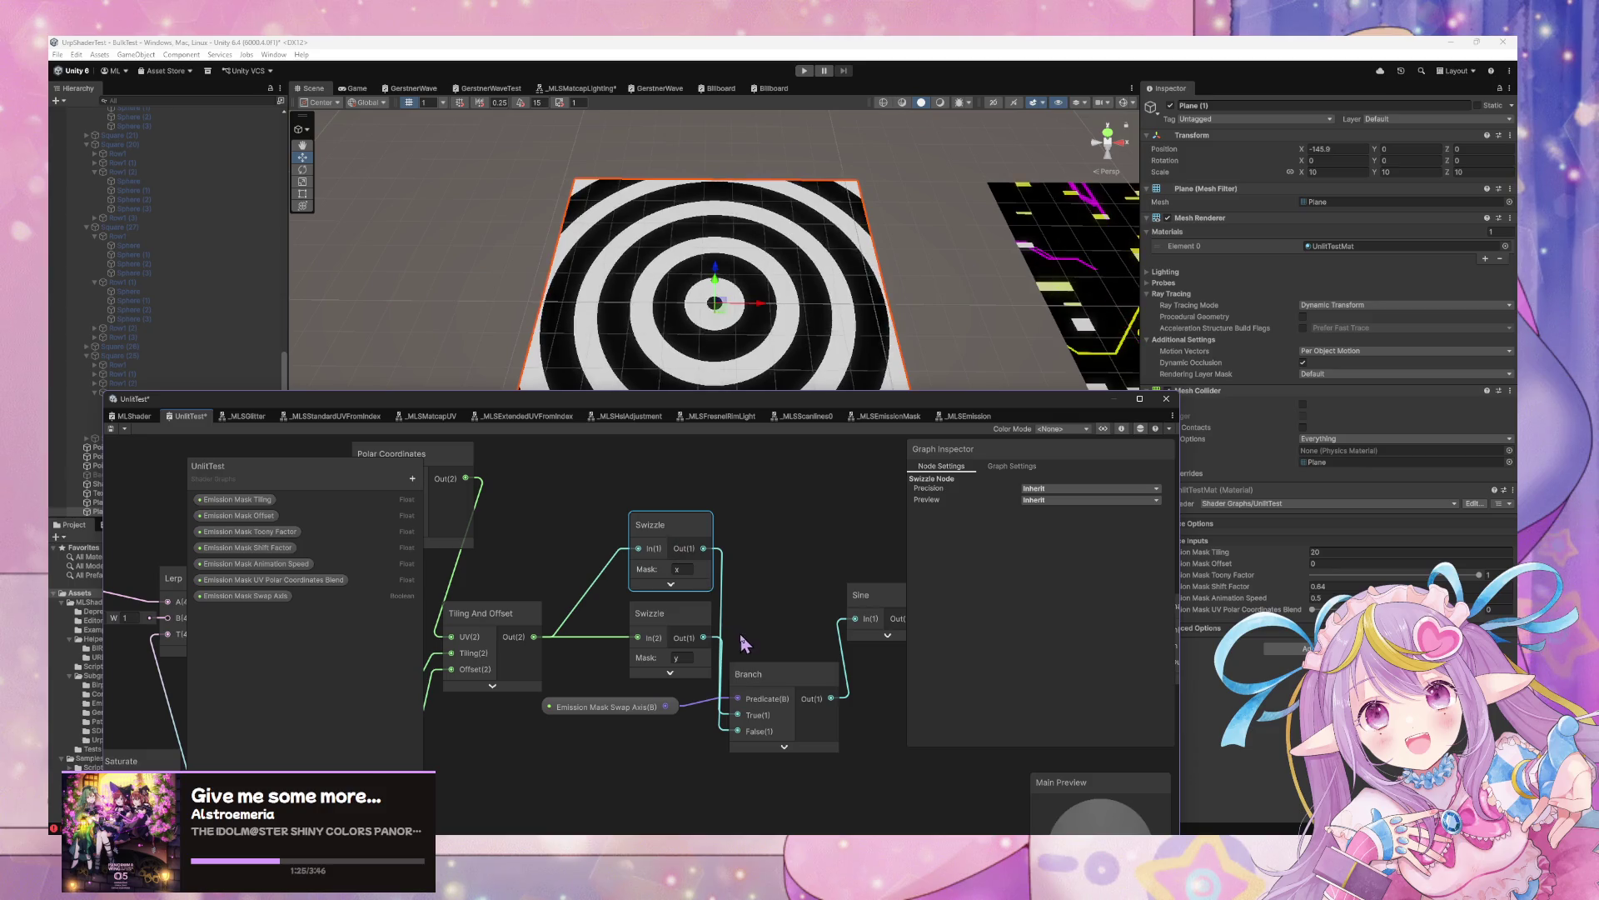
{"action": "left_click_drag", "start_coordinate": [678, 642], "coordinate": [671, 643]}
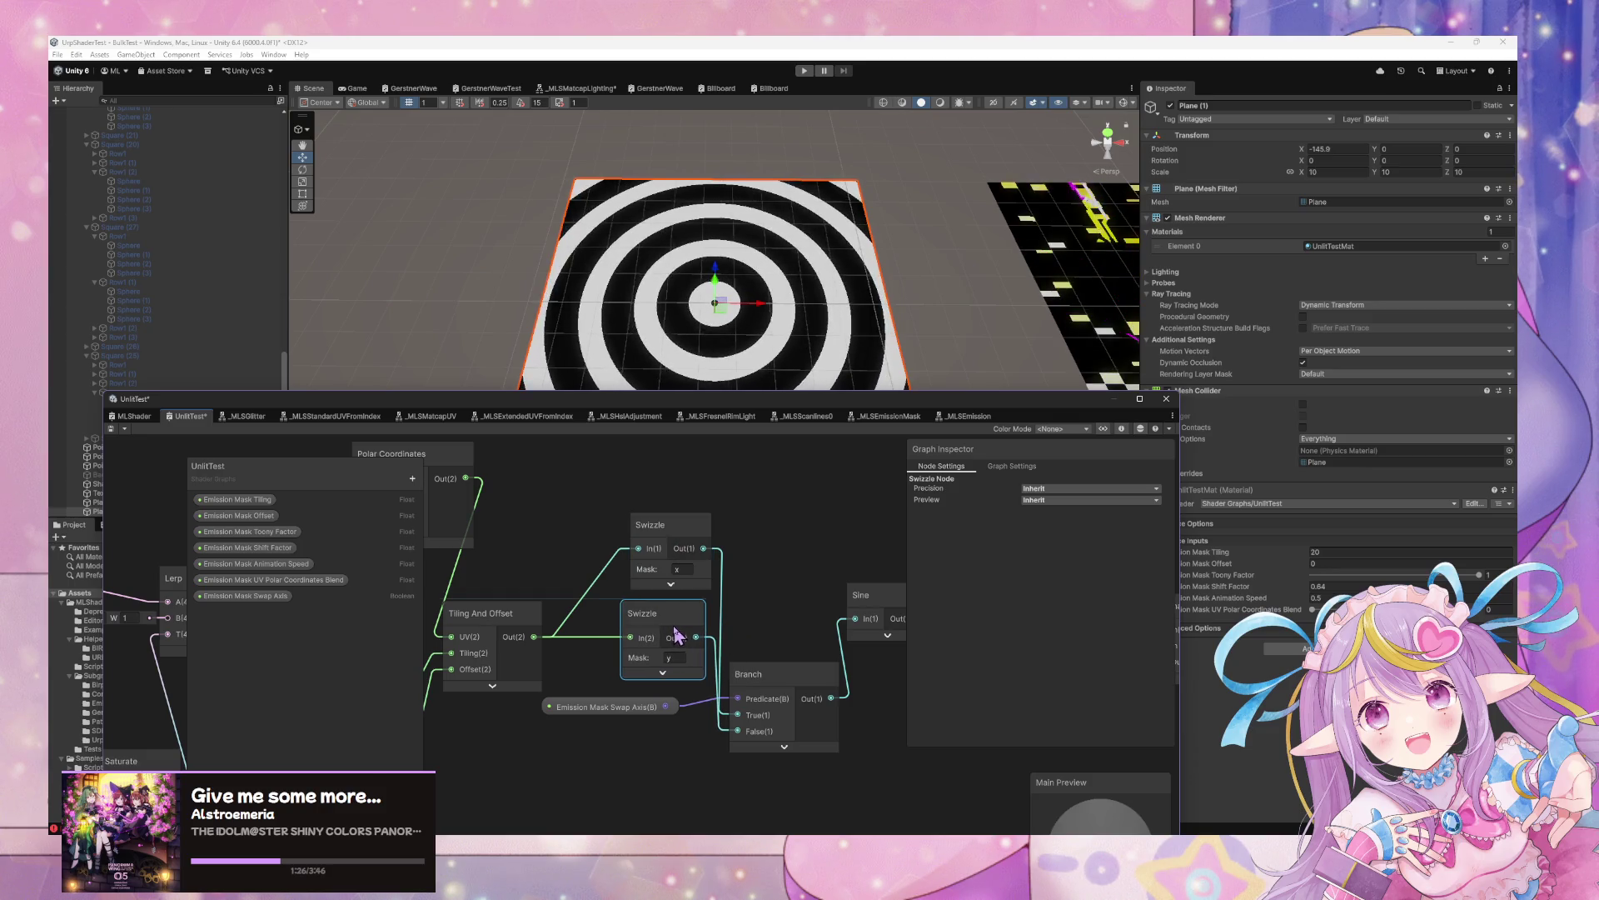
Save the UnlitTest graph and frame the recompiled neon plane in the Scene view
{"action": "left_click", "coordinate": [112, 429]}
{"action": "mouse_move", "coordinate": [759, 284]}
{"action": "left_mouse_down"}
{"action": "mouse_move", "coordinate": [883, 267]}
{"action": "mouse_move", "coordinate": [922, 193]}
{"action": "mouse_move", "coordinate": [910, 167]}
{"action": "mouse_move", "coordinate": [788, 213]}
{"action": "mouse_move", "coordinate": [783, 311]}
{"action": "left_mouse_up"}
{"action": "scroll", "coordinate": [804, 287], "scroll_direction": "down", "scroll_amount": 3}
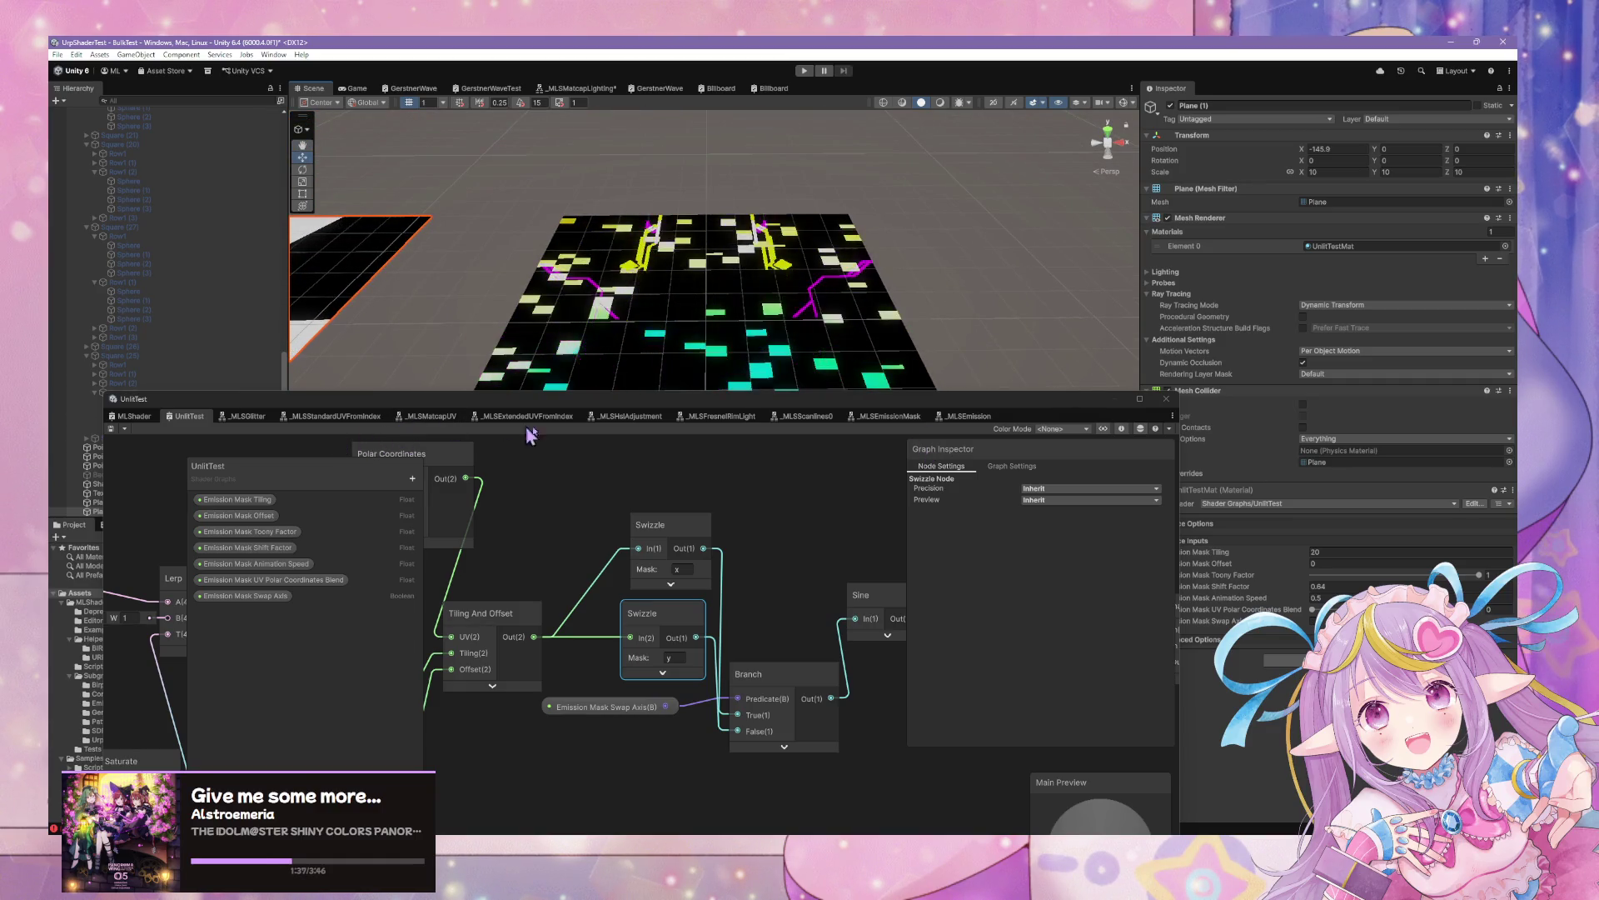
Add a Boolean property named 'Emission Mask Swap Axis' to the _MLSEmissionMask blackboard
{"action": "left_click", "coordinate": [890, 415]}
{"action": "left_click", "coordinate": [436, 460]}
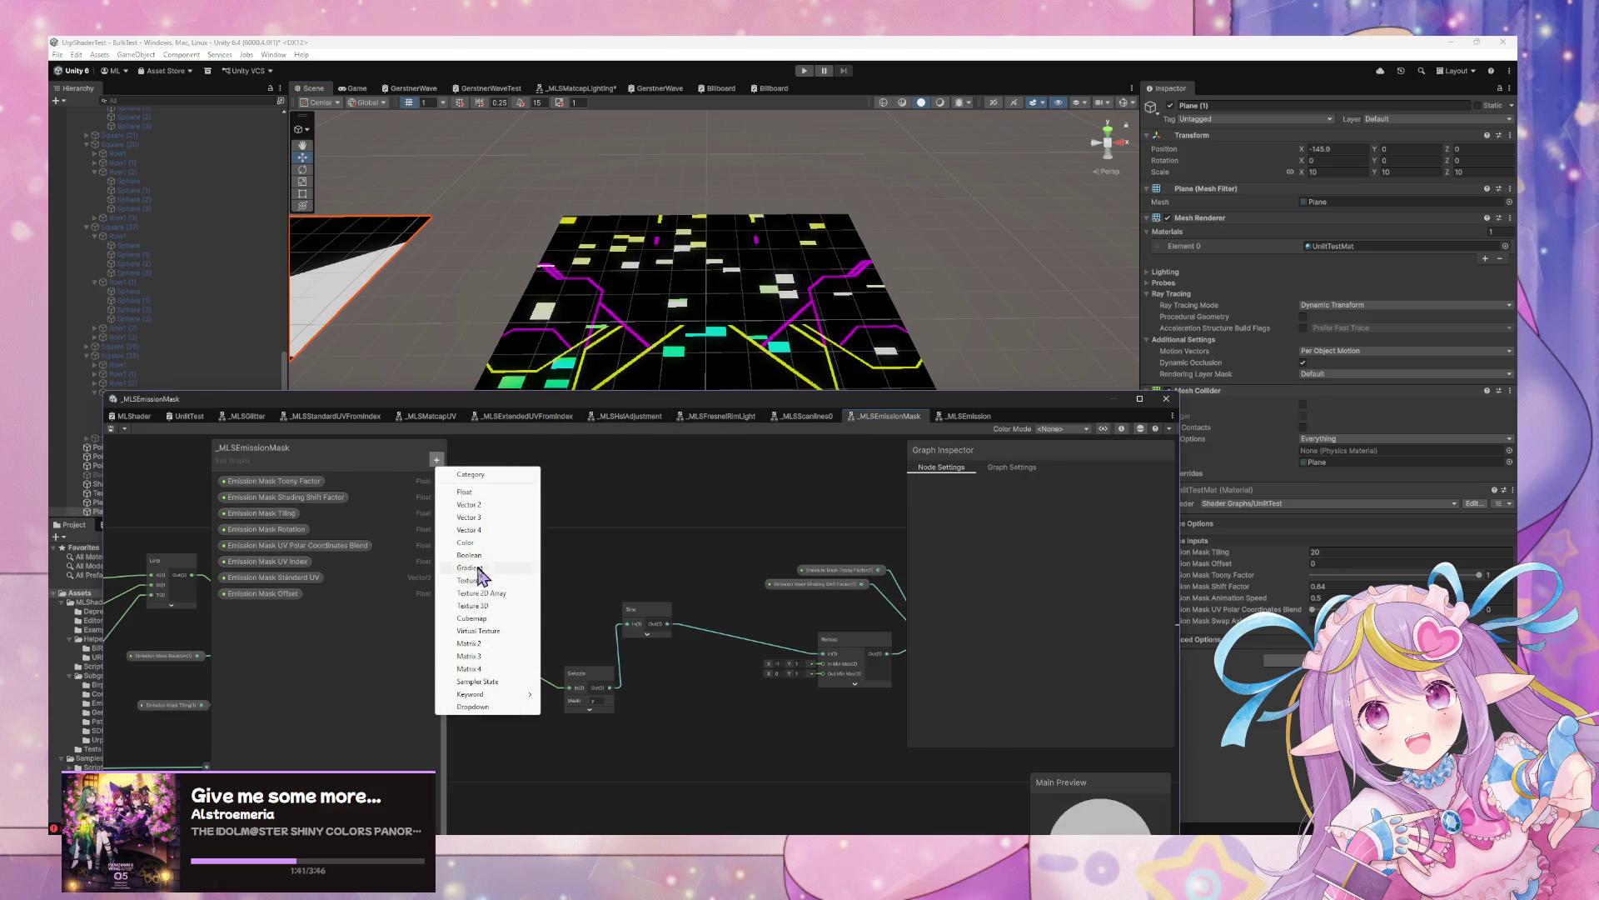
{"action": "left_click", "coordinate": [483, 570]}
{"action": "type", "text": "E"}
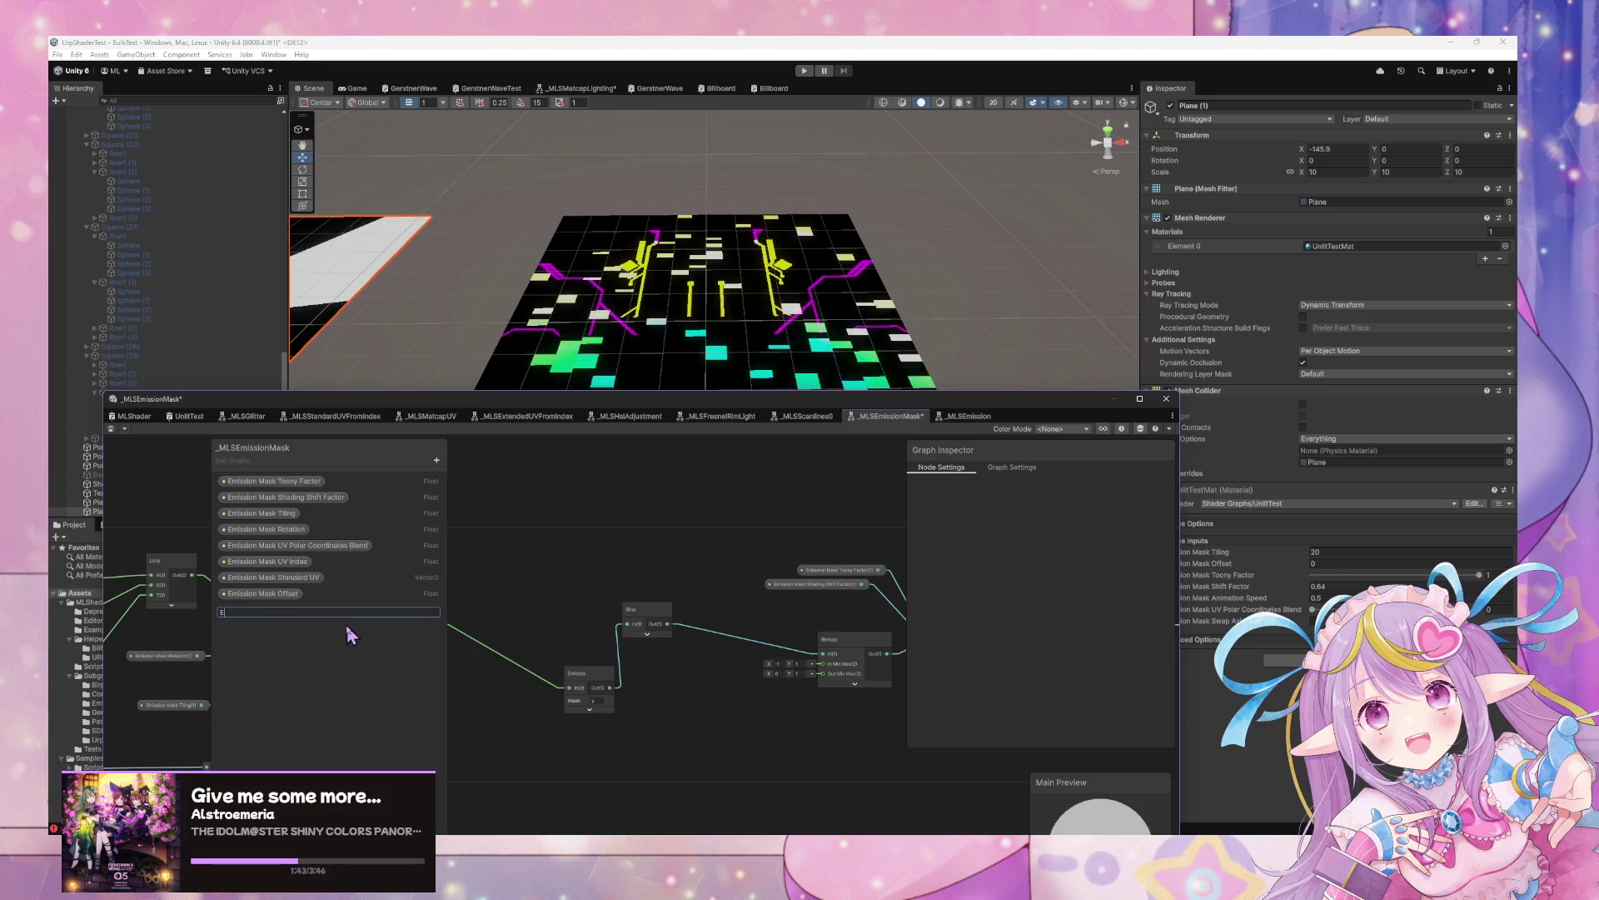
{"action": "type", "text": "mission Mask S"}
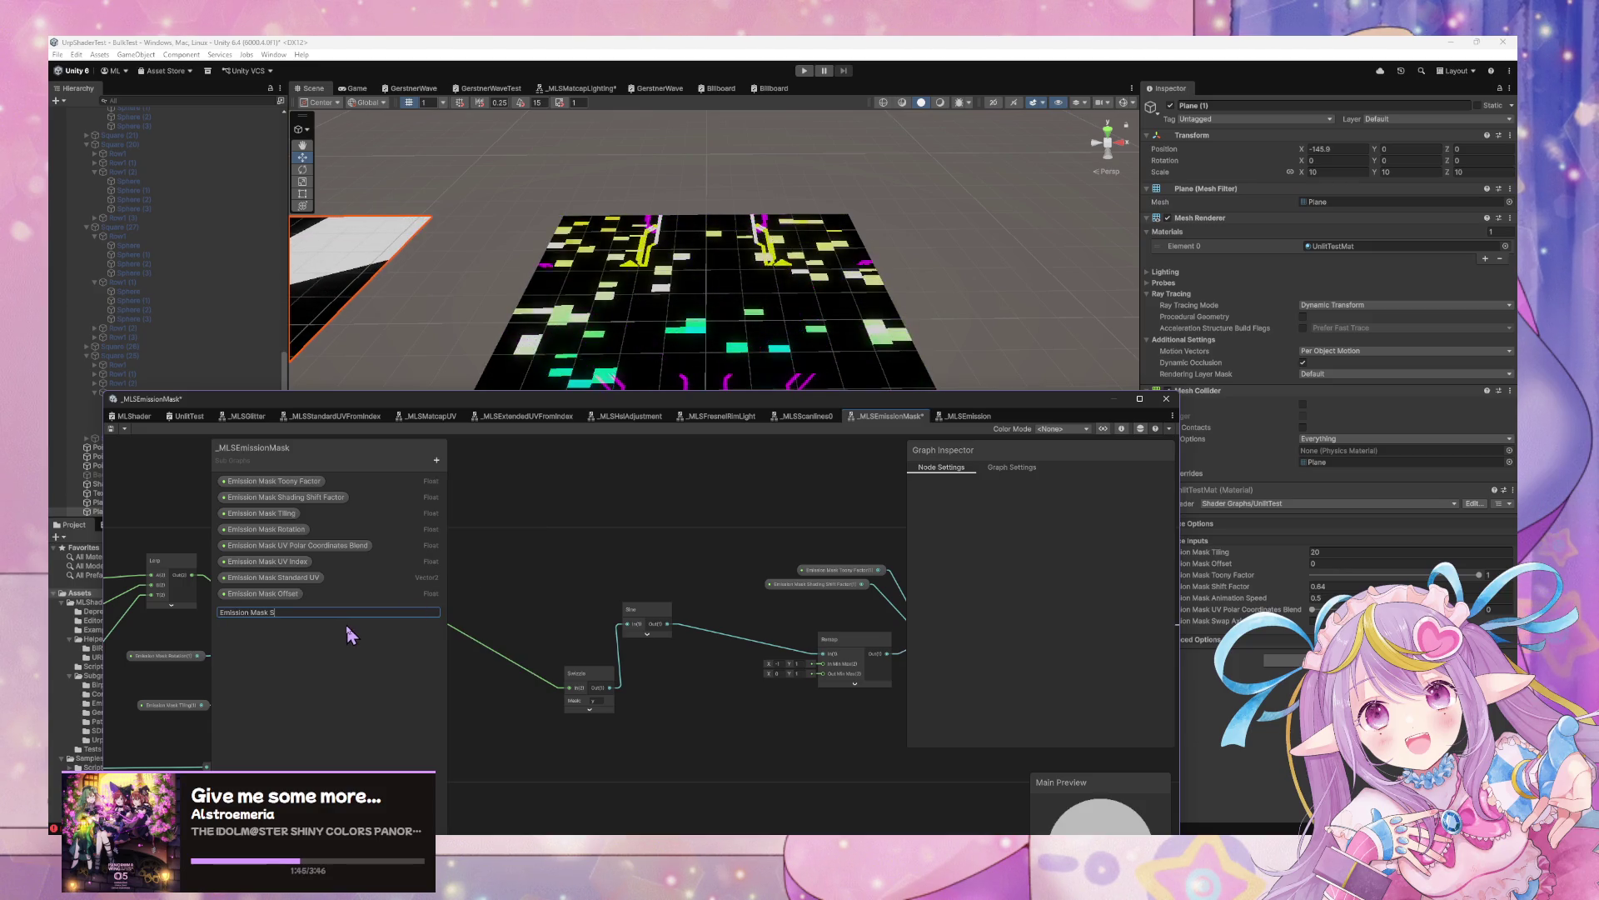
{"action": "type", "text": "wap Axis"}
{"action": "key", "text": "Return"}
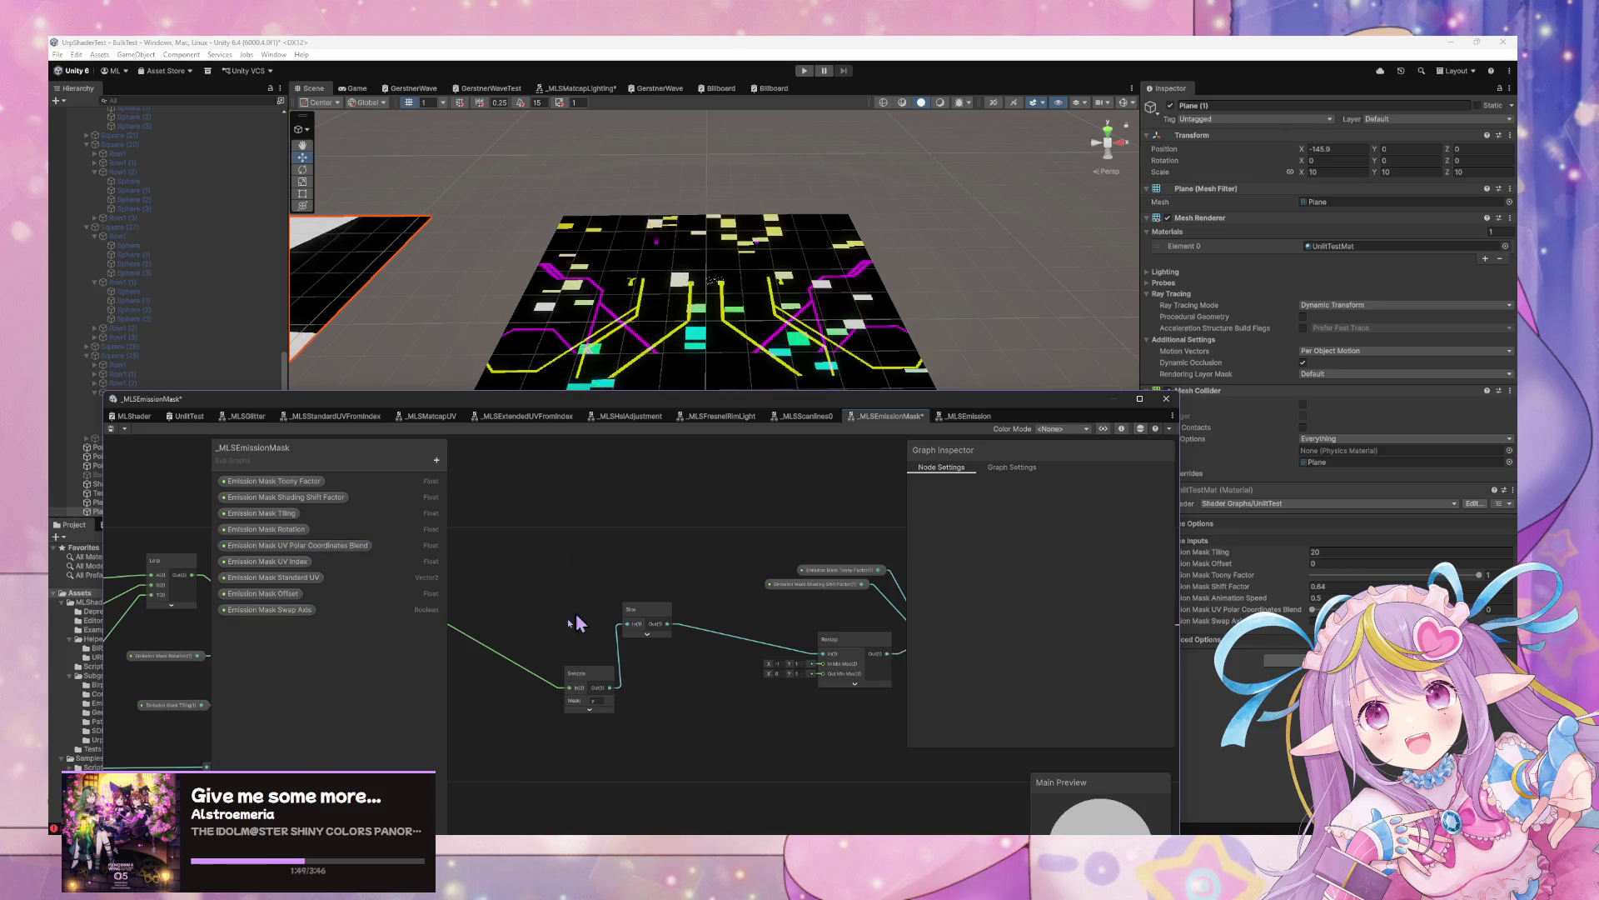
Place the Swap Axis property on the canvas and wire it into a new Branch node's Predicate
{"action": "left_click_drag", "start_coordinate": [698, 648], "coordinate": [742, 548]}
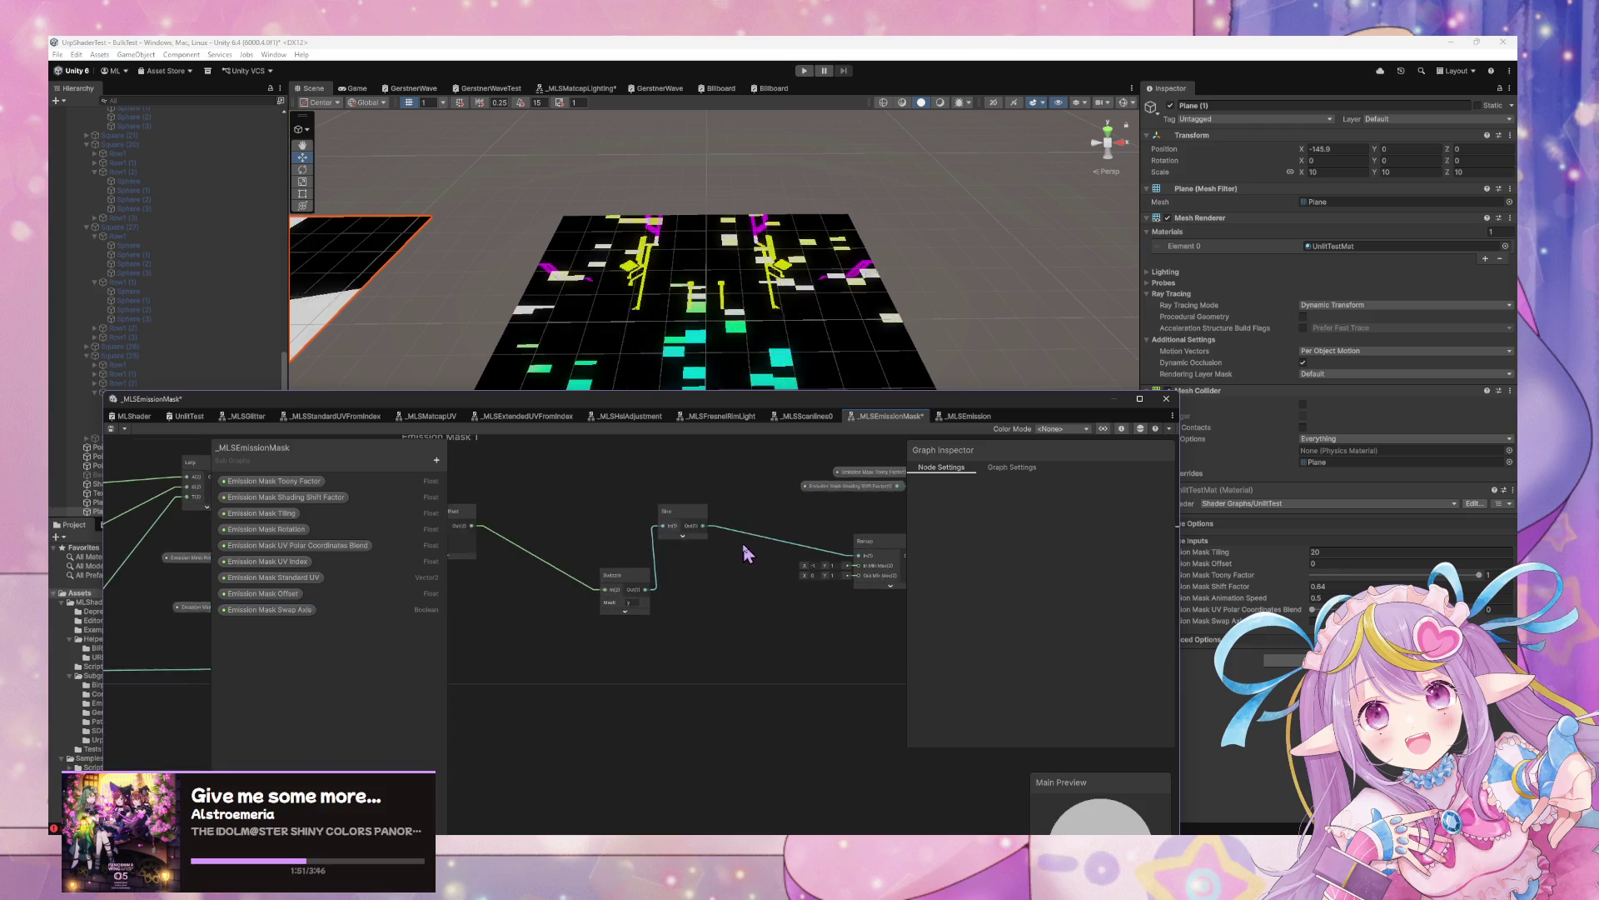
{"action": "scroll", "coordinate": [740, 553], "scroll_direction": "up", "scroll_amount": 2}
{"action": "left_click_drag", "start_coordinate": [612, 580], "coordinate": [488, 503]}
{"action": "left_click_drag", "start_coordinate": [587, 552], "coordinate": [744, 564]}
{"action": "left_click_drag", "start_coordinate": [271, 611], "coordinate": [637, 612]}
{"action": "key", "text": "space"}
{"action": "type", "text": "if"}
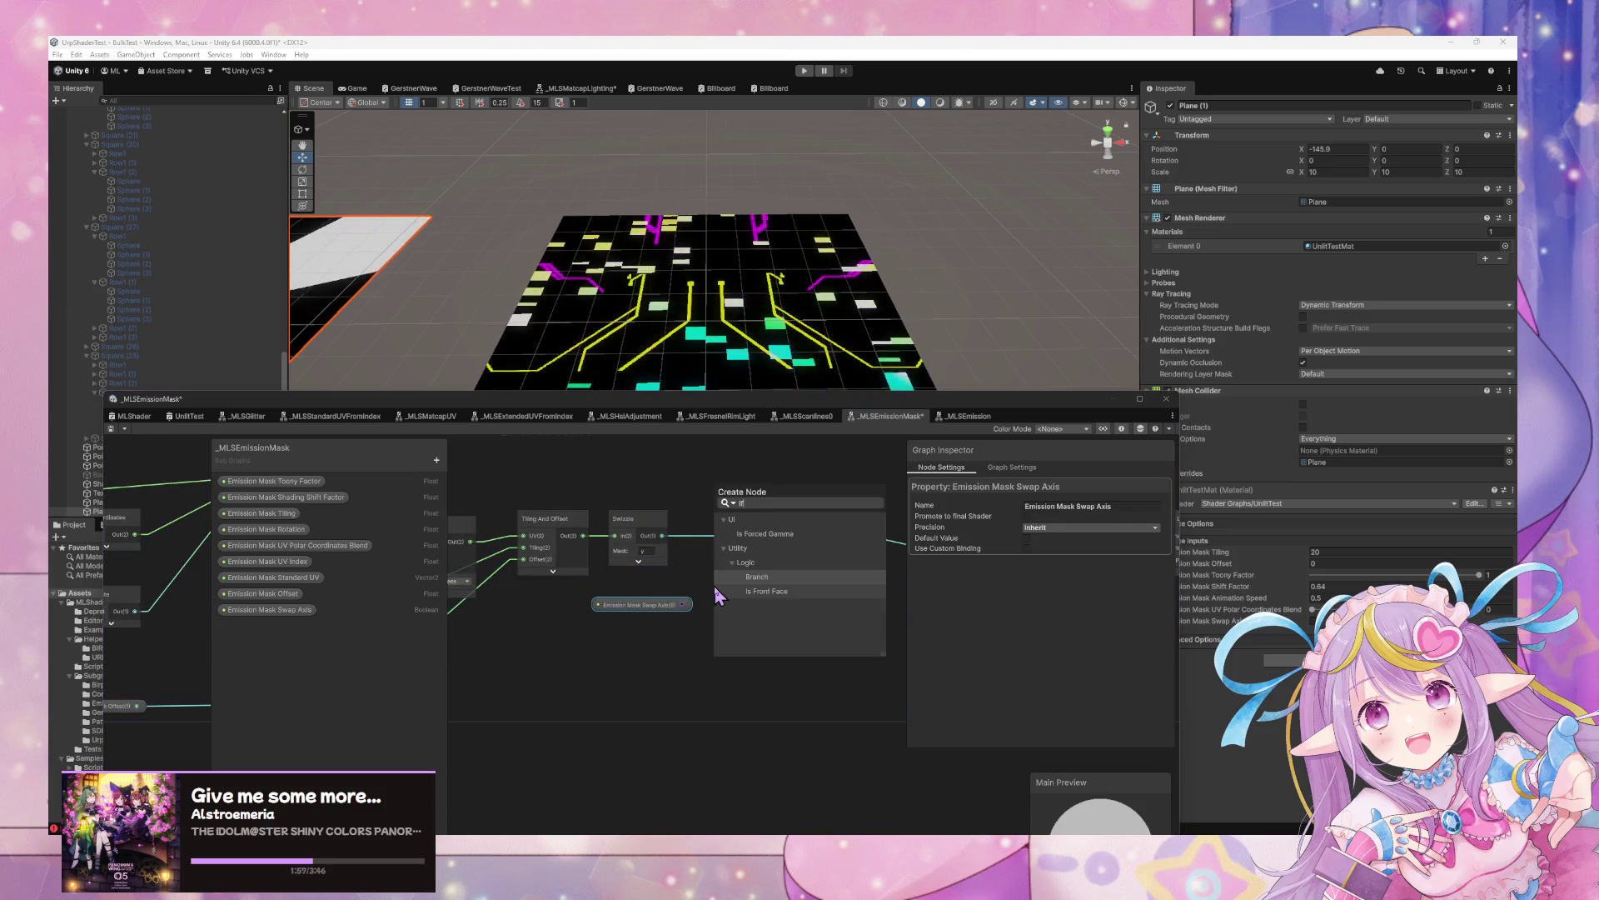
{"action": "key", "text": "Return"}
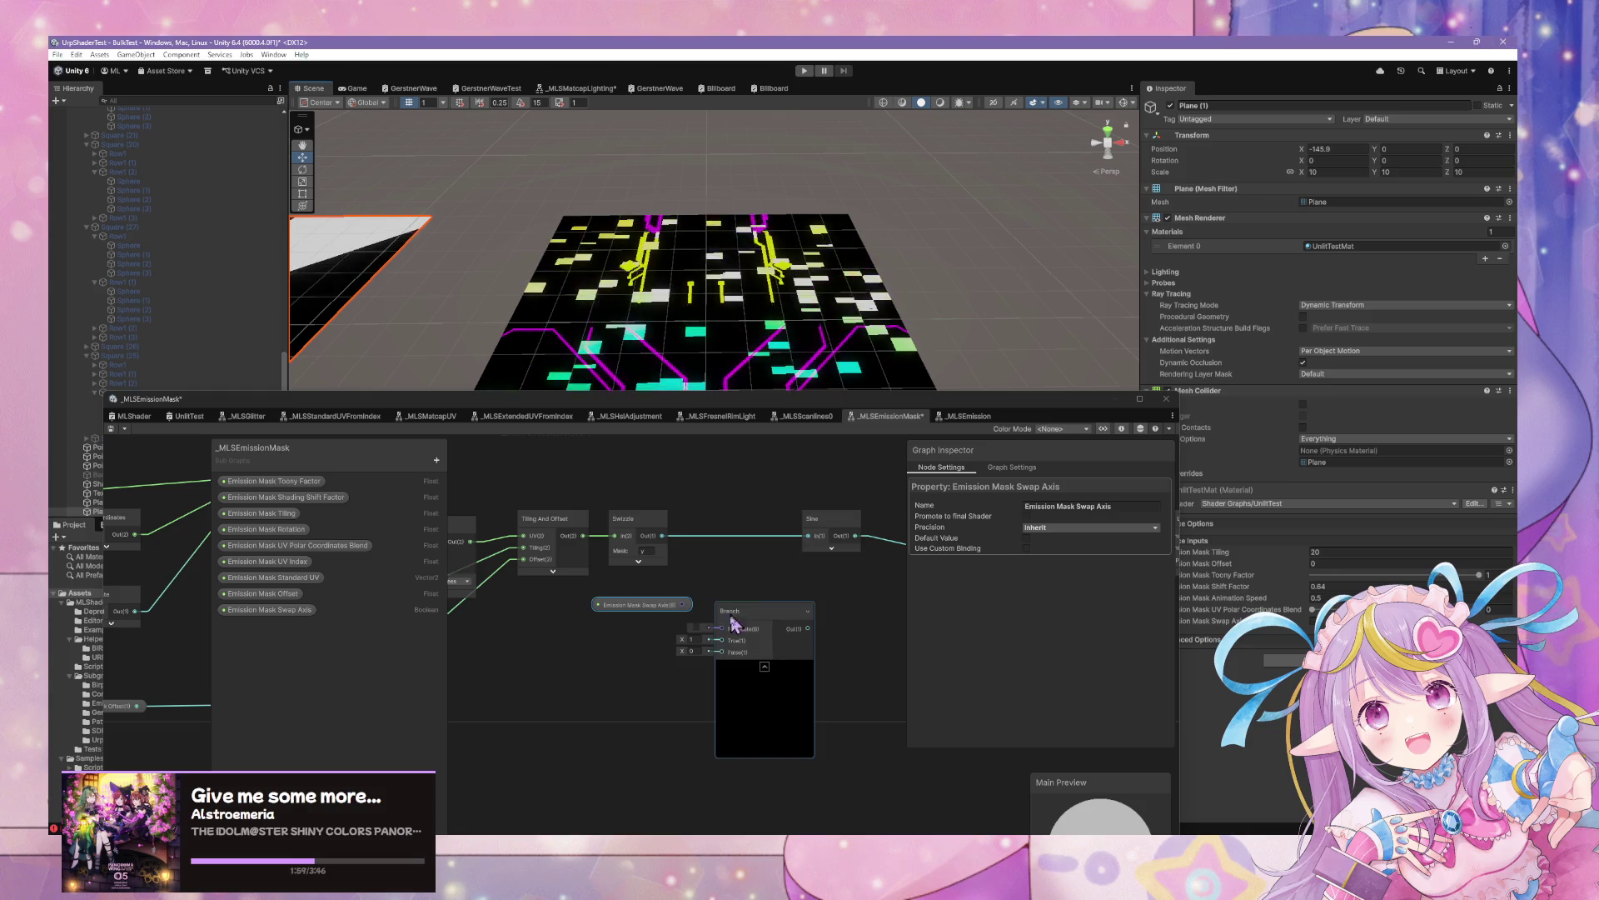
{"action": "mouse_move", "coordinate": [683, 604]}
{"action": "left_mouse_down"}
{"action": "mouse_move", "coordinate": [722, 628]}
{"action": "mouse_move", "coordinate": [812, 551]}
{"action": "mouse_move", "coordinate": [890, 546]}
{"action": "left_mouse_up"}
{"action": "left_click", "coordinate": [793, 612]}
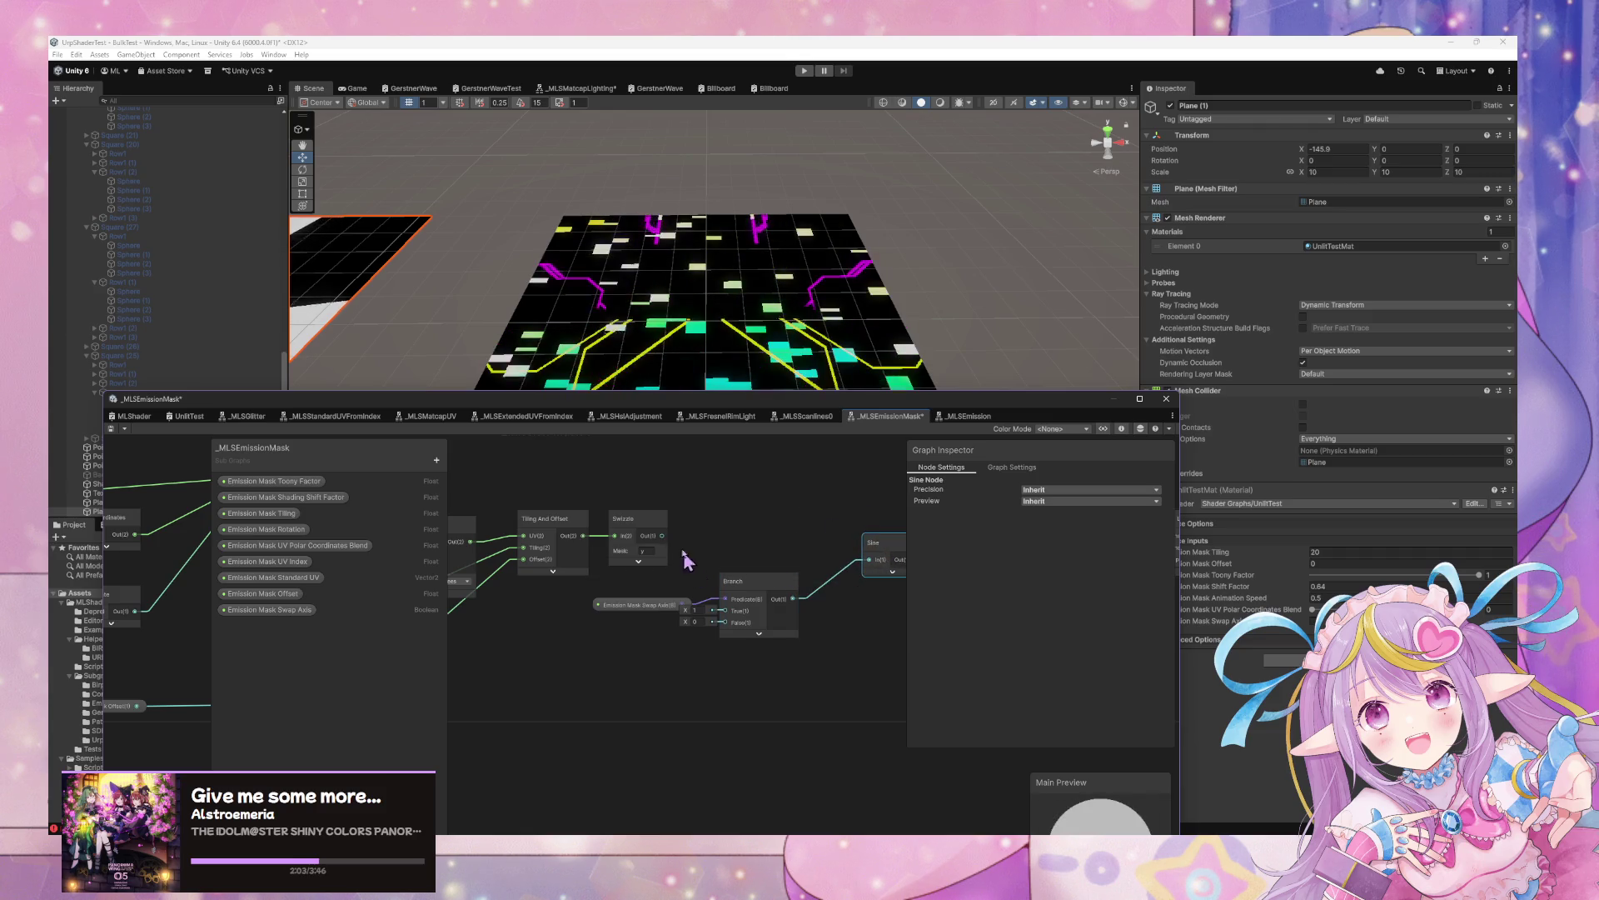
Duplicate the Swizzle with mask x into Branch True and save the sub graph
{"action": "mouse_move", "coordinate": [648, 529]}
{"action": "left_mouse_down"}
{"action": "mouse_move", "coordinate": [658, 546]}
{"action": "mouse_move", "coordinate": [624, 639]}
{"action": "mouse_move", "coordinate": [654, 561]}
{"action": "mouse_move", "coordinate": [637, 528]}
{"action": "left_mouse_up"}
{"action": "left_click_drag", "start_coordinate": [768, 598], "coordinate": [788, 575]}
{"action": "left_click", "coordinate": [643, 640]}
{"action": "key", "text": "ctrl+d"}
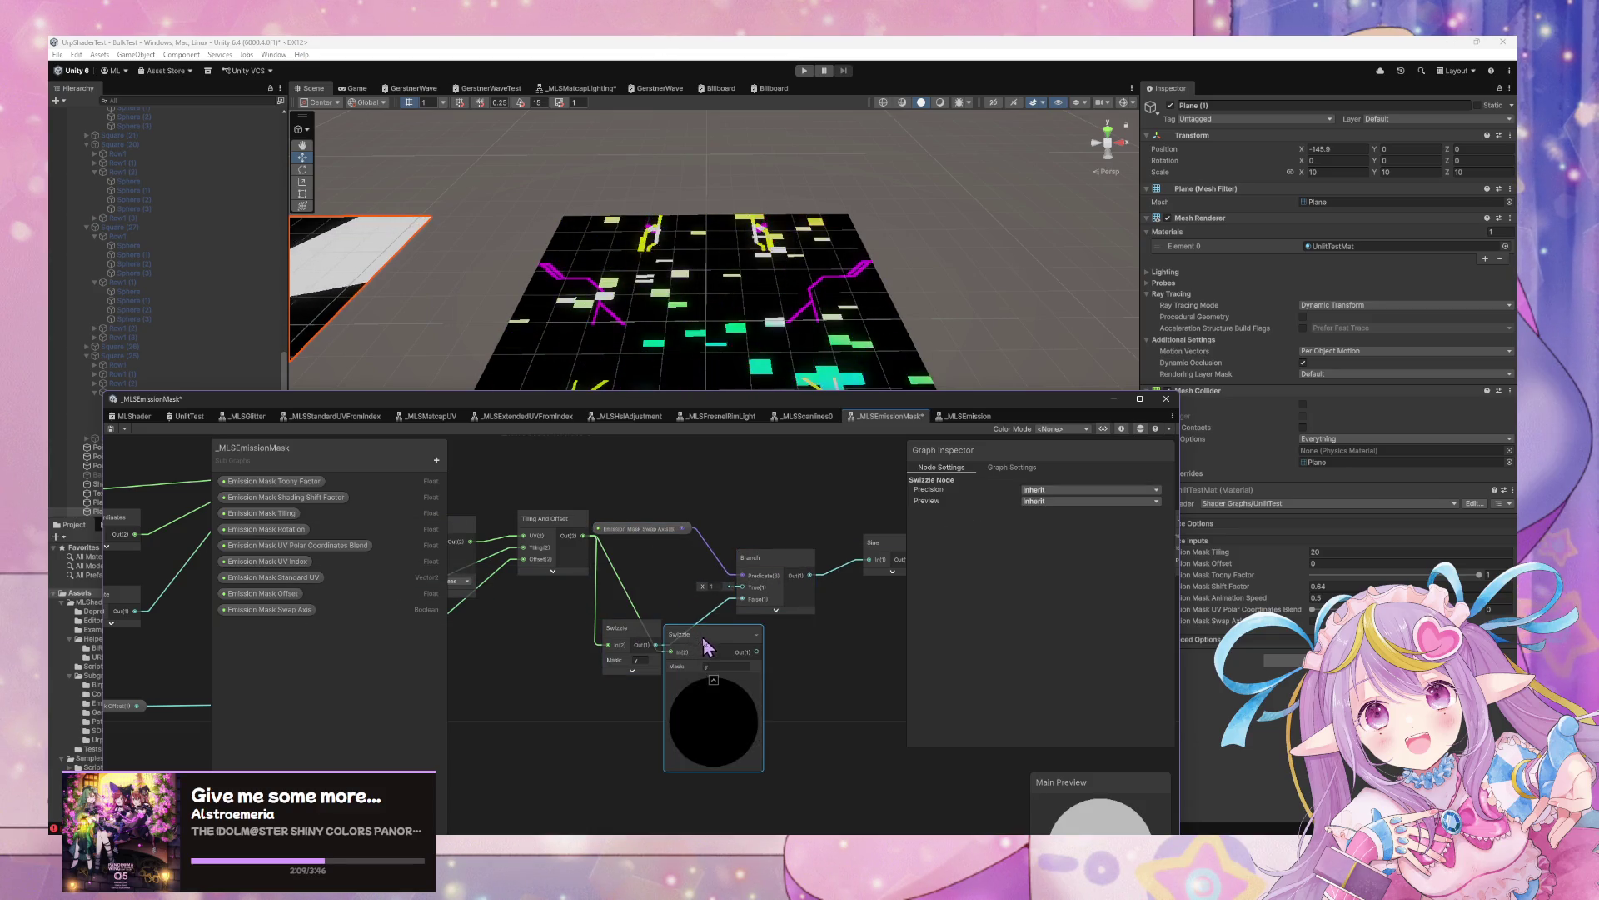
{"action": "left_click", "coordinate": [713, 681]}
{"action": "type", "text": "x"}
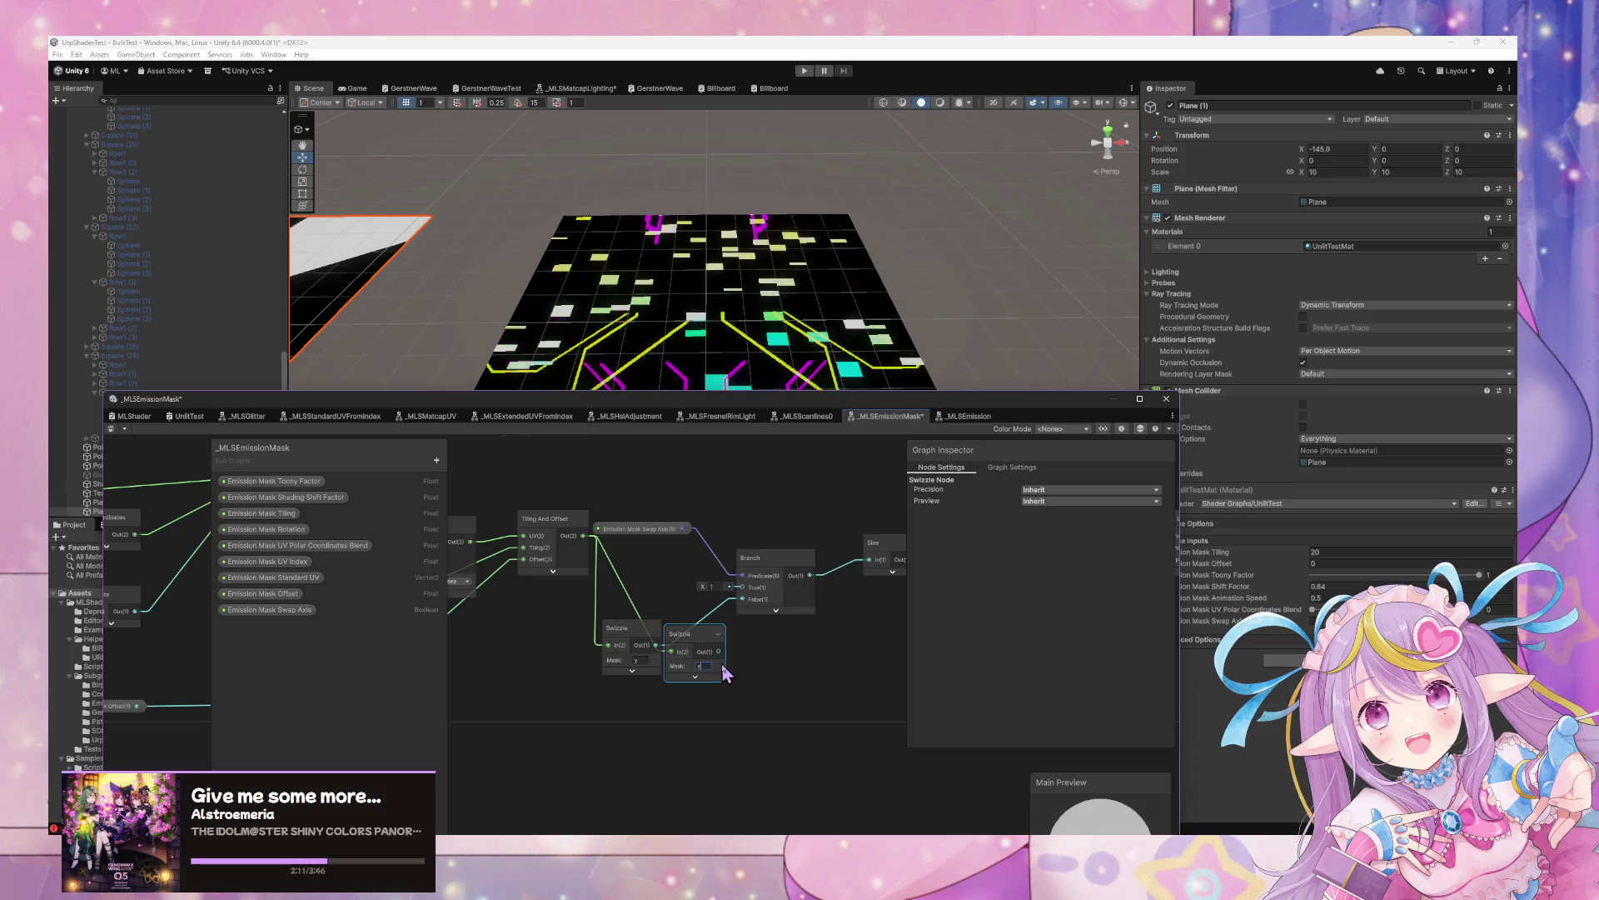
{"action": "mouse_move", "coordinate": [718, 650]}
{"action": "left_mouse_down"}
{"action": "mouse_move", "coordinate": [742, 587]}
{"action": "mouse_move", "coordinate": [683, 629]}
{"action": "mouse_move", "coordinate": [640, 560]}
{"action": "left_mouse_up"}
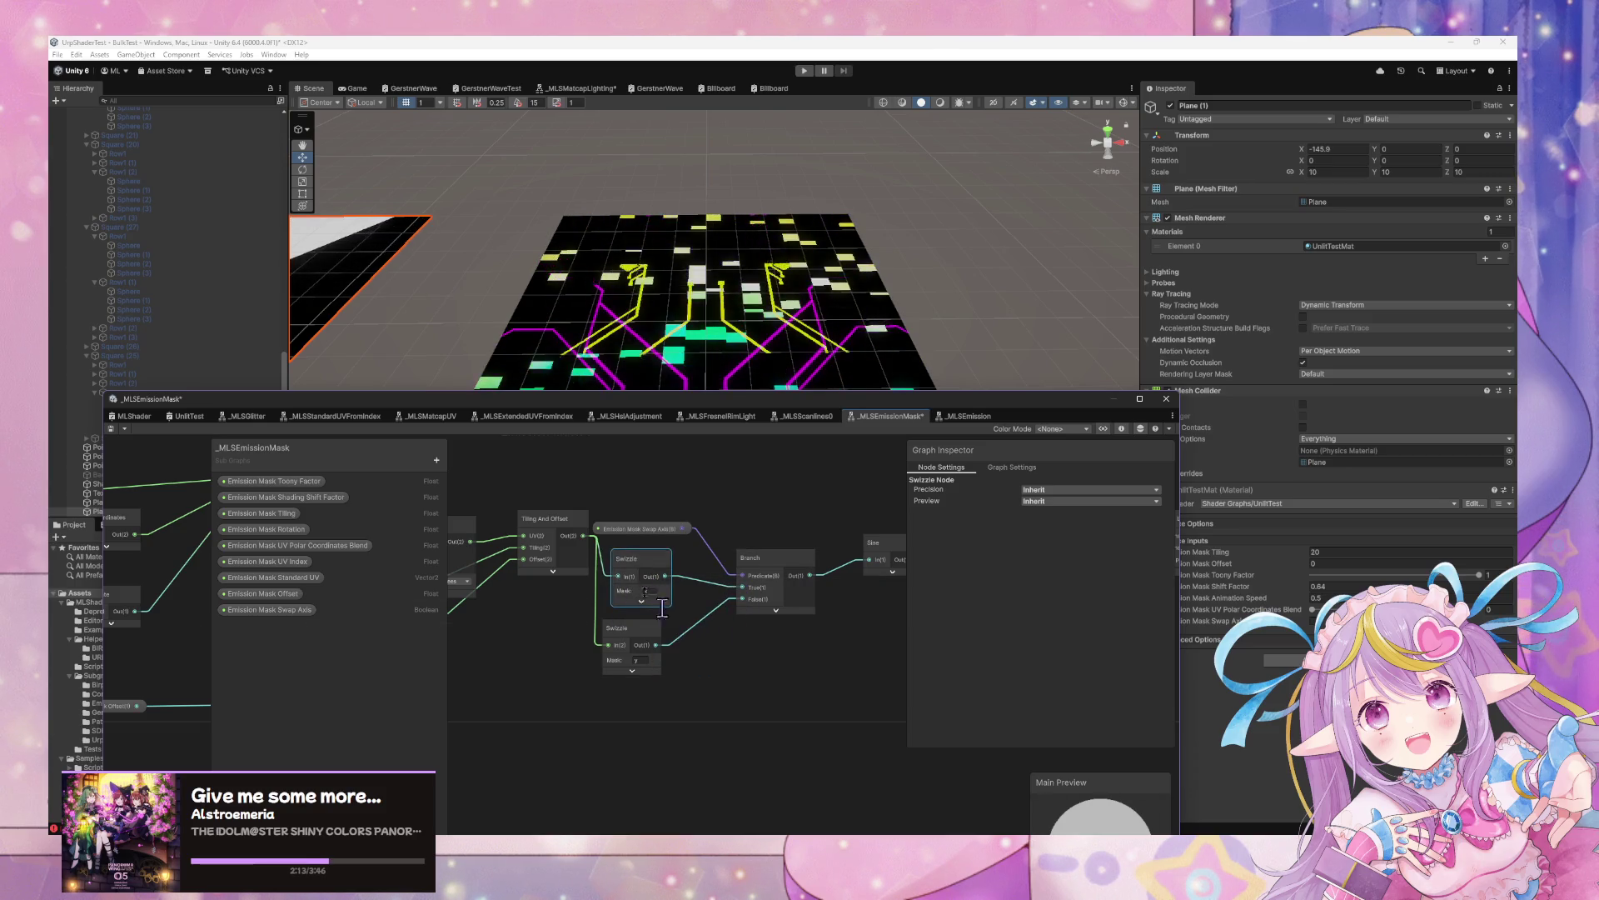
{"action": "left_click", "coordinate": [112, 430]}
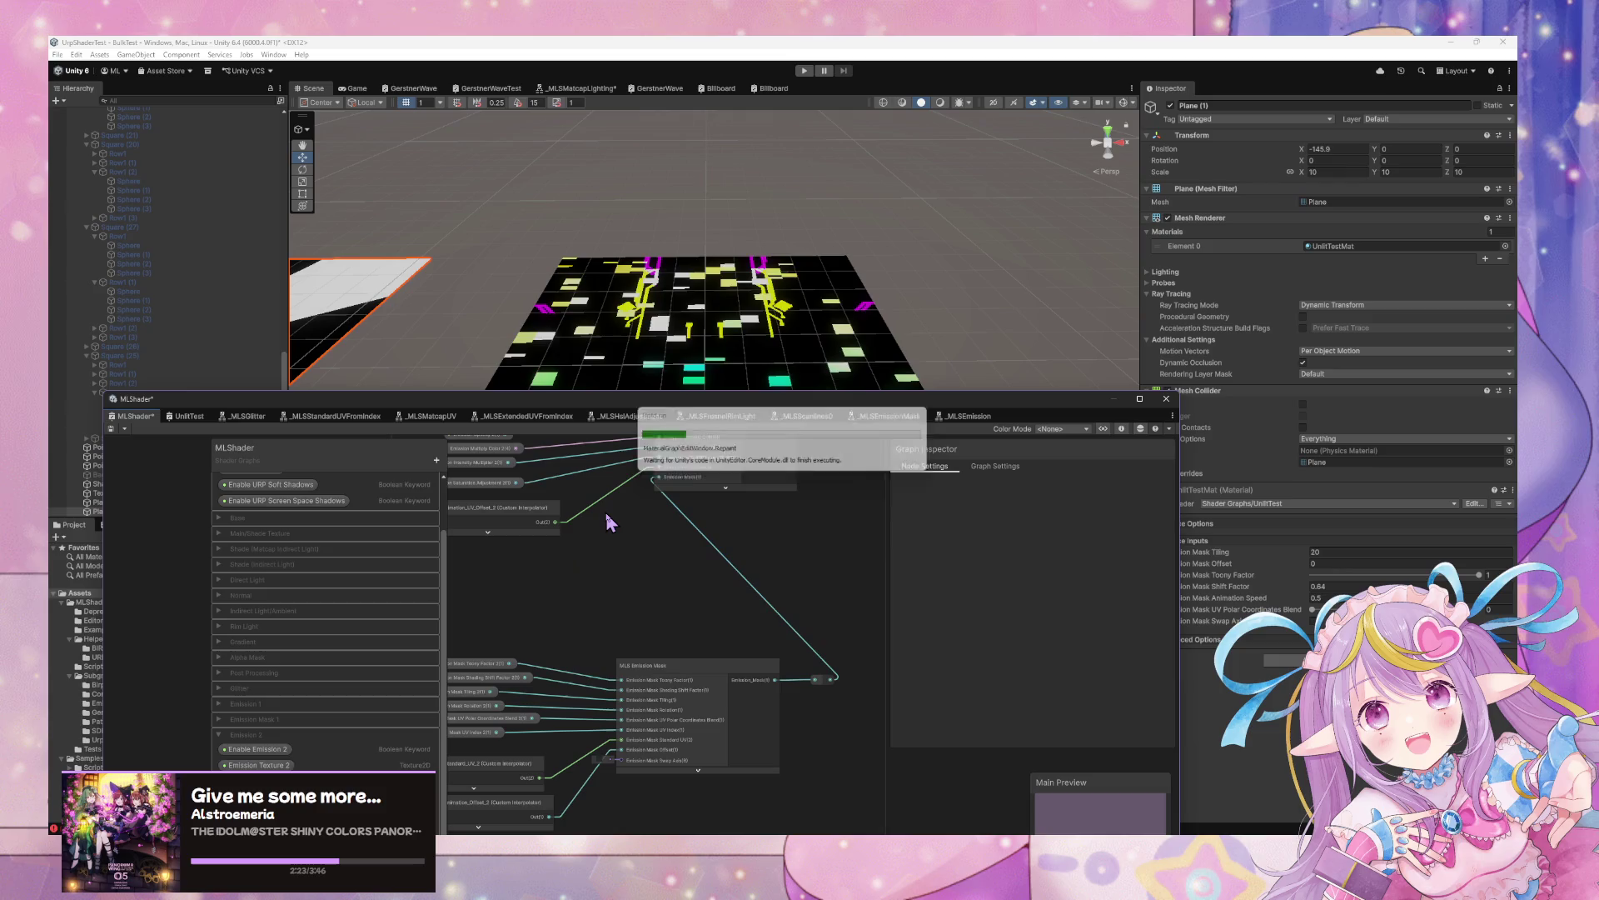
Move the UV interpolator nodes down and expand the Emission Mask 2 blackboard category
{"action": "scroll", "coordinate": [631, 646], "scroll_direction": "up", "scroll_amount": 3}
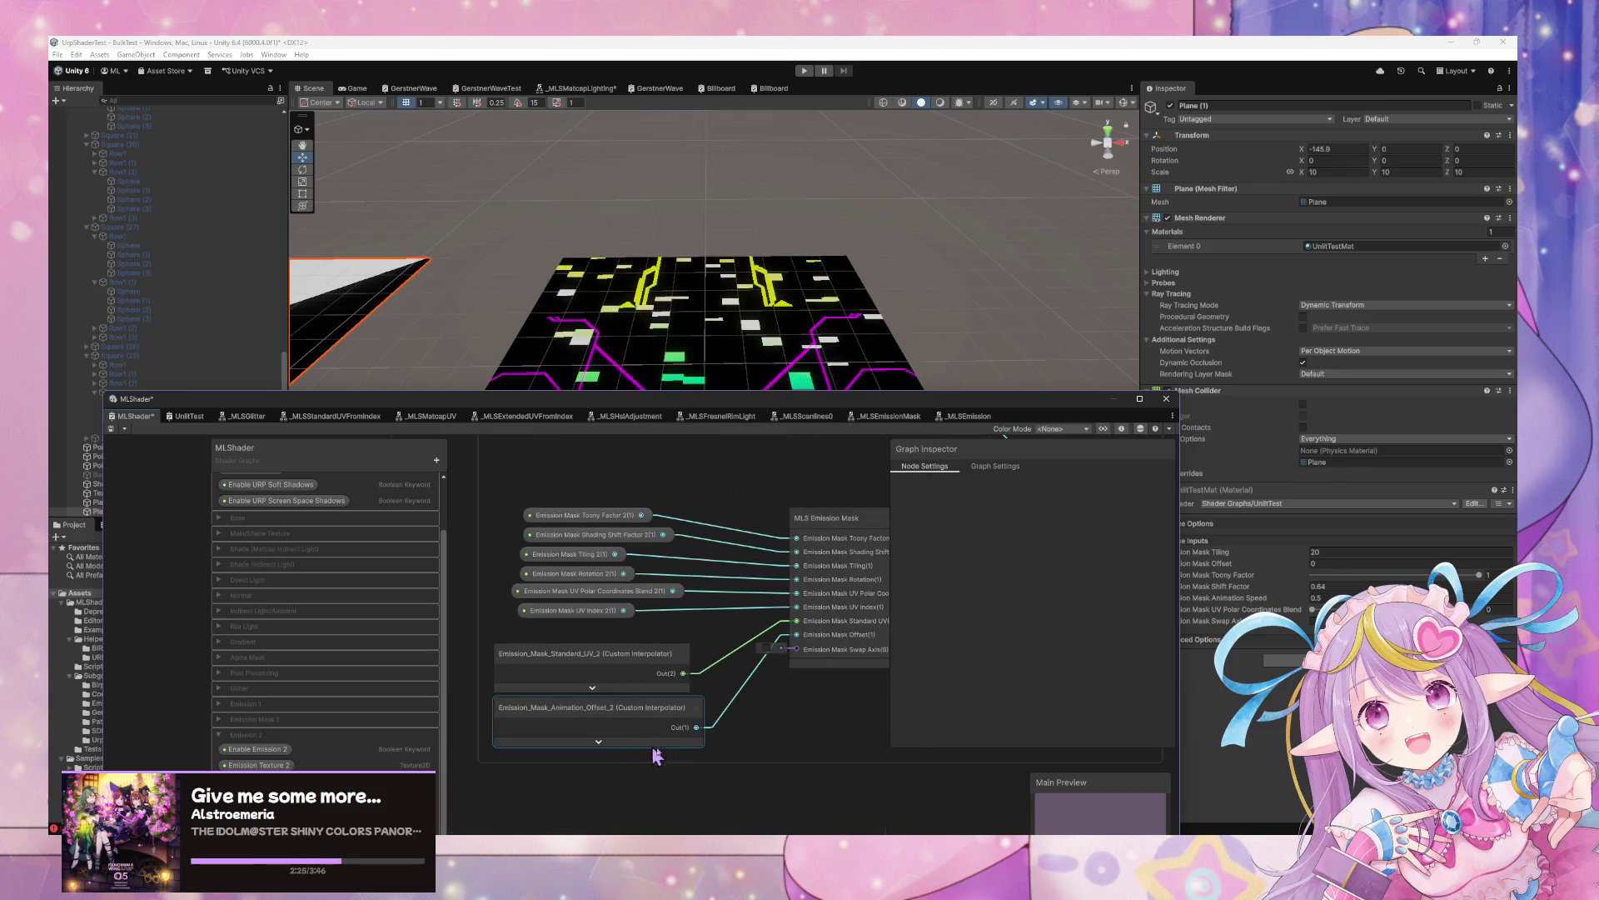
{"action": "left_click_drag", "start_coordinate": [628, 589], "coordinate": [628, 646]}
{"action": "left_click_drag", "start_coordinate": [628, 543], "coordinate": [628, 594]}
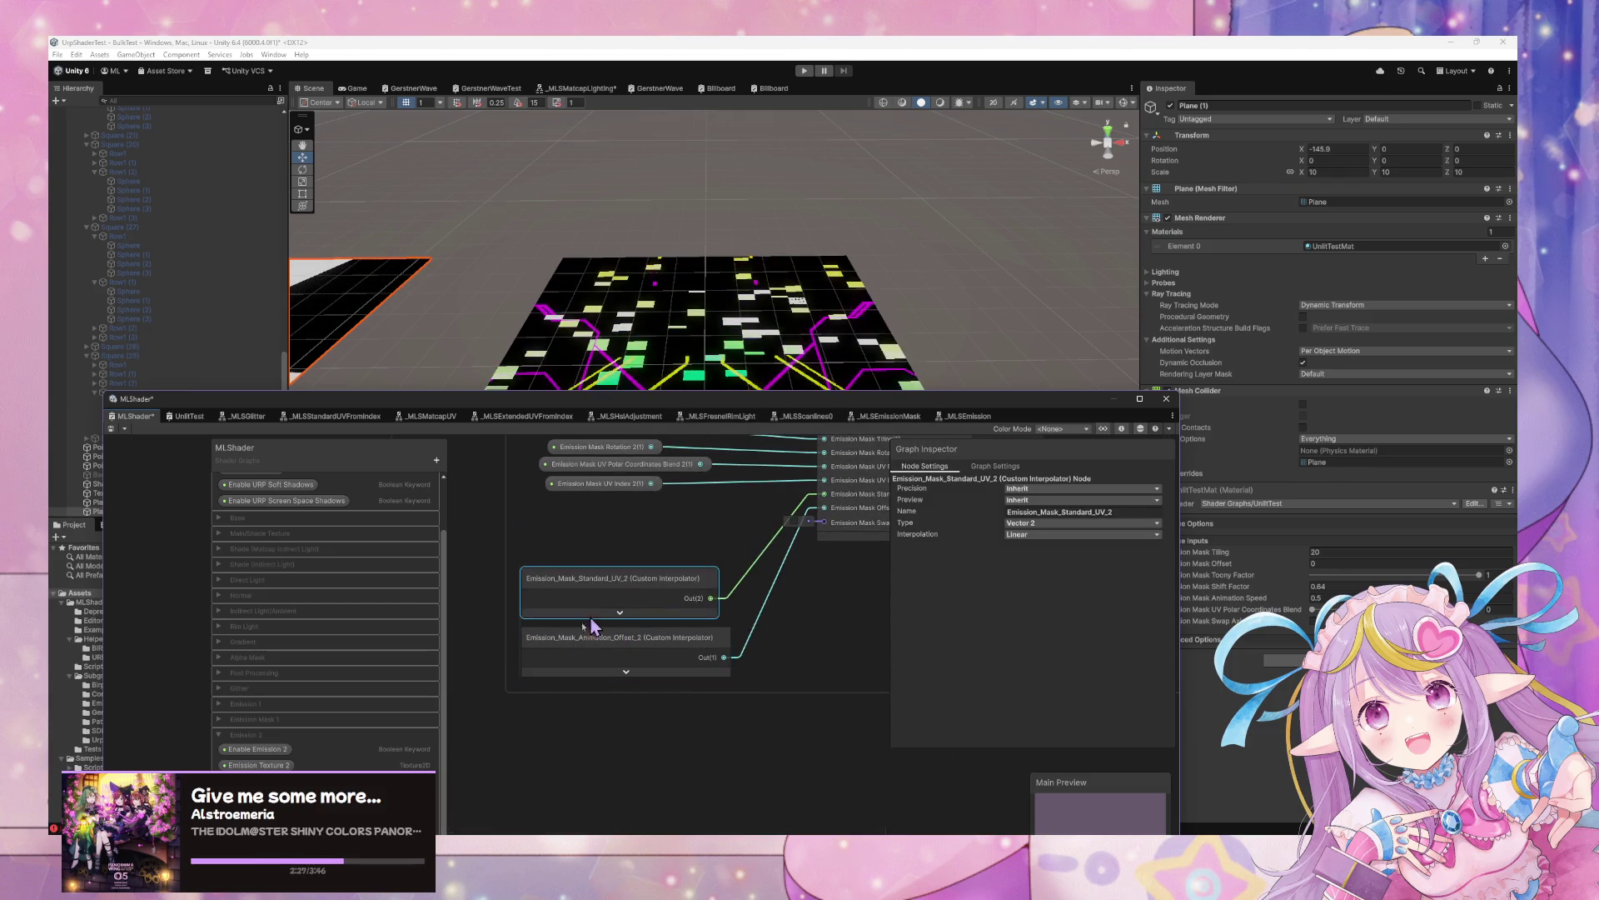
{"action": "left_click_drag", "start_coordinate": [483, 399], "coordinate": [640, 138]}
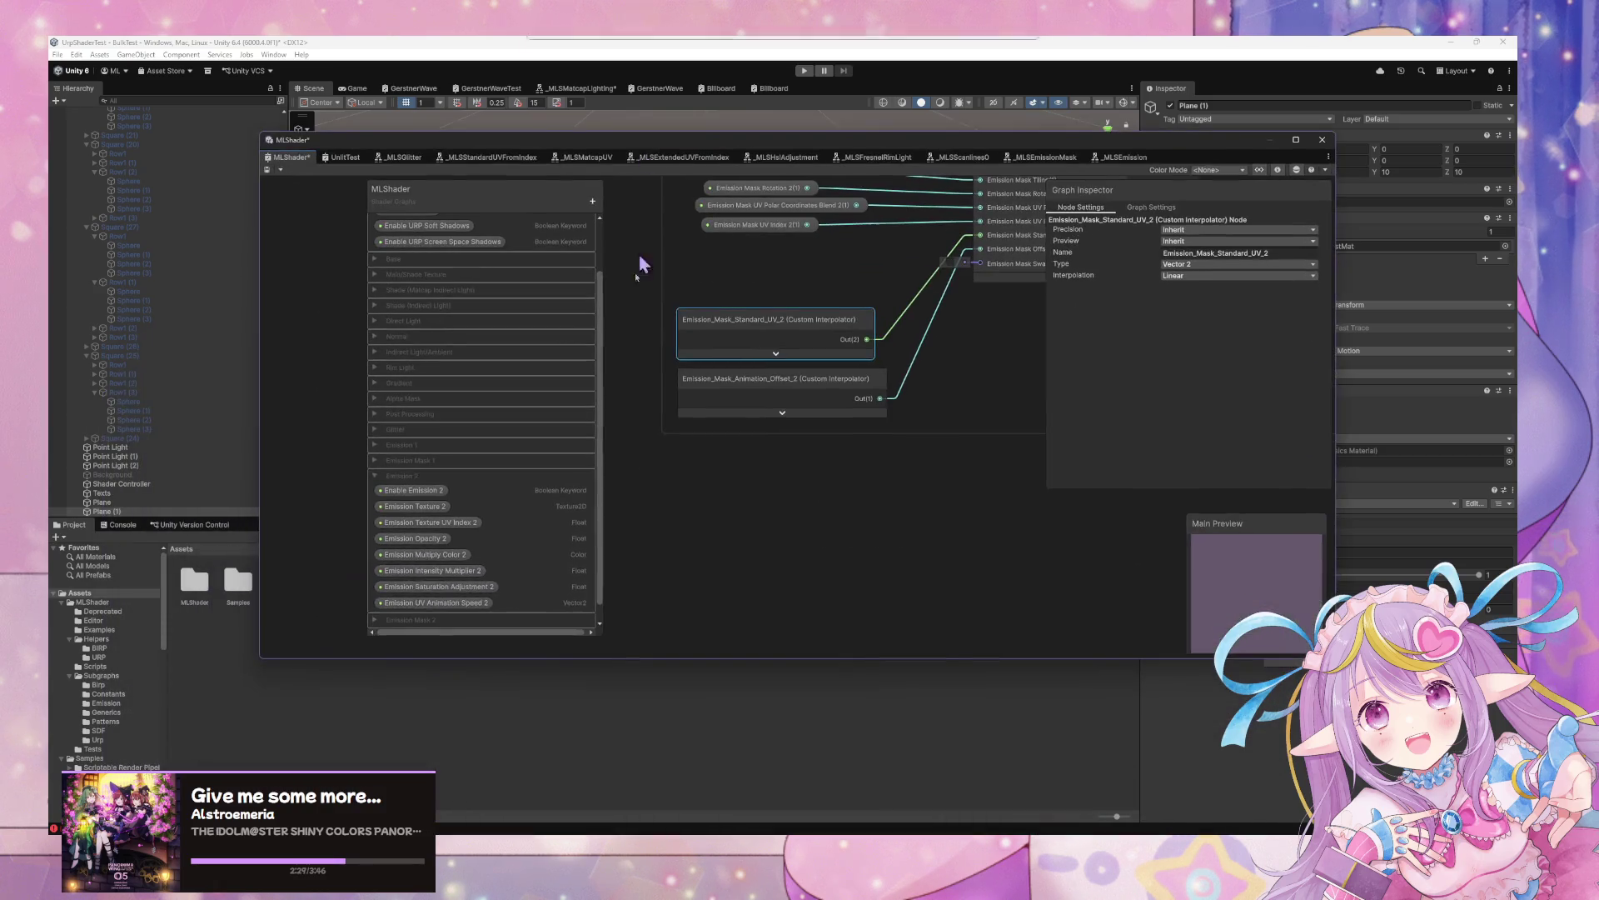
{"action": "scroll", "coordinate": [452, 593], "scroll_direction": "down", "scroll_amount": 1}
{"action": "left_click", "coordinate": [375, 602]}
{"action": "scroll", "coordinate": [450, 550], "scroll_direction": "down", "scroll_amount": 5}
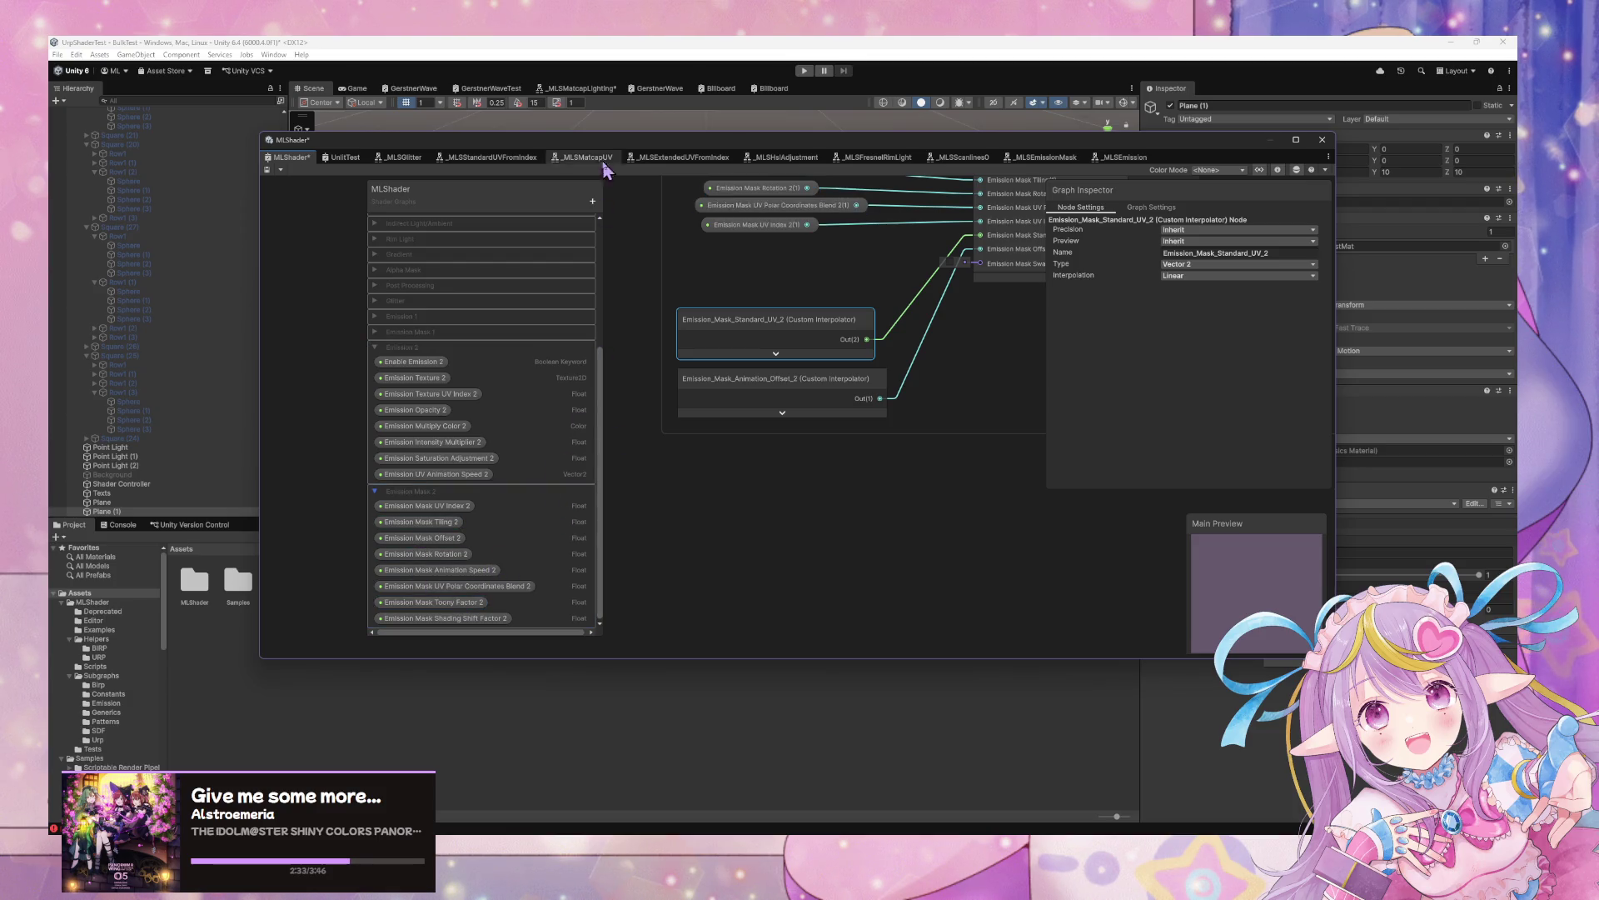
Create a Boolean 'Emission Mask Swap Axis 1' property and file it under Emission Mask 1
{"action": "left_click", "coordinate": [593, 203]}
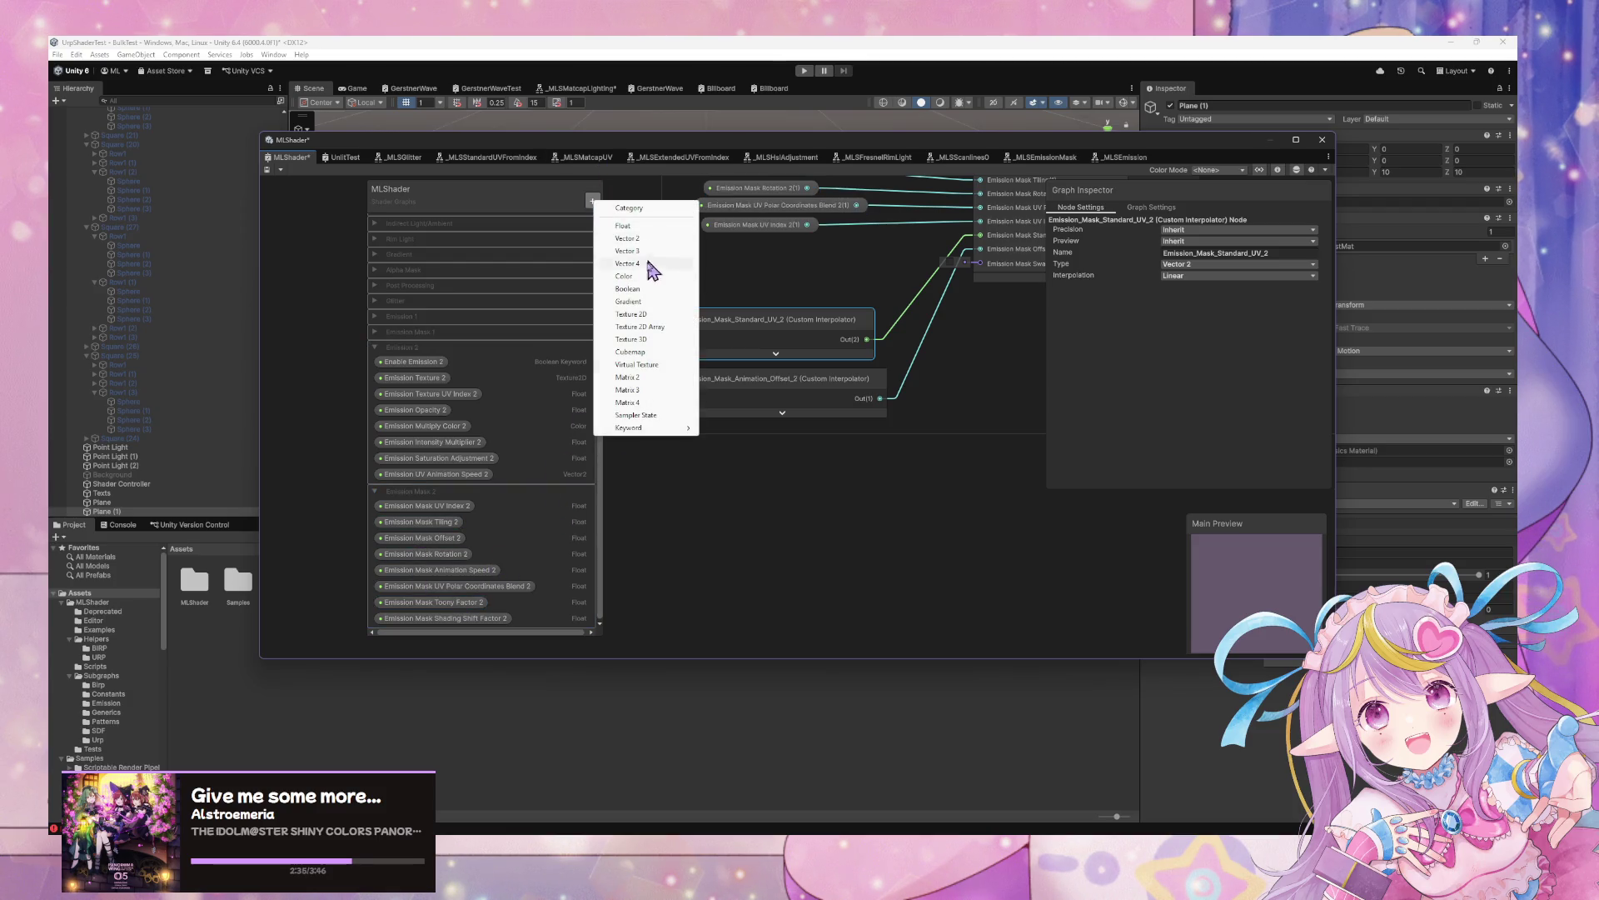
{"action": "left_click", "coordinate": [653, 293]}
{"action": "type", "text": "Emission Mask Swap Axis 1"}
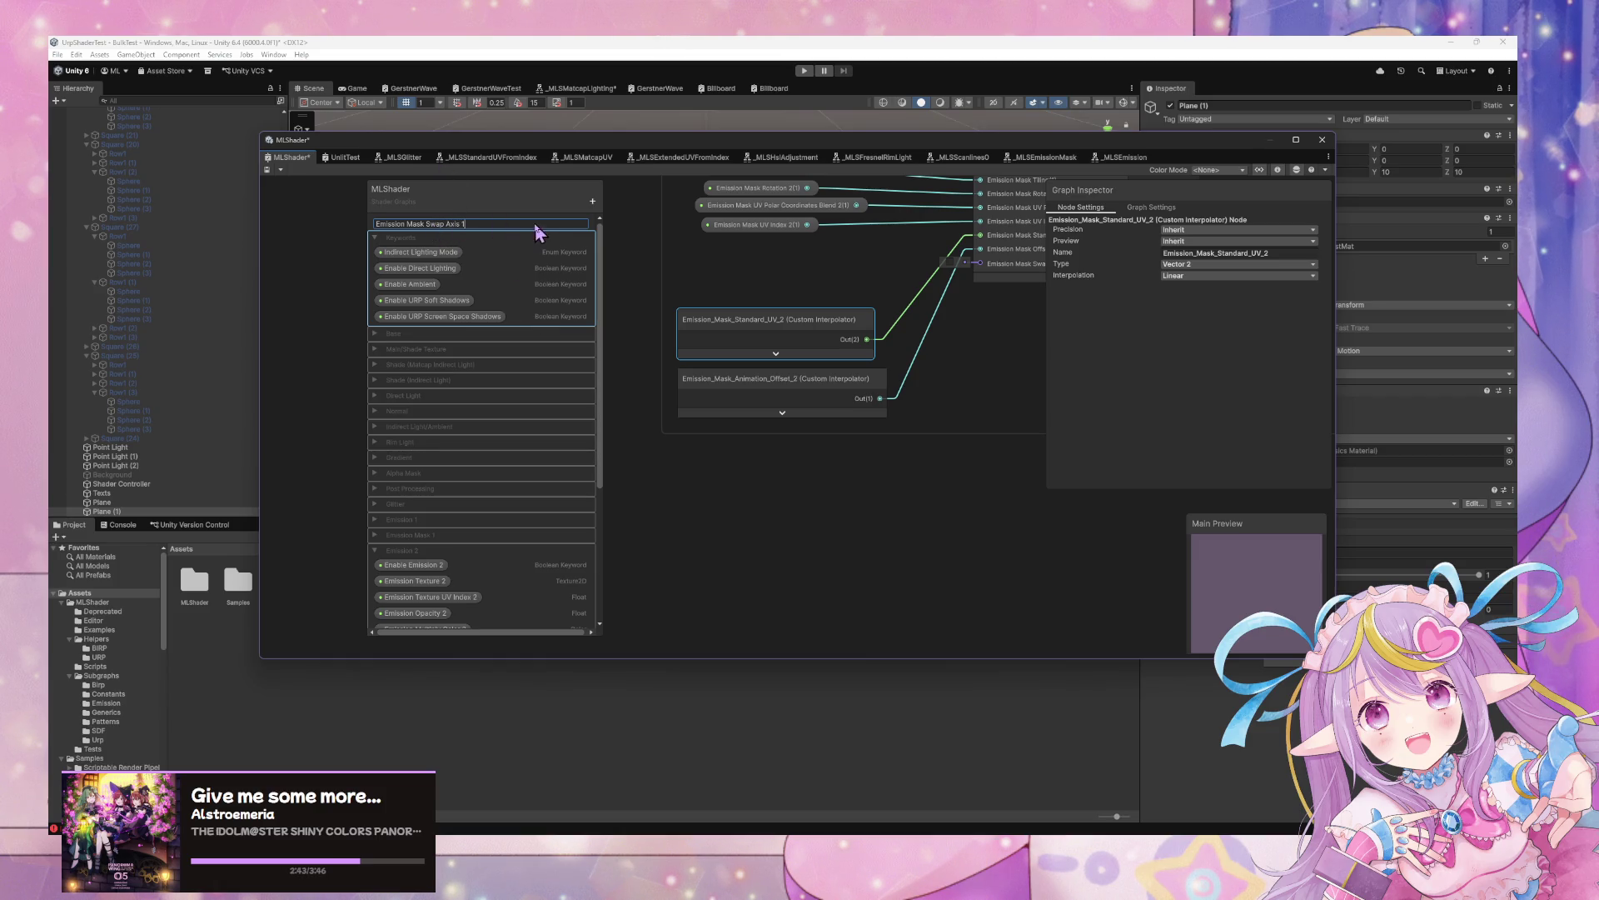
{"action": "key", "text": "Return"}
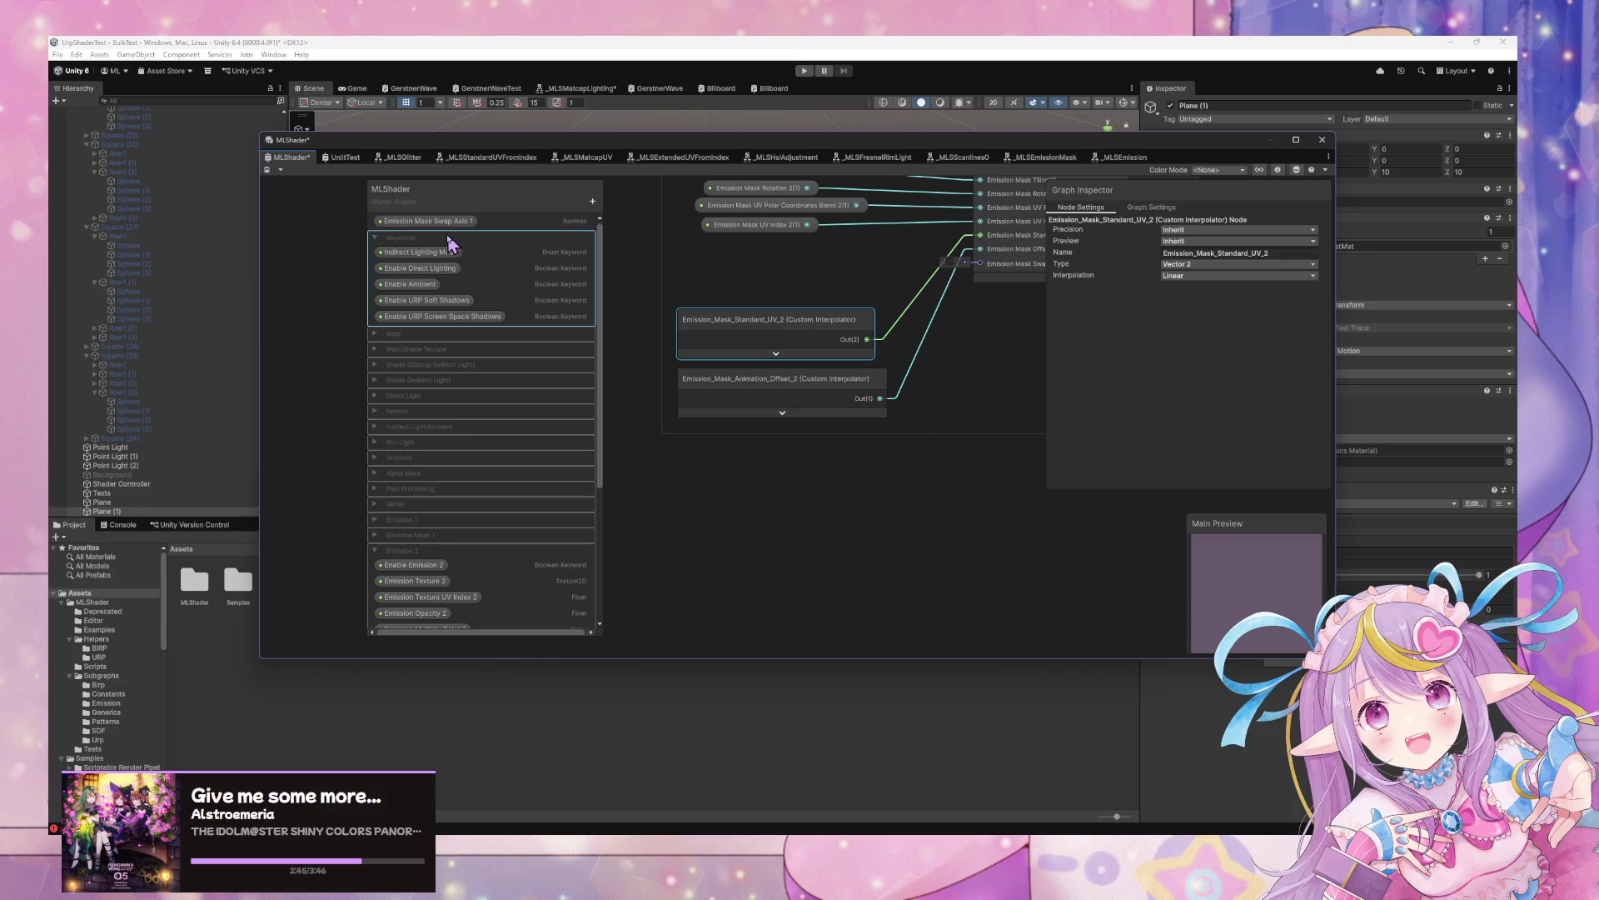
{"action": "mouse_move", "coordinate": [454, 224]}
{"action": "left_mouse_down"}
{"action": "mouse_move", "coordinate": [554, 696]}
{"action": "mouse_move", "coordinate": [486, 636]}
{"action": "mouse_move", "coordinate": [485, 605]}
{"action": "left_mouse_up"}
{"action": "scroll", "coordinate": [517, 554], "scroll_direction": "down", "scroll_amount": 3}
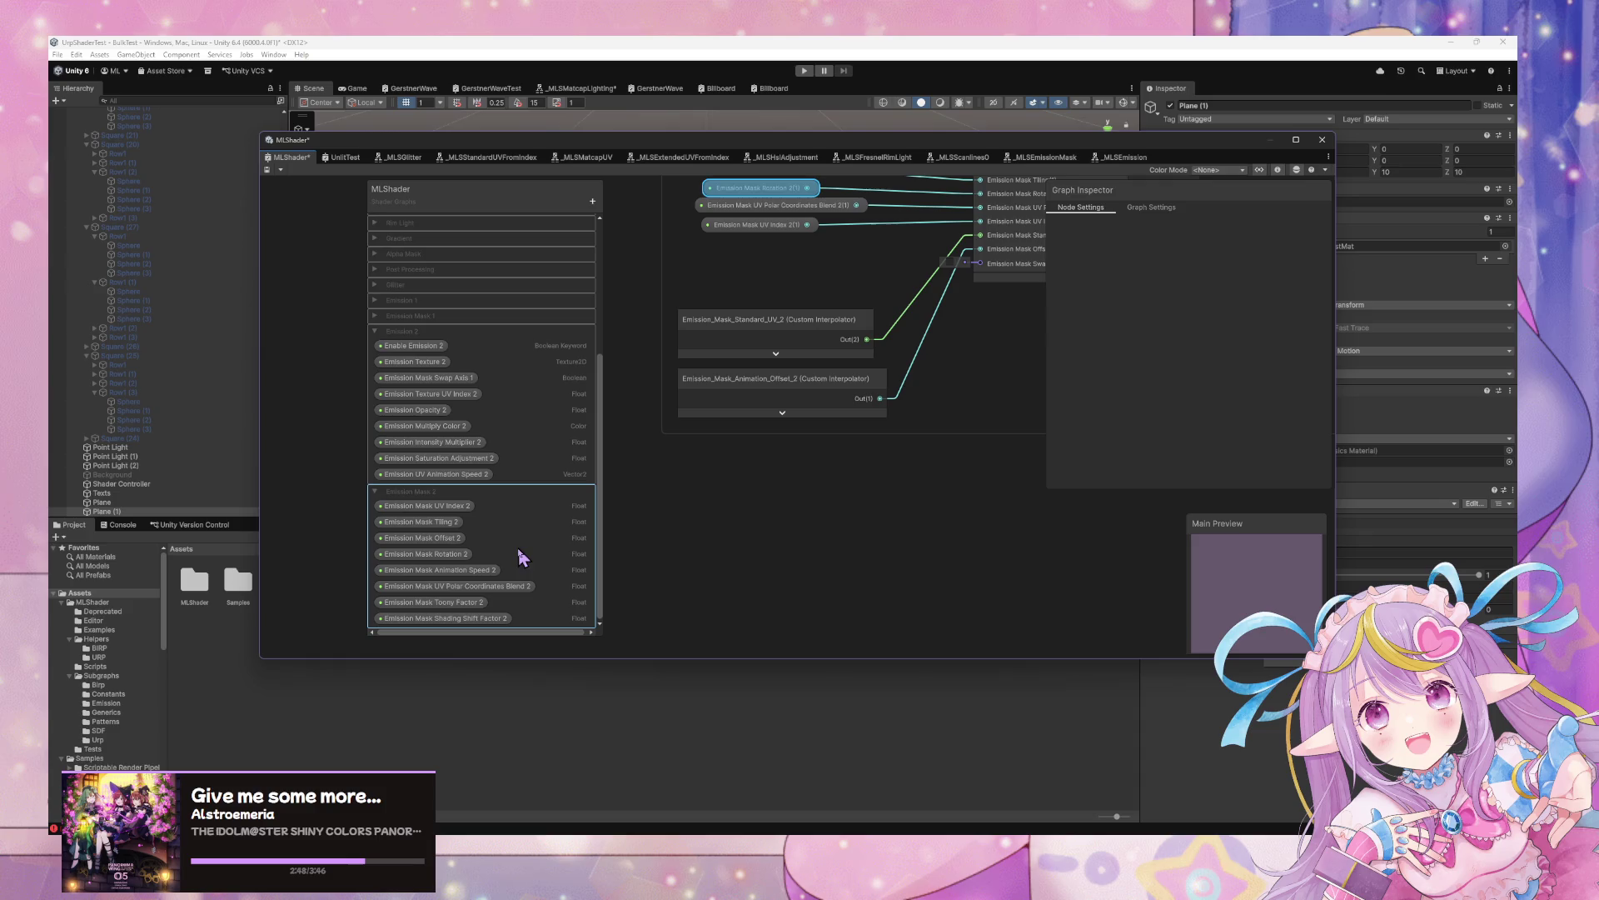
{"action": "left_click", "coordinate": [461, 379]}
{"action": "mouse_move", "coordinate": [461, 380]}
{"action": "left_mouse_down"}
{"action": "mouse_move", "coordinate": [442, 328]}
{"action": "mouse_move", "coordinate": [461, 402]}
{"action": "mouse_move", "coordinate": [464, 367]}
{"action": "left_mouse_up"}
{"action": "scroll", "coordinate": [514, 438], "scroll_direction": "down", "scroll_amount": 3}
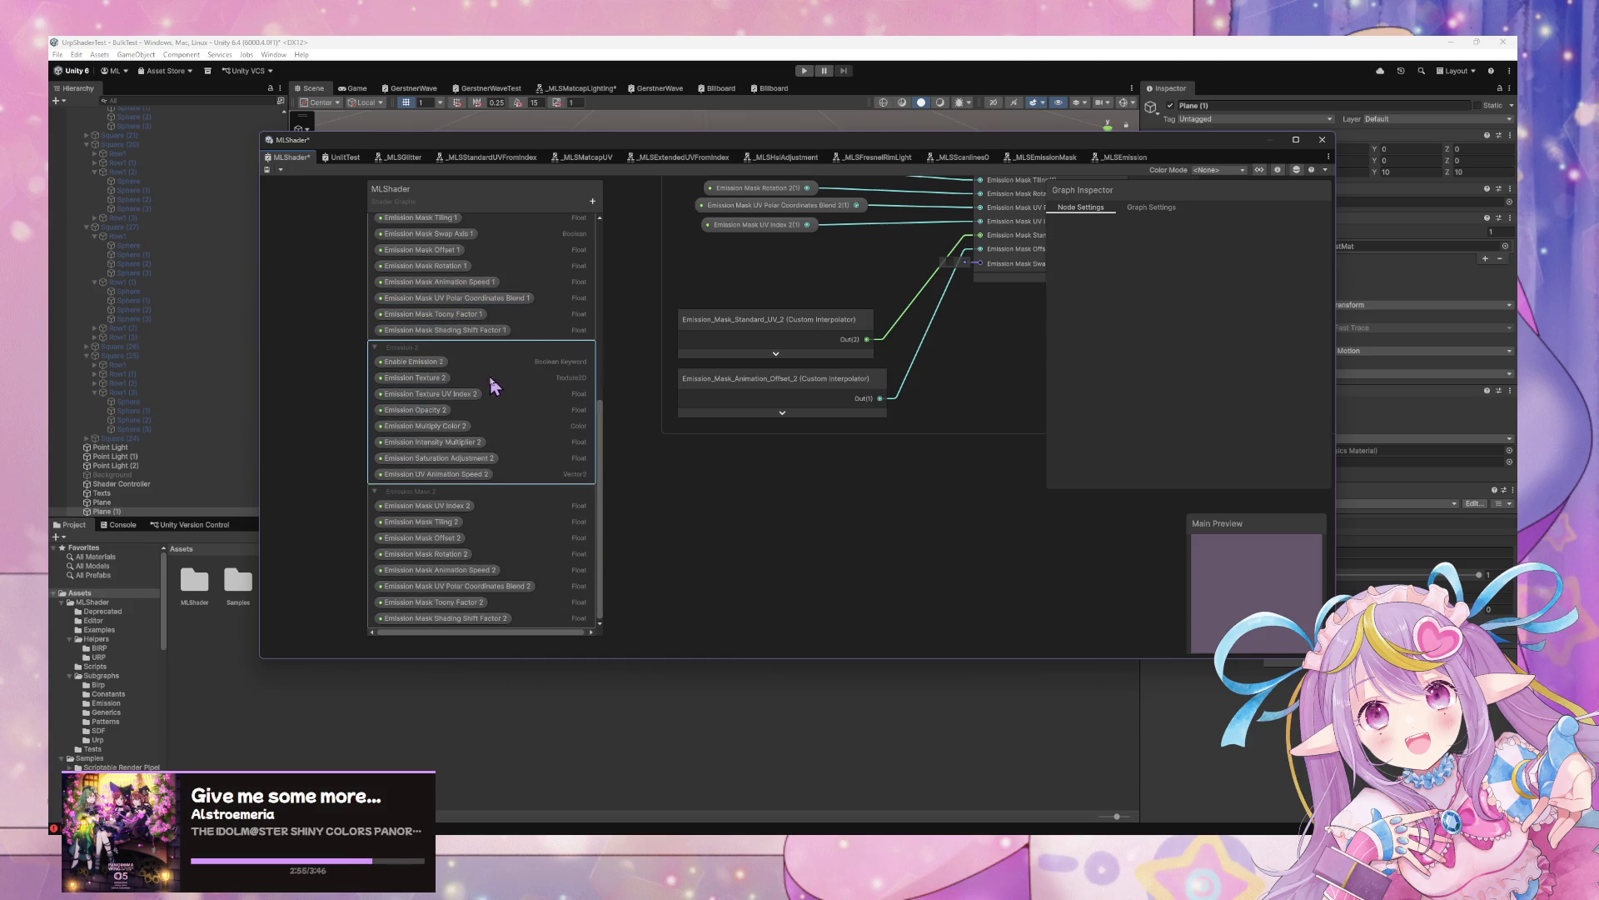
{"action": "scroll", "coordinate": [491, 387], "scroll_direction": "up", "scroll_amount": 3}
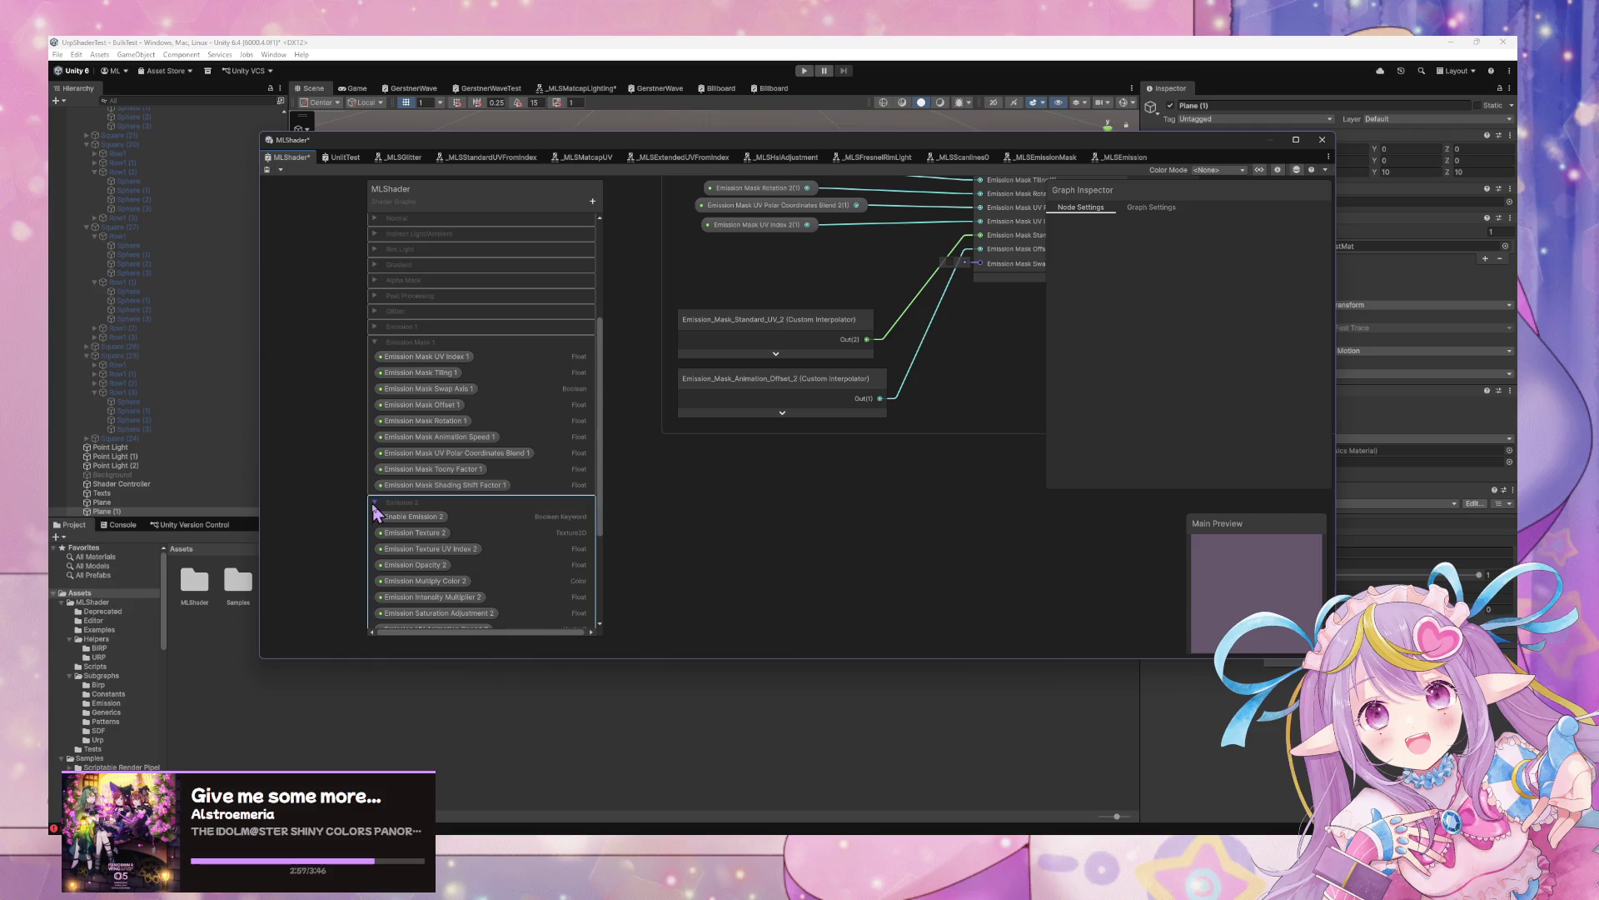
Duplicate Emission Mask Swap Axis 1 and move the copy into the Emission Mask 2 group
{"action": "left_click", "coordinate": [374, 503]}
{"action": "scroll", "coordinate": [487, 408], "scroll_direction": "down", "scroll_amount": 1}
{"action": "right_click", "coordinate": [448, 362]}
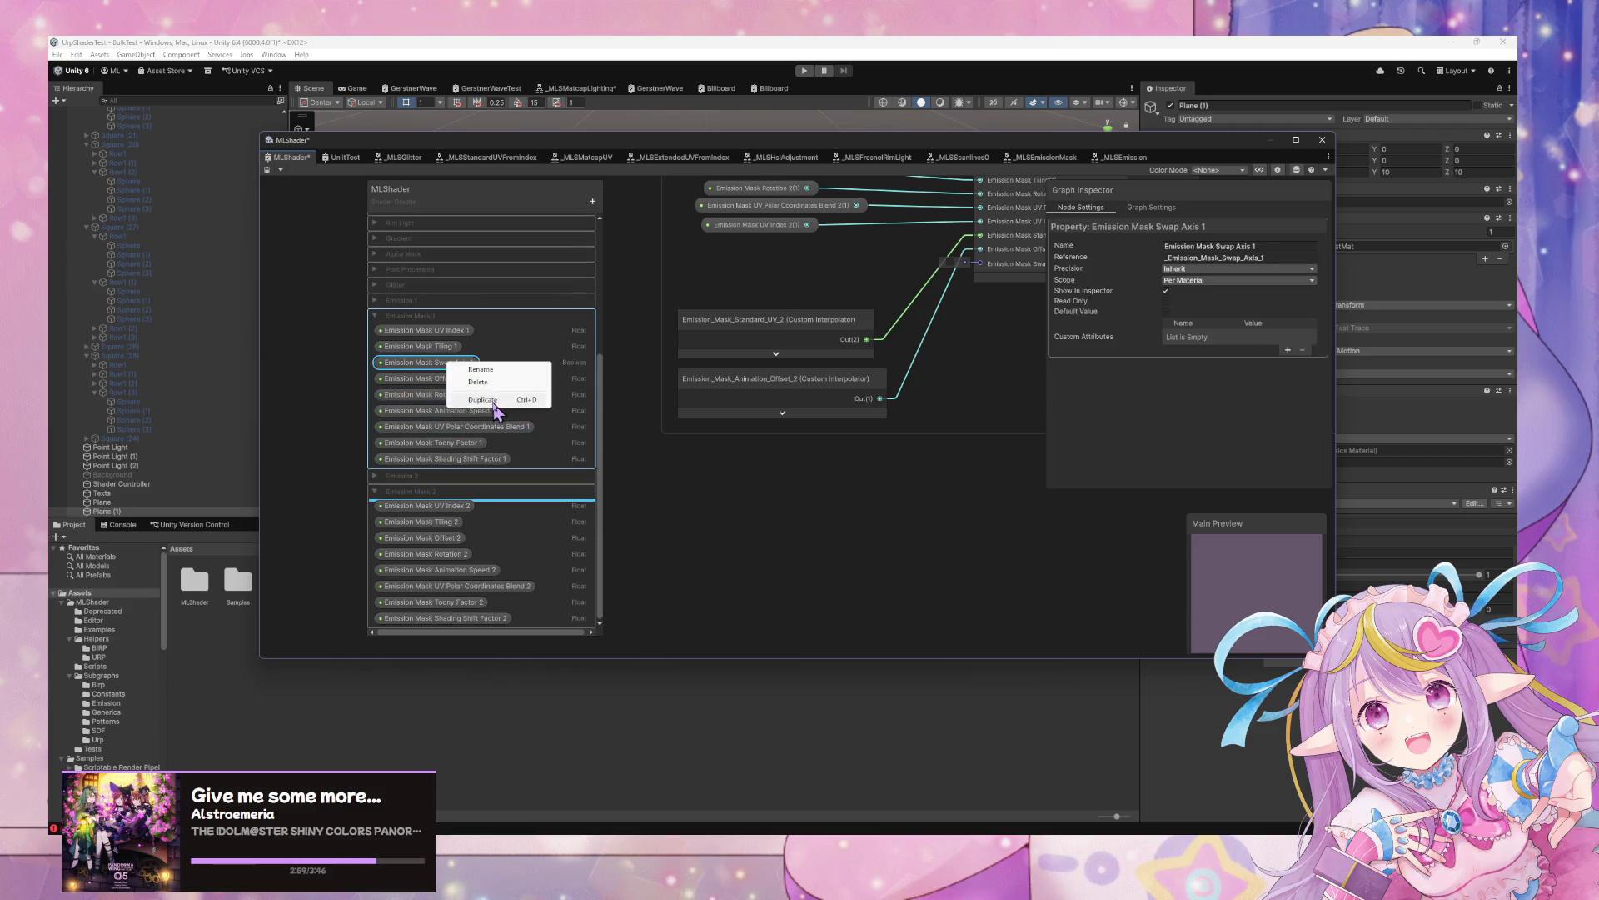
{"action": "left_click", "coordinate": [494, 400]}
{"action": "left_click", "coordinate": [376, 493]}
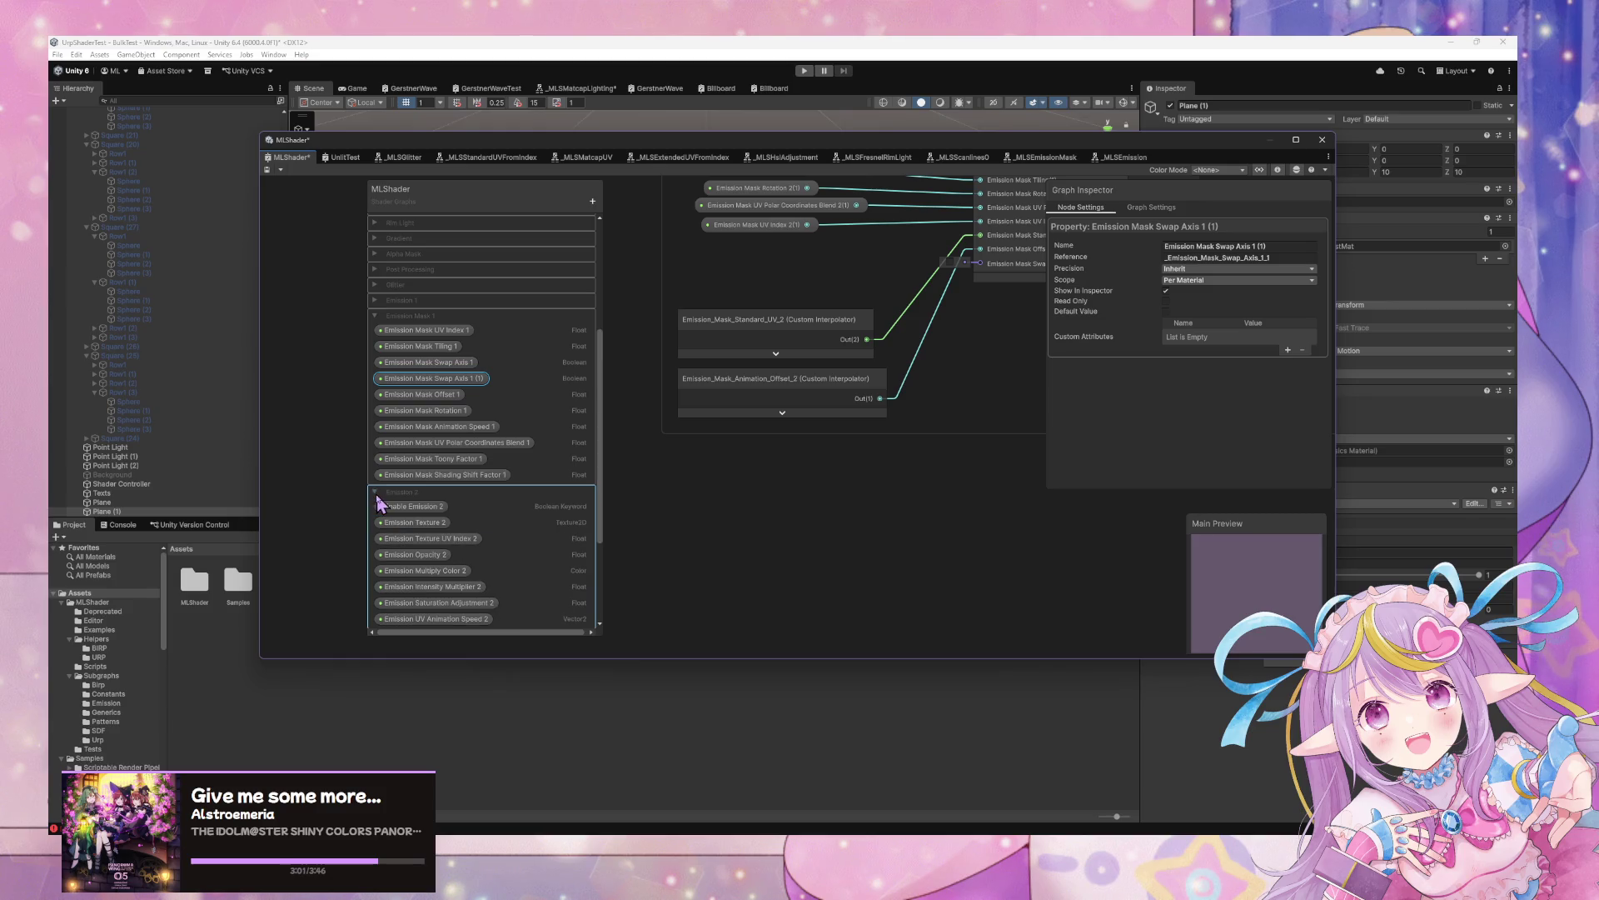
{"action": "mouse_move", "coordinate": [379, 503]}
{"action": "left_mouse_down"}
{"action": "mouse_move", "coordinate": [457, 492]}
{"action": "mouse_move", "coordinate": [471, 374]}
{"action": "mouse_move", "coordinate": [501, 659]}
{"action": "mouse_move", "coordinate": [489, 614]}
{"action": "left_mouse_up"}
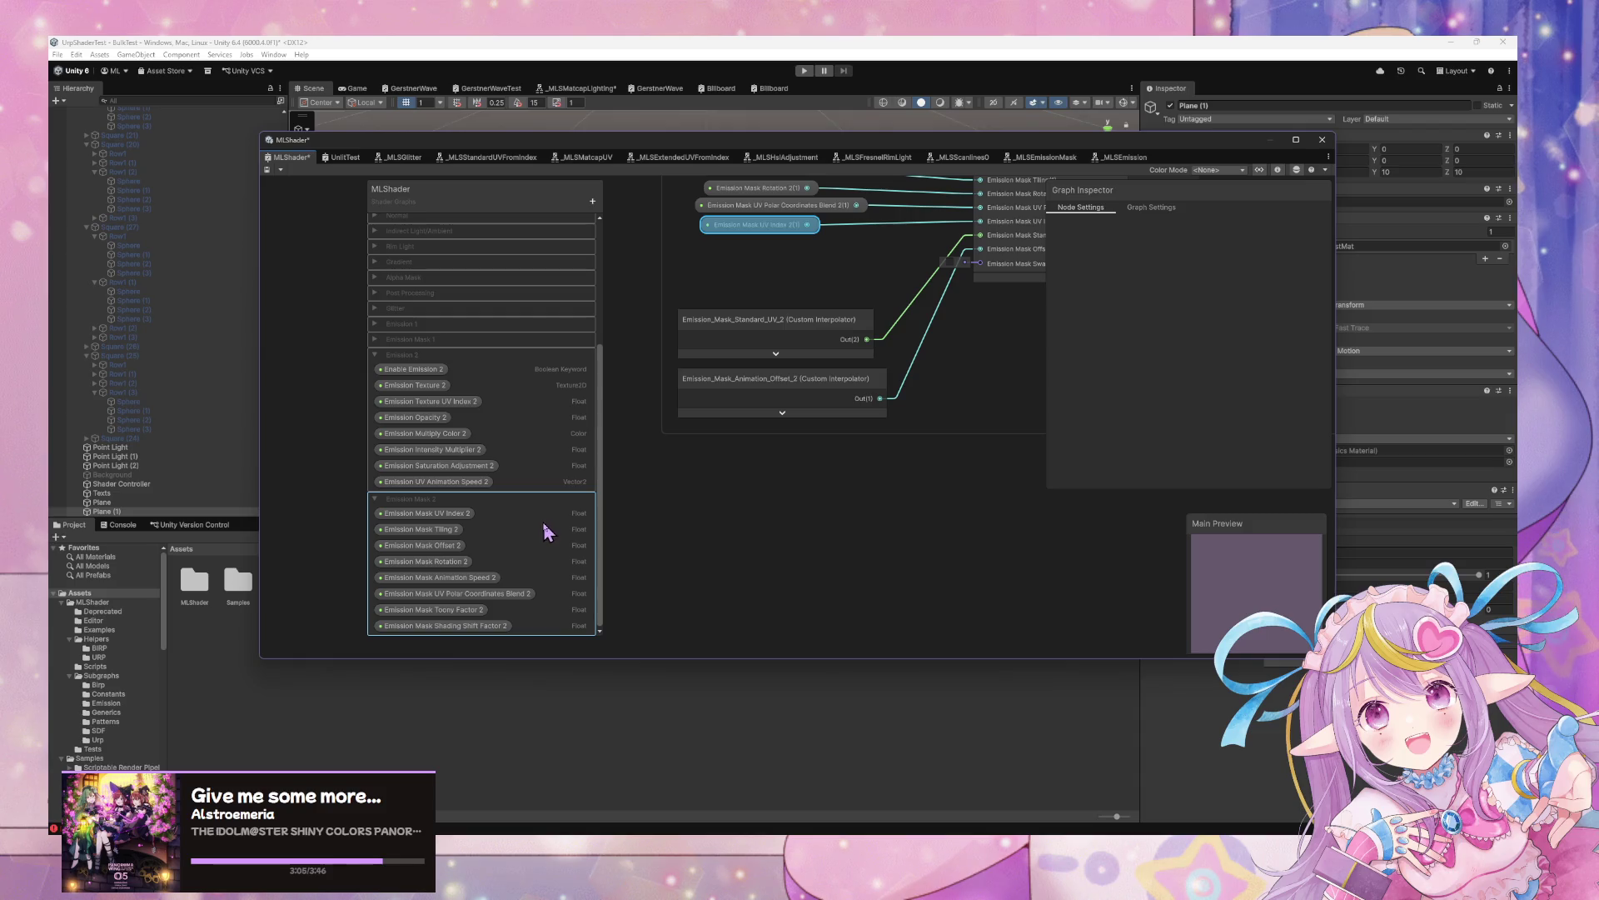
{"action": "left_click", "coordinate": [377, 360]}
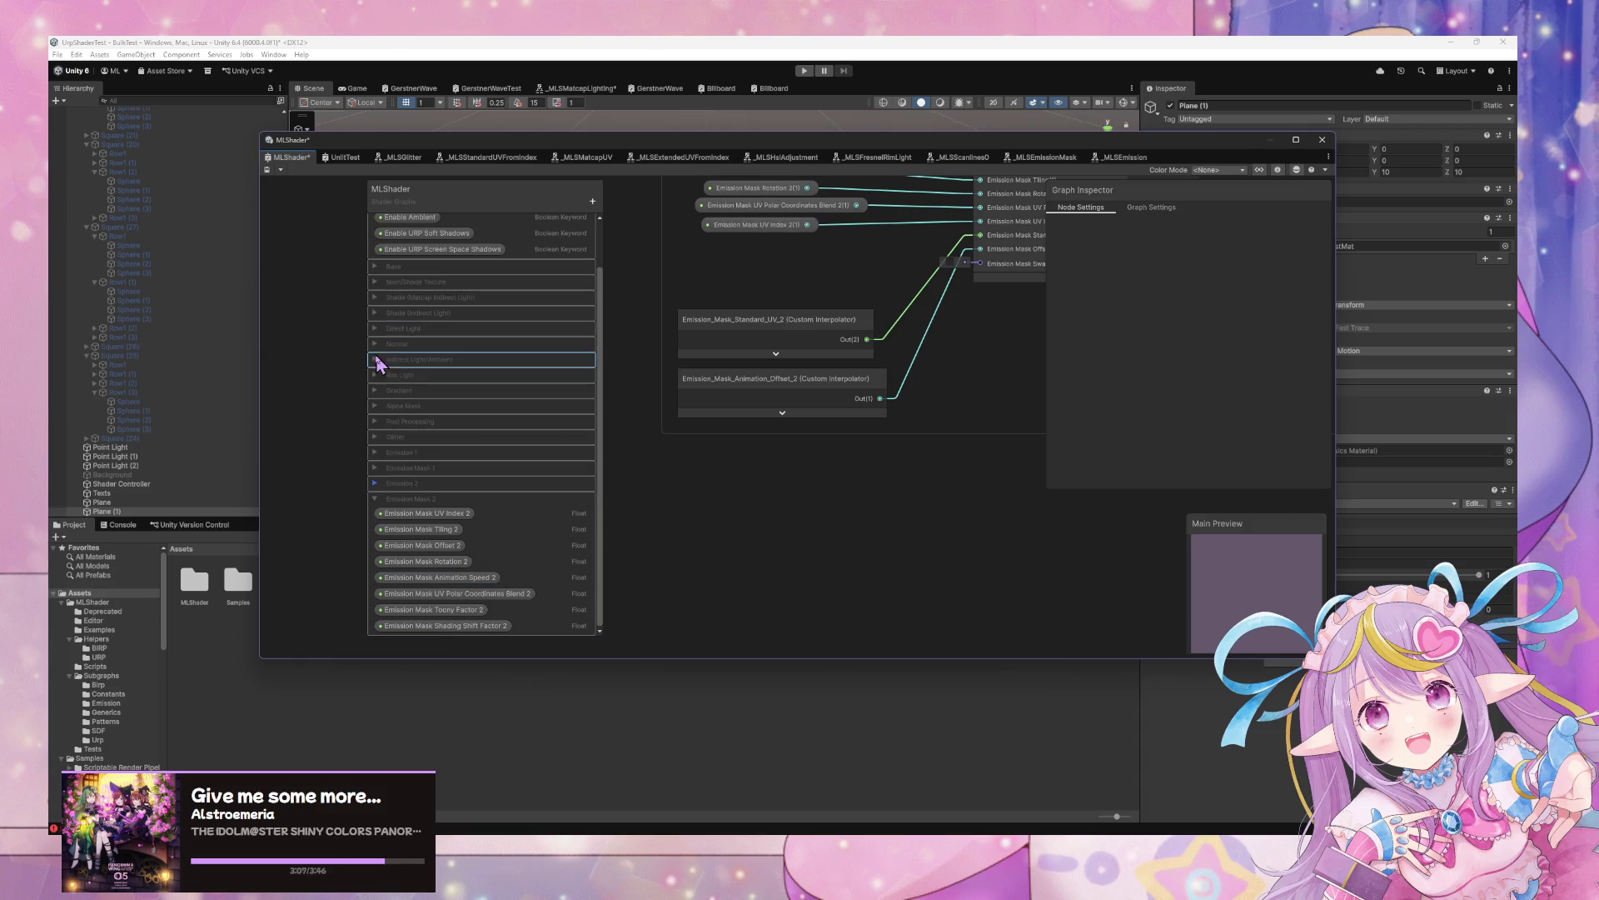
{"action": "left_click", "coordinate": [375, 469]}
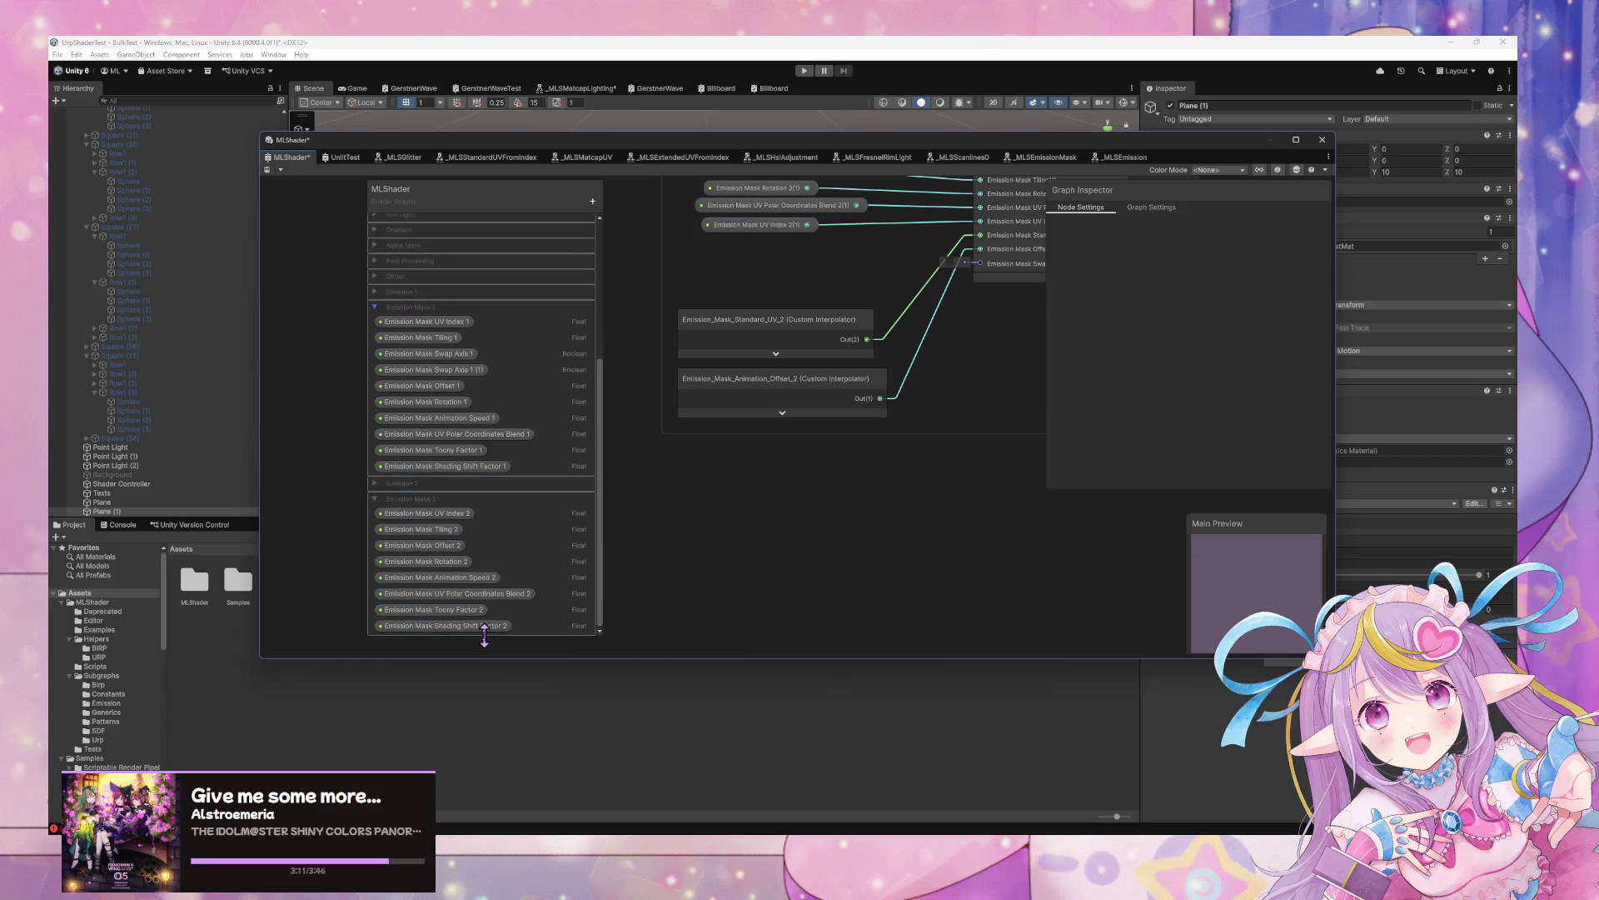
{"action": "left_click", "coordinate": [484, 636]}
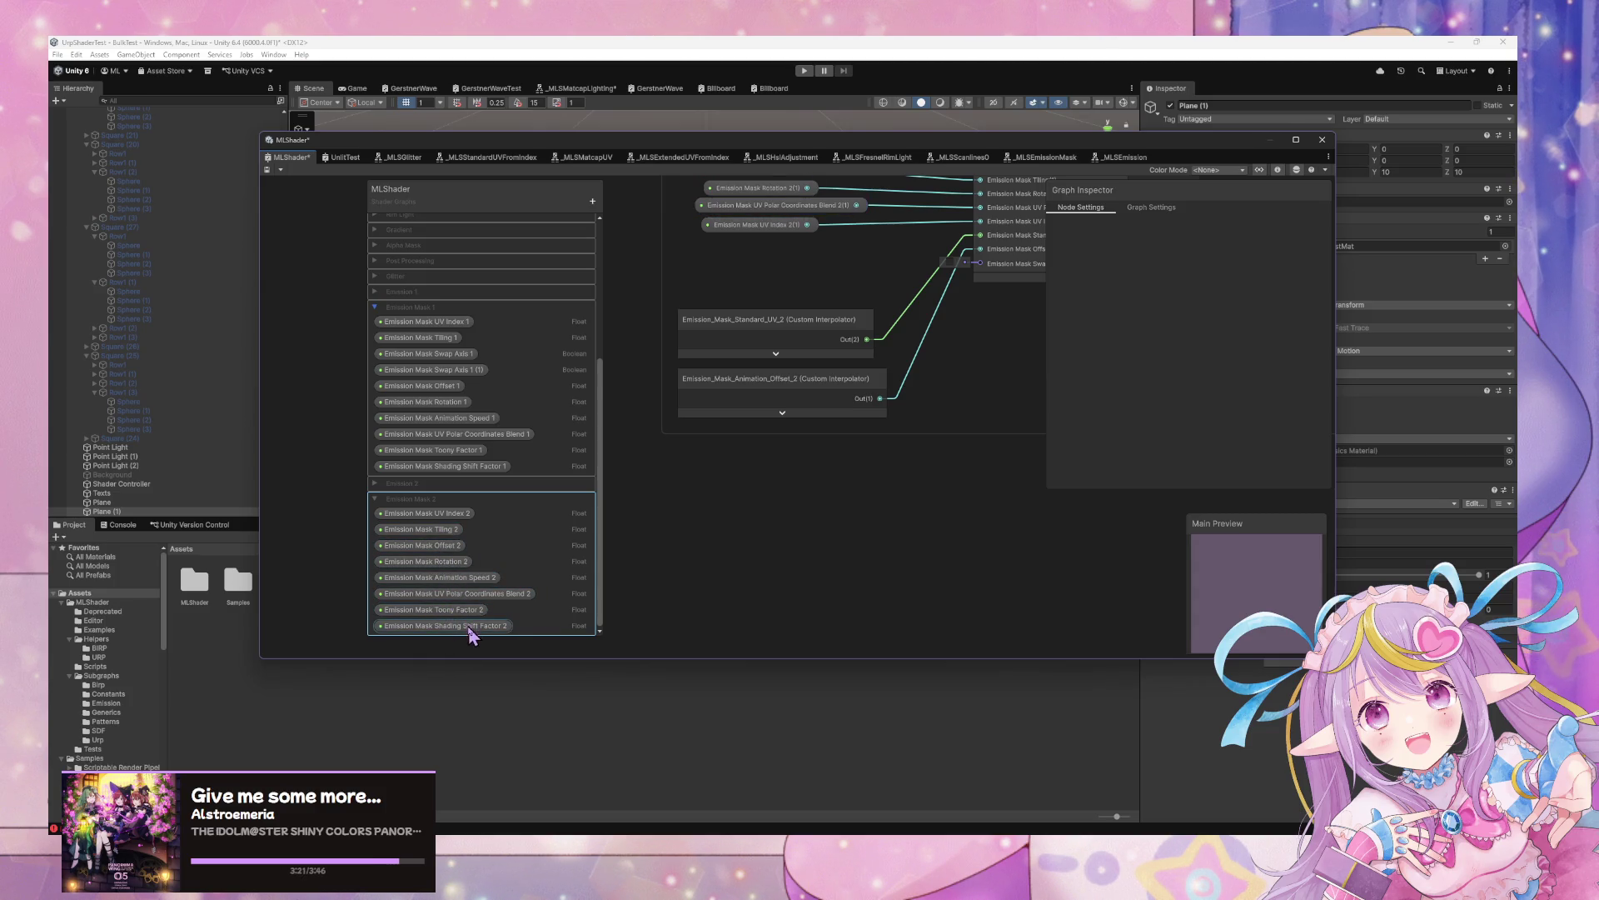
{"action": "left_click", "coordinate": [447, 372]}
{"action": "left_click_drag", "start_coordinate": [447, 380], "coordinate": [456, 567]}
{"action": "left_click", "coordinate": [442, 369]}
{"action": "left_click_drag", "start_coordinate": [443, 370], "coordinate": [442, 356]}
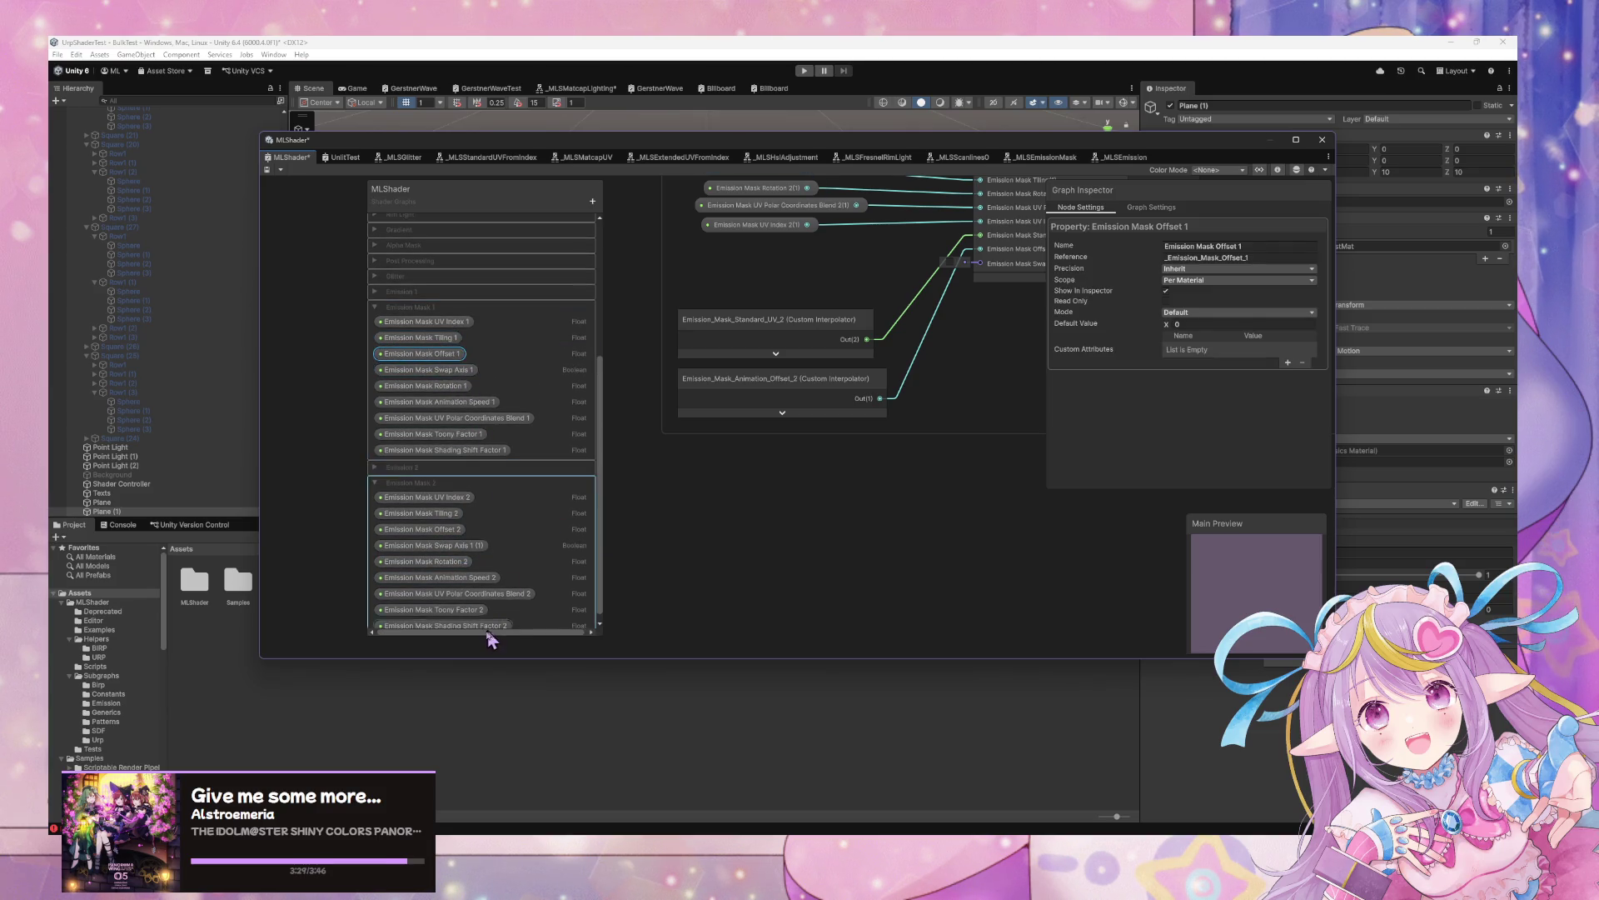
Rename the copy 'Emission Mask Swap Axis 2', wire it into the mask, and place Swap Axis 1
{"action": "double_click", "coordinate": [473, 547]}
{"action": "type", "text": "2"}
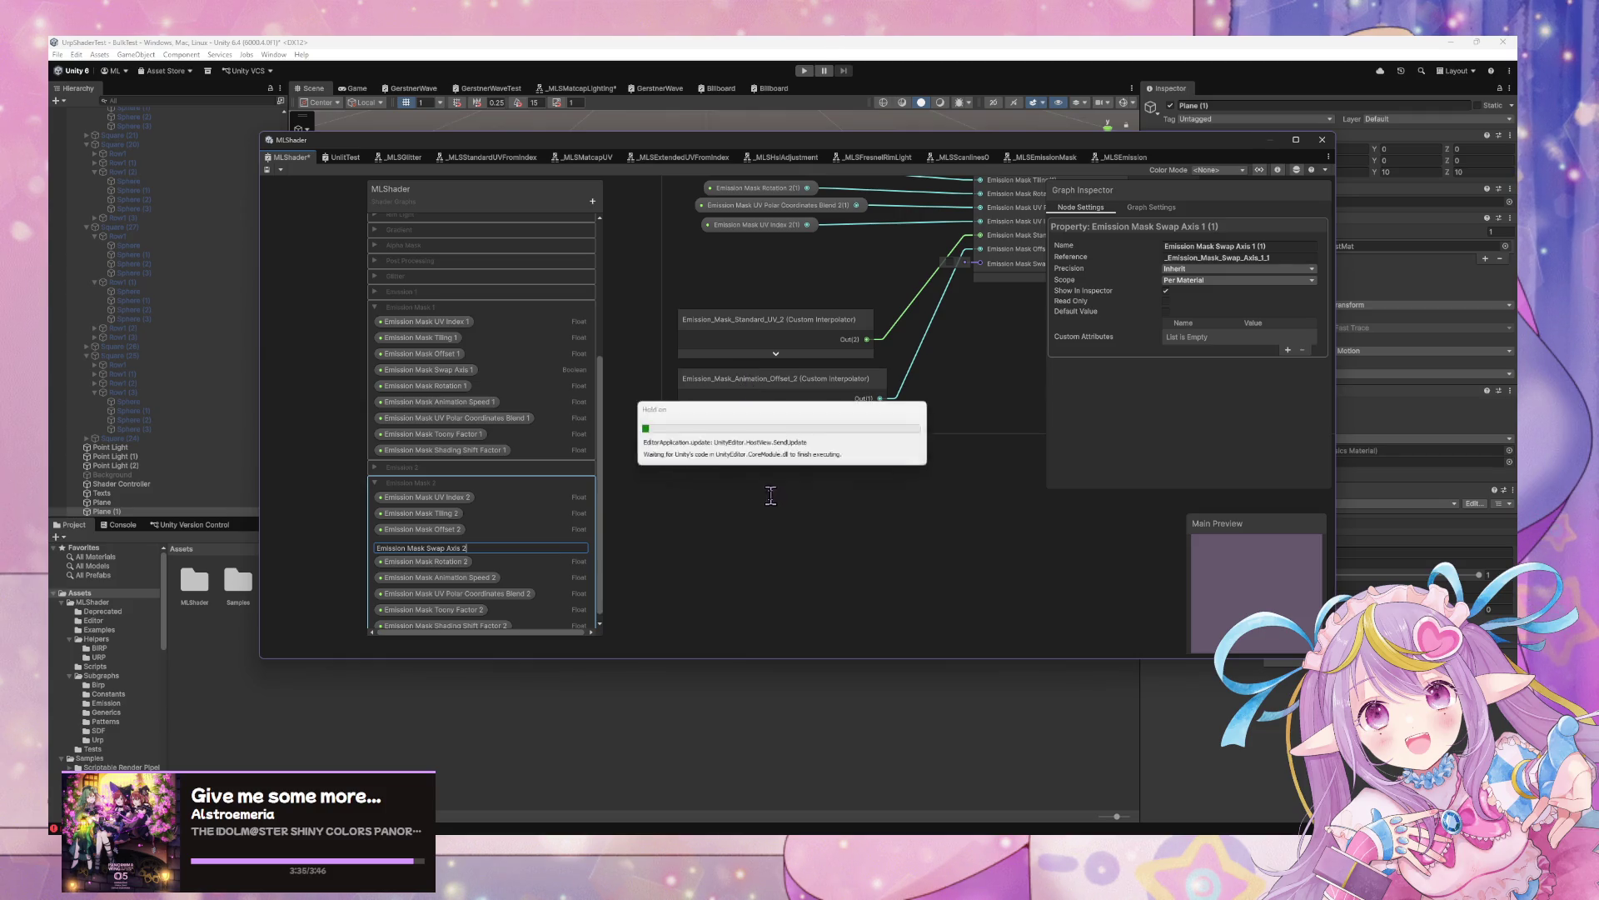
{"action": "key", "text": "Return"}
{"action": "left_click_drag", "start_coordinate": [474, 541], "coordinate": [754, 286]}
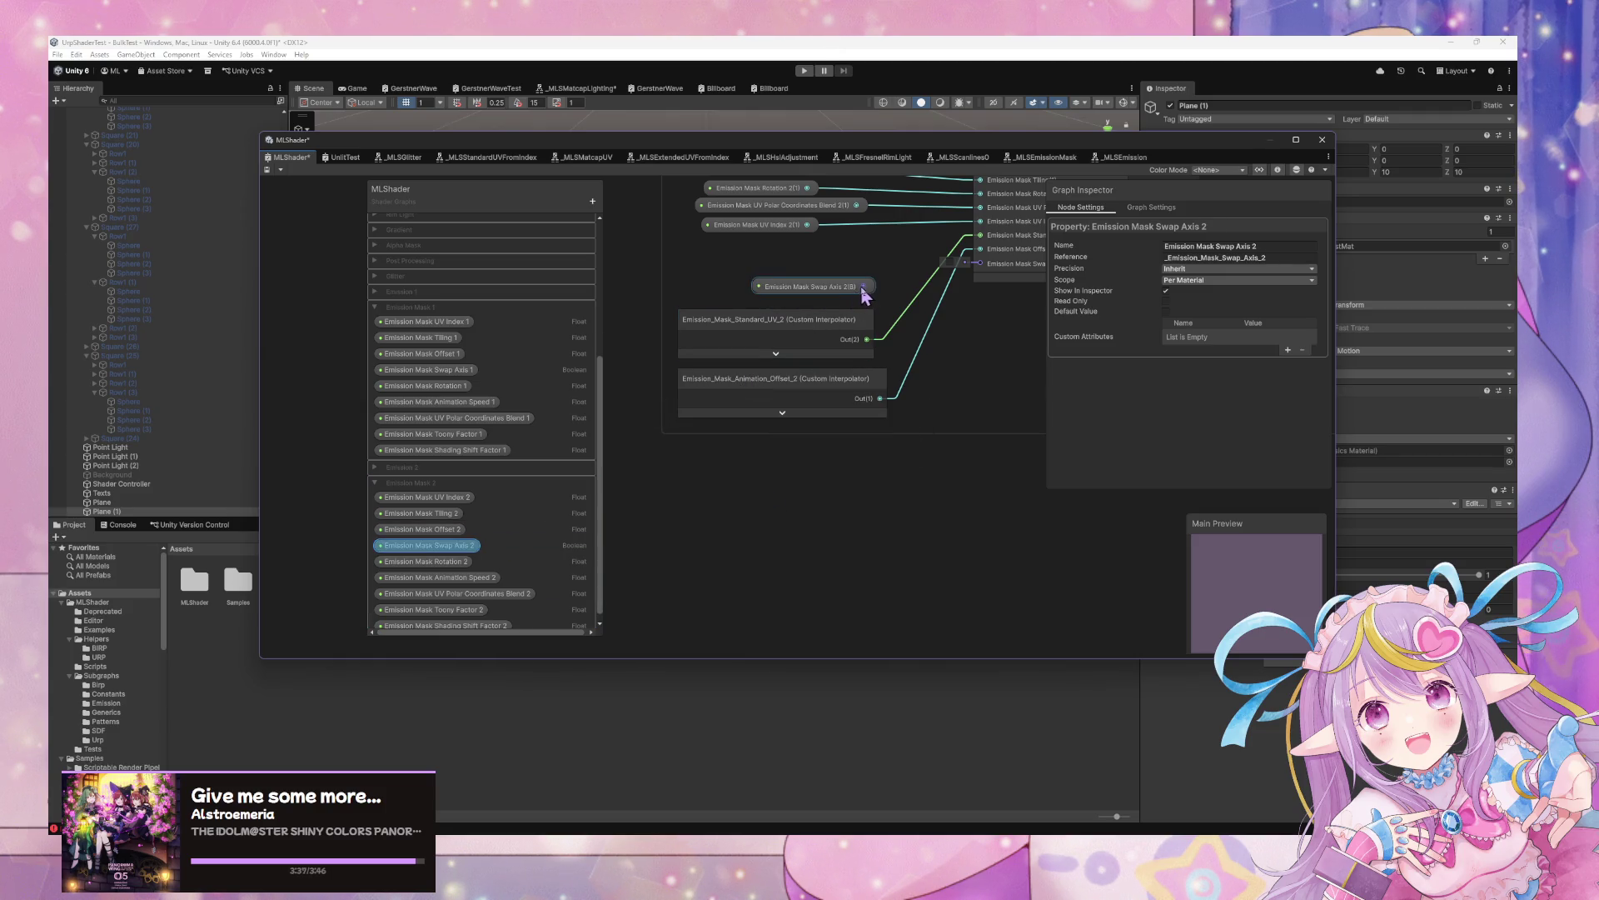
{"action": "left_click_drag", "start_coordinate": [864, 285], "coordinate": [981, 263]}
{"action": "scroll", "coordinate": [857, 660], "scroll_direction": "down", "scroll_amount": 3}
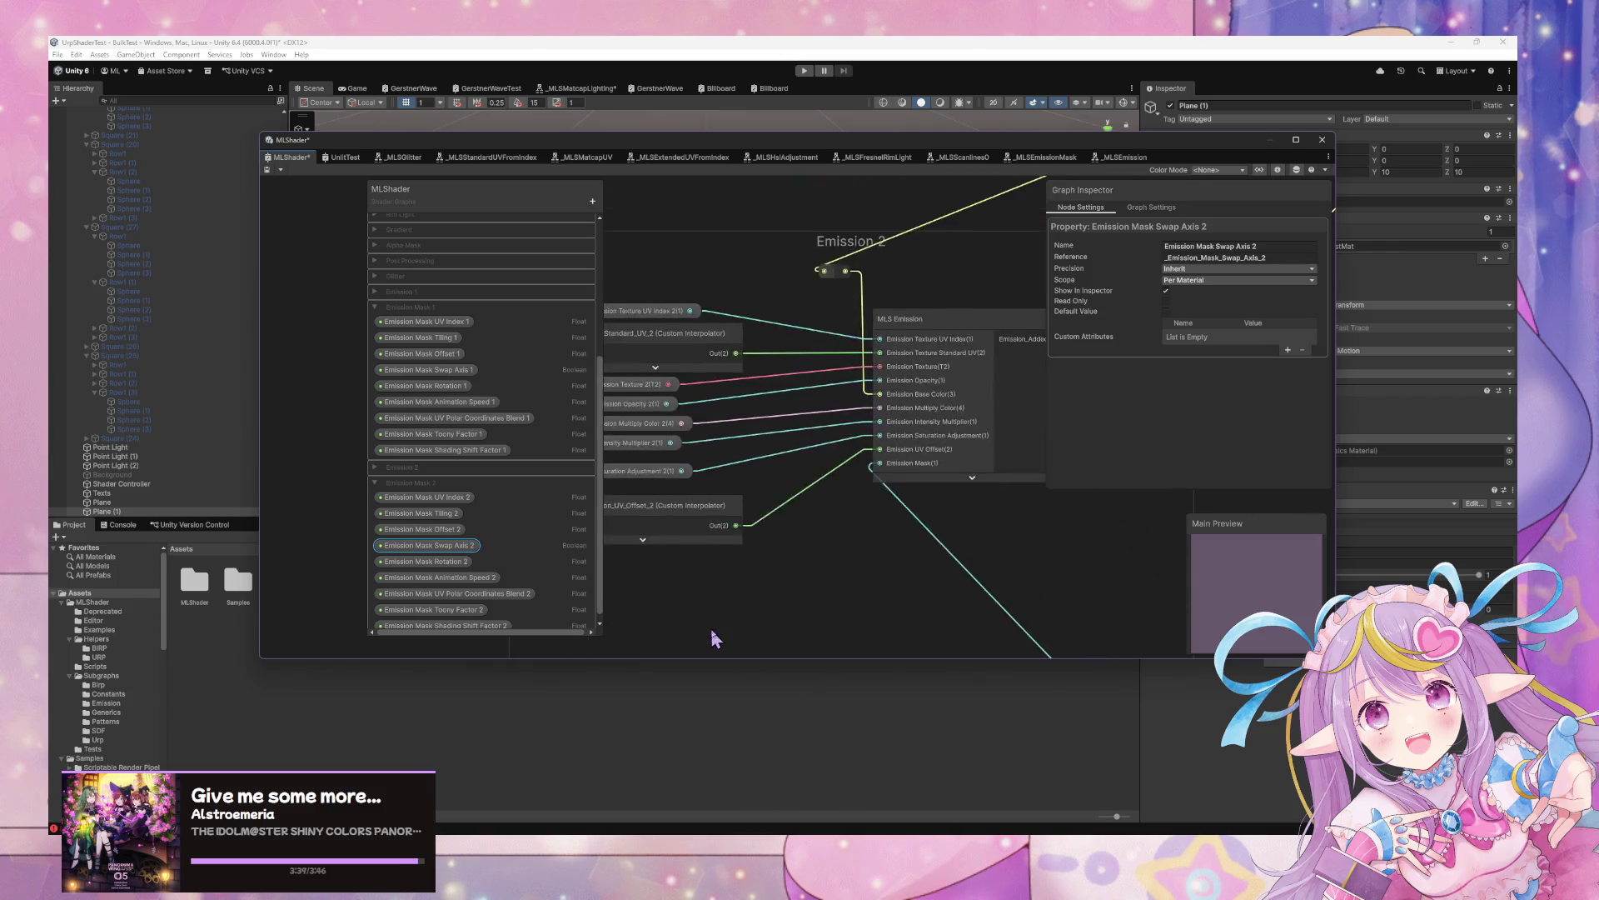
{"action": "left_click_drag", "start_coordinate": [756, 412], "coordinate": [714, 618]}
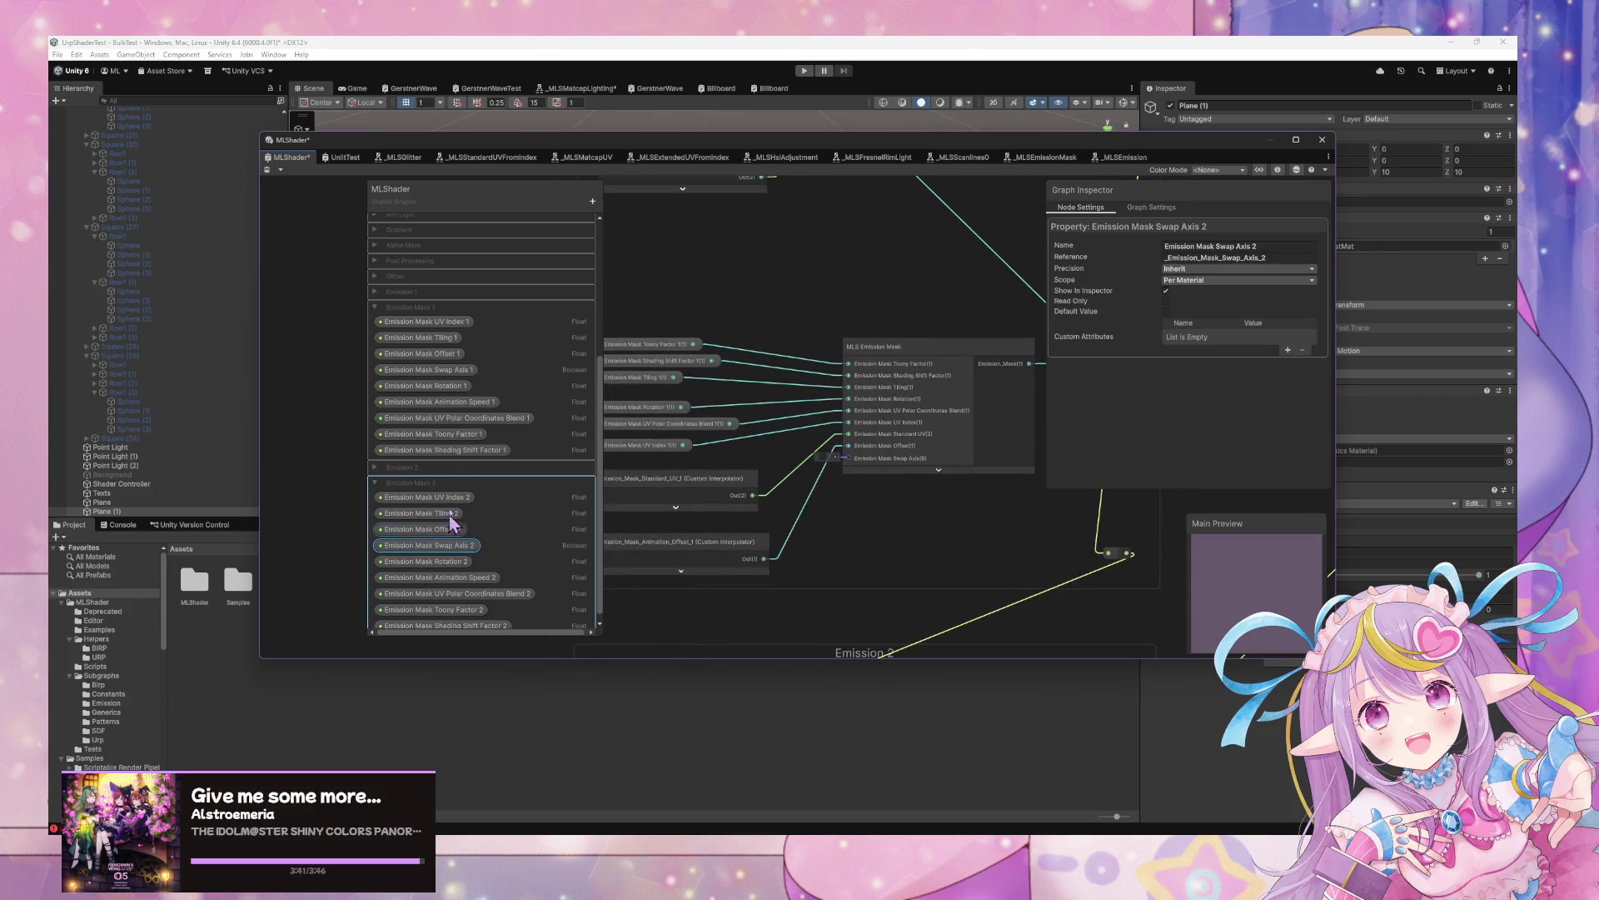
{"action": "left_click_drag", "start_coordinate": [455, 374], "coordinate": [712, 529]}
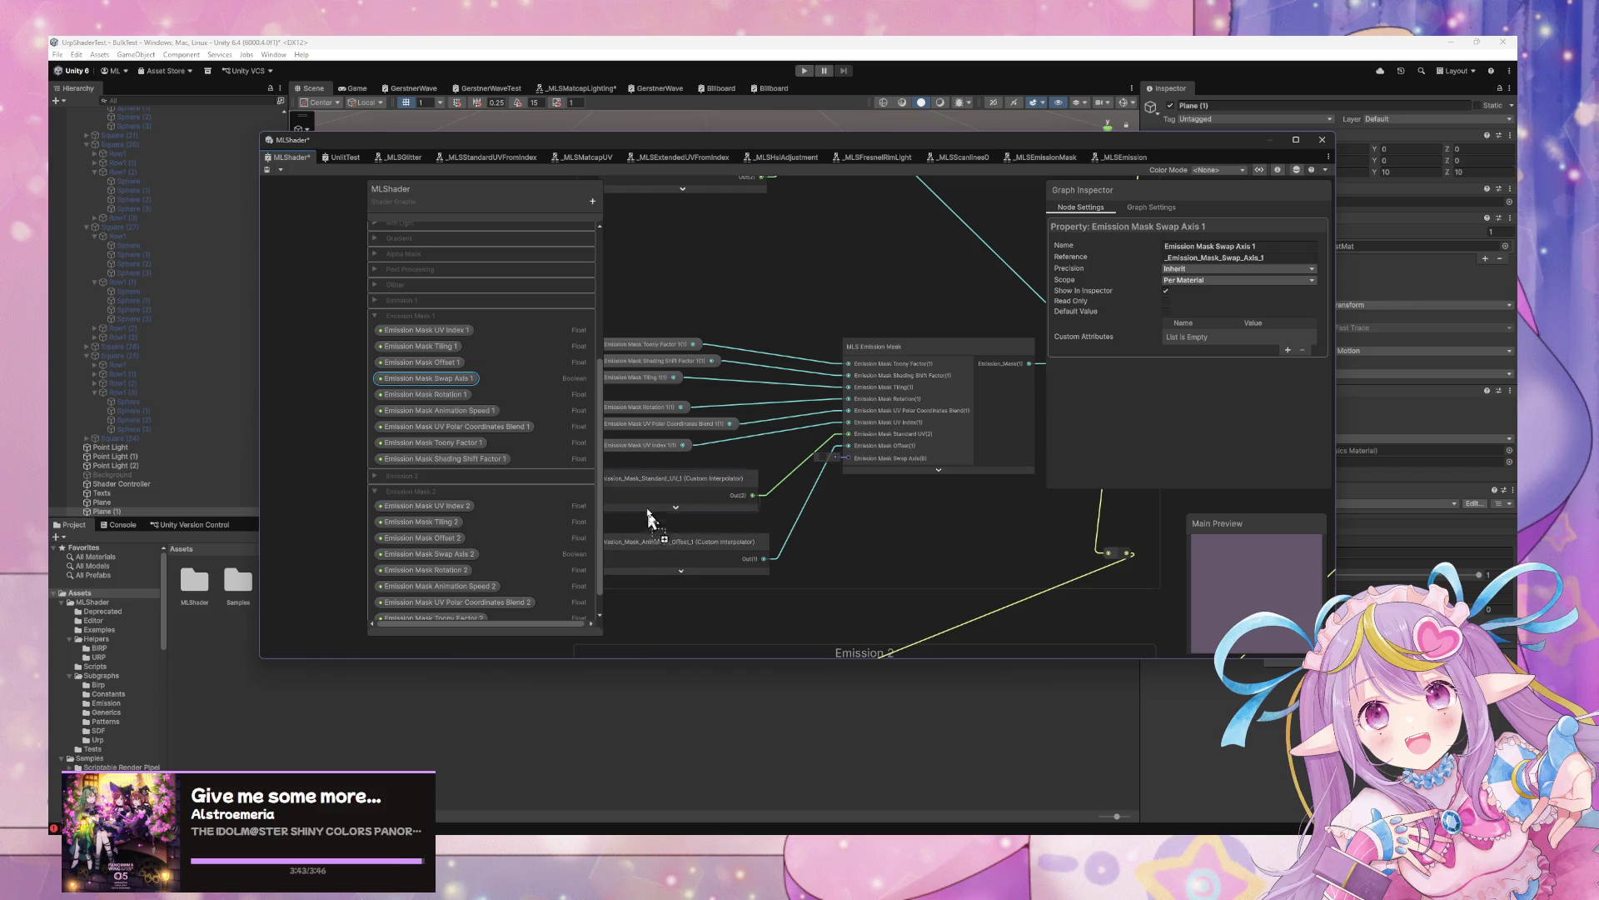
{"action": "left_click_drag", "start_coordinate": [620, 466], "coordinate": [647, 463]}
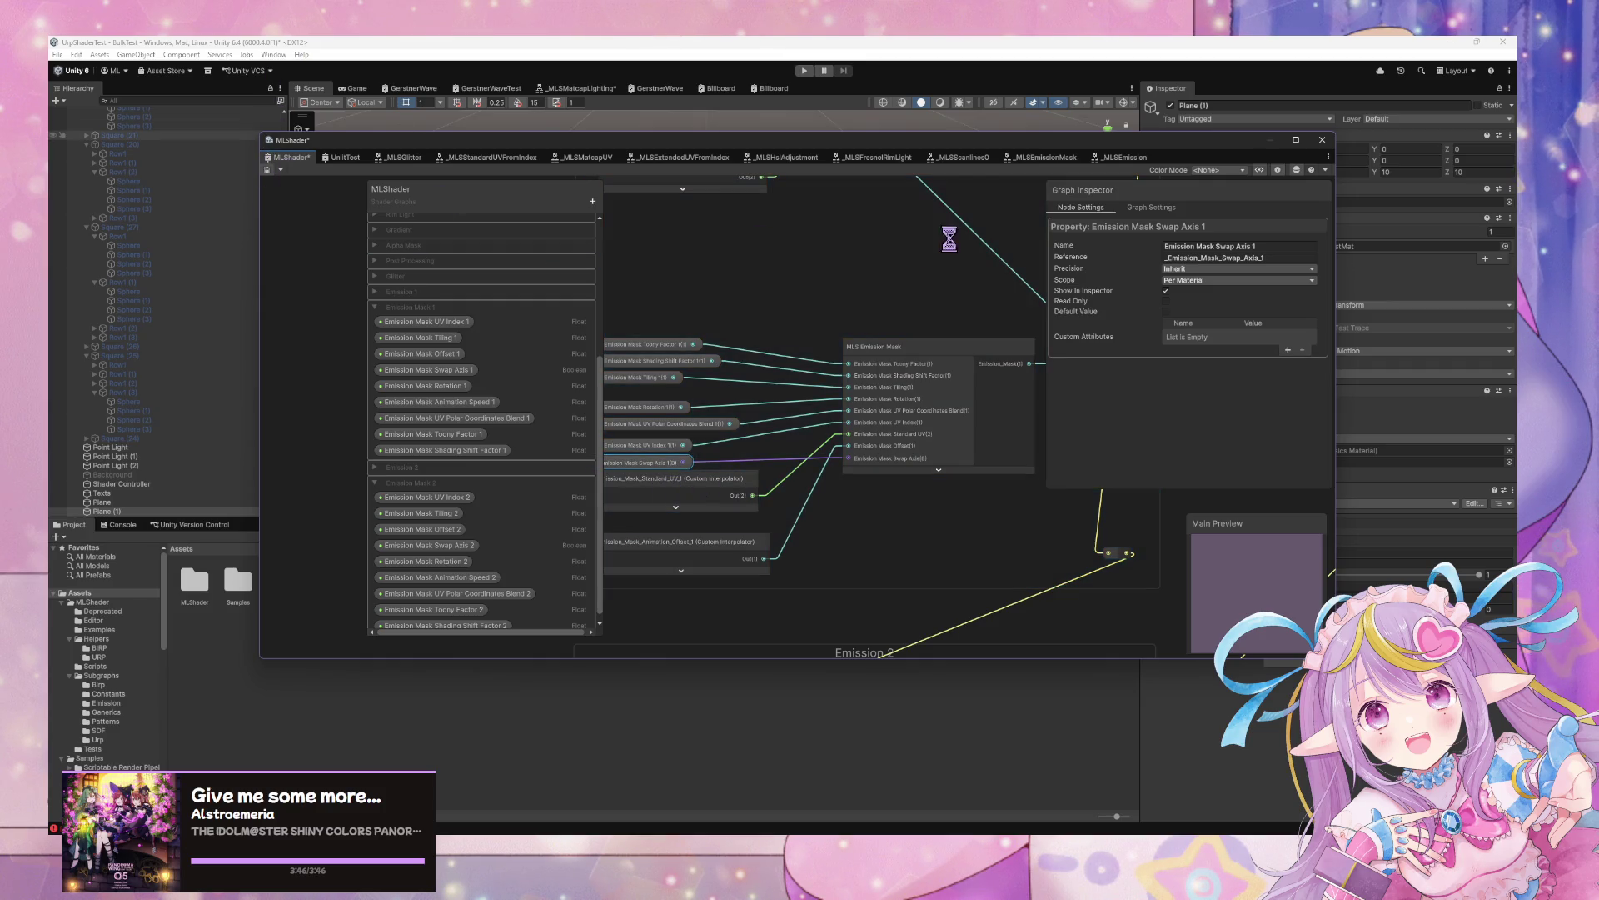
Tick Emission Mask Swap Axis 1 on the Plane's material and view the Game tab
{"action": "left_click_drag", "start_coordinate": [883, 142], "coordinate": [635, 578]}
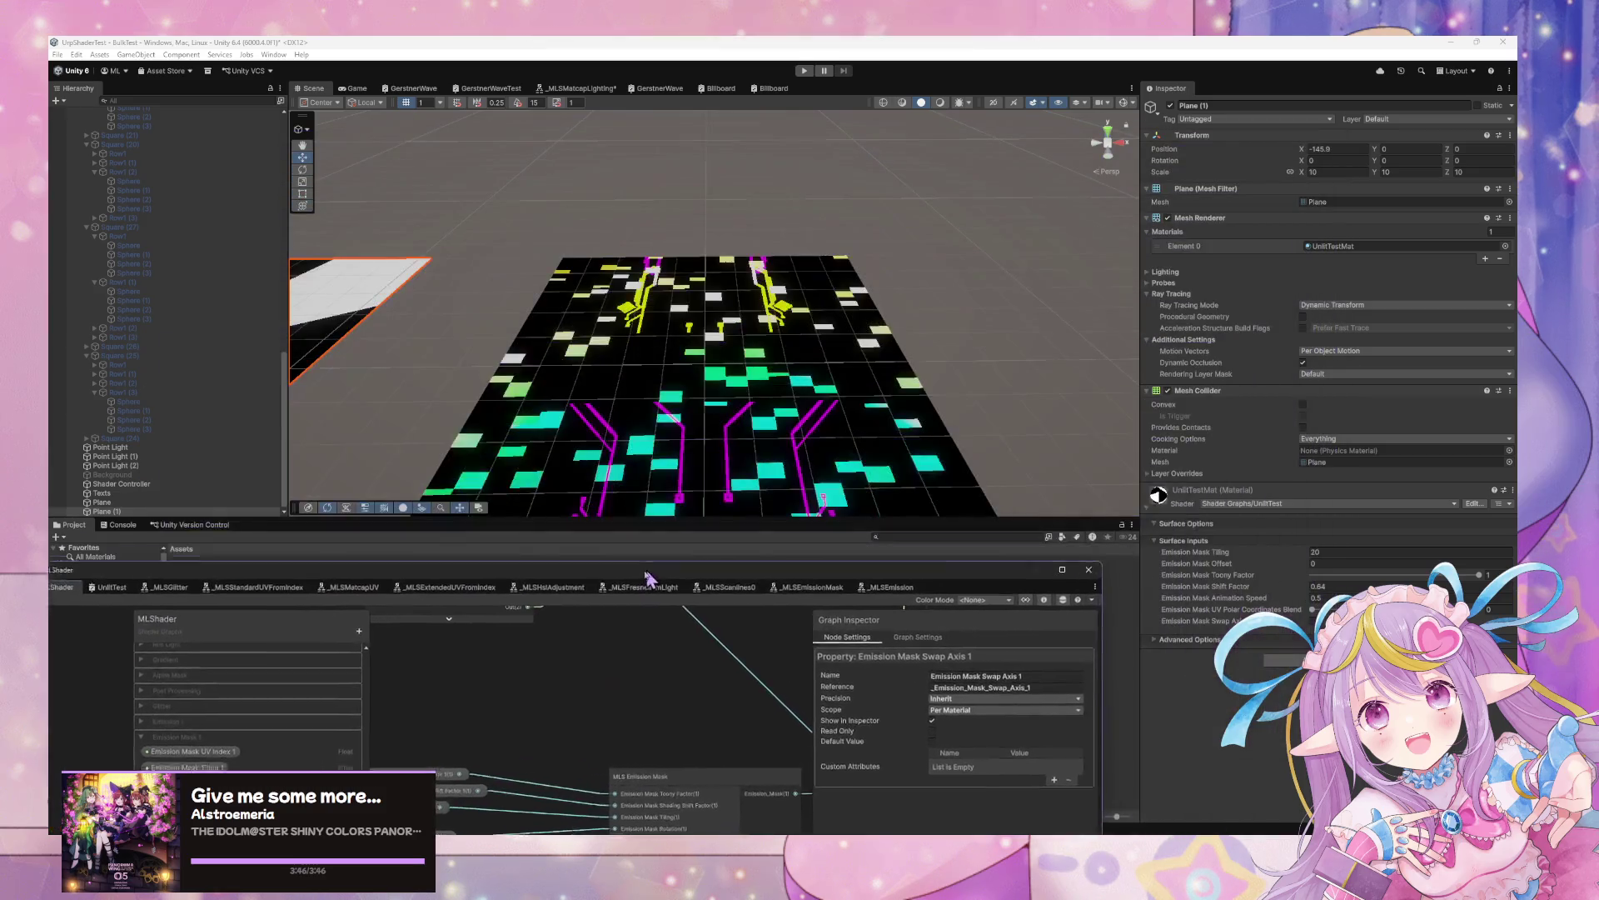
{"action": "scroll", "coordinate": [792, 164], "scroll_direction": "down", "scroll_amount": 3}
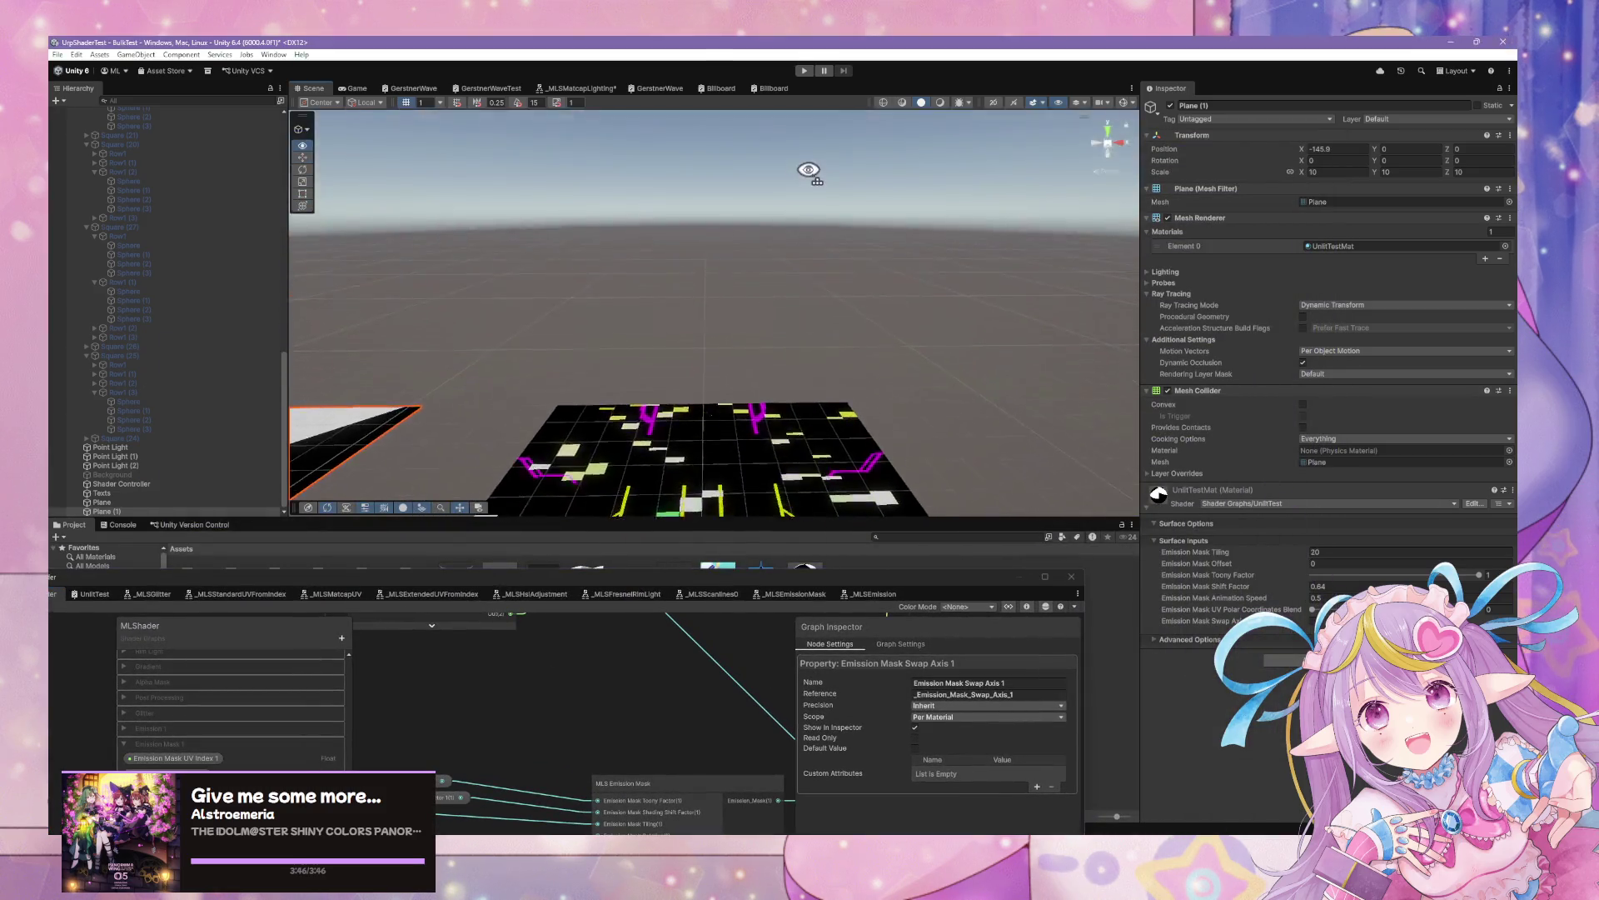
{"action": "scroll", "coordinate": [814, 369], "scroll_direction": "up", "scroll_amount": 5}
{"action": "scroll", "coordinate": [813, 369], "scroll_direction": "down", "scroll_amount": 3}
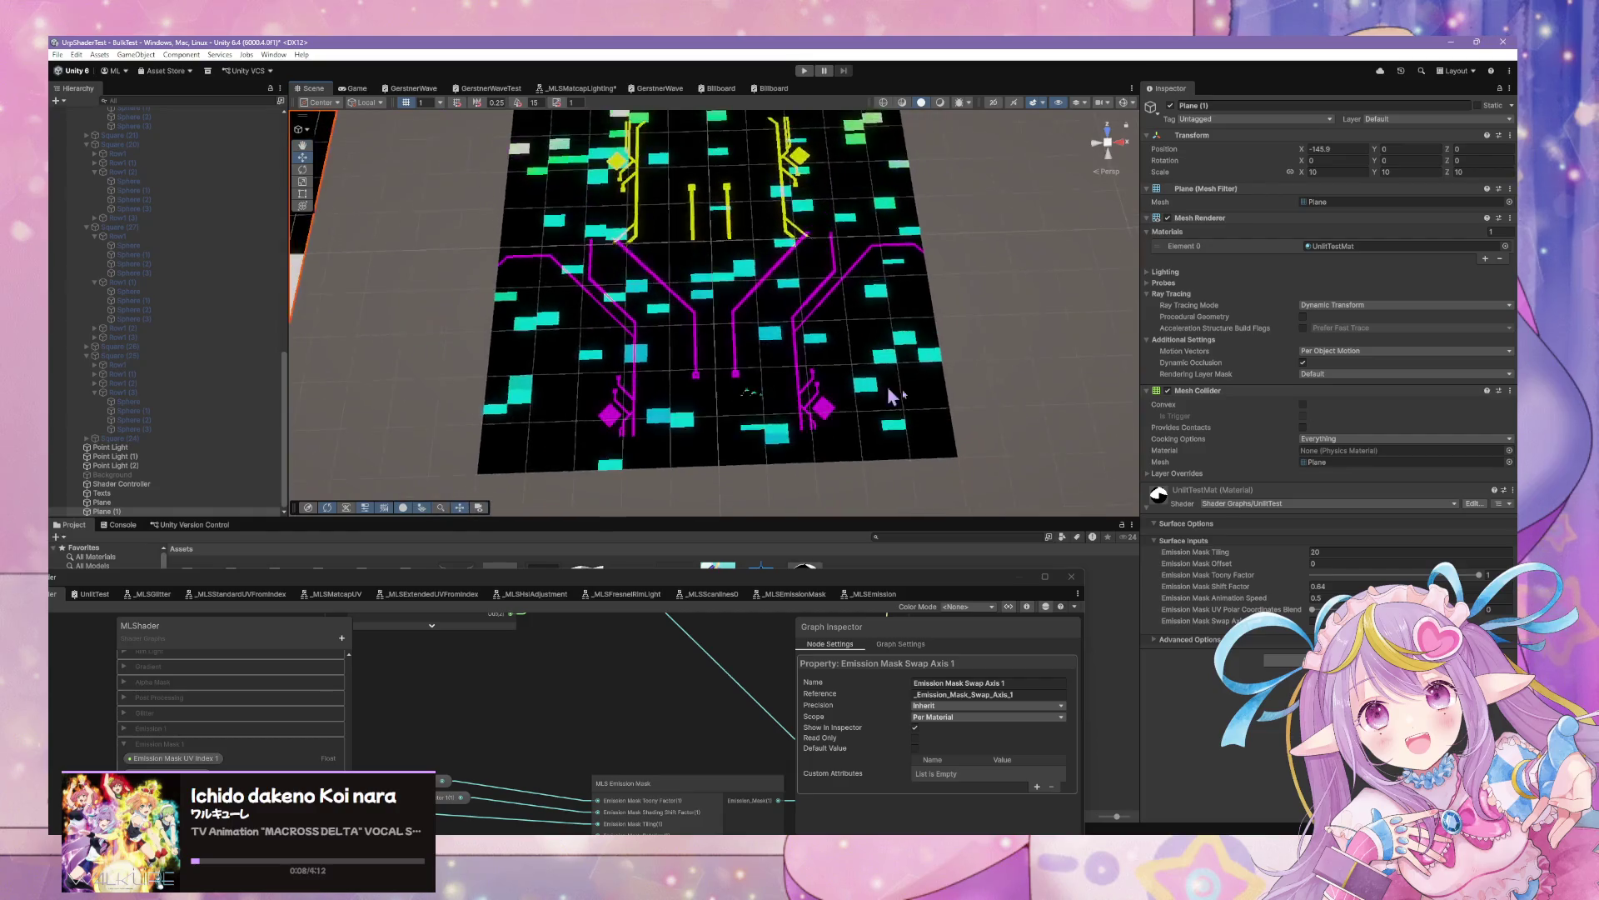
{"action": "left_click", "coordinate": [814, 335]}
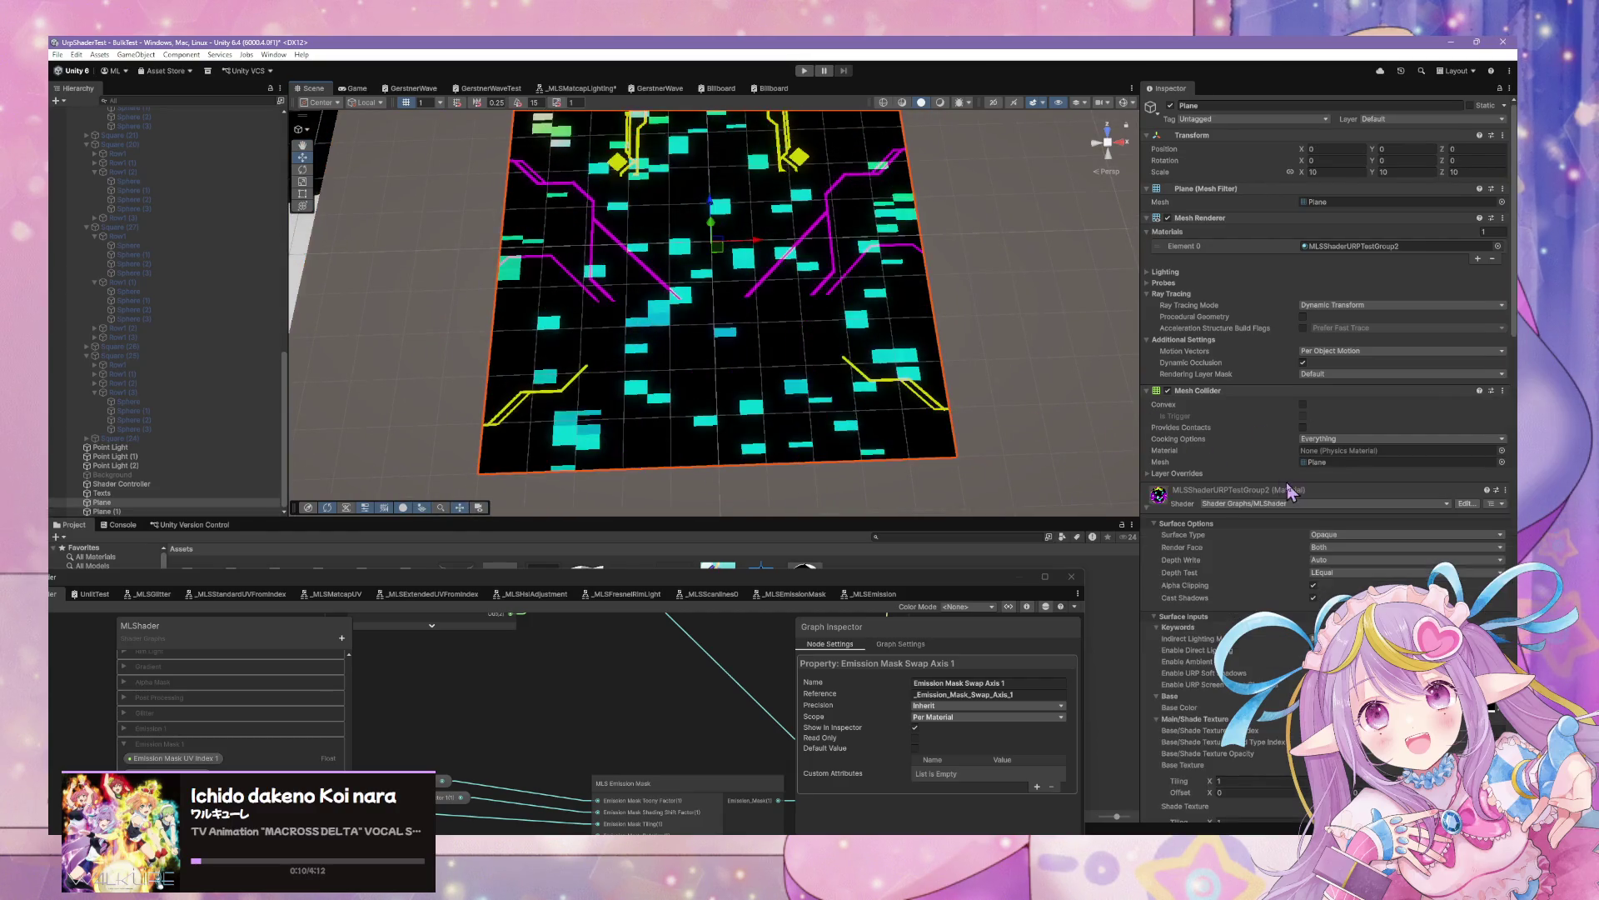
{"action": "scroll", "coordinate": [1304, 505], "scroll_direction": "down", "scroll_amount": 15}
{"action": "scroll", "coordinate": [1303, 500], "scroll_direction": "down", "scroll_amount": 10}
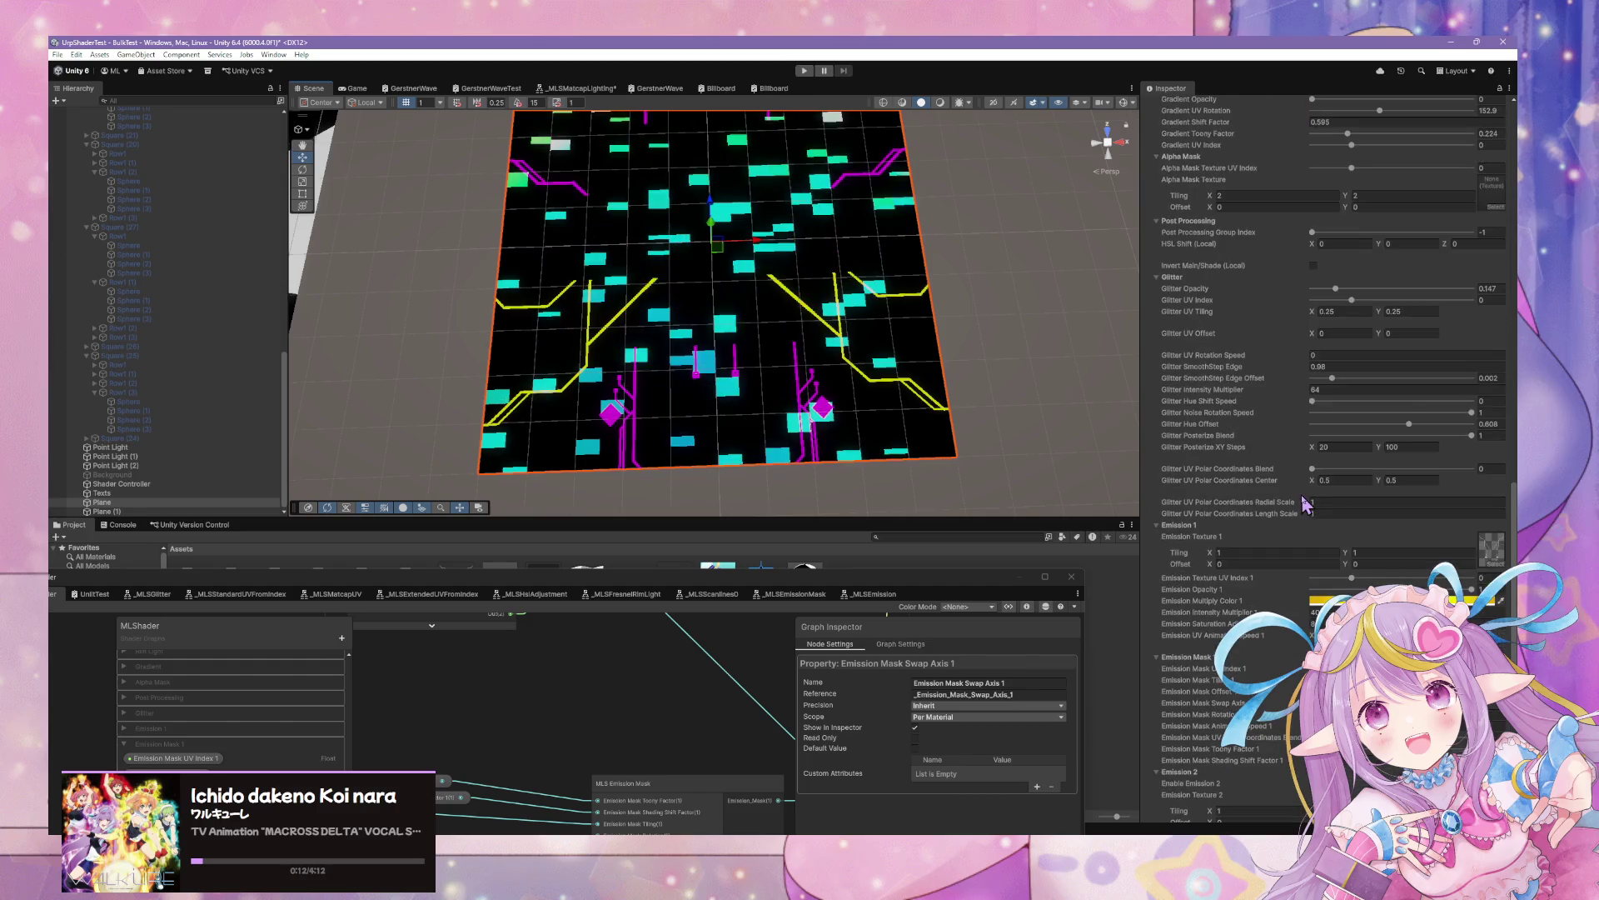
{"action": "scroll", "coordinate": [1303, 500], "scroll_direction": "down", "scroll_amount": 5}
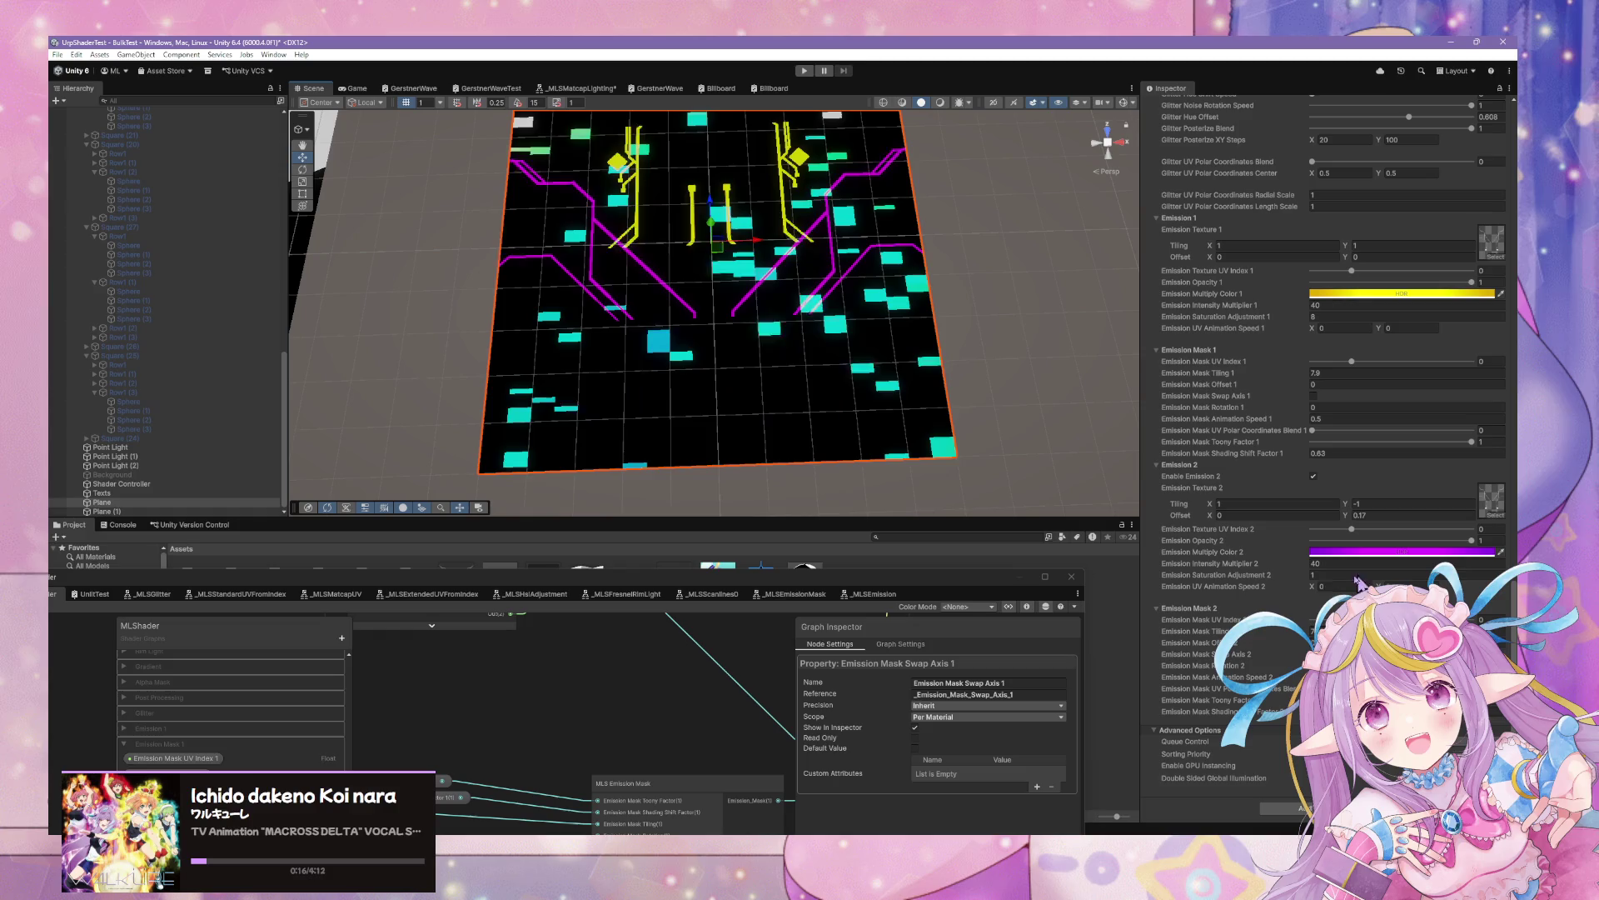
{"action": "left_click", "coordinate": [1314, 396]}
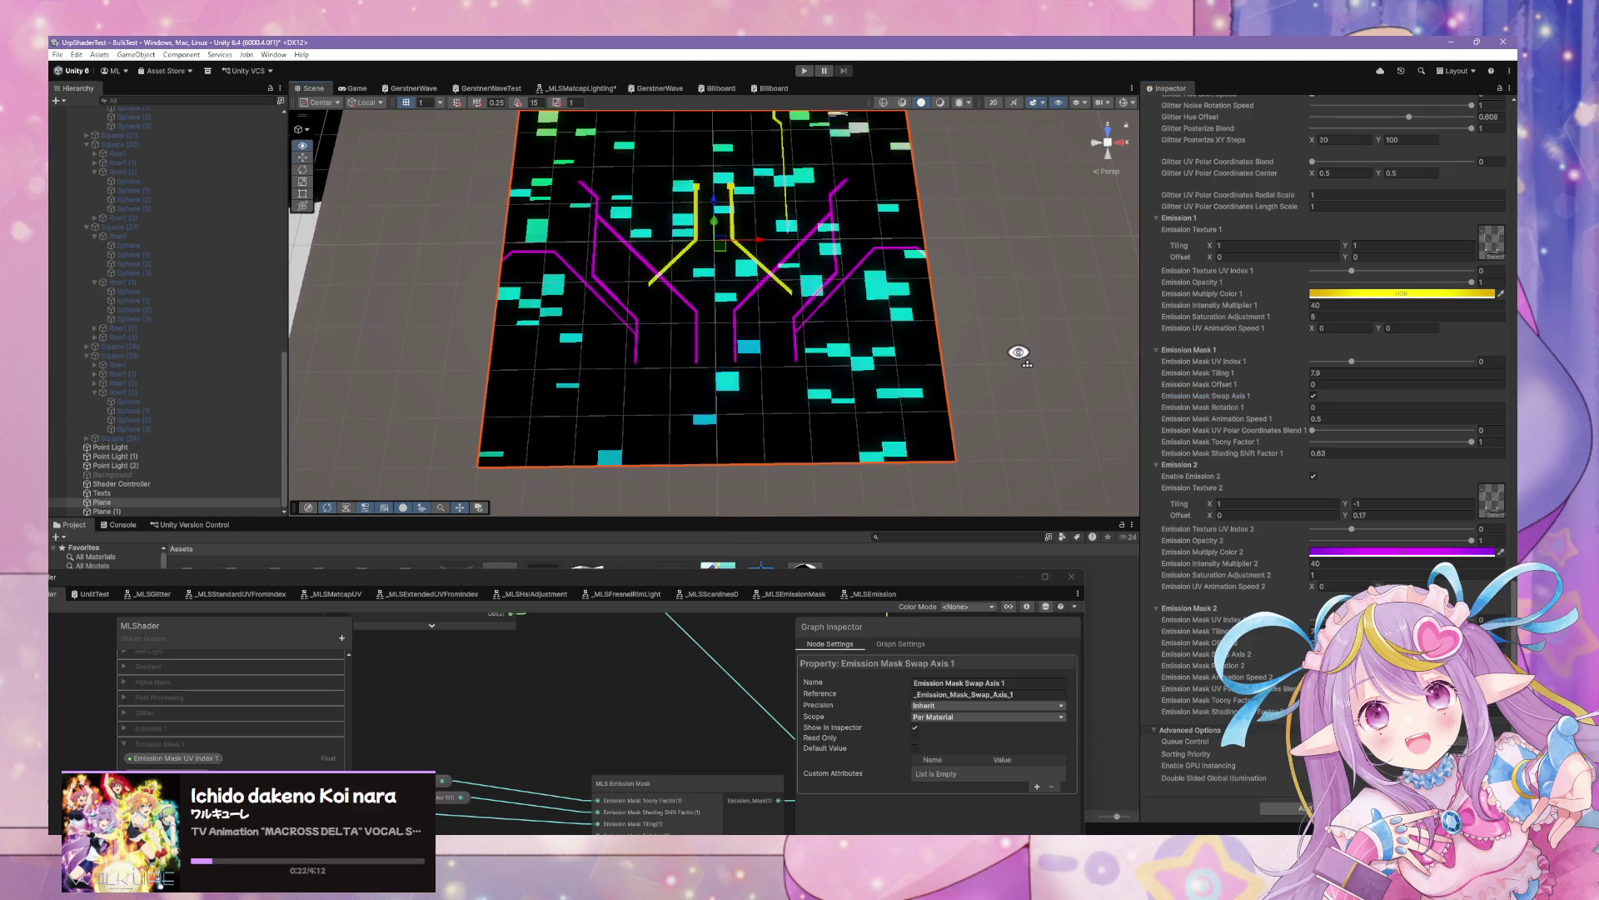
{"action": "left_click", "coordinate": [355, 88]}
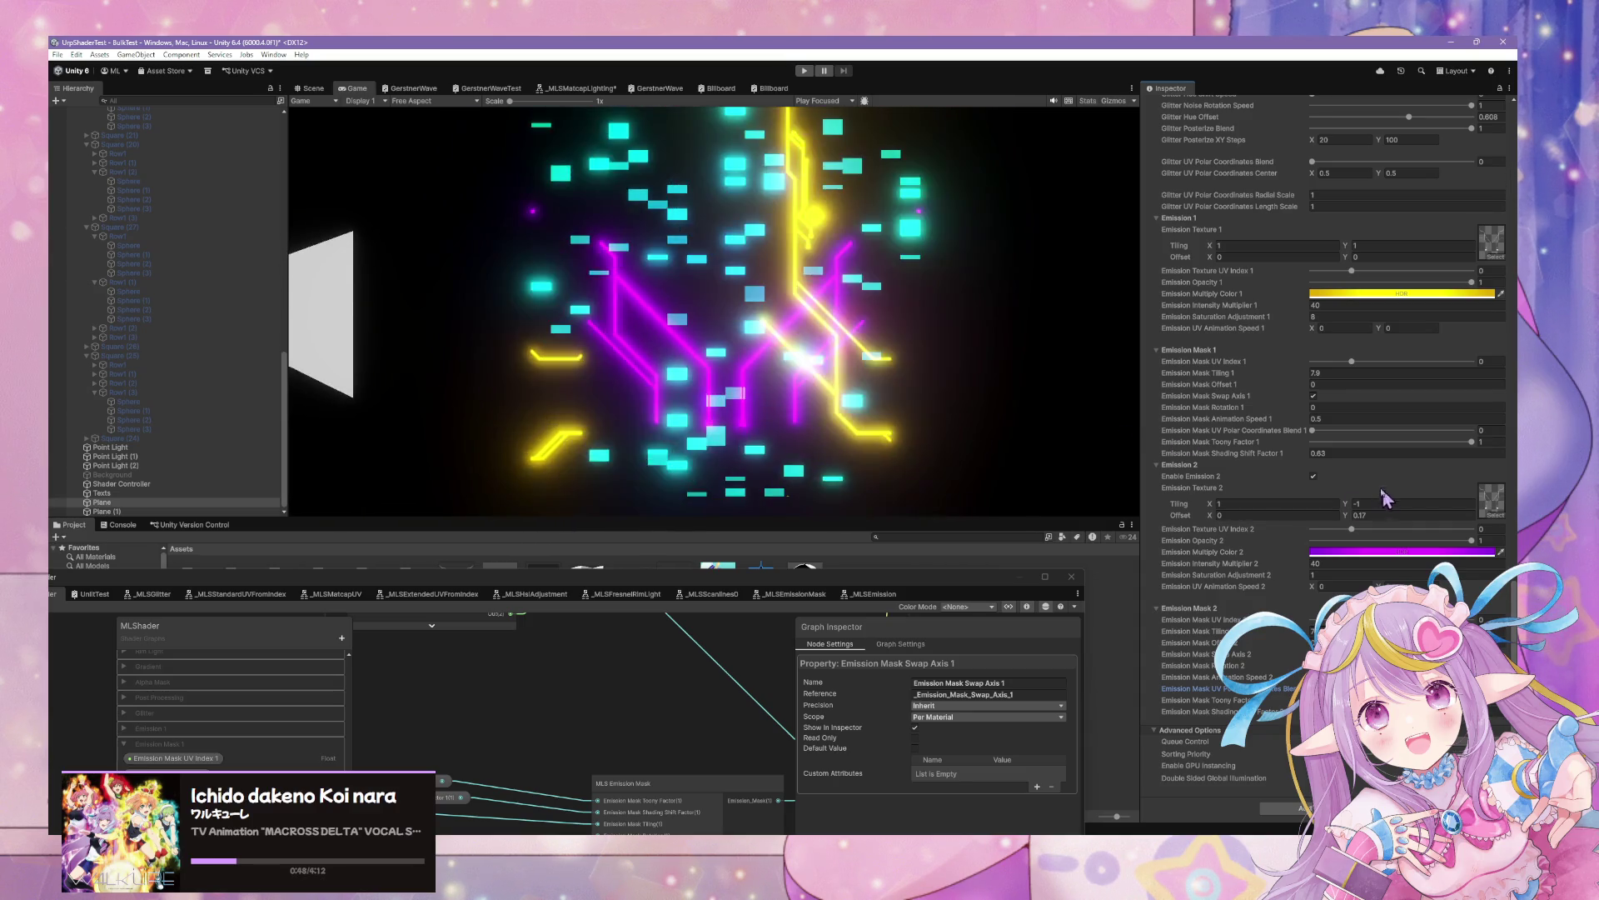
Set Emission Mask UV Polar Coordinates Blend 1 to 1
{"action": "left_click", "coordinate": [1313, 429]}
{"action": "left_click", "coordinate": [1472, 430]}
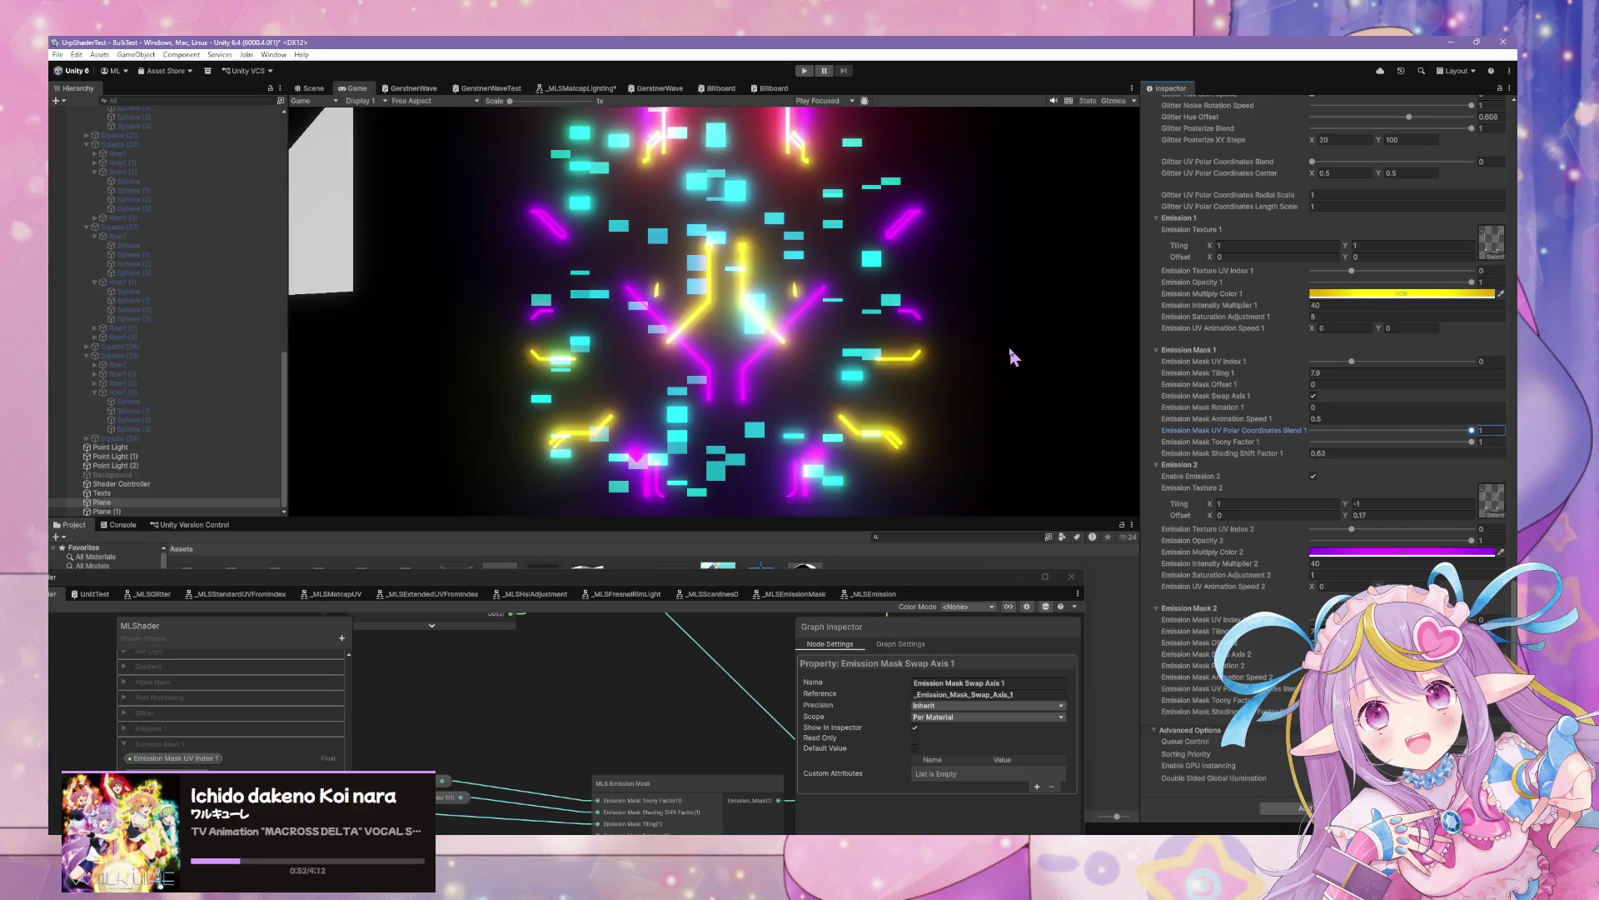
{"action": "left_click", "coordinate": [1013, 357]}
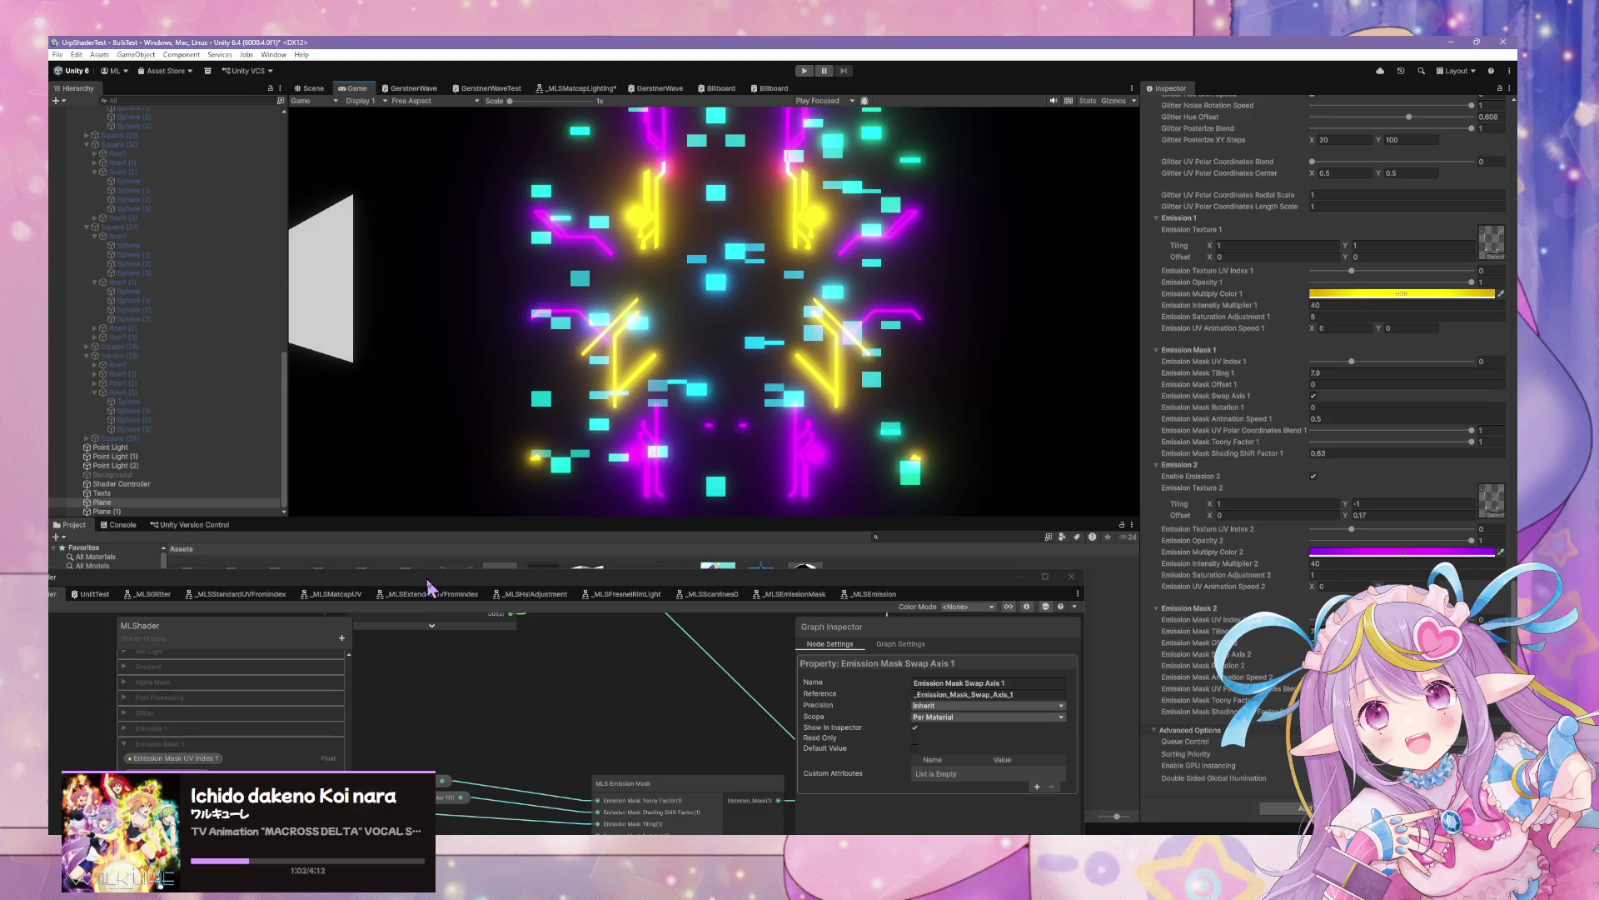
Check the radial pattern in the Scene and Game views with the Shader Graph window moved aside
{"action": "mouse_move", "coordinate": [429, 587]}
{"action": "left_mouse_down"}
{"action": "mouse_move", "coordinate": [749, 392]}
{"action": "mouse_move", "coordinate": [544, 493]}
{"action": "mouse_move", "coordinate": [541, 534]}
{"action": "left_mouse_up"}
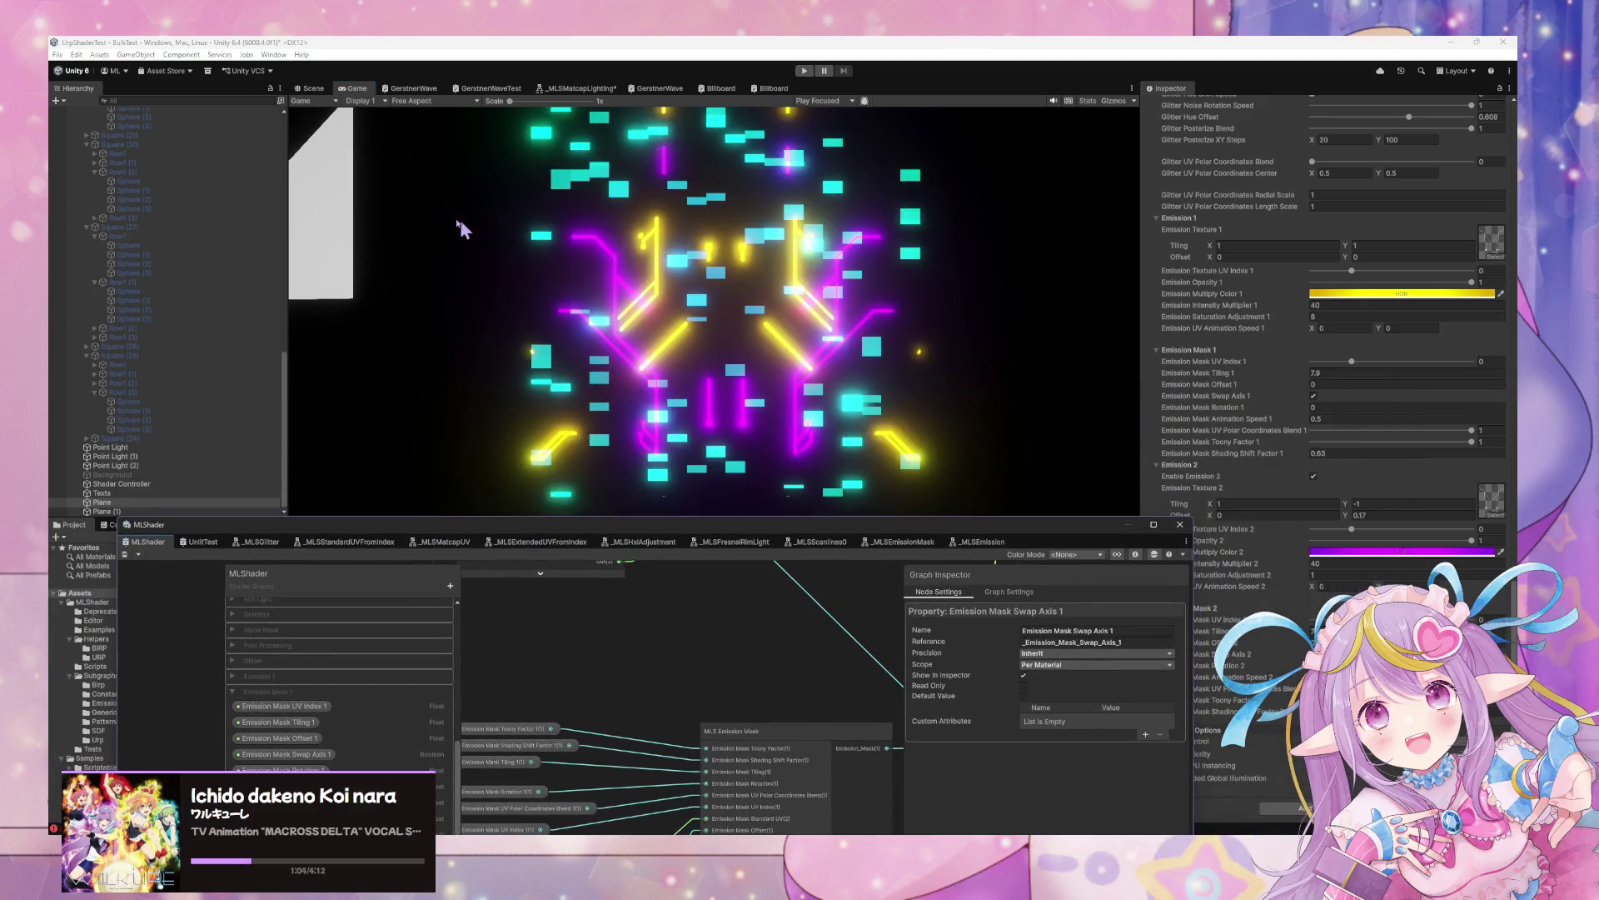
{"action": "key", "text": "ctrl+1"}
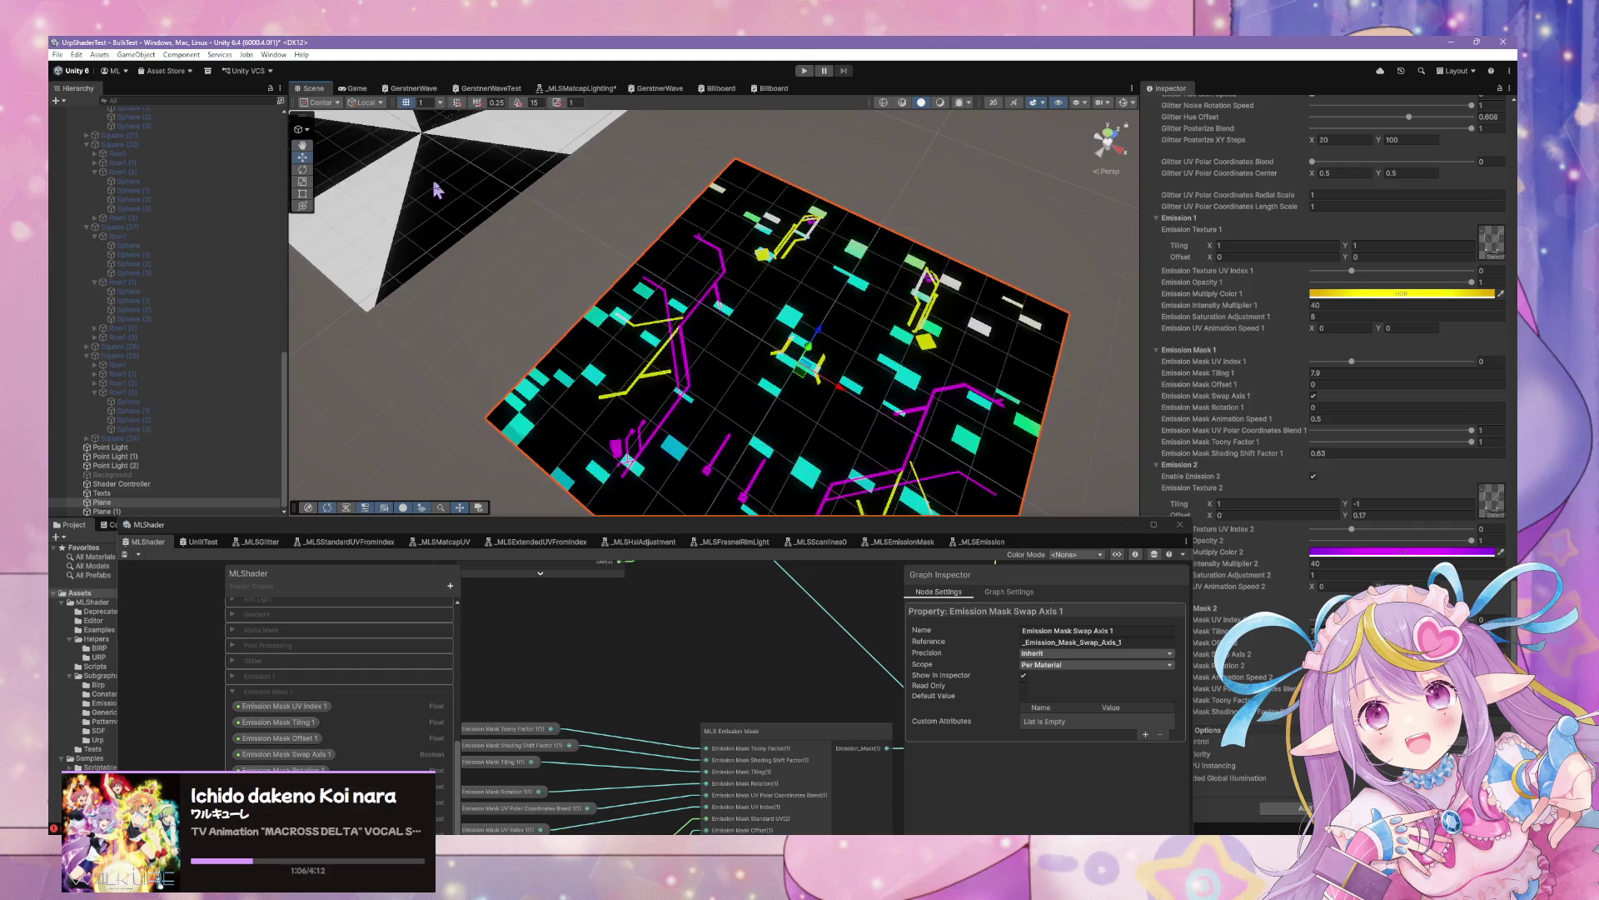
{"action": "left_click", "coordinate": [435, 190]}
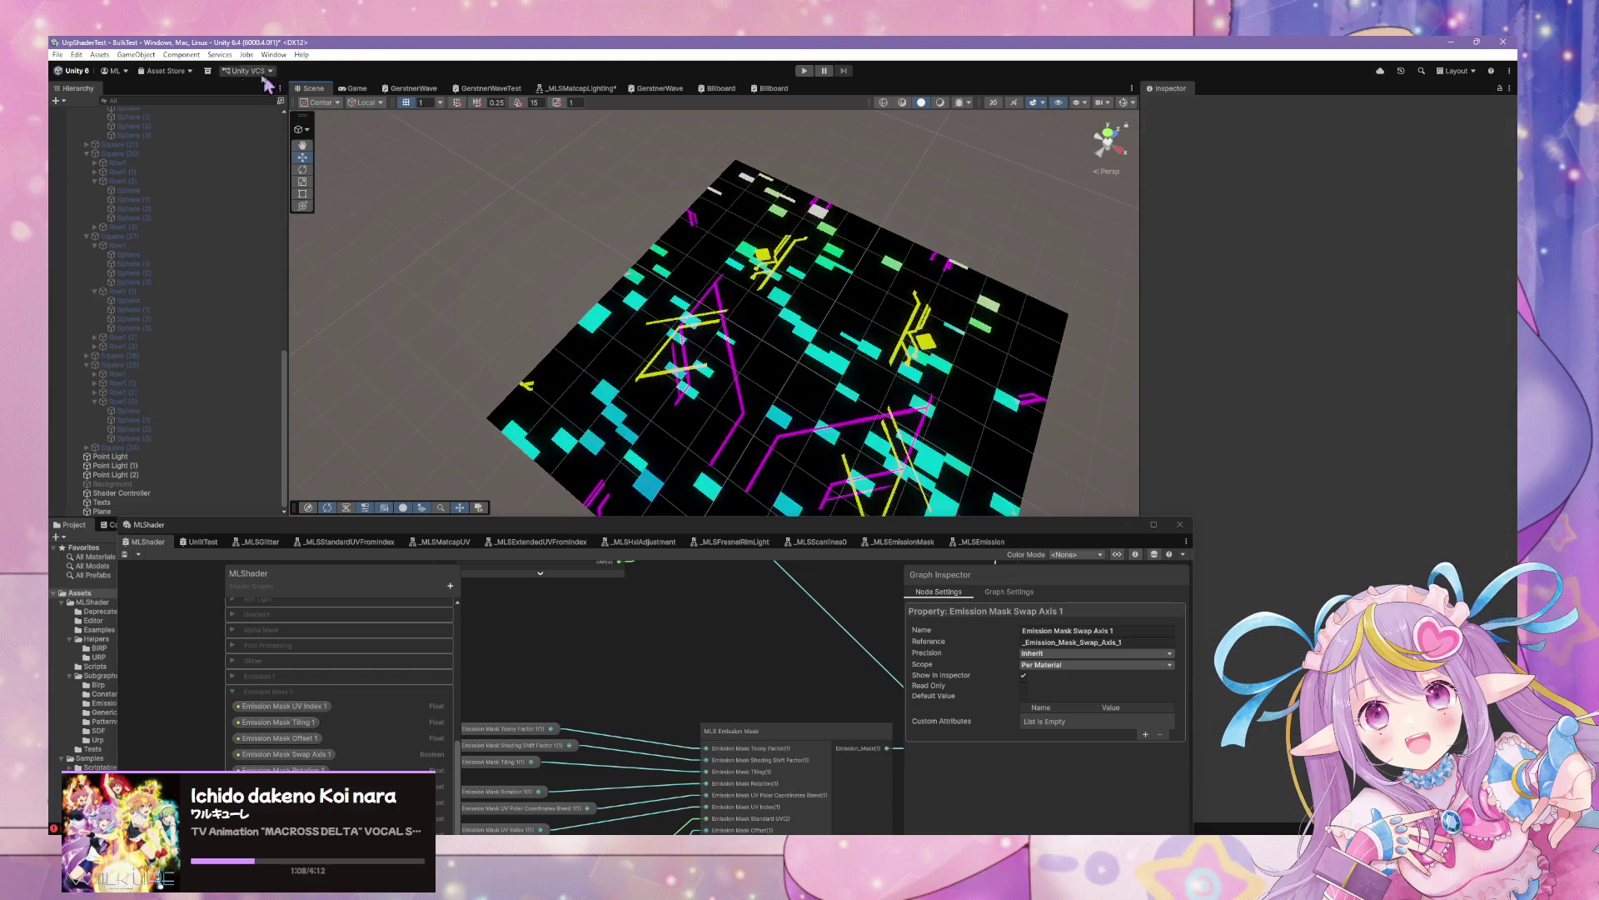
{"action": "left_click", "coordinate": [353, 88]}
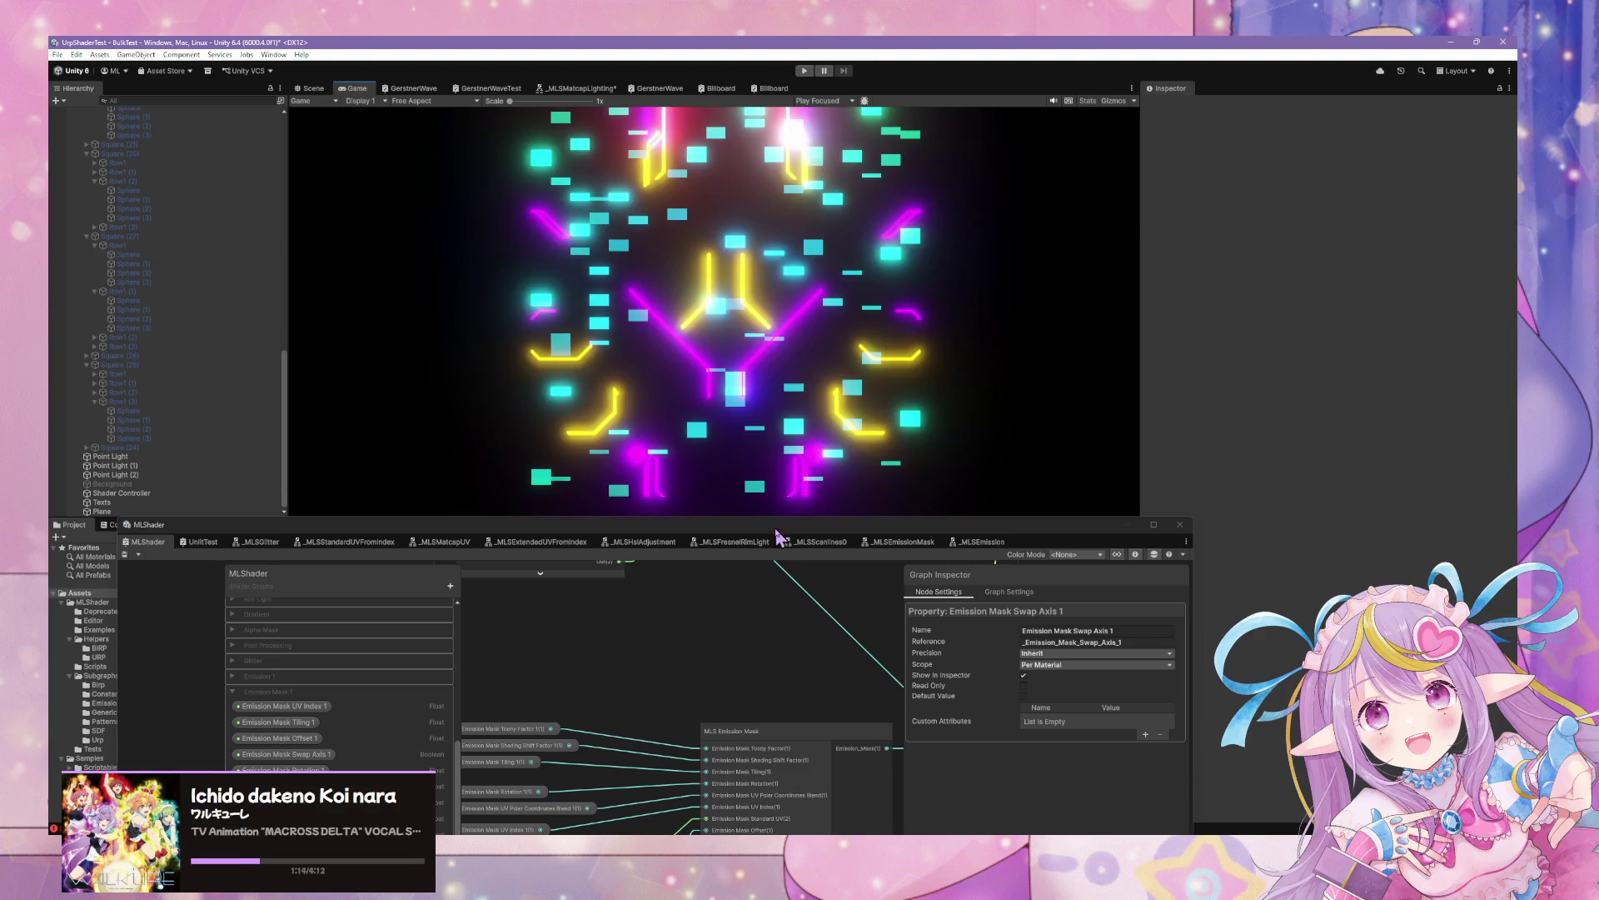
{"action": "left_click_drag", "start_coordinate": [778, 526], "coordinate": [998, 638]}
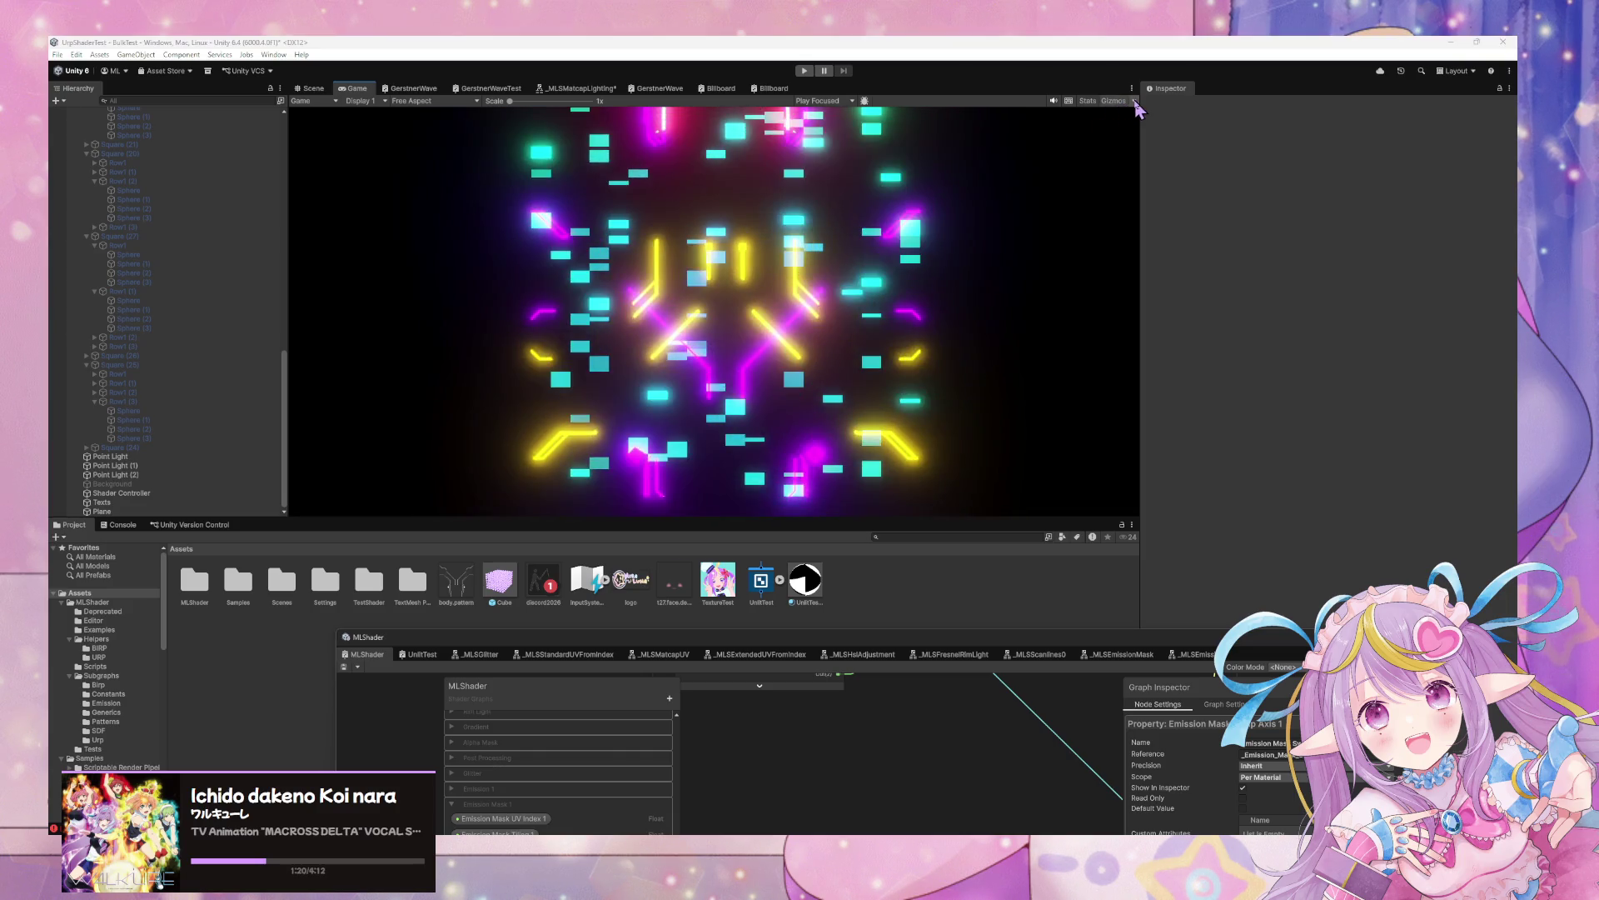
Switch play mode to Play Unfocused and make the Game view taller
{"action": "left_click", "coordinate": [1135, 102]}
{"action": "left_click", "coordinate": [1135, 102]}
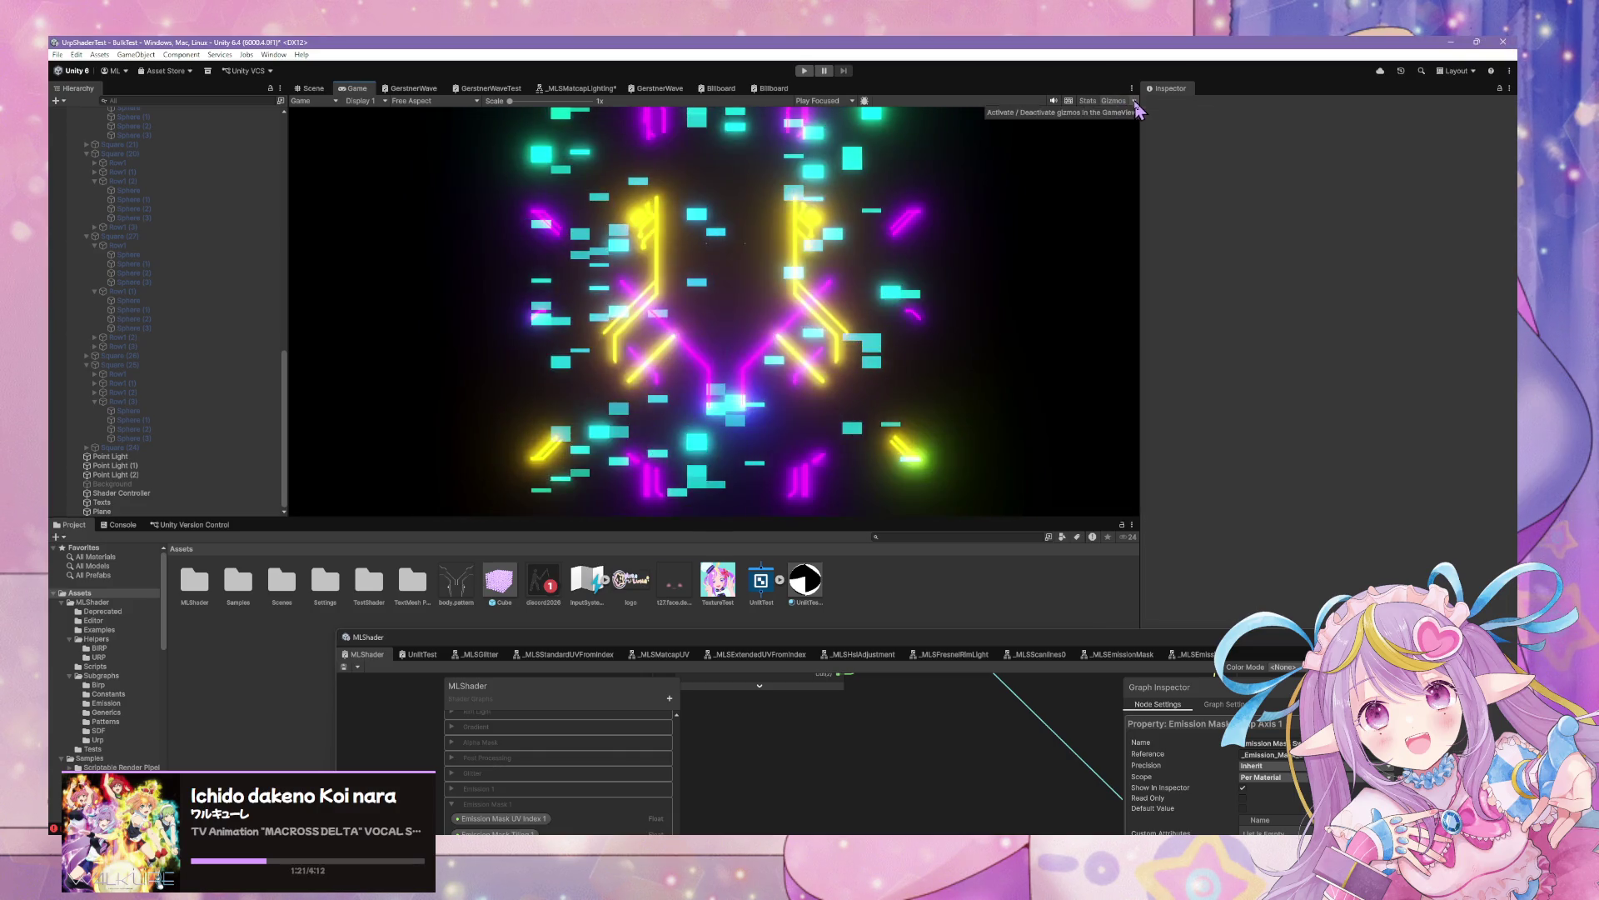
{"action": "left_click", "coordinate": [833, 101]}
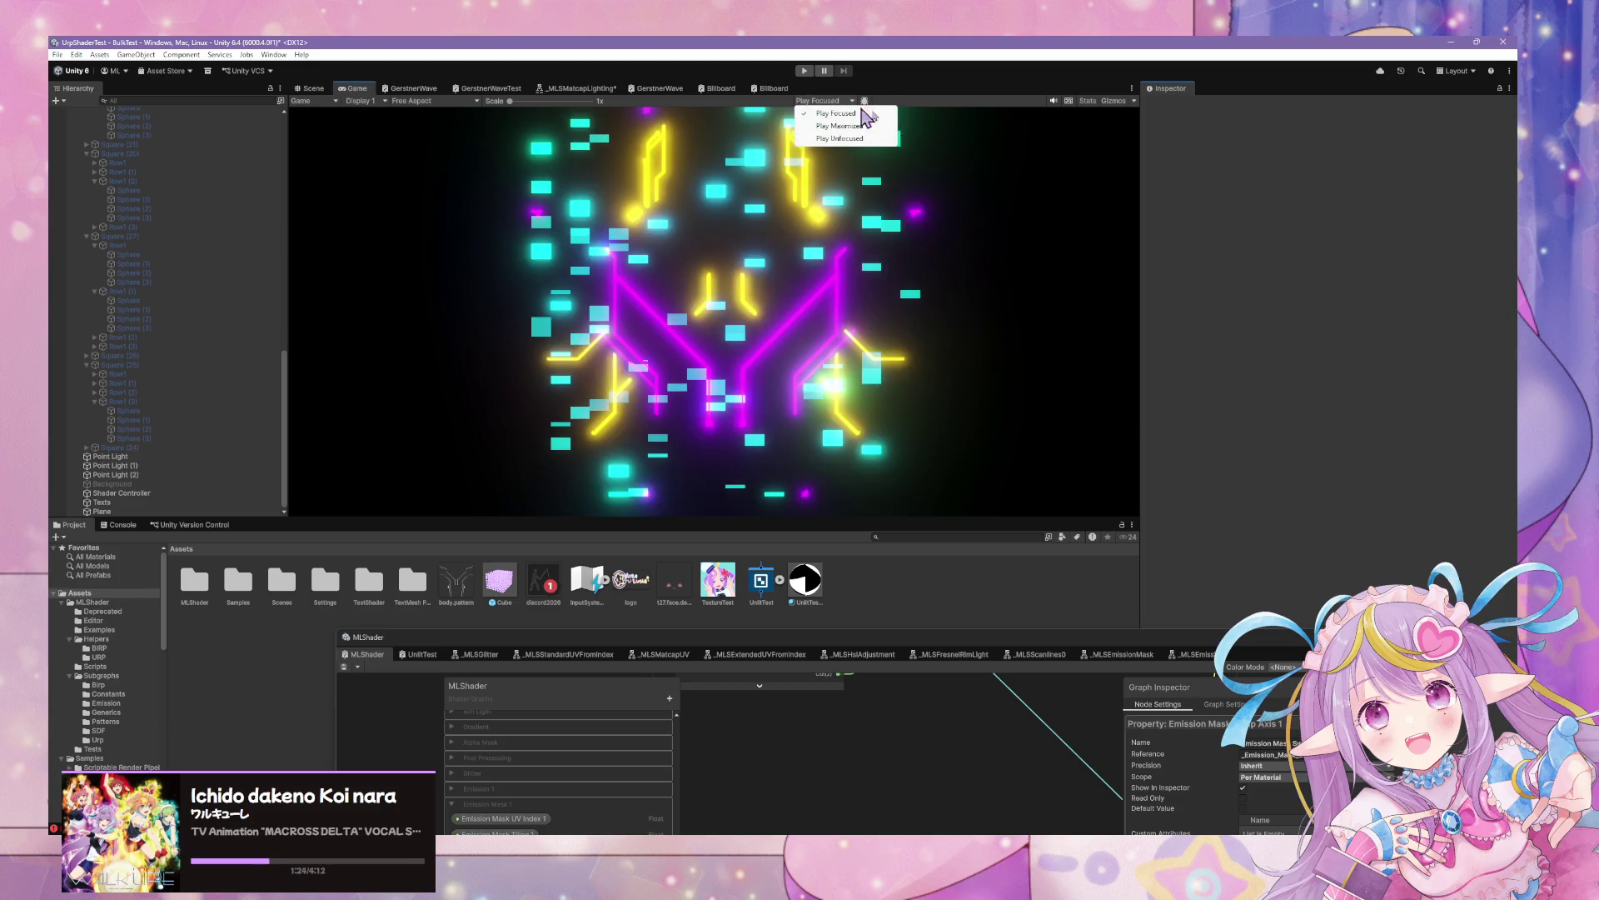
{"action": "left_click", "coordinate": [825, 114]}
{"action": "left_click", "coordinate": [833, 101]}
{"action": "left_click", "coordinate": [824, 124]}
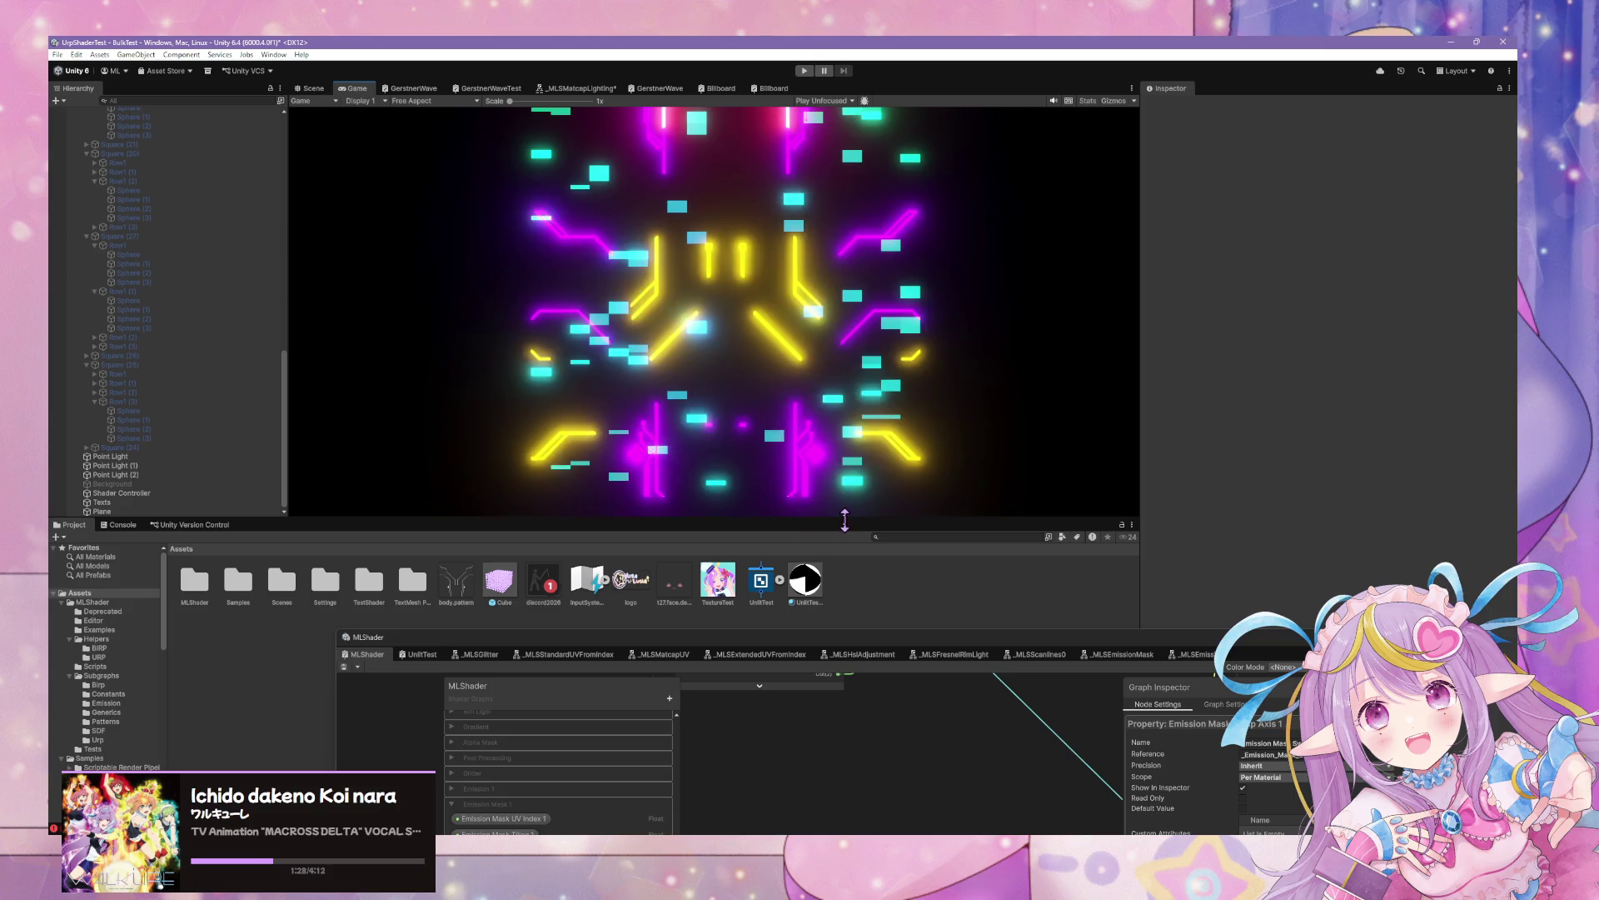
{"action": "left_click_drag", "start_coordinate": [833, 519], "coordinate": [833, 573]}
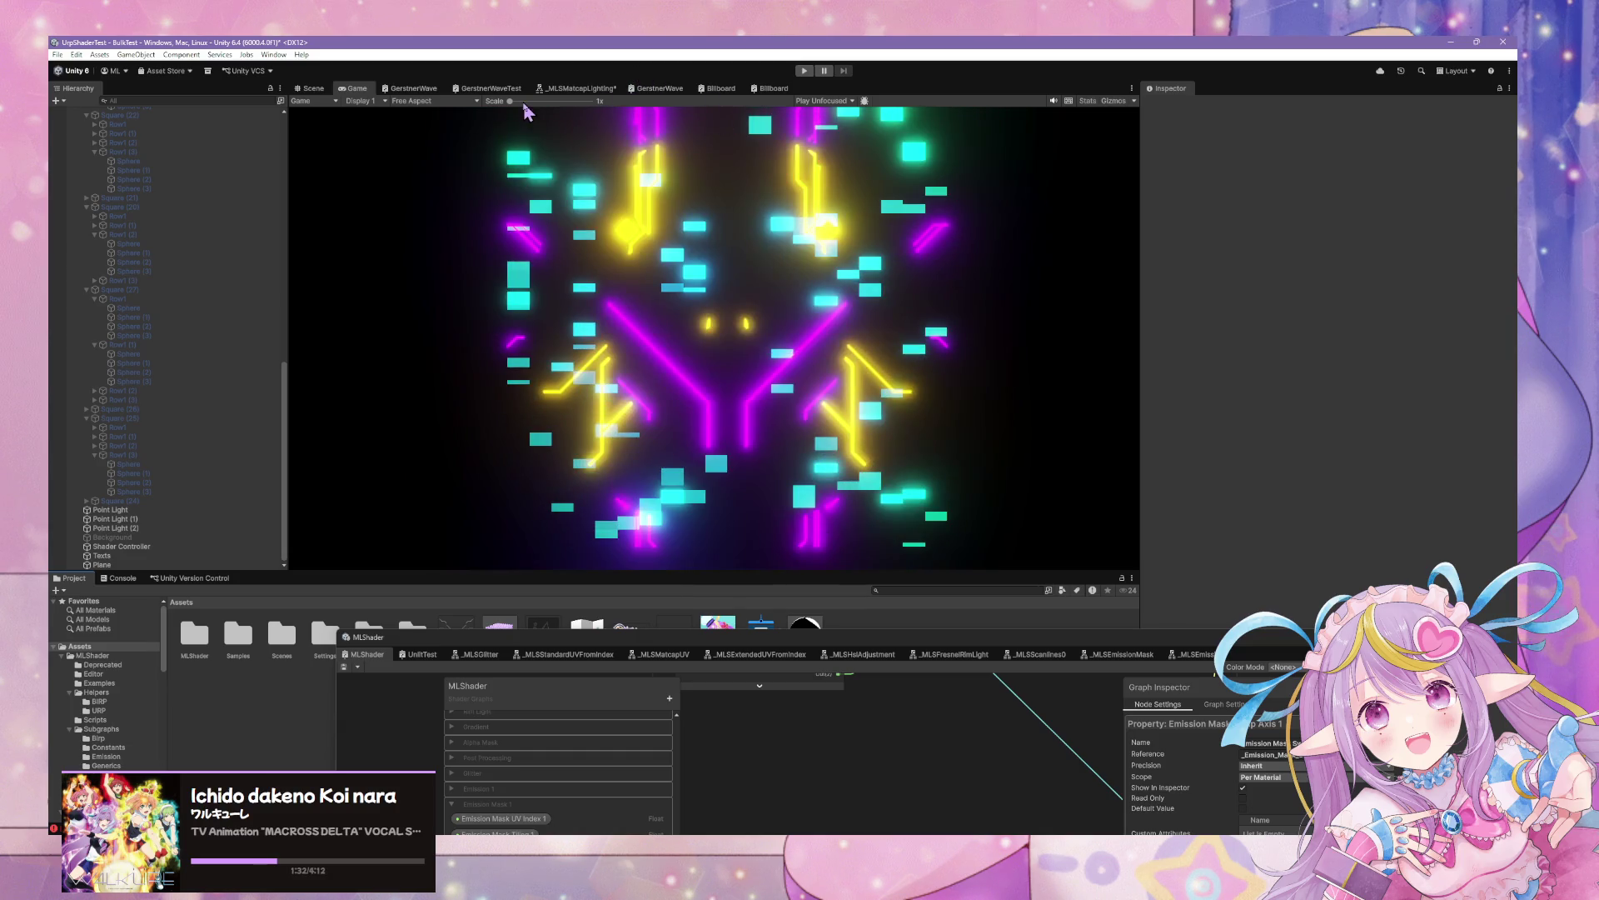
Enter play mode and move the MLShader graph window out of the way
{"action": "left_click", "coordinate": [803, 72]}
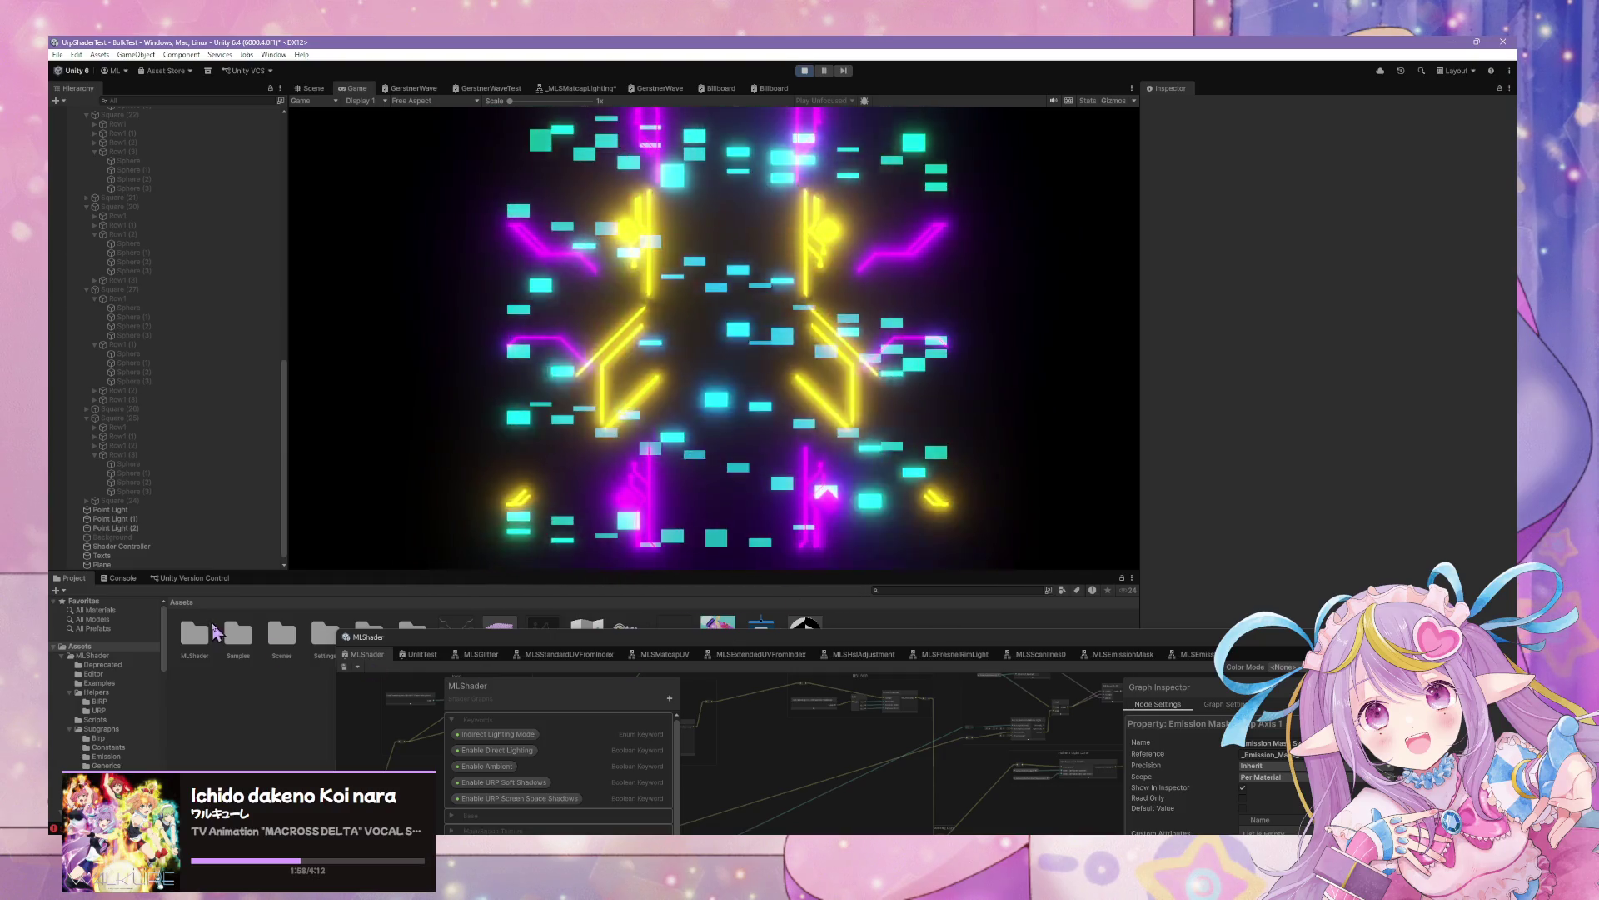
{"action": "left_click", "coordinate": [869, 654]}
{"action": "left_click_drag", "start_coordinate": [869, 654], "coordinate": [797, 702]}
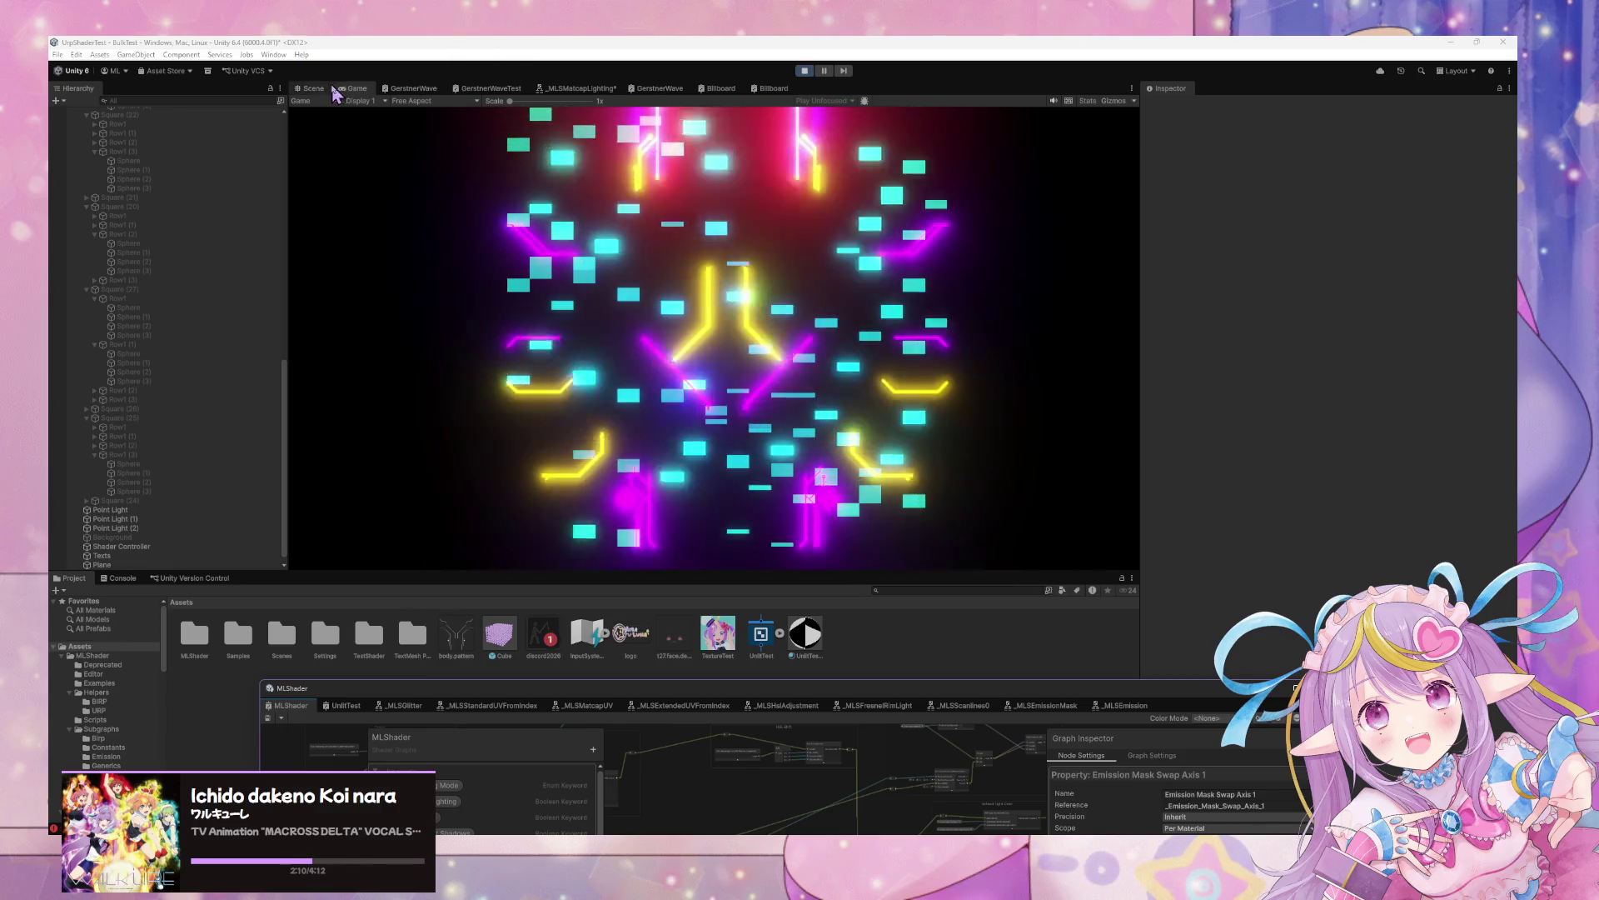
Check the Plane in the Scene view, then raise Glitter Posterize XY Steps X to about 23.87
{"action": "left_click", "coordinate": [482, 49]}
{"action": "key", "text": "ctrl+1"}
{"action": "key", "text": "ctrl+2"}
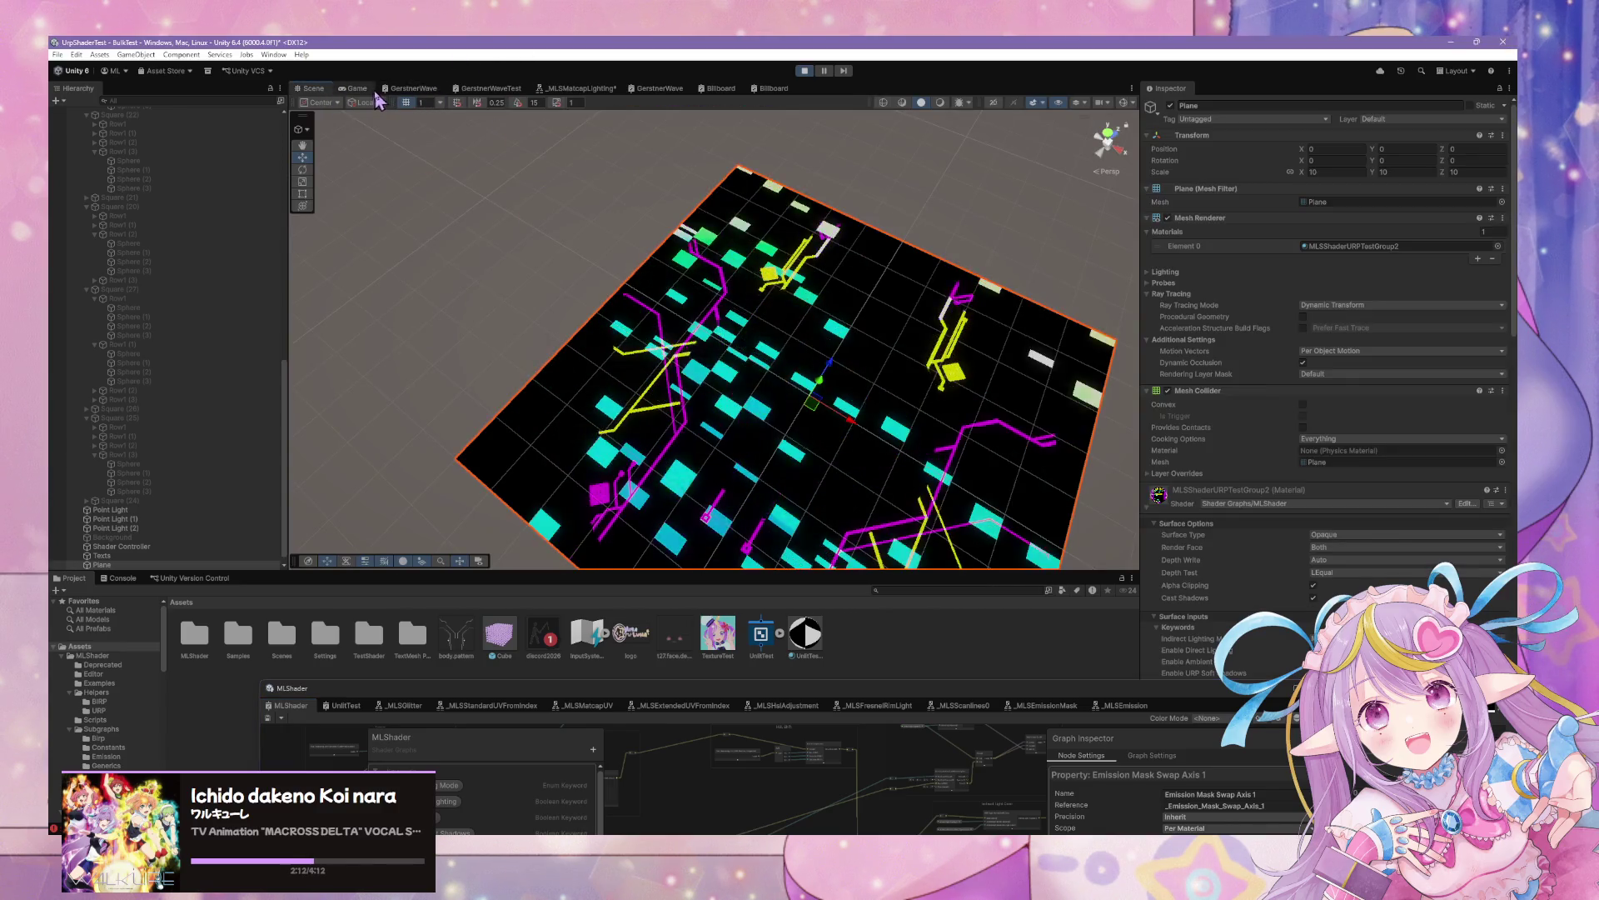
{"action": "scroll", "coordinate": [1240, 479], "scroll_direction": "down", "scroll_amount": 5}
{"action": "scroll", "coordinate": [1282, 525], "scroll_direction": "down", "scroll_amount": 15}
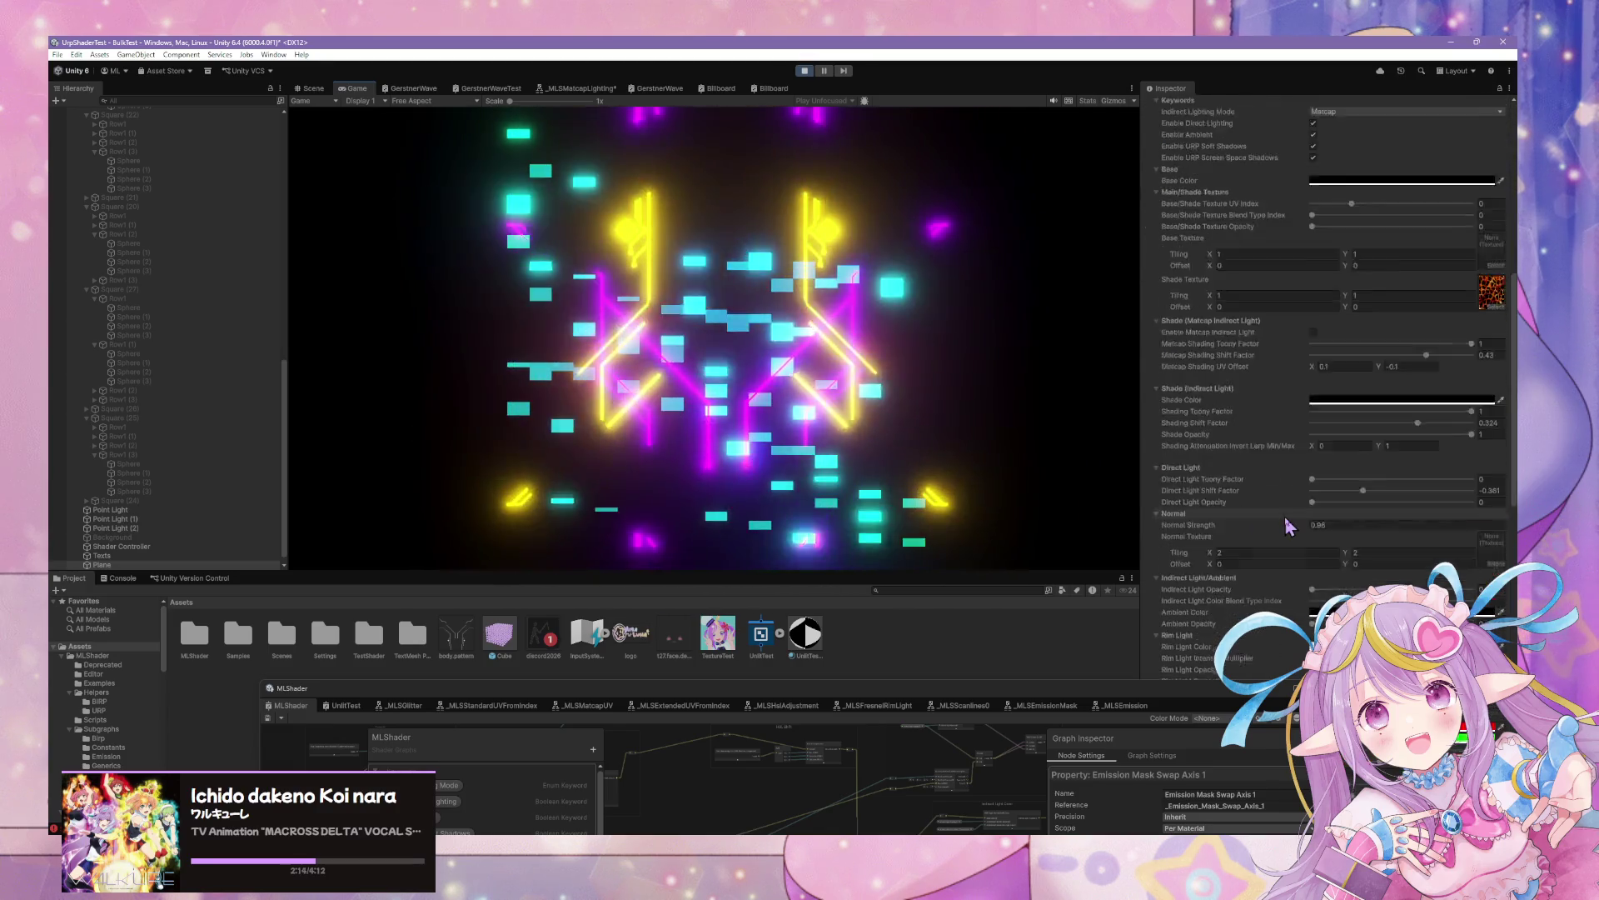
{"action": "scroll", "coordinate": [1289, 523], "scroll_direction": "up", "scroll_amount": 3}
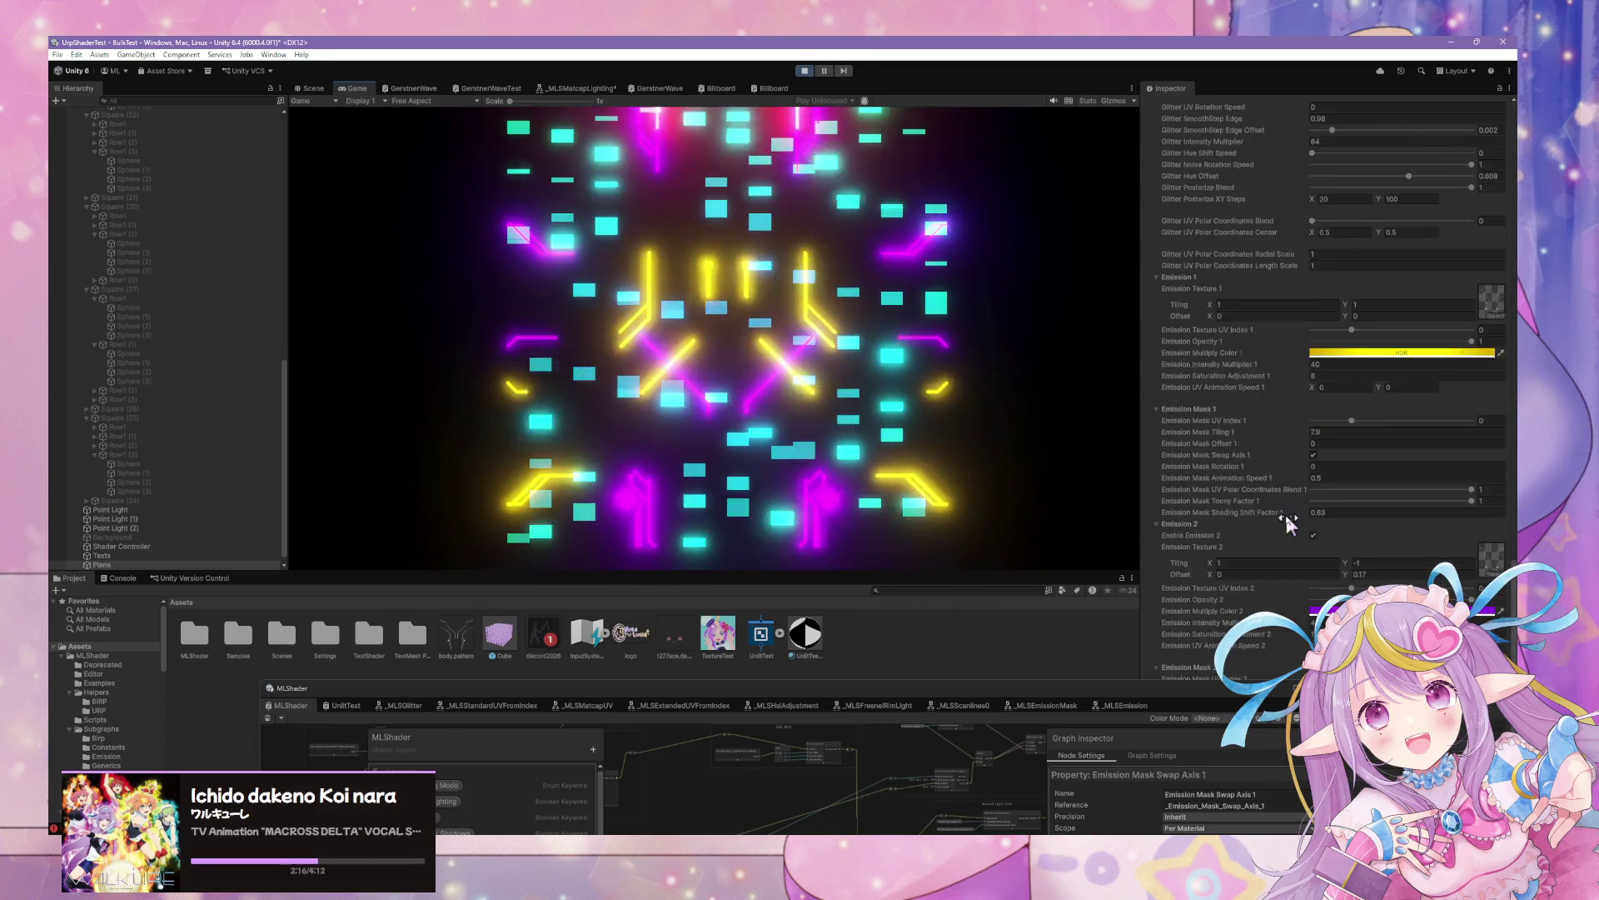
{"action": "scroll", "coordinate": [1287, 521], "scroll_direction": "up", "scroll_amount": 2}
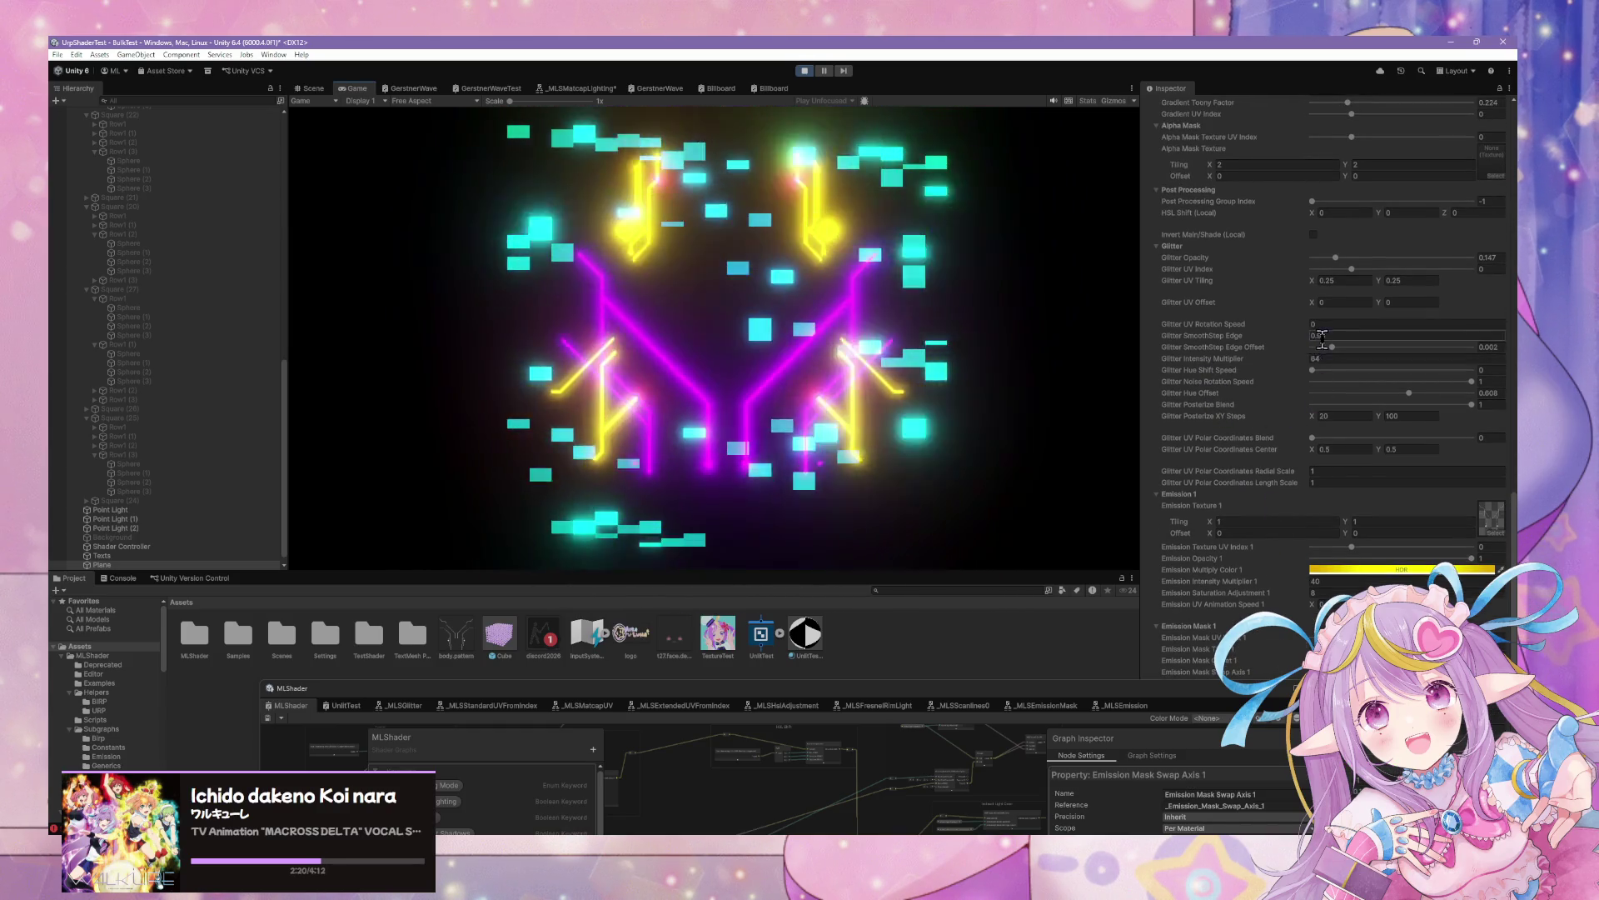
{"action": "scroll", "coordinate": [1330, 356], "scroll_direction": "up", "scroll_amount": 1}
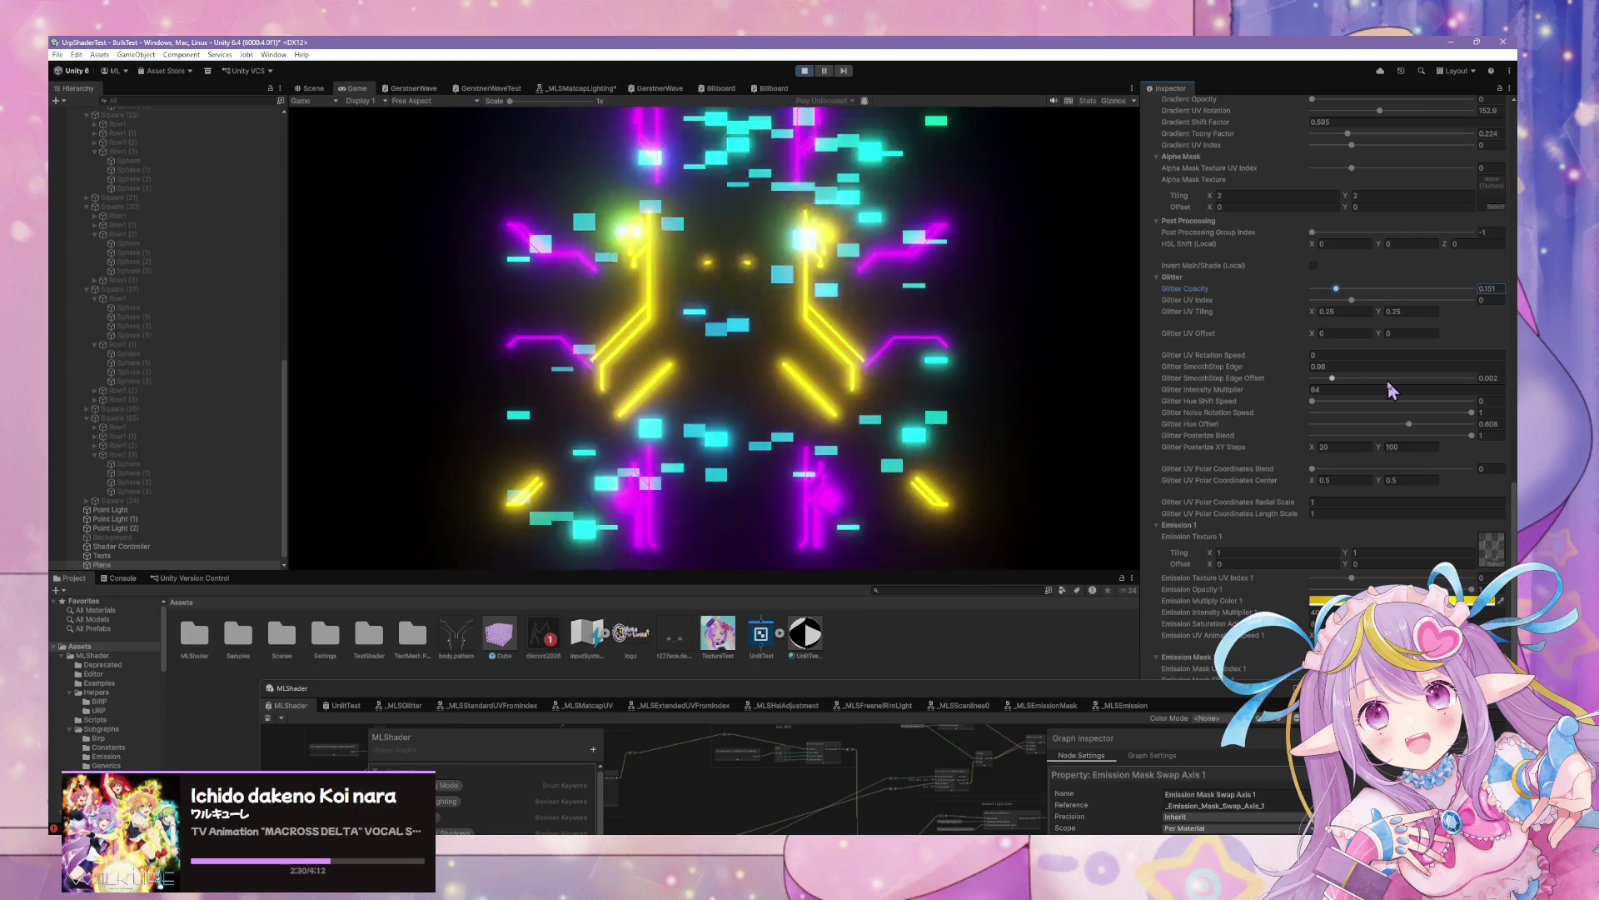
{"action": "scroll", "coordinate": [1324, 373], "scroll_direction": "down", "scroll_amount": 2}
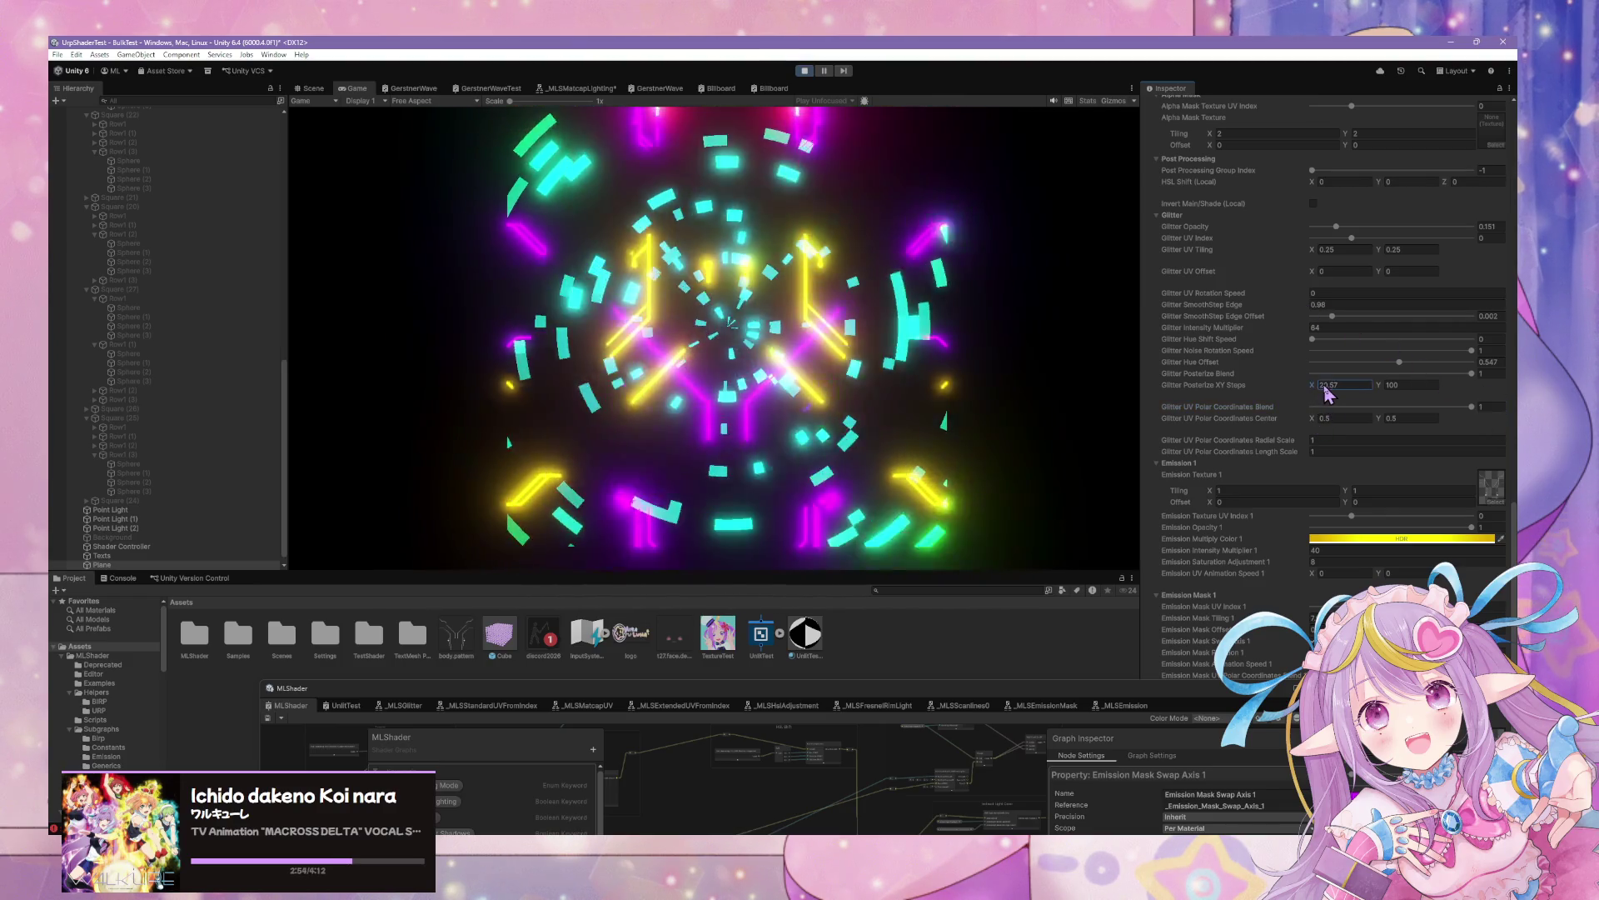
{"action": "mouse_move", "coordinate": [1343, 392]}
{"action": "left_mouse_down"}
{"action": "mouse_move", "coordinate": [1409, 395]}
{"action": "mouse_move", "coordinate": [1392, 388]}
{"action": "left_mouse_up"}
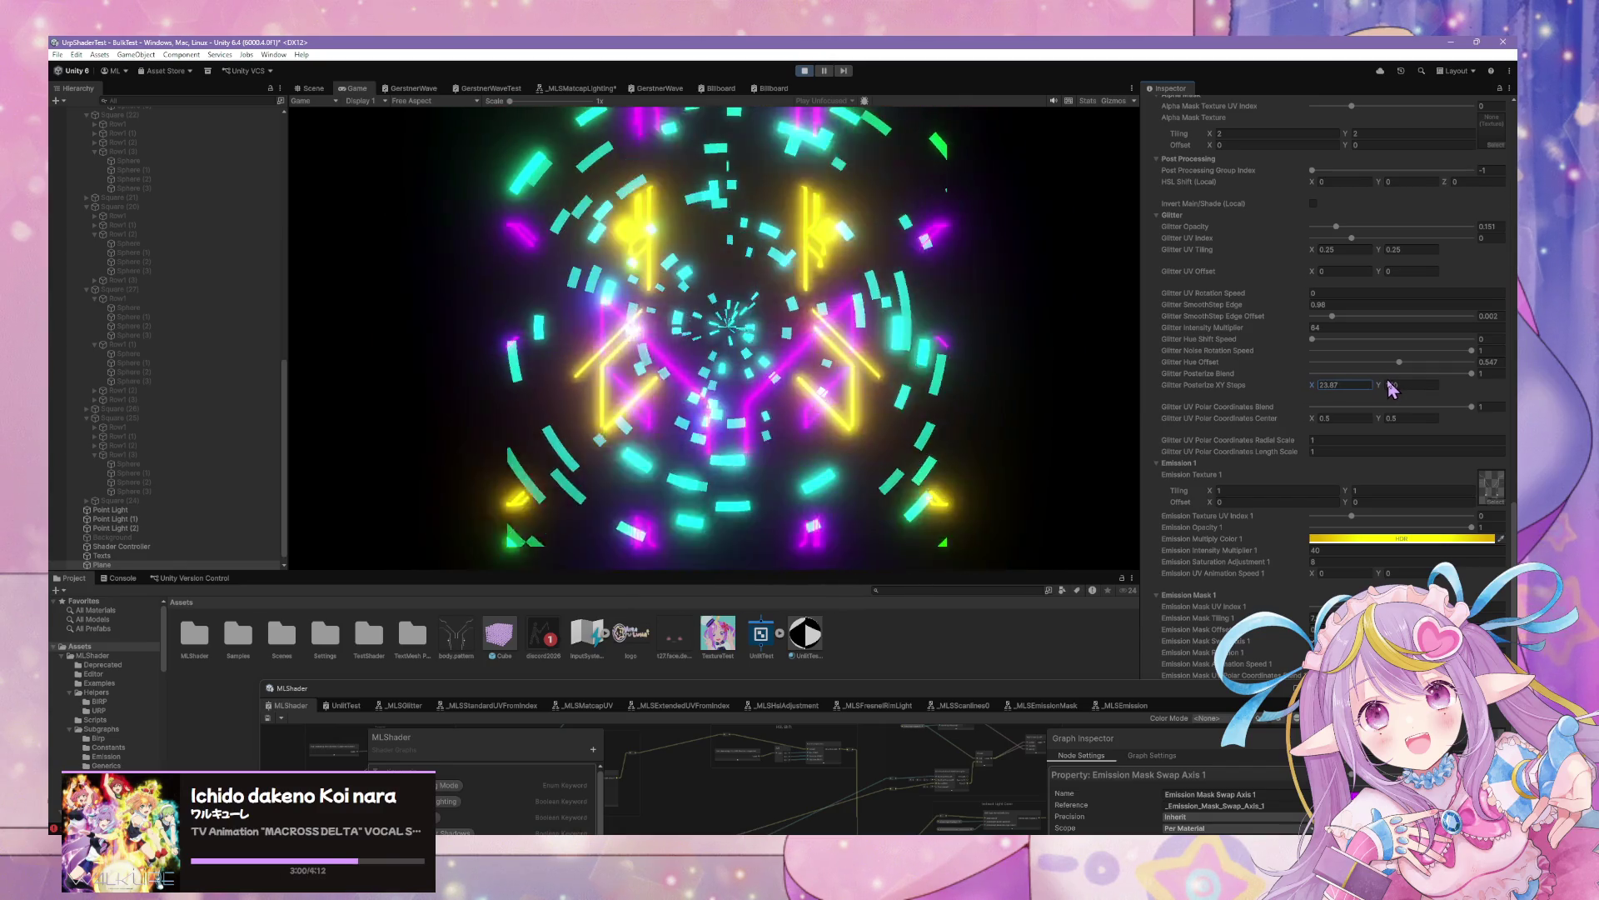
Set Glitter Intensity Multiplier to 40
{"action": "scroll", "coordinate": [1440, 342], "scroll_direction": "up", "scroll_amount": 3}
{"action": "scroll", "coordinate": [1443, 337], "scroll_direction": "up", "scroll_amount": 1}
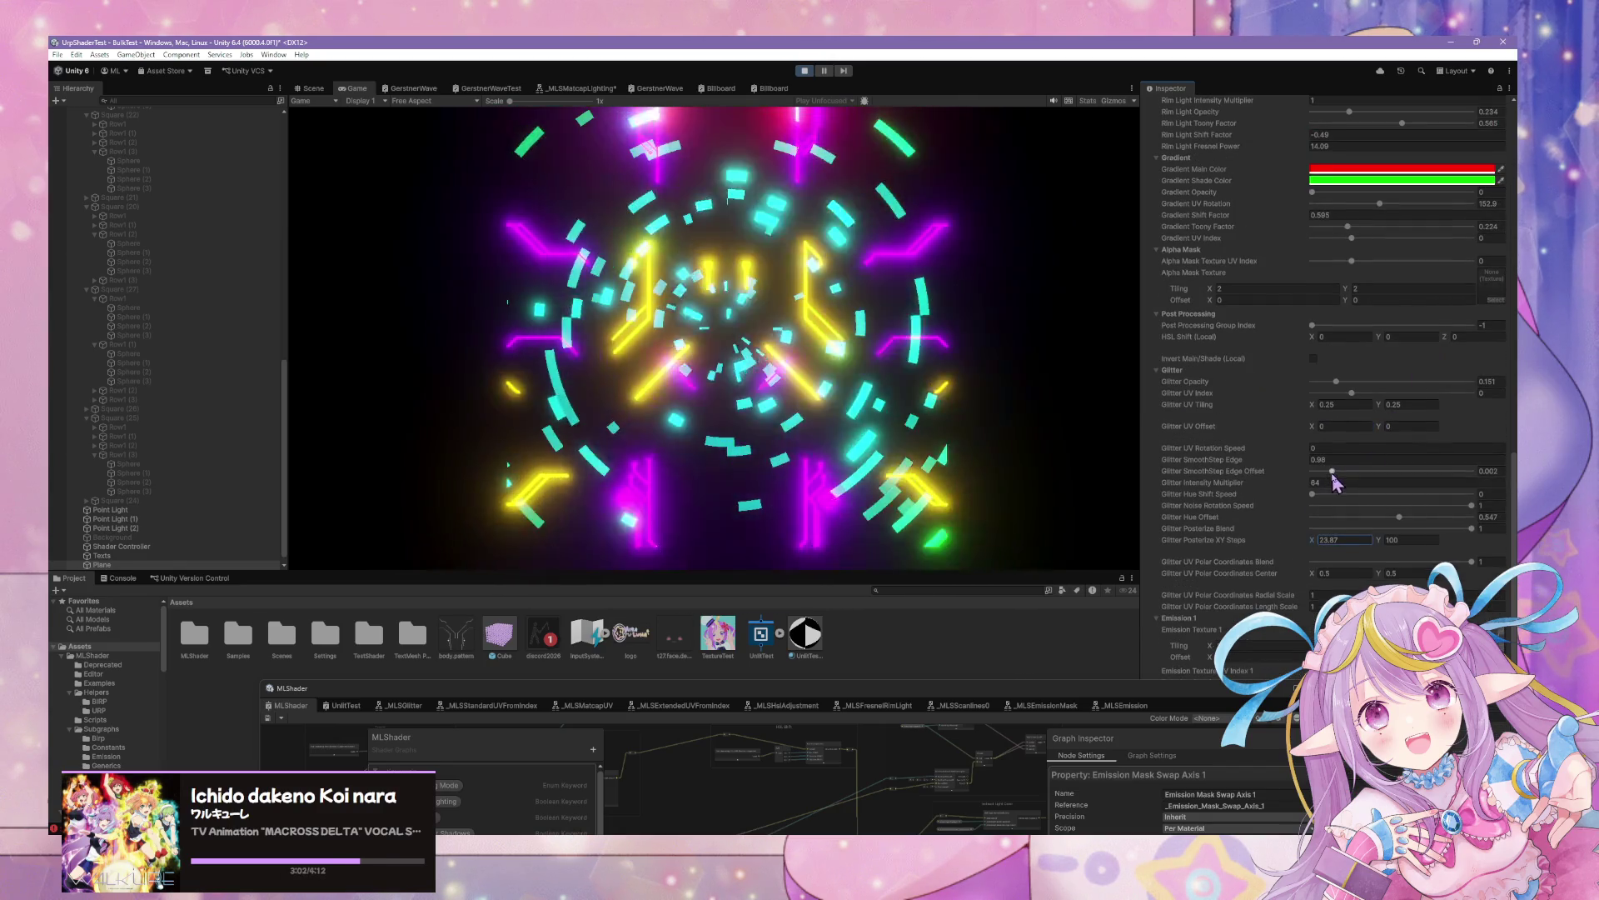
{"action": "double_click", "coordinate": [1328, 482]}
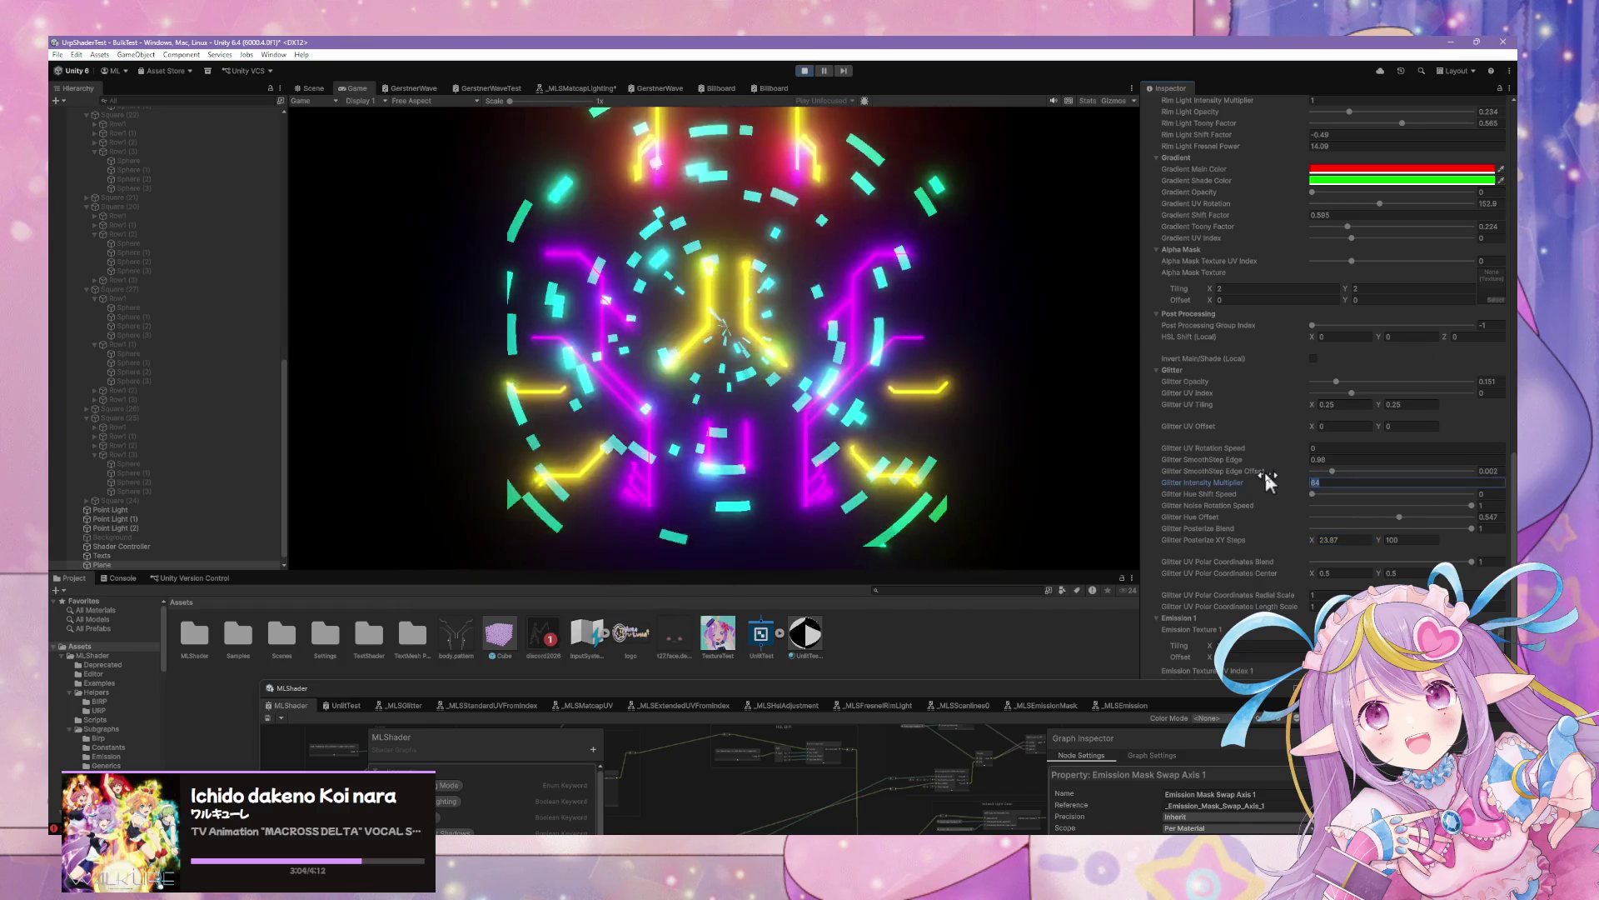
{"action": "type", "text": "30"}
{"action": "key", "text": "BackSpace"}
{"action": "key", "text": "BackSpace"}
{"action": "type", "text": "40"}
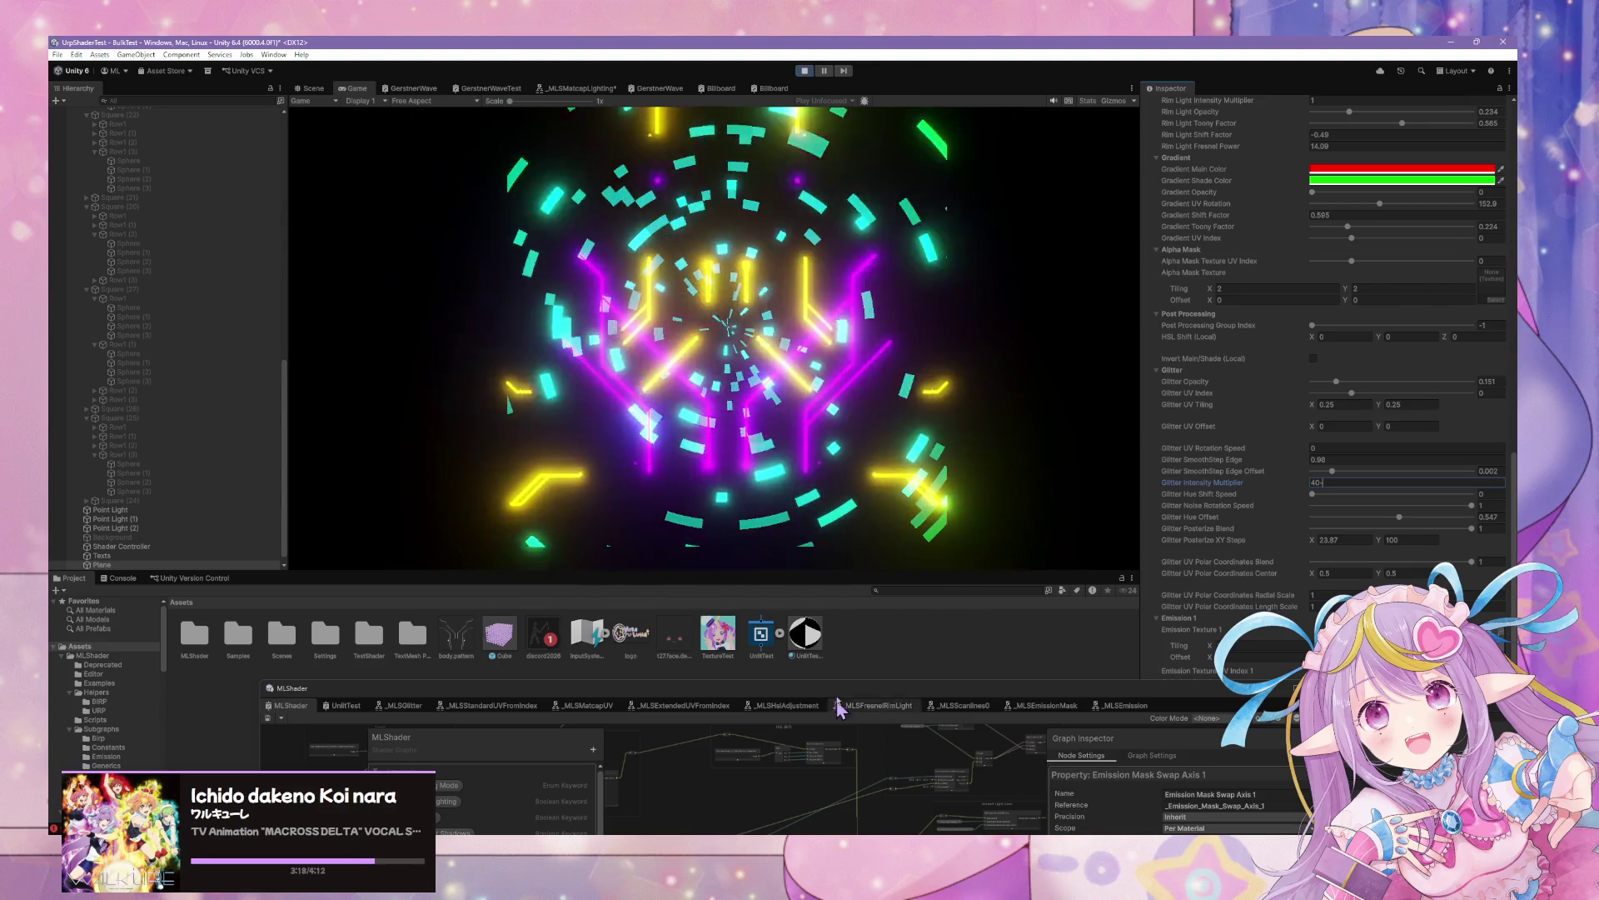
Inspect the Emission Mask blackboard entries in the MLShader graph window
{"action": "left_click_drag", "start_coordinate": [388, 700], "coordinate": [379, 258]}
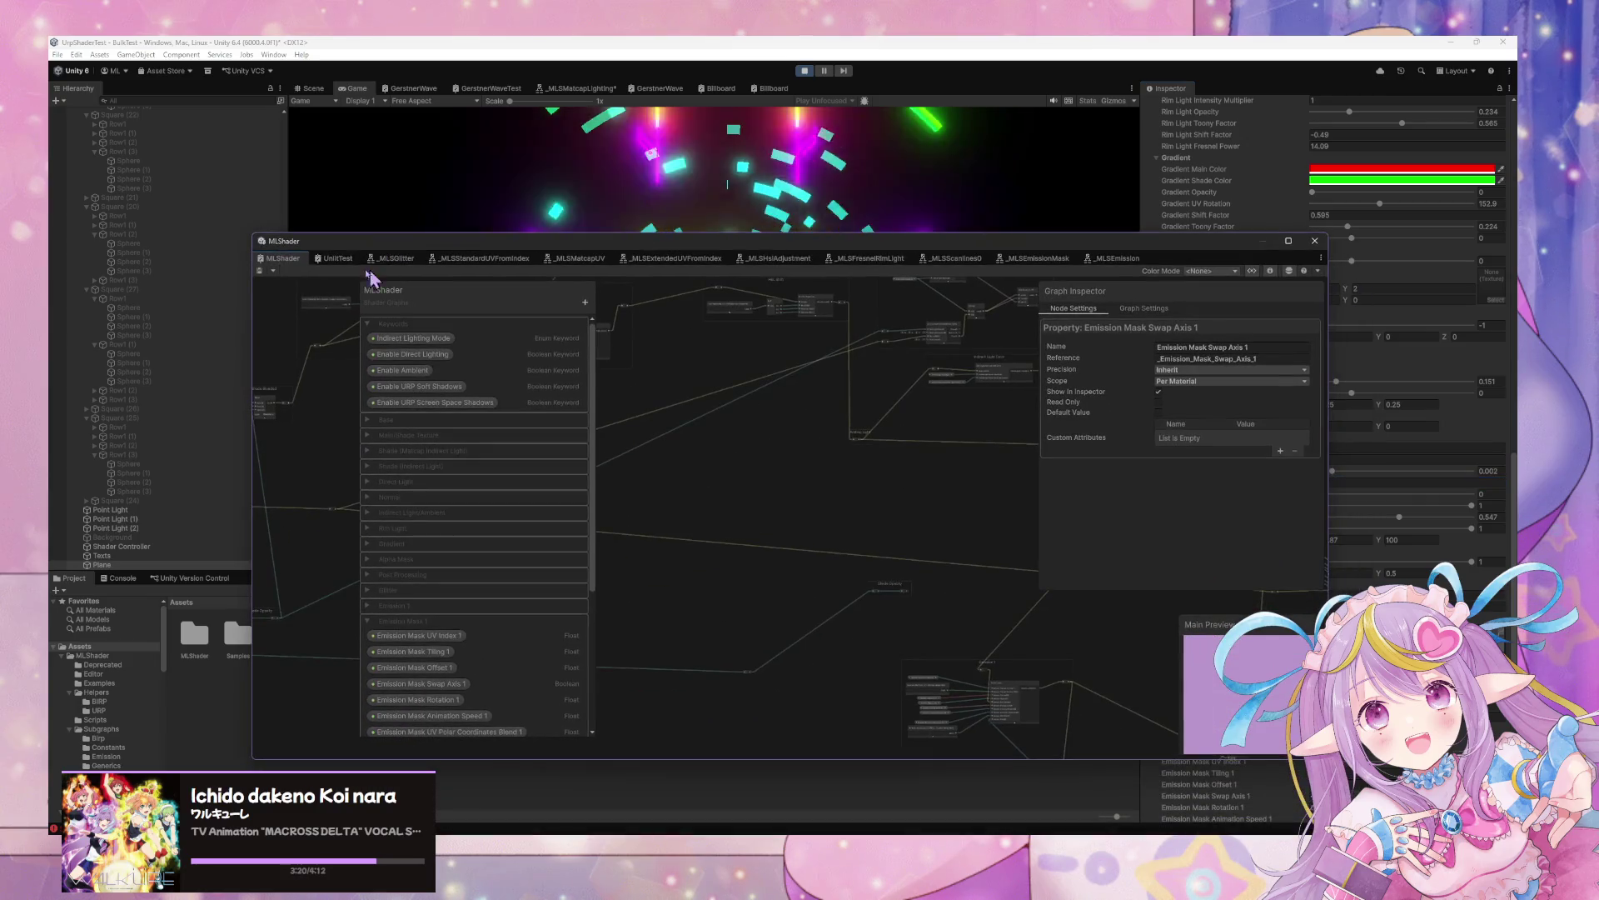
{"action": "mouse_move", "coordinate": [258, 241]}
{"action": "left_mouse_down"}
{"action": "mouse_move", "coordinate": [417, 416]}
{"action": "mouse_move", "coordinate": [427, 328]}
{"action": "left_mouse_up"}
{"action": "scroll", "coordinate": [597, 583], "scroll_direction": "down", "scroll_amount": 3}
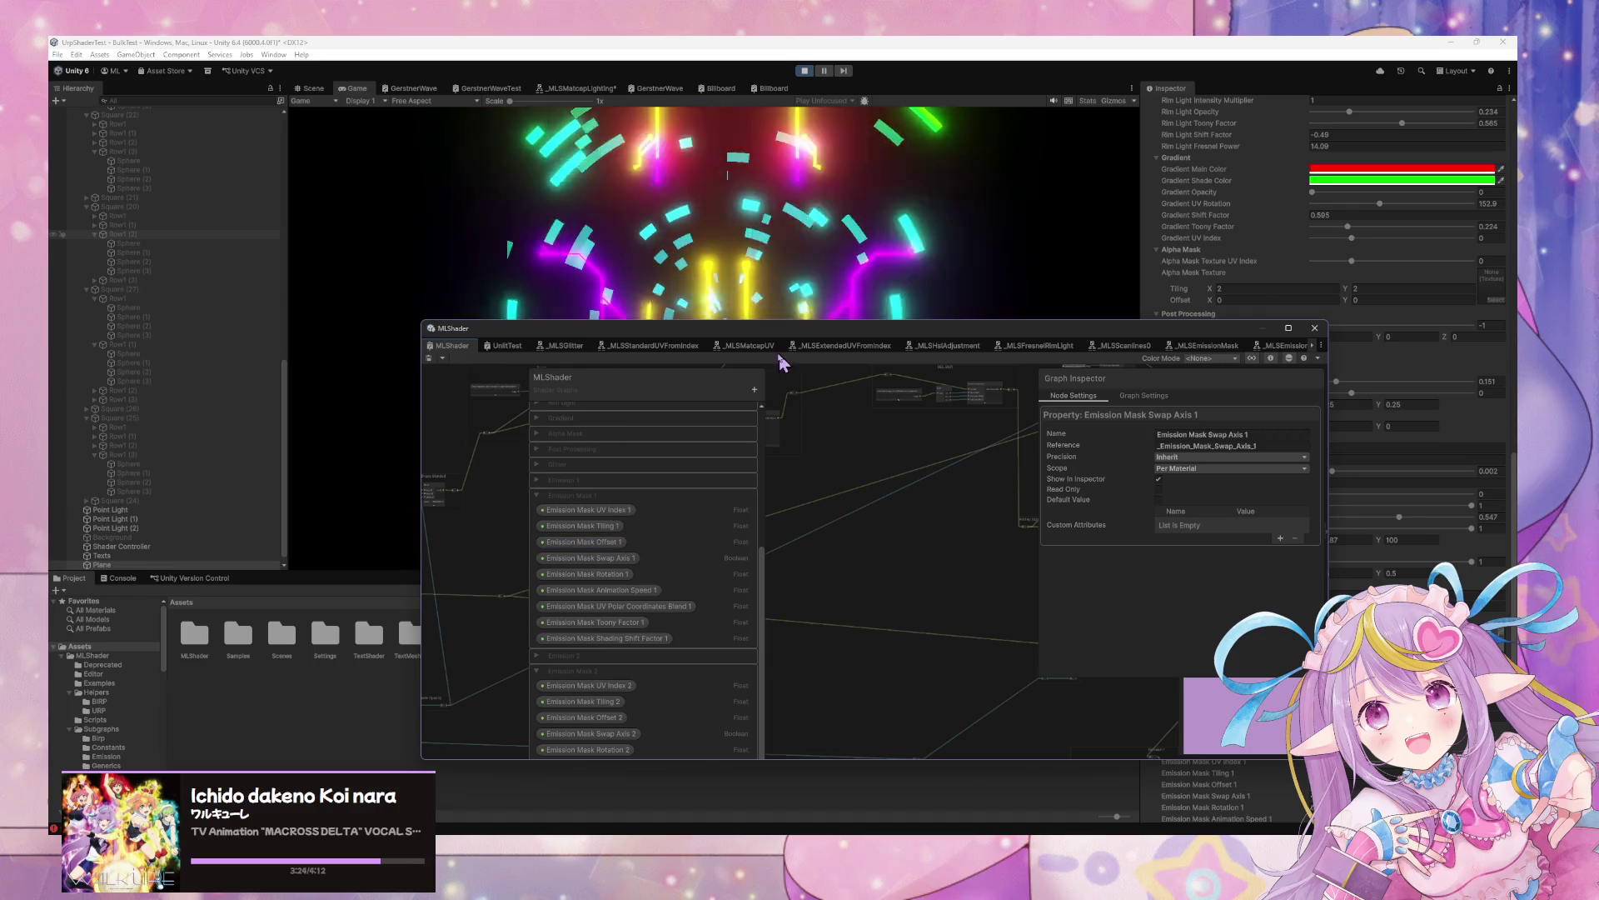
{"action": "mouse_move", "coordinate": [785, 327]}
{"action": "left_mouse_down"}
{"action": "mouse_move", "coordinate": [712, 448]}
{"action": "mouse_move", "coordinate": [538, 417]}
{"action": "left_mouse_up"}
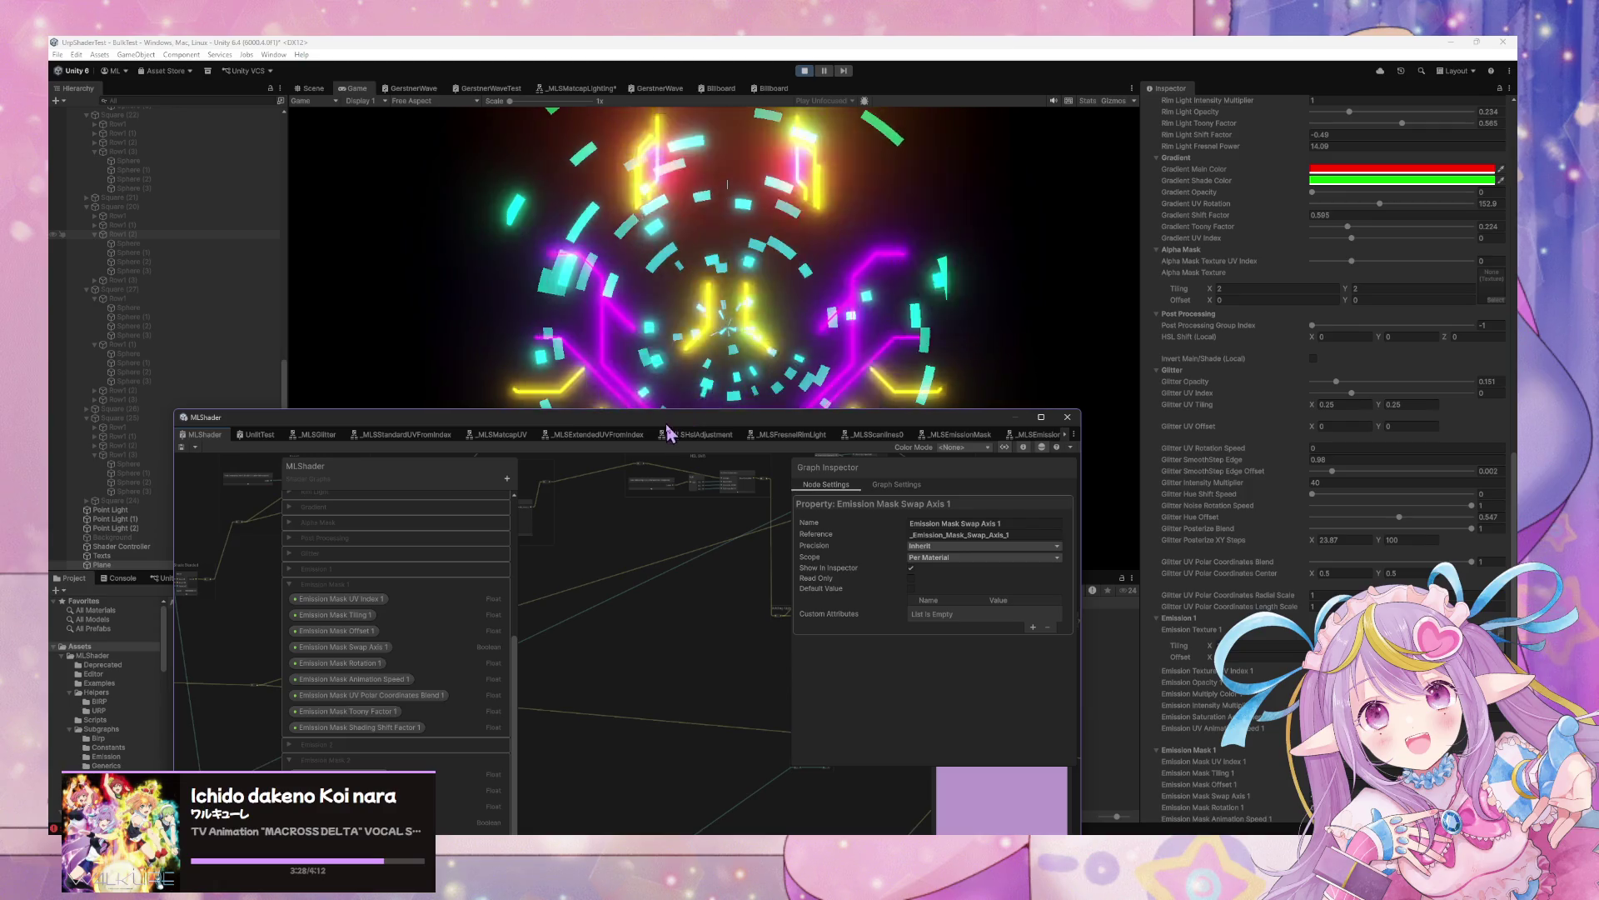
{"action": "left_click_drag", "start_coordinate": [771, 425], "coordinate": [791, 608]}
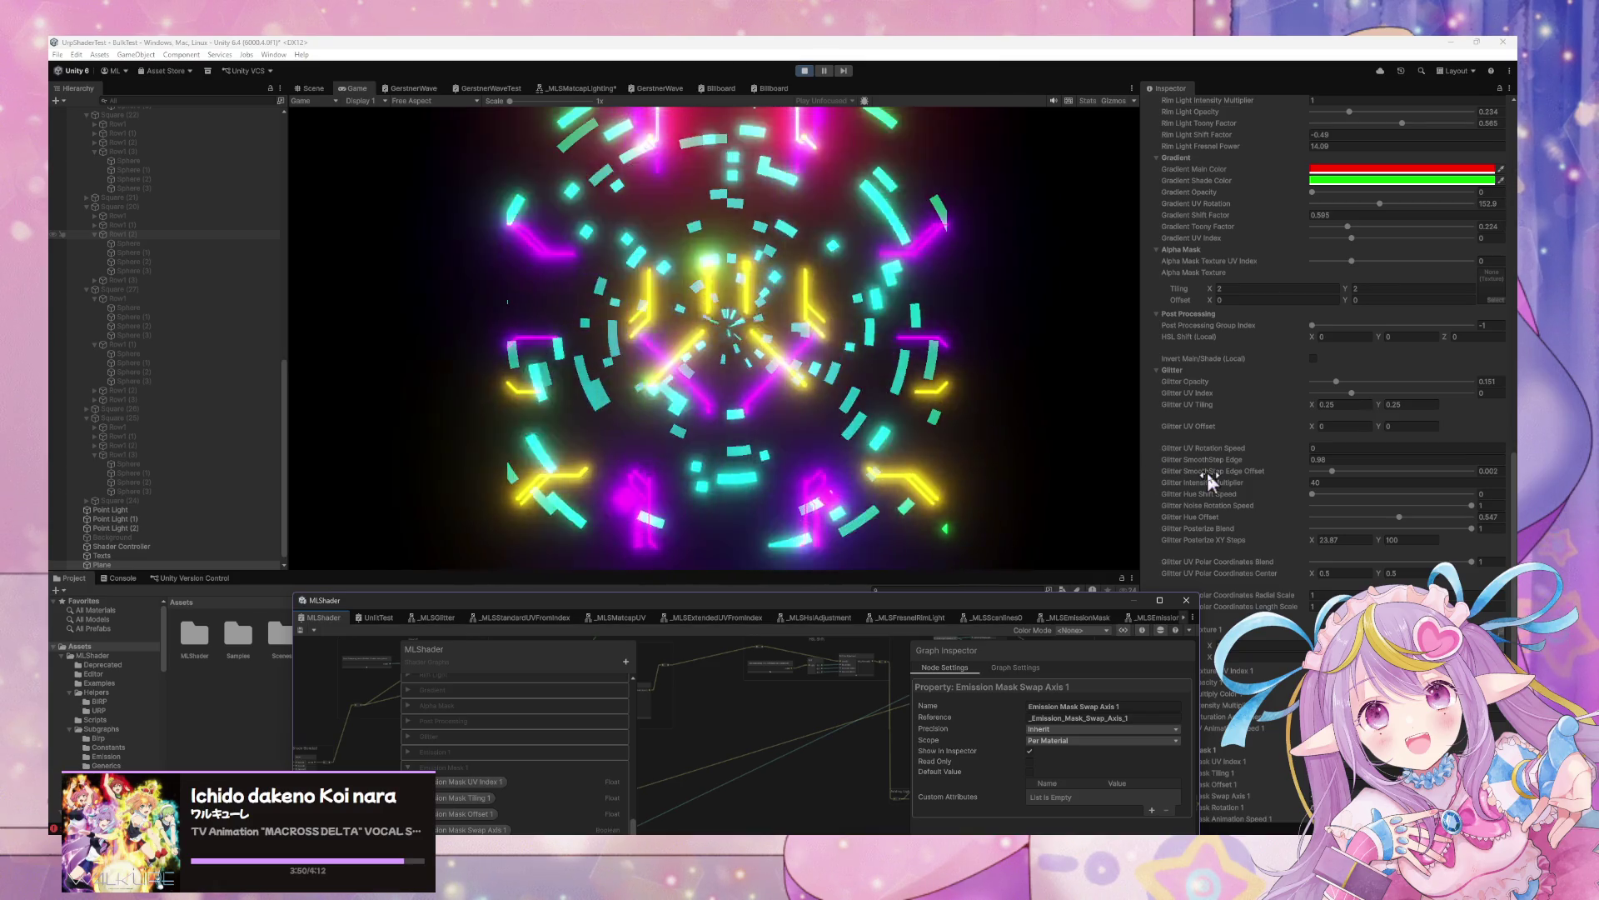
Move the graph window below the Game view and restart play mode
{"action": "scroll", "coordinate": [1314, 405], "scroll_direction": "down", "scroll_amount": 1}
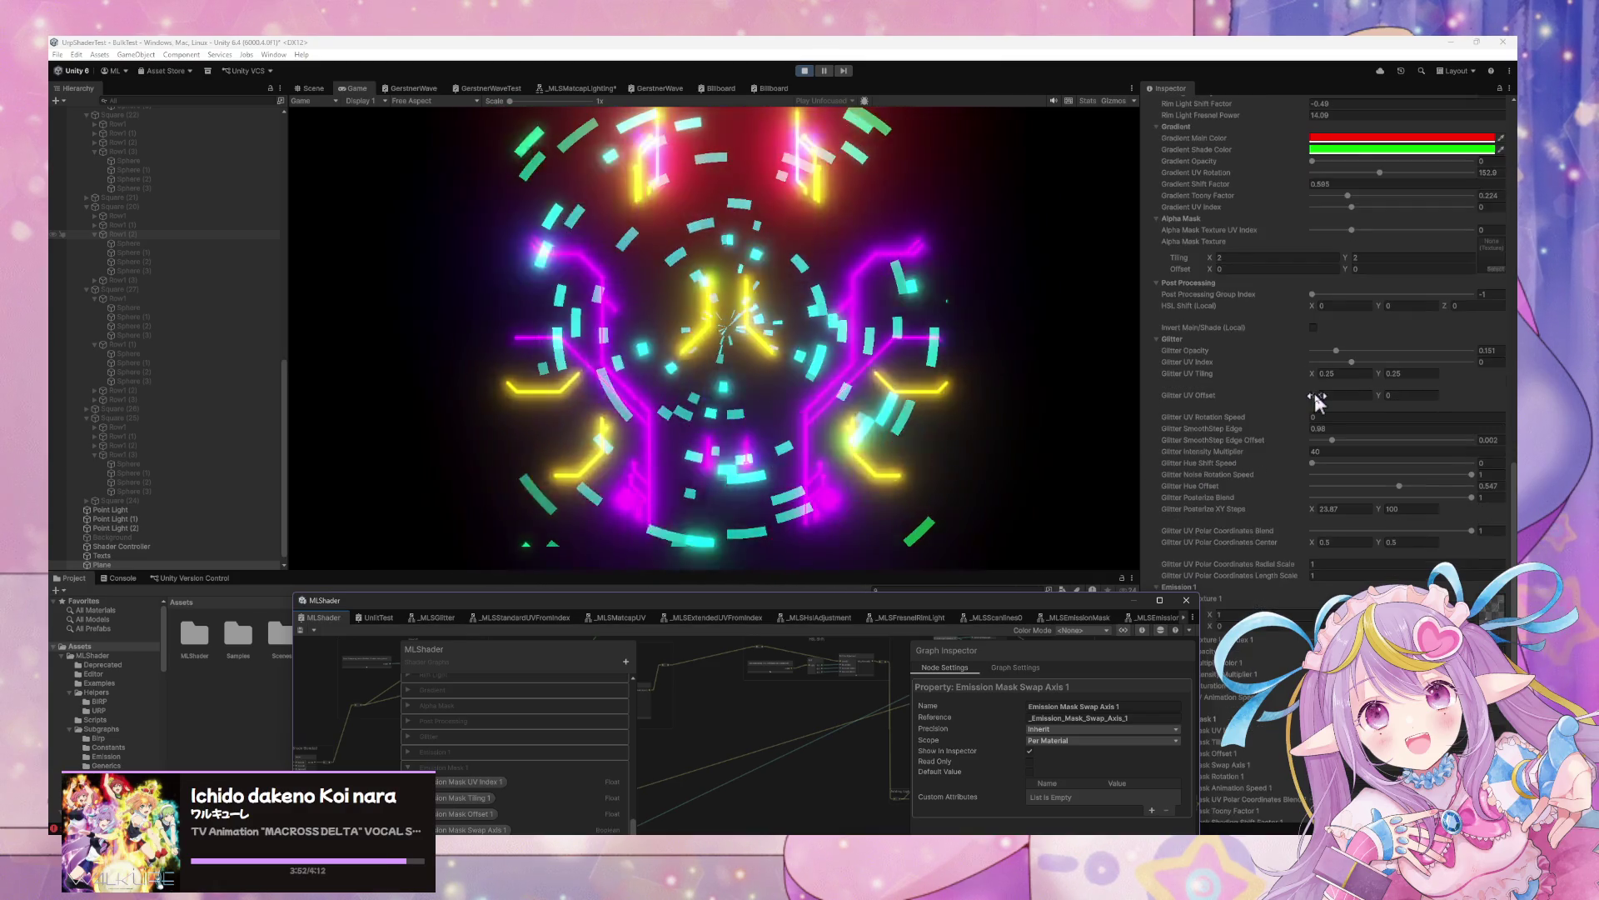
{"action": "scroll", "coordinate": [1306, 448], "scroll_direction": "down", "scroll_amount": 10}
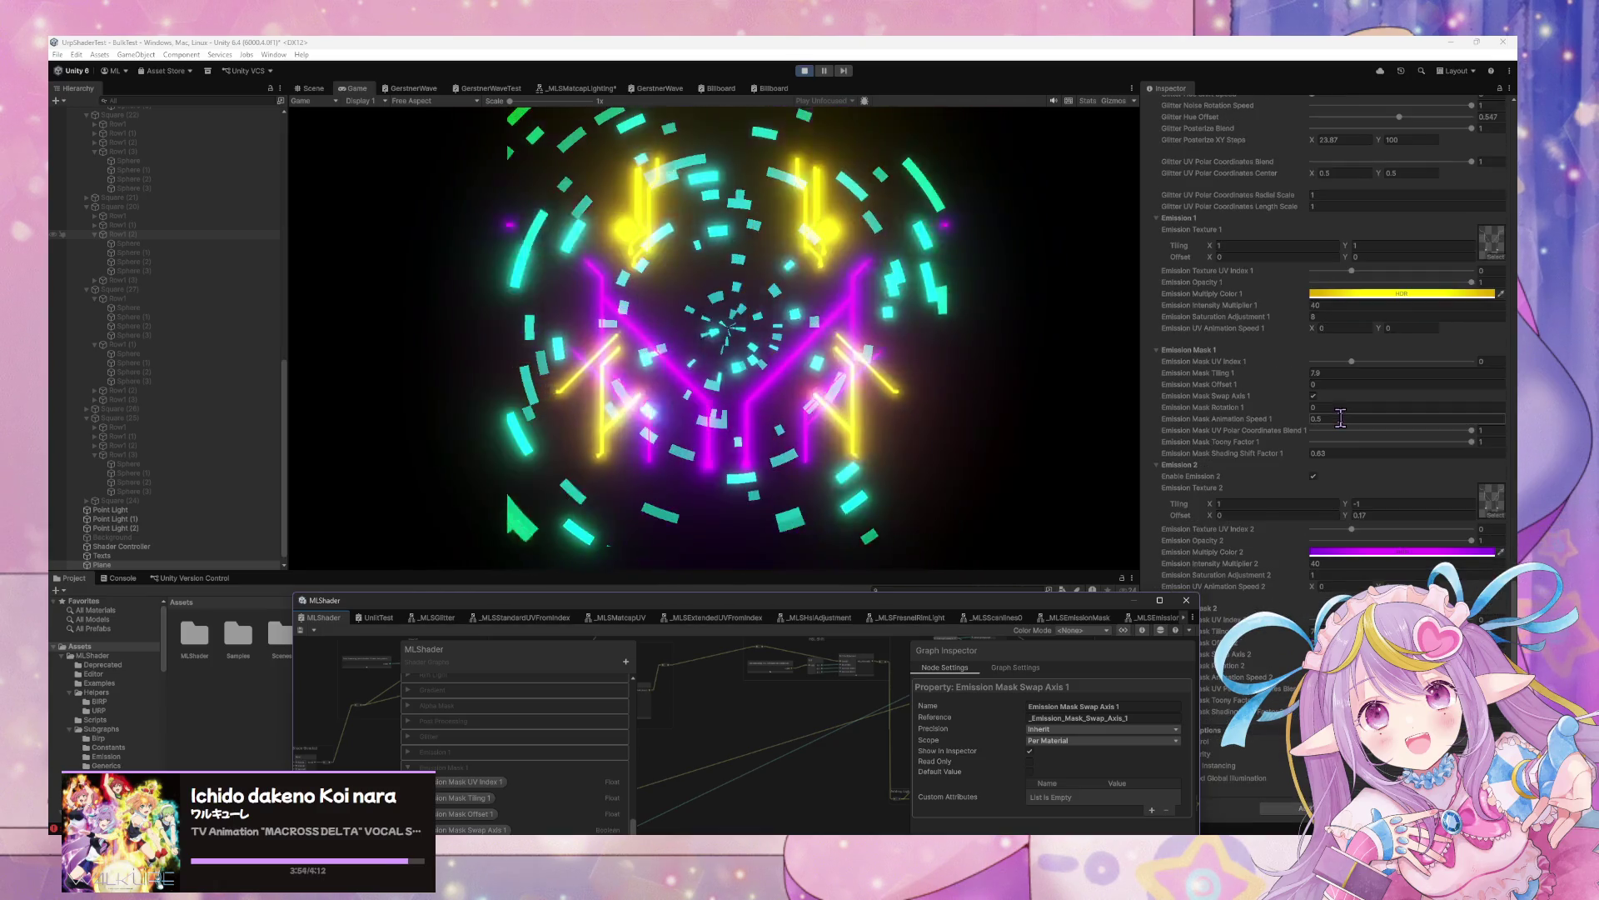
{"action": "left_click_drag", "start_coordinate": [1109, 602], "coordinate": [922, 671]}
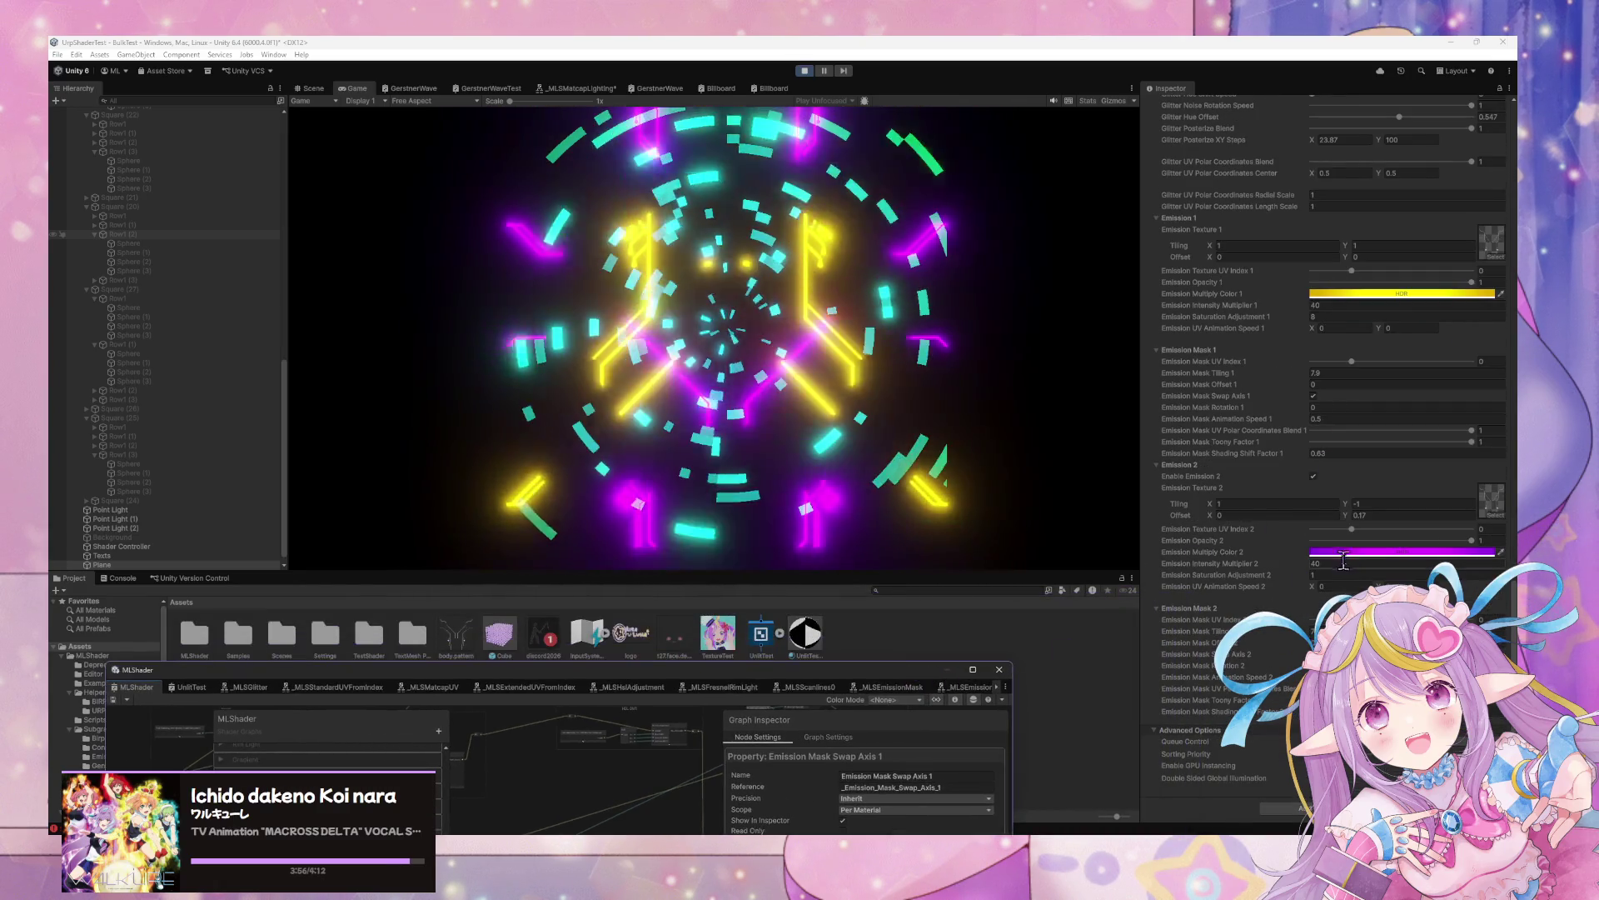
{"action": "key", "text": "ctrl+p"}
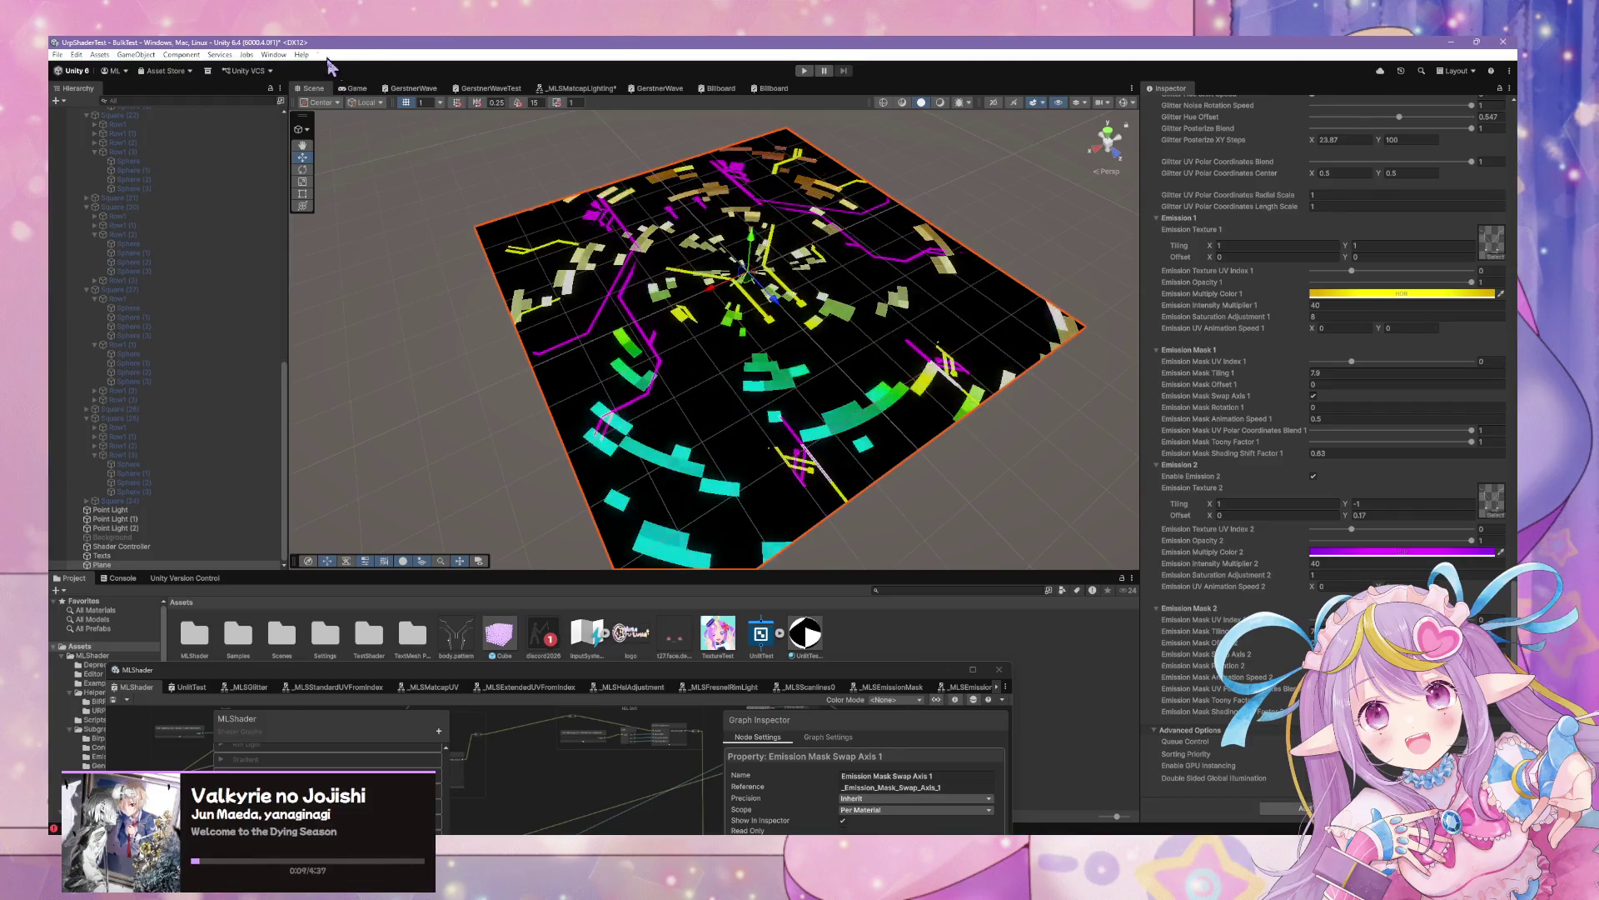
{"action": "key", "text": "ctrl+p"}
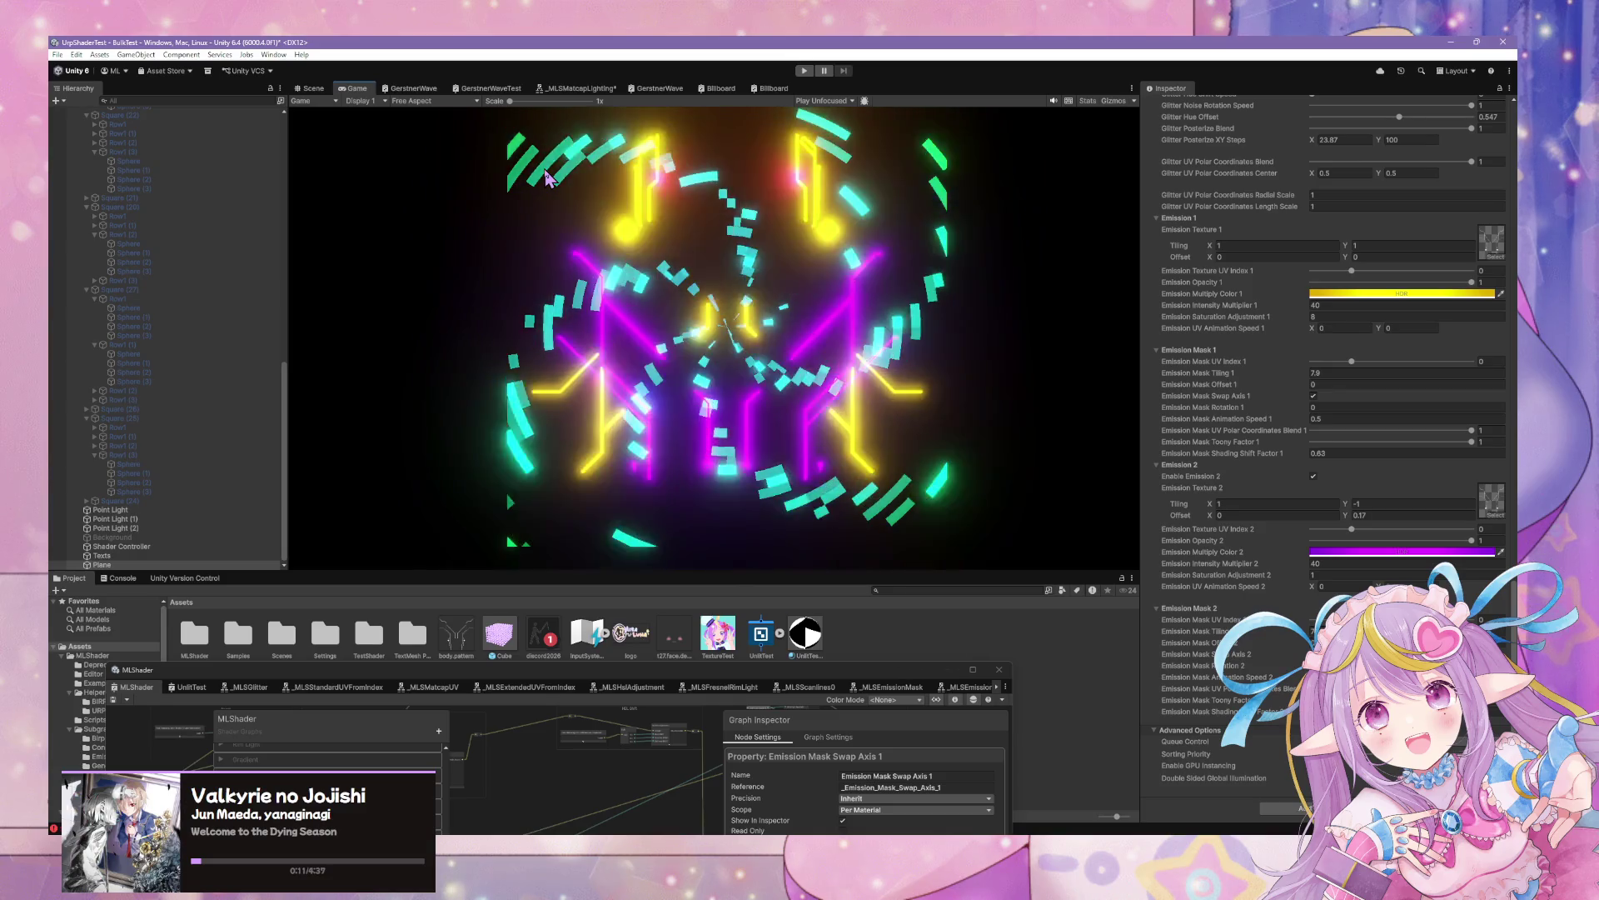
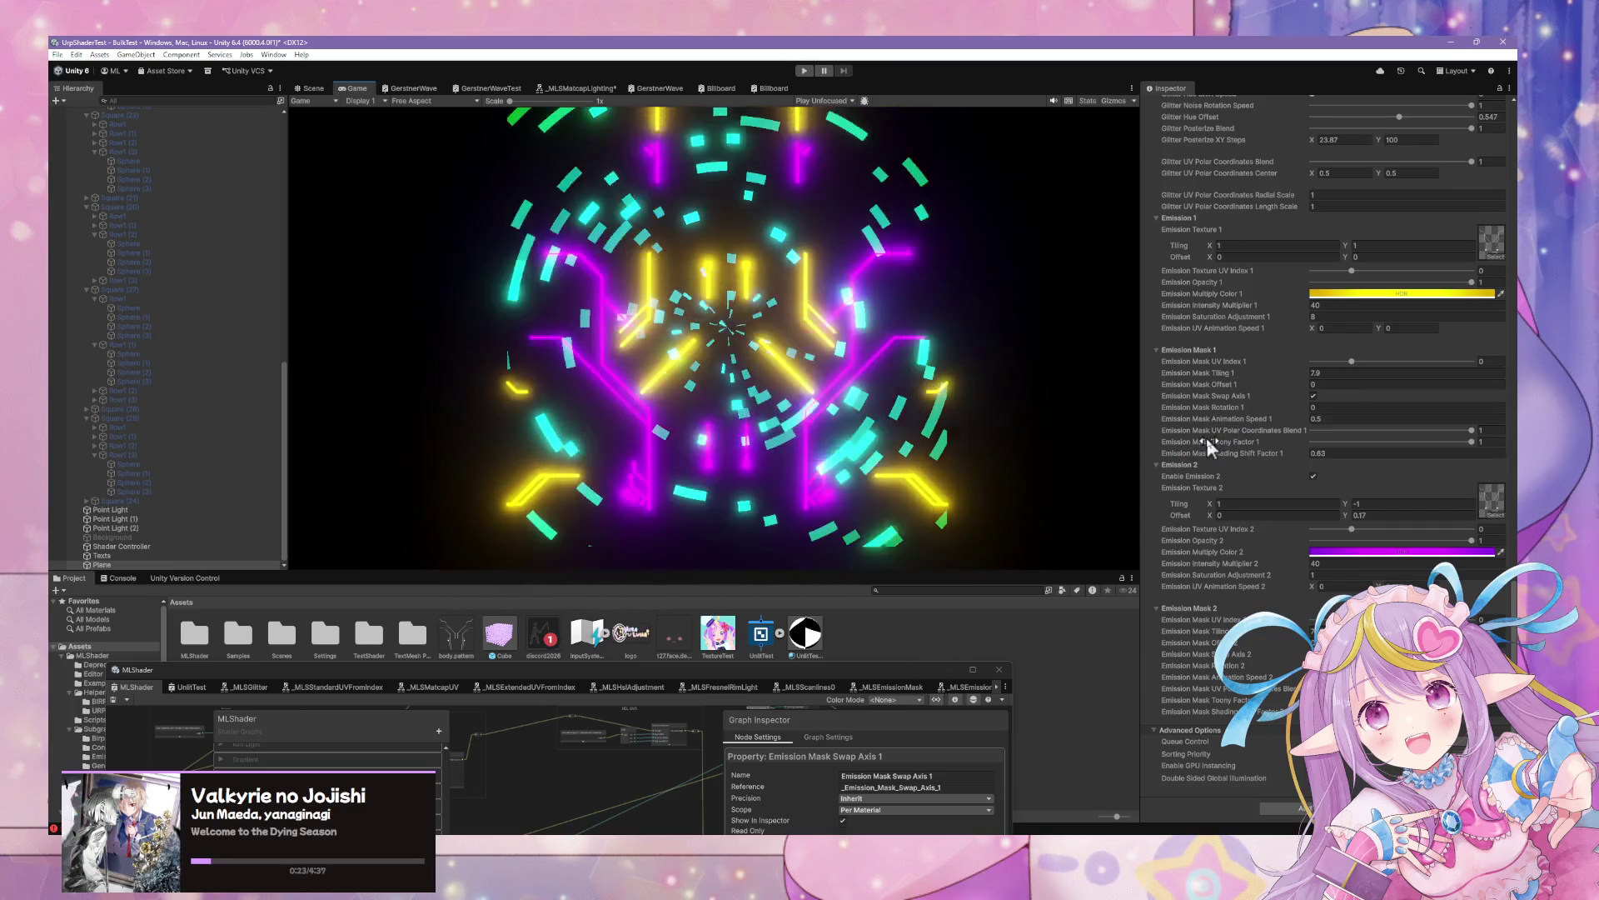
Enlarge the Project panel, browse the Helpers and Subgraphs folders, and ping the plane's material in MLShader/Tests
{"action": "scroll", "coordinate": [1207, 446], "scroll_direction": "up", "scroll_amount": 6}
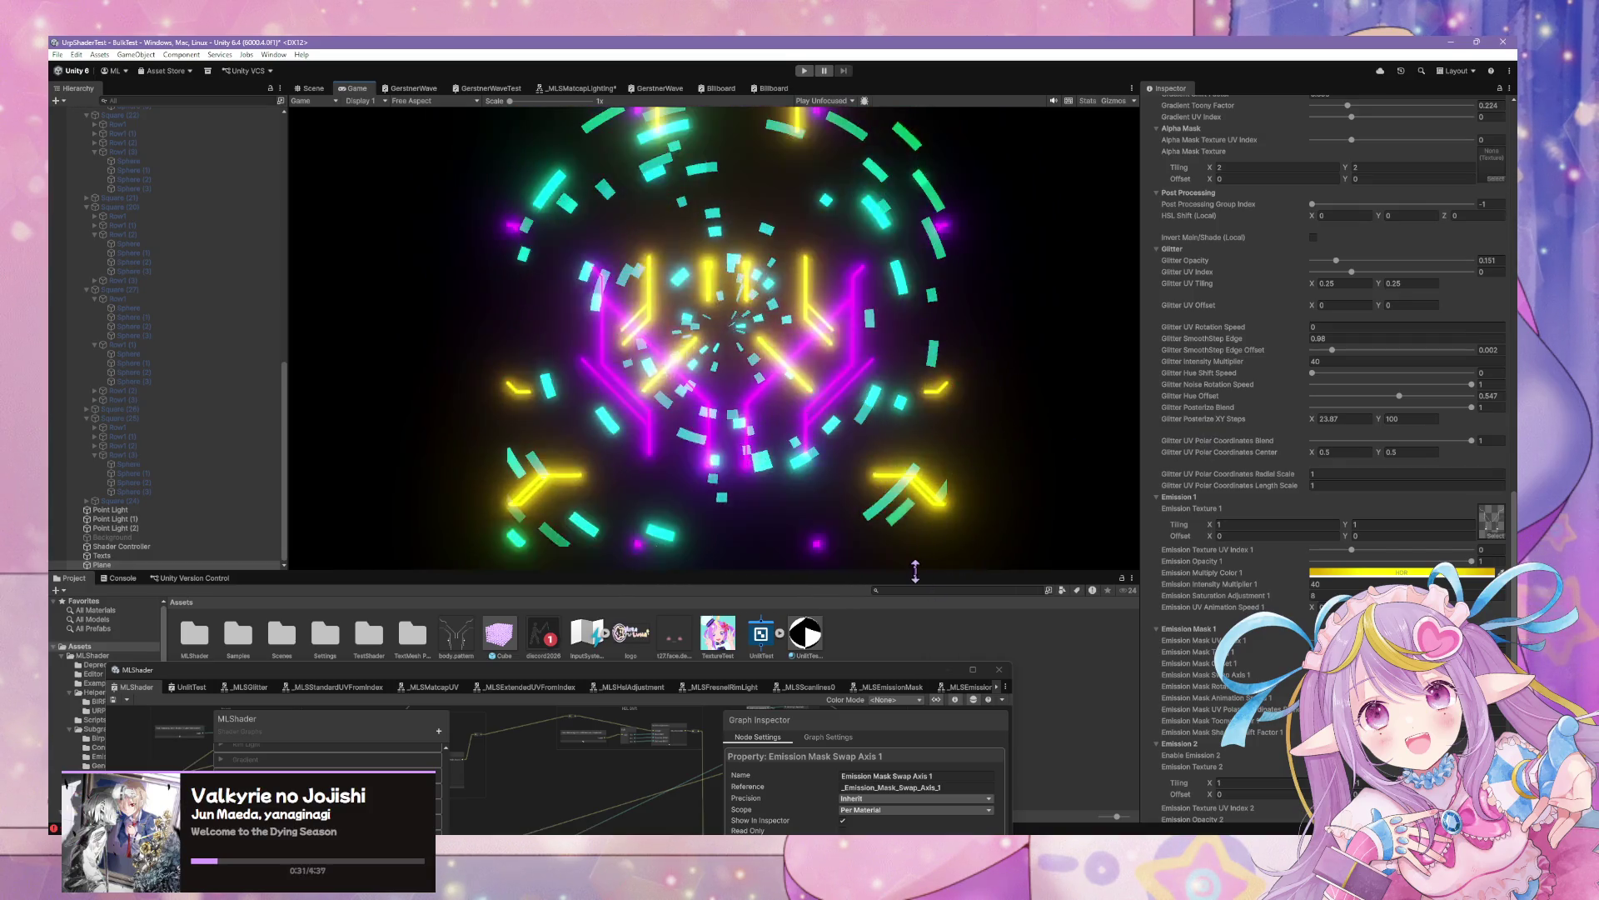
{"action": "left_click_drag", "start_coordinate": [915, 572], "coordinate": [916, 436]}
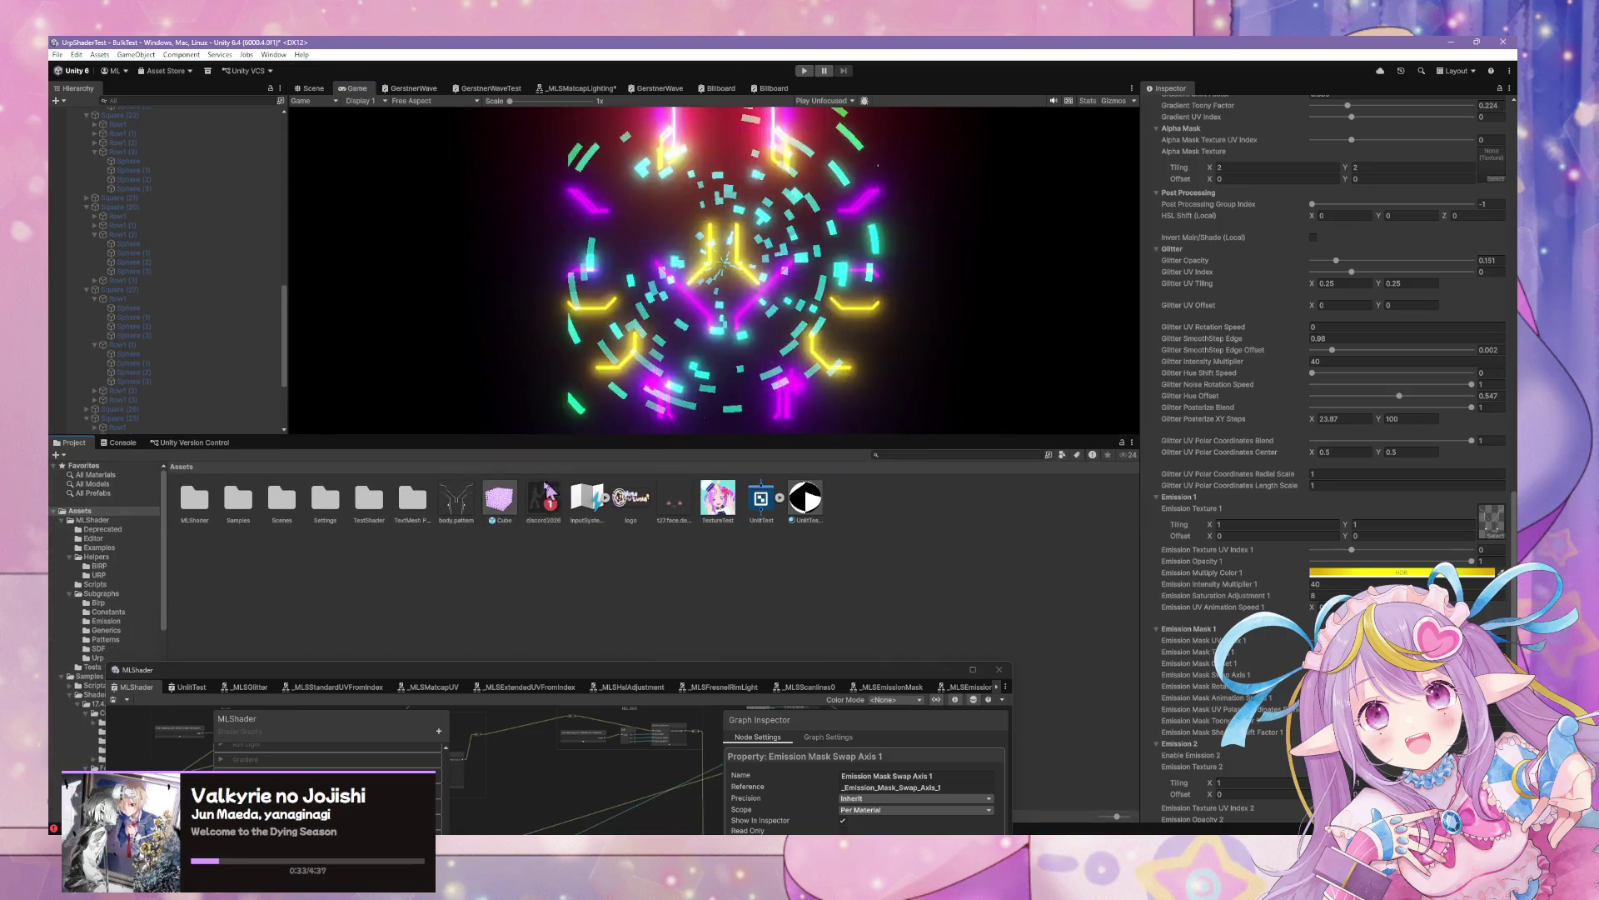
{"action": "left_click", "coordinate": [97, 557]}
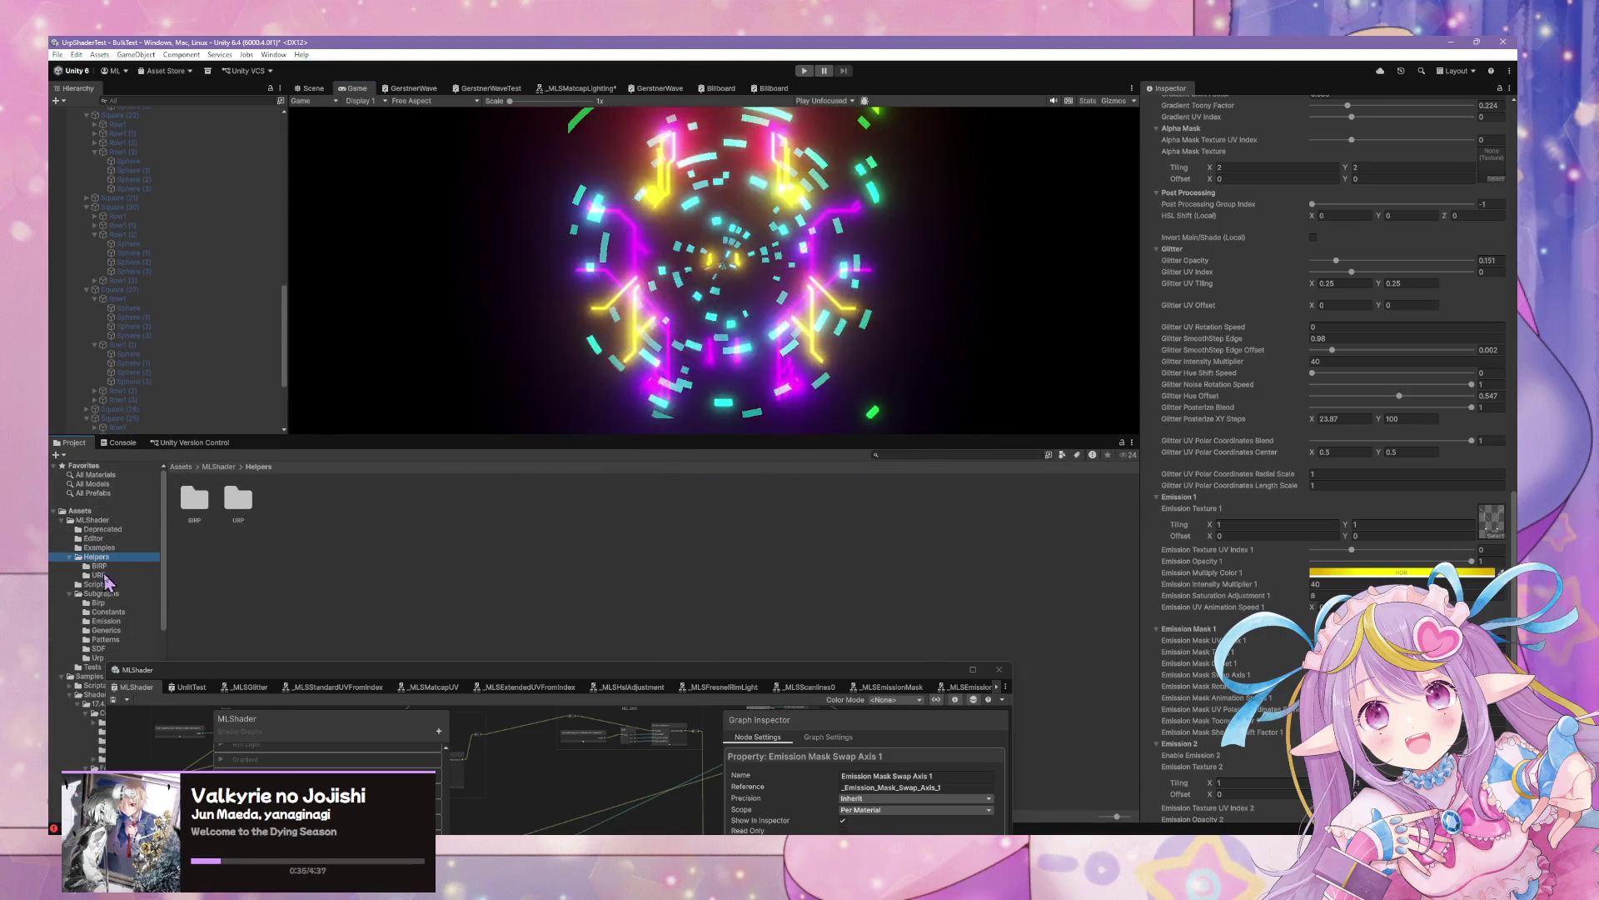
{"action": "left_click", "coordinate": [97, 594]}
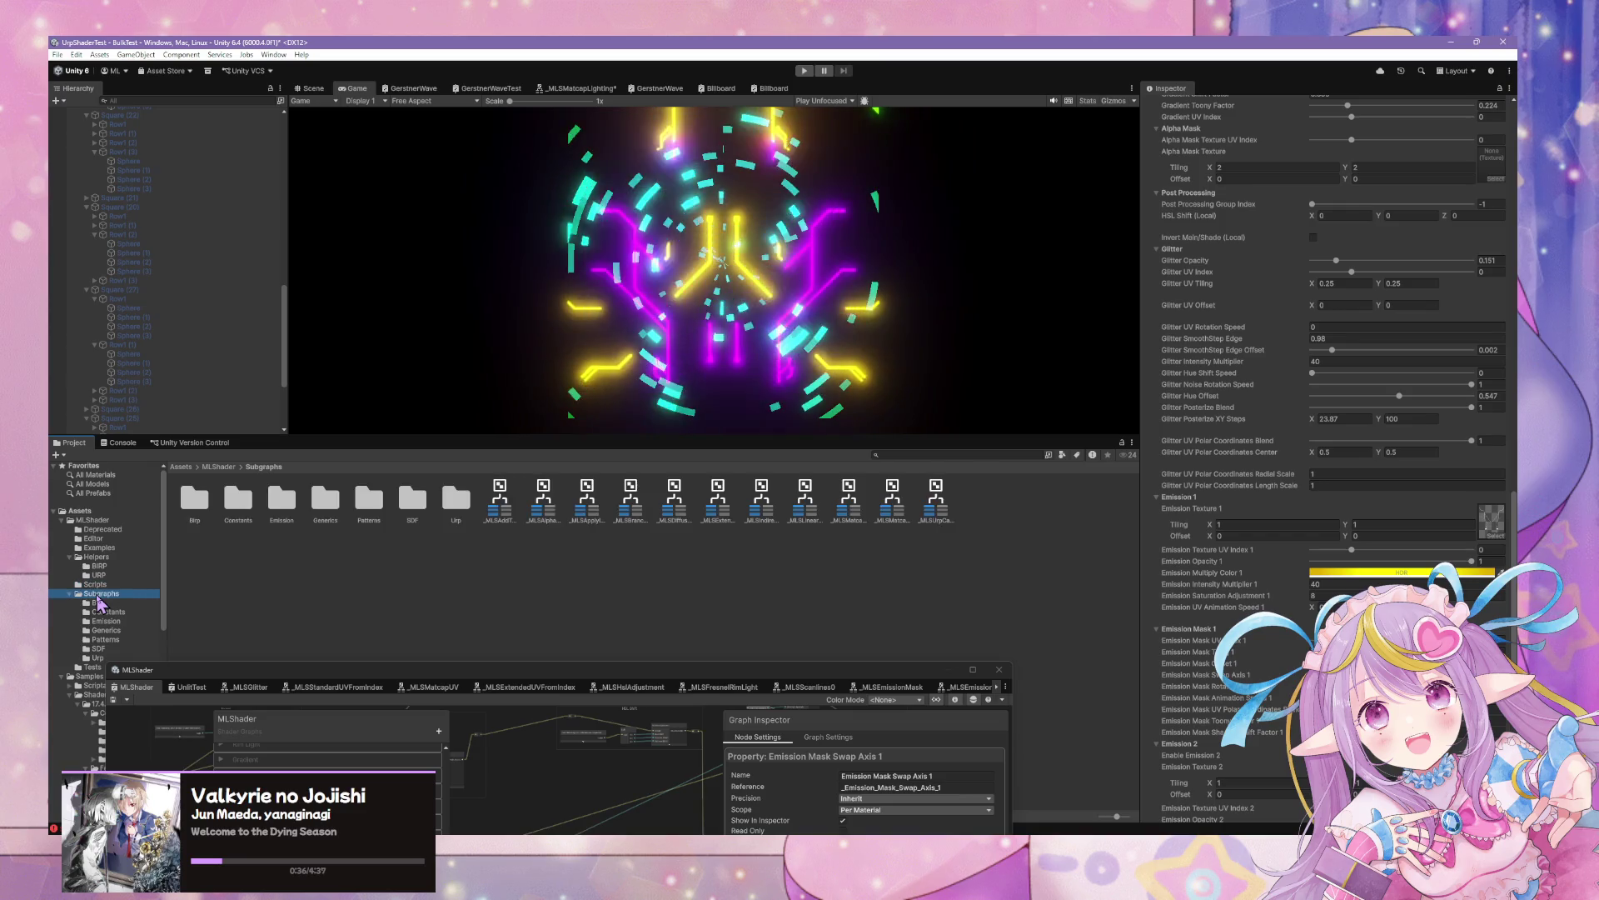
{"action": "left_click", "coordinate": [145, 584]}
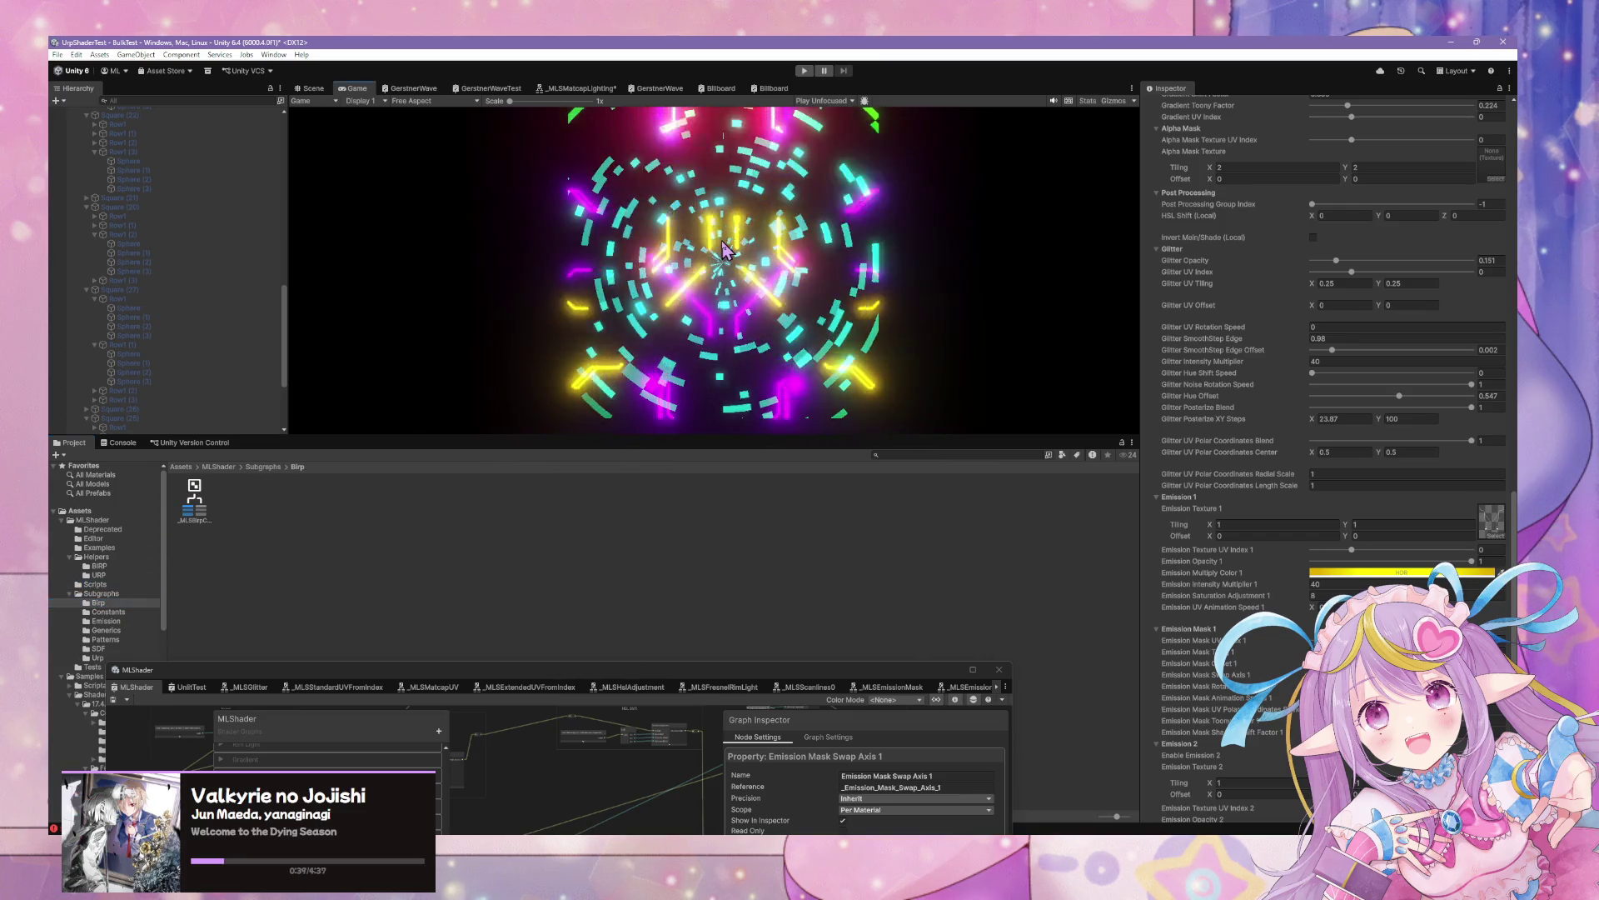
{"action": "scroll", "coordinate": [1337, 169], "scroll_direction": "up", "scroll_amount": 20}
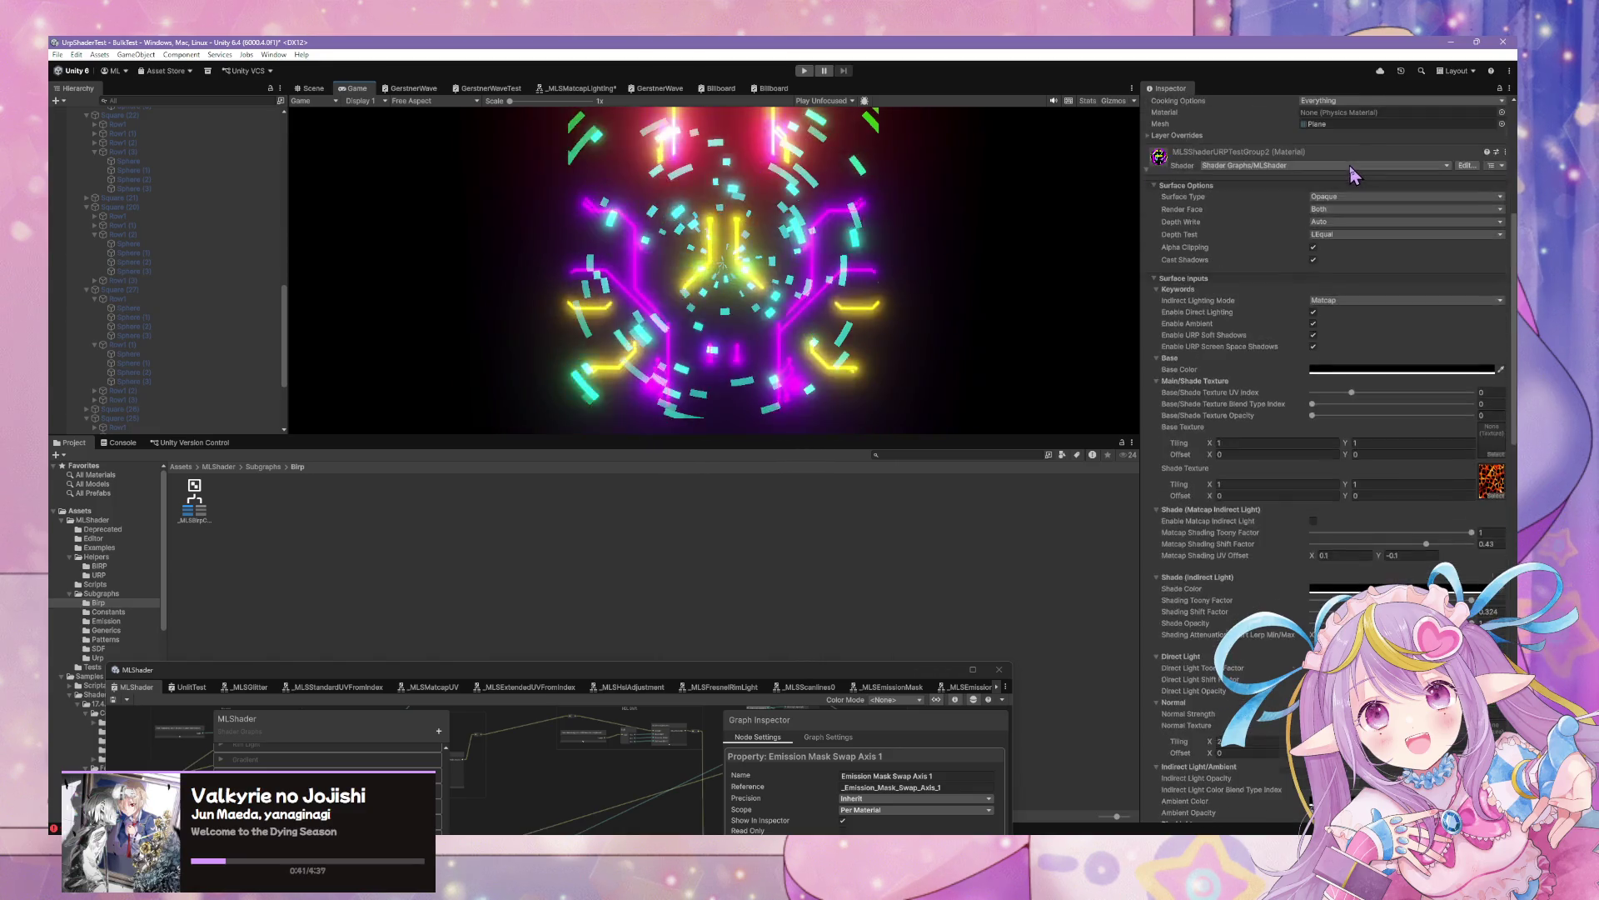
{"action": "left_click", "coordinate": [1341, 219]}
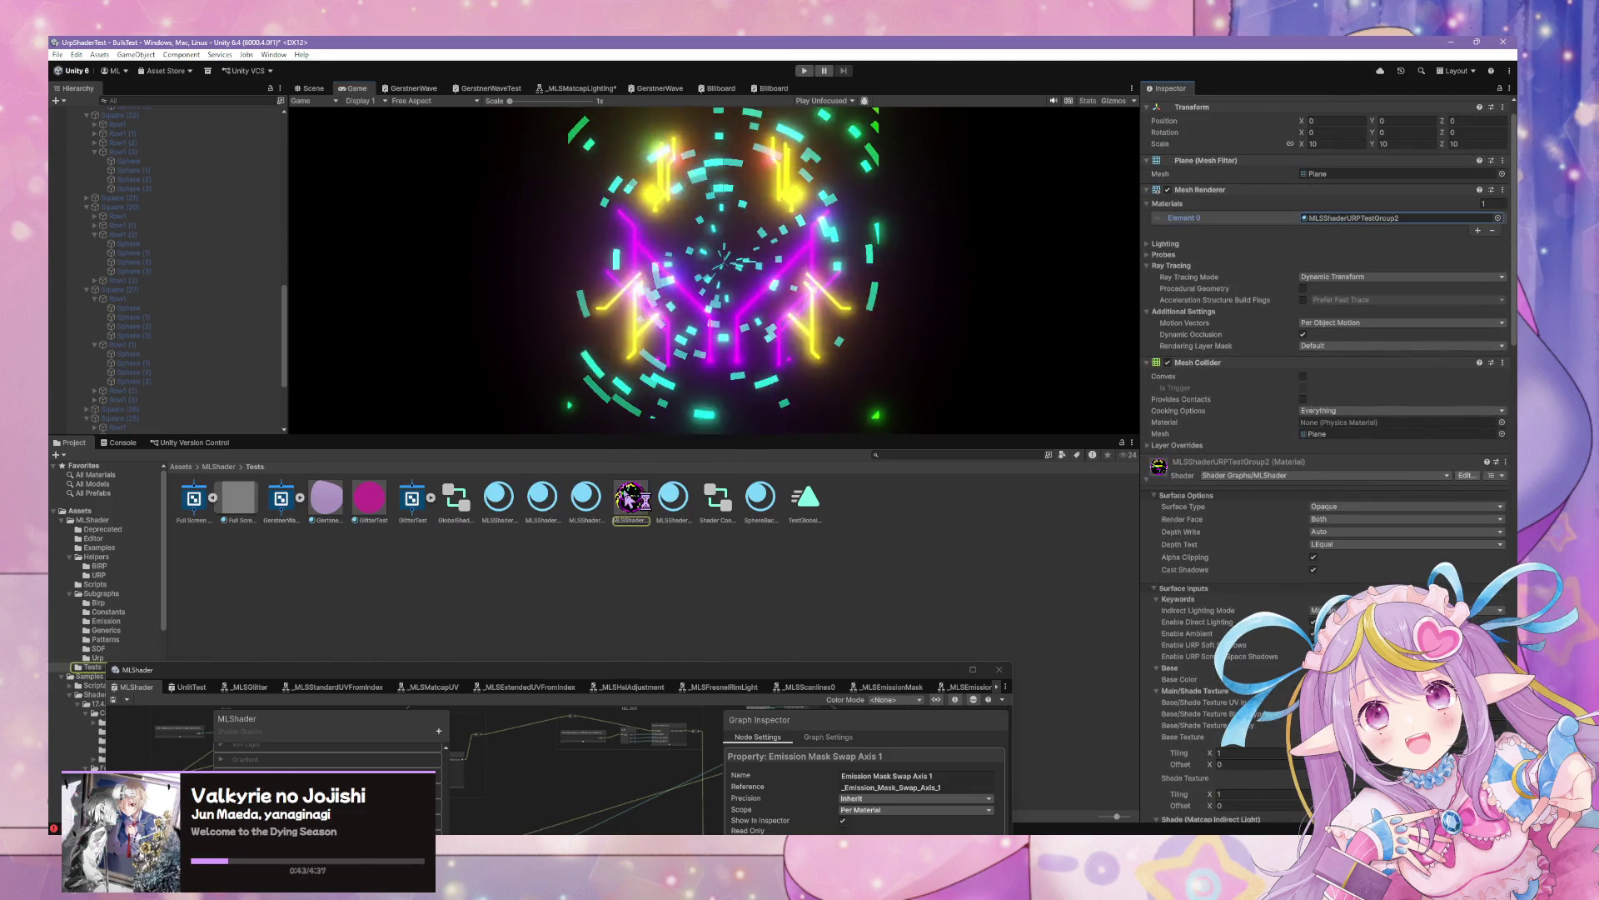
Rename the Tests glitter material to MLShaderEmissionSample and drop it onto the Helpers folder
{"action": "left_click", "coordinate": [630, 500]}
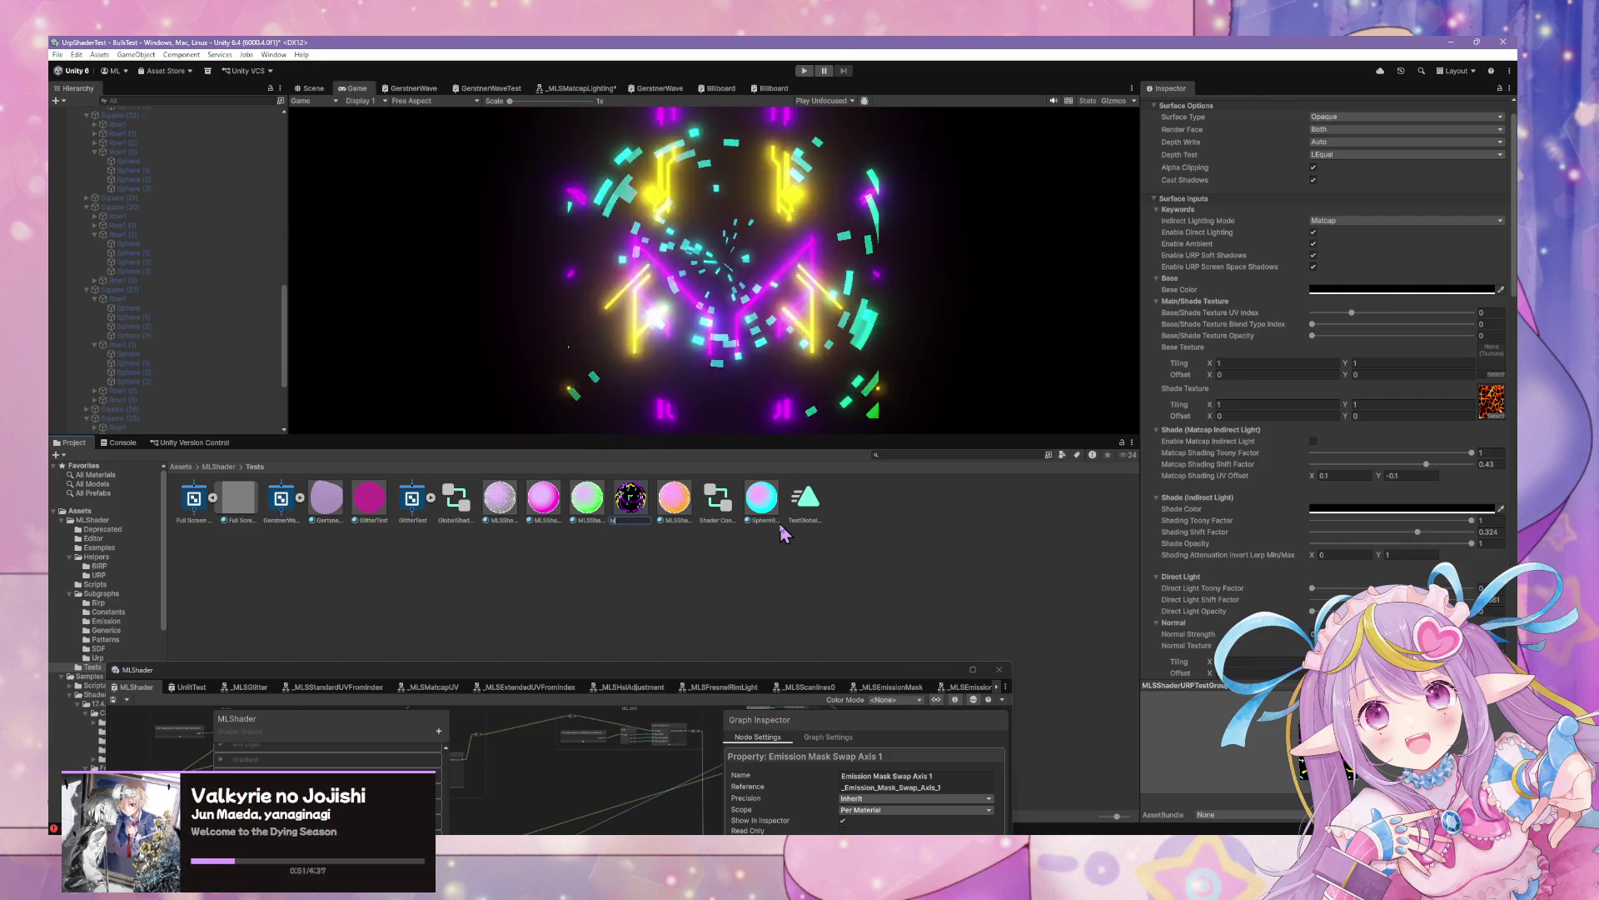
{"action": "type", "text": "Shade"}
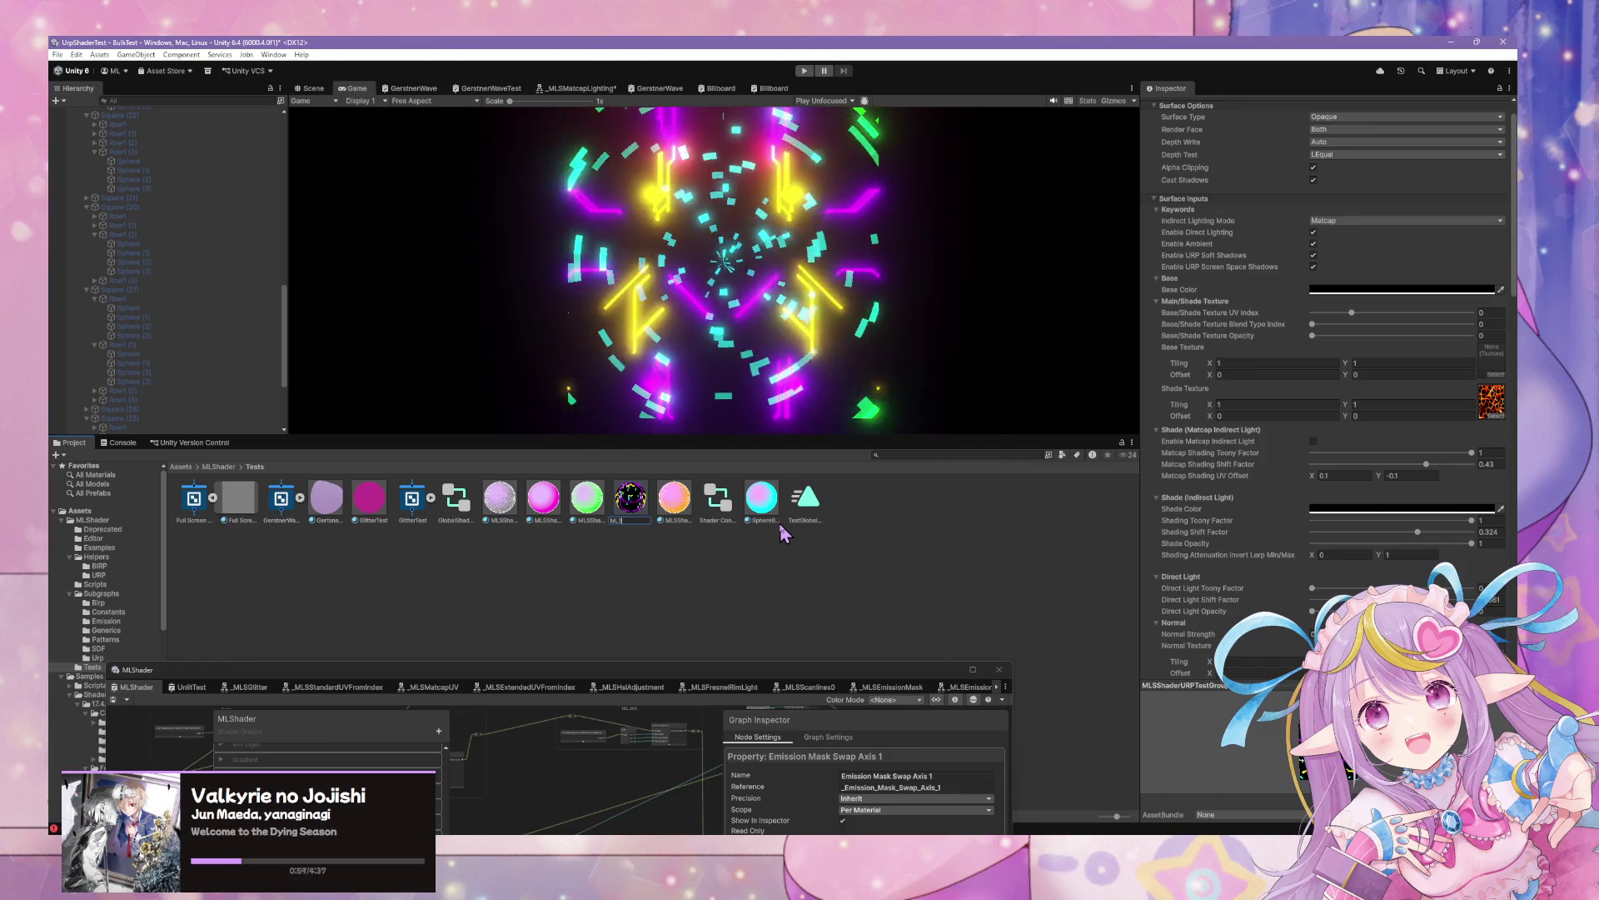
{"action": "type", "text": "Hder"}
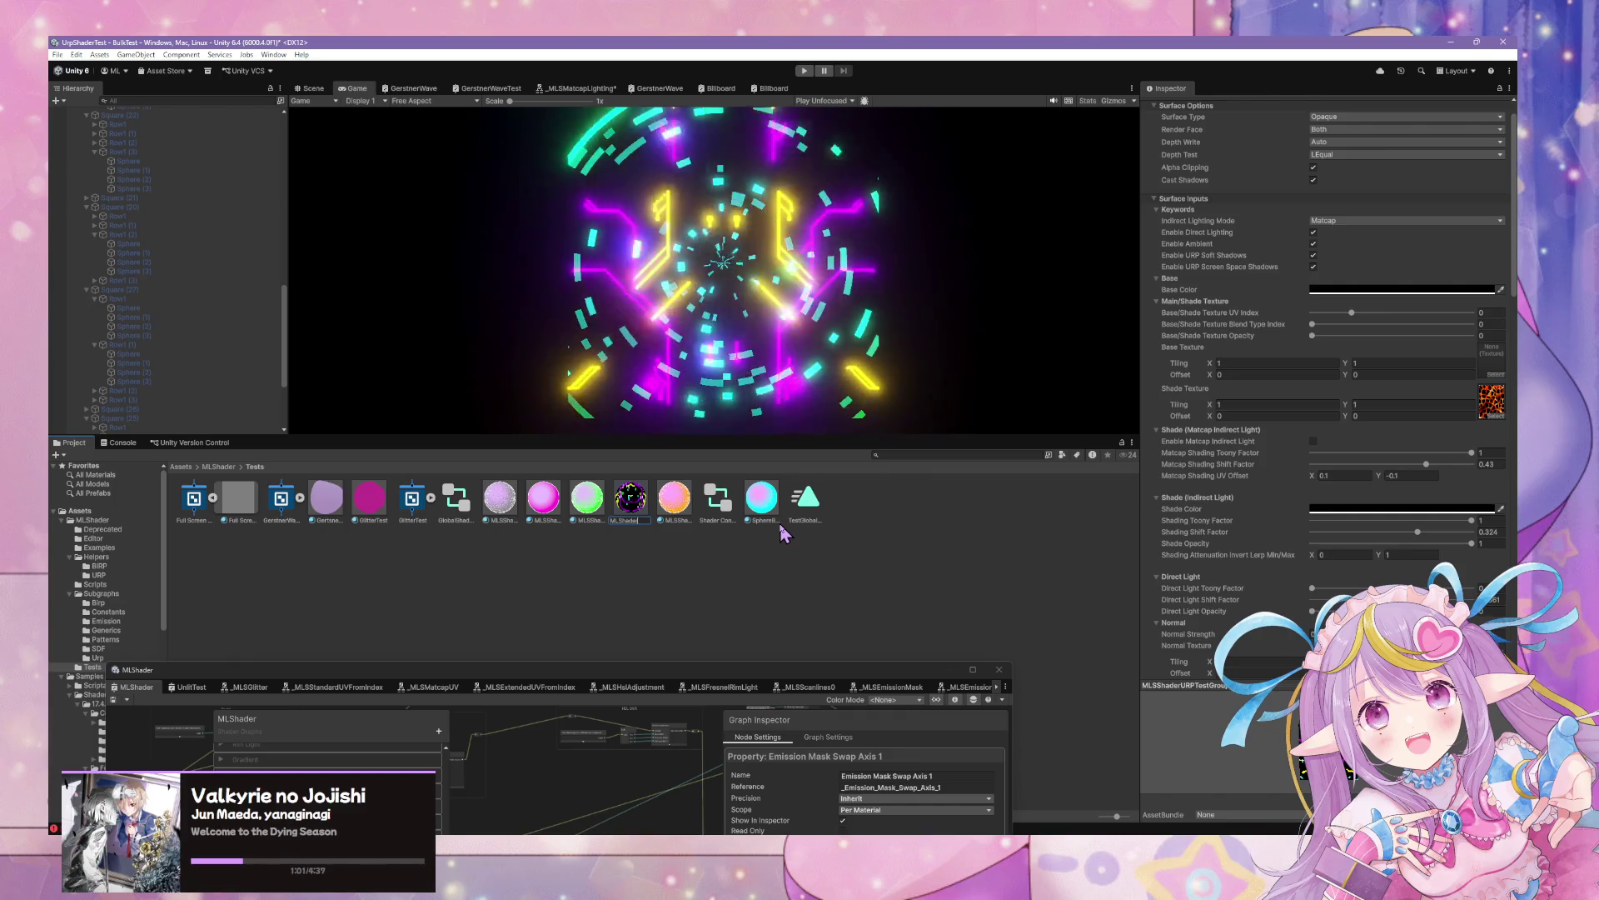
{"action": "key", "text": "Return"}
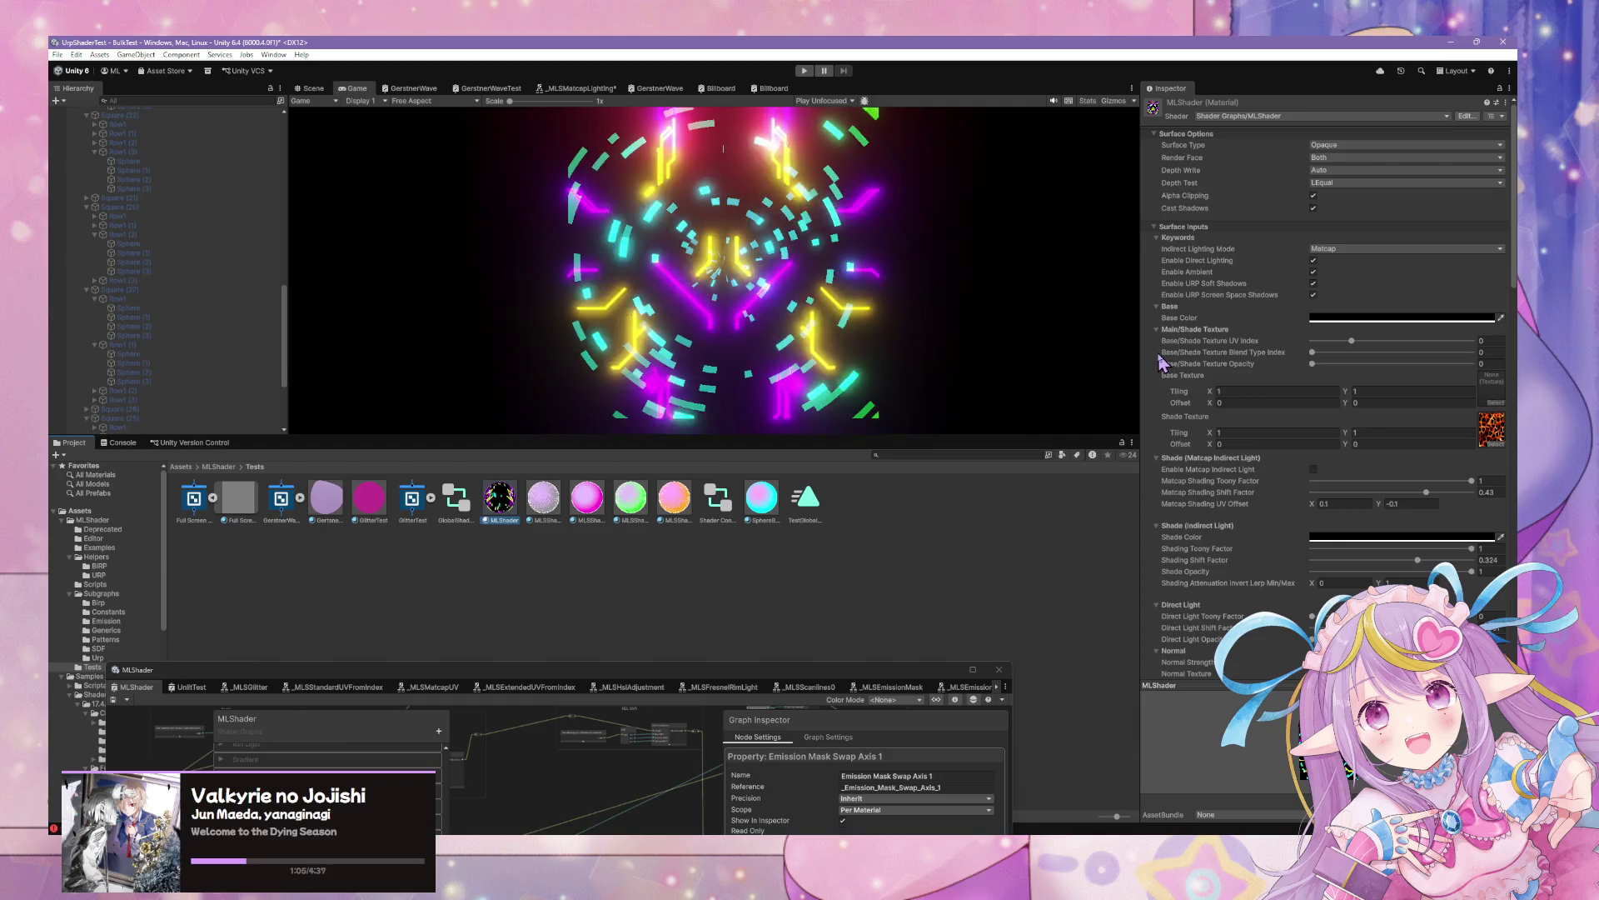
{"action": "left_click", "coordinate": [510, 504]}
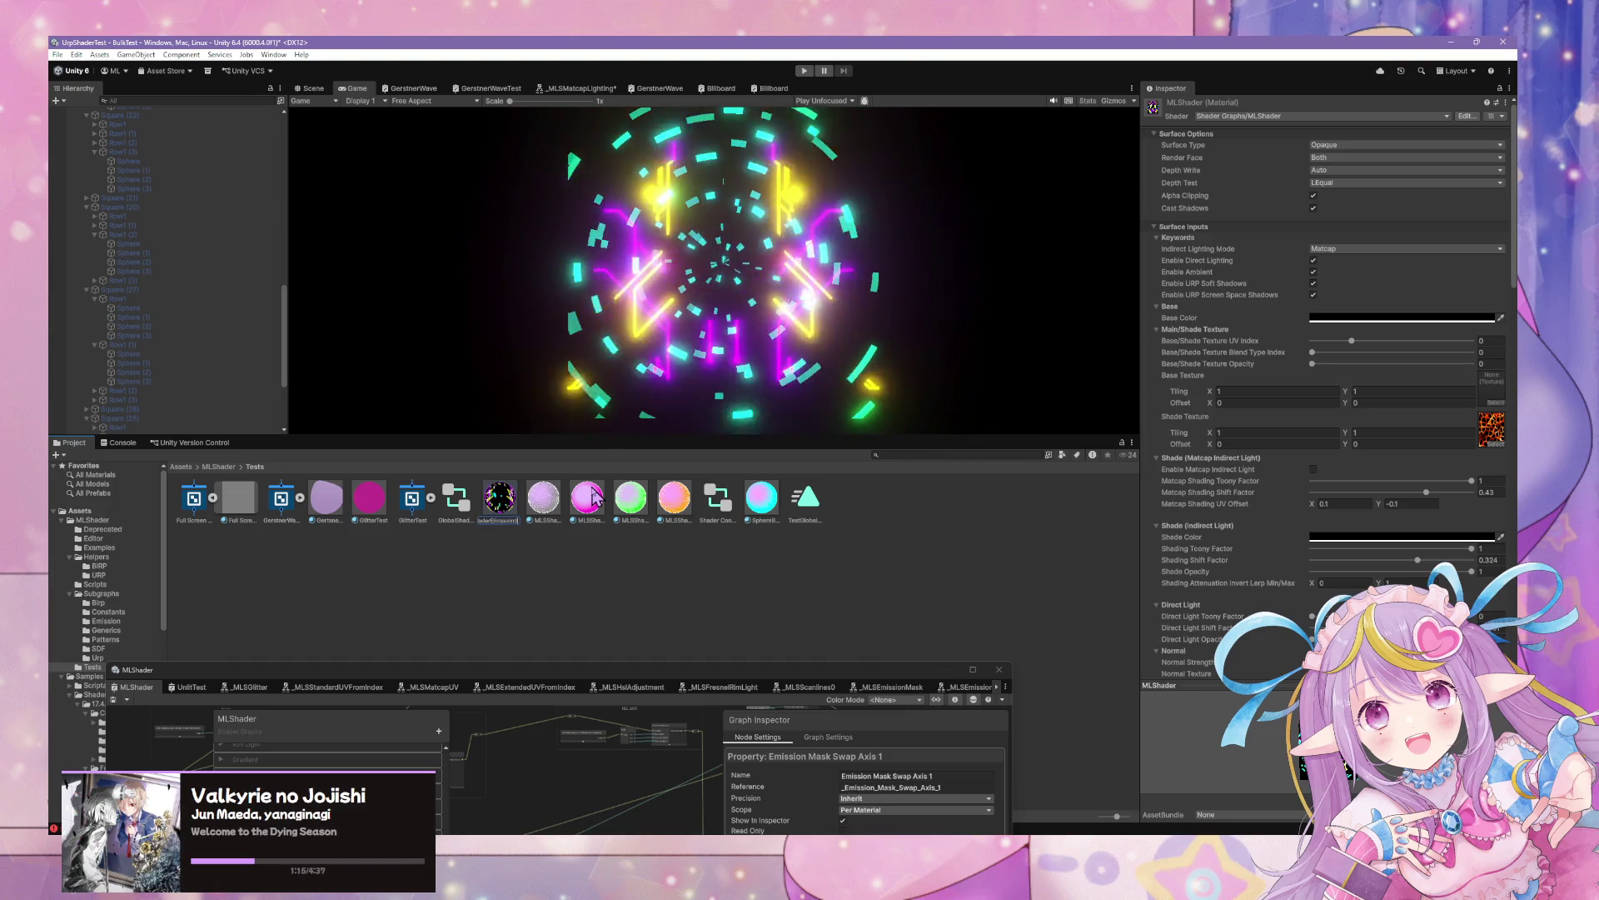
{"action": "left_click", "coordinate": [500, 498]}
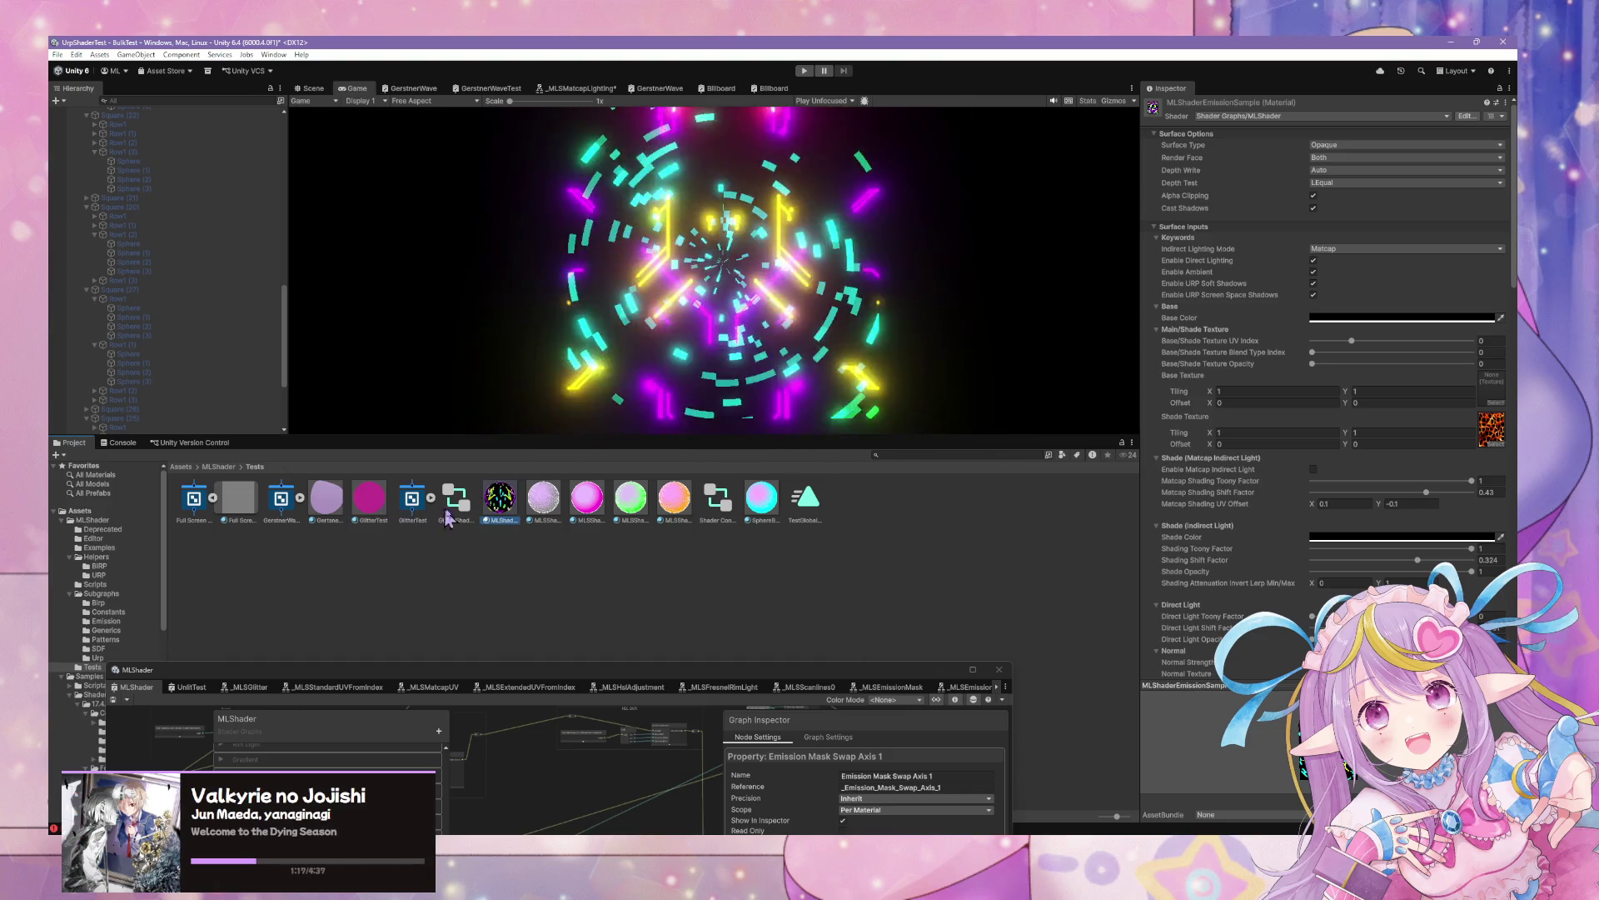
{"action": "left_click_drag", "start_coordinate": [106, 557], "coordinate": [162, 559]}
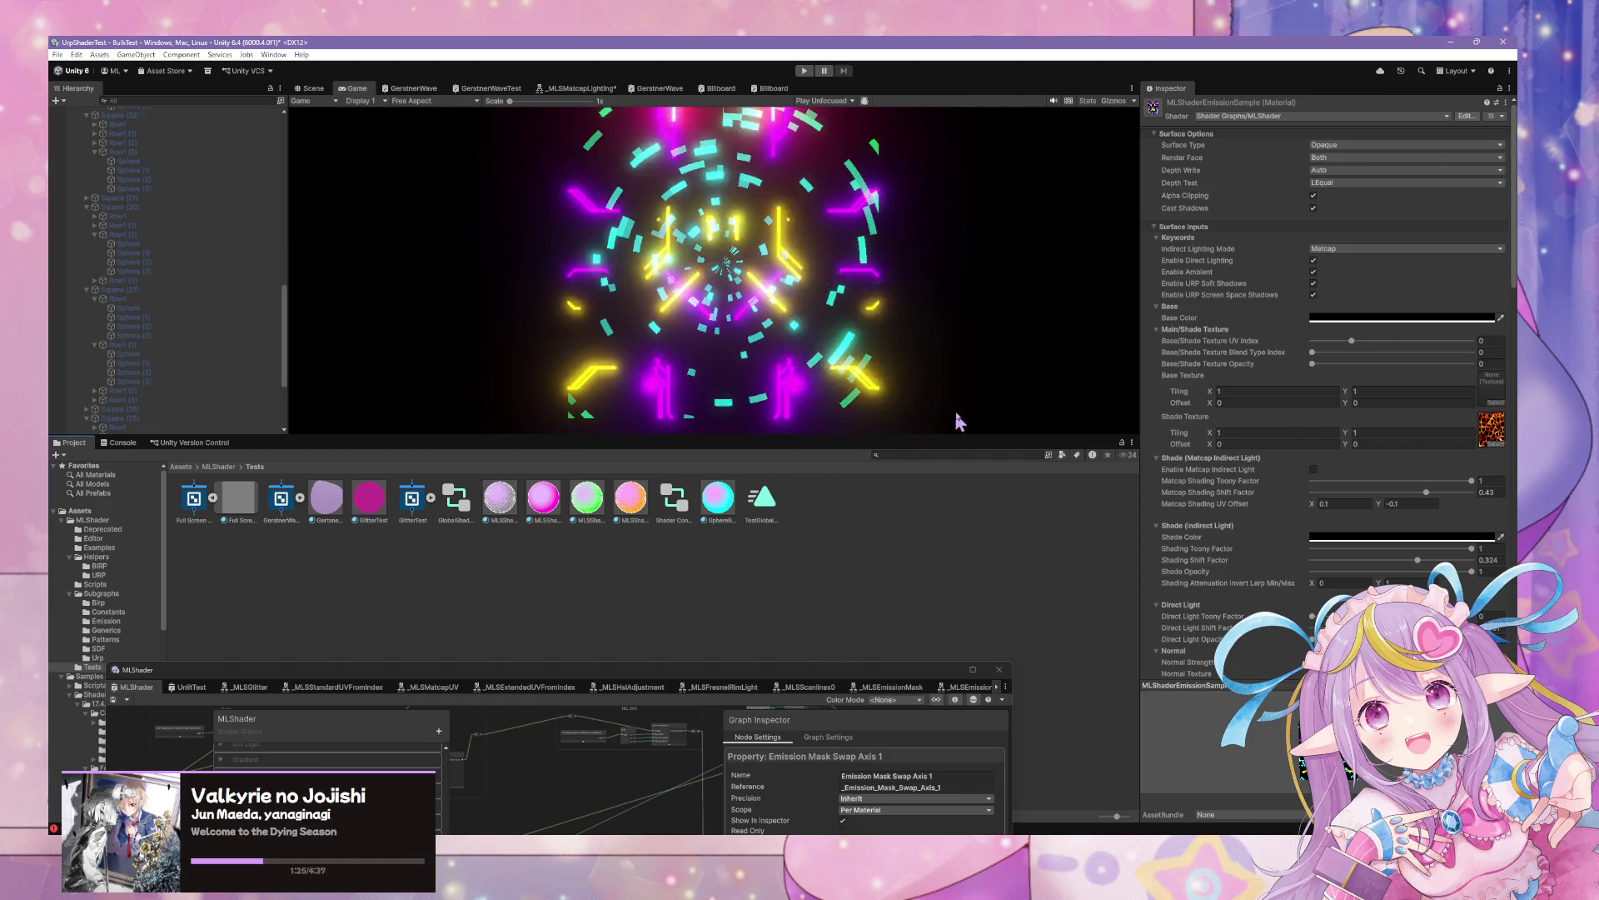
Check the glitter plane in the Scene view, then return to a larger Game view
{"action": "left_click", "coordinate": [309, 88]}
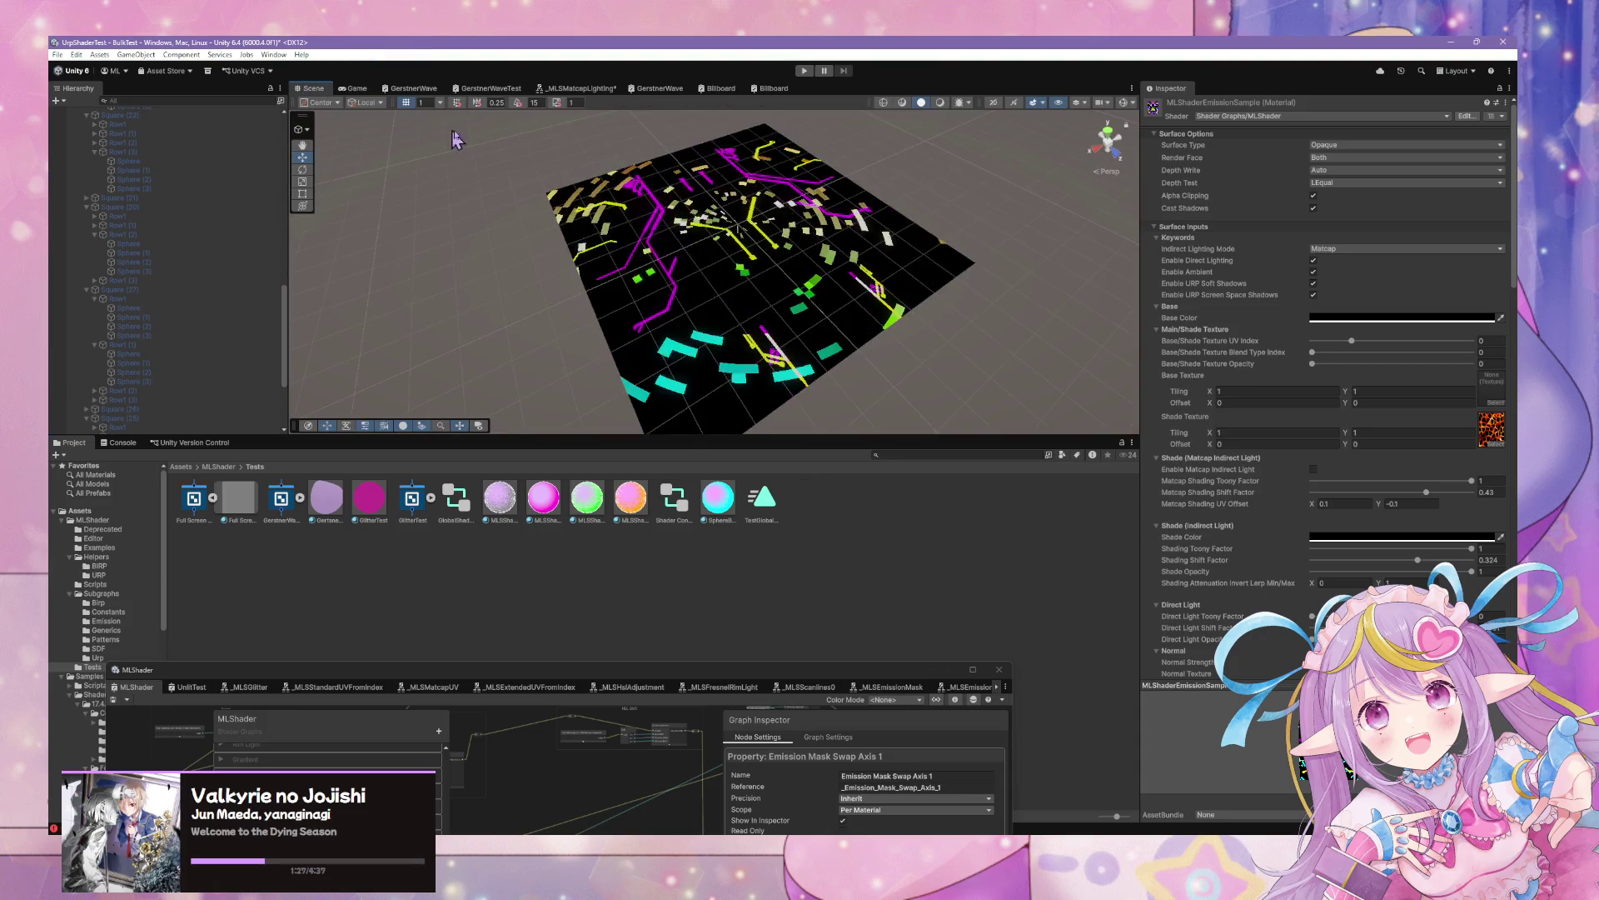
{"action": "mouse_move", "coordinate": [455, 139]}
{"action": "left_mouse_down"}
{"action": "mouse_move", "coordinate": [811, 132]}
{"action": "mouse_move", "coordinate": [795, 118]}
{"action": "mouse_move", "coordinate": [618, 277]}
{"action": "mouse_move", "coordinate": [483, 167]}
{"action": "left_mouse_up"}
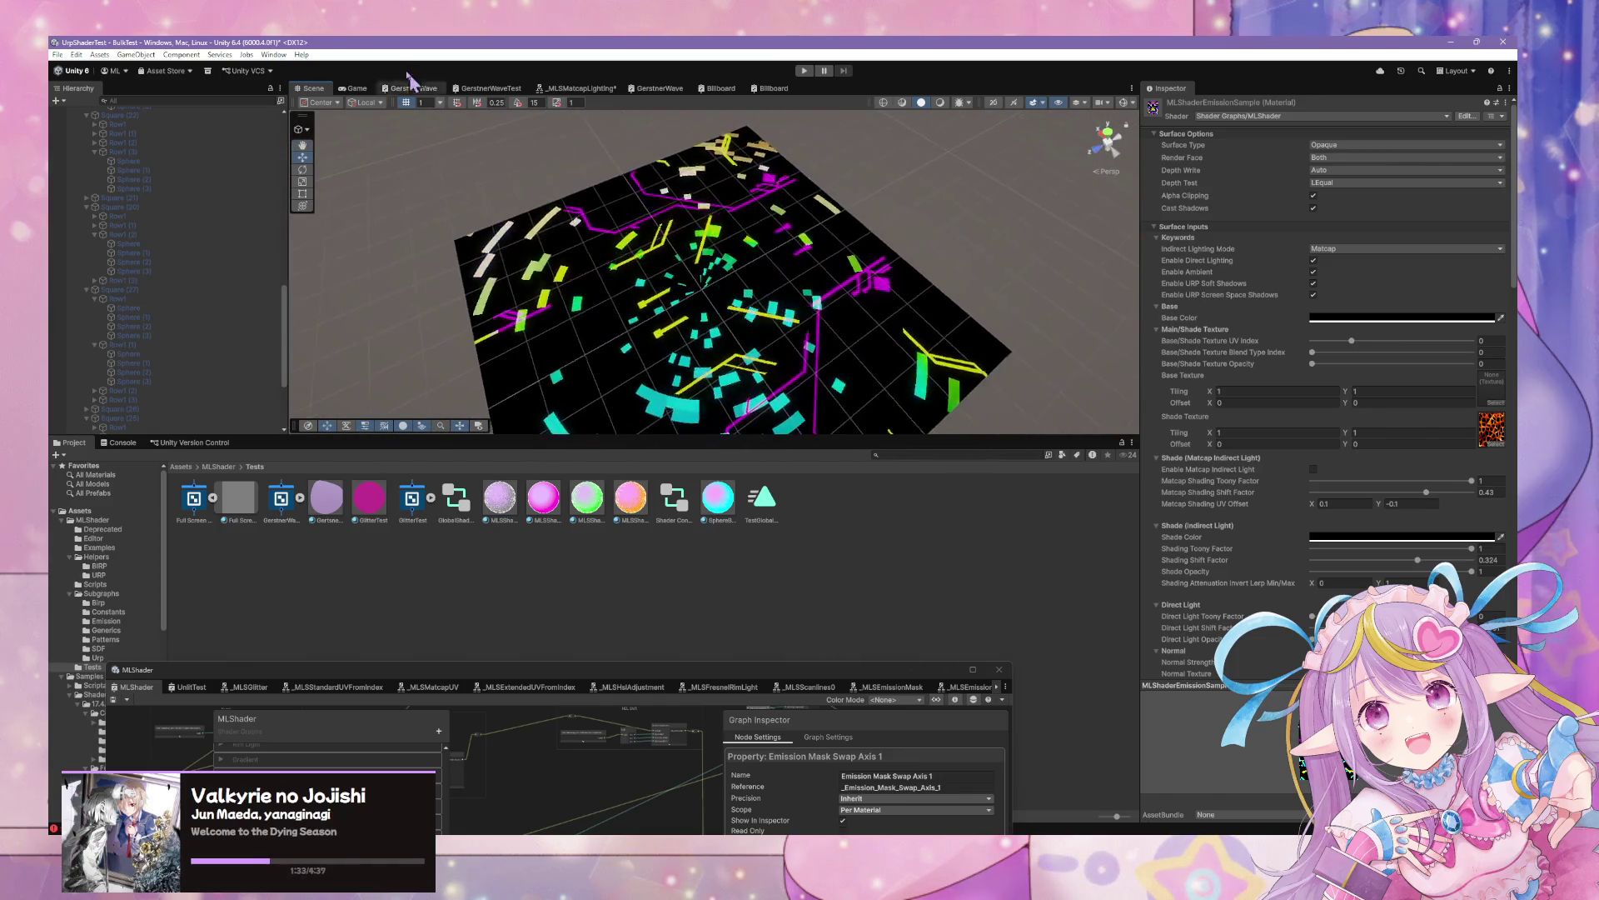
{"action": "left_click", "coordinate": [358, 89]}
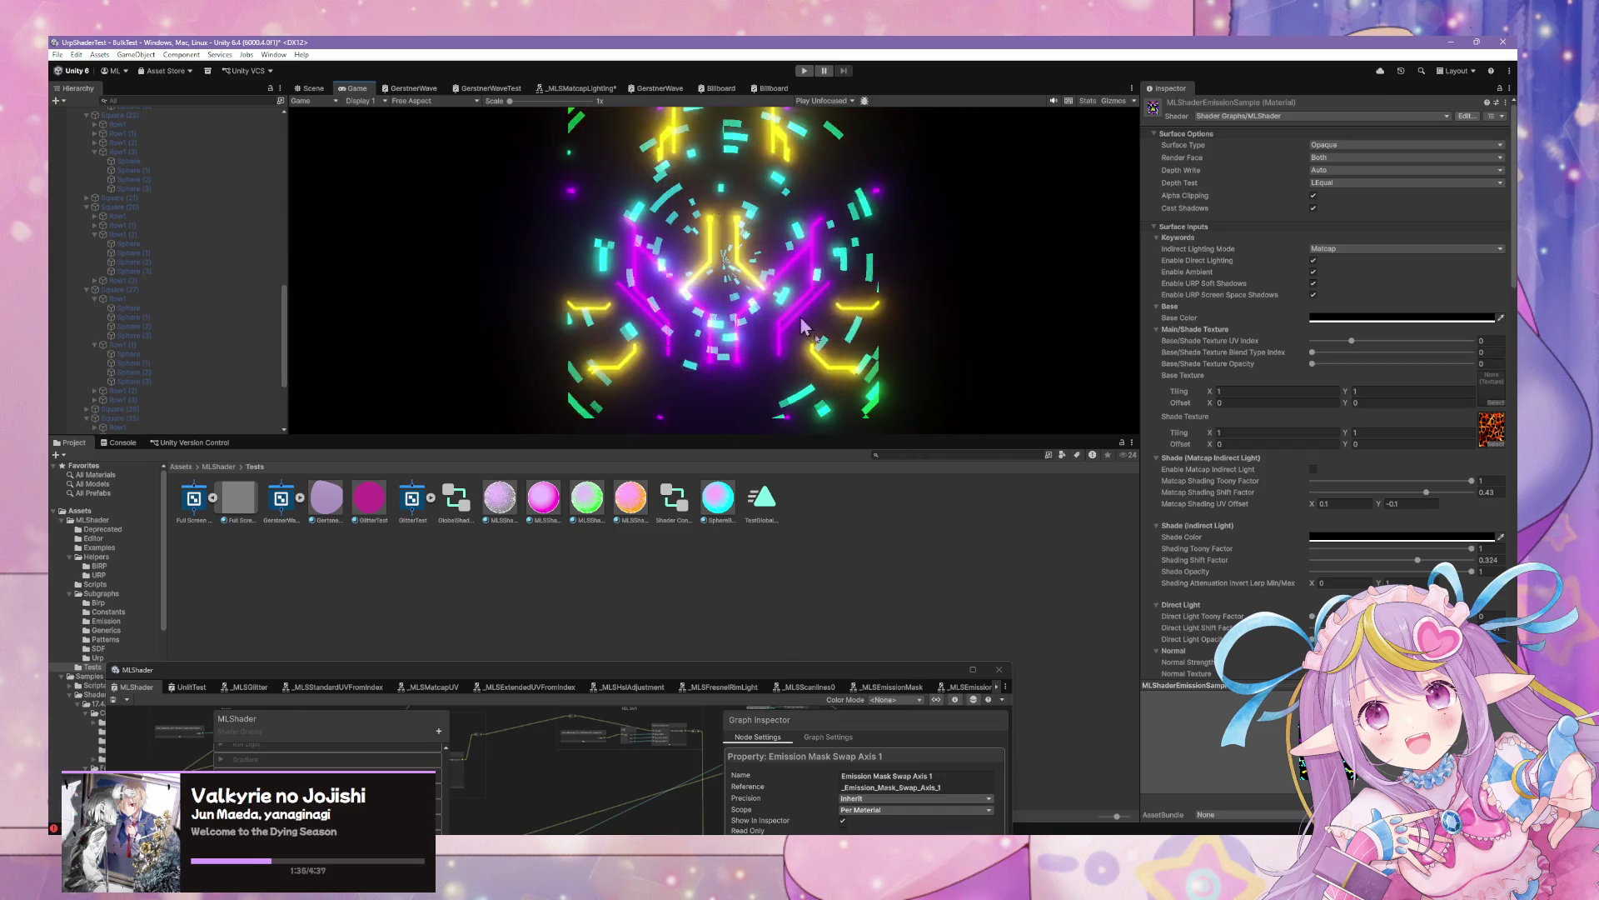
{"action": "left_click_drag", "start_coordinate": [961, 434], "coordinate": [991, 626]}
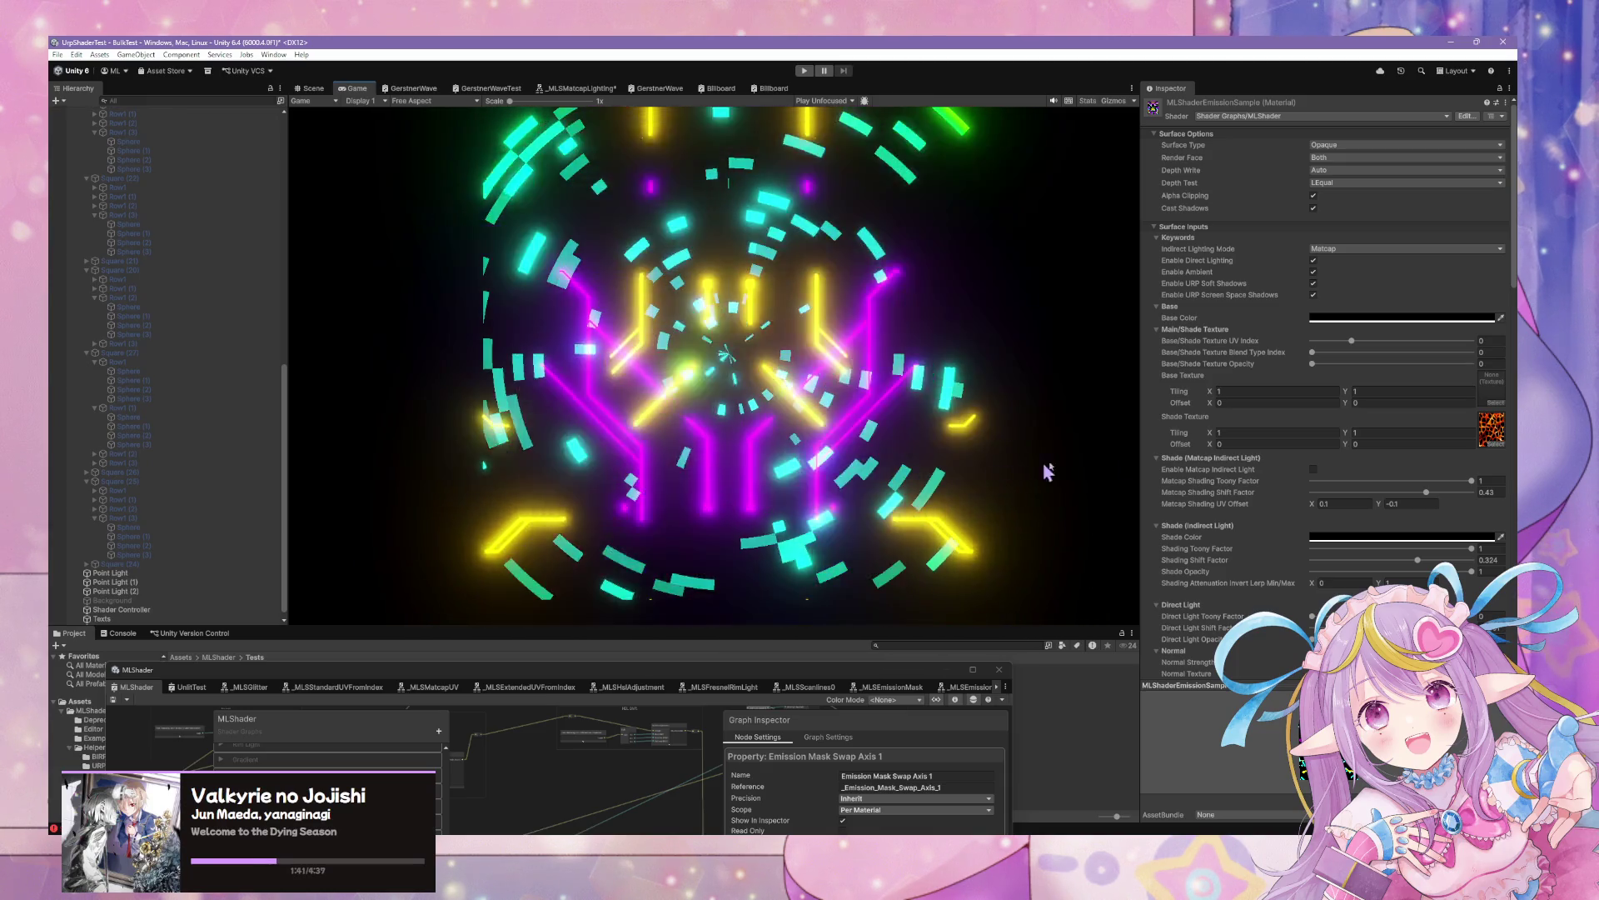
Bring up the Select Texture picker for the material's Emission Texture 2 slot
{"action": "scroll", "coordinate": [1352, 383], "scroll_direction": "down", "scroll_amount": 20}
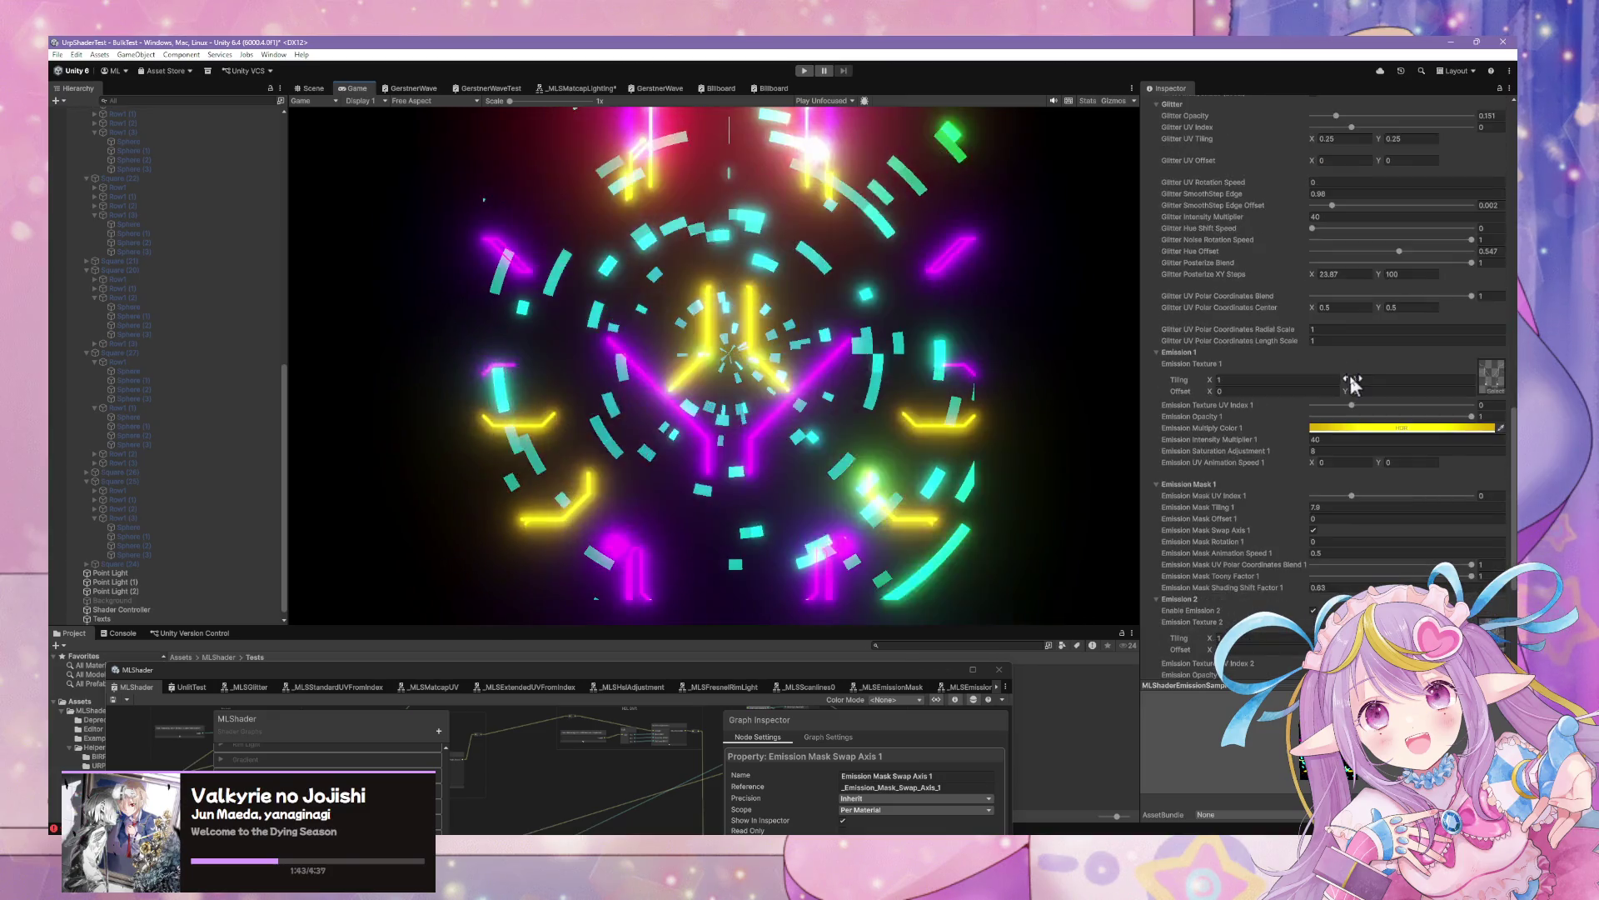
{"action": "scroll", "coordinate": [1352, 383], "scroll_direction": "down", "scroll_amount": 8}
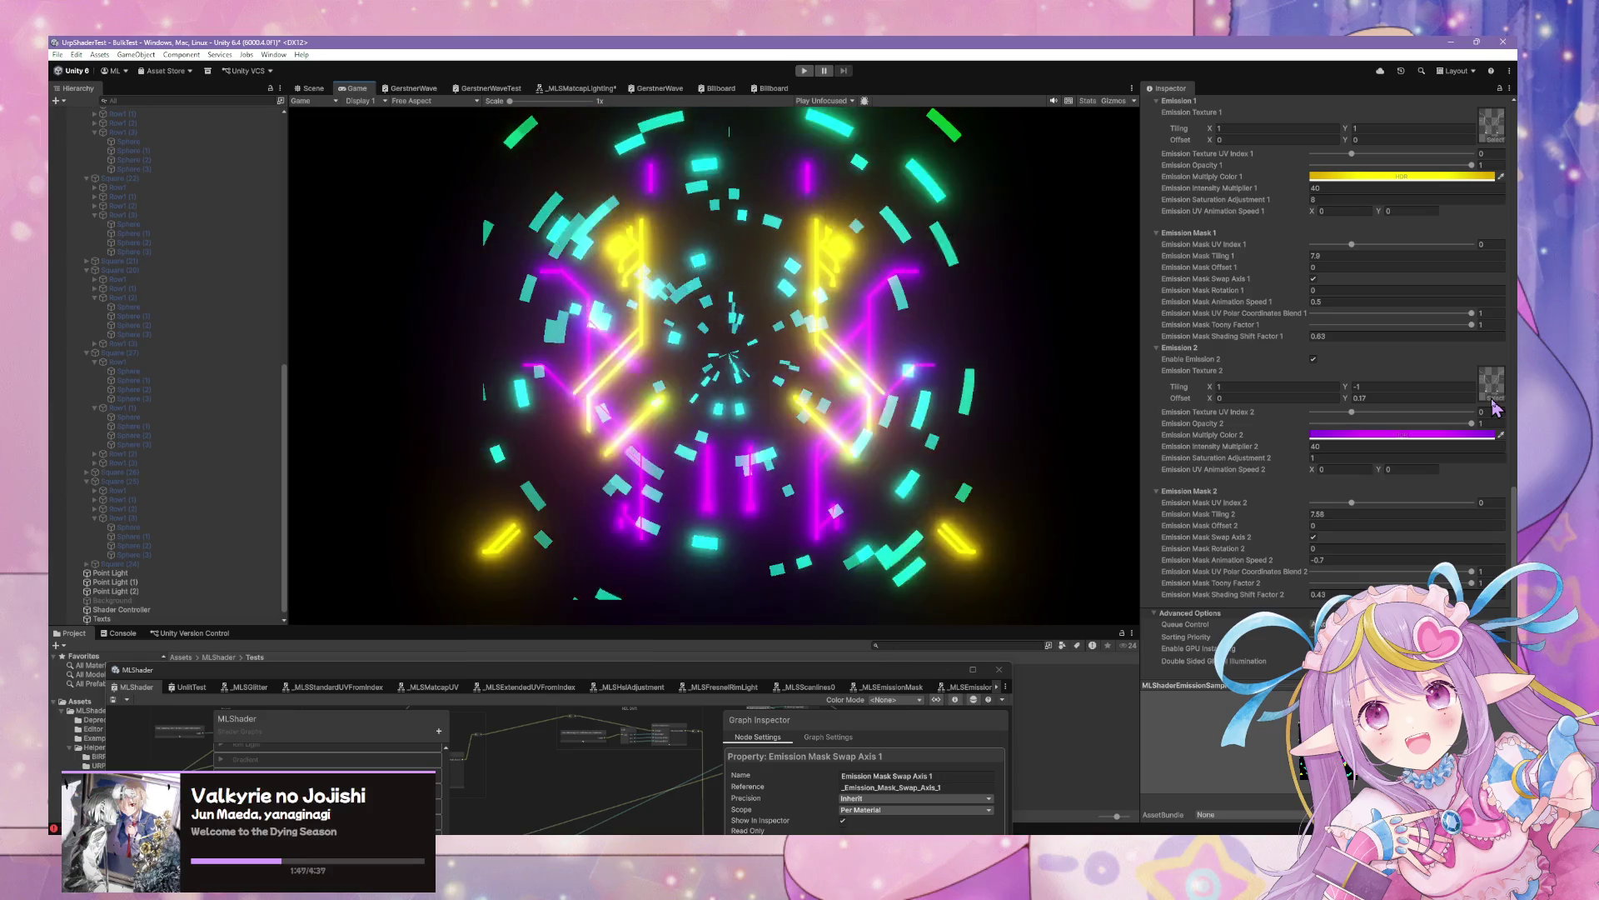
{"action": "left_click", "coordinate": [1494, 400]}
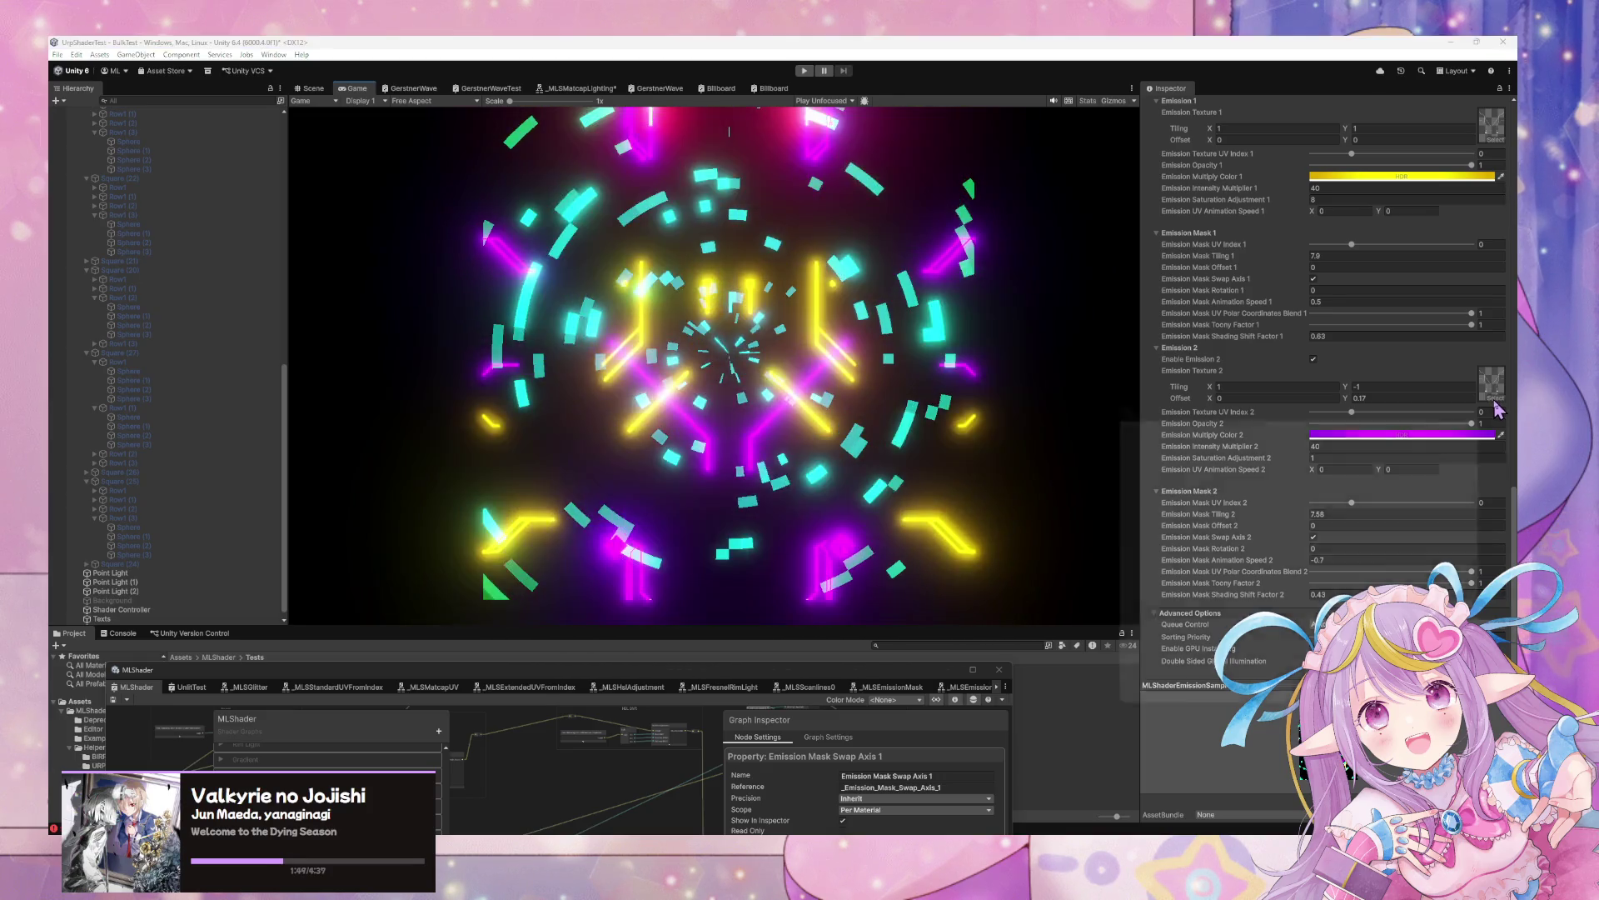
{"action": "scroll", "coordinate": [1439, 524], "scroll_direction": "down", "scroll_amount": 1}
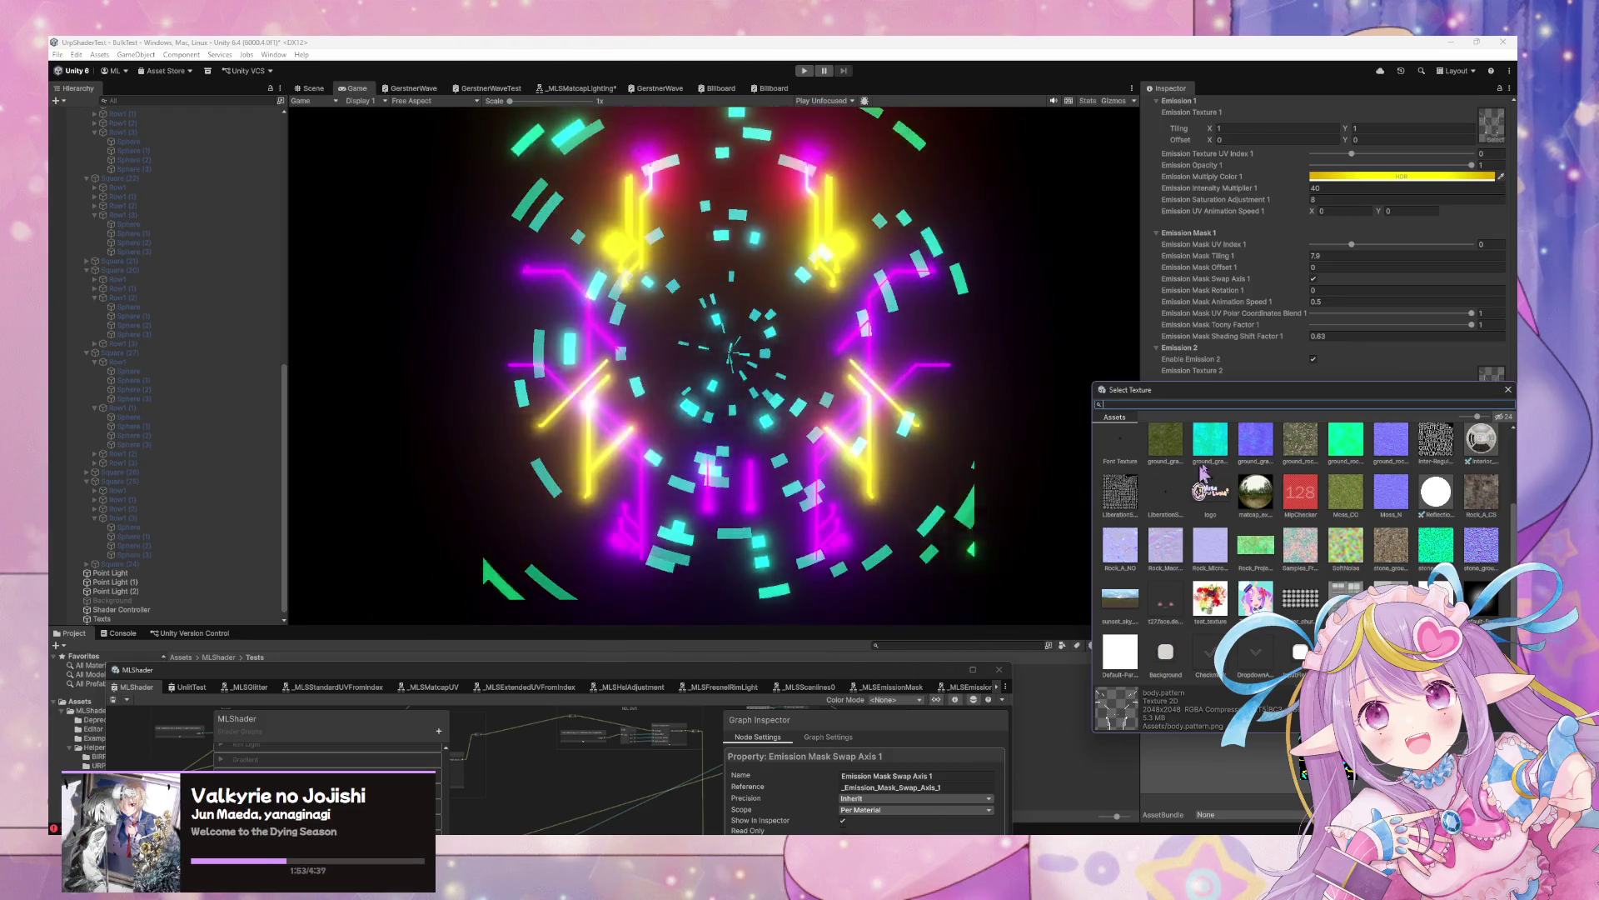
Assign the logo texture to Emission Texture 2 and set Emission Multiply Color 2 to white
{"action": "left_click", "coordinate": [1210, 491]}
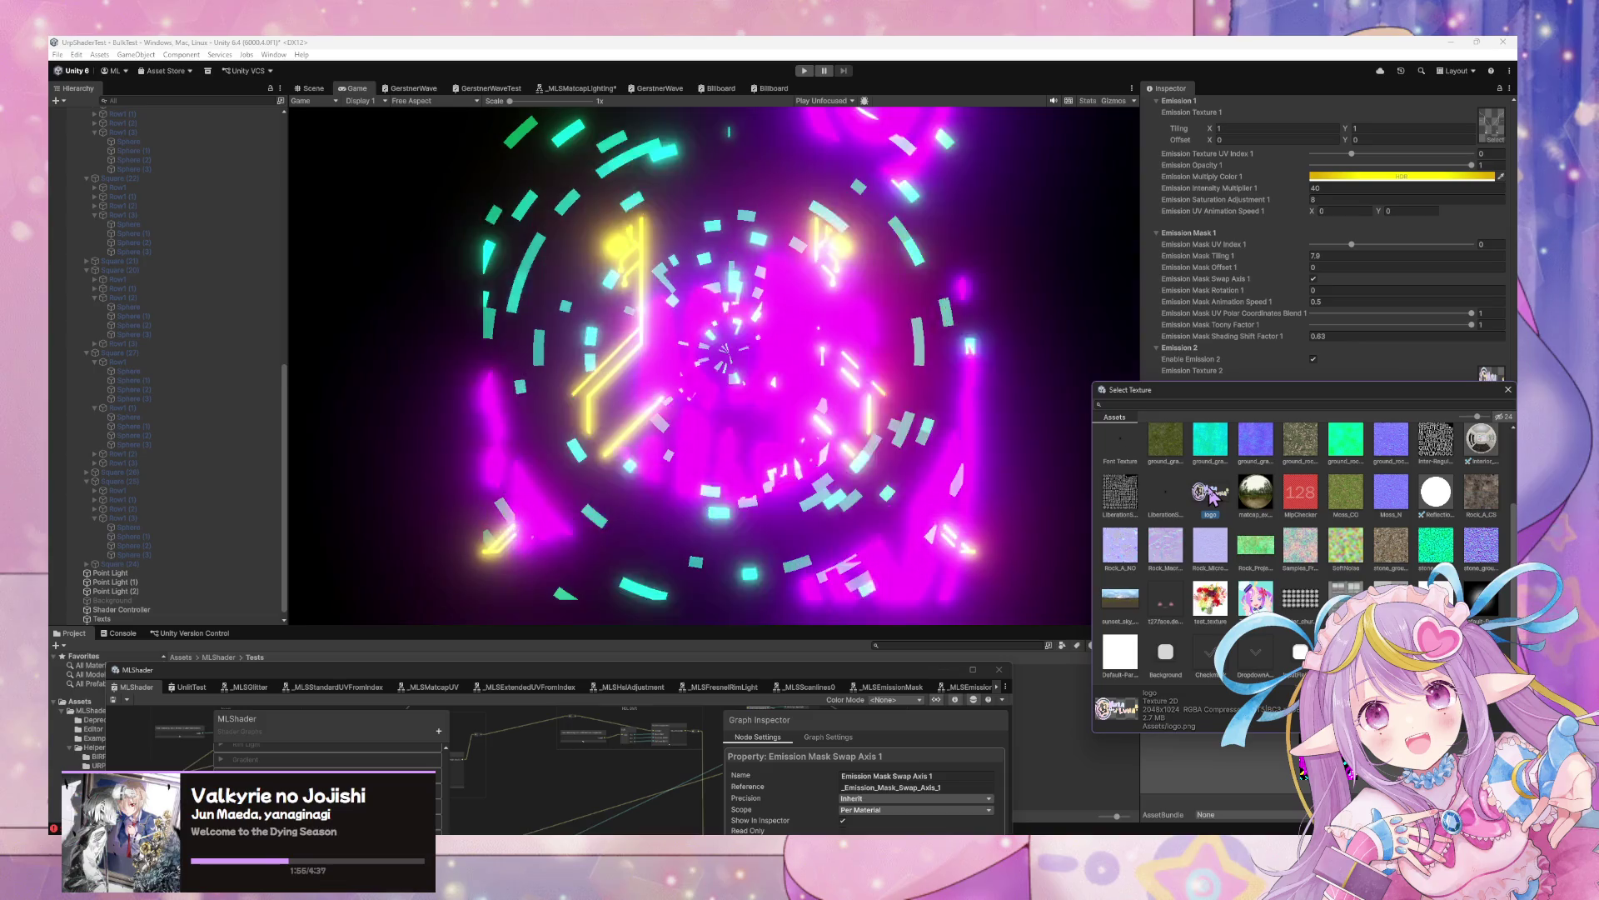
{"action": "left_click", "coordinate": [1509, 390]}
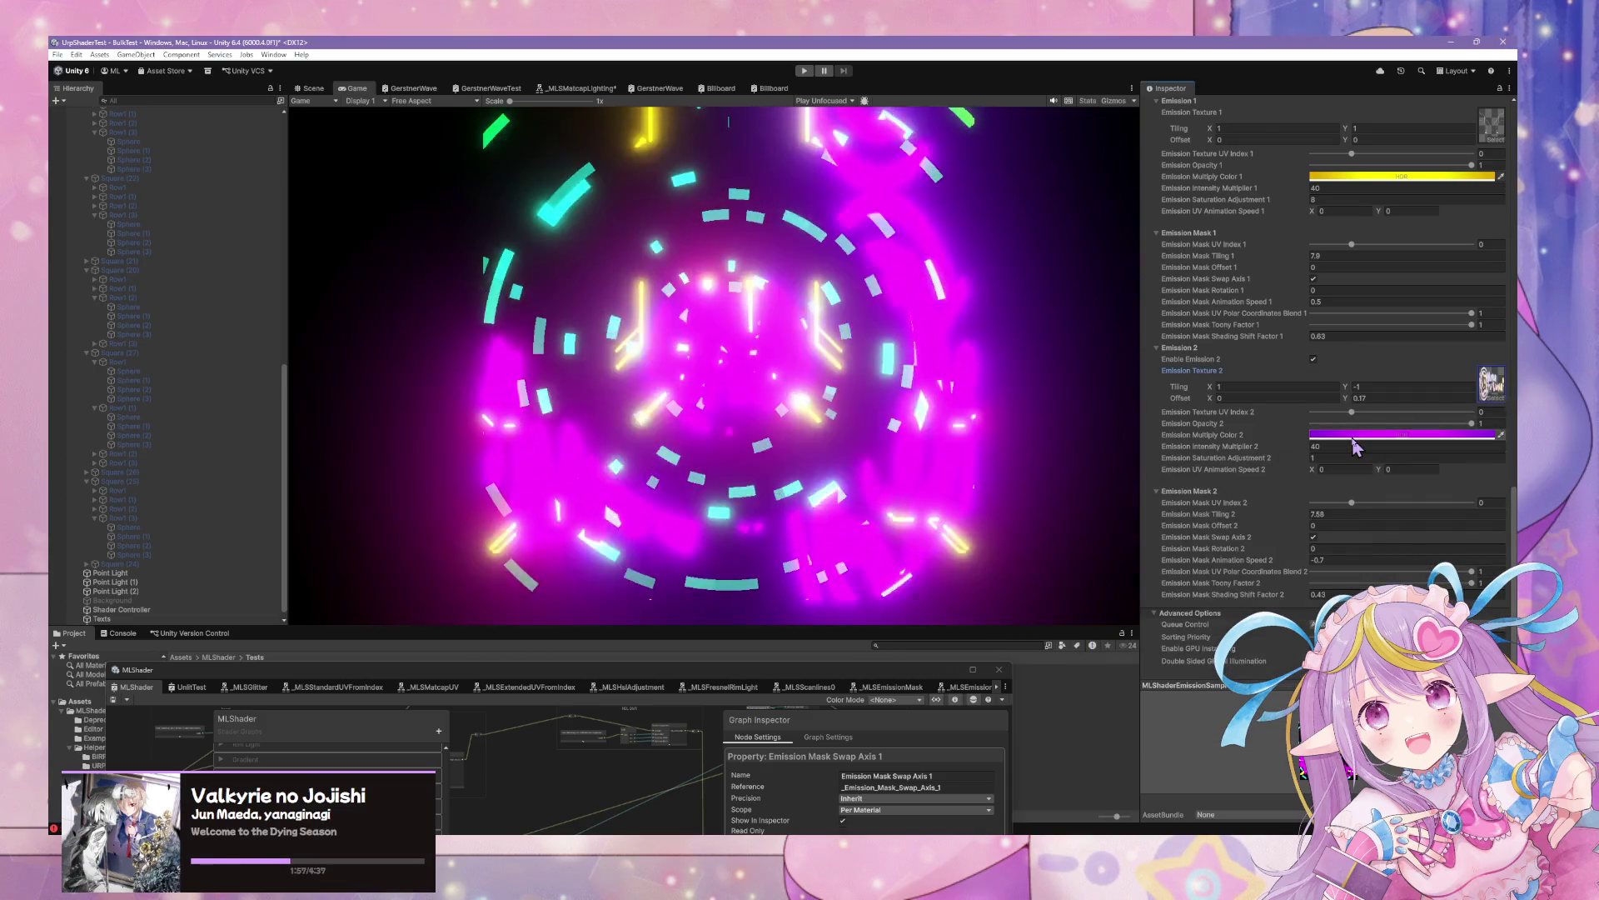
{"action": "left_click", "coordinate": [1406, 435]}
{"action": "left_click_drag", "start_coordinate": [1408, 458], "coordinate": [1389, 442]}
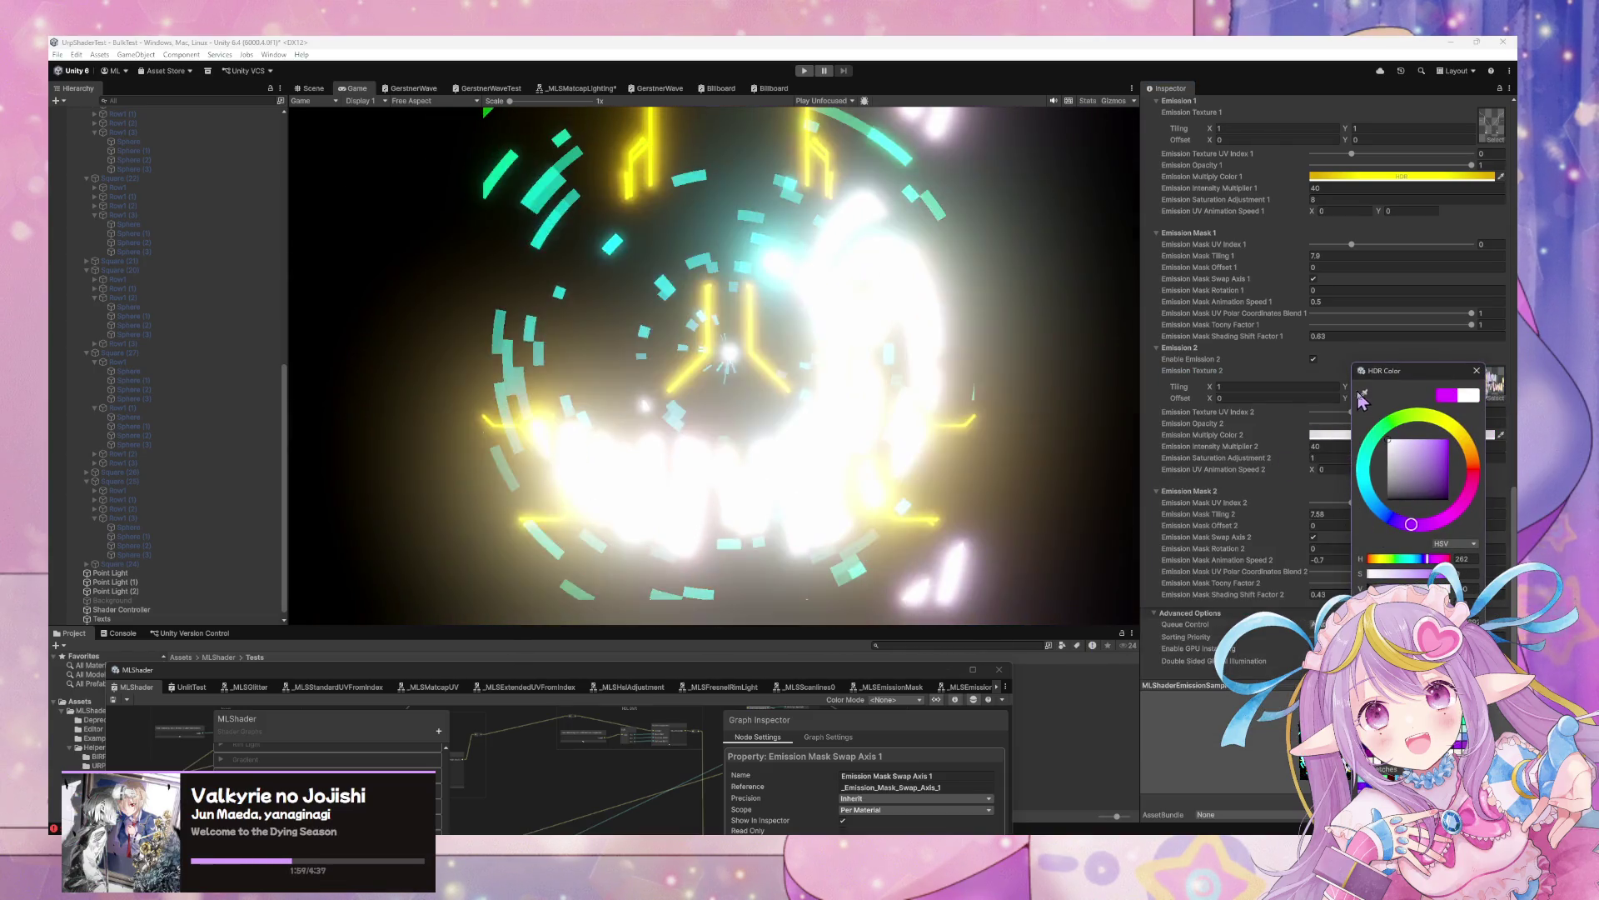
{"action": "left_click", "coordinate": [1477, 370]}
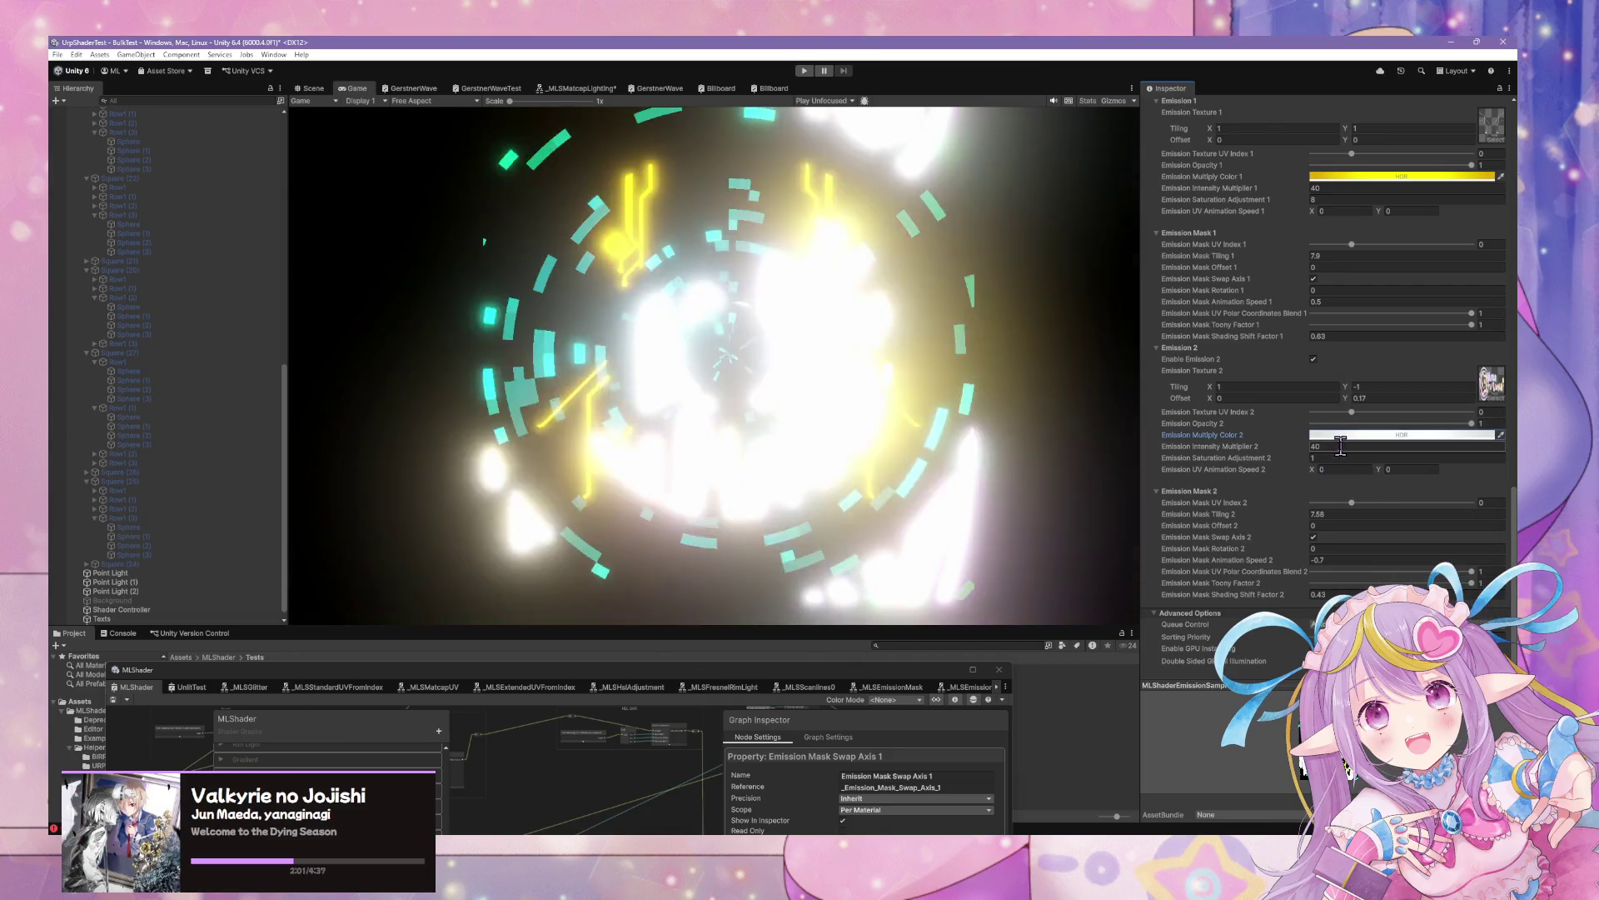
Raise the second emission value to 11.8 and nudge Emission Texture 2's Y tiling to about -1.43
{"action": "left_click", "coordinate": [1332, 447]}
{"action": "type", "text": "1"}
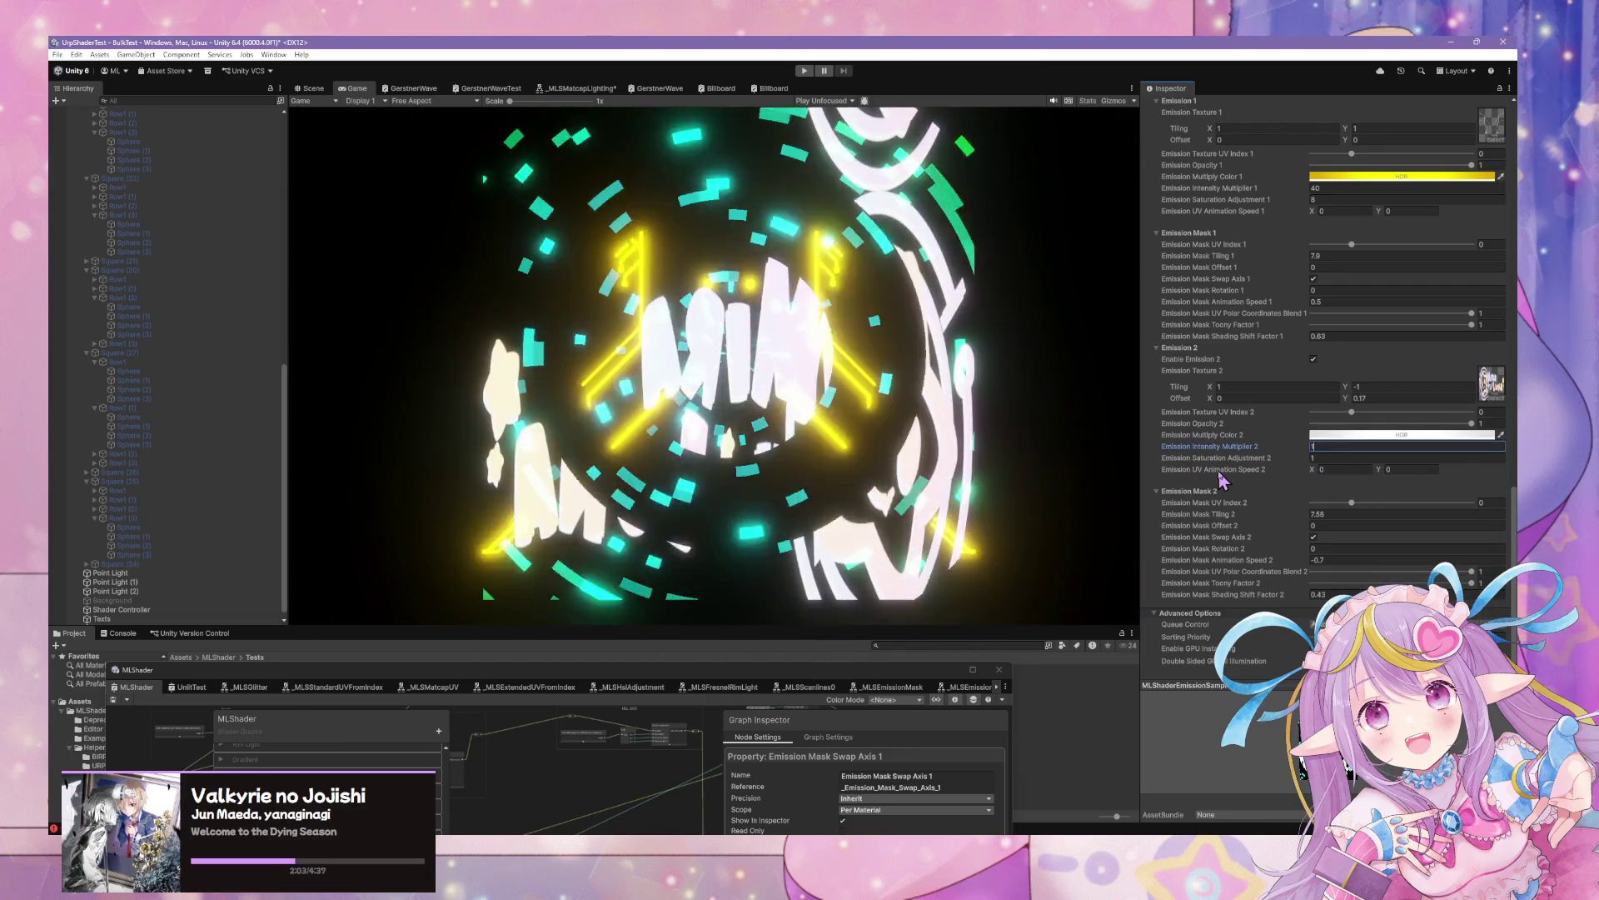
{"action": "left_click_drag", "start_coordinate": [1308, 458], "coordinate": [1387, 460]}
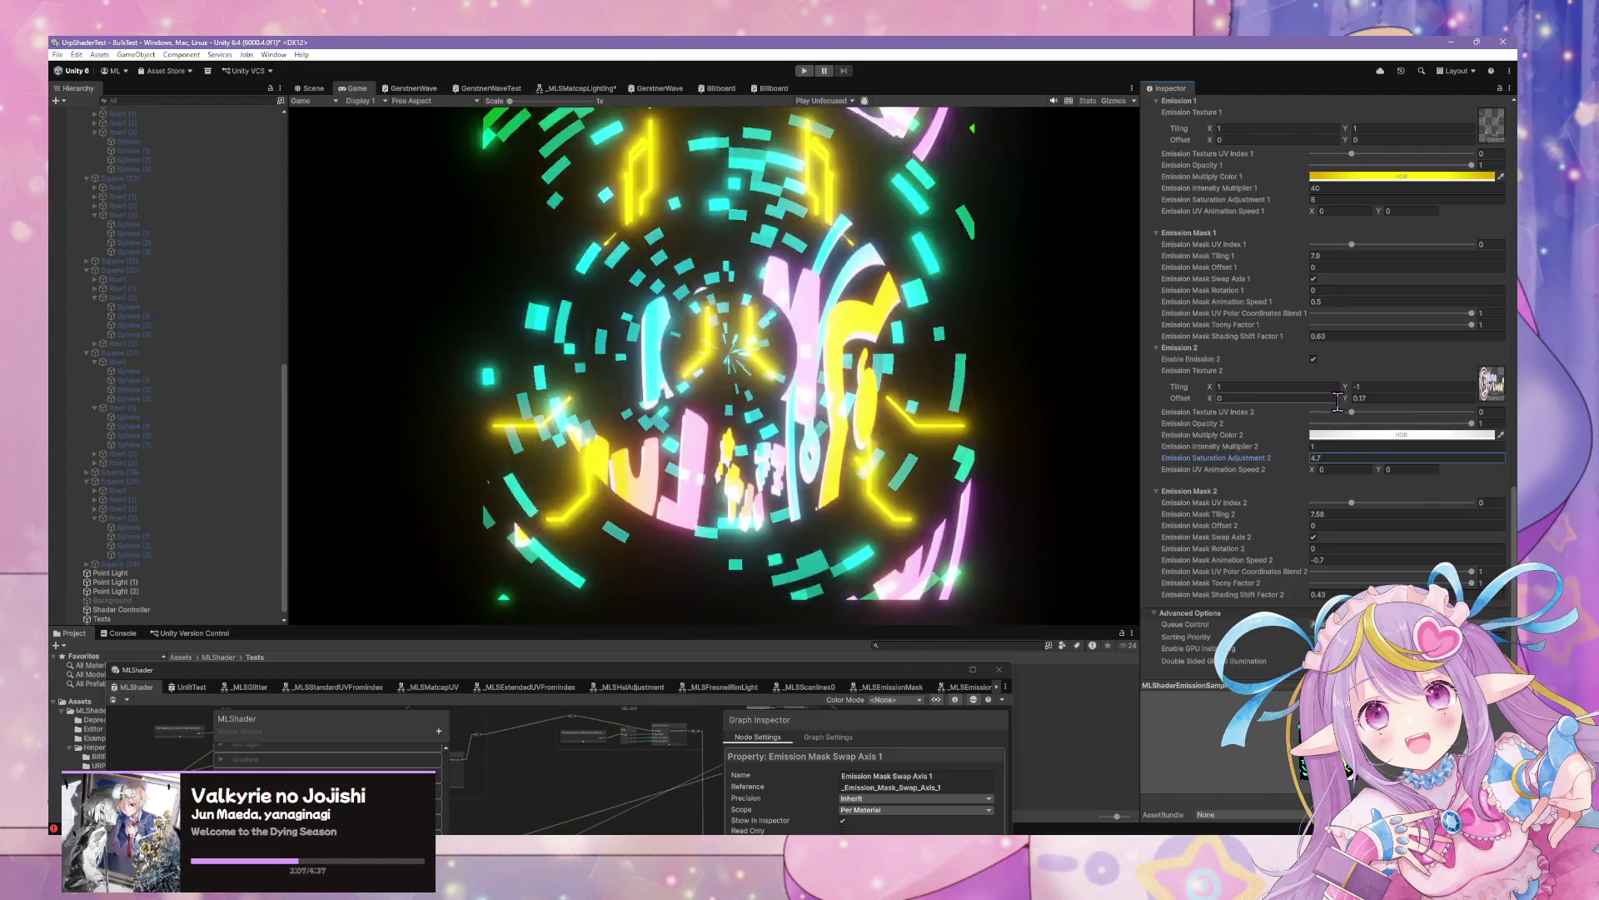
{"action": "left_click", "coordinate": [1366, 386]}
{"action": "type", "text": "1"}
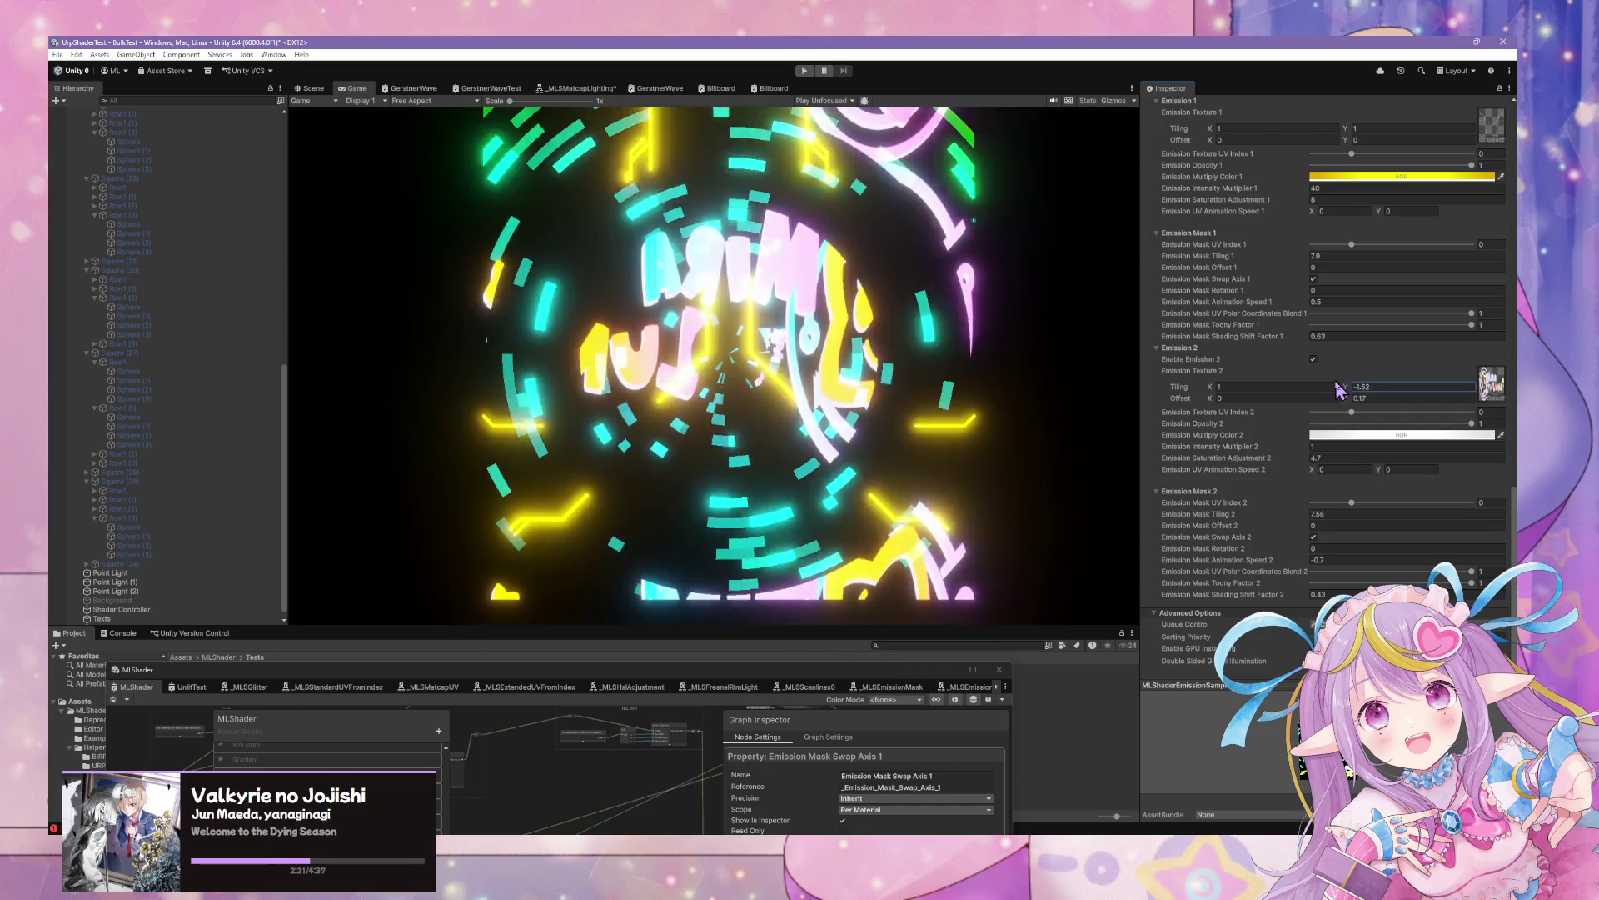
{"action": "left_click_drag", "start_coordinate": [1339, 389], "coordinate": [1338, 390]}
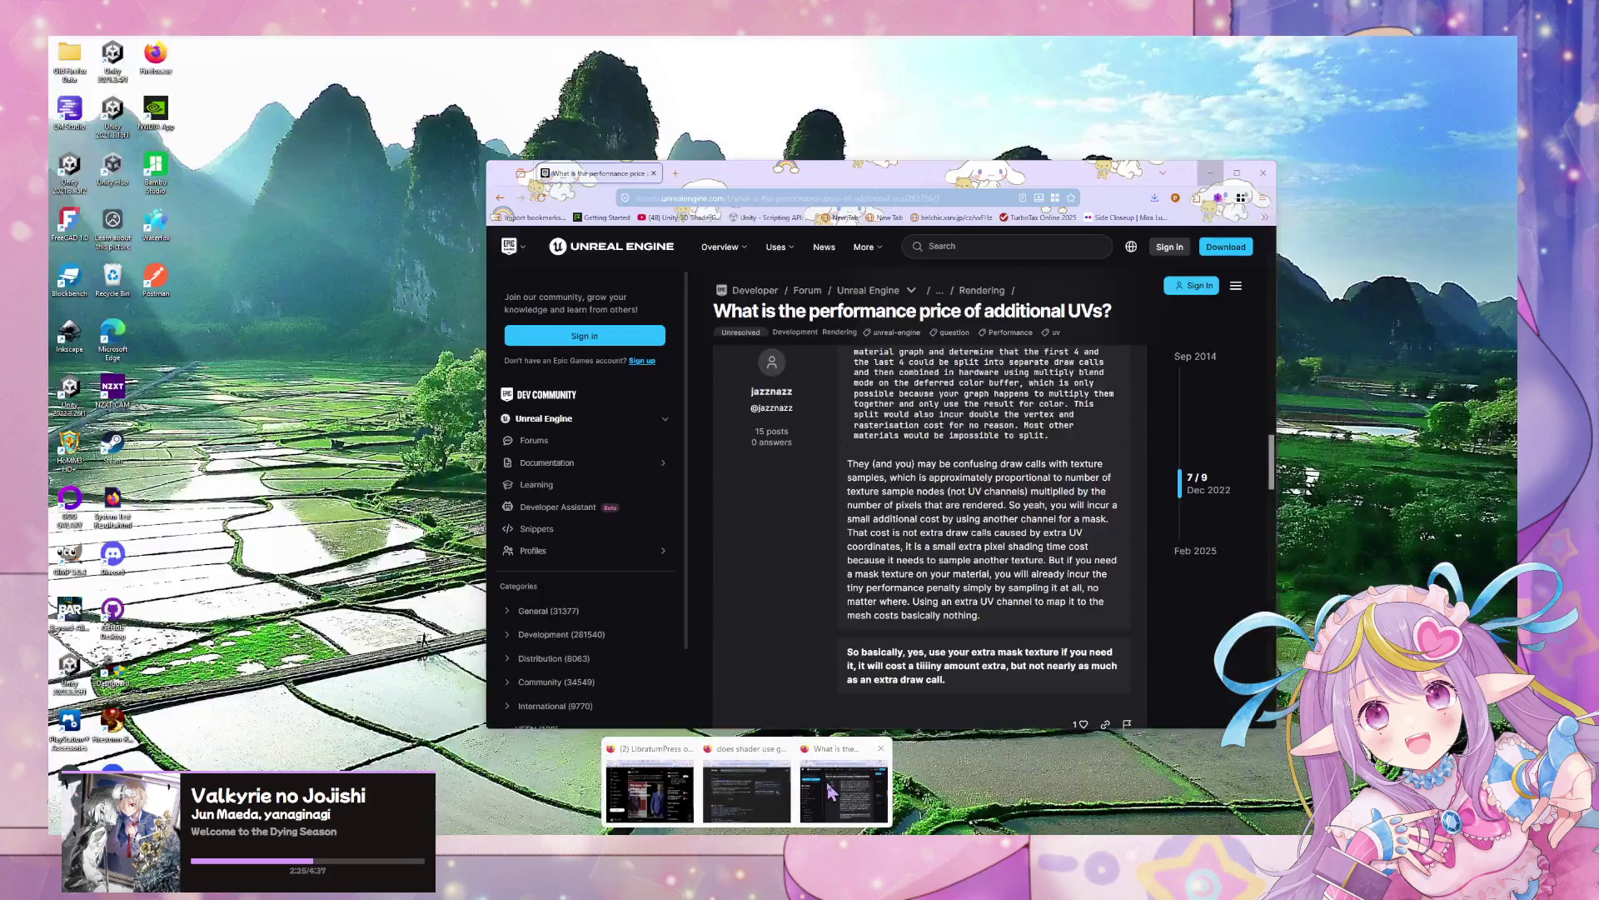
{"action": "left_click", "coordinate": [733, 800]}
{"action": "left_click", "coordinate": [800, 198]}
{"action": "type", "text": "sa"}
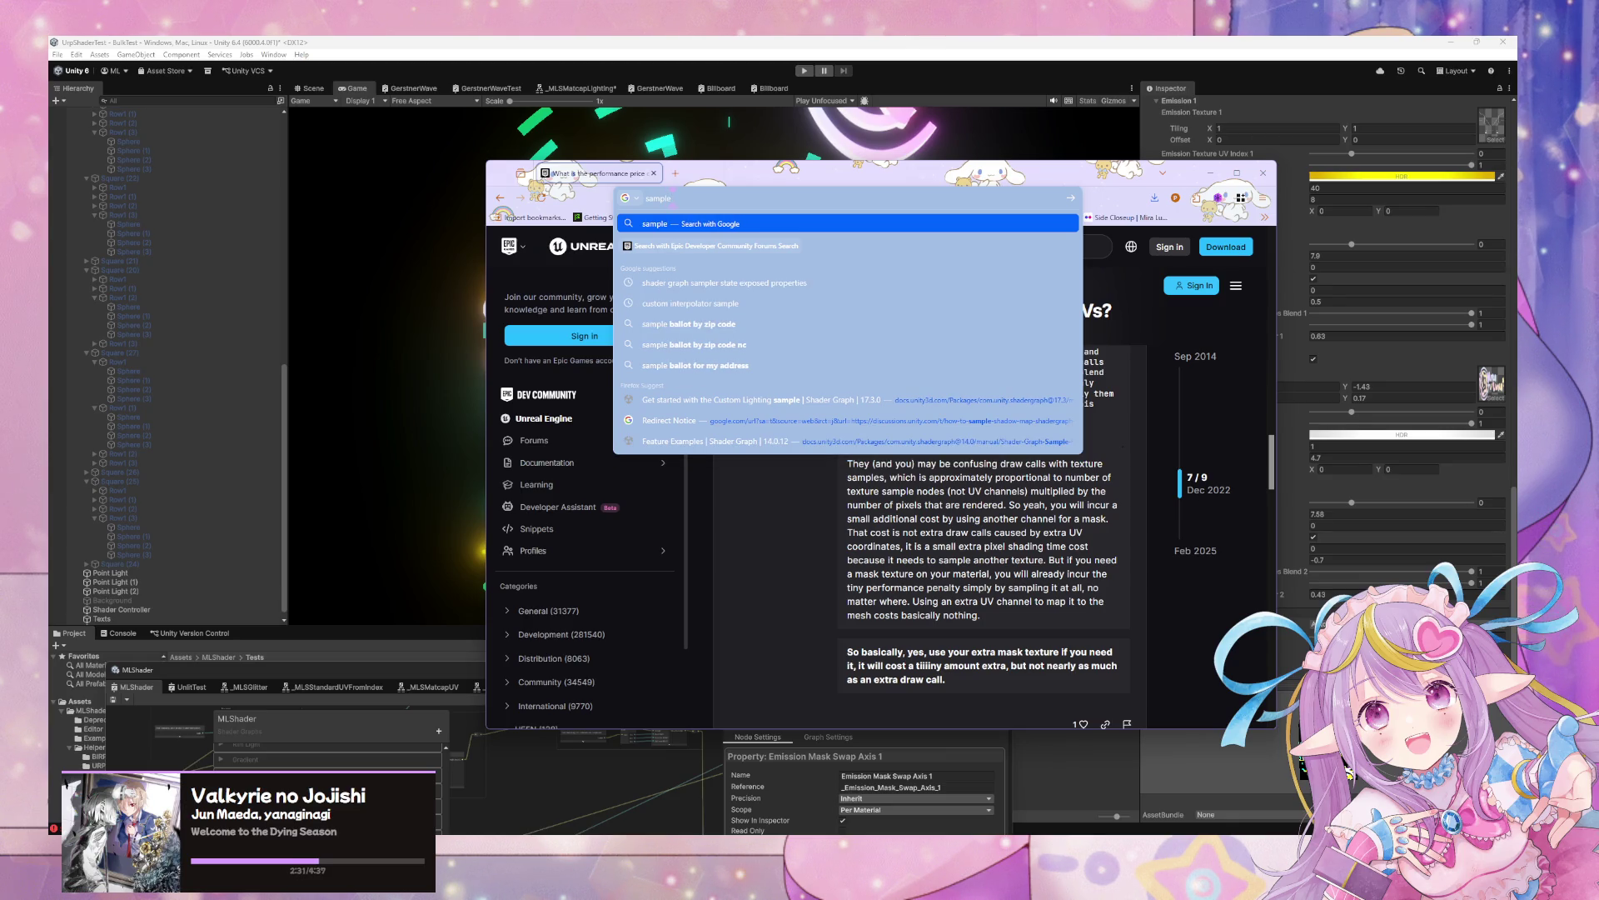
{"action": "key", "text": "Escape"}
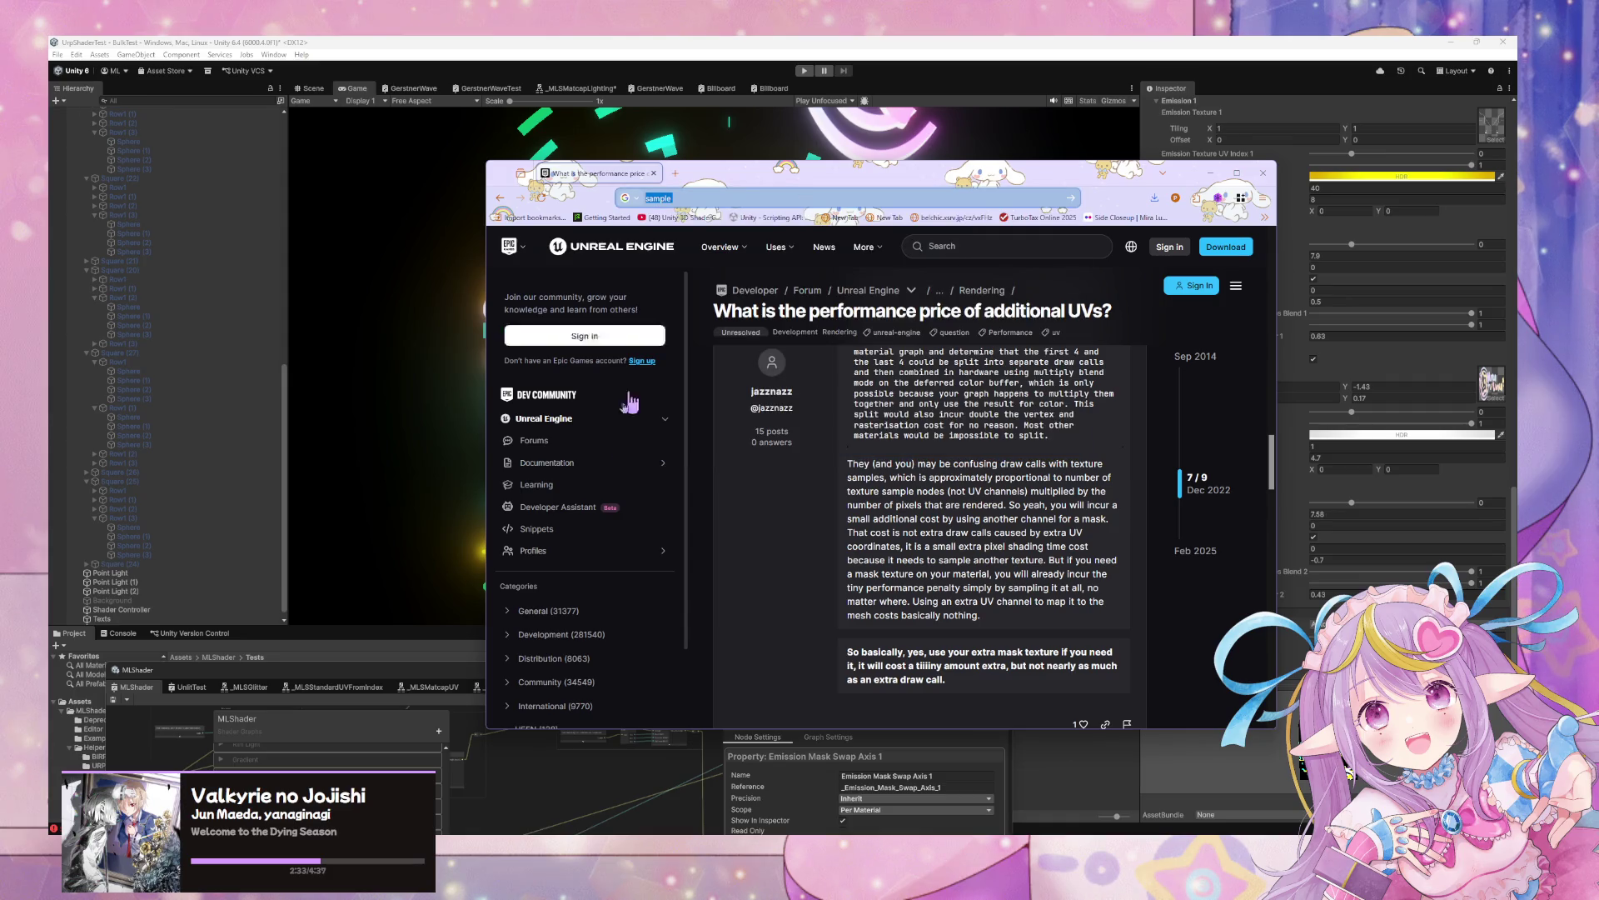
{"action": "left_click", "coordinate": [358, 680]}
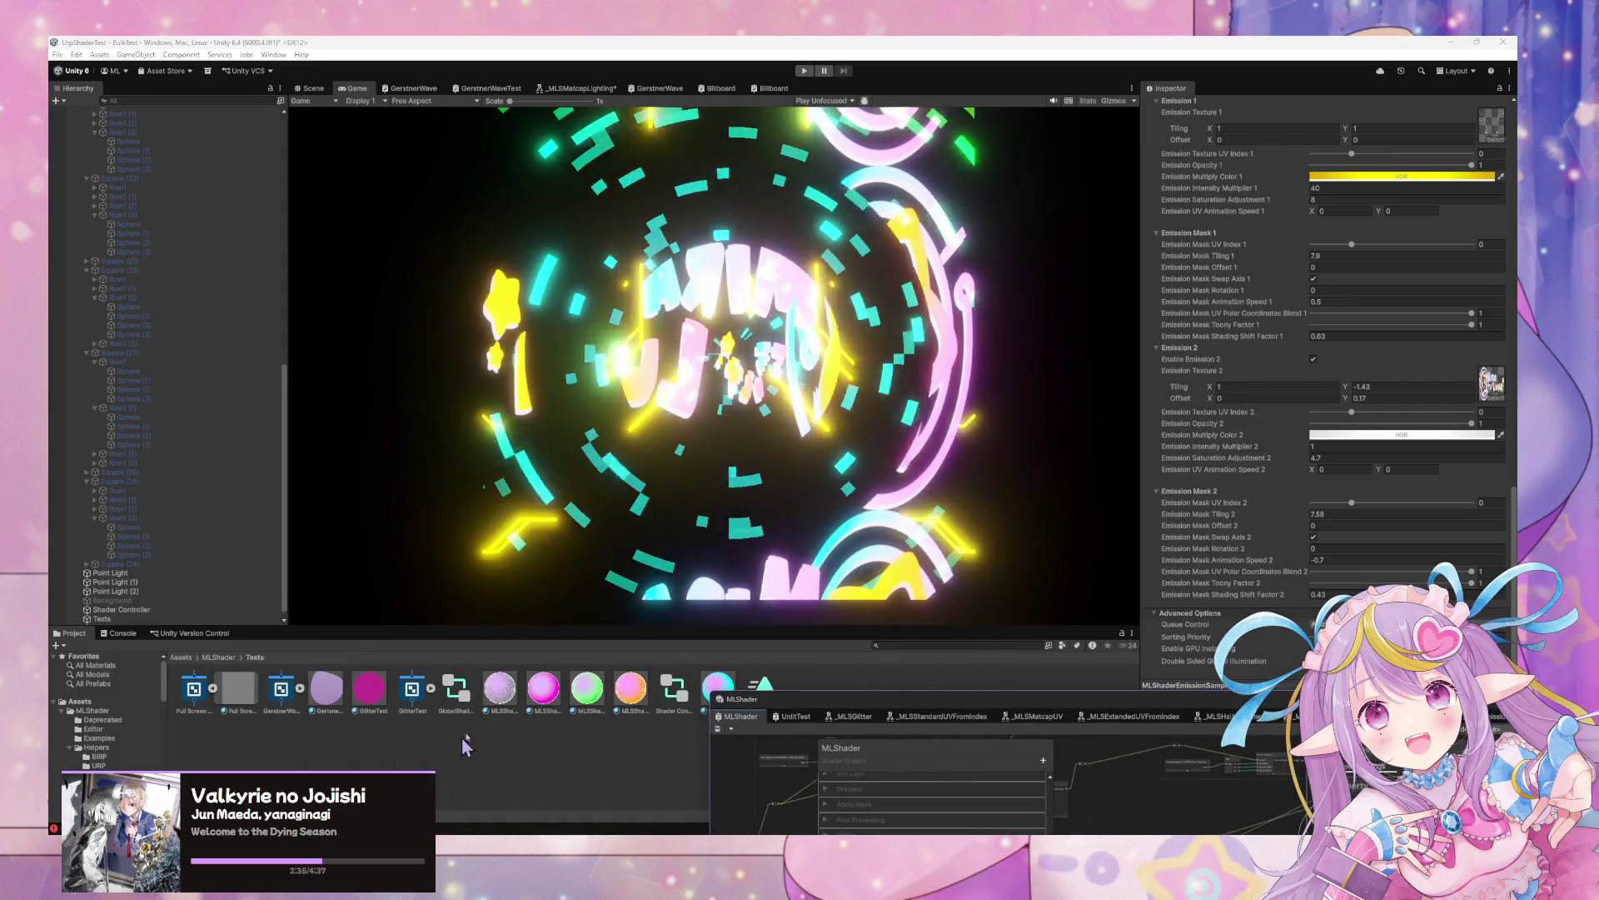
Select the logo texture in the Assets root and change its Wrap Mode to Clamp
{"action": "left_click", "coordinate": [100, 700]}
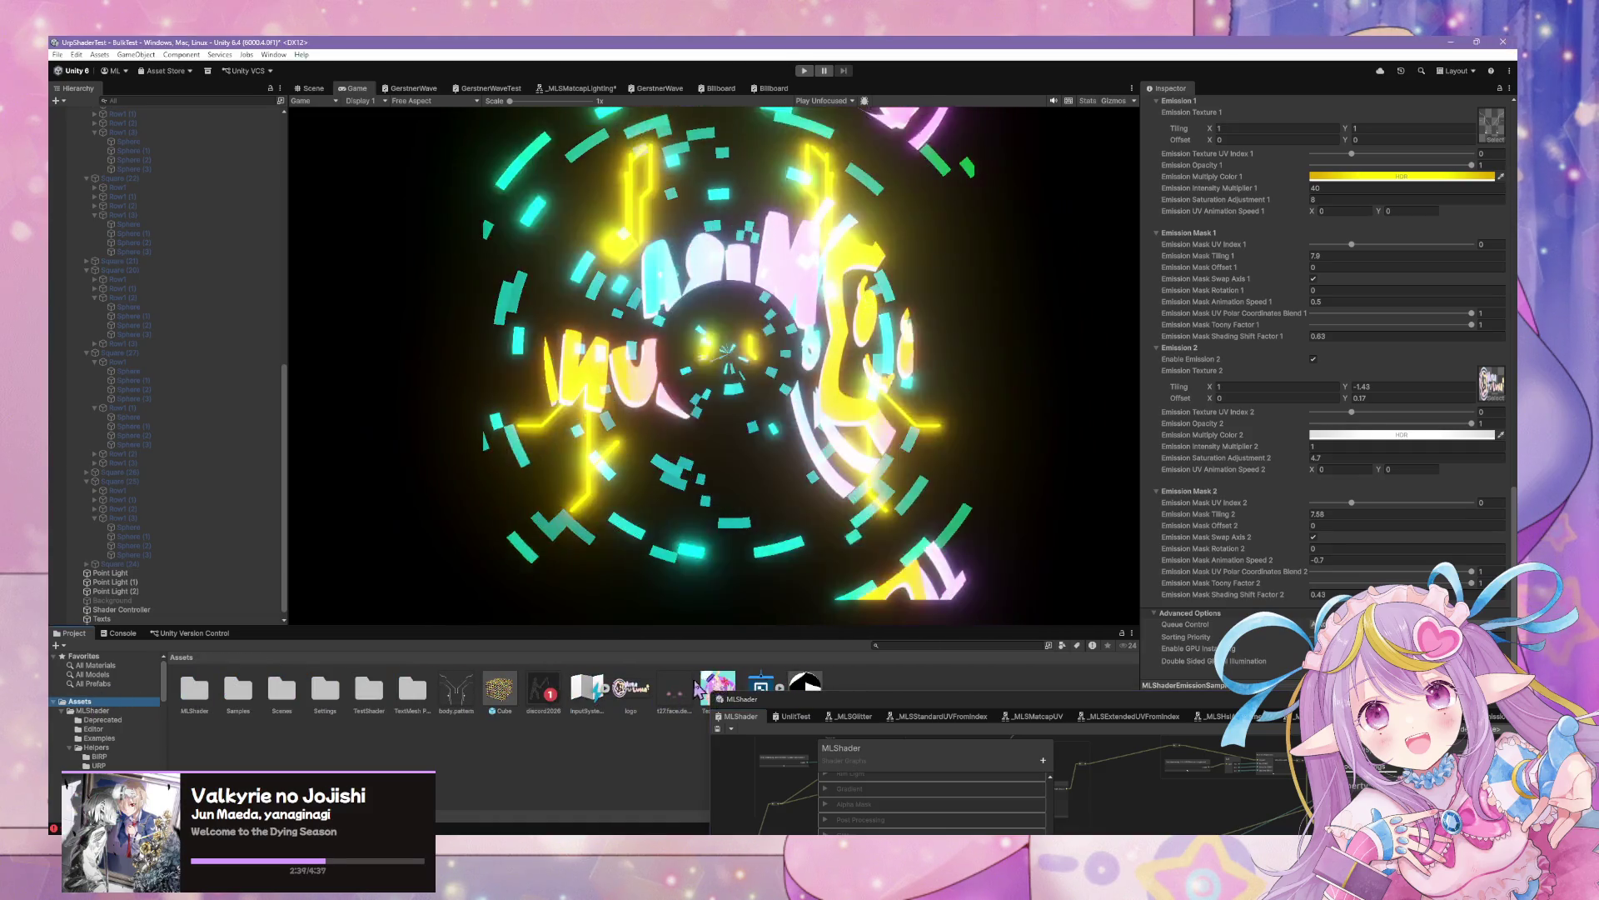
{"action": "left_click", "coordinate": [631, 689]}
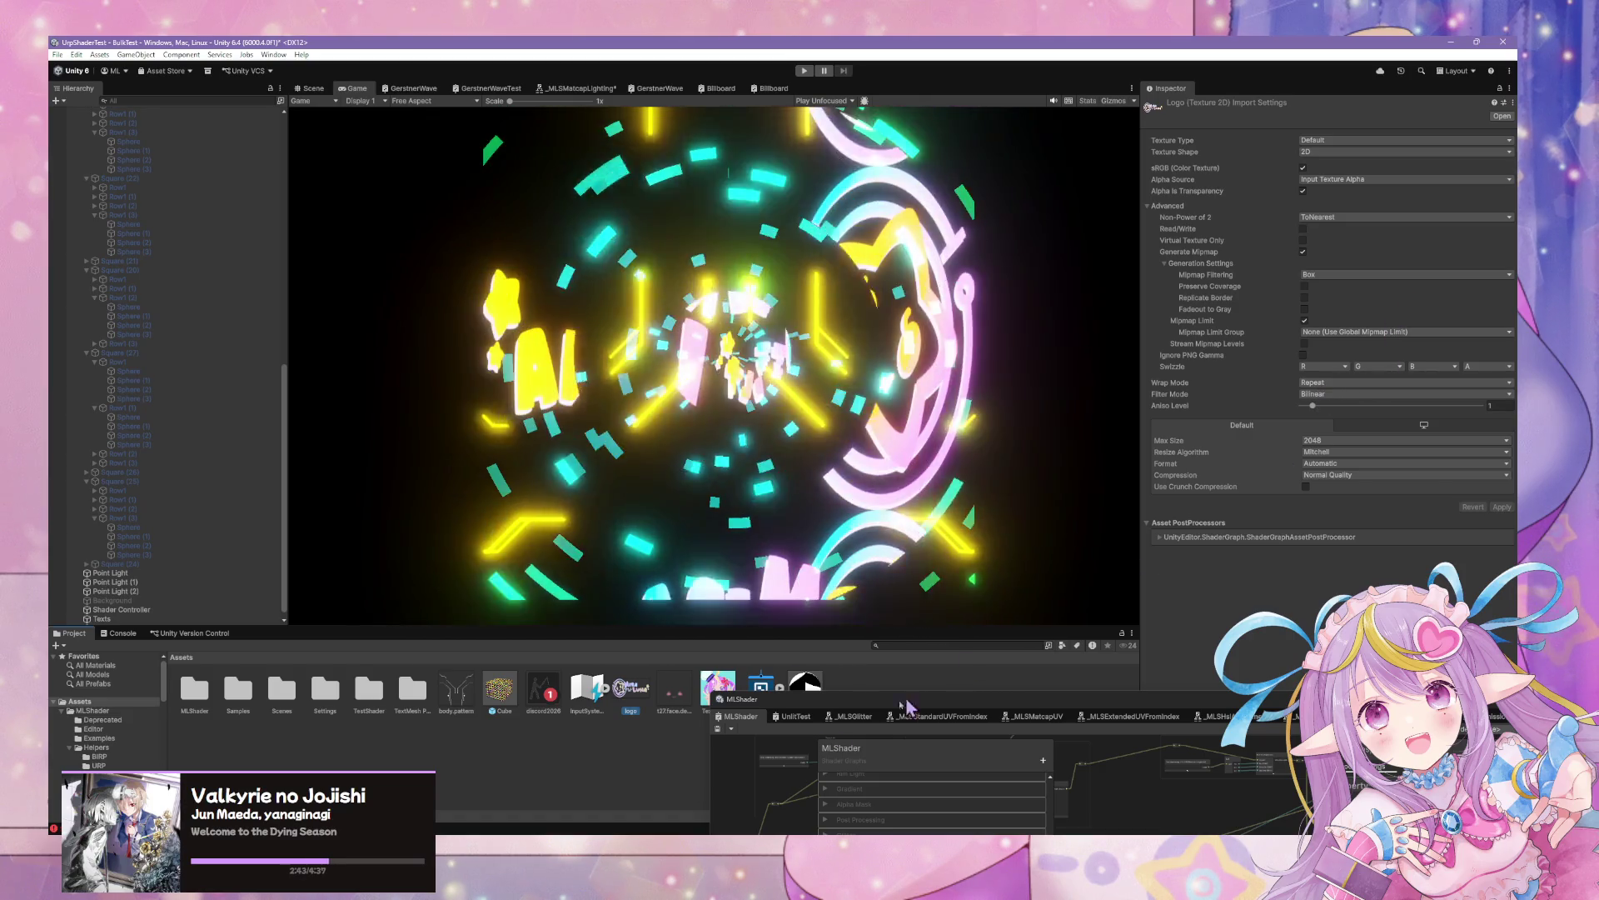
{"action": "left_click", "coordinate": [864, 718]}
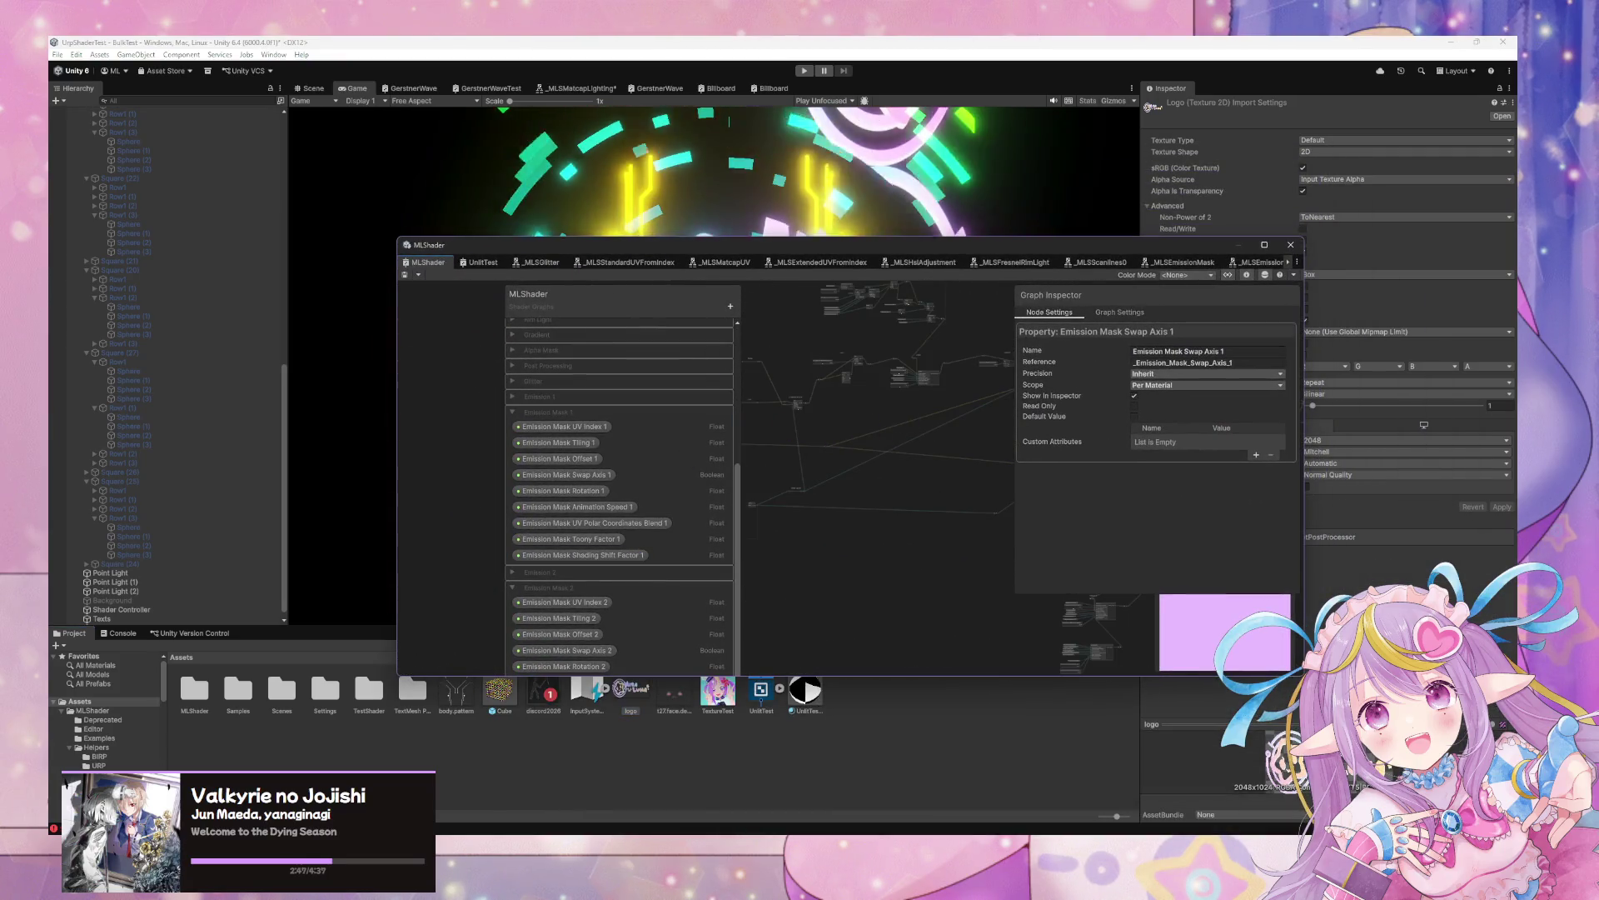
{"action": "mouse_move", "coordinate": [671, 795]}
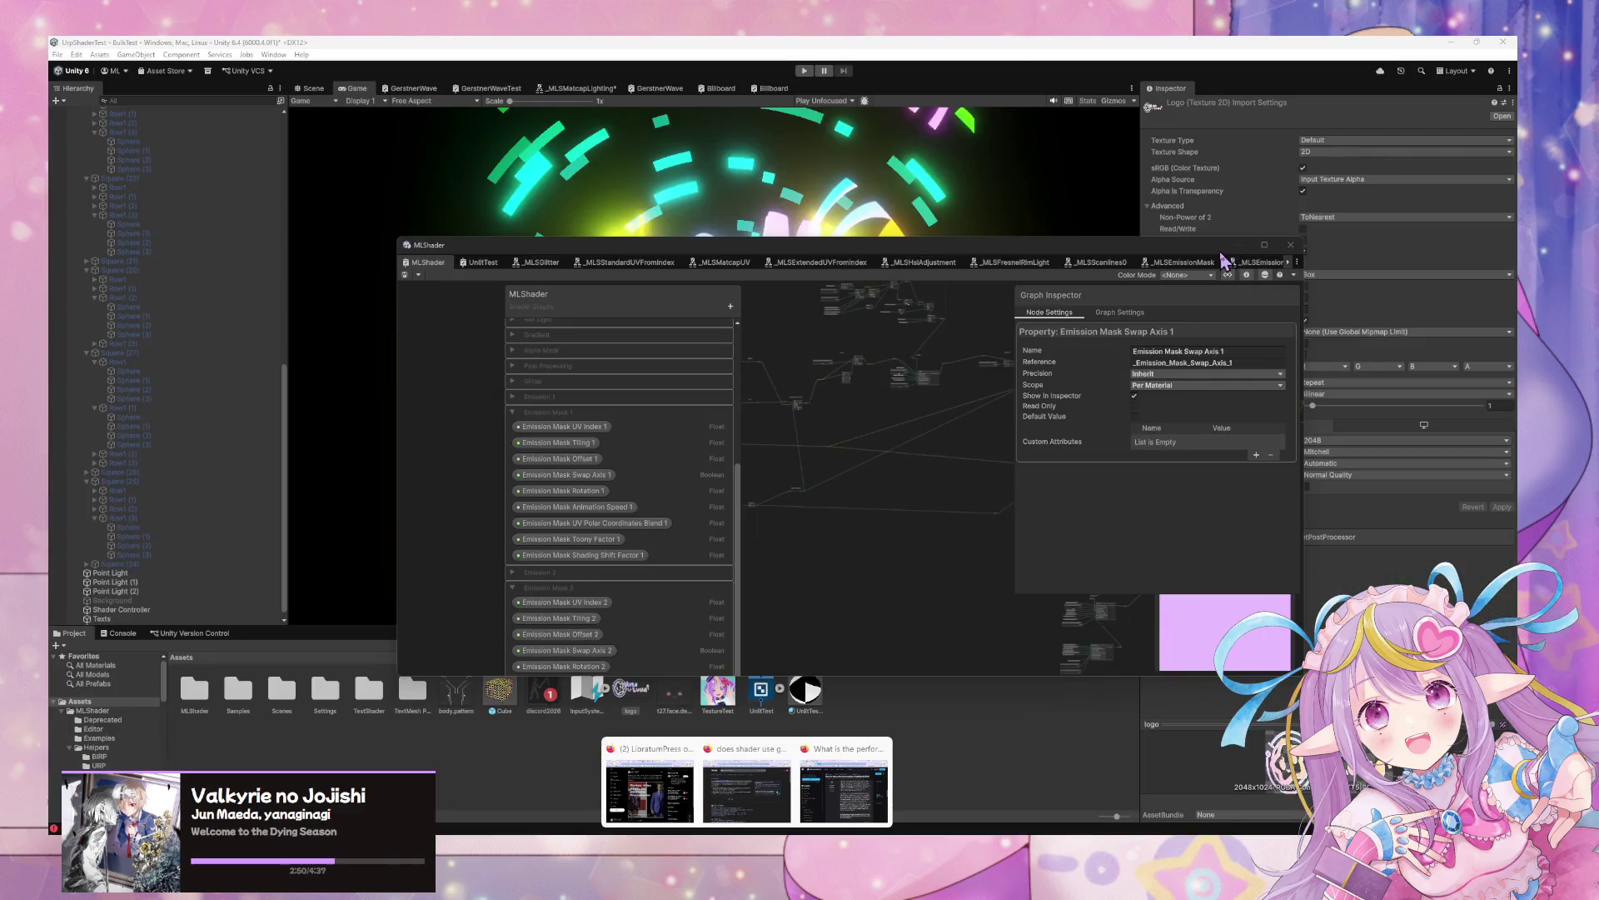
{"action": "left_click", "coordinate": [1337, 432]}
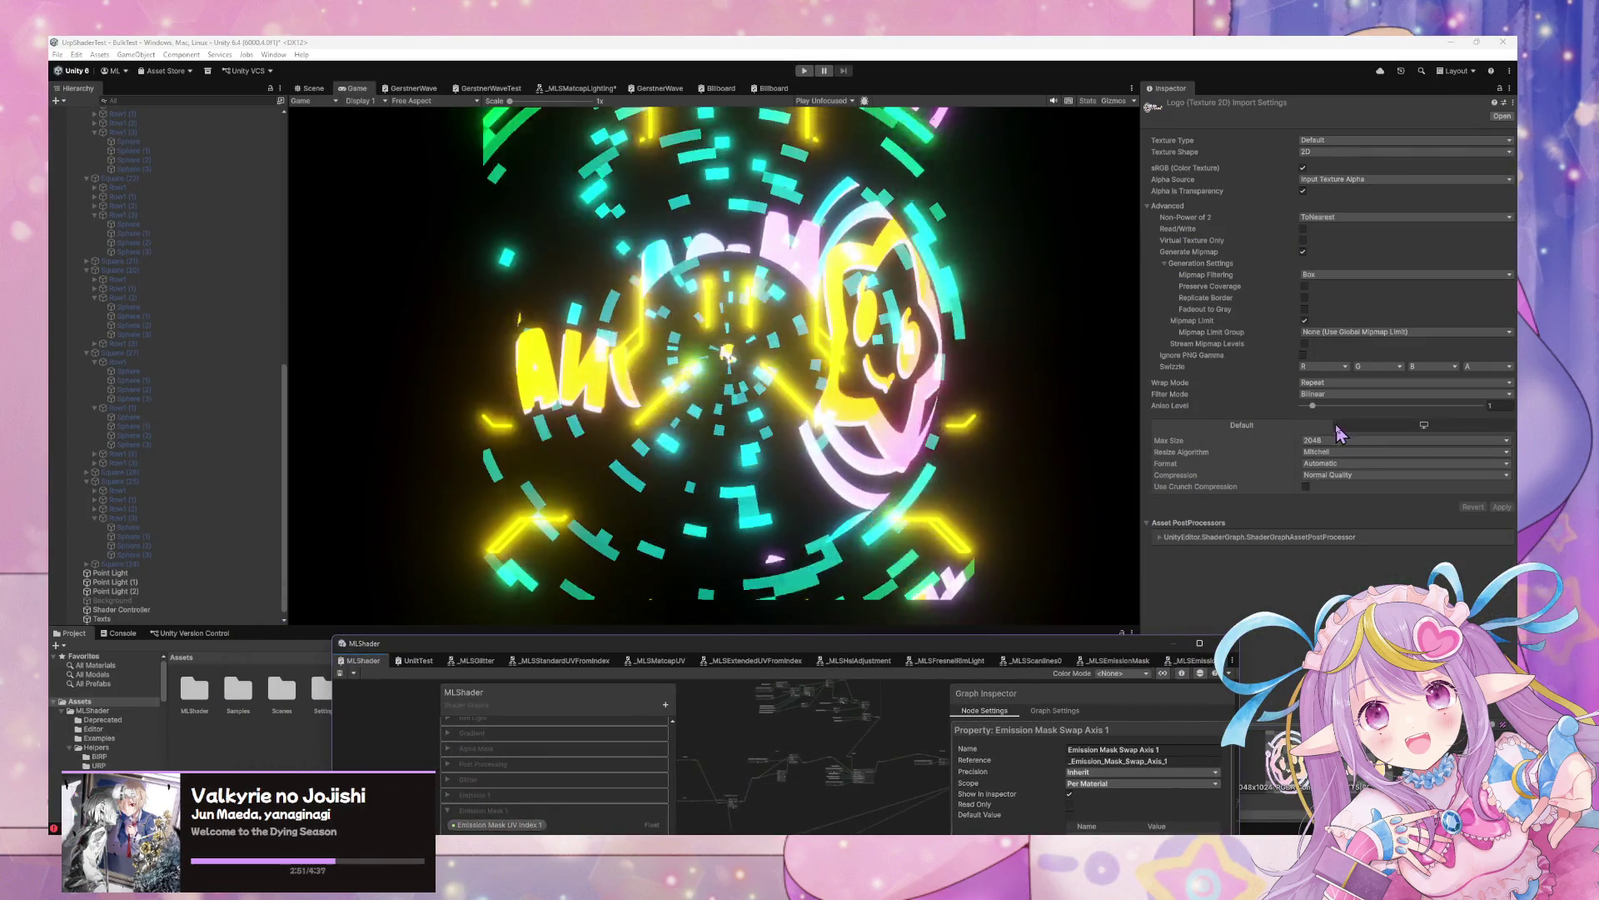
{"action": "left_click", "coordinate": [1338, 392]}
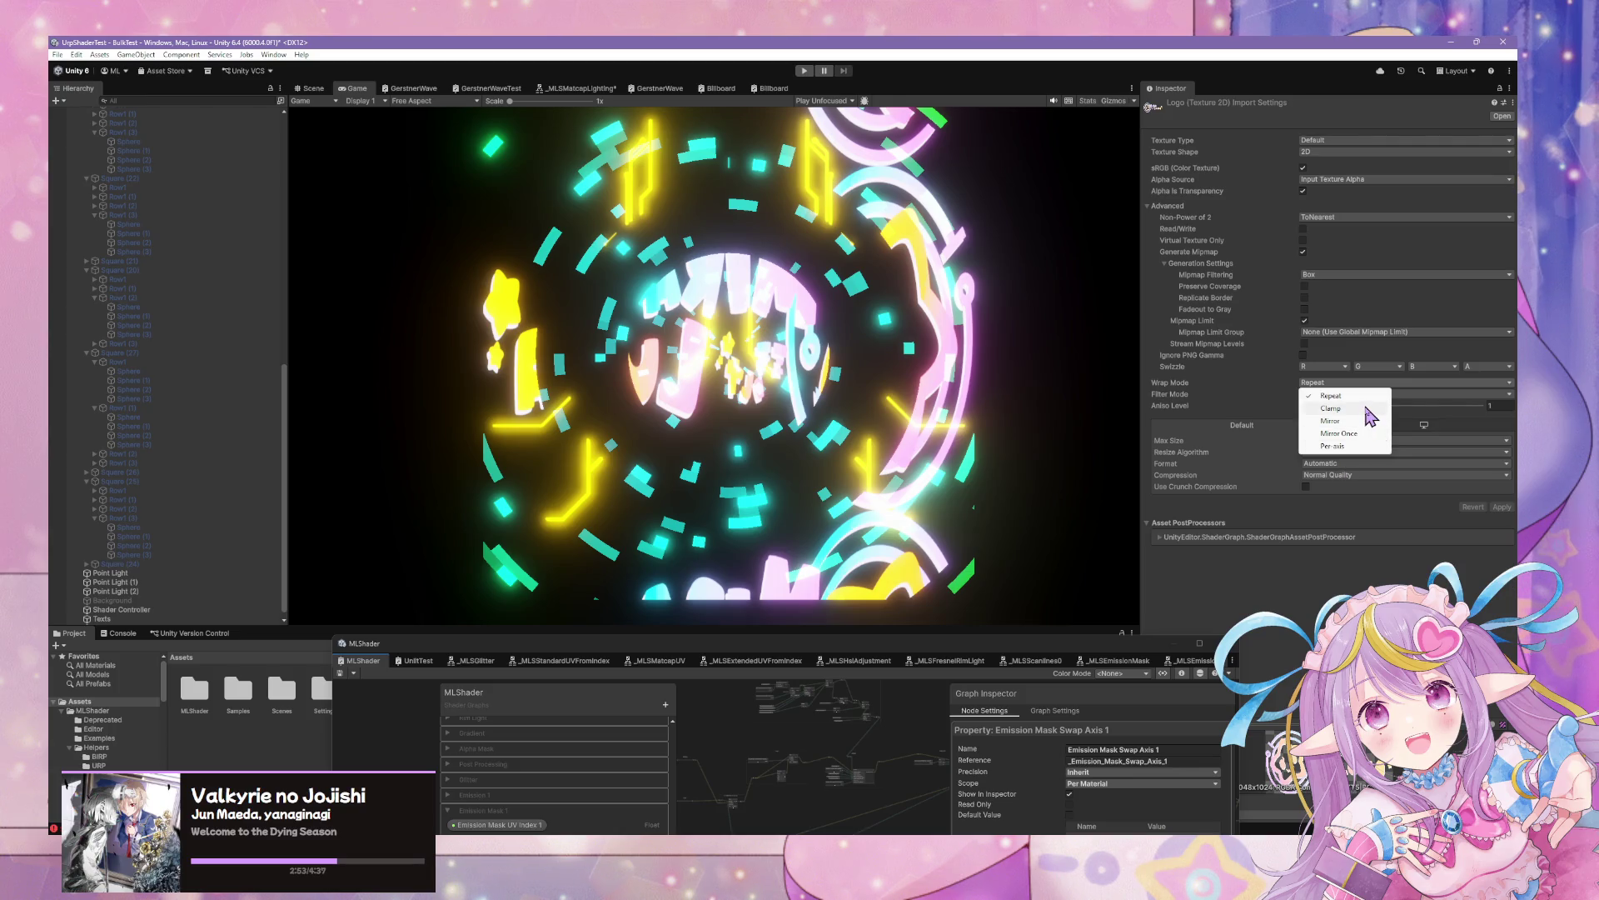
{"action": "left_click", "coordinate": [1330, 409]}
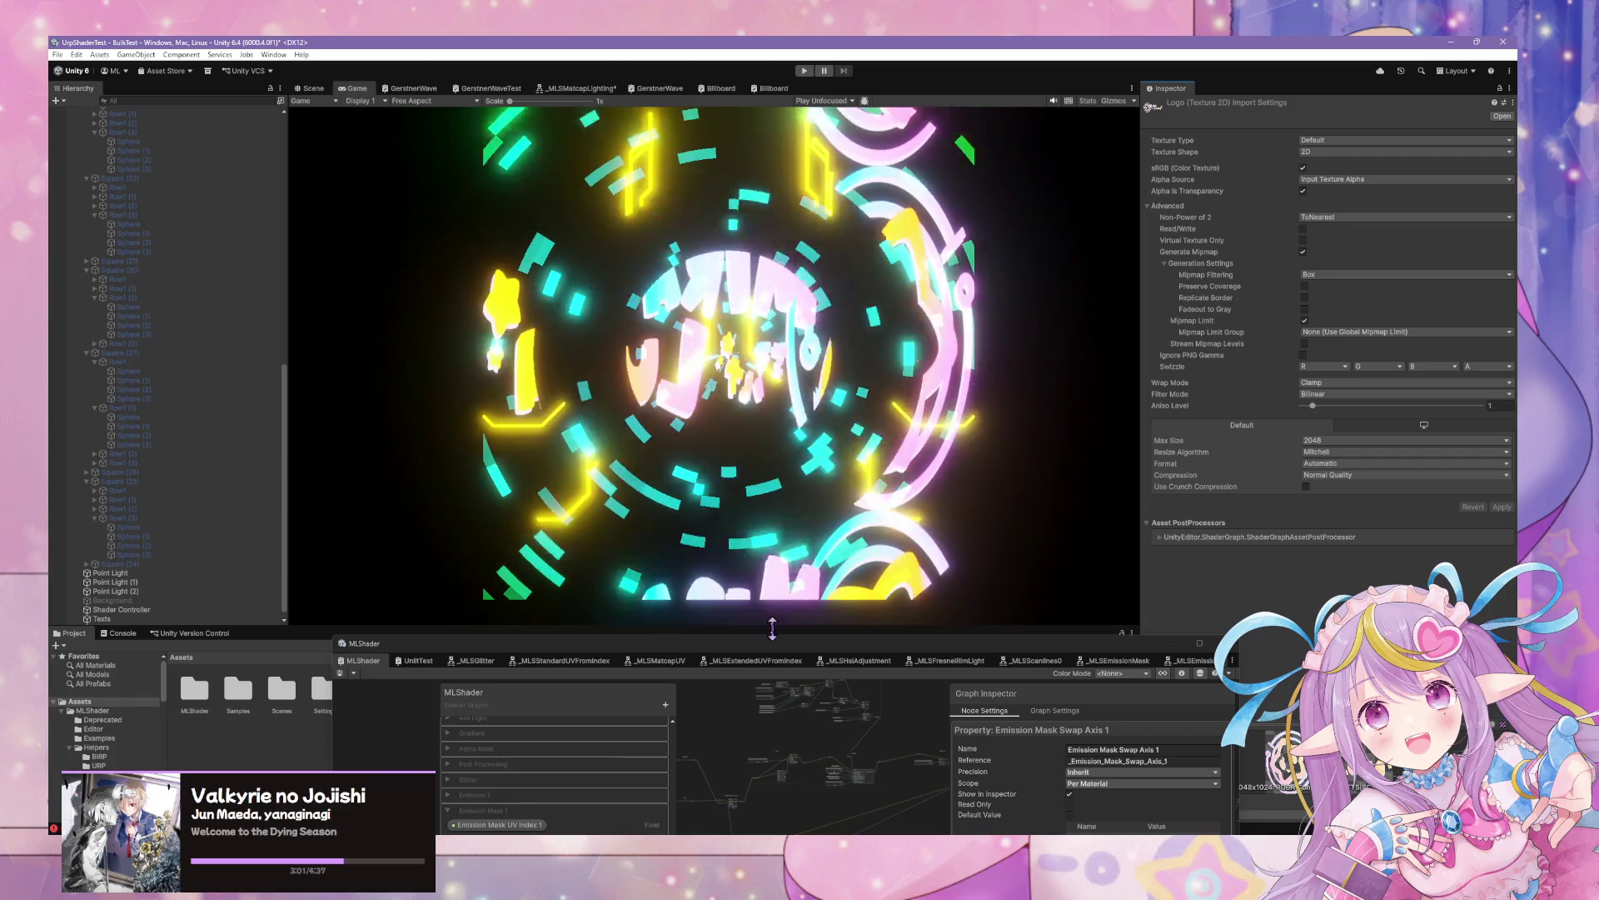
Move the Shader Graph window up over the scene and clear its selection
{"action": "left_click_drag", "start_coordinate": [764, 653], "coordinate": [883, 239]}
{"action": "scroll", "coordinate": [786, 553], "scroll_direction": "up", "scroll_amount": 1}
{"action": "scroll", "coordinate": [935, 471], "scroll_direction": "up", "scroll_amount": 5}
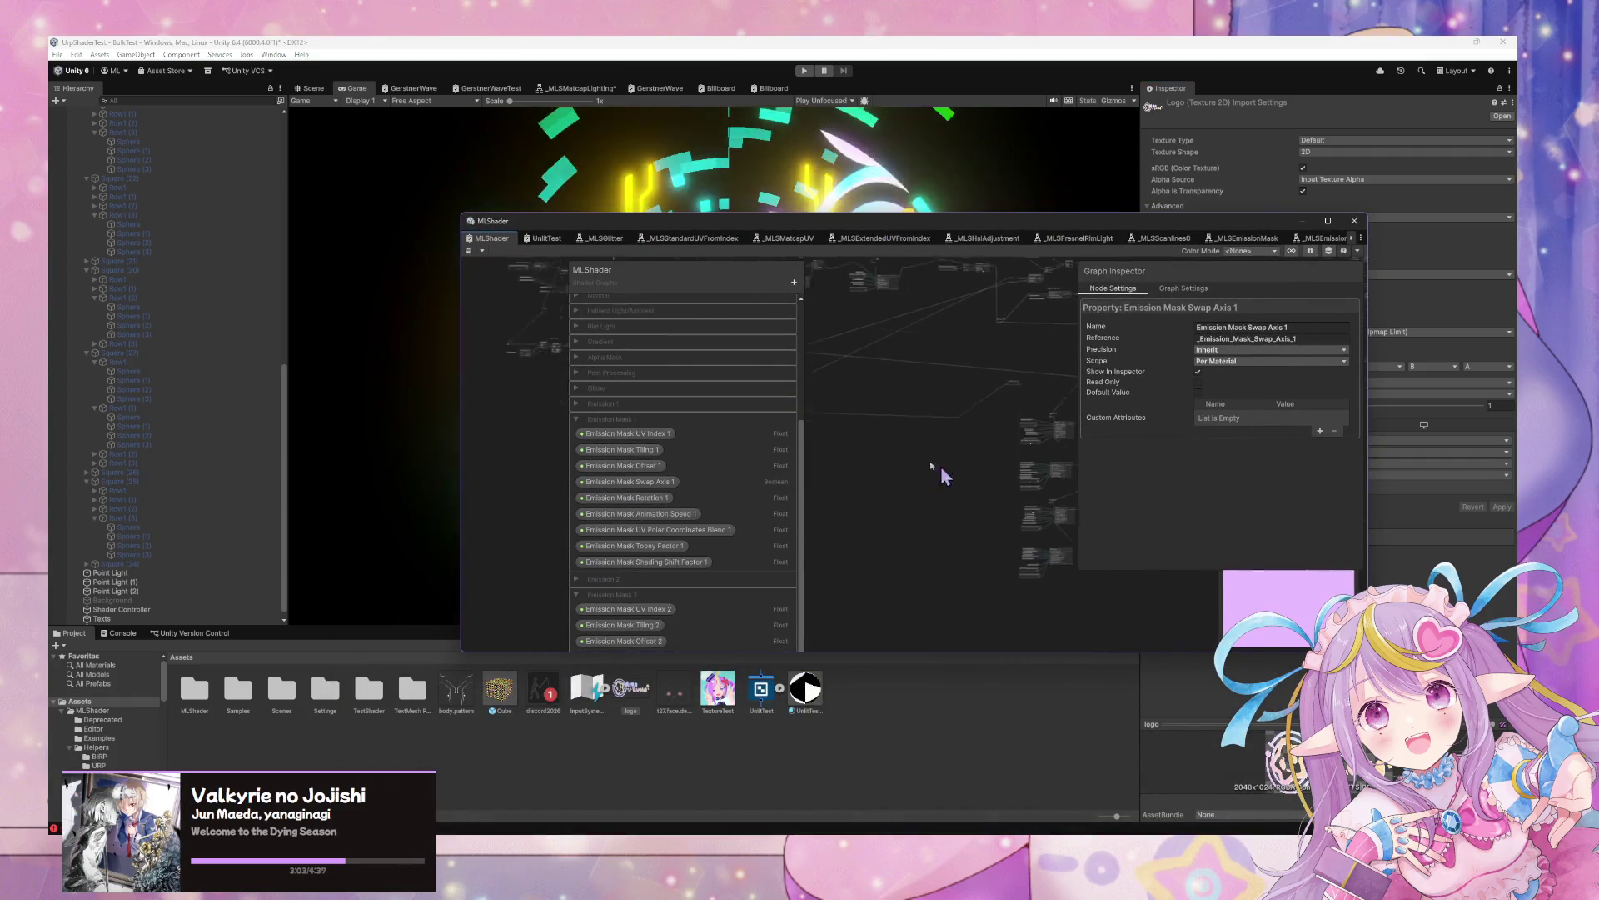
{"action": "scroll", "coordinate": [1024, 402], "scroll_direction": "down", "scroll_amount": 5}
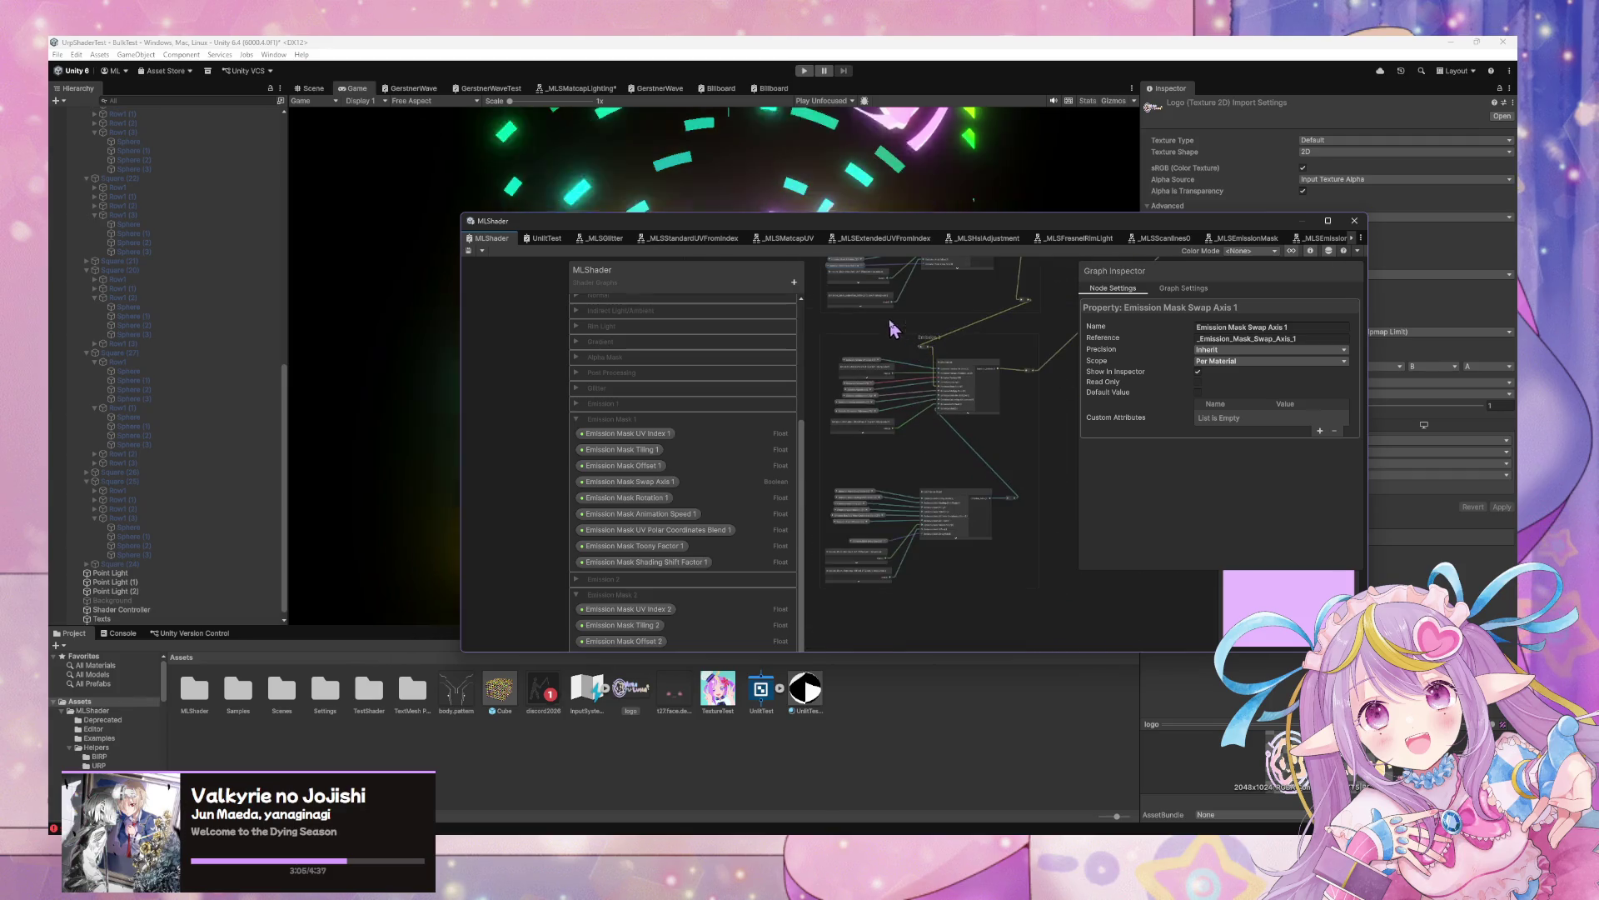
{"action": "left_click", "coordinate": [1024, 402]}
Search the web in Firefox for 'shader graph sample mode'
{"action": "key", "text": "alt+Tab"}
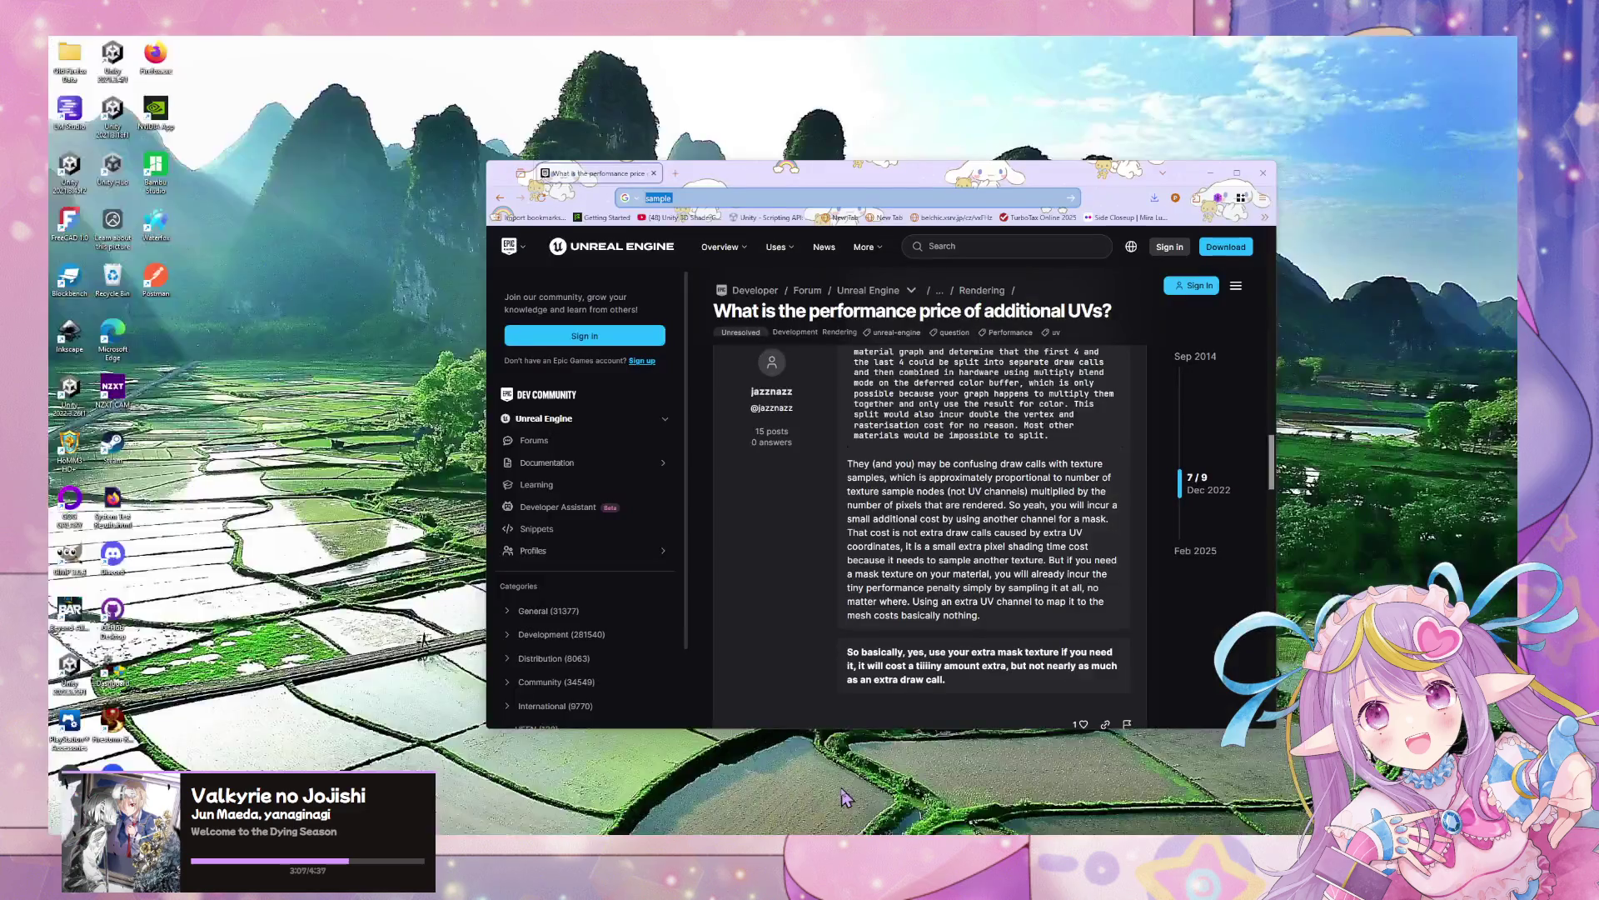
{"action": "left_click", "coordinate": [776, 200]}
{"action": "type", "text": "s"}
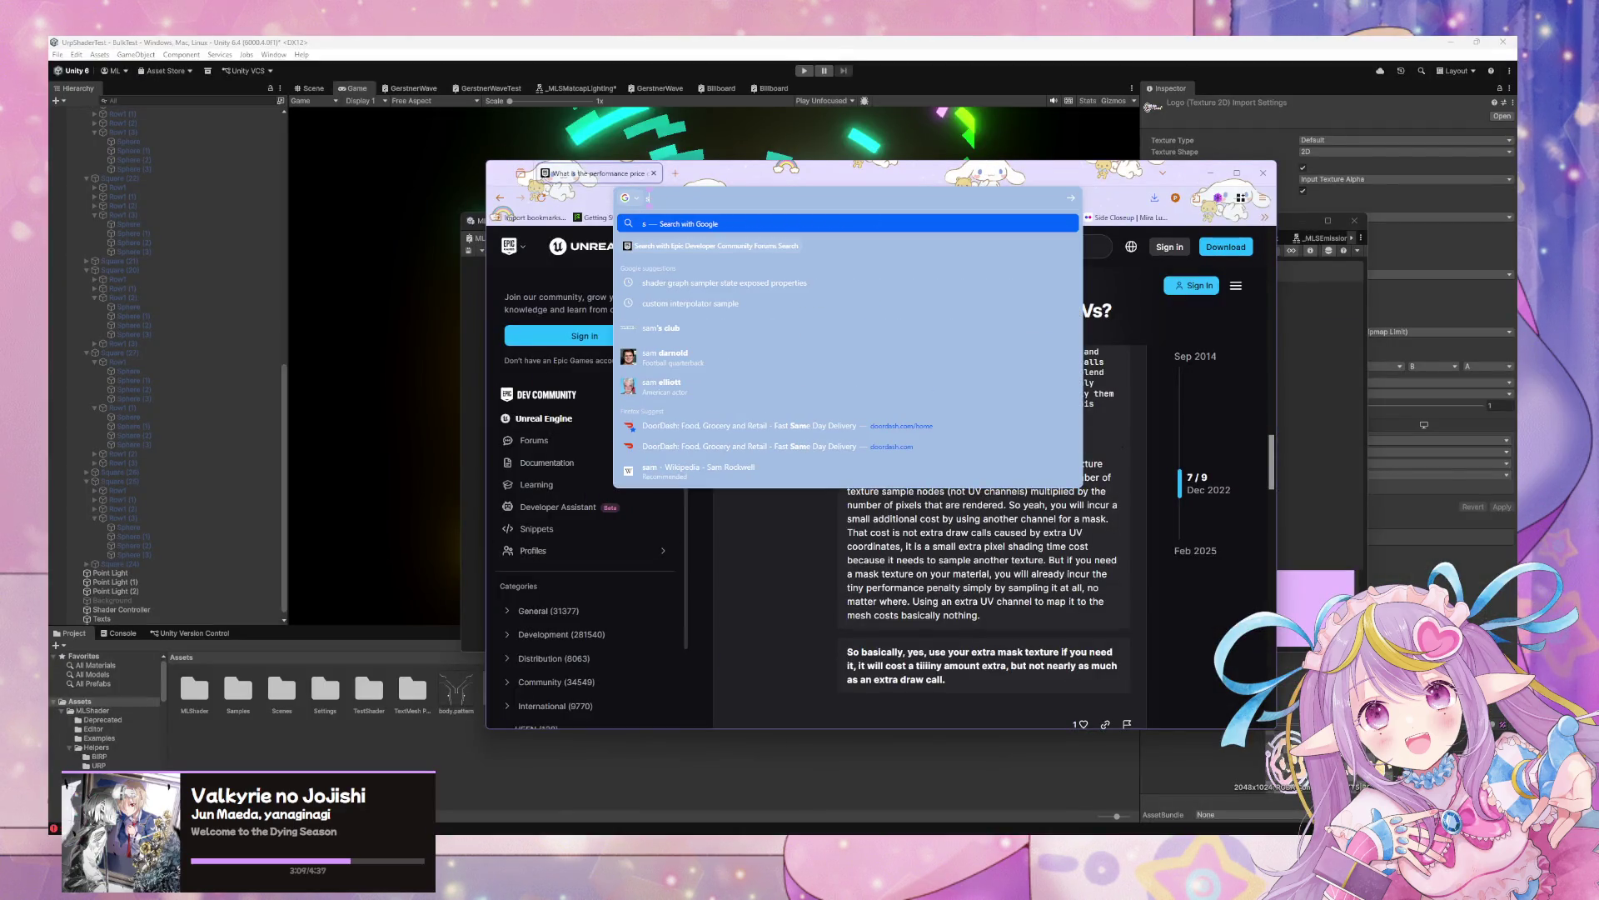
{"action": "type", "text": "hader graph"}
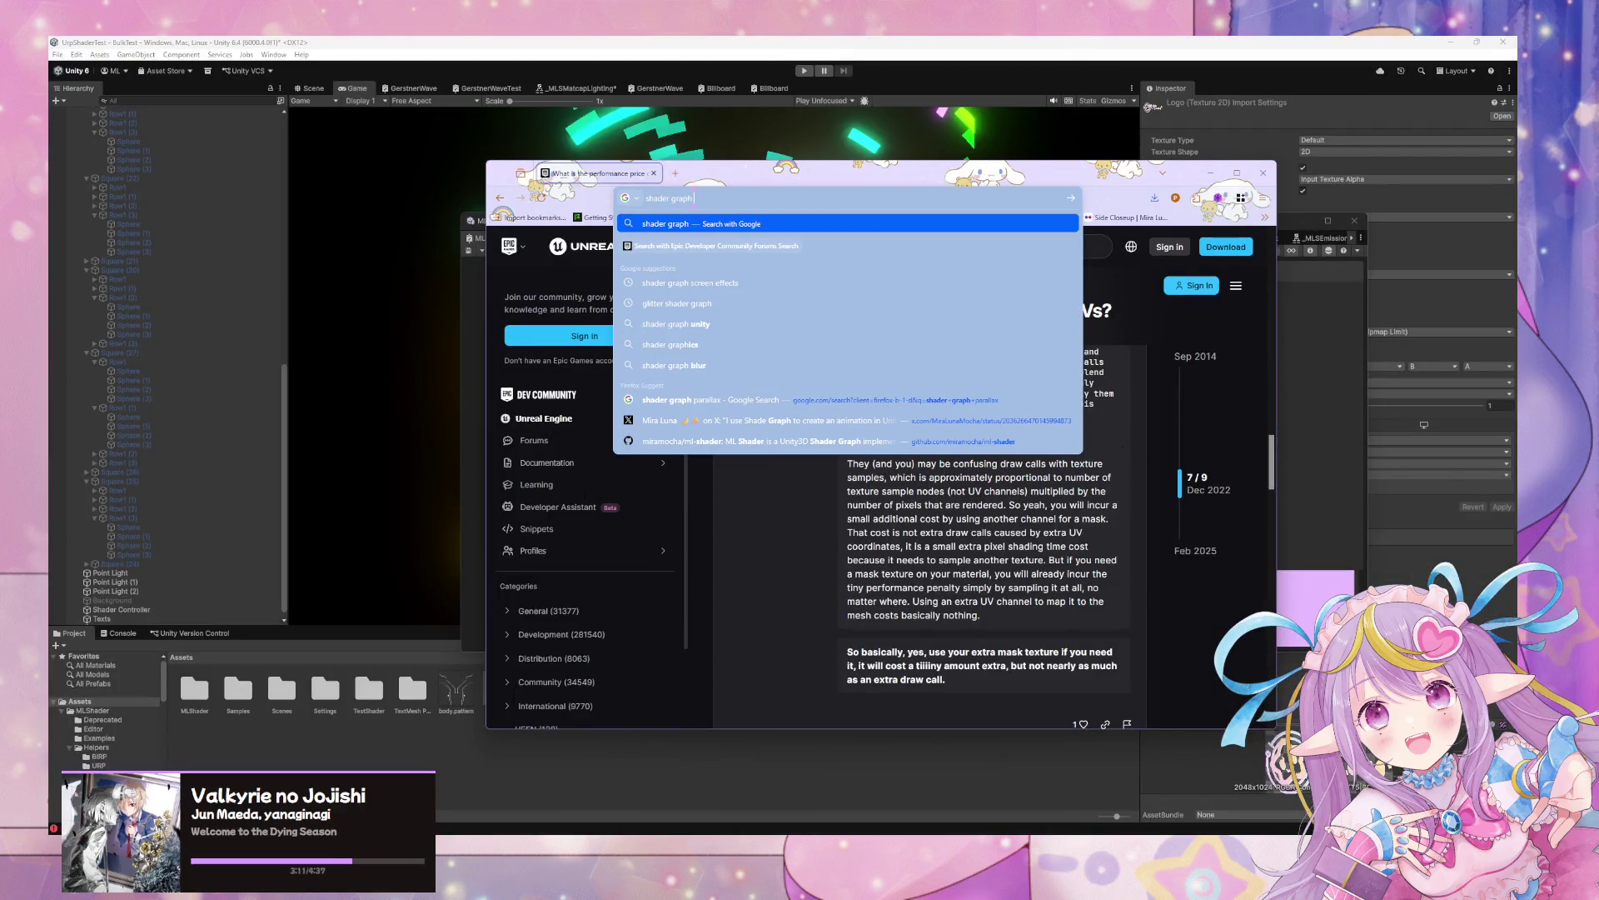
{"action": "type", "text": " sample mode"}
{"action": "key", "text": "Return"}
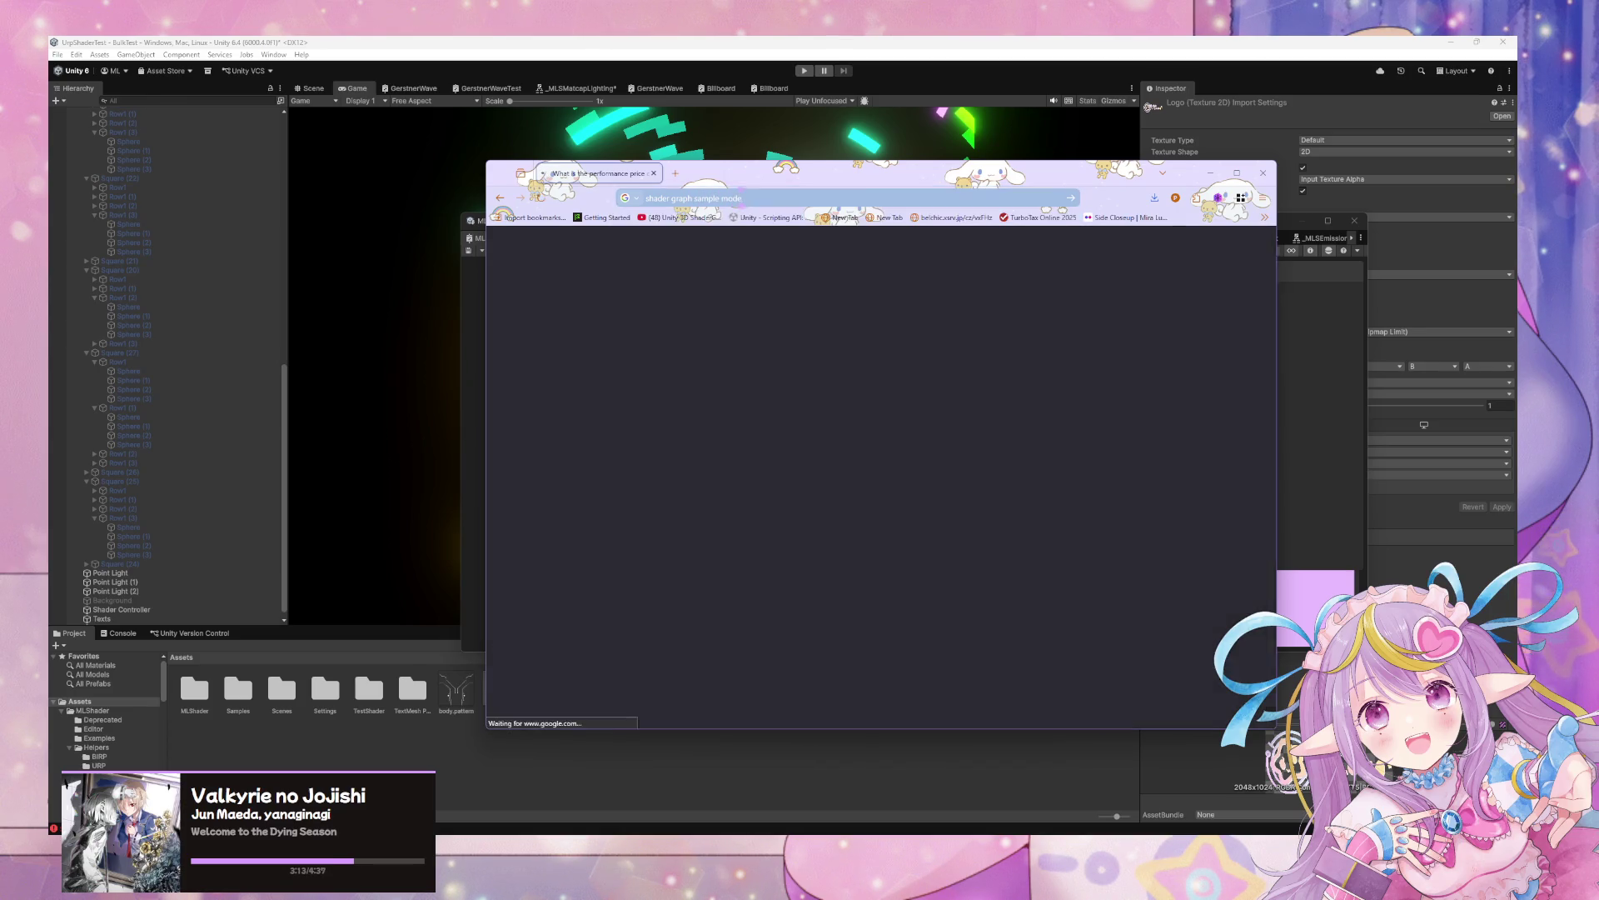
Move the browser aside and open the _MLSEmission subgraph in Shader Graph
{"action": "mouse_move", "coordinate": [786, 181]}
{"action": "left_mouse_down"}
{"action": "mouse_move", "coordinate": [888, 555]}
{"action": "mouse_move", "coordinate": [667, 483]}
{"action": "left_mouse_up"}
{"action": "left_click", "coordinate": [927, 414]}
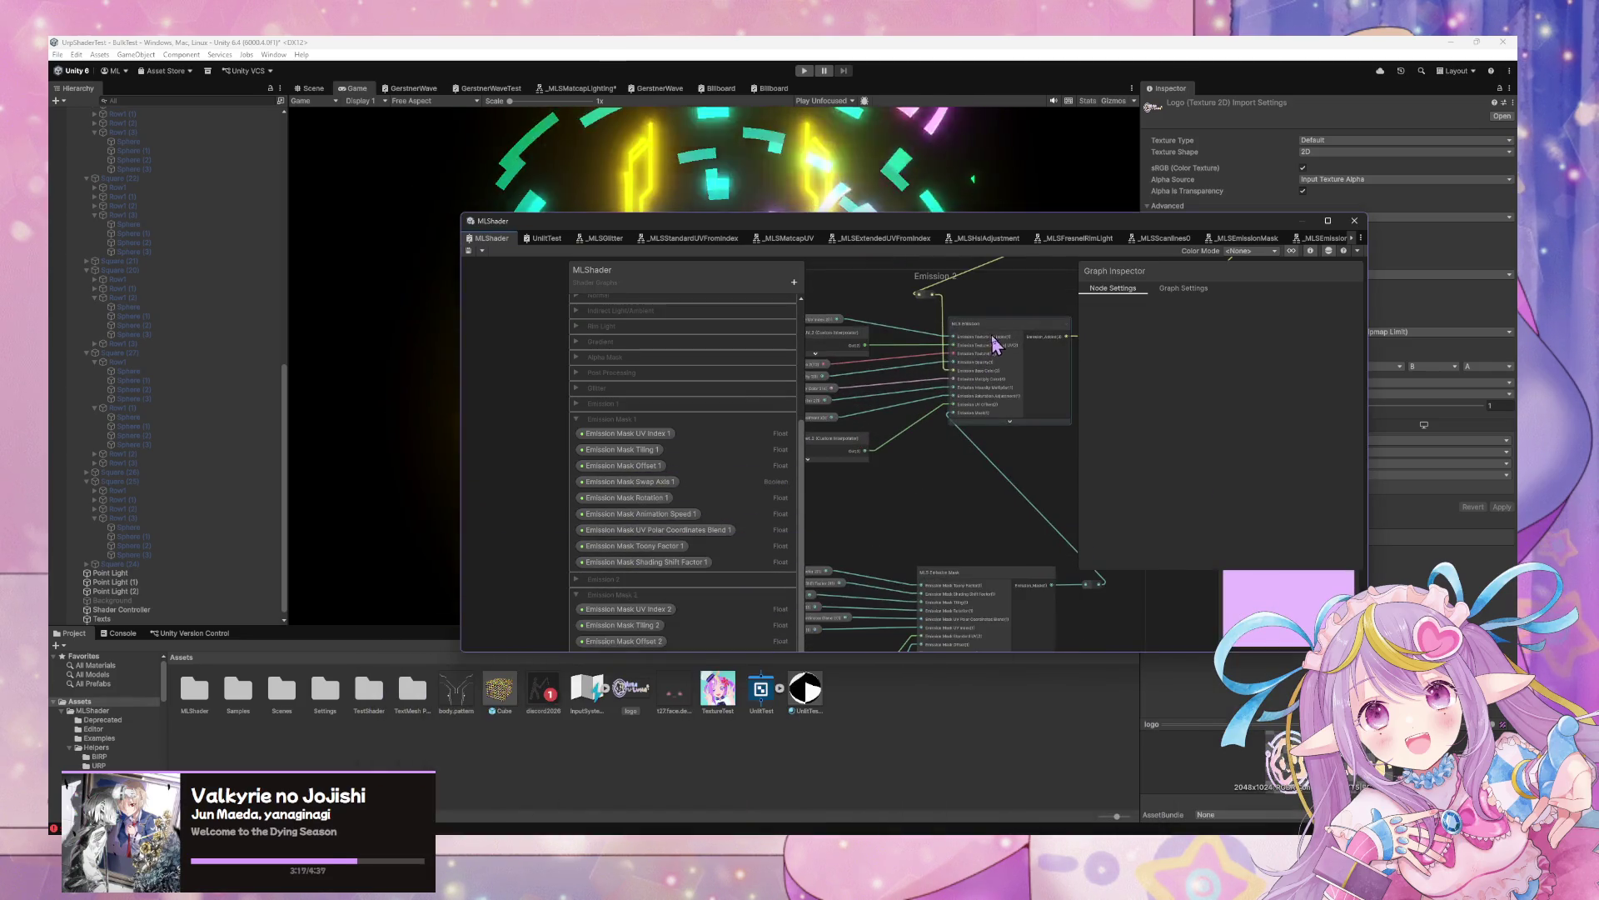
{"action": "double_click", "coordinate": [999, 343]}
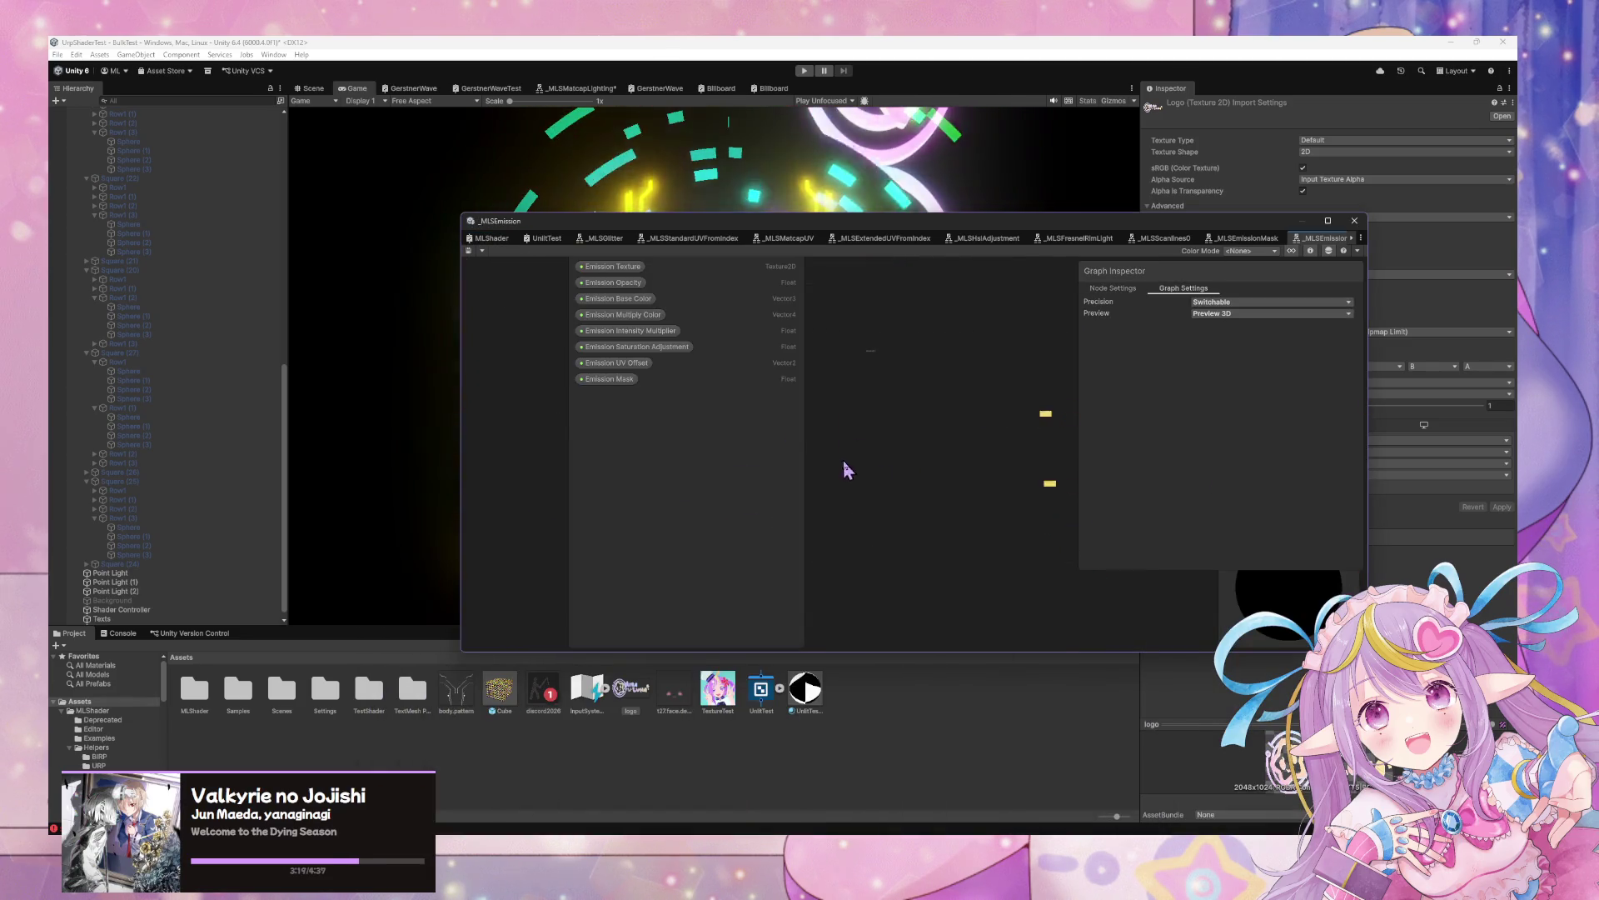
{"action": "scroll", "coordinate": [918, 466], "scroll_direction": "up", "scroll_amount": 5}
{"action": "scroll", "coordinate": [937, 542], "scroll_direction": "up", "scroll_amount": 1}
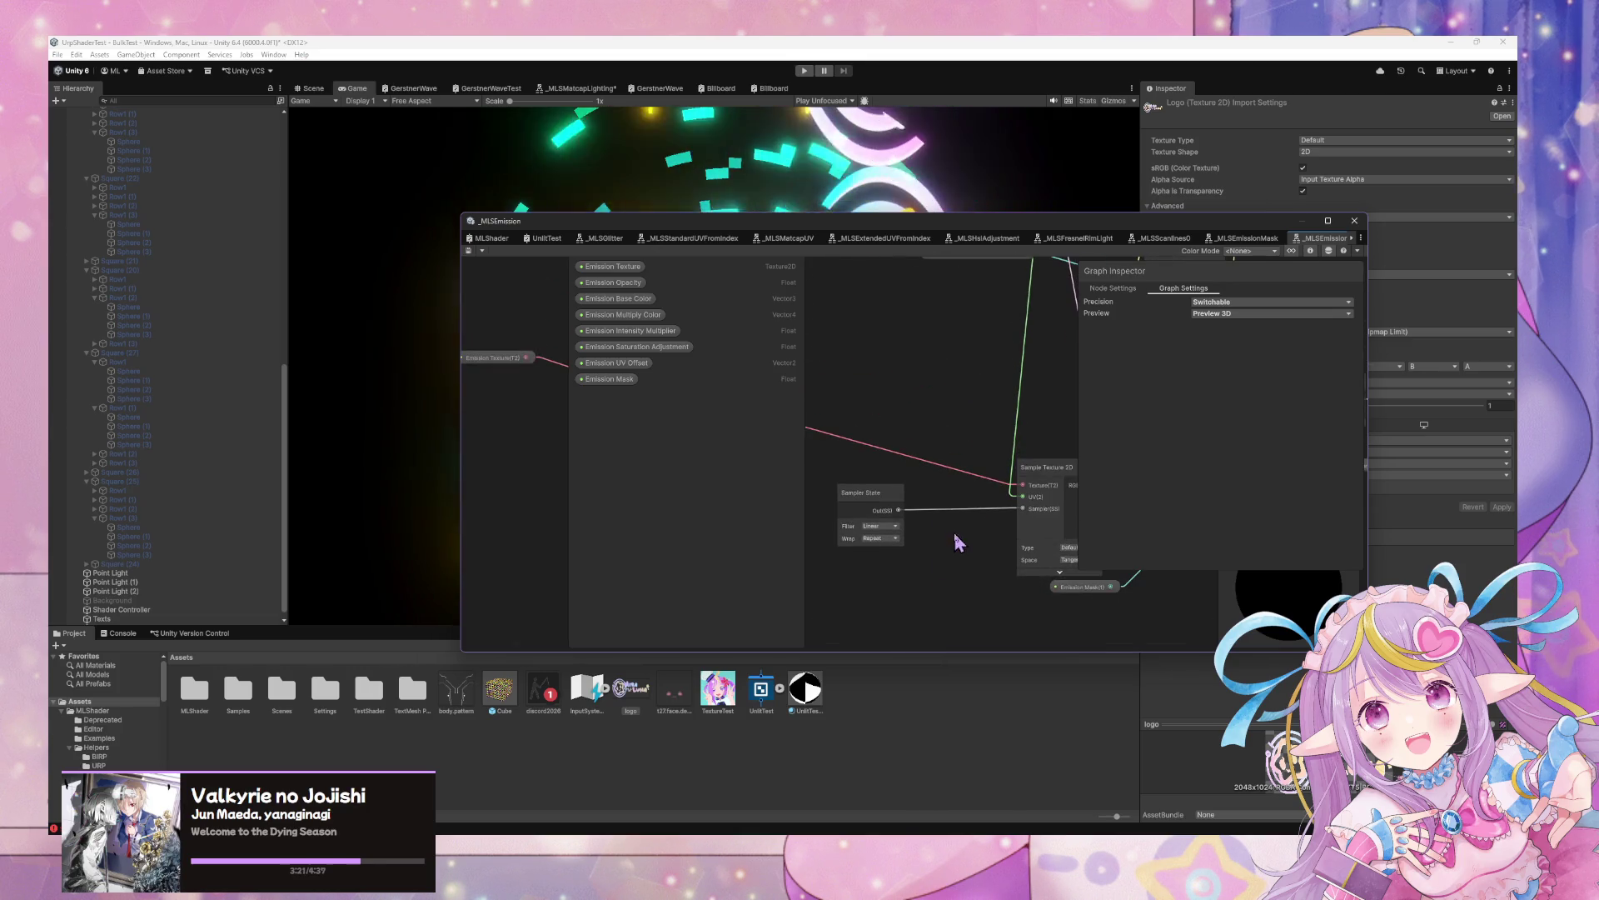
Delete the Sampler State node from _MLSEmission and save the asset
{"action": "left_click", "coordinate": [896, 512]}
{"action": "key", "text": "Delete"}
{"action": "scroll", "coordinate": [929, 466], "scroll_direction": "down", "scroll_amount": 3}
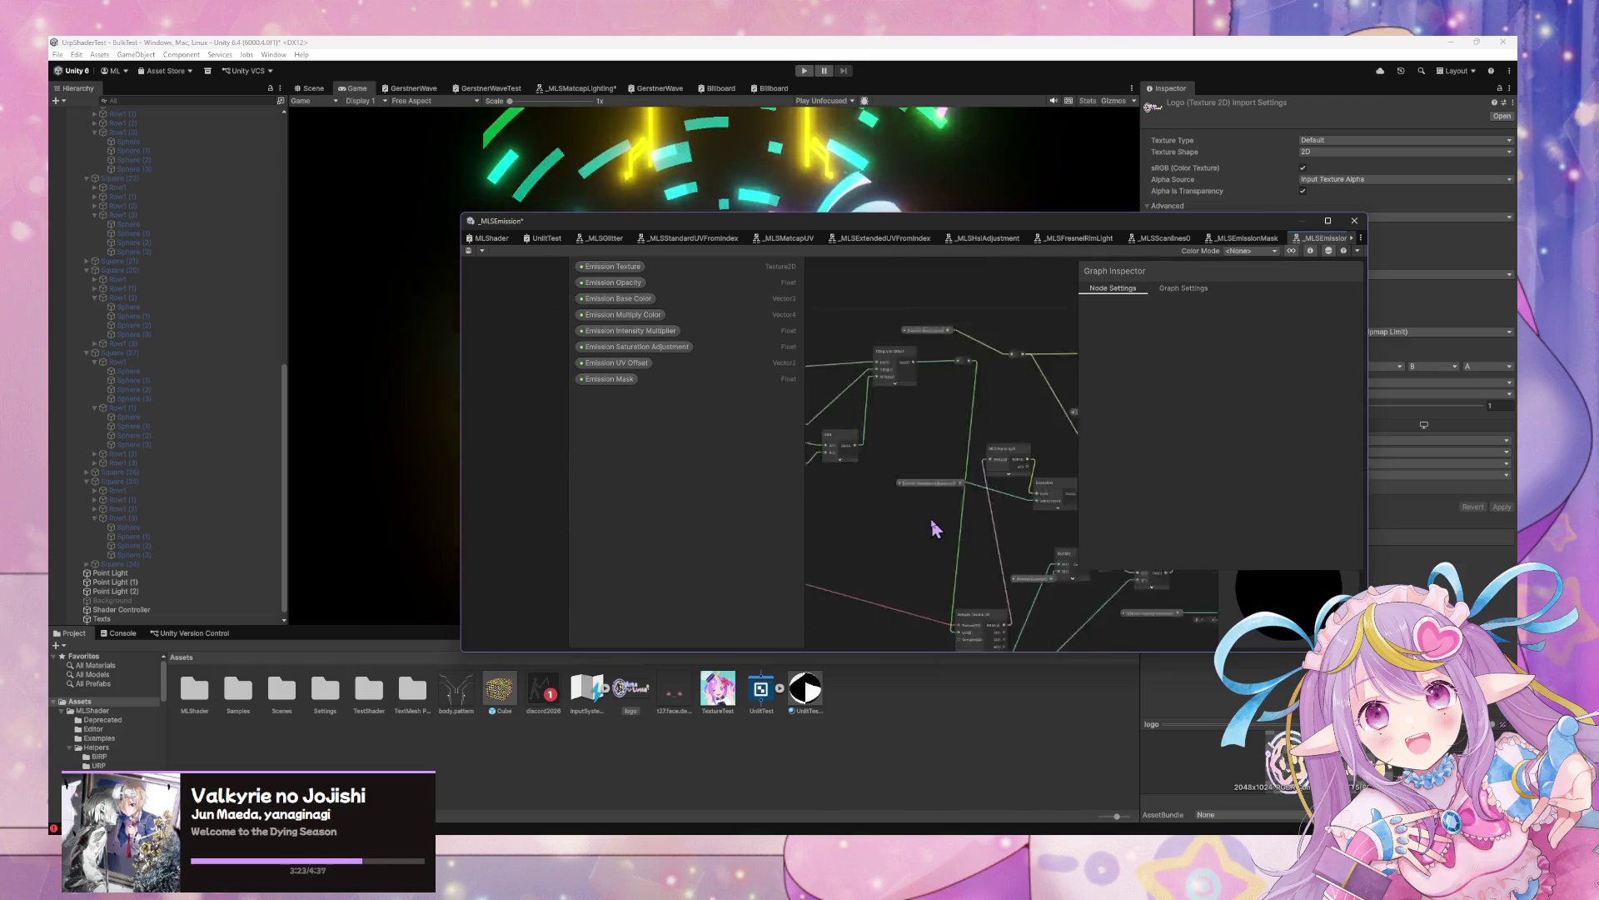
{"action": "scroll", "coordinate": [931, 469], "scroll_direction": "up", "scroll_amount": 3}
{"action": "scroll", "coordinate": [903, 418], "scroll_direction": "down", "scroll_amount": 3}
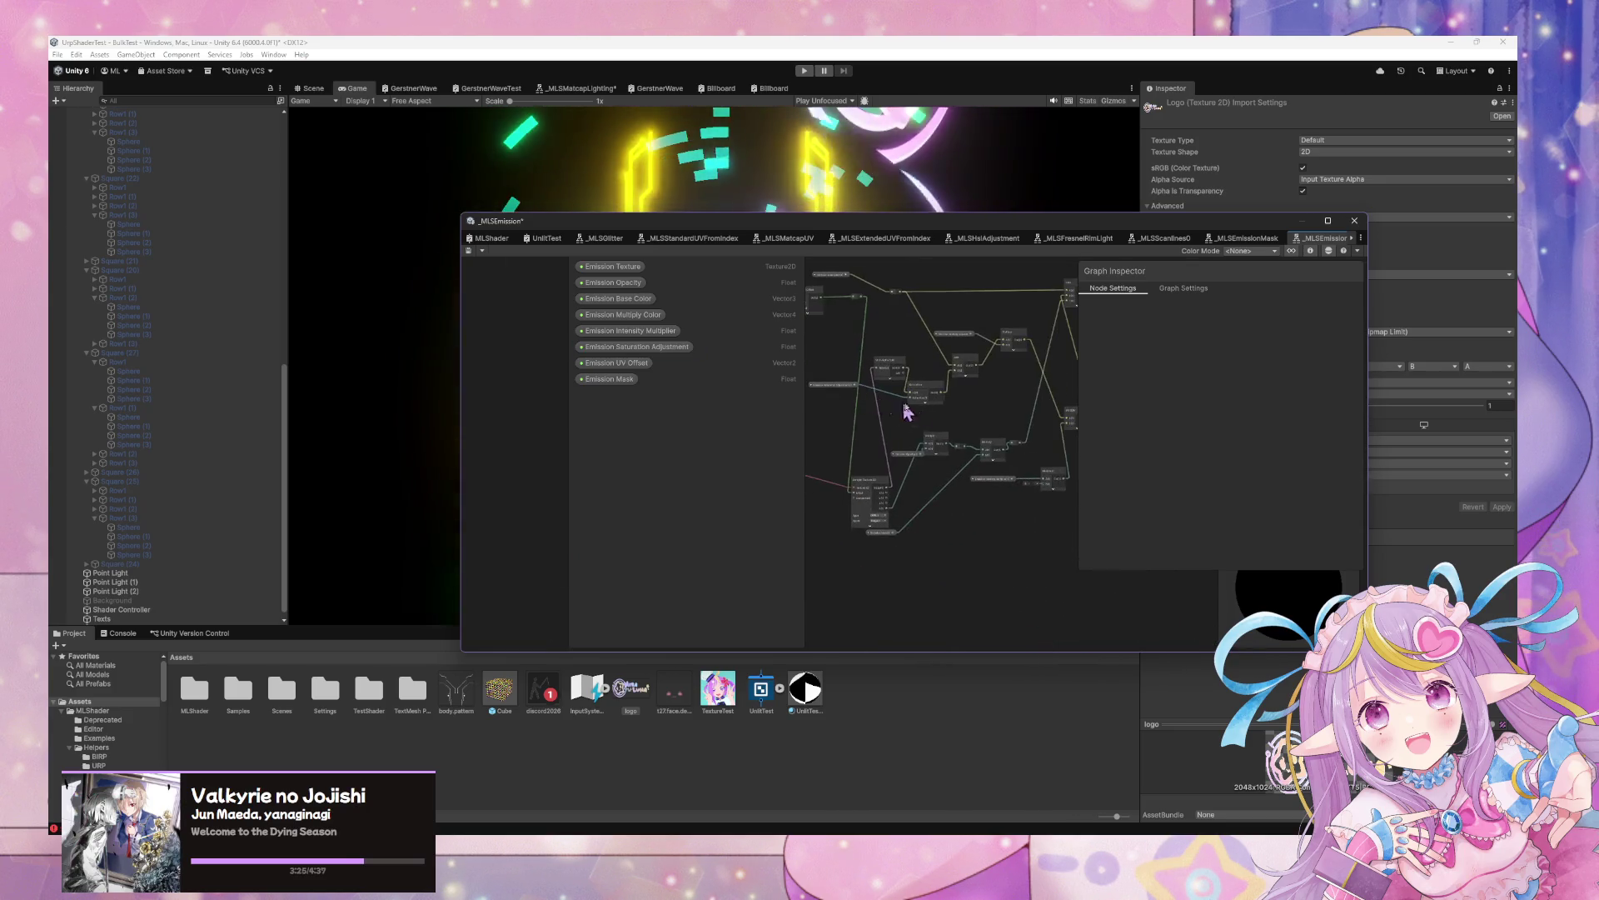
{"action": "scroll", "coordinate": [1028, 493], "scroll_direction": "up", "scroll_amount": 3}
{"action": "scroll", "coordinate": [933, 485], "scroll_direction": "down", "scroll_amount": 2}
{"action": "scroll", "coordinate": [866, 479], "scroll_direction": "up", "scroll_amount": 2}
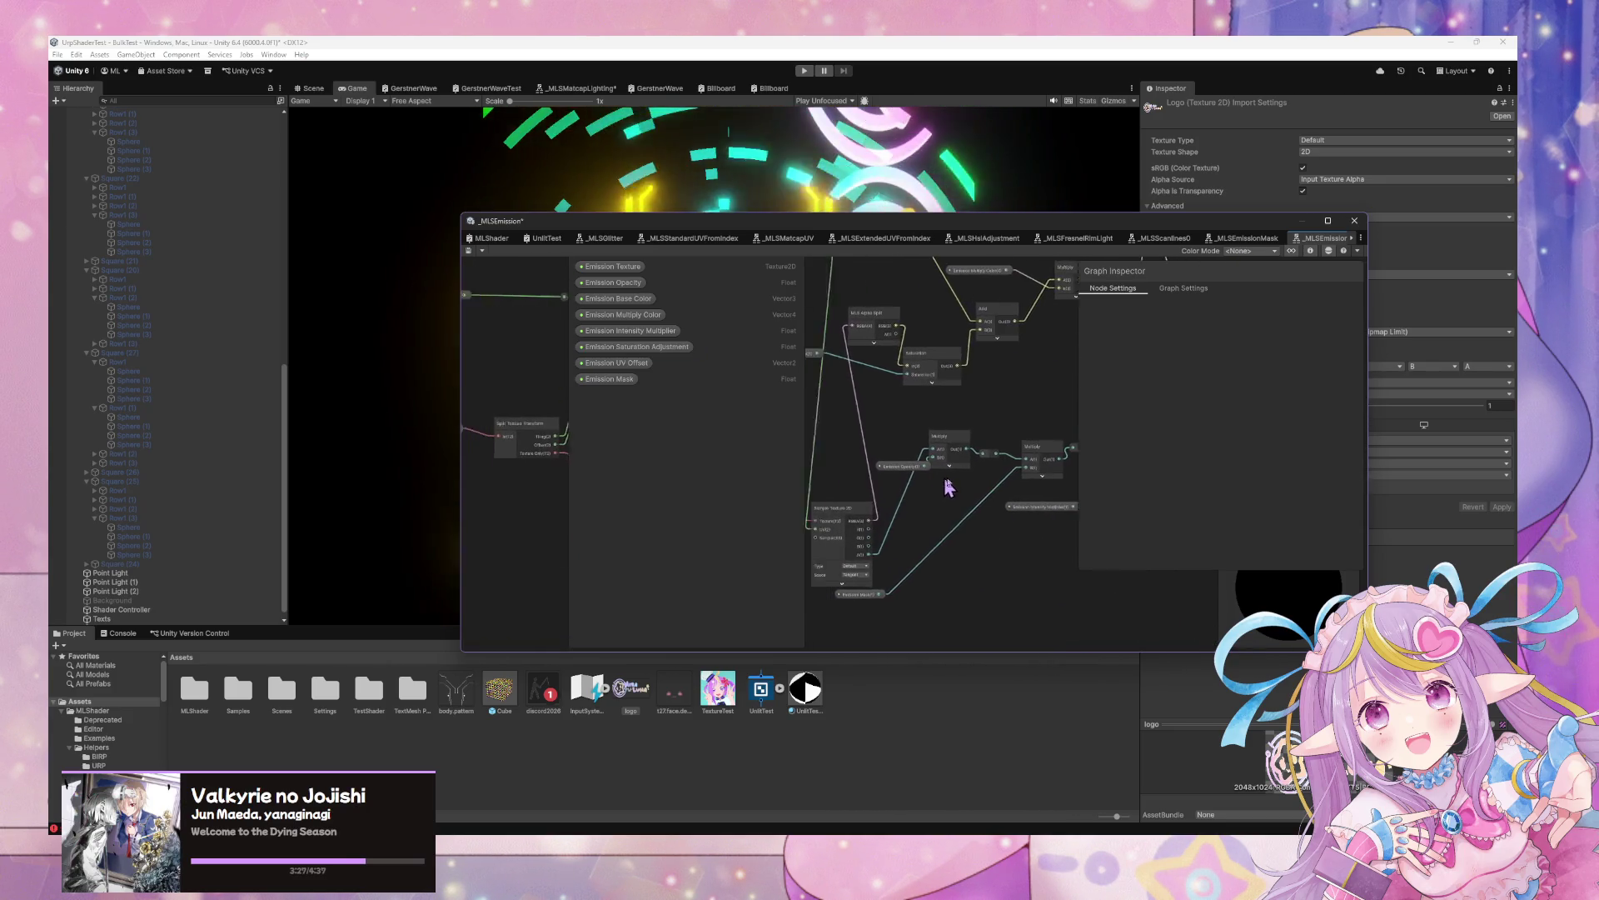
{"action": "left_click", "coordinate": [469, 252]}
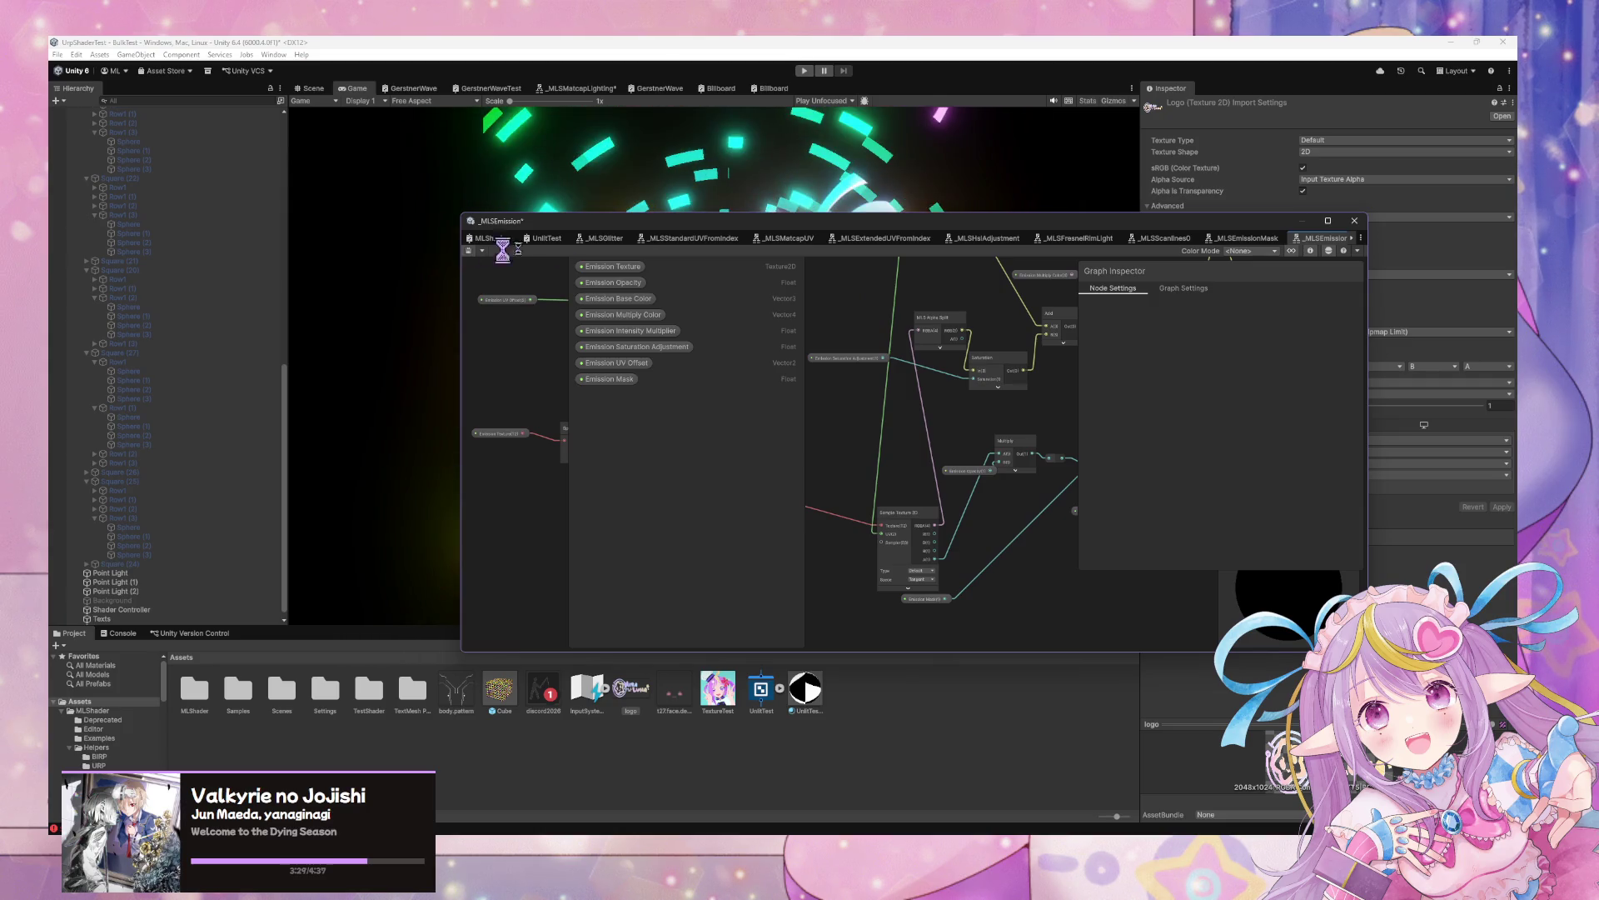
Review the _MLSEmissionMask subgraph's Polar Coordinates, Lerp and Emission Mask 1 nodes
{"action": "left_click", "coordinate": [1245, 240]}
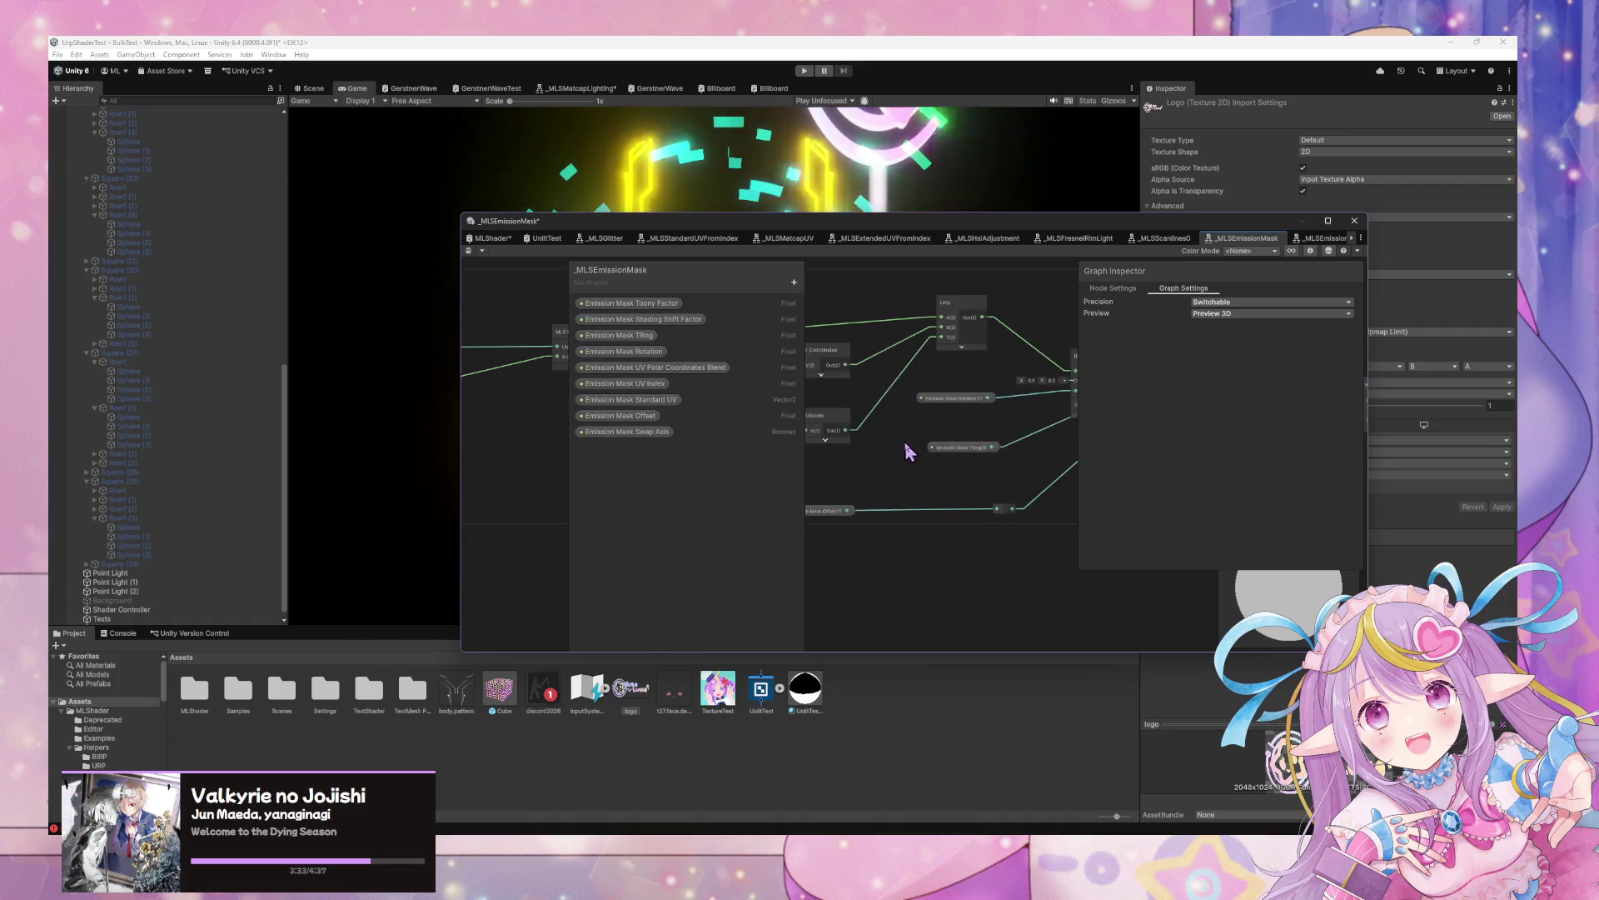
{"action": "scroll", "coordinate": [875, 450], "scroll_direction": "up", "scroll_amount": 3}
{"action": "mouse_move", "coordinate": [1073, 429]}
{"action": "left_mouse_down"}
{"action": "mouse_move", "coordinate": [906, 456]}
{"action": "mouse_move", "coordinate": [1138, 525]}
{"action": "mouse_move", "coordinate": [767, 464]}
{"action": "left_mouse_up"}
{"action": "mouse_move", "coordinate": [928, 464]}
{"action": "left_mouse_down"}
{"action": "mouse_move", "coordinate": [914, 456]}
{"action": "mouse_move", "coordinate": [1041, 467]}
{"action": "left_mouse_up"}
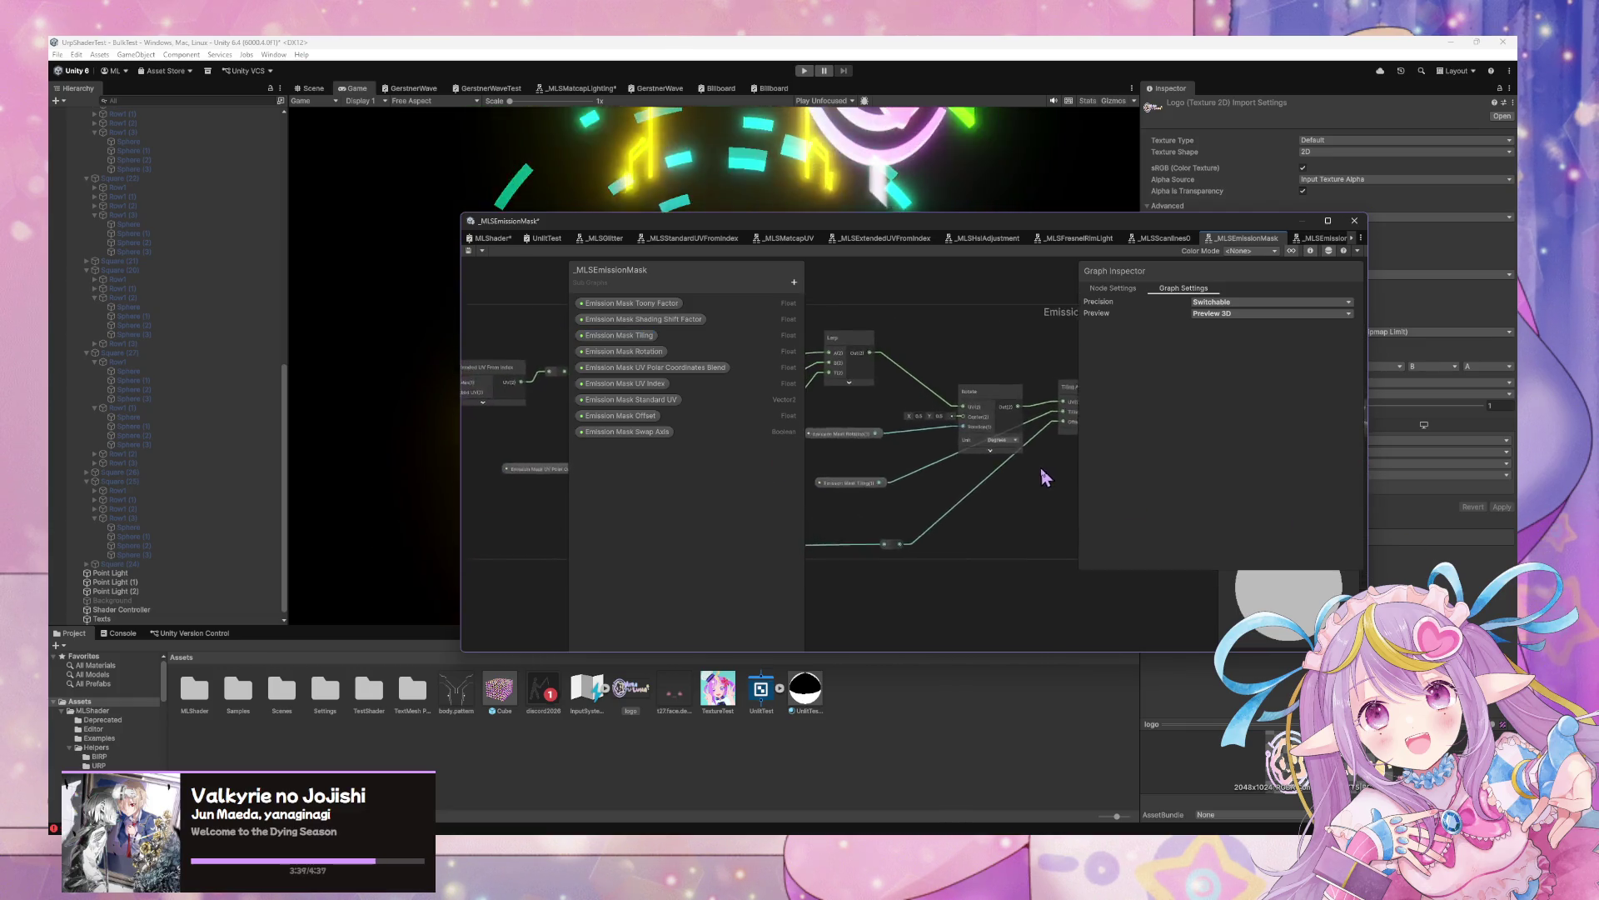
{"action": "left_click_drag", "start_coordinate": [935, 472], "coordinate": [1064, 491]}
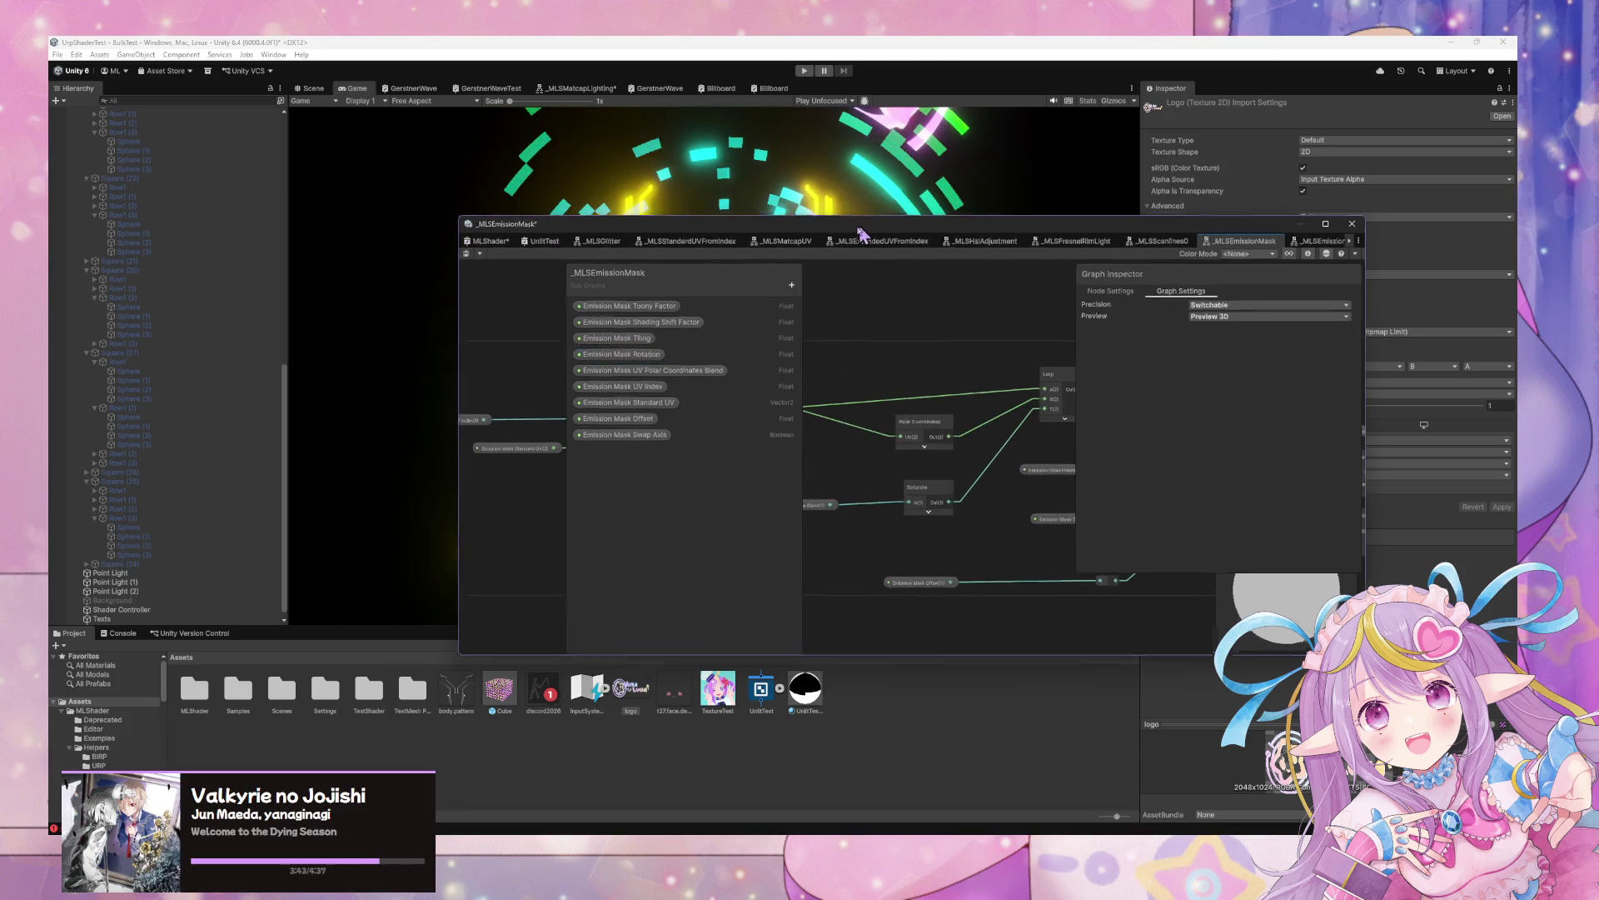
{"action": "left_click_drag", "start_coordinate": [878, 219], "coordinate": [658, 468]}
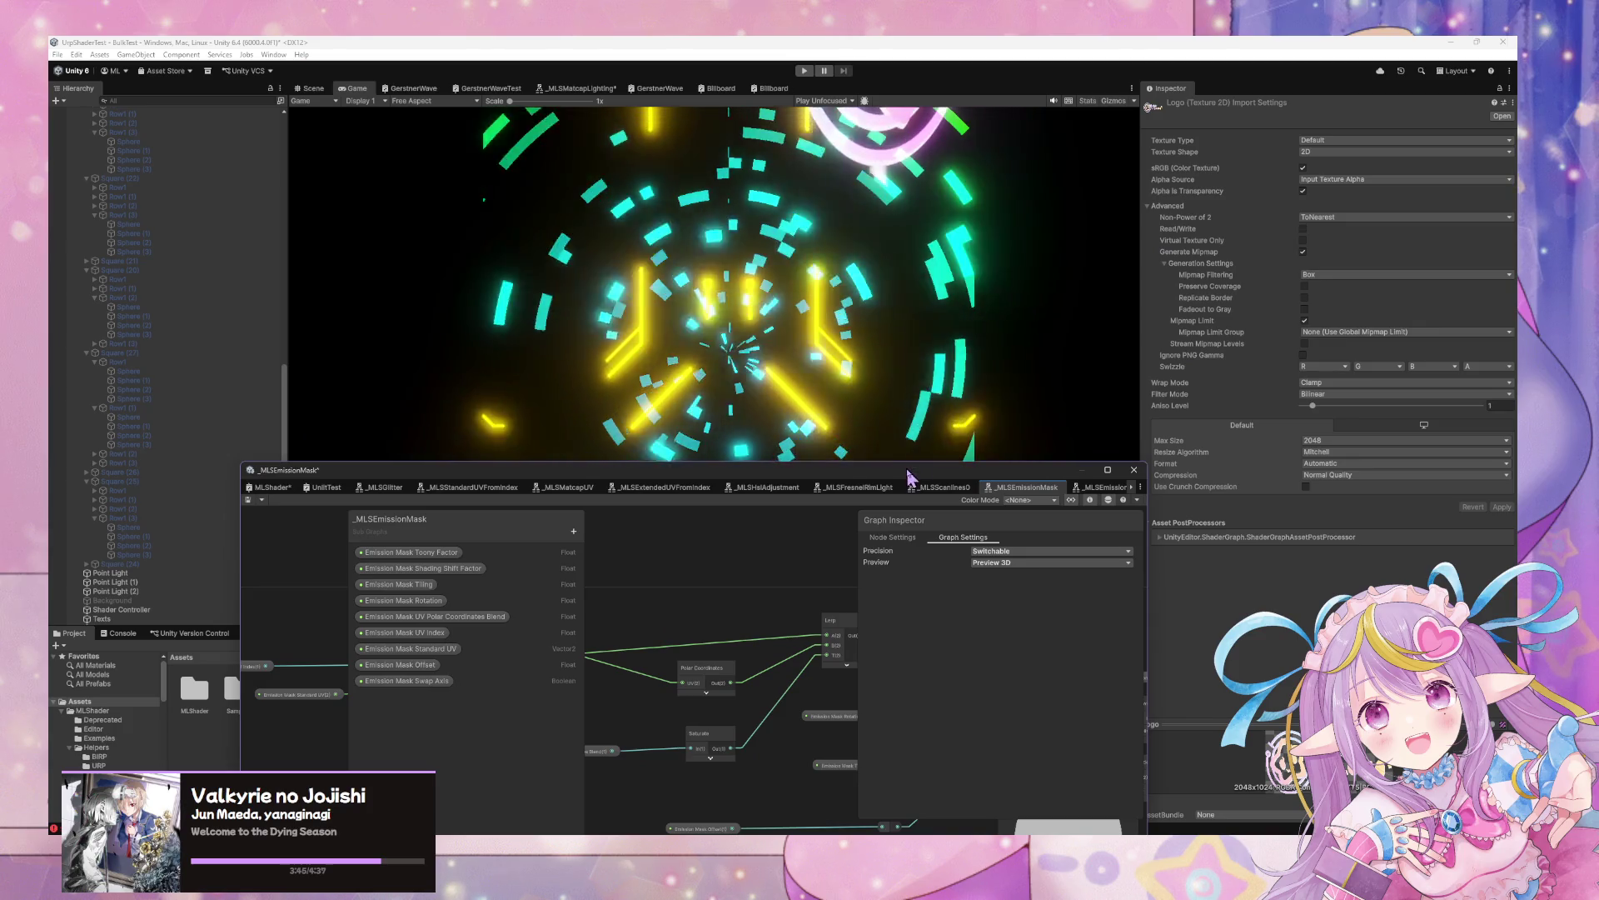
Move the Shader Graph window aside and select the Plane in the Scene, then return to Game
{"action": "left_click_drag", "start_coordinate": [910, 469], "coordinate": [963, 586]}
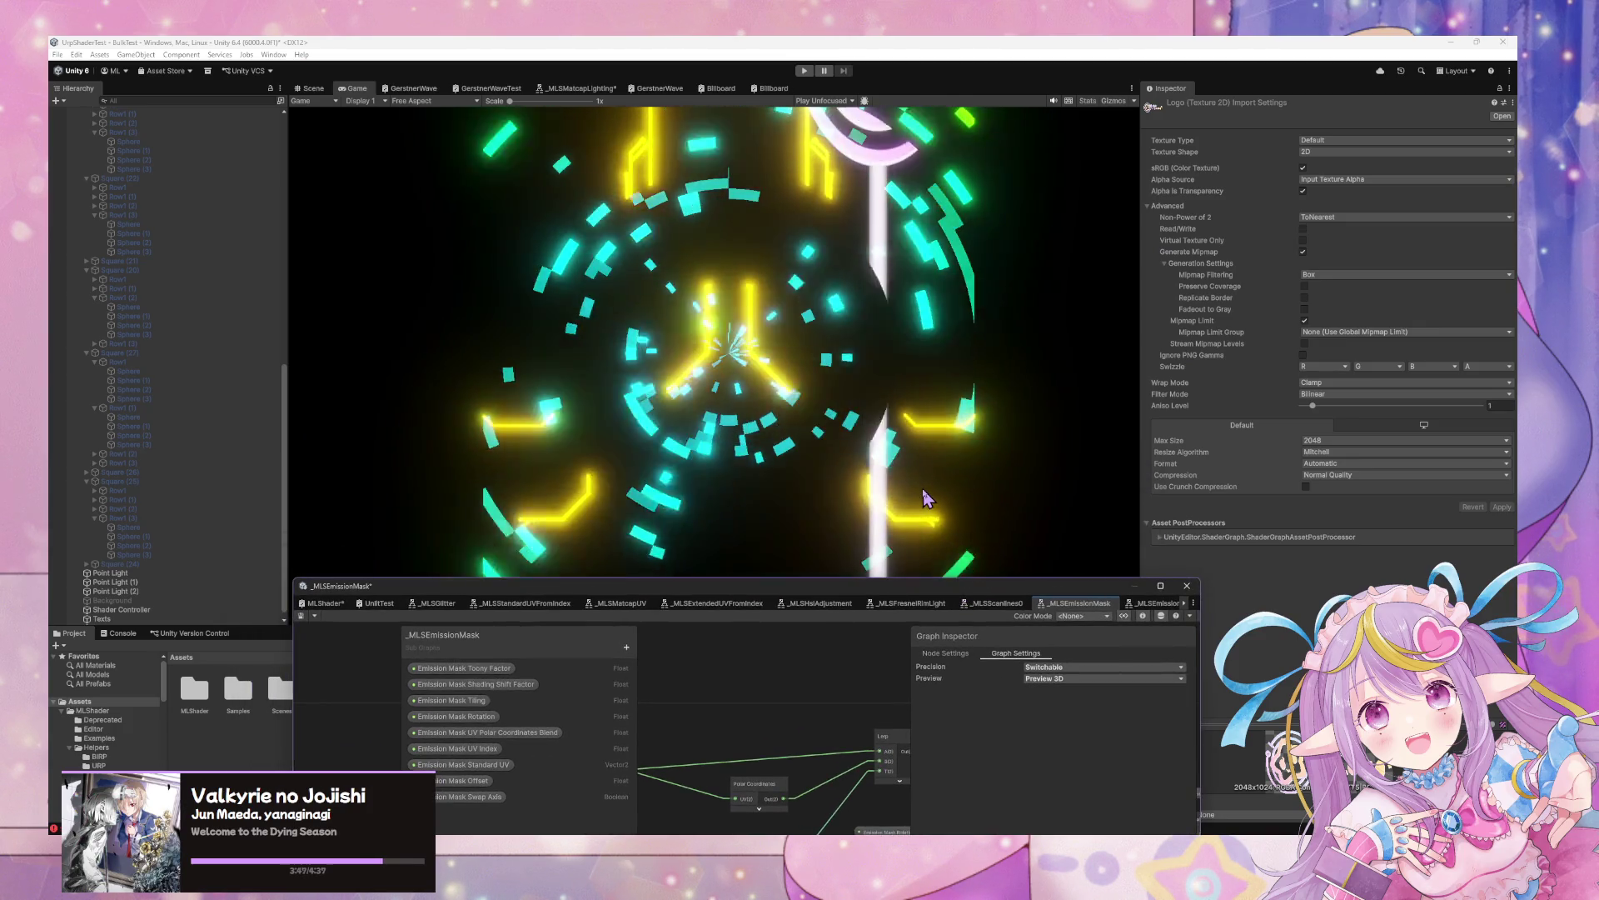
{"action": "mouse_move", "coordinate": [940, 581]}
{"action": "left_mouse_down"}
{"action": "mouse_move", "coordinate": [1094, 601]}
{"action": "mouse_move", "coordinate": [1172, 632]}
{"action": "left_mouse_up"}
{"action": "left_click", "coordinate": [917, 125]}
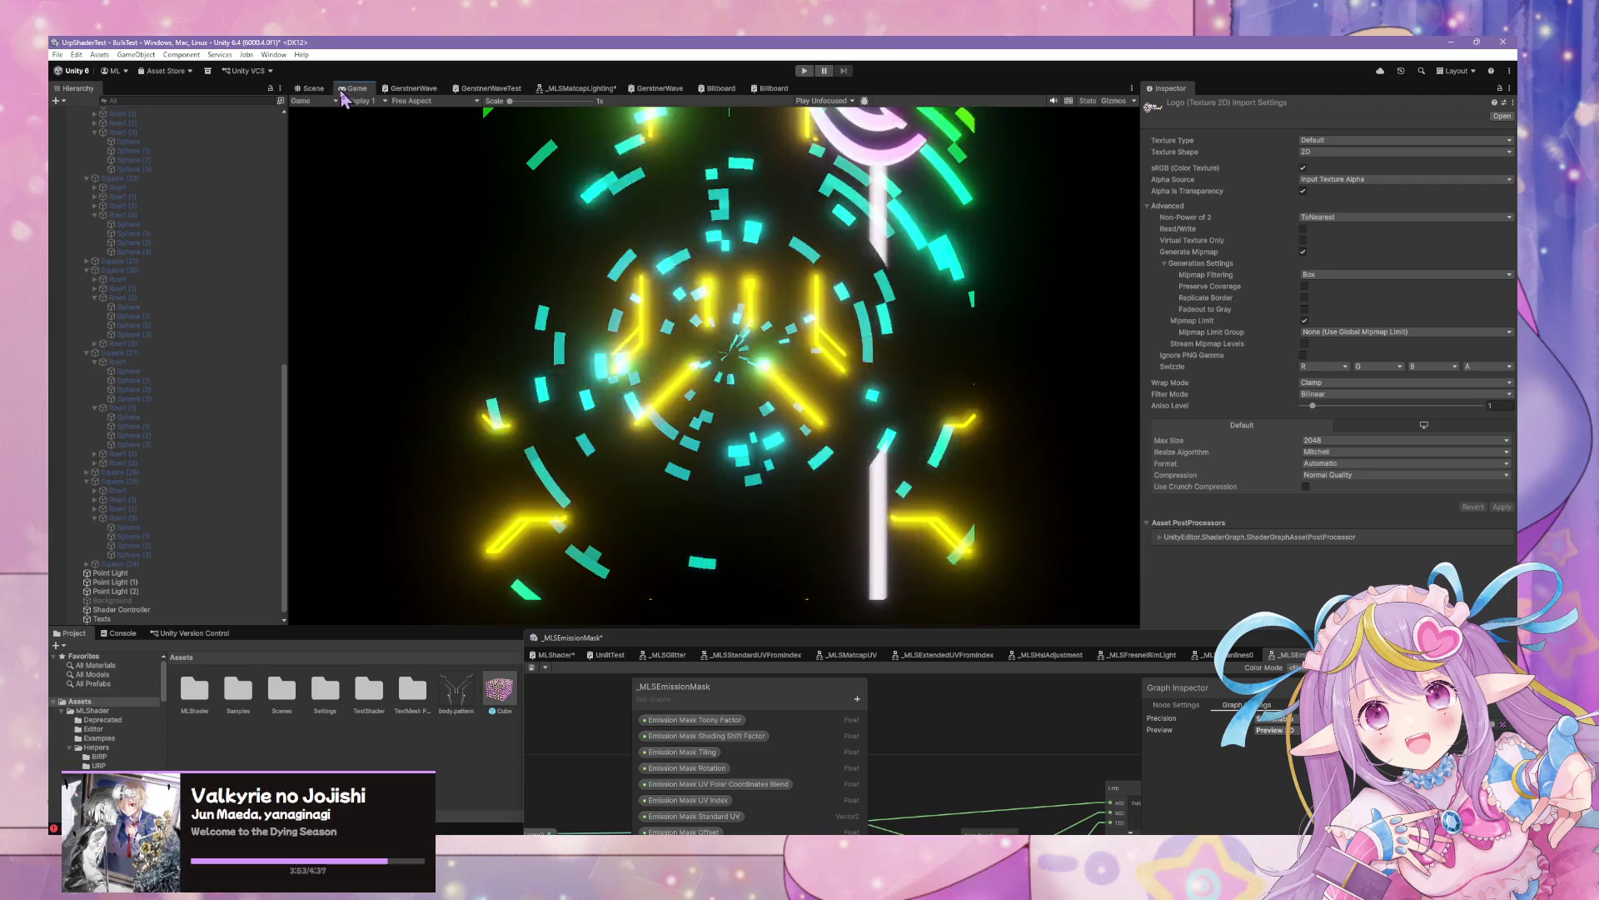
{"action": "left_click", "coordinate": [313, 90]}
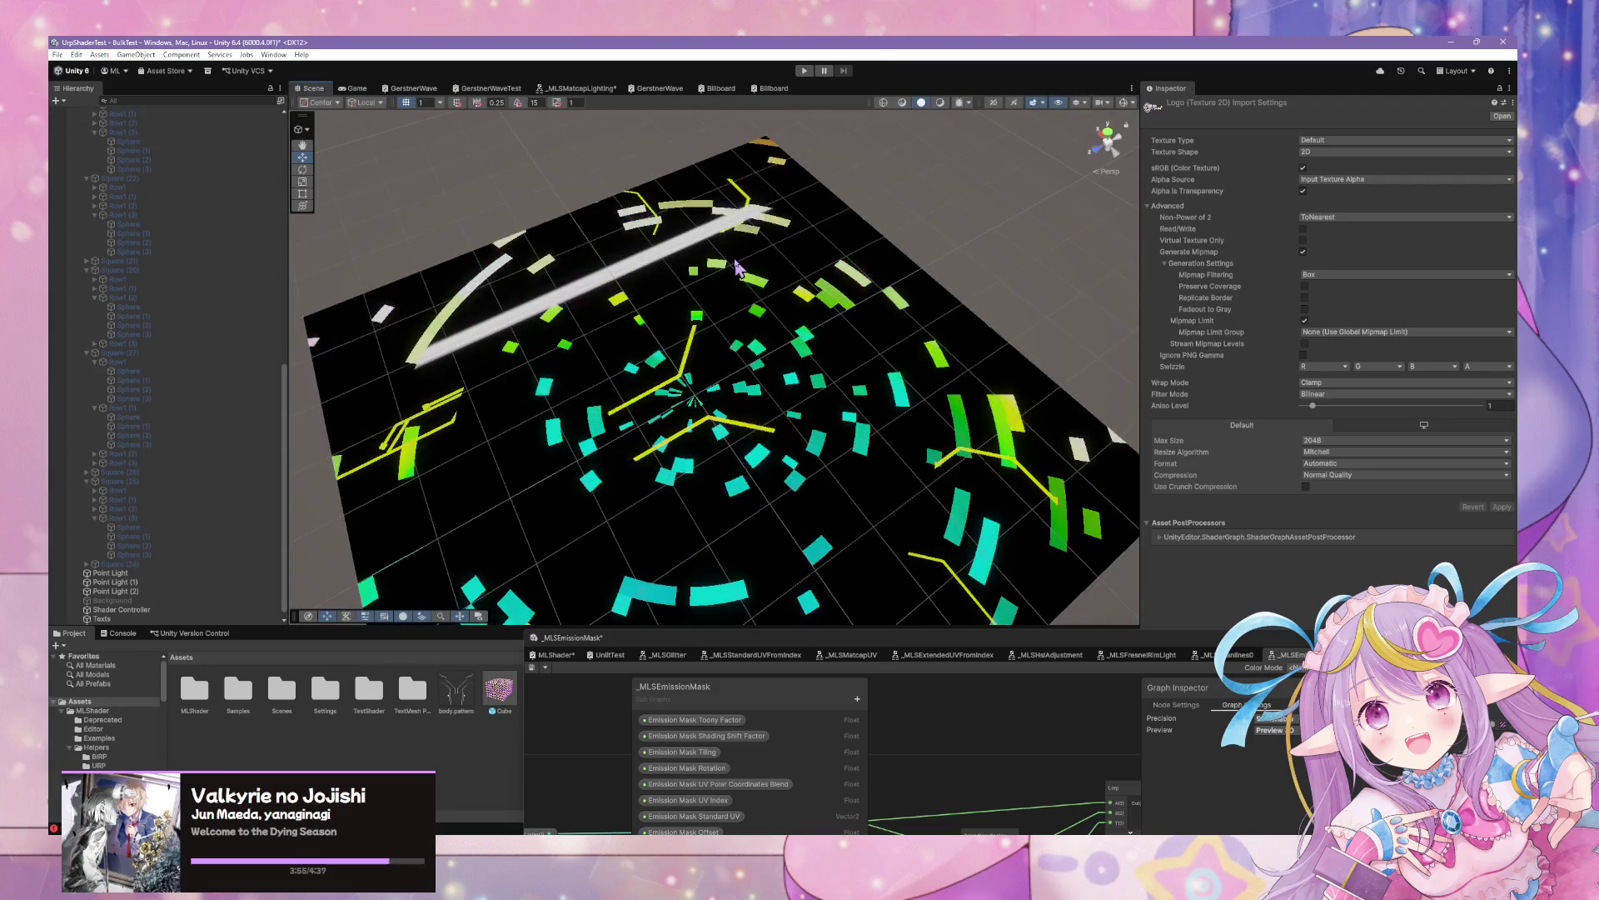
{"action": "left_click", "coordinate": [374, 250]}
{"action": "left_click", "coordinate": [356, 89]}
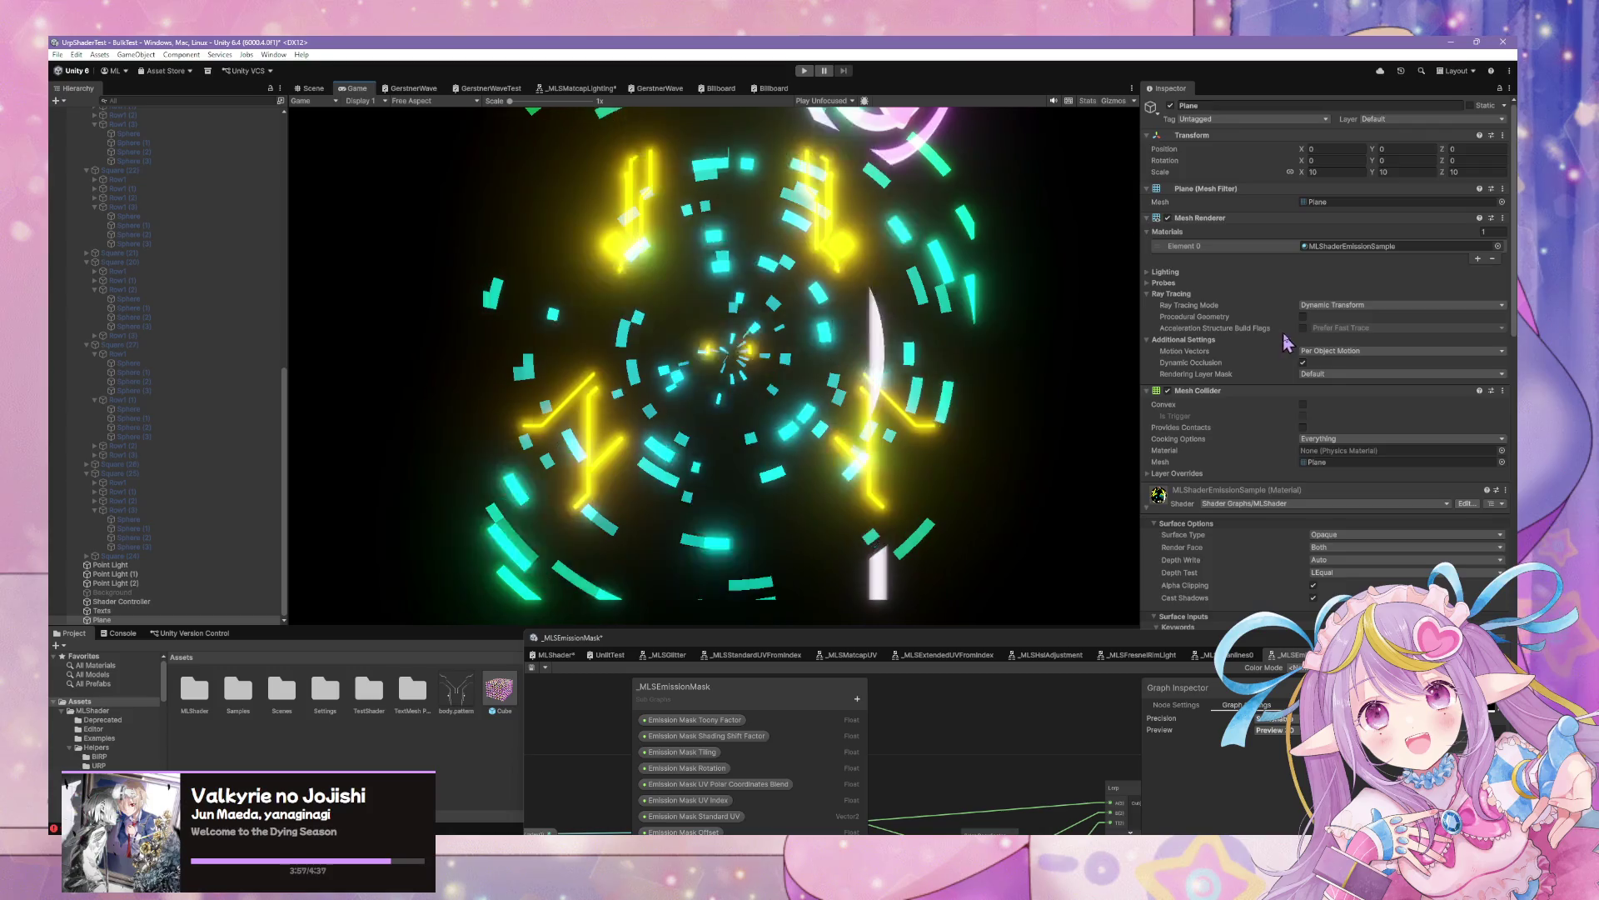
Change the MLShaderEmissionSample Emission Texture 2 Tiling Y from -1.43 to 1
{"action": "scroll", "coordinate": [1287, 342], "scroll_direction": "down", "scroll_amount": 15}
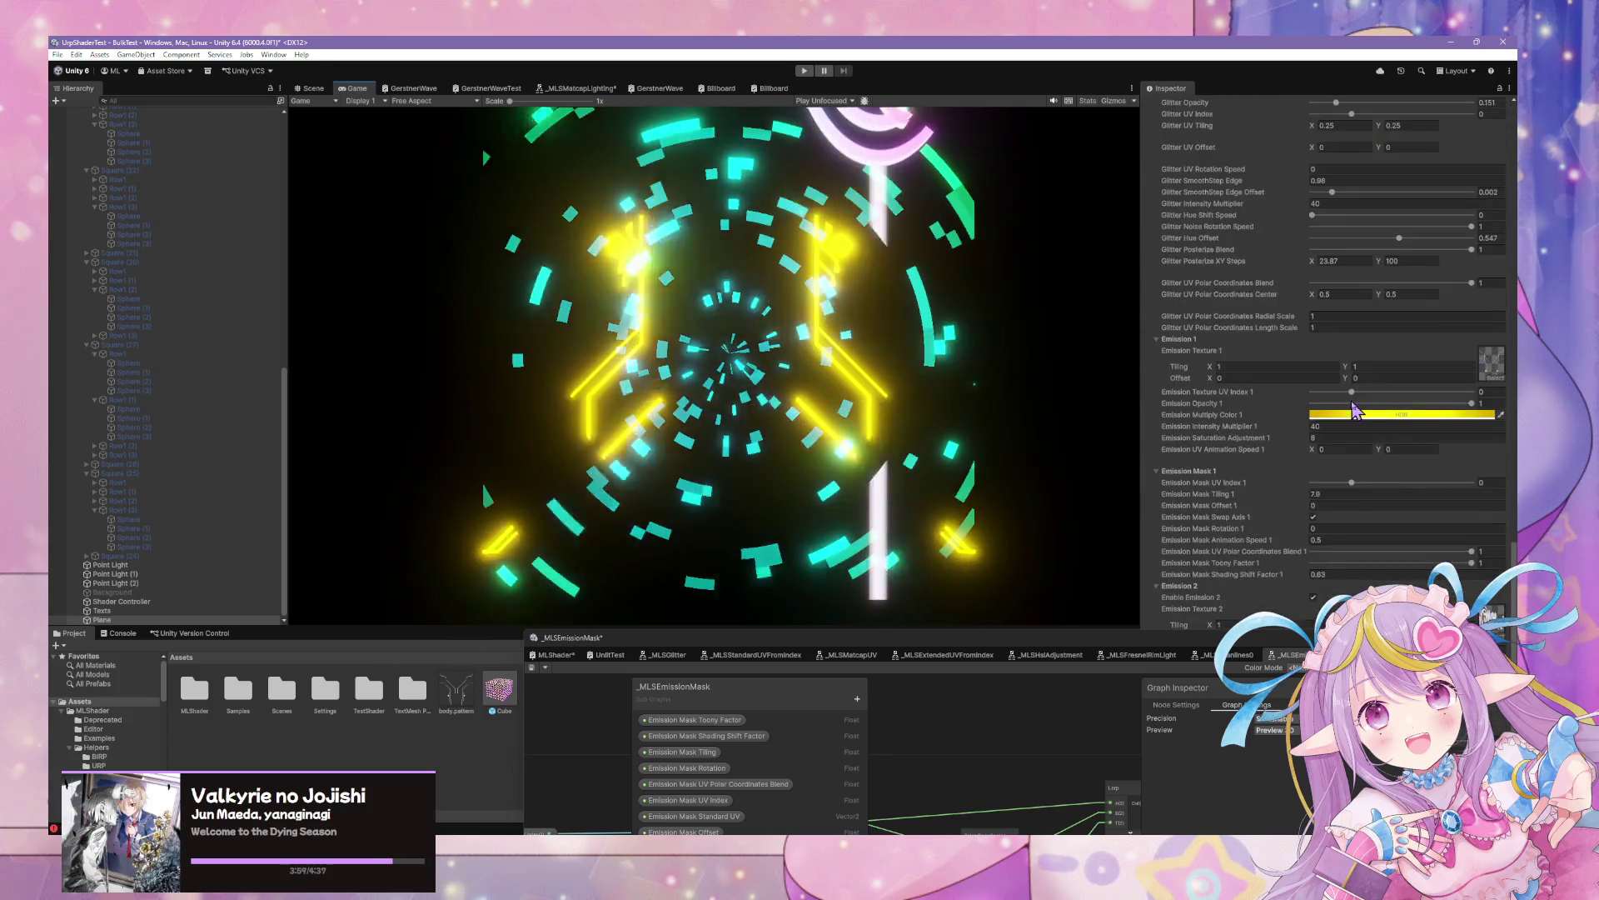
{"action": "scroll", "coordinate": [1352, 408], "scroll_direction": "down", "scroll_amount": 3}
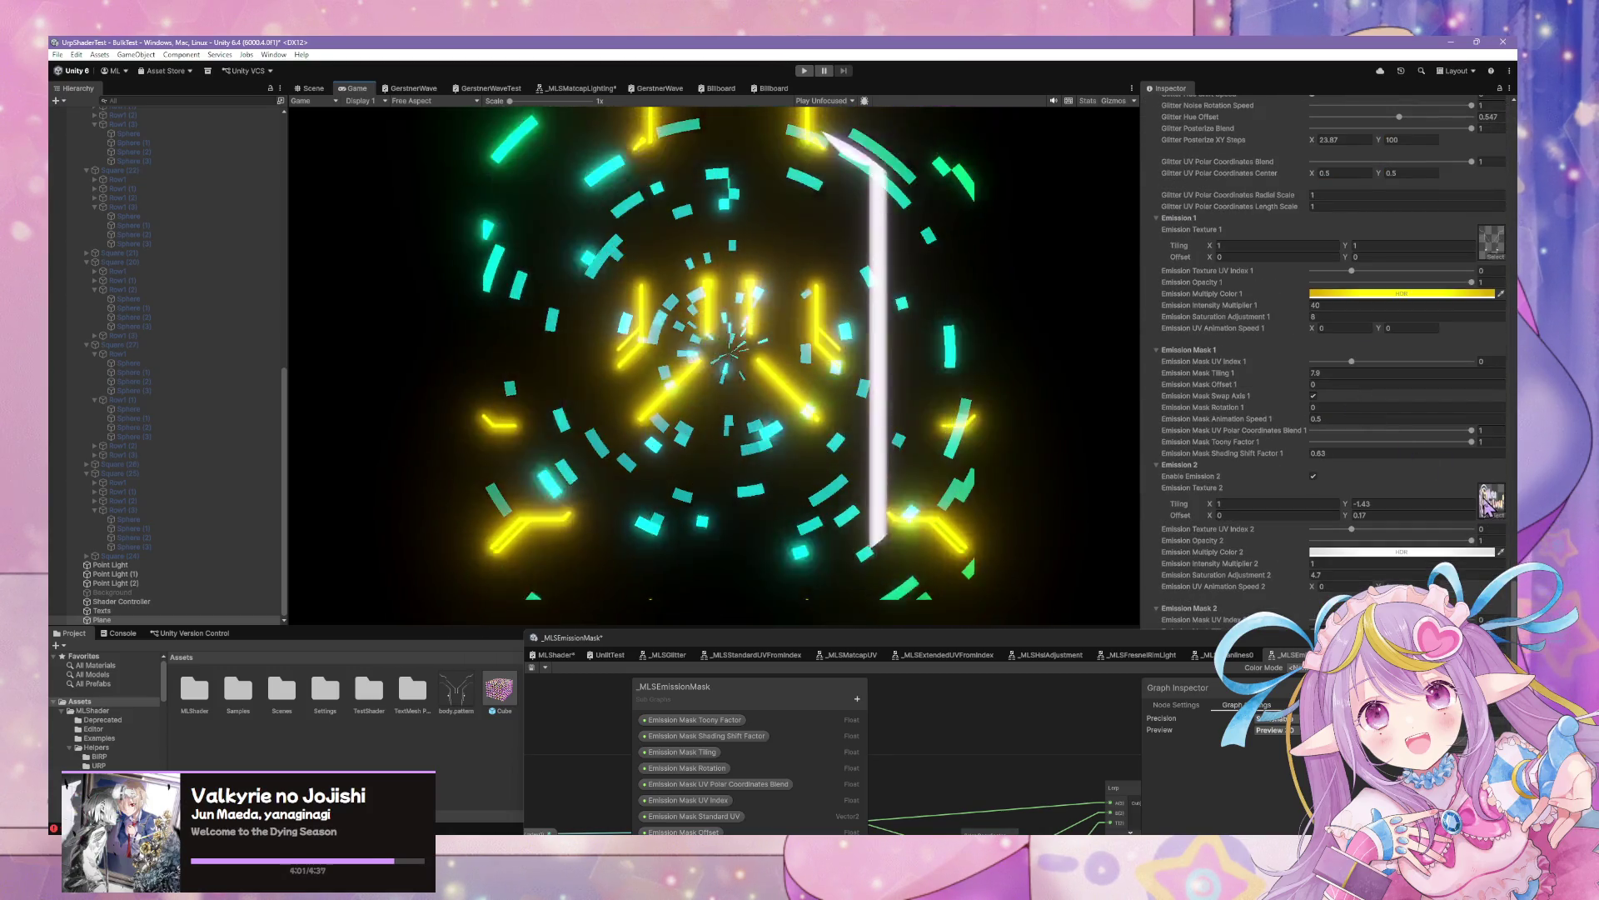
{"action": "left_click", "coordinate": [1195, 657]}
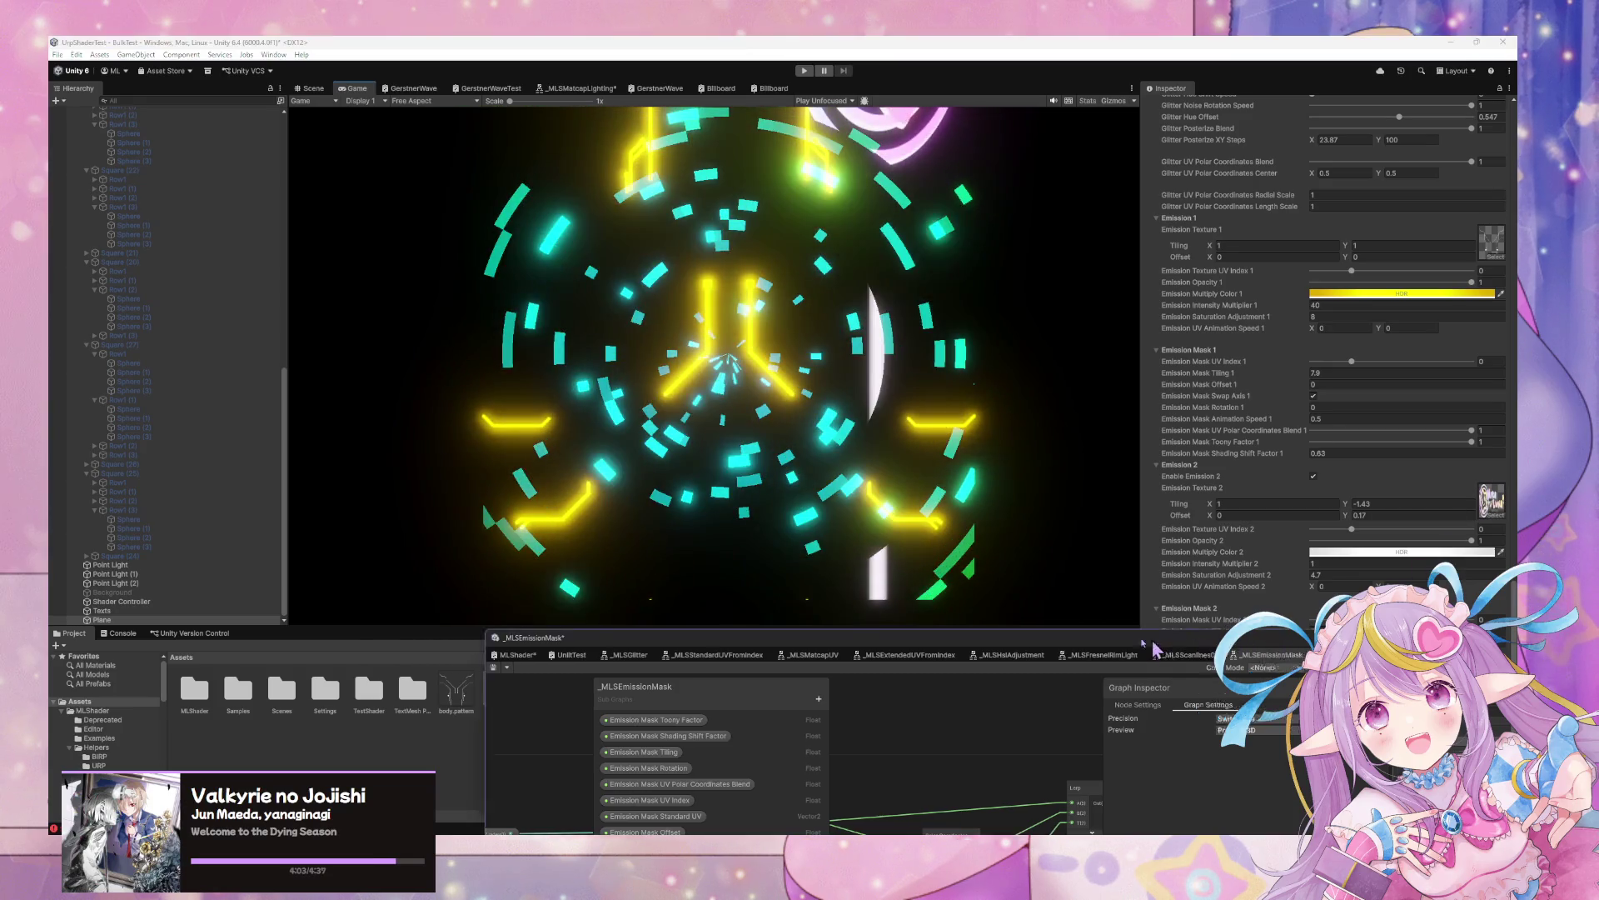
{"action": "left_click", "coordinate": [1387, 500]}
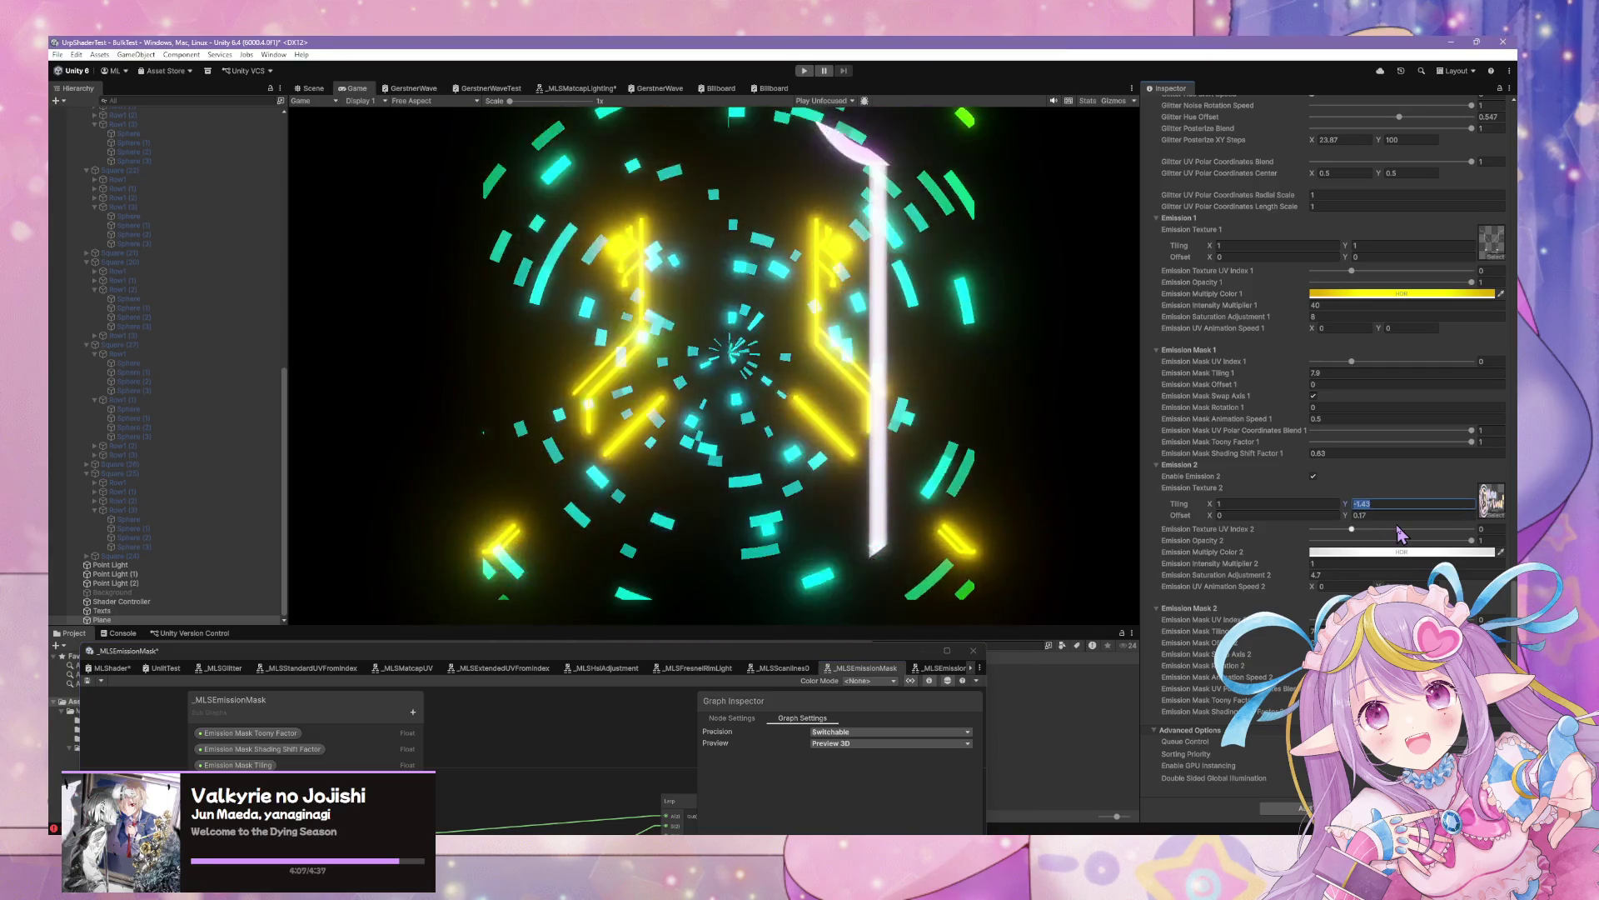
{"action": "type", "text": "1"}
{"action": "left_click", "coordinate": [1379, 515]}
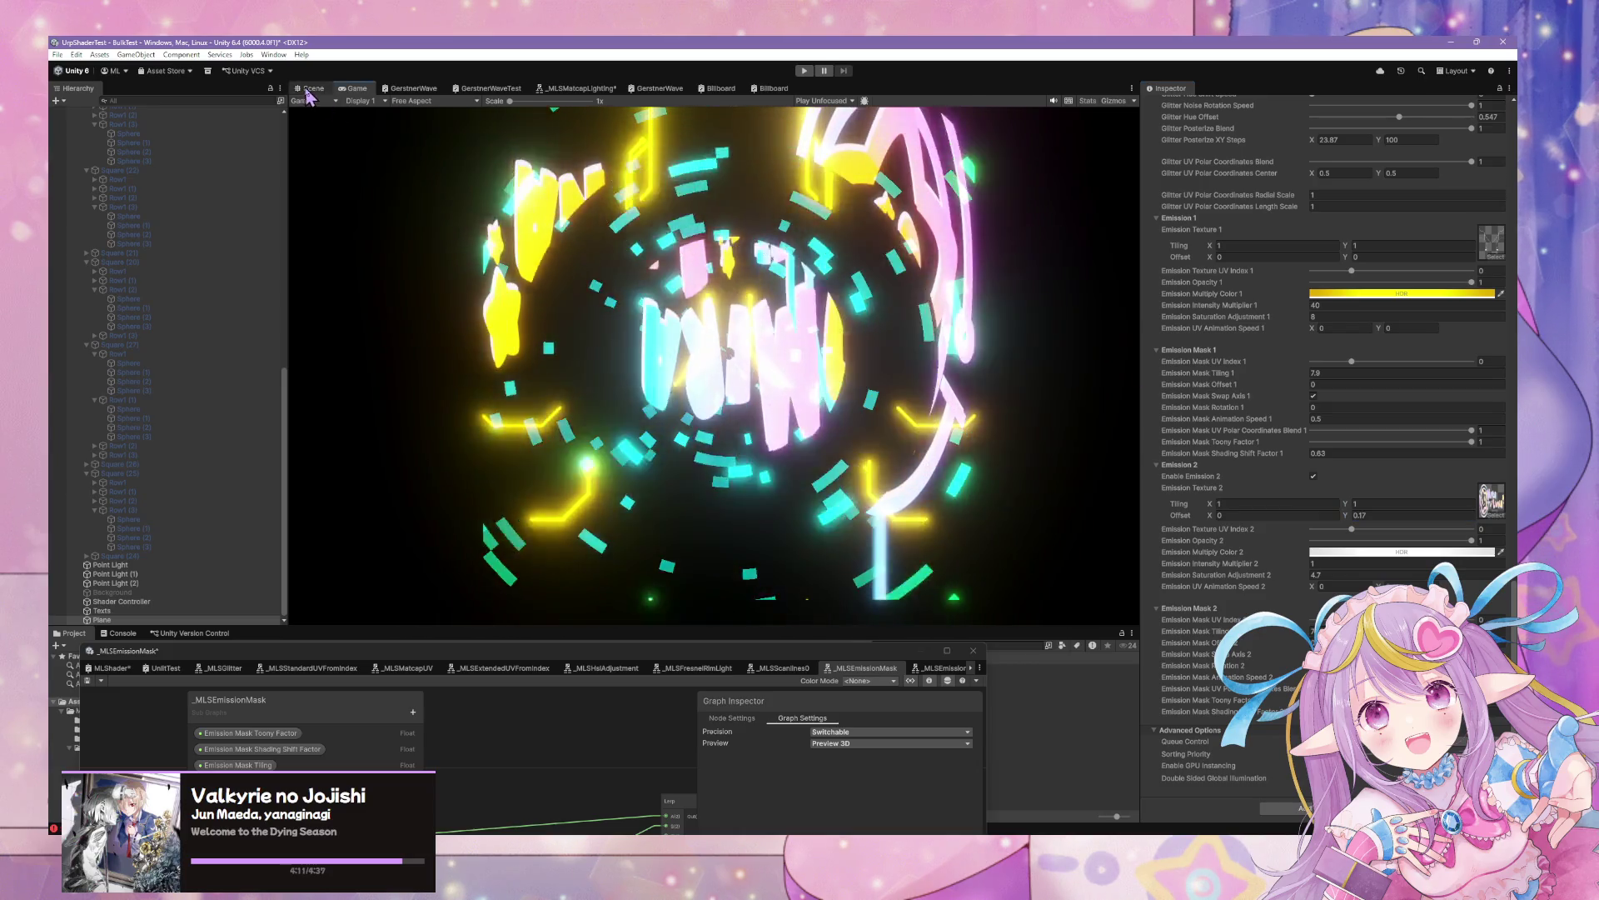
Show the Scene view looking straight down on the emission plane, centred and zoomed in
{"action": "key", "text": "ctrl+1"}
{"action": "left_click", "coordinate": [1122, 143]}
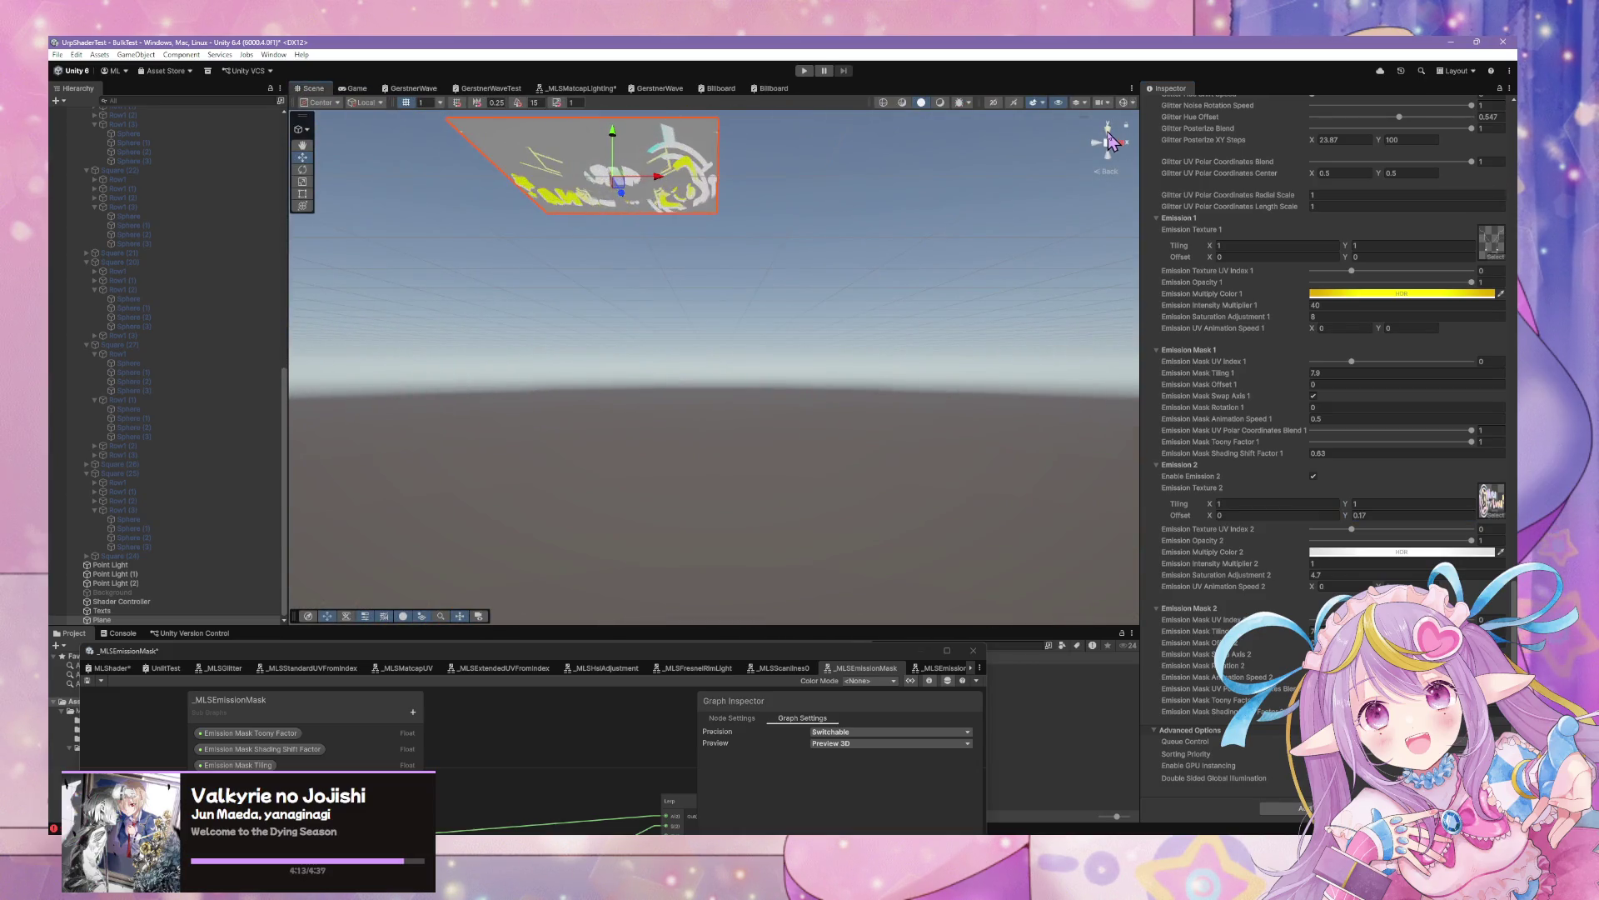
{"action": "left_click", "coordinate": [1109, 131]}
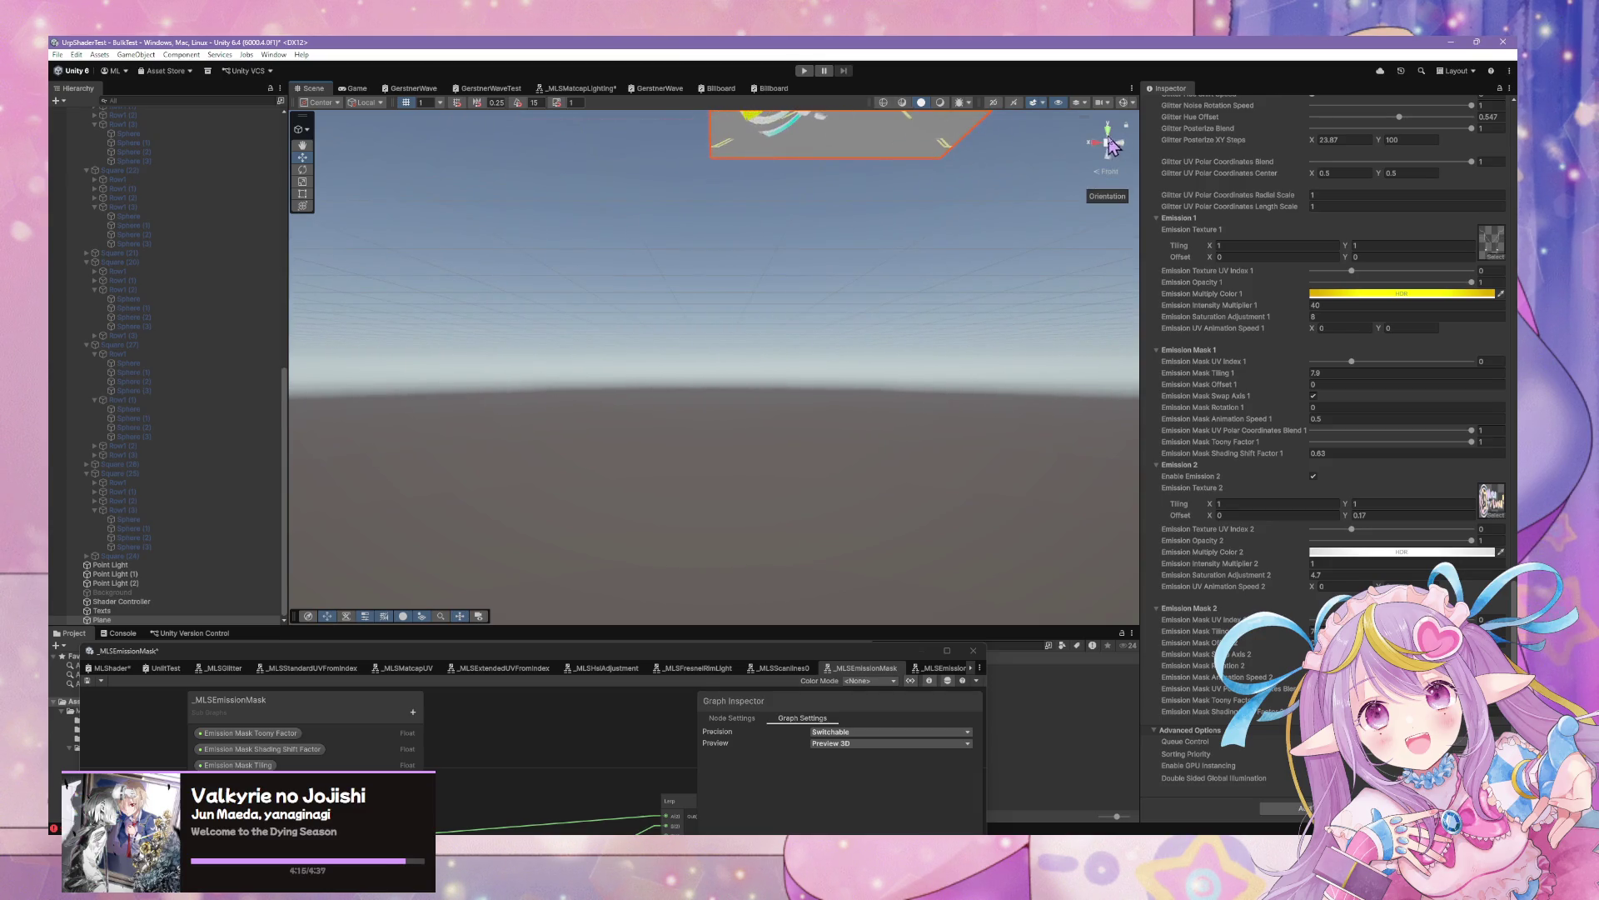
{"action": "mouse_move", "coordinate": [1046, 150]}
{"action": "left_mouse_down"}
{"action": "mouse_move", "coordinate": [921, 239]}
{"action": "mouse_move", "coordinate": [947, 326]}
{"action": "mouse_move", "coordinate": [817, 206]}
{"action": "left_mouse_up"}
{"action": "scroll", "coordinate": [1358, 206], "scroll_direction": "up", "scroll_amount": 15}
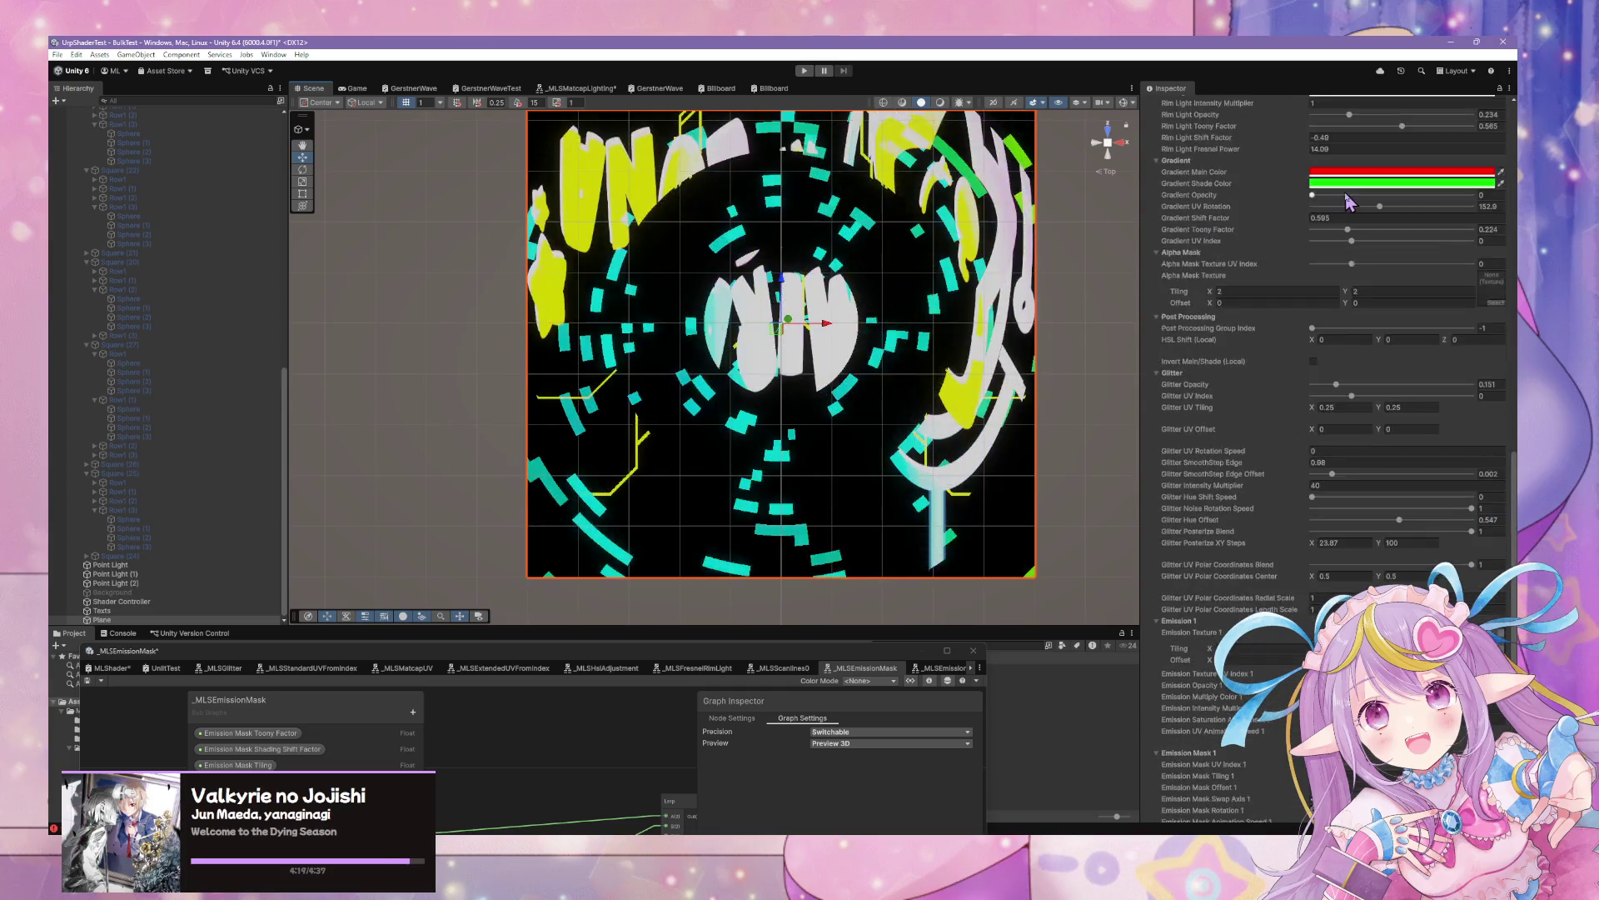
{"action": "scroll", "coordinate": [1399, 200], "scroll_direction": "up", "scroll_amount": 3}
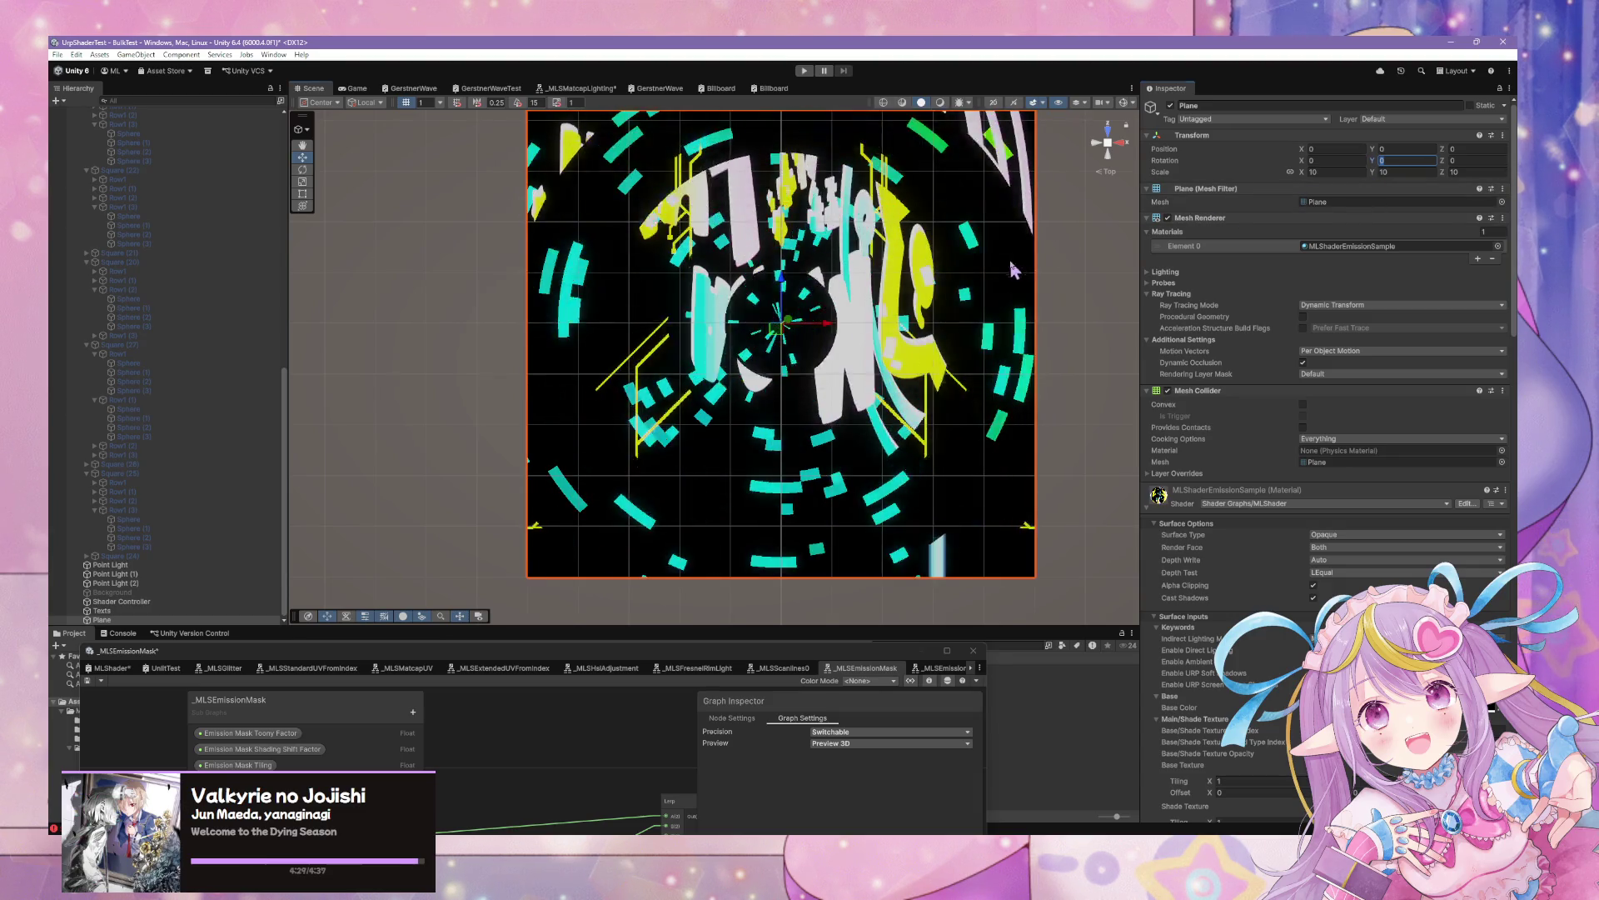
Orbit the Scene camera to a raised angled view over the glowing plane
{"action": "mouse_move", "coordinate": [1011, 268]}
{"action": "left_mouse_down"}
{"action": "mouse_move", "coordinate": [899, 291]}
{"action": "mouse_move", "coordinate": [849, 283]}
{"action": "left_mouse_up"}
{"action": "left_click", "coordinate": [1122, 145]}
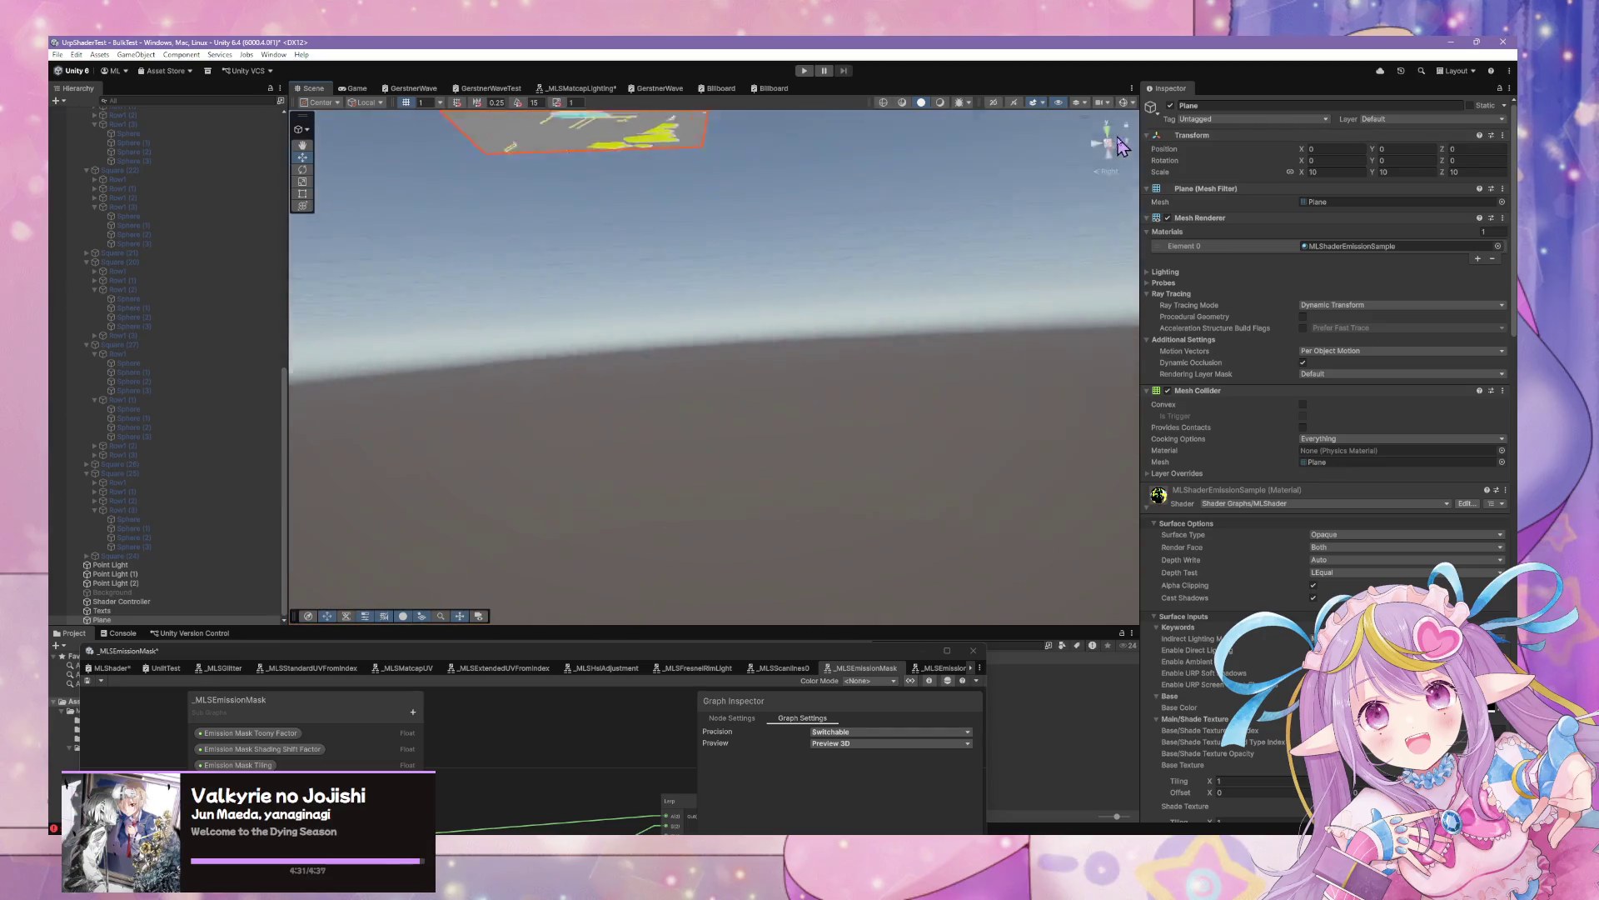
{"action": "mouse_move", "coordinate": [911, 189]}
{"action": "left_mouse_down"}
{"action": "mouse_move", "coordinate": [822, 304]}
{"action": "mouse_move", "coordinate": [844, 472]}
{"action": "left_mouse_up"}
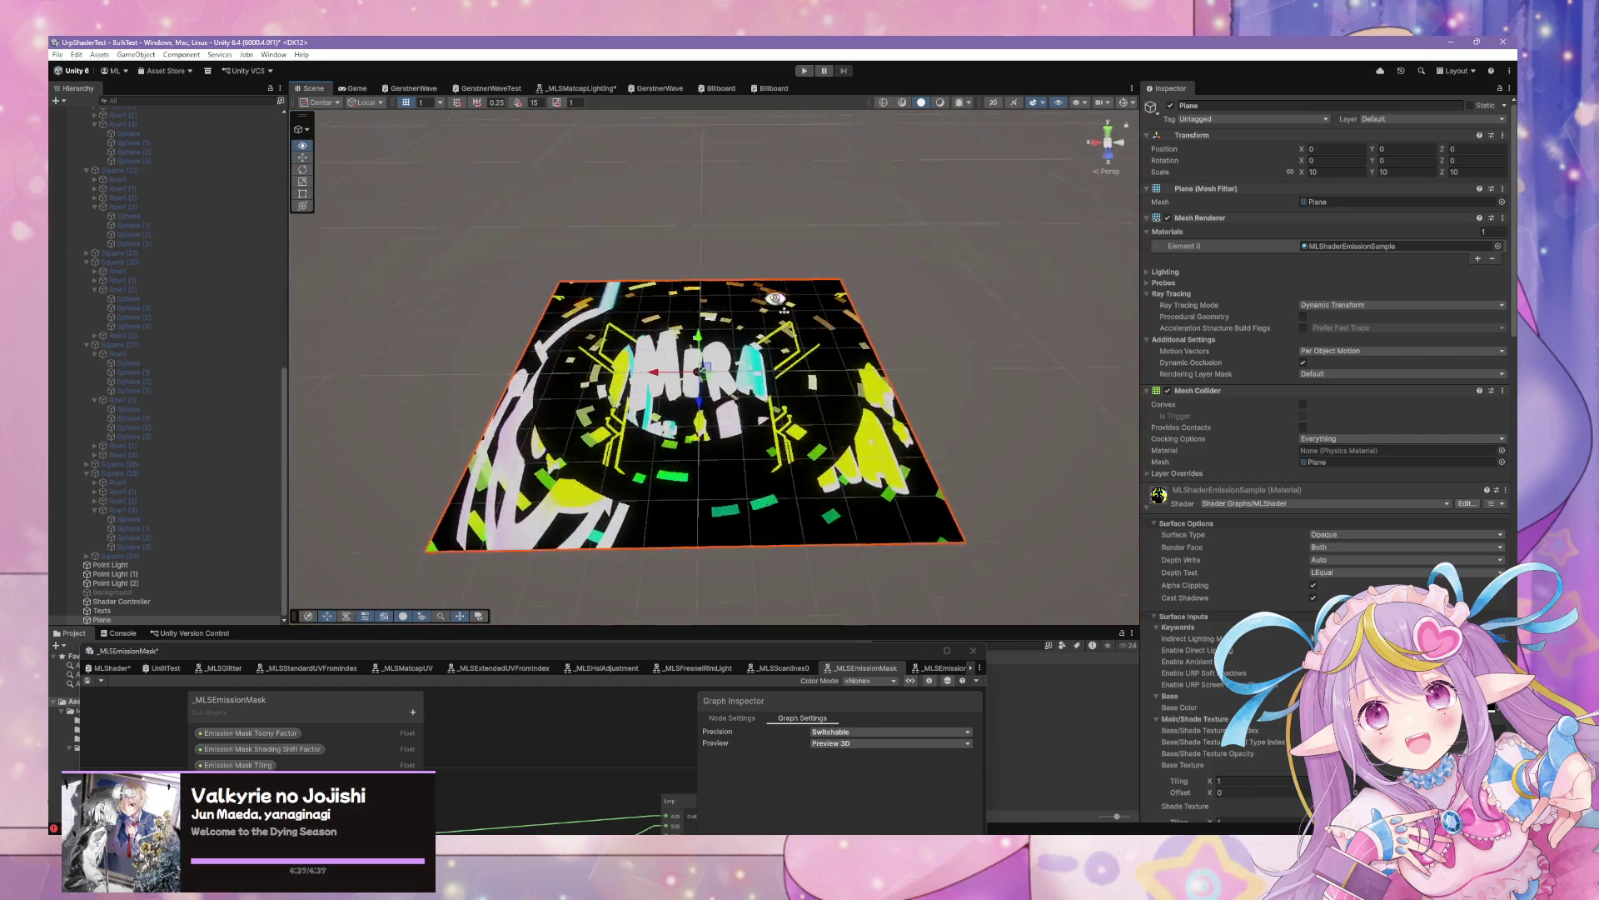
{"action": "mouse_move", "coordinate": [774, 299]}
{"action": "left_mouse_down"}
{"action": "mouse_move", "coordinate": [768, 272]}
{"action": "mouse_move", "coordinate": [750, 418]}
{"action": "mouse_move", "coordinate": [779, 384]}
{"action": "left_mouse_up"}
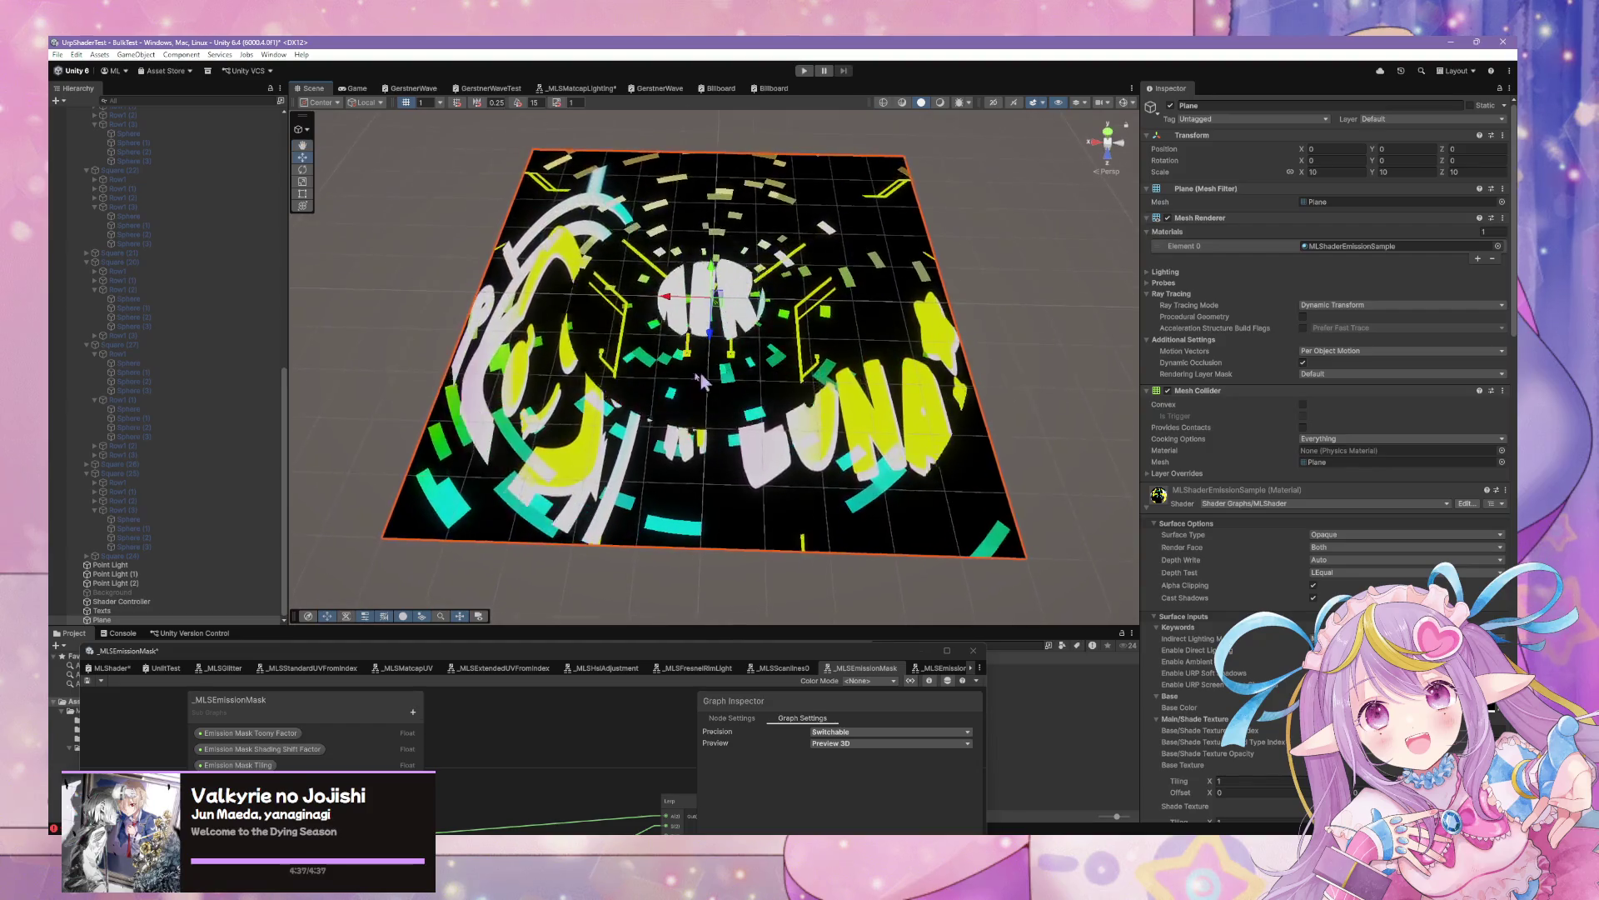
{"action": "scroll", "coordinate": [116, 166], "scroll_direction": "up", "scroll_amount": 15}
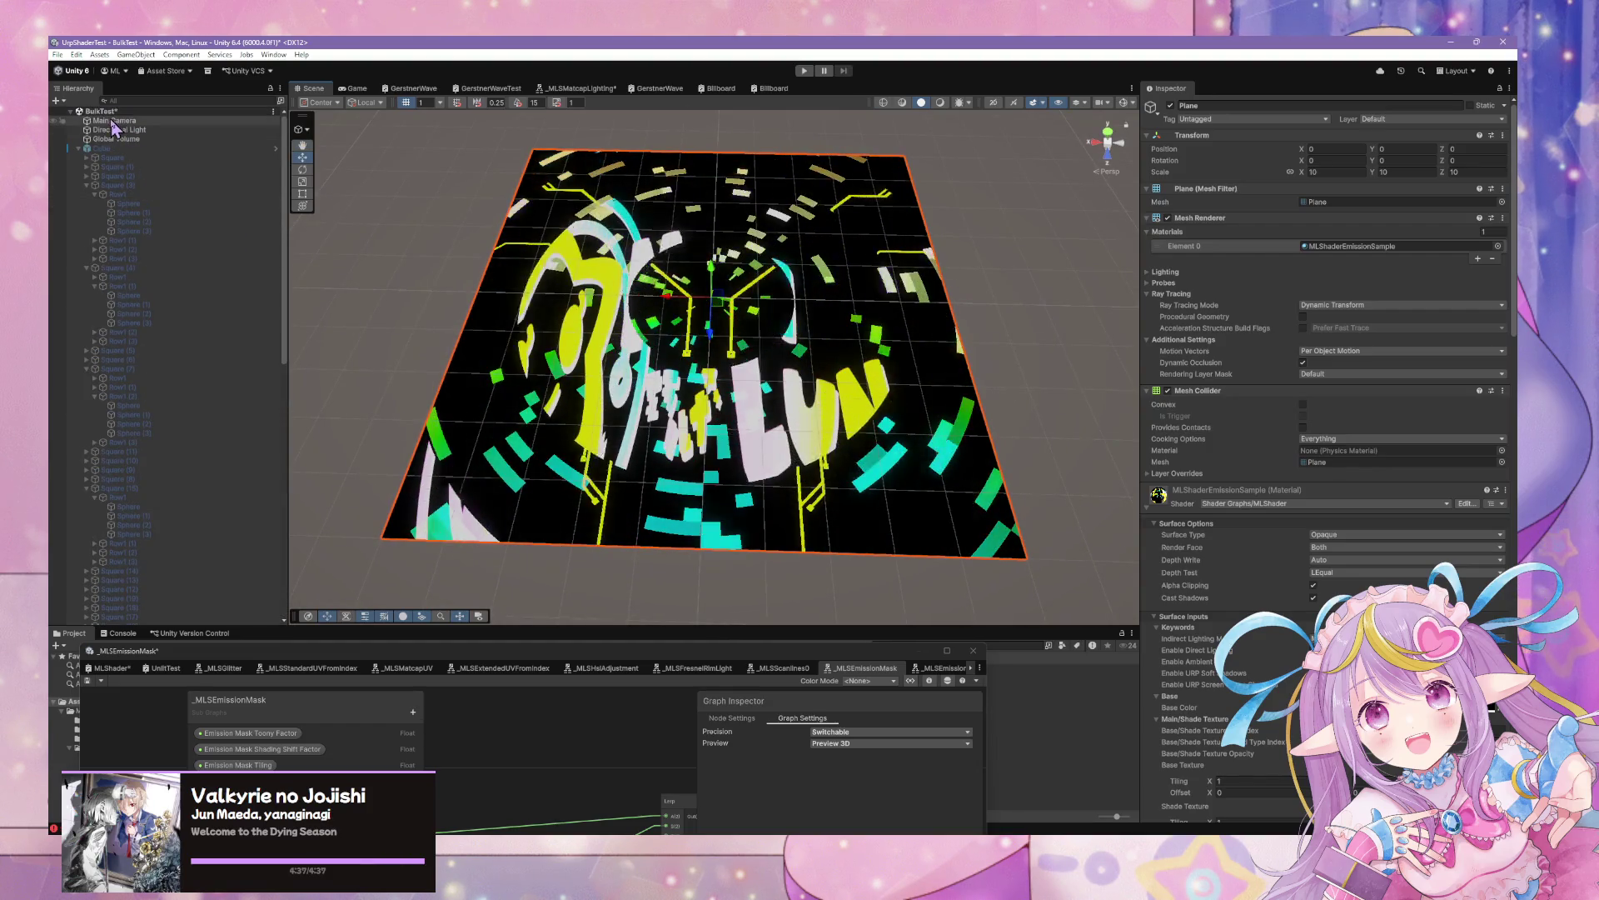
Check the Main Camera in the Game view, then return to the Scene with the Plane reselected
{"action": "left_click", "coordinate": [125, 131]}
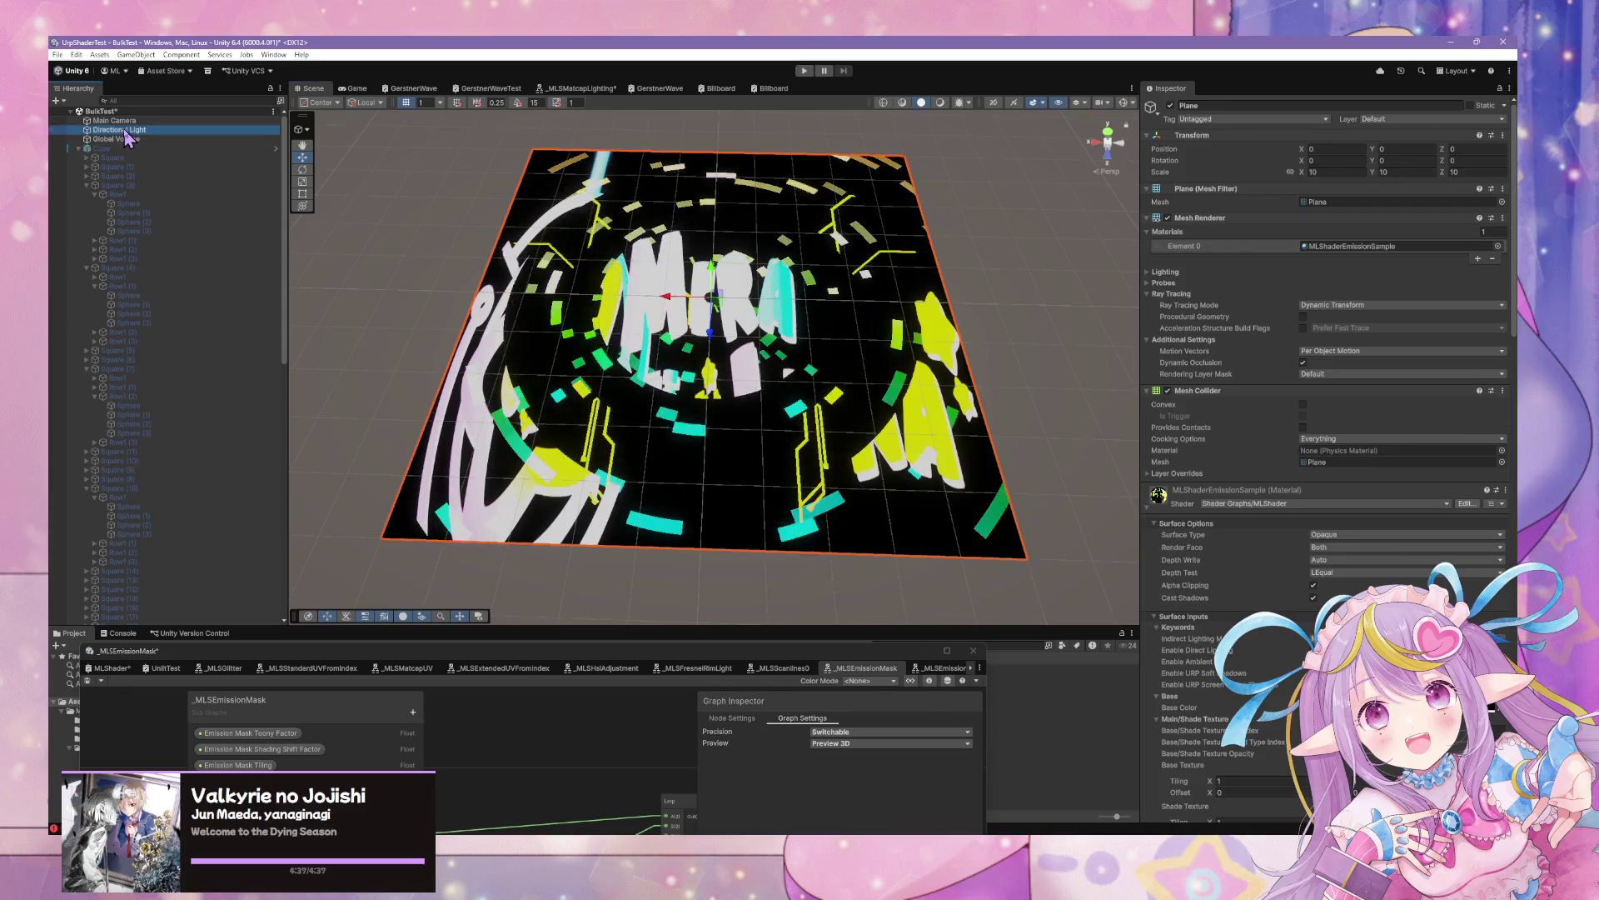
{"action": "left_click", "coordinate": [117, 120]}
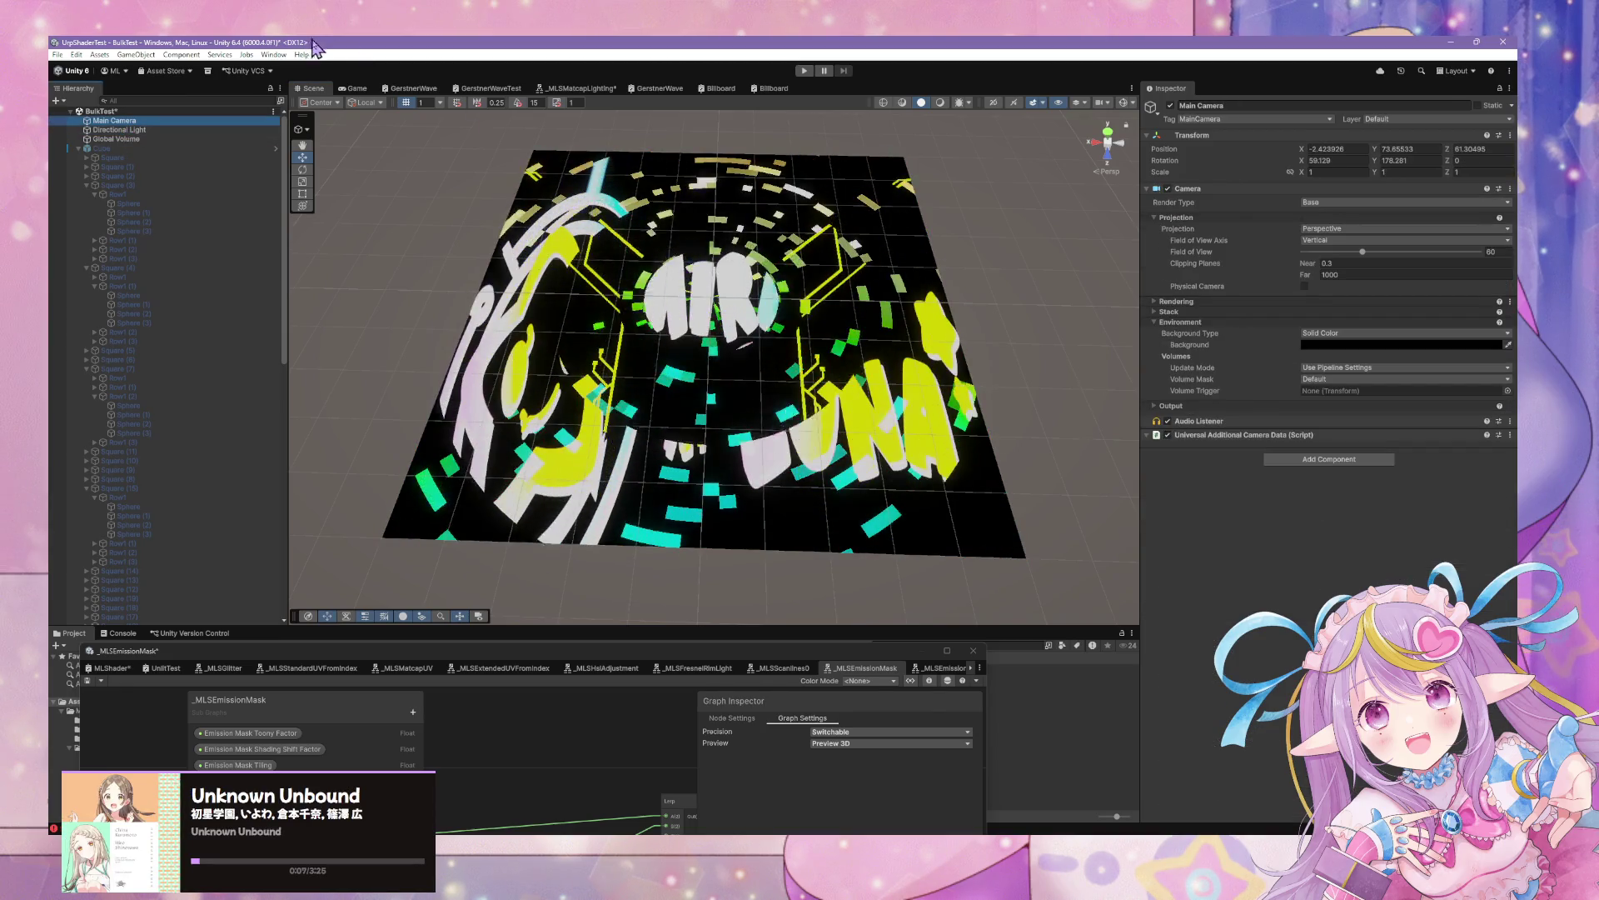
{"action": "left_click", "coordinate": [354, 88]}
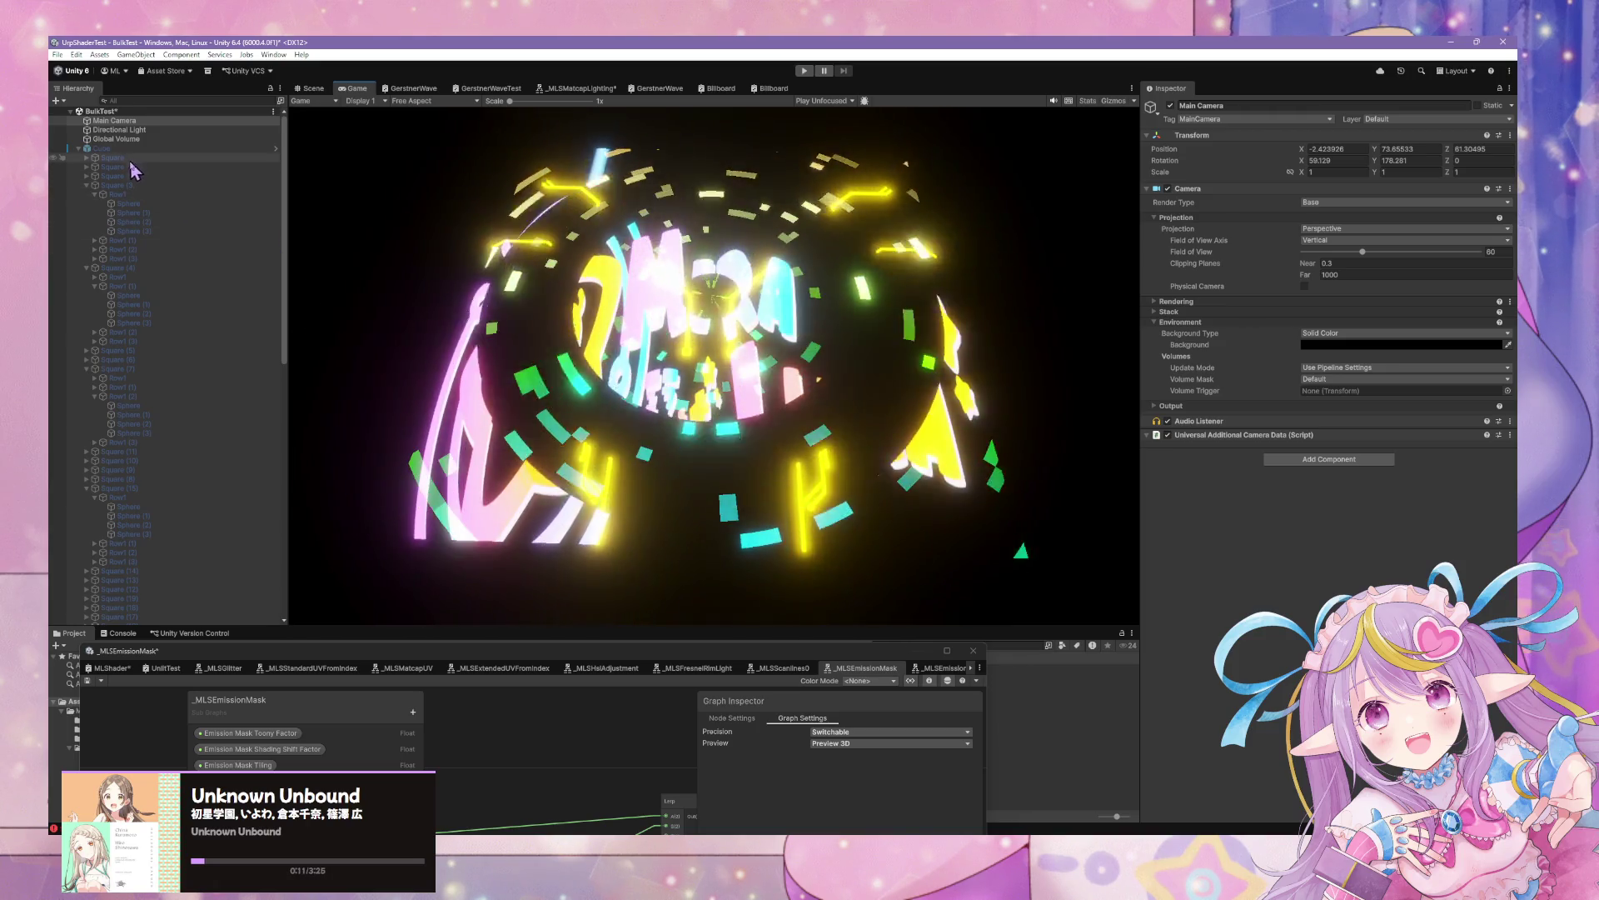
{"action": "left_click", "coordinate": [312, 89]}
{"action": "key", "text": "ctrl+z"}
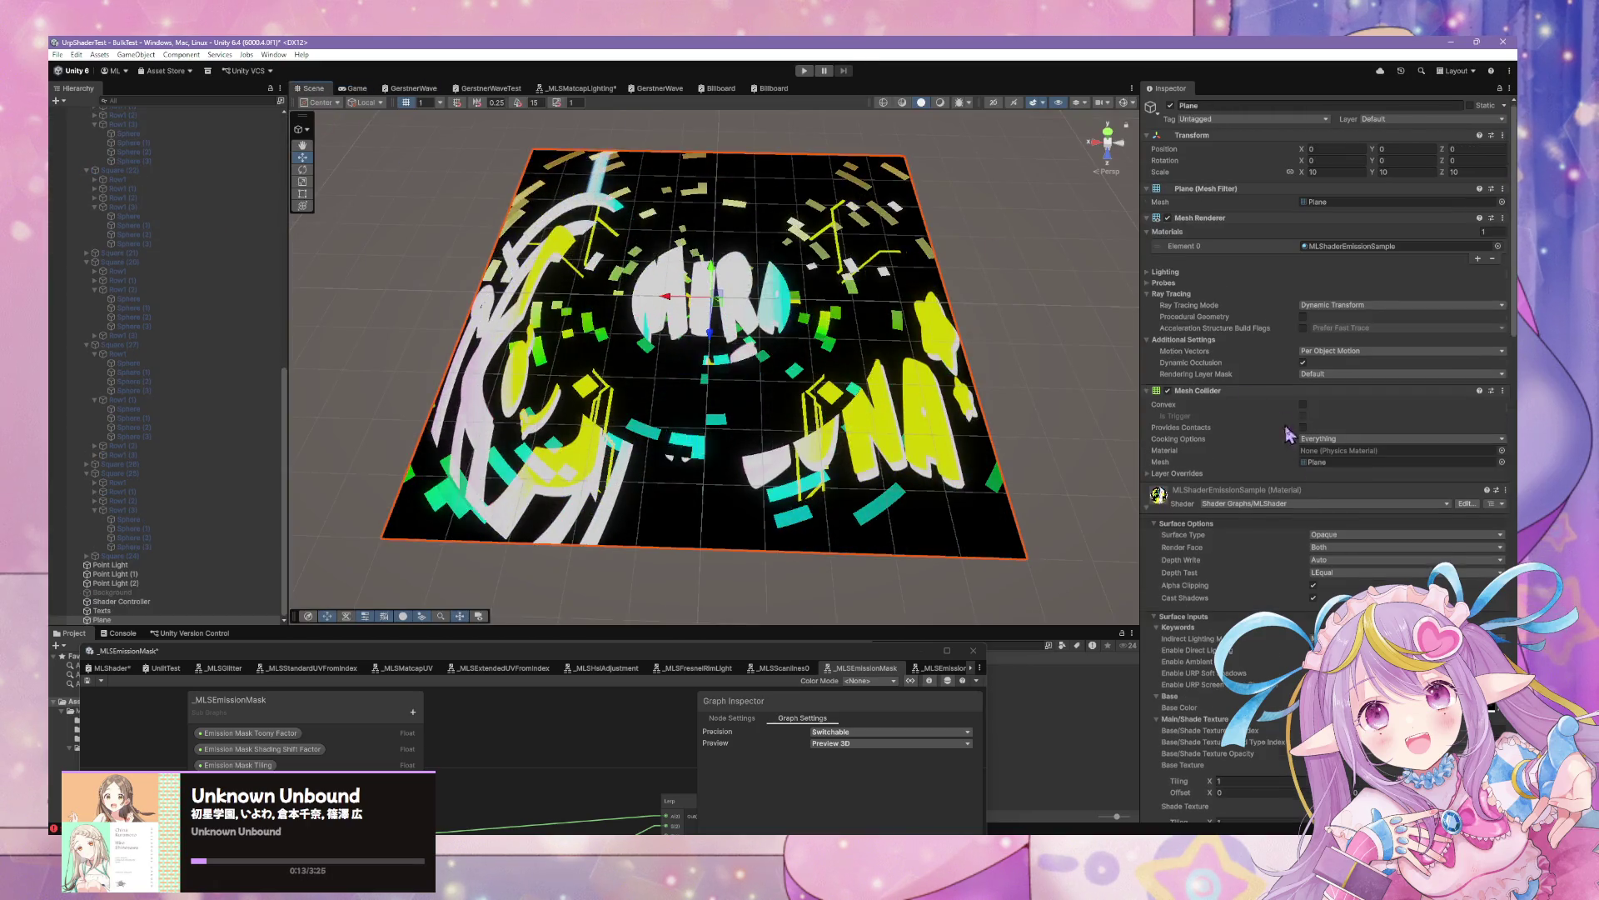
Bring the MLShader Shader Graph window up to the centre of the screen
{"action": "scroll", "coordinate": [1355, 544], "scroll_direction": "down", "scroll_amount": 20}
{"action": "scroll", "coordinate": [1355, 550], "scroll_direction": "down", "scroll_amount": 8}
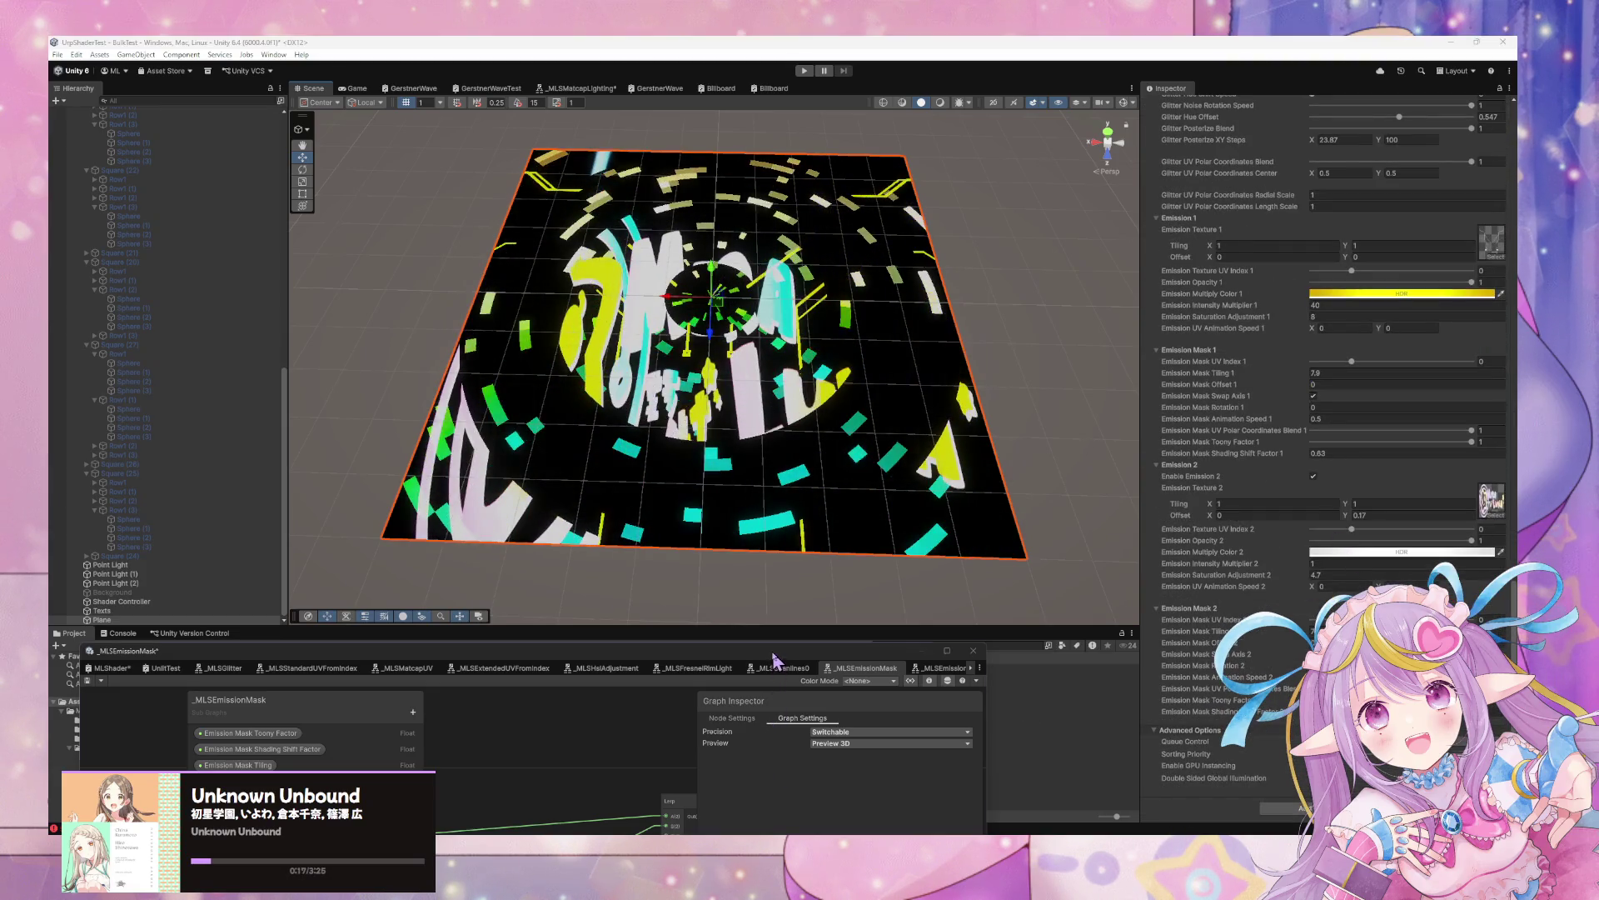
{"action": "left_click_drag", "start_coordinate": [773, 662], "coordinate": [1073, 283]}
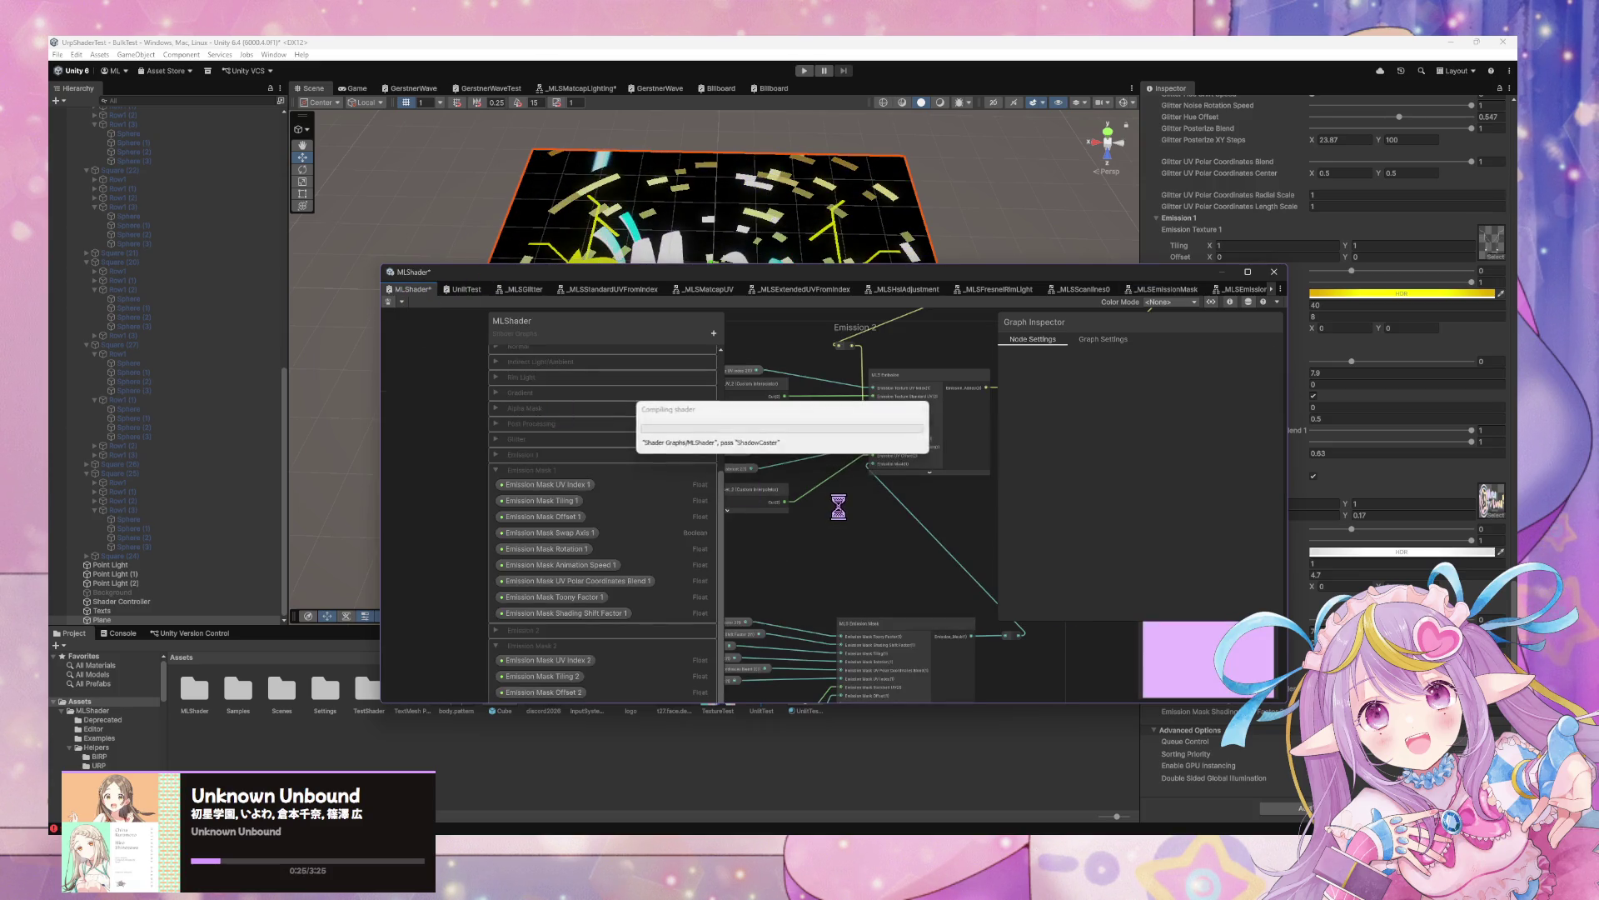
Enlarge the graph window and expand the Sample Texture 2D node in the Masking group
{"action": "scroll", "coordinate": [841, 533], "scroll_direction": "down", "scroll_amount": 5}
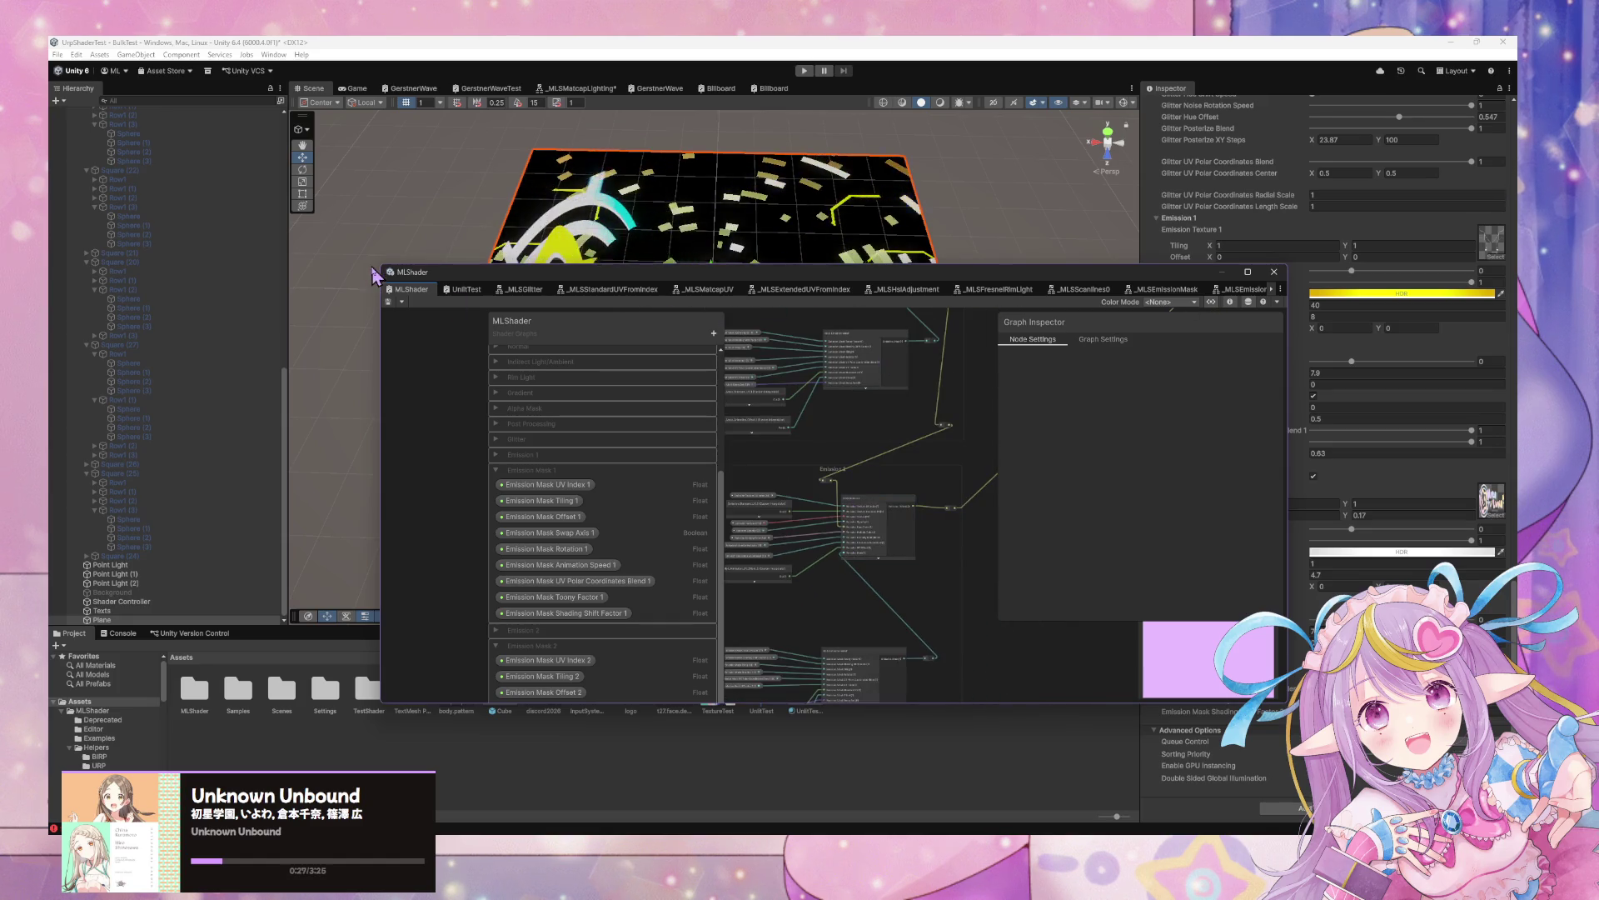
{"action": "left_click_drag", "start_coordinate": [374, 278], "coordinate": [50, 212]}
{"action": "scroll", "coordinate": [833, 533], "scroll_direction": "up", "scroll_amount": 5}
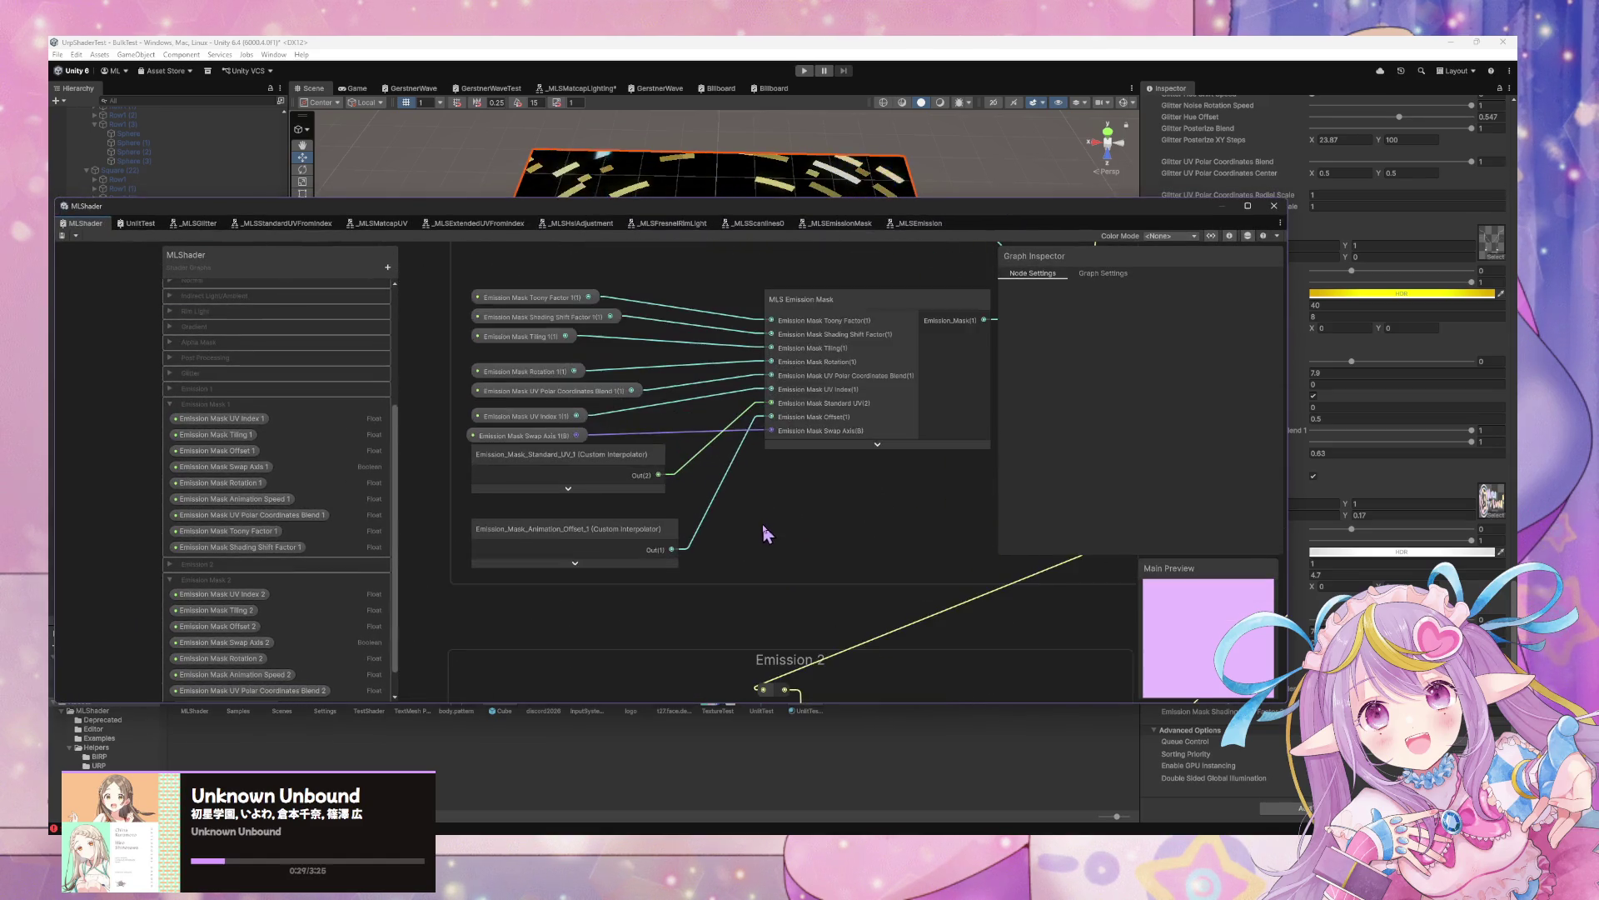
{"action": "scroll", "coordinate": [767, 533], "scroll_direction": "down", "scroll_amount": 6}
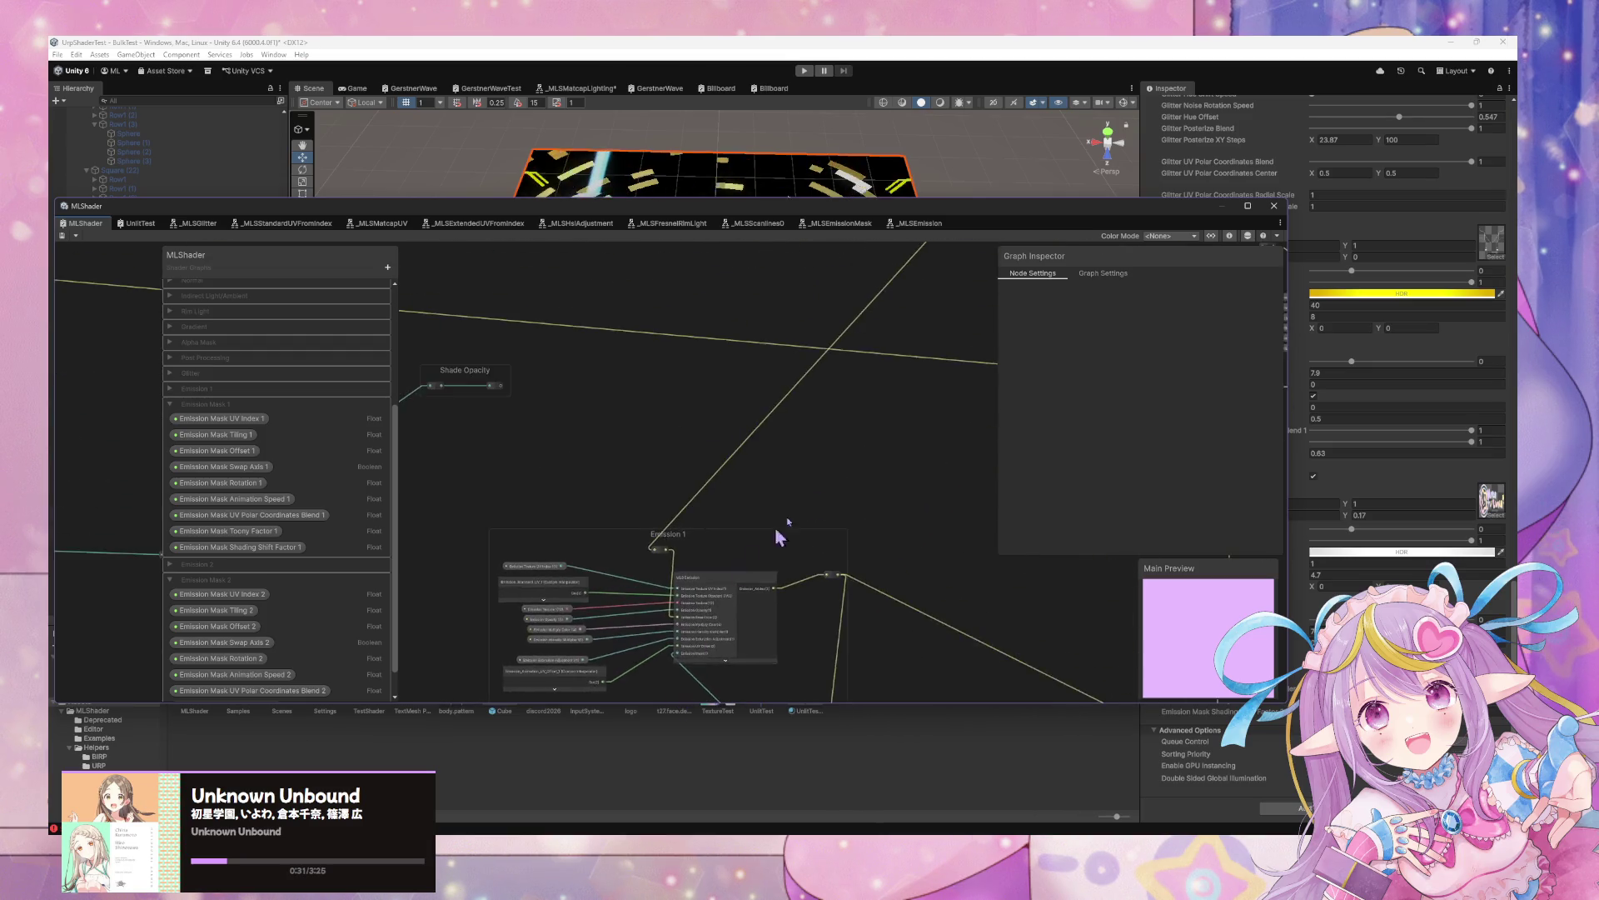
{"action": "scroll", "coordinate": [803, 560], "scroll_direction": "down", "scroll_amount": 3}
{"action": "scroll", "coordinate": [814, 465], "scroll_direction": "up", "scroll_amount": 6}
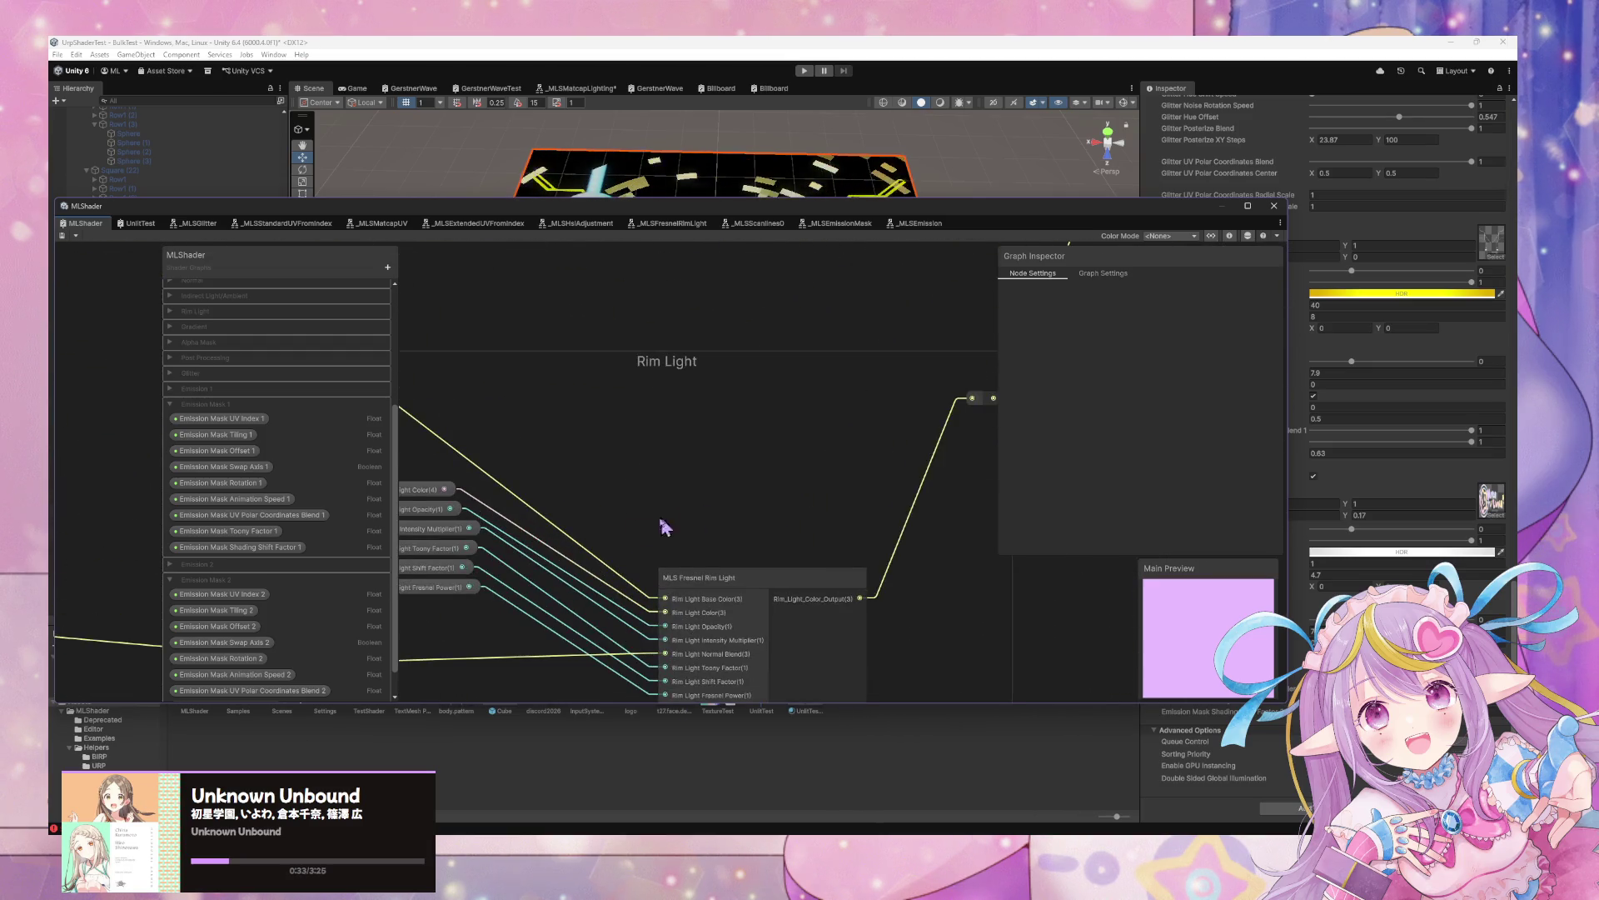
{"action": "scroll", "coordinate": [829, 404], "scroll_direction": "down", "scroll_amount": 3}
{"action": "scroll", "coordinate": [732, 464], "scroll_direction": "up", "scroll_amount": 6}
{"action": "scroll", "coordinate": [571, 464], "scroll_direction": "up", "scroll_amount": 2}
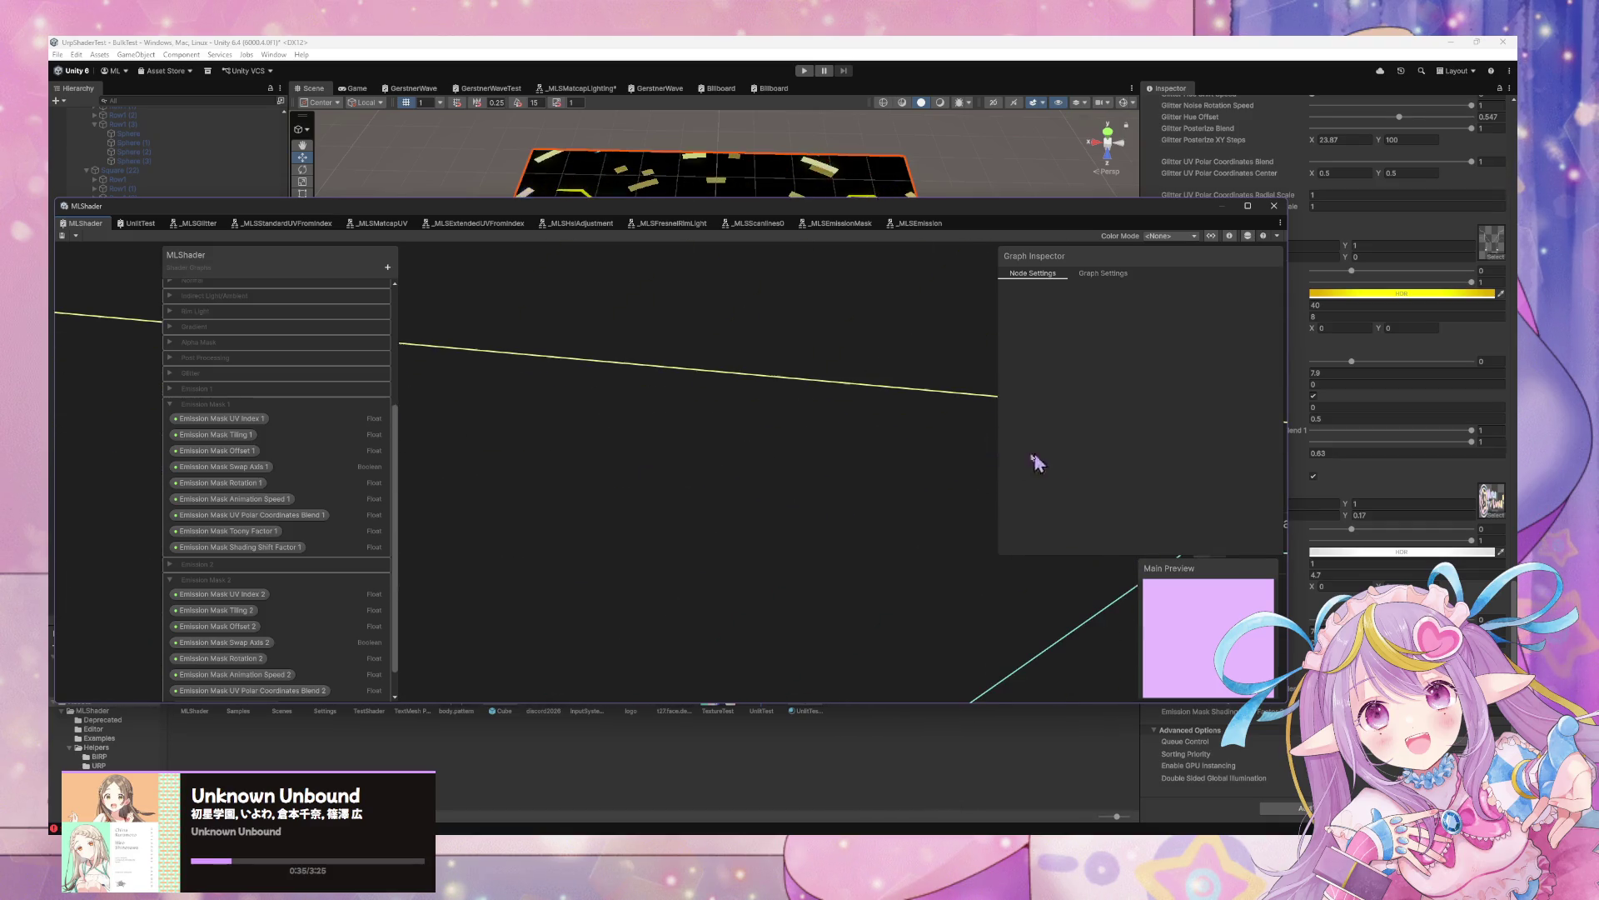
{"action": "scroll", "coordinate": [864, 500], "scroll_direction": "down", "scroll_amount": 3}
{"action": "scroll", "coordinate": [865, 442], "scroll_direction": "up", "scroll_amount": 4}
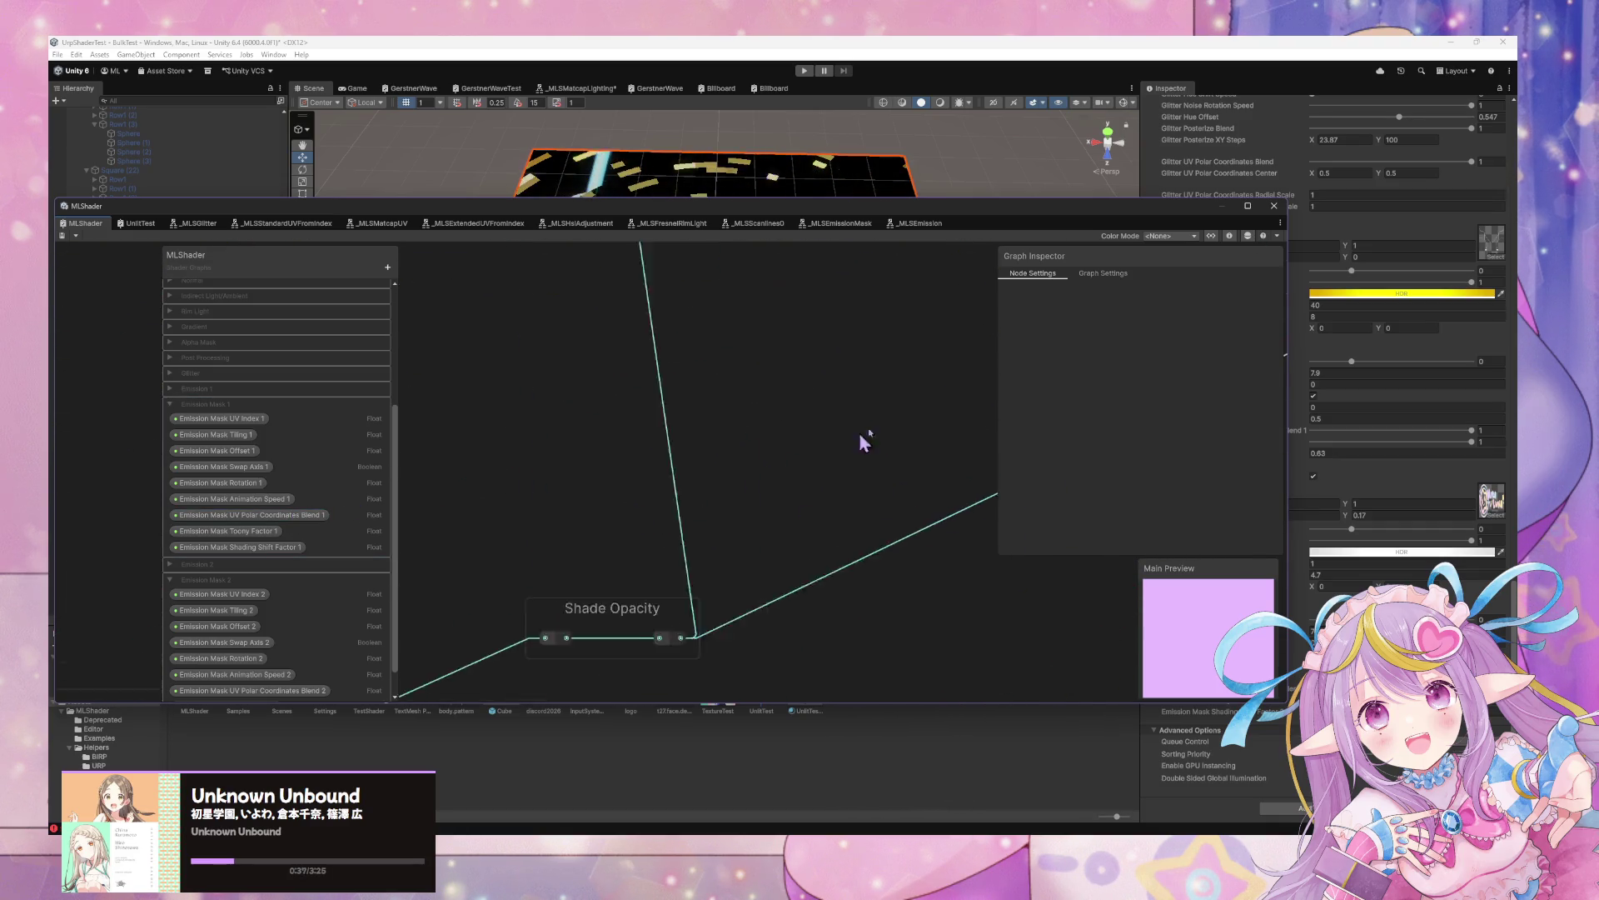
{"action": "scroll", "coordinate": [858, 450], "scroll_direction": "down", "scroll_amount": 5}
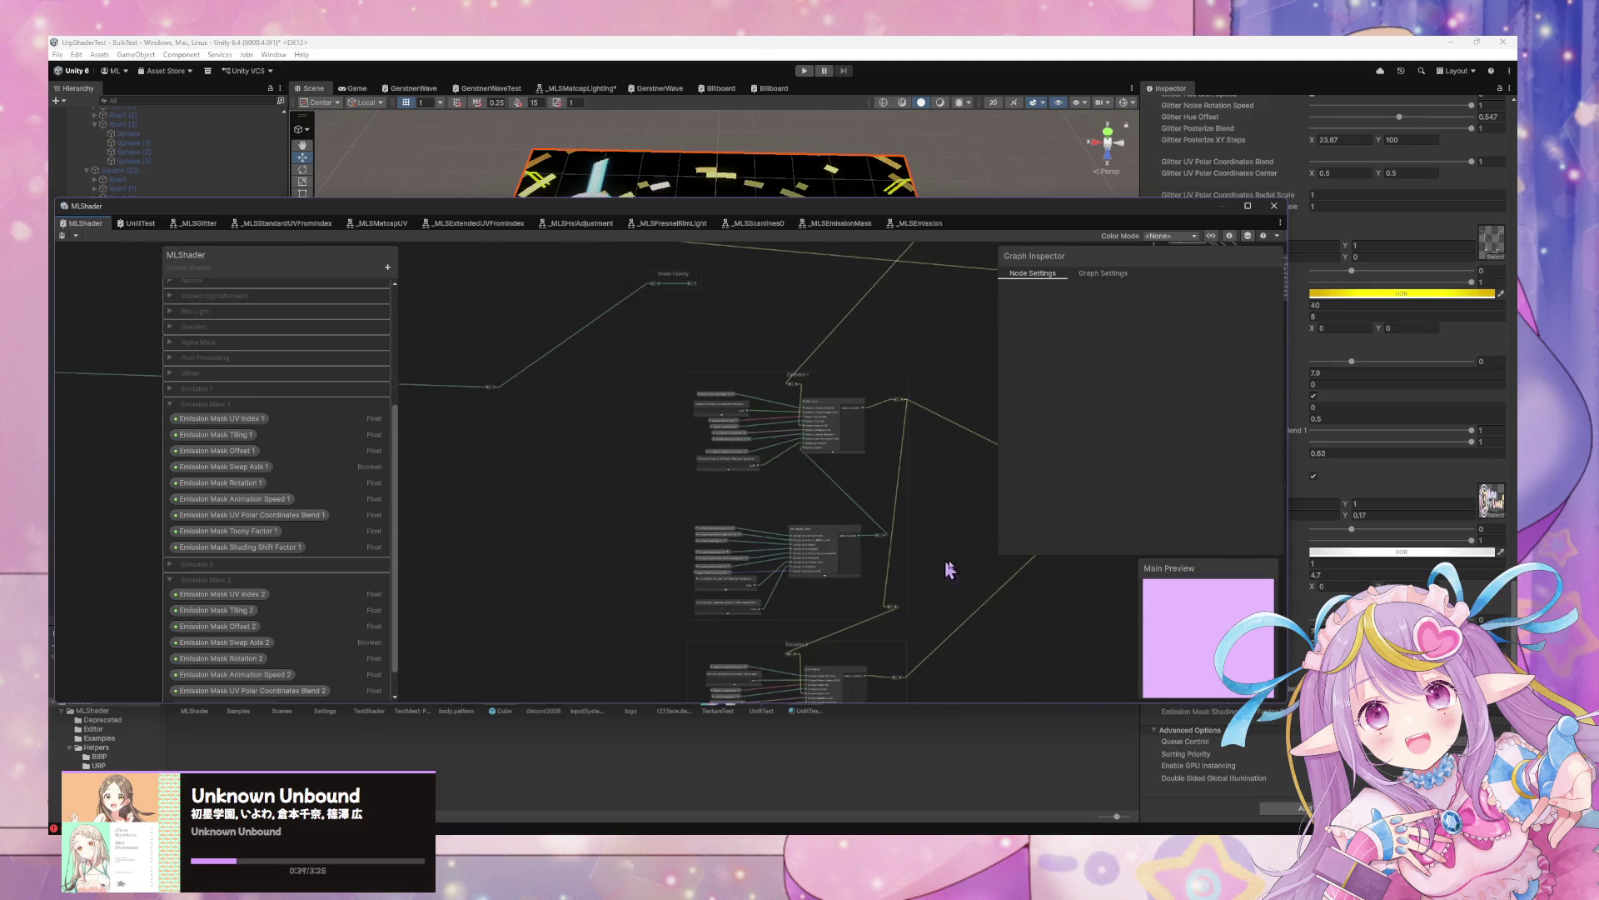
{"action": "scroll", "coordinate": [867, 457], "scroll_direction": "up", "scroll_amount": 3}
{"action": "scroll", "coordinate": [439, 464], "scroll_direction": "down", "scroll_amount": 3}
{"action": "scroll", "coordinate": [661, 528], "scroll_direction": "up", "scroll_amount": 5}
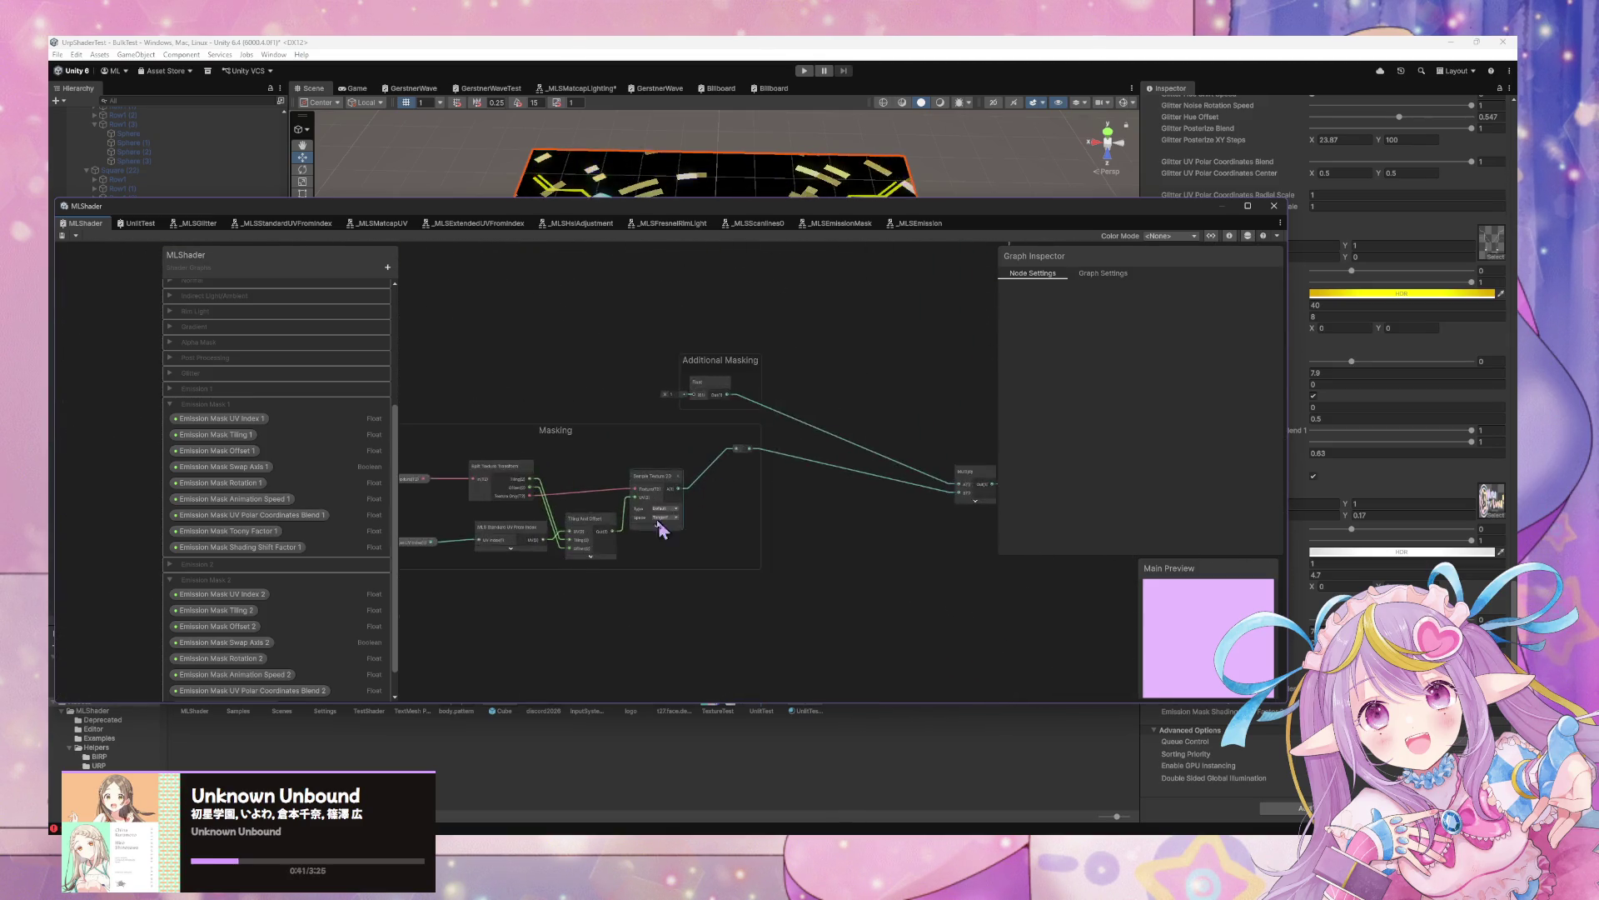
{"action": "scroll", "coordinate": [661, 528], "scroll_direction": "up", "scroll_amount": 5}
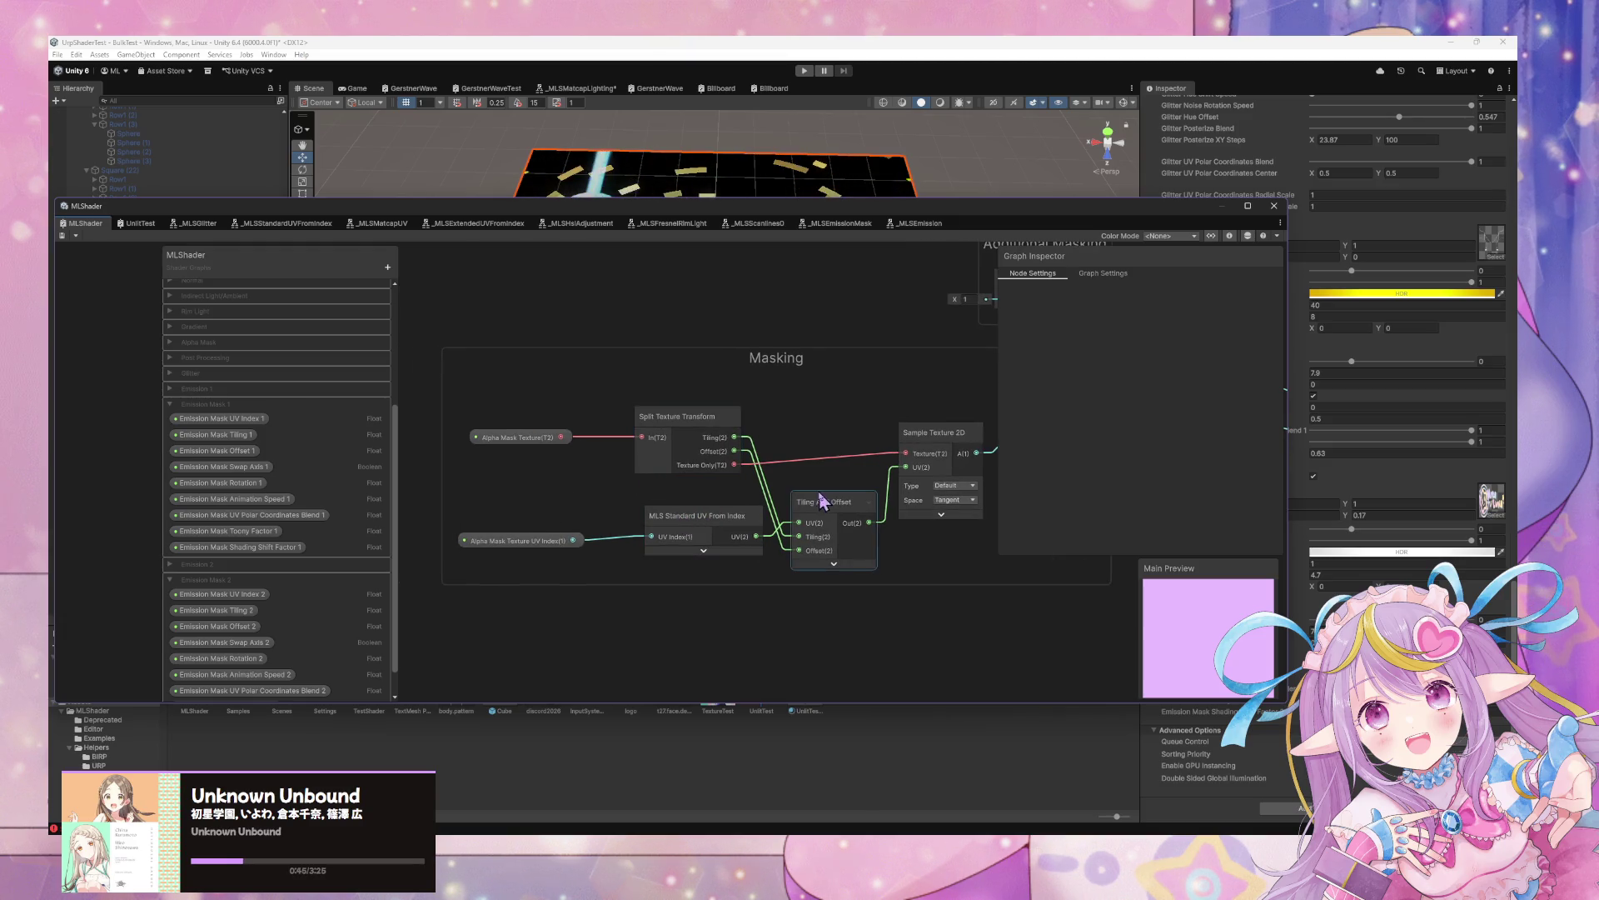
{"action": "left_click", "coordinate": [979, 432]}
Expand the Sample Texture 2D node in the Normal Blend group and bring MLS Add Texture into view
{"action": "scroll", "coordinate": [636, 382], "scroll_direction": "down", "scroll_amount": 10}
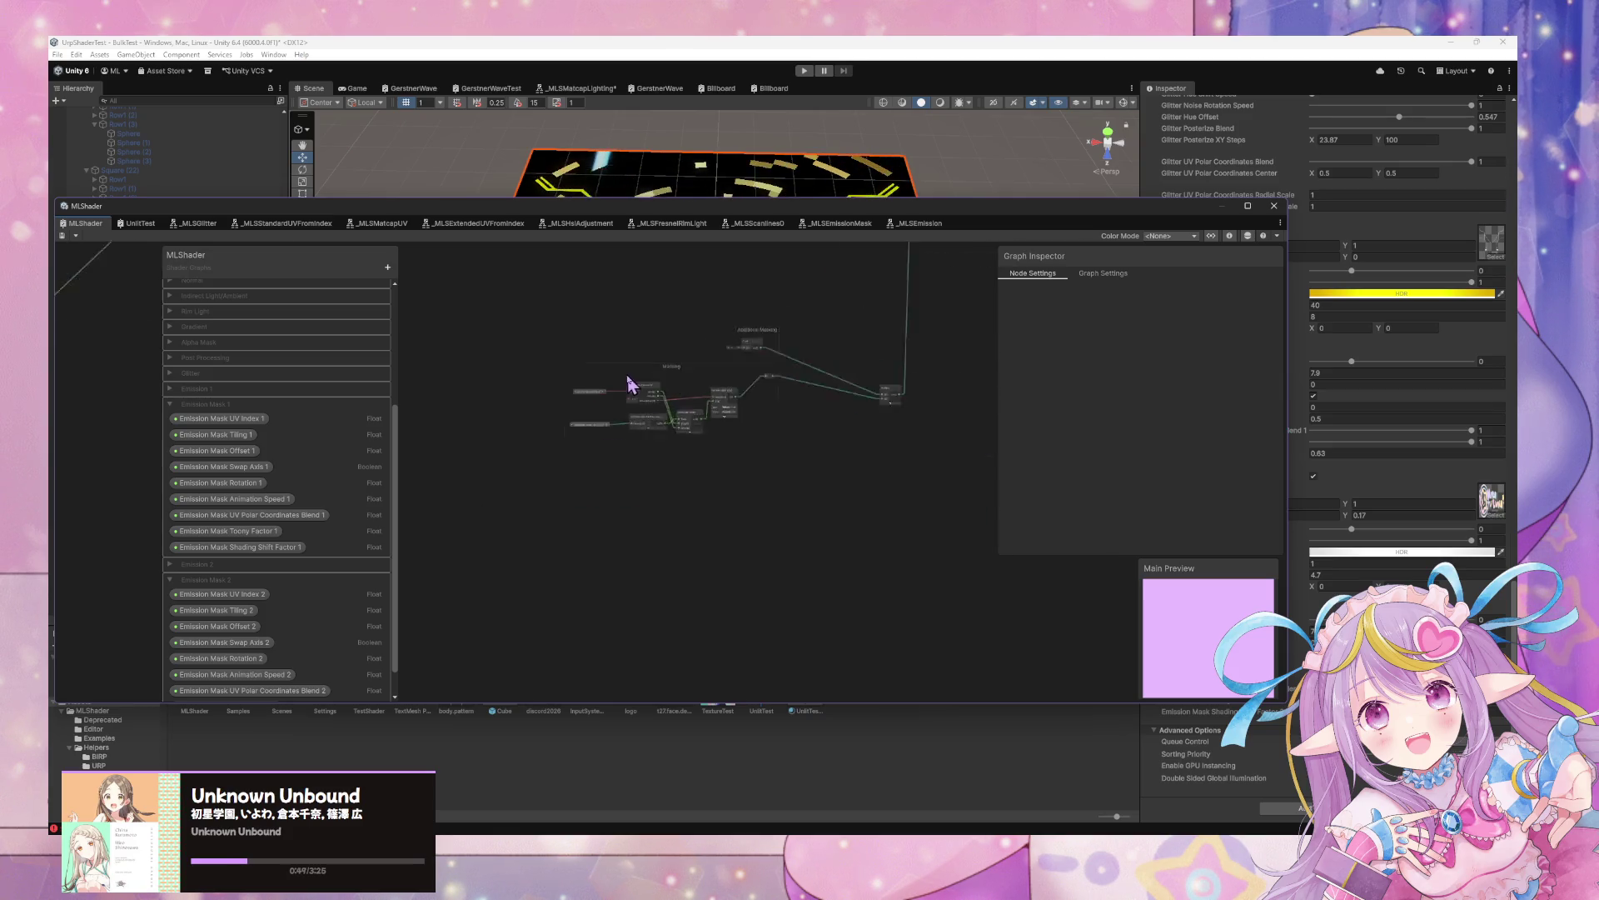
{"action": "scroll", "coordinate": [798, 517], "scroll_direction": "up", "scroll_amount": 3}
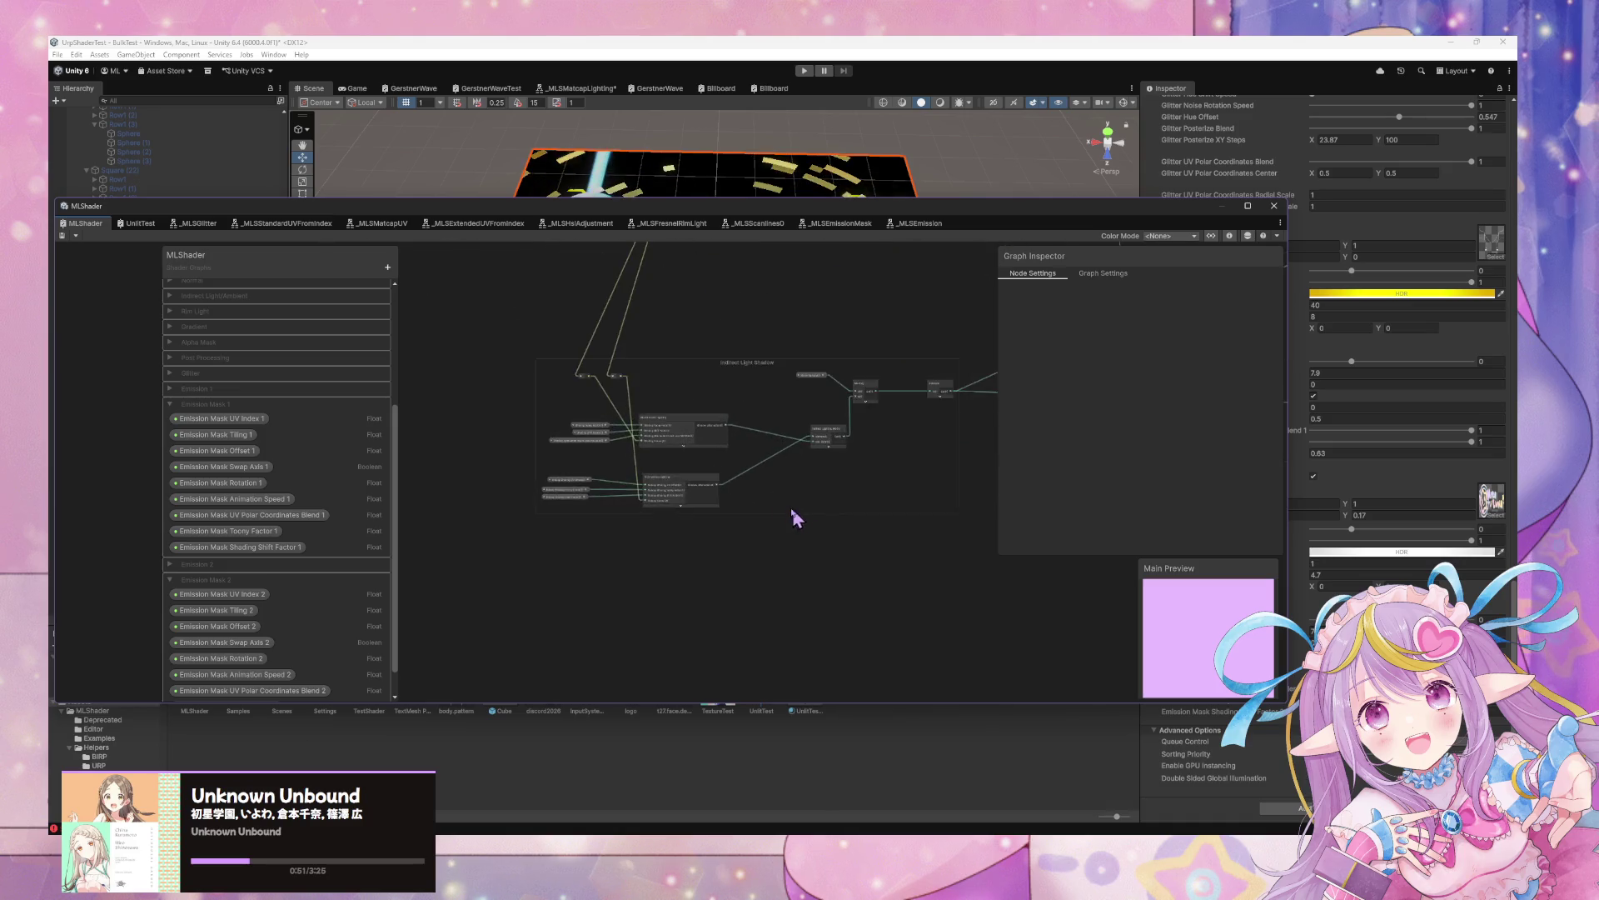
{"action": "scroll", "coordinate": [561, 411], "scroll_direction": "up", "scroll_amount": 7}
{"action": "scroll", "coordinate": [553, 381], "scroll_direction": "down", "scroll_amount": 5}
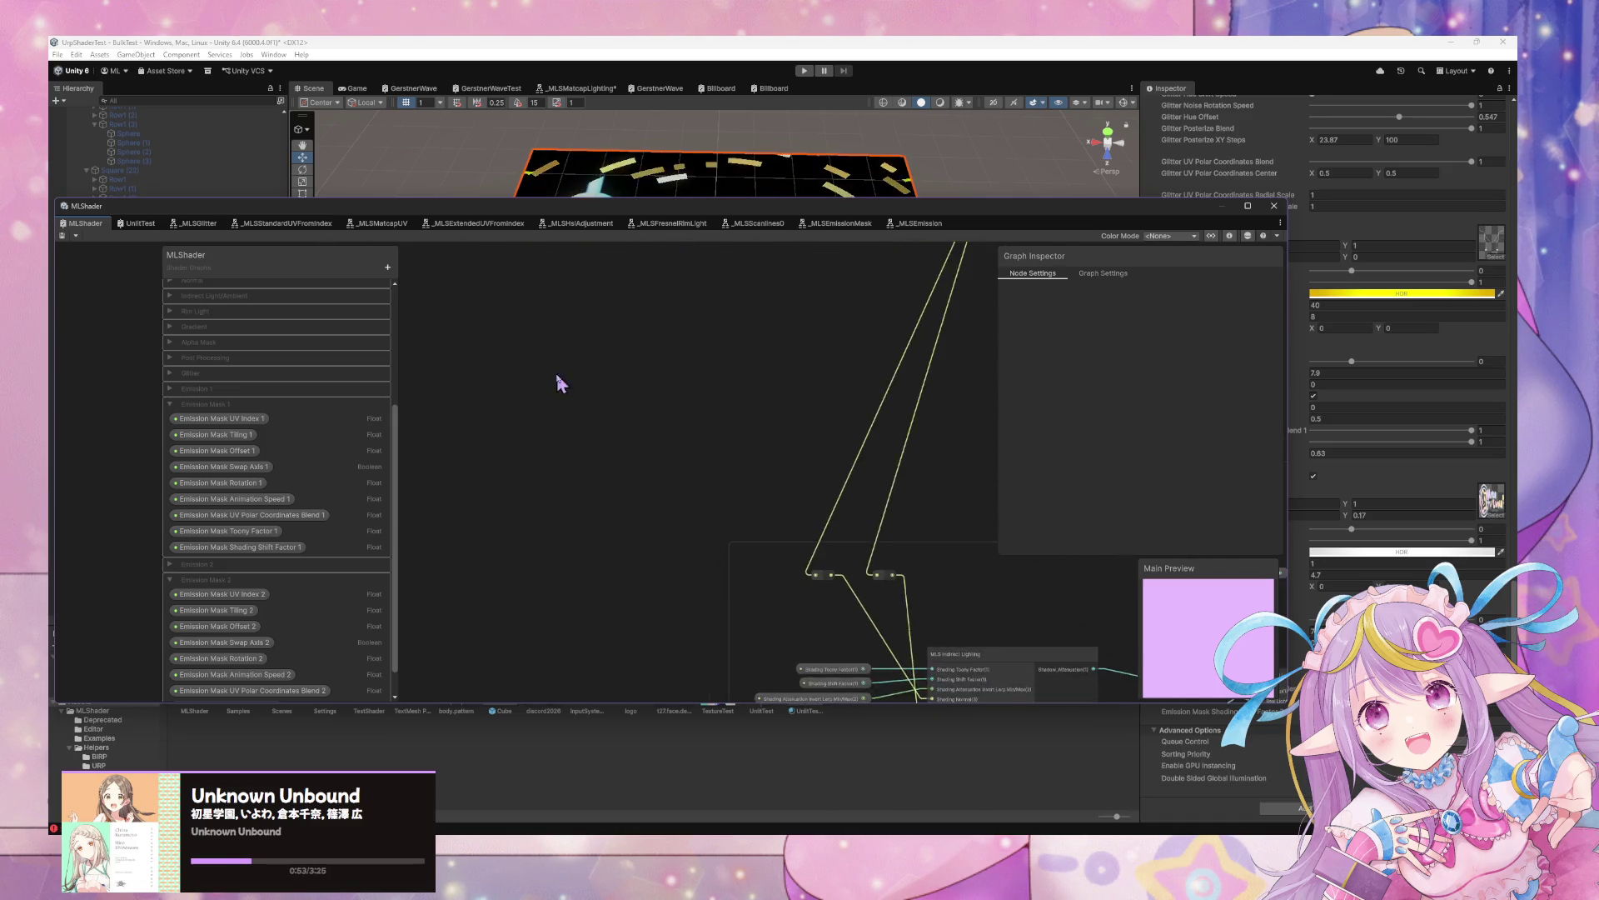
{"action": "scroll", "coordinate": [696, 542], "scroll_direction": "up", "scroll_amount": 4}
{"action": "scroll", "coordinate": [709, 554], "scroll_direction": "up", "scroll_amount": 1}
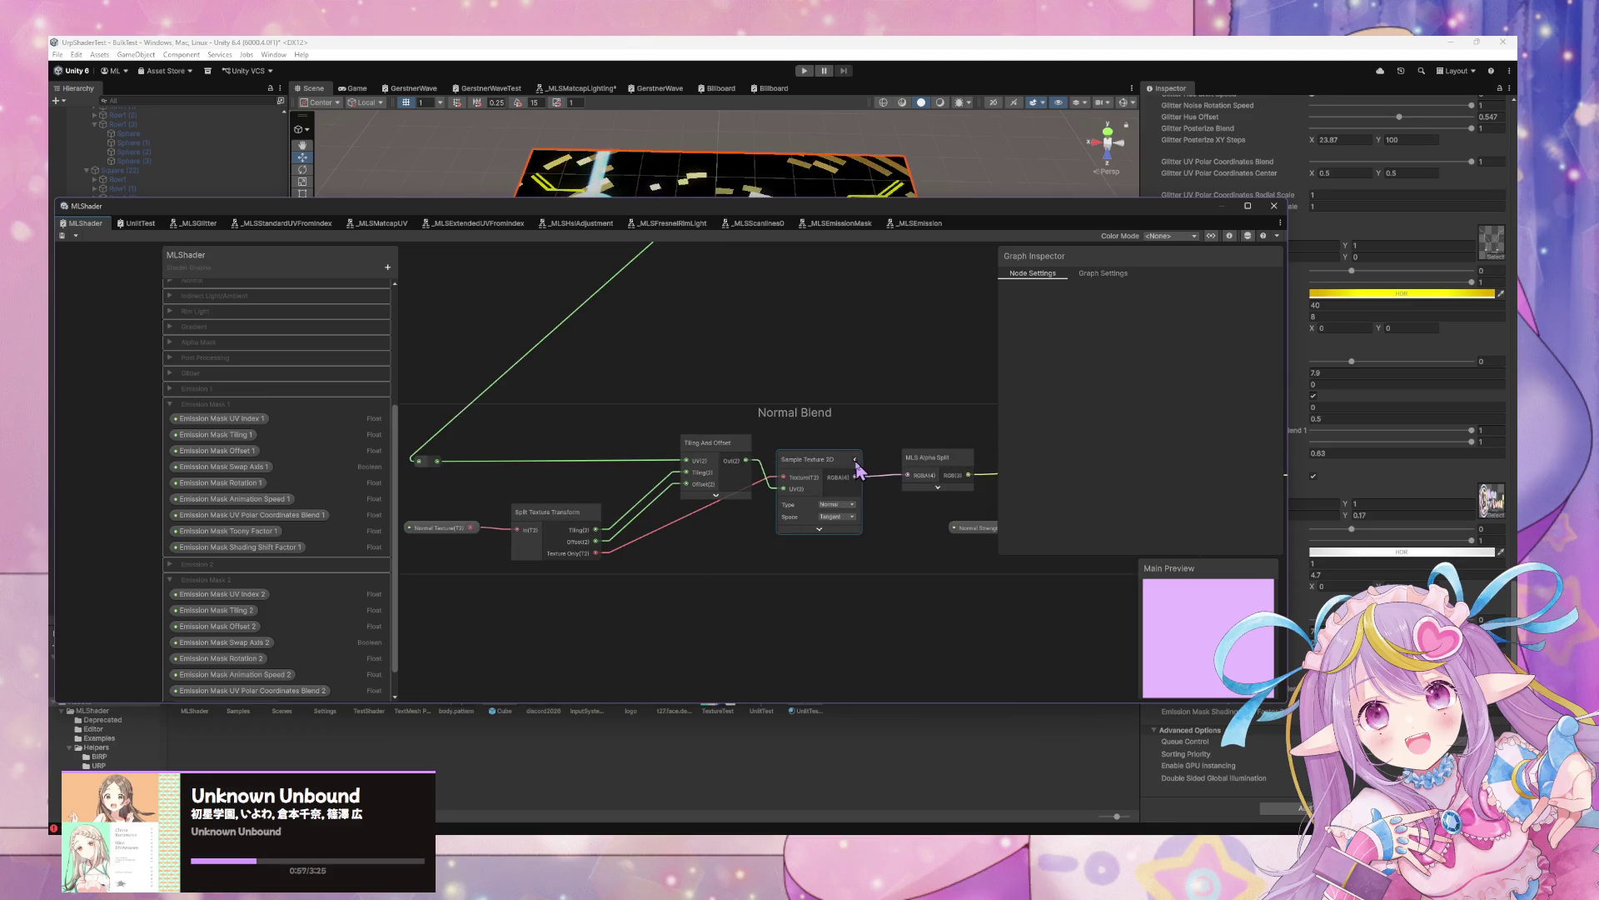
{"action": "left_click", "coordinate": [855, 461]}
{"action": "mouse_move", "coordinate": [844, 347]}
{"action": "left_mouse_down"}
{"action": "mouse_move", "coordinate": [829, 526]}
{"action": "mouse_move", "coordinate": [800, 489]}
{"action": "mouse_move", "coordinate": [829, 590]}
{"action": "mouse_move", "coordinate": [807, 505]}
{"action": "mouse_move", "coordinate": [735, 373]}
{"action": "left_mouse_up"}
Open the MLS Add Texture node as the _MLSAddTexture subgraph and look across it
{"action": "double_click", "coordinate": [858, 500]}
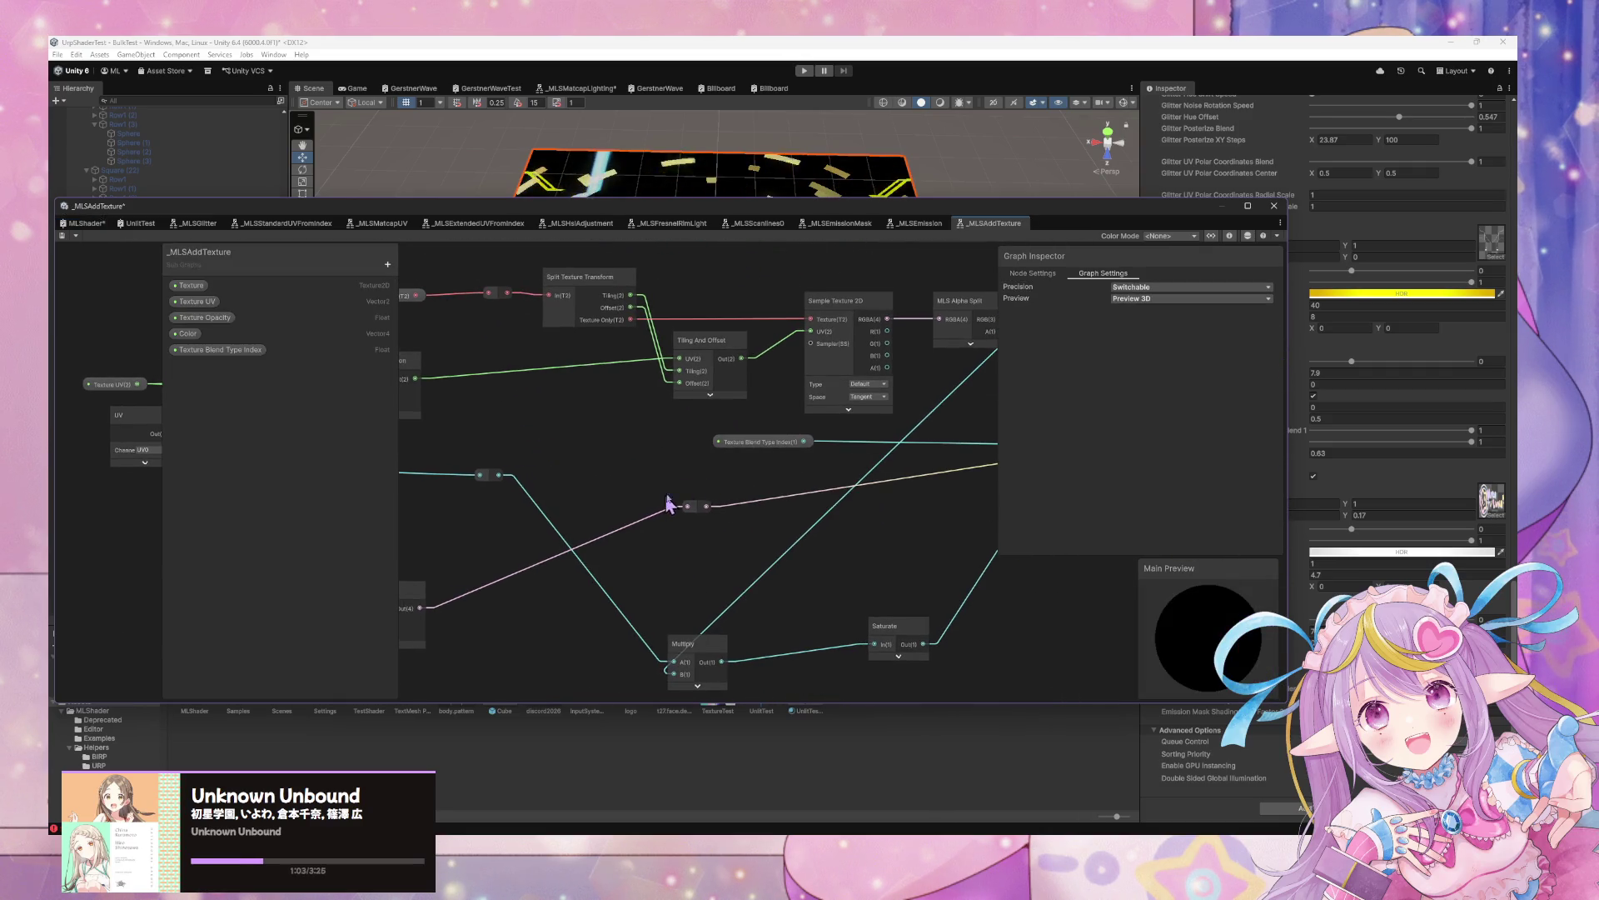
{"action": "scroll", "coordinate": [678, 499], "scroll_direction": "down", "scroll_amount": 5}
{"action": "left_click", "coordinate": [94, 225]}
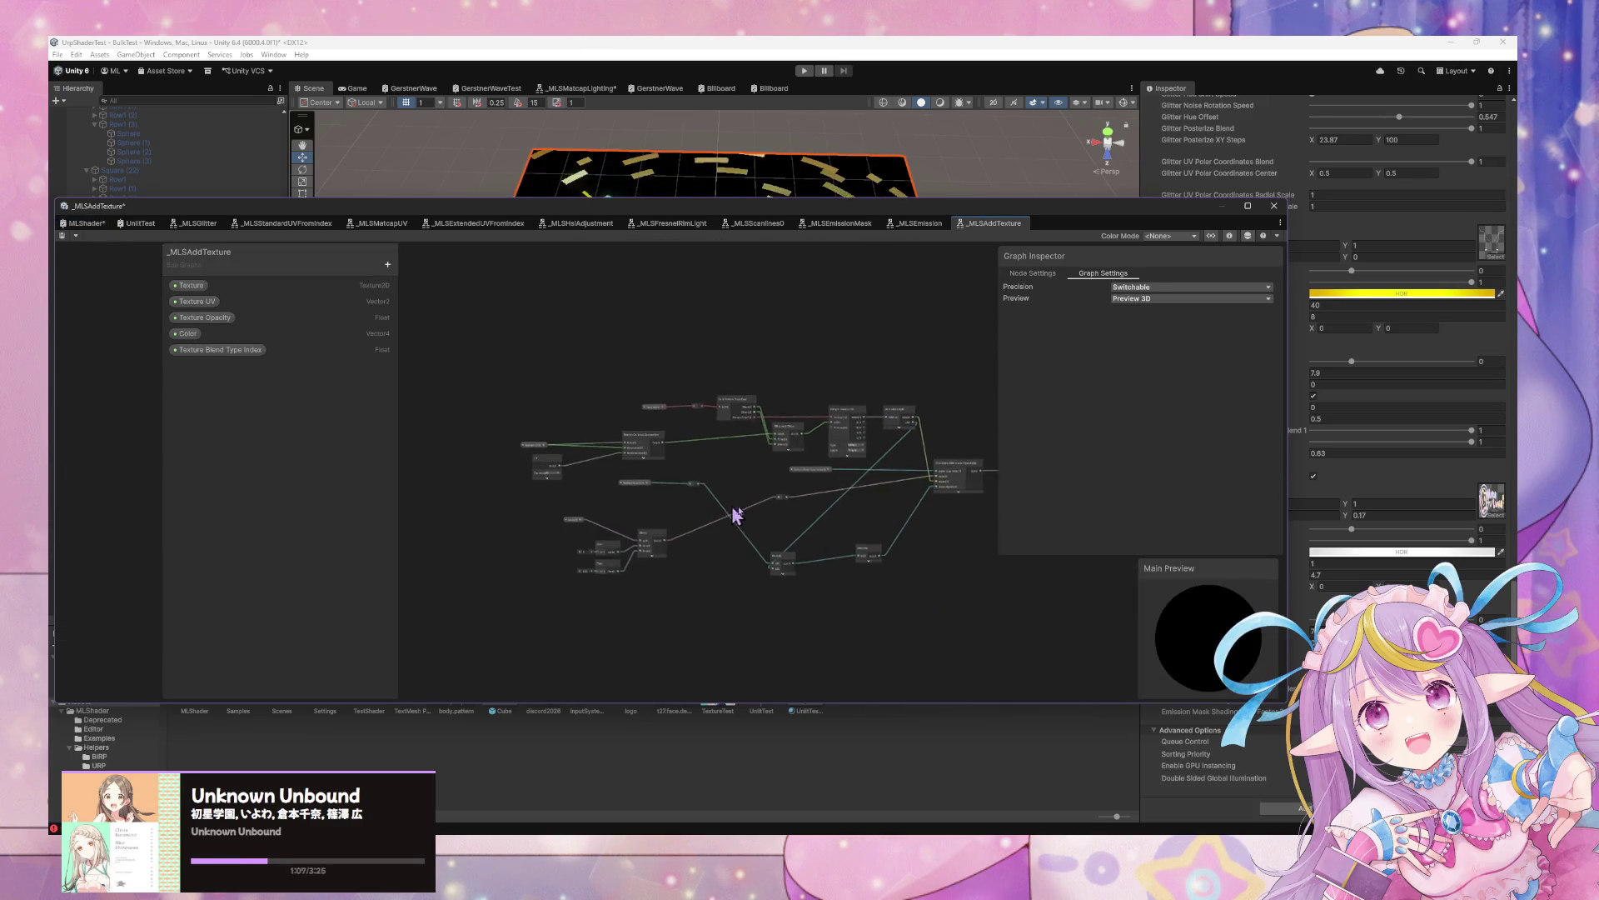
{"action": "scroll", "coordinate": [767, 515], "scroll_direction": "up", "scroll_amount": 3}
{"action": "left_click_drag", "start_coordinate": [778, 511], "coordinate": [595, 523]}
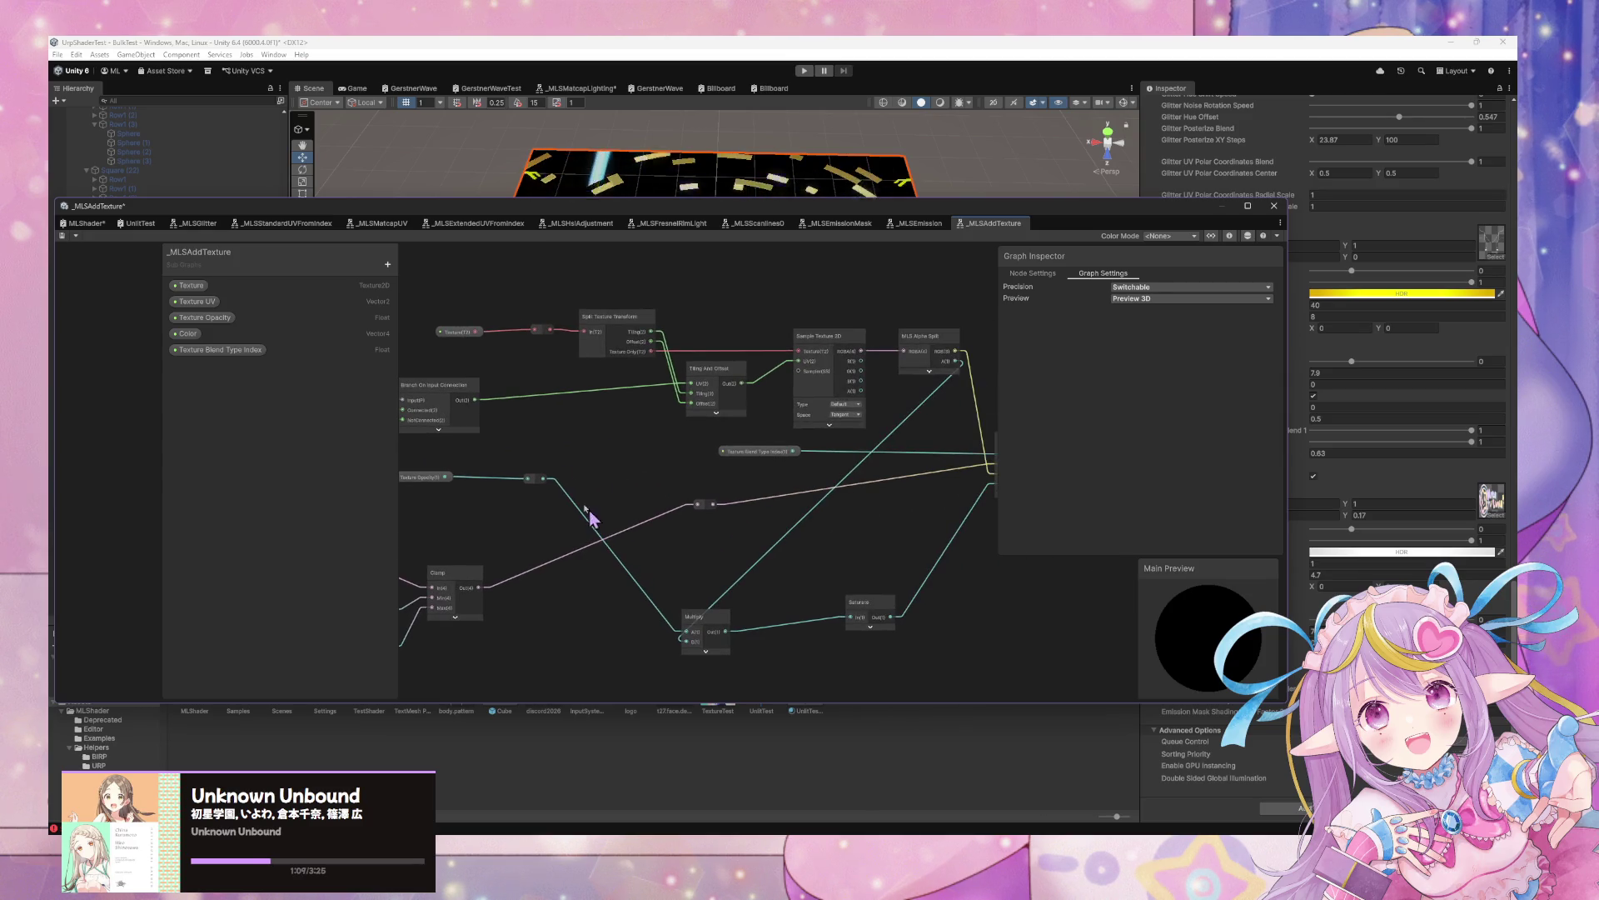
Return to the MLShader graph, move its window down, and show the Game view
{"action": "left_click", "coordinate": [92, 223]}
{"action": "scroll", "coordinate": [765, 546], "scroll_direction": "up", "scroll_amount": 5}
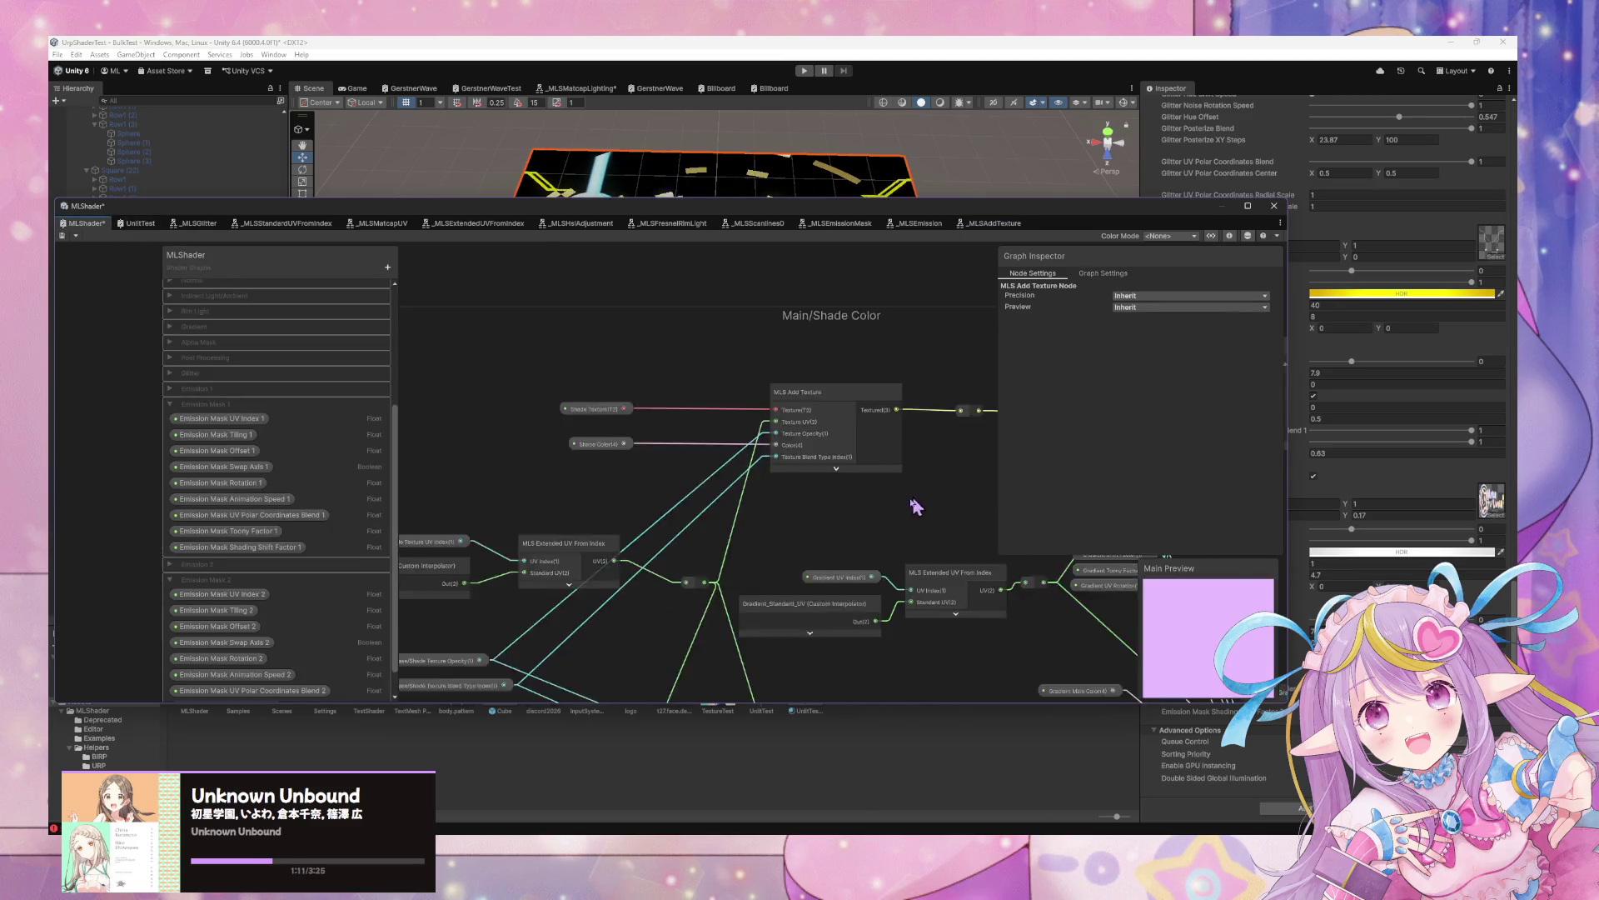
{"action": "scroll", "coordinate": [765, 546], "scroll_direction": "down", "scroll_amount": 3}
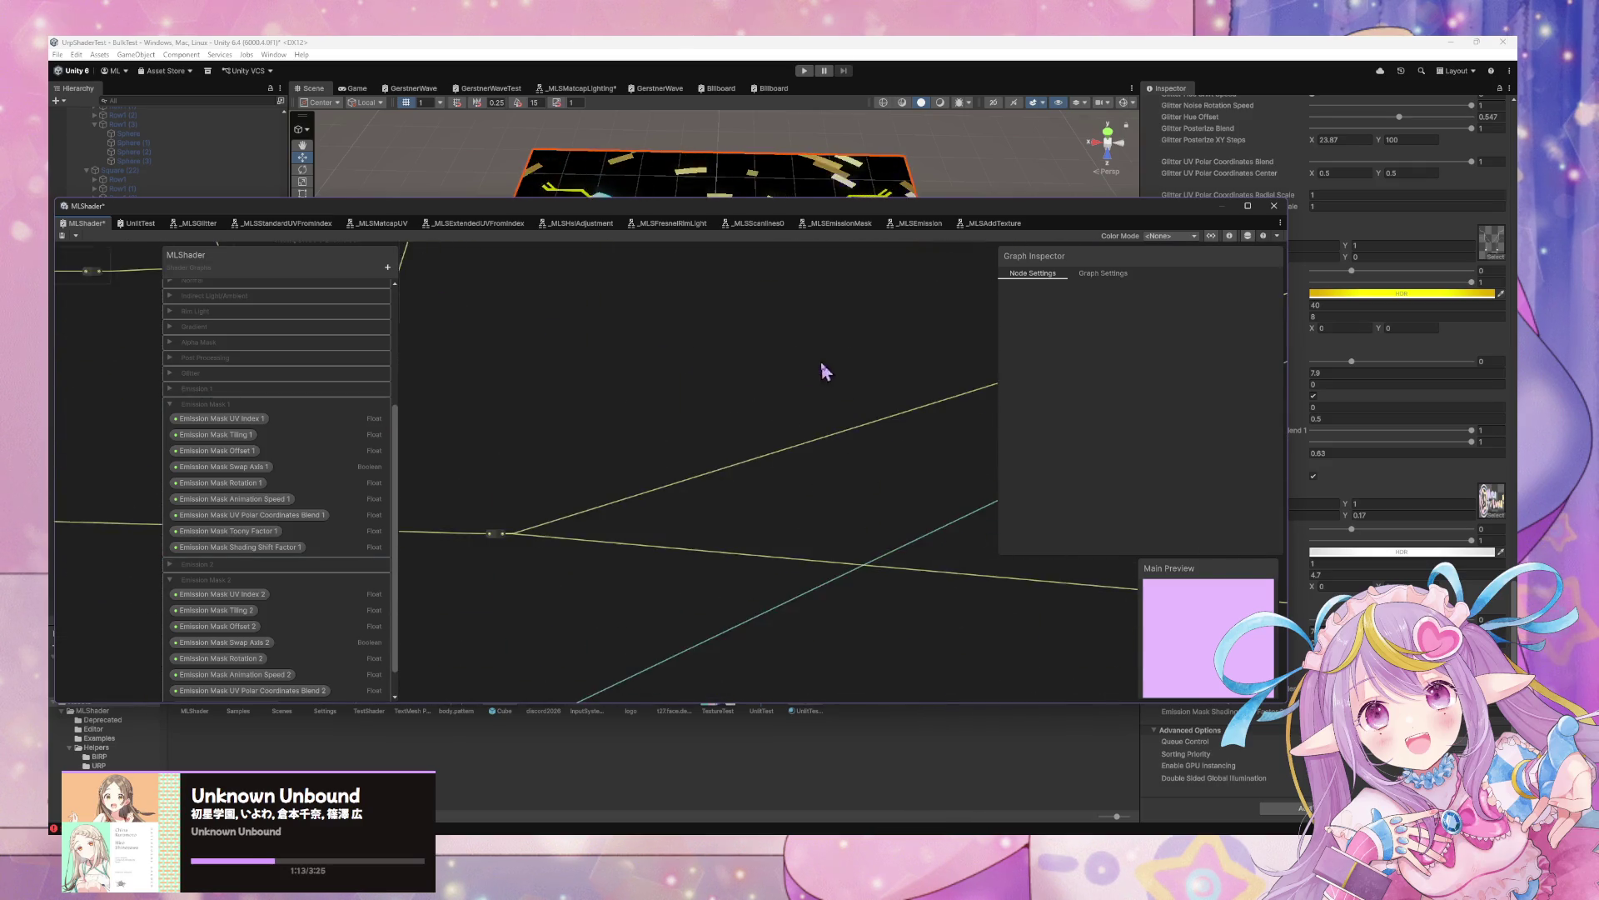
{"action": "scroll", "coordinate": [824, 557], "scroll_direction": "up", "scroll_amount": 3}
{"action": "left_click_drag", "start_coordinate": [863, 663], "coordinate": [860, 600]}
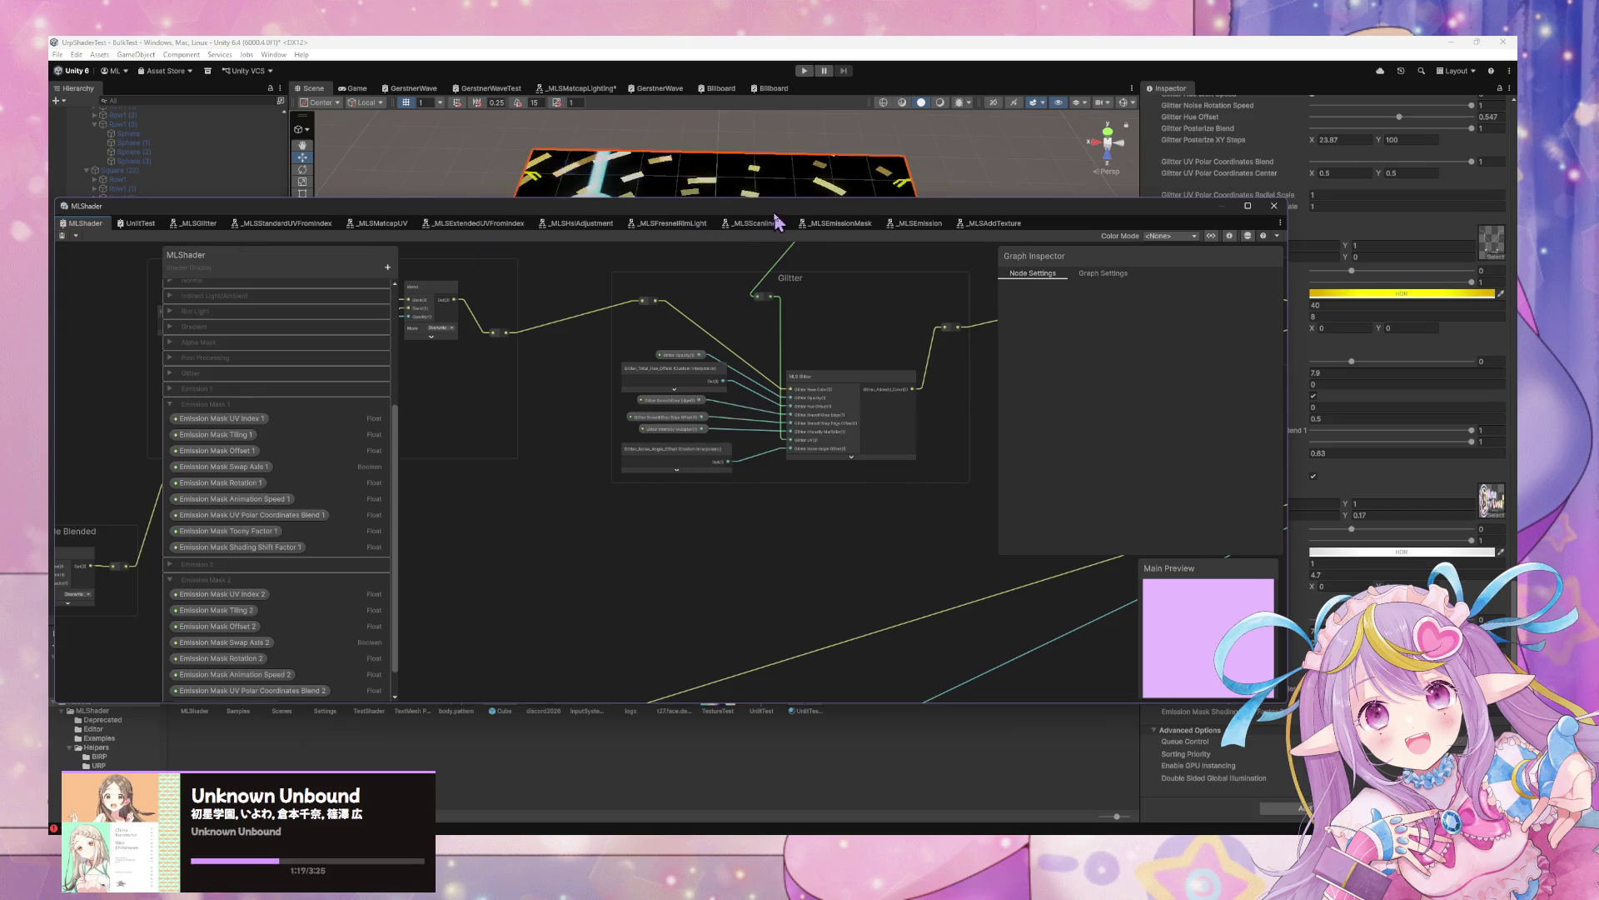
{"action": "left_click_drag", "start_coordinate": [782, 214], "coordinate": [734, 546]}
{"action": "key", "text": "ctrl+2"}
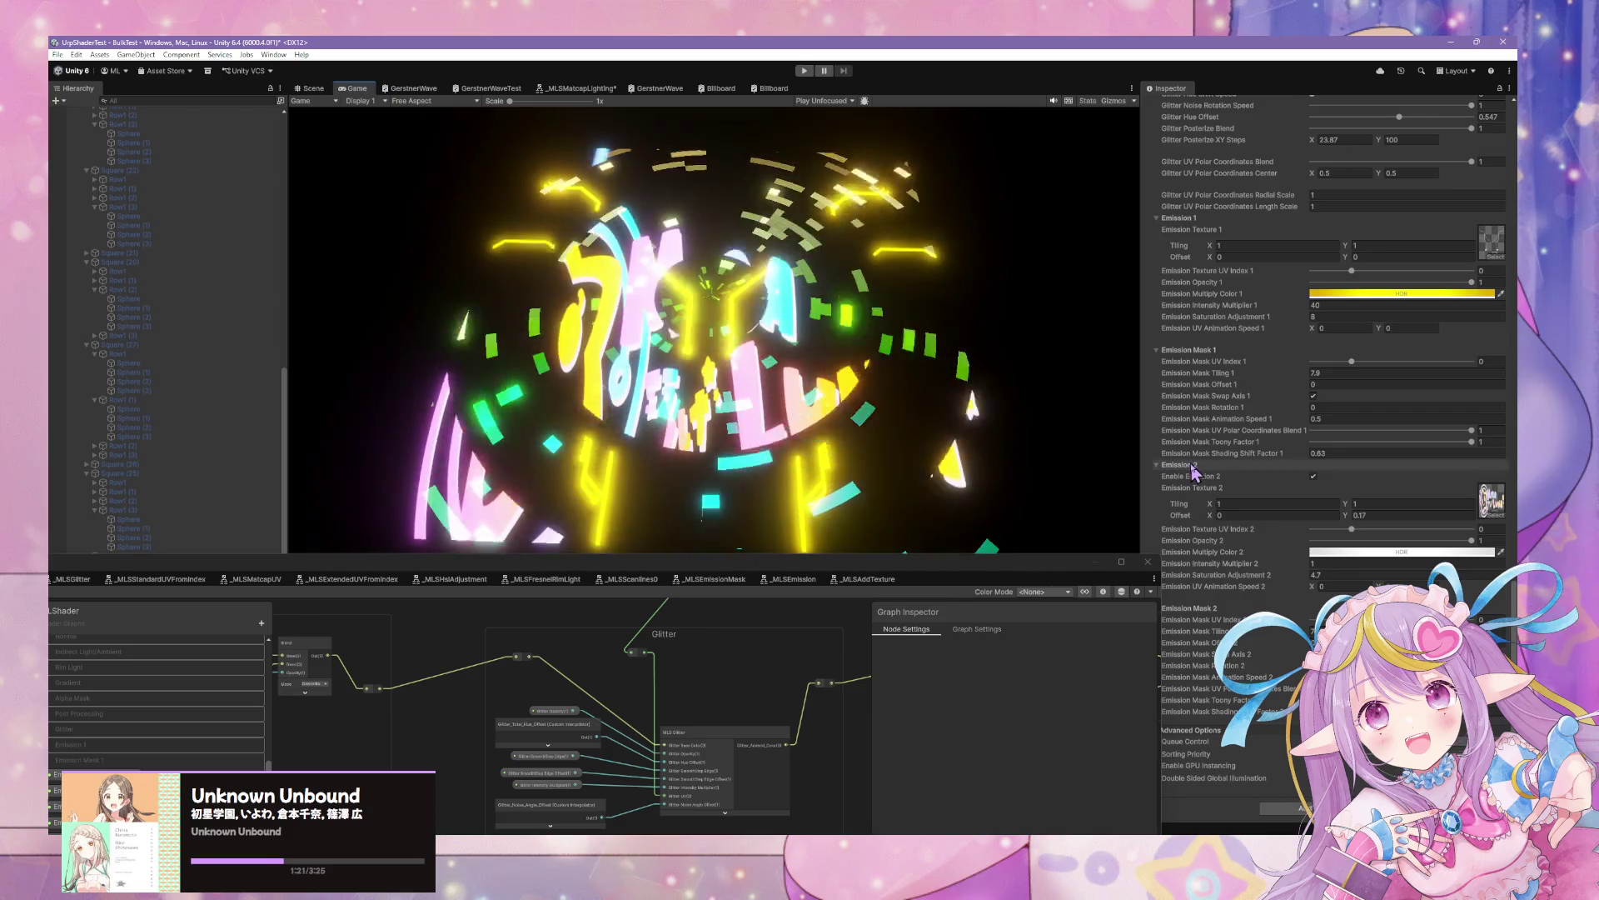
Set Emission Saturation Adjustment 2 to 2 and Intensity Multiplier 2 to 1, leaving UV Index 2 at 0
{"action": "left_click_drag", "start_coordinate": [1060, 564], "coordinate": [932, 657]}
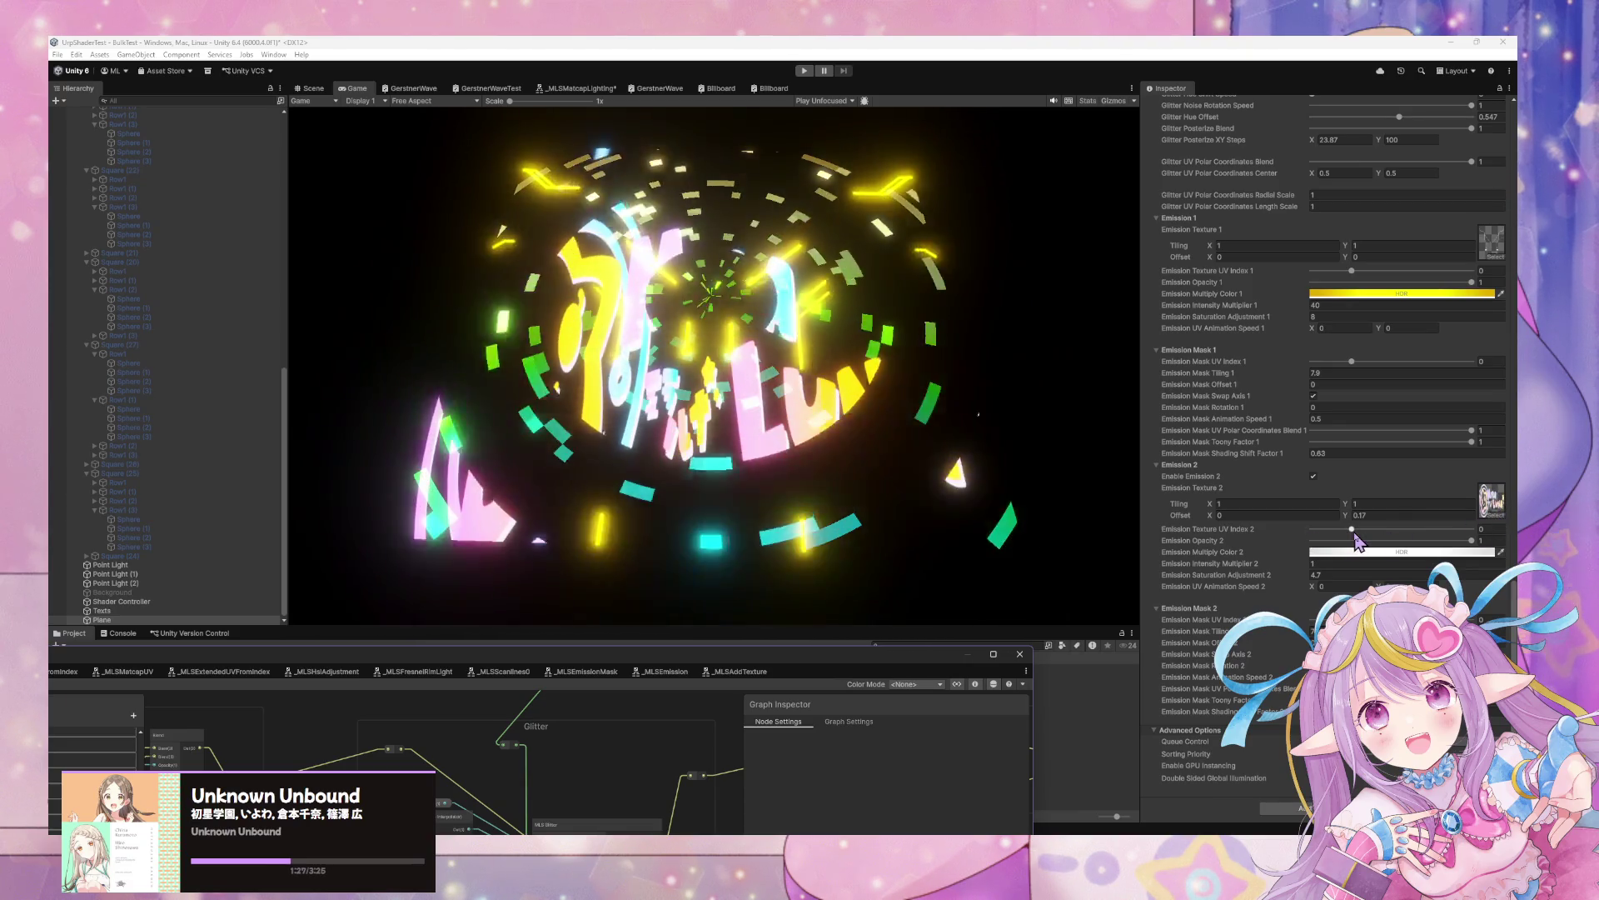
{"action": "left_click", "coordinate": [1313, 530]}
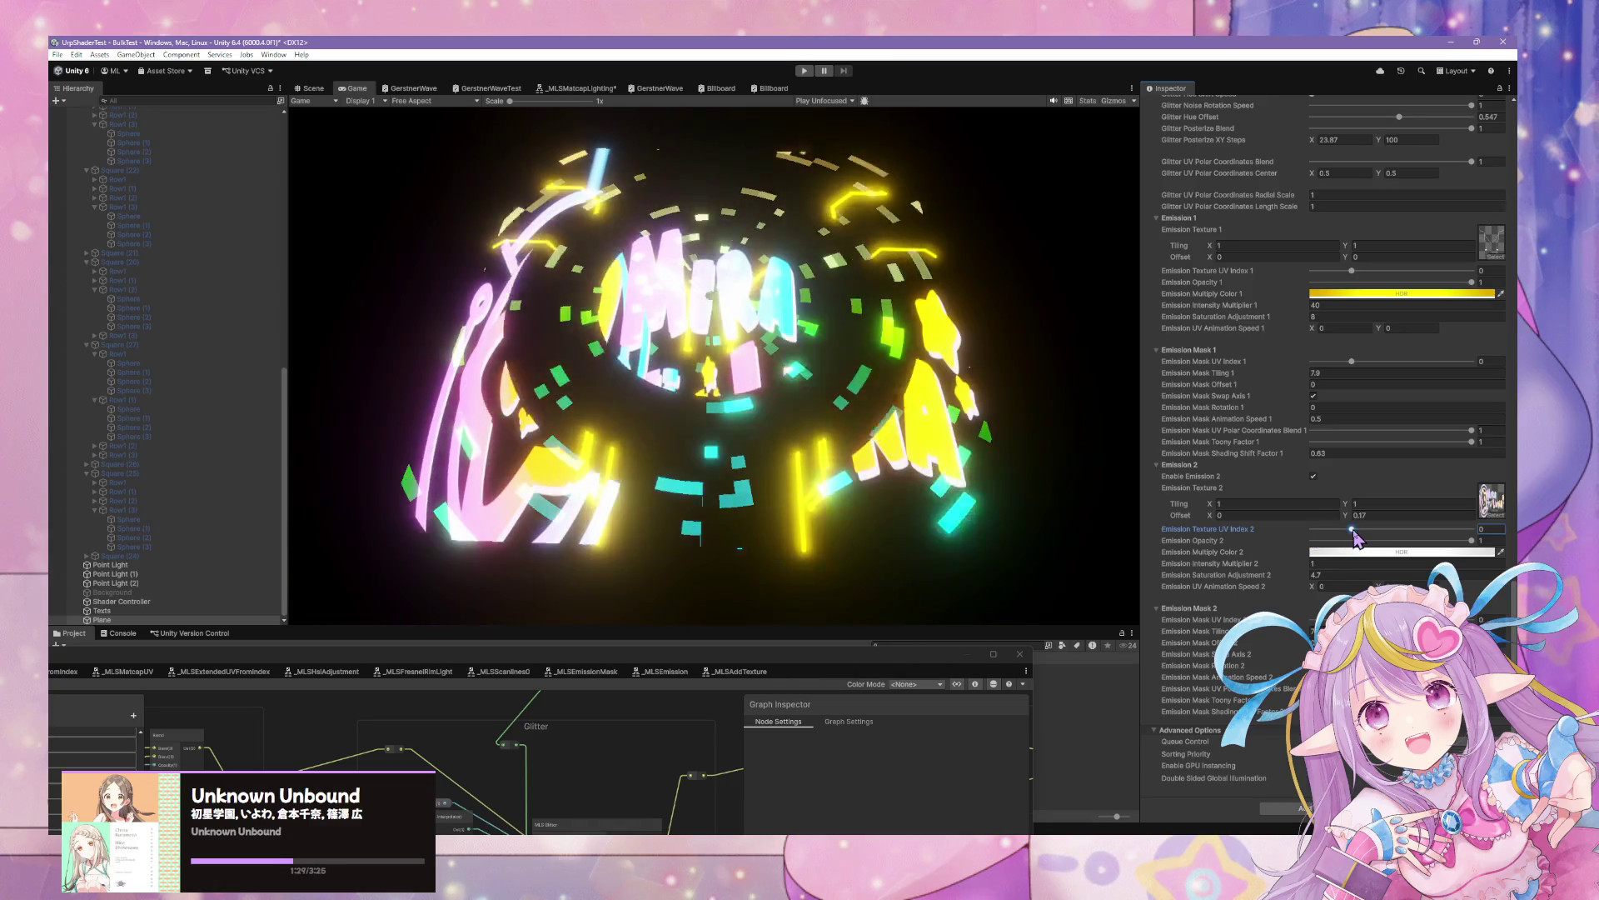
{"action": "mouse_move", "coordinate": [1313, 537]}
{"action": "left_mouse_down"}
{"action": "mouse_move", "coordinate": [1351, 544]}
{"action": "mouse_move", "coordinate": [1314, 543]}
{"action": "left_mouse_up"}
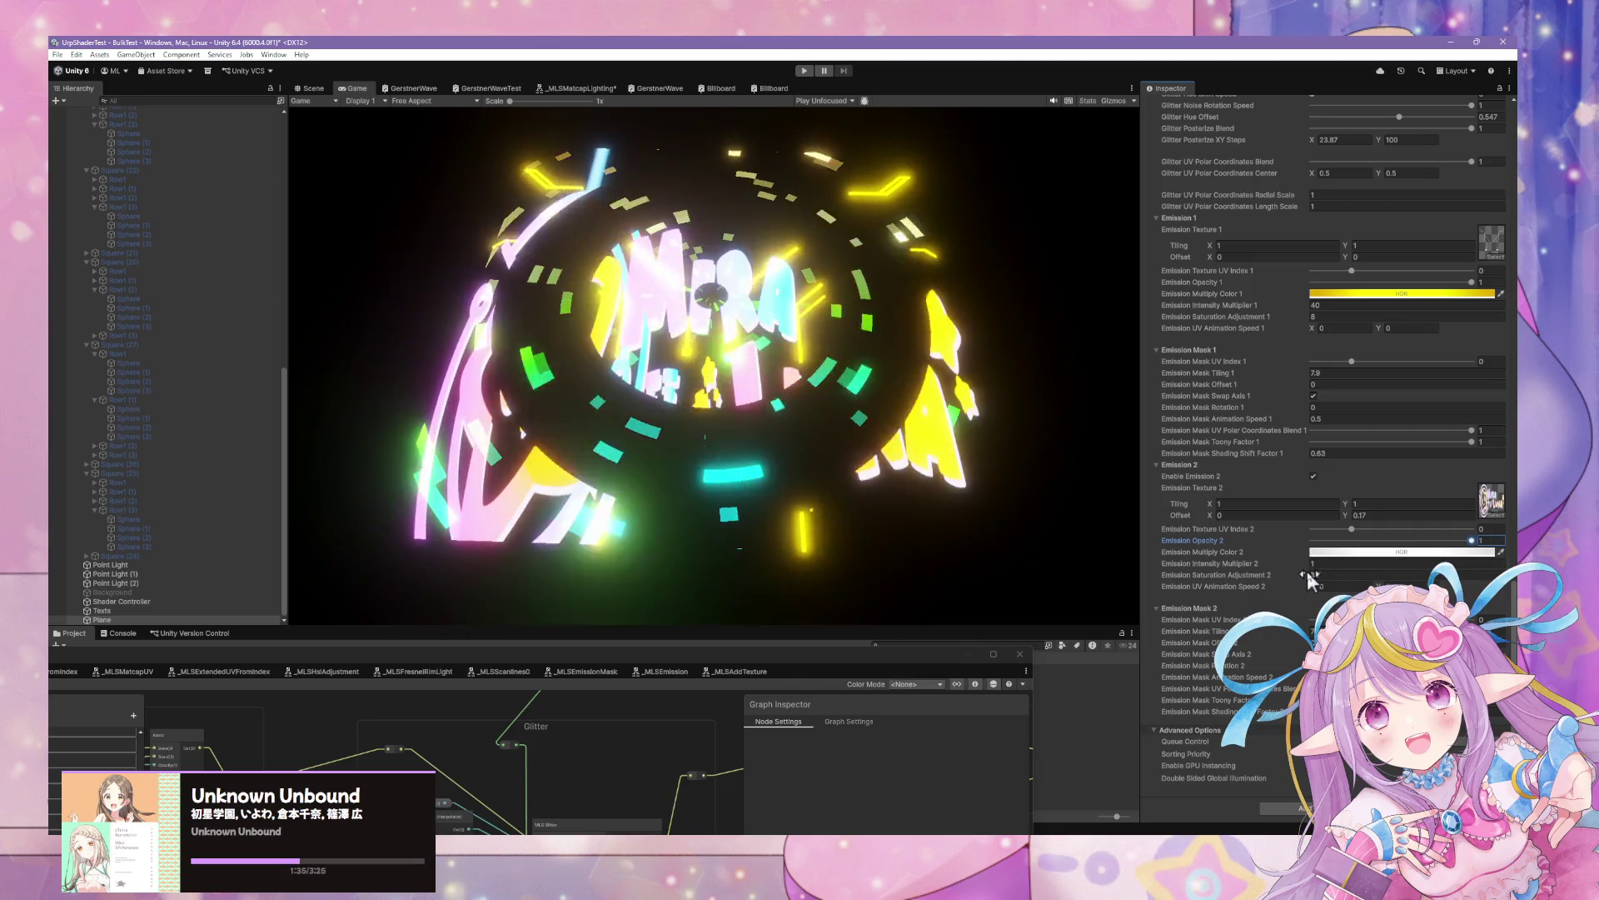
{"action": "left_click", "coordinate": [1317, 575]}
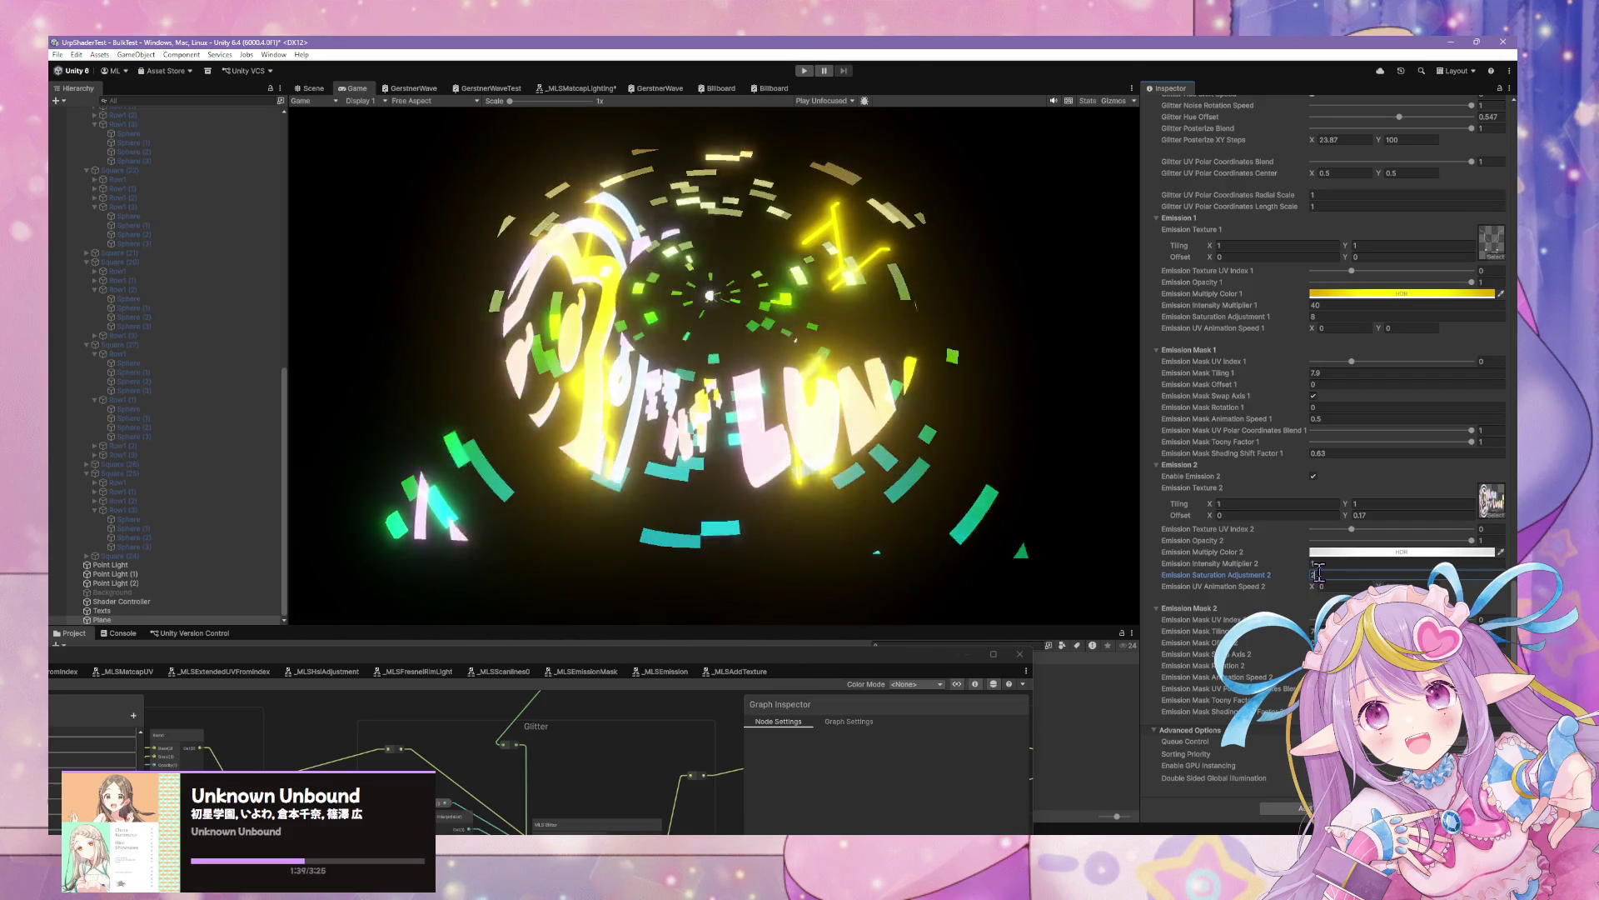
{"action": "left_click_drag", "start_coordinate": [1312, 569], "coordinate": [1321, 571]}
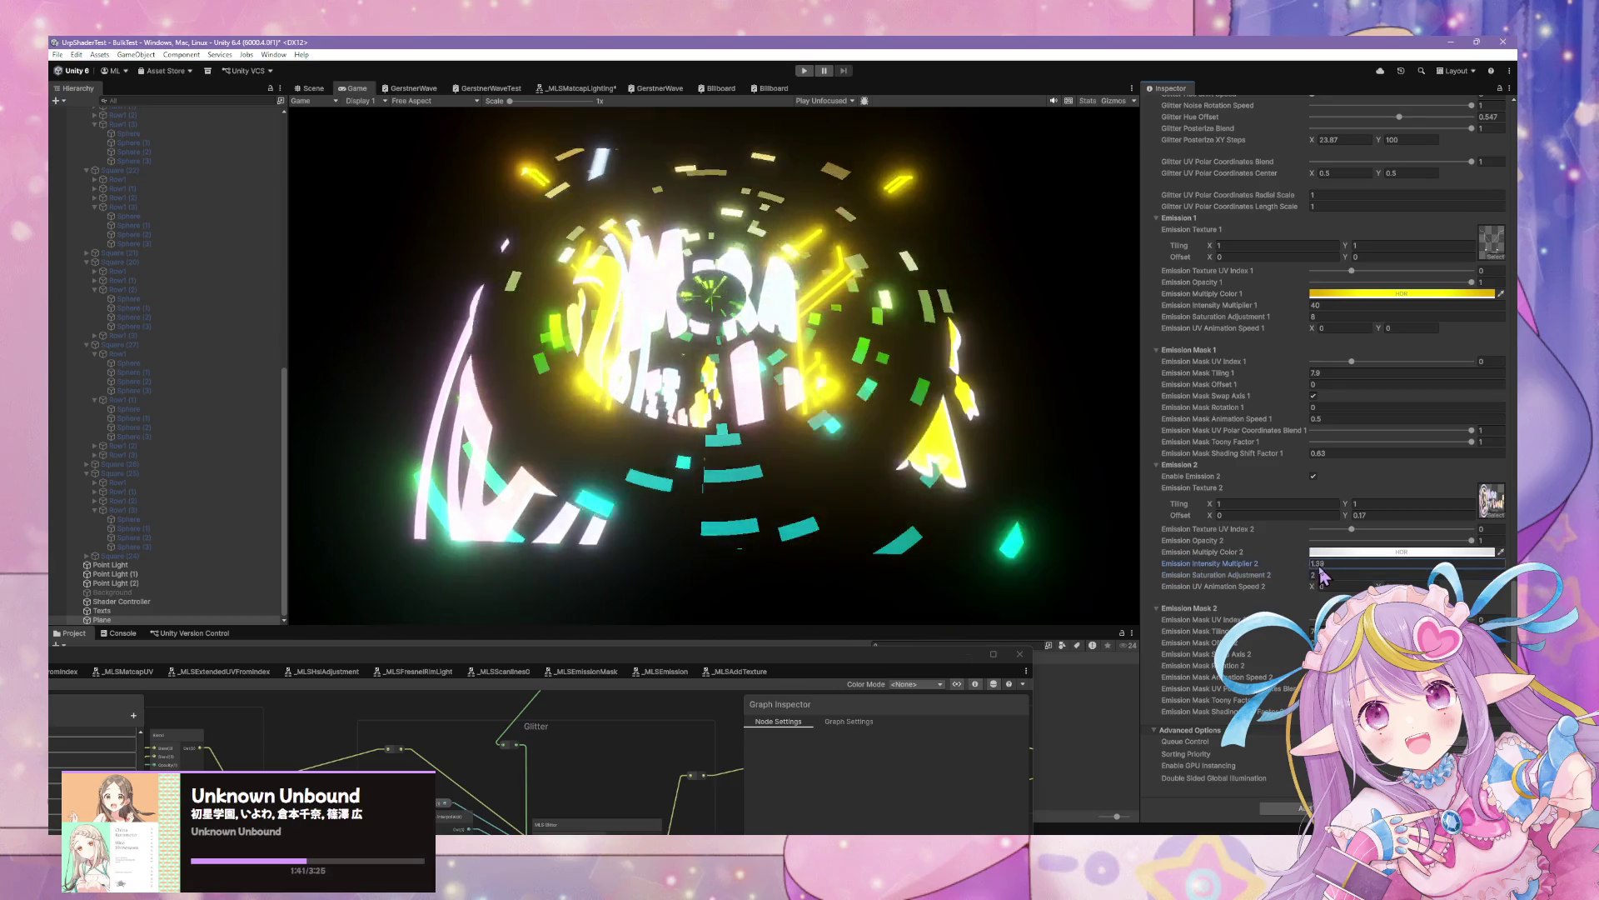
{"action": "type", "text": "1"}
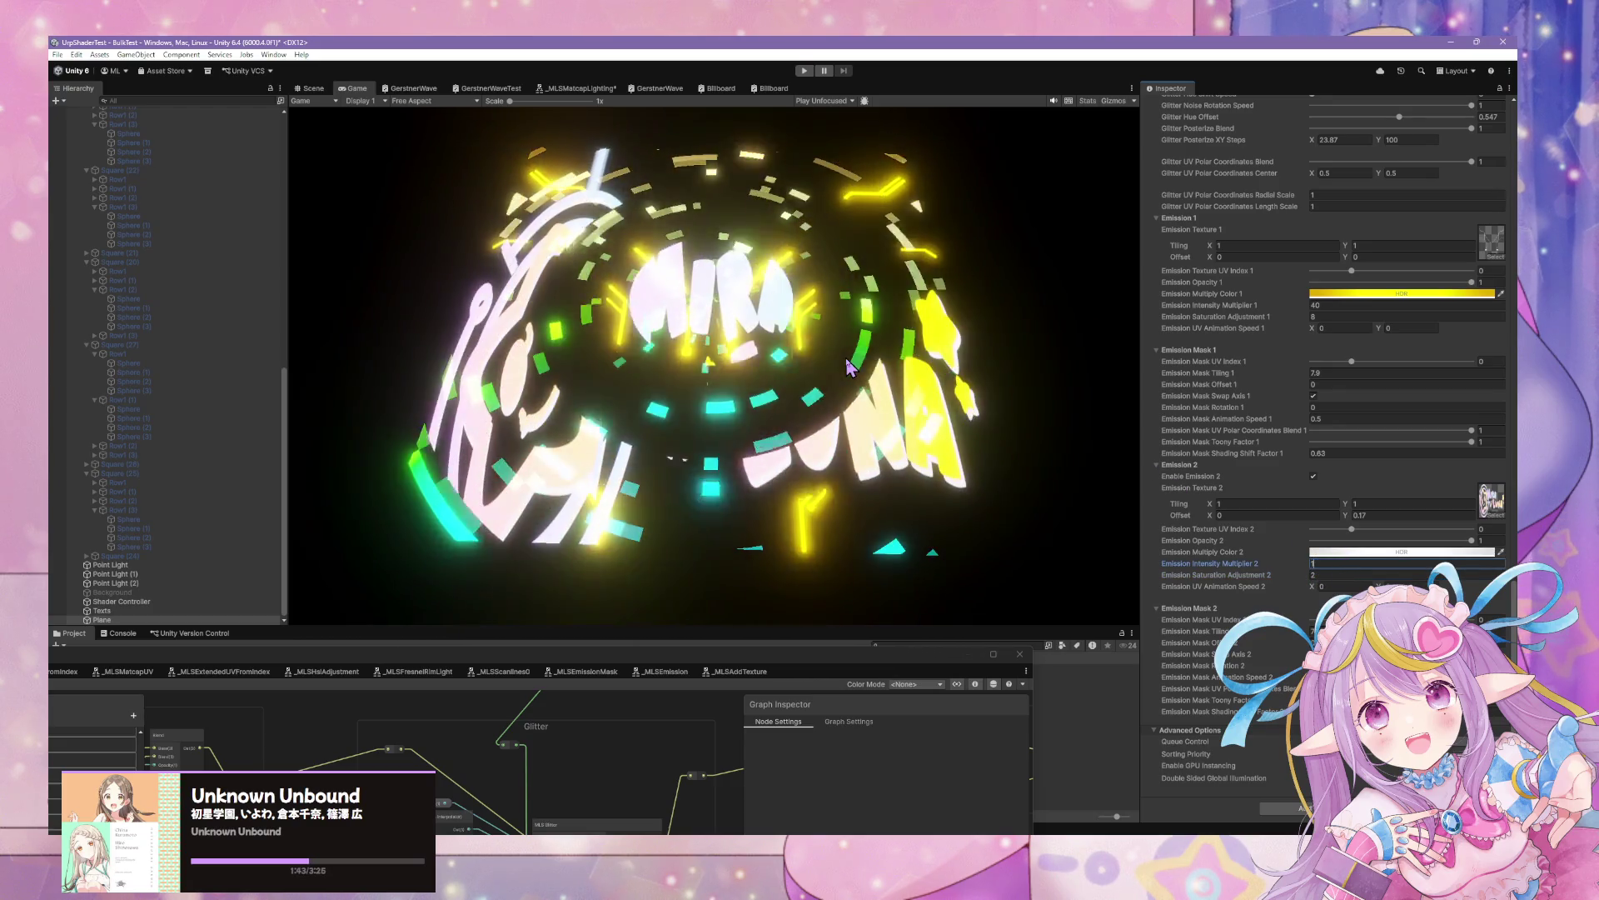
Set Emission UV Animation Speed 2 X to 0.12 and bring up the Emission Texture 2 picker
{"action": "left_click", "coordinate": [1322, 586]}
{"action": "type", "text": "0.12"}
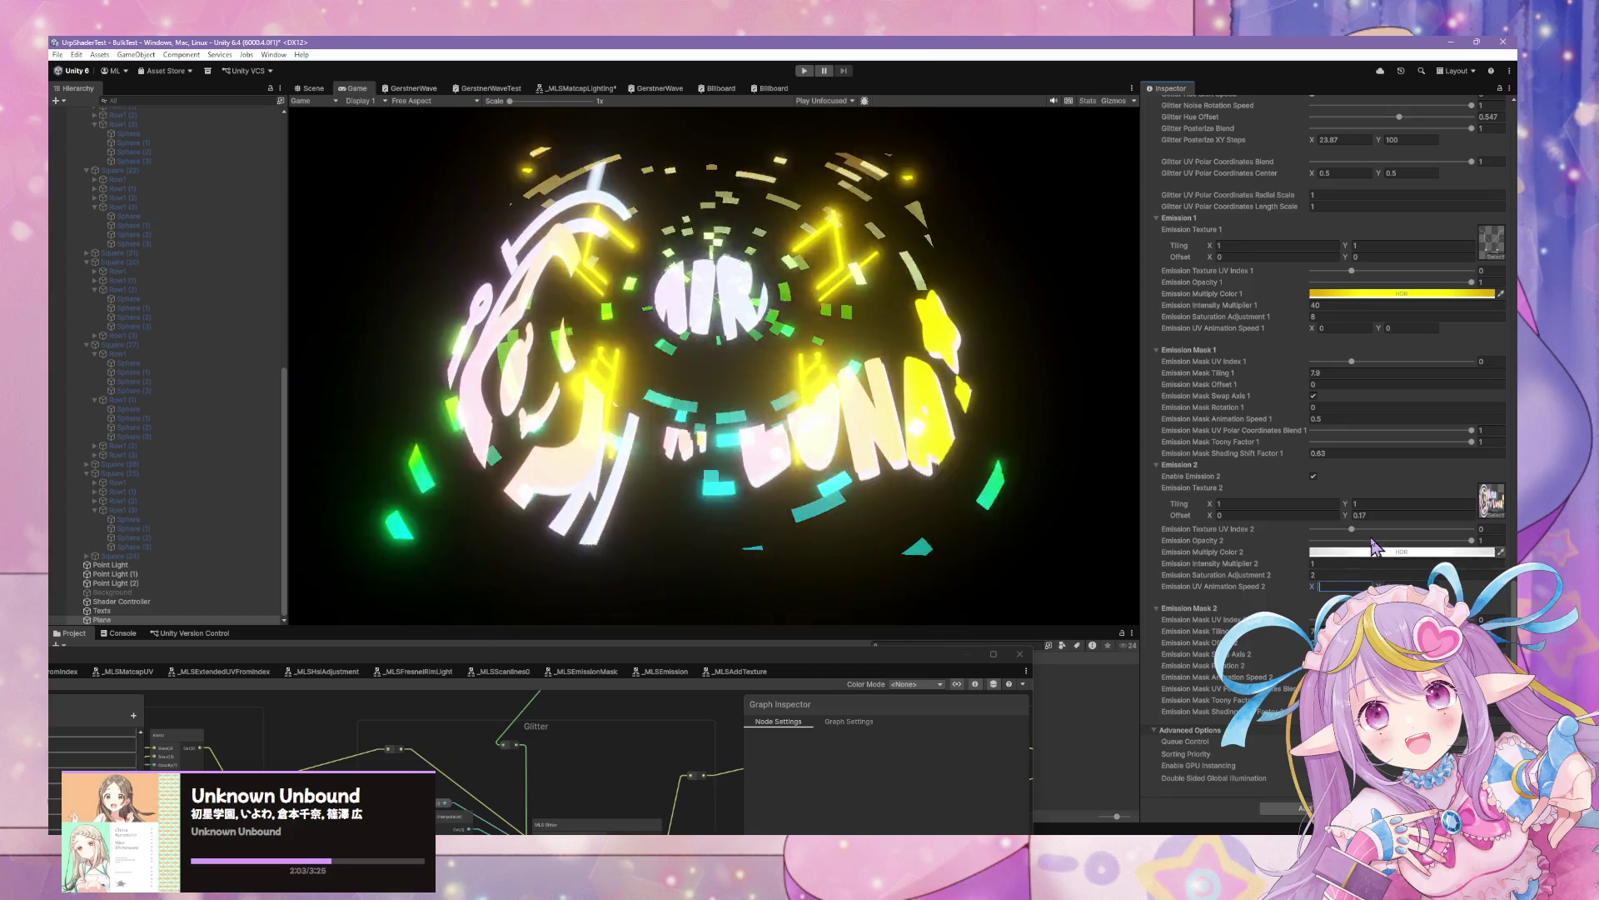
{"action": "key", "text": "Return"}
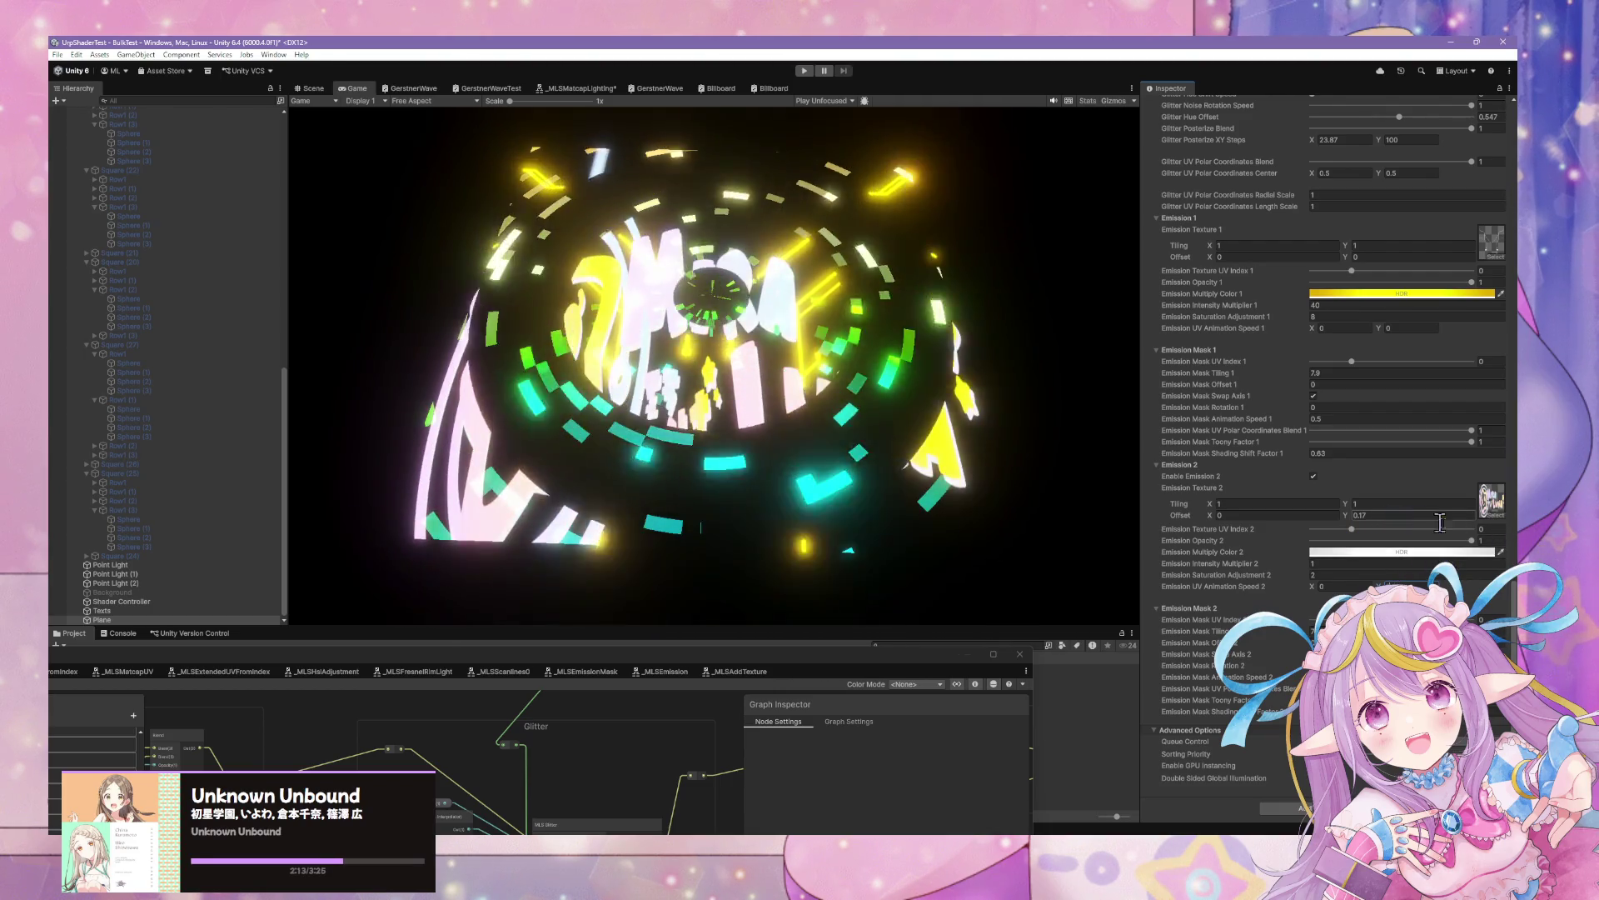
{"action": "left_click", "coordinate": [1497, 516]}
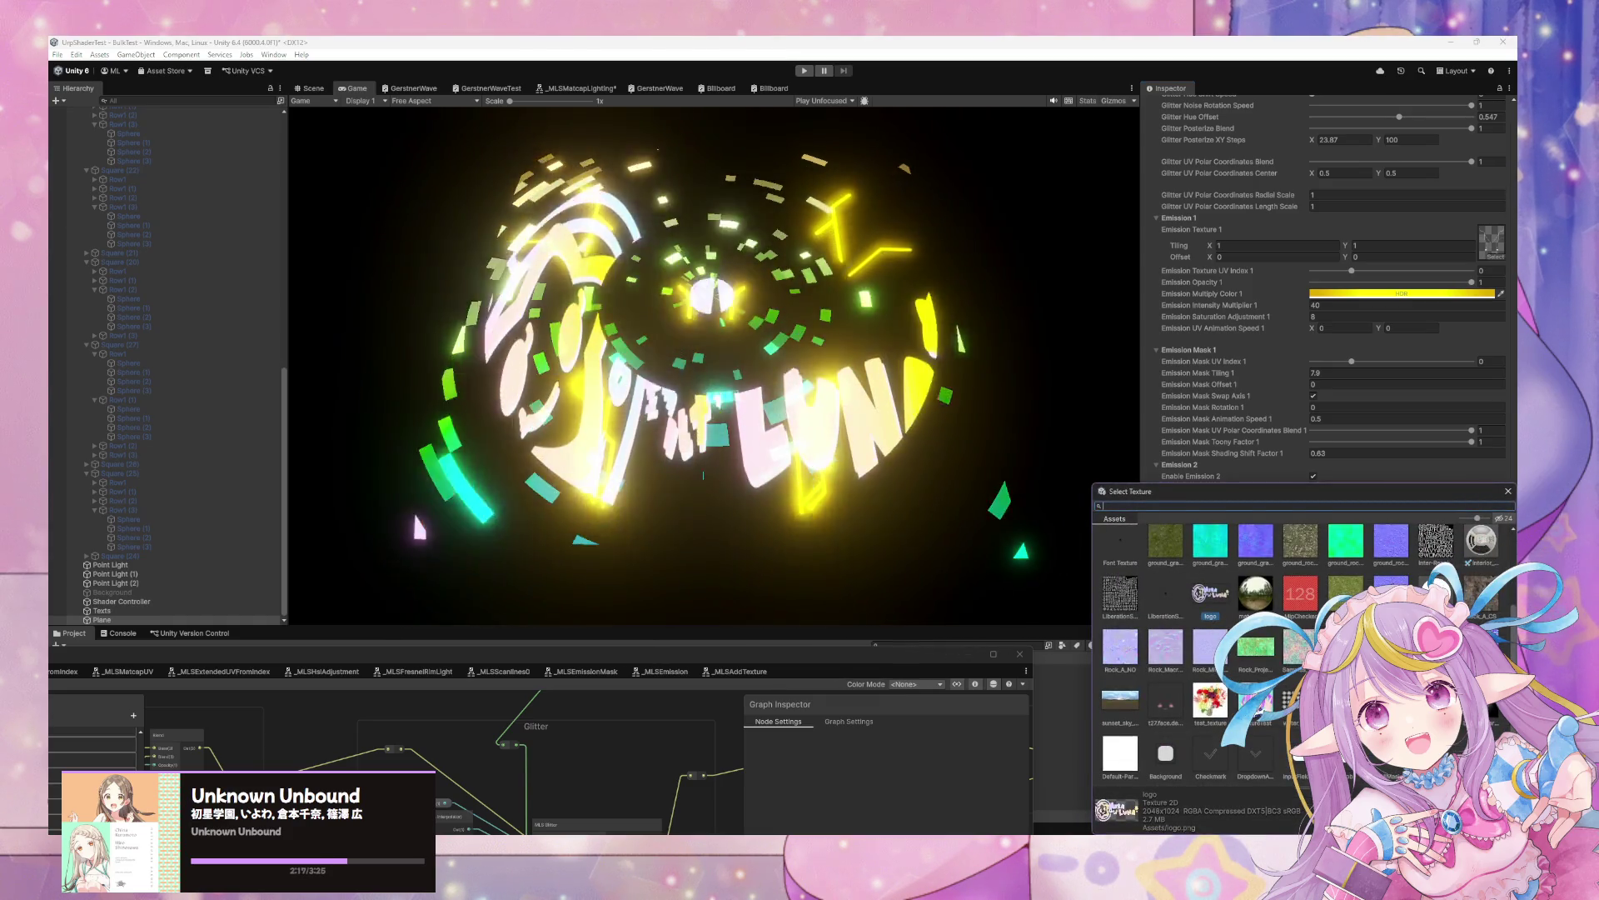
Assign body.pattern as Emission Texture 2 and make Emission Multiply Color 2 magenta
{"action": "scroll", "coordinate": [1190, 560], "scroll_direction": "up", "scroll_amount": 3}
{"action": "left_click", "coordinate": [1182, 555]}
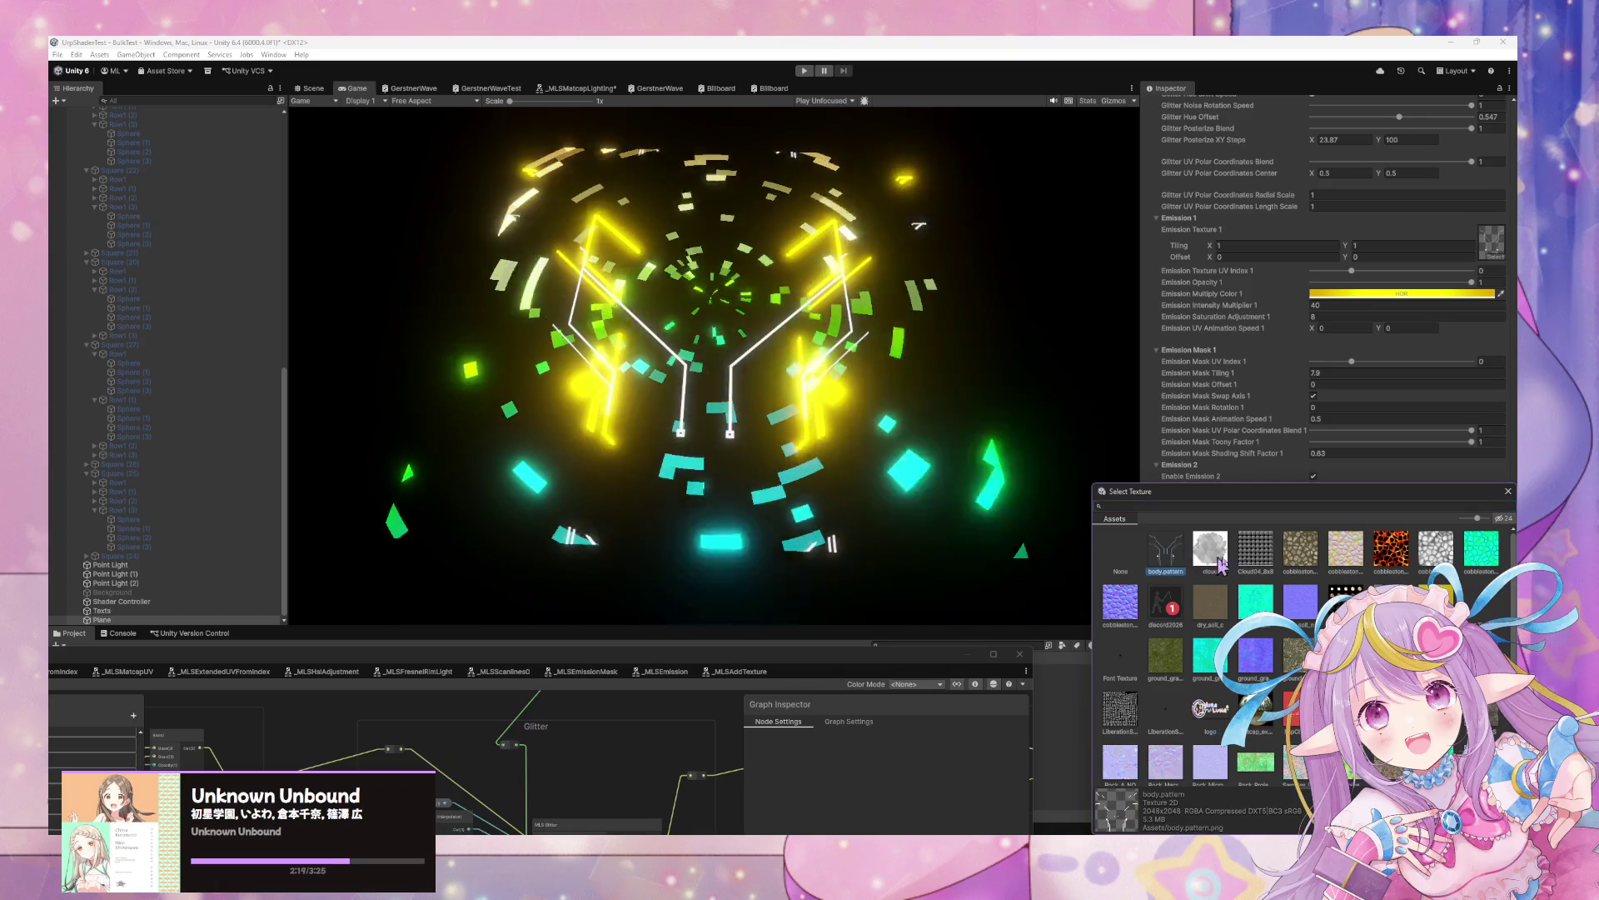
{"action": "left_click", "coordinate": [1508, 491]}
{"action": "left_click", "coordinate": [1346, 551]}
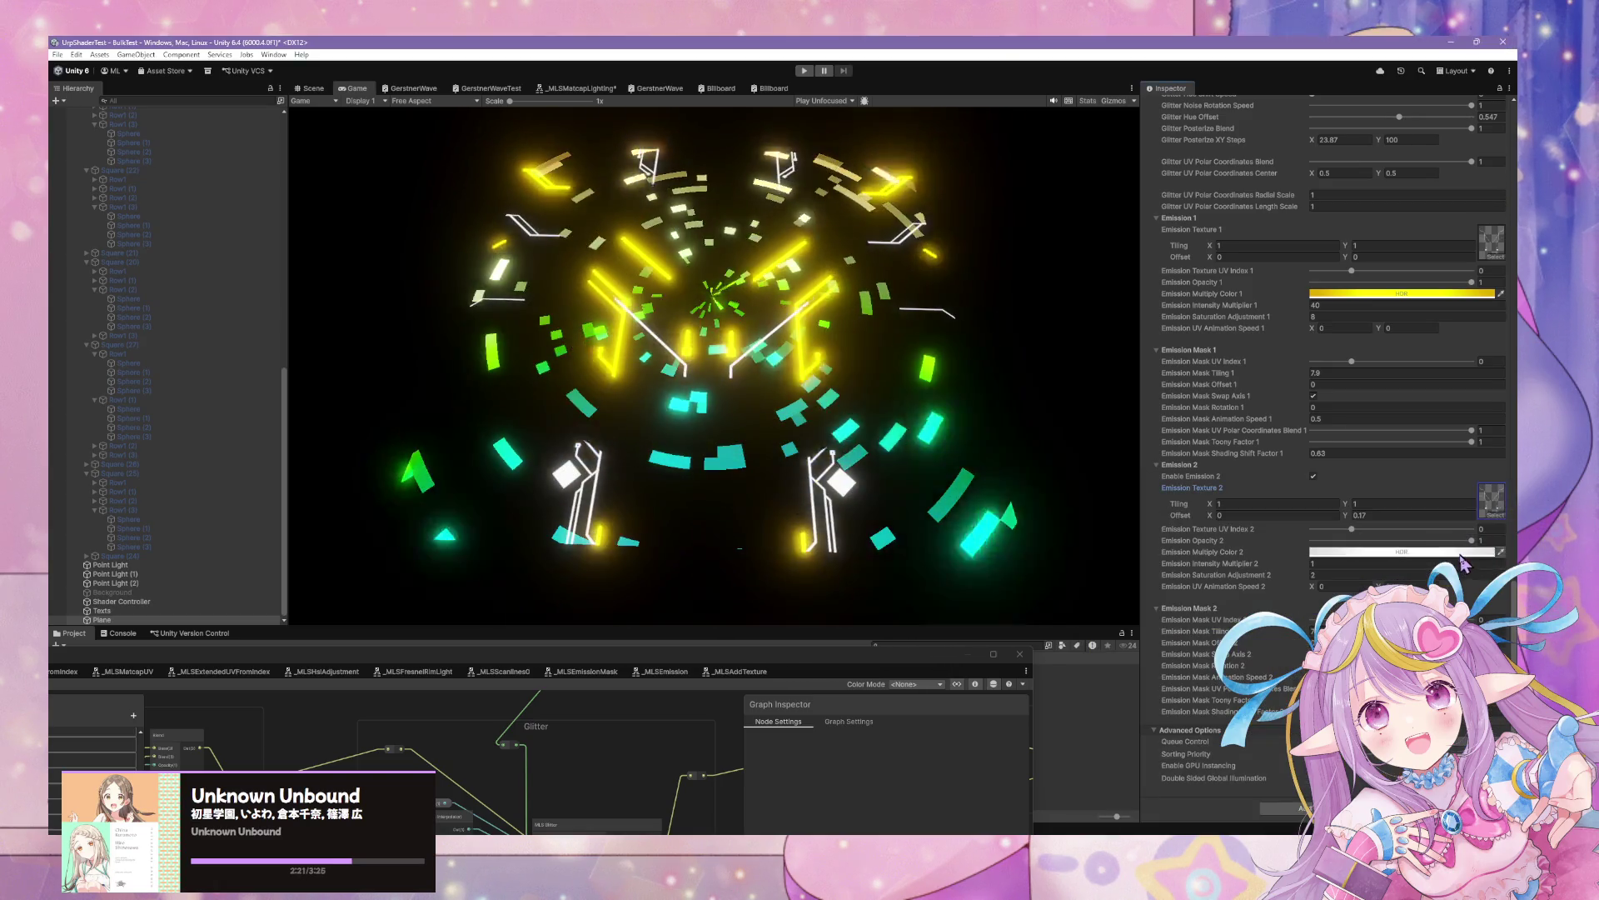
{"action": "key", "text": "ctrl+v"}
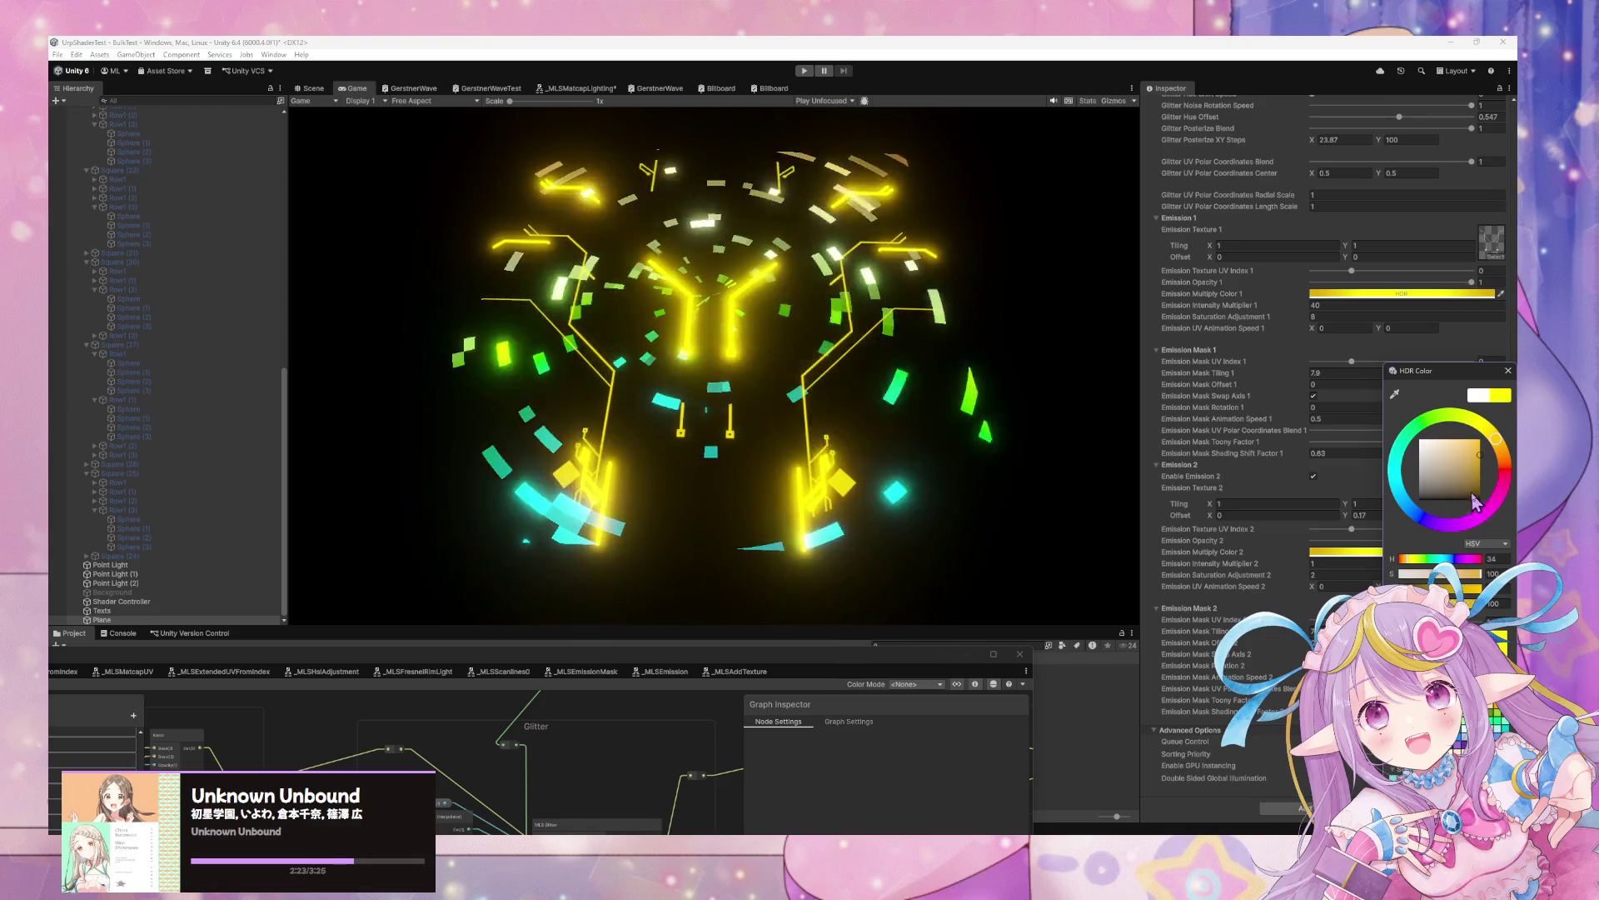
{"action": "mouse_move", "coordinate": [1510, 473]}
{"action": "left_mouse_down"}
{"action": "mouse_move", "coordinate": [1474, 537]}
{"action": "mouse_move", "coordinate": [1449, 545]}
{"action": "mouse_move", "coordinate": [1469, 529]}
{"action": "left_mouse_up"}
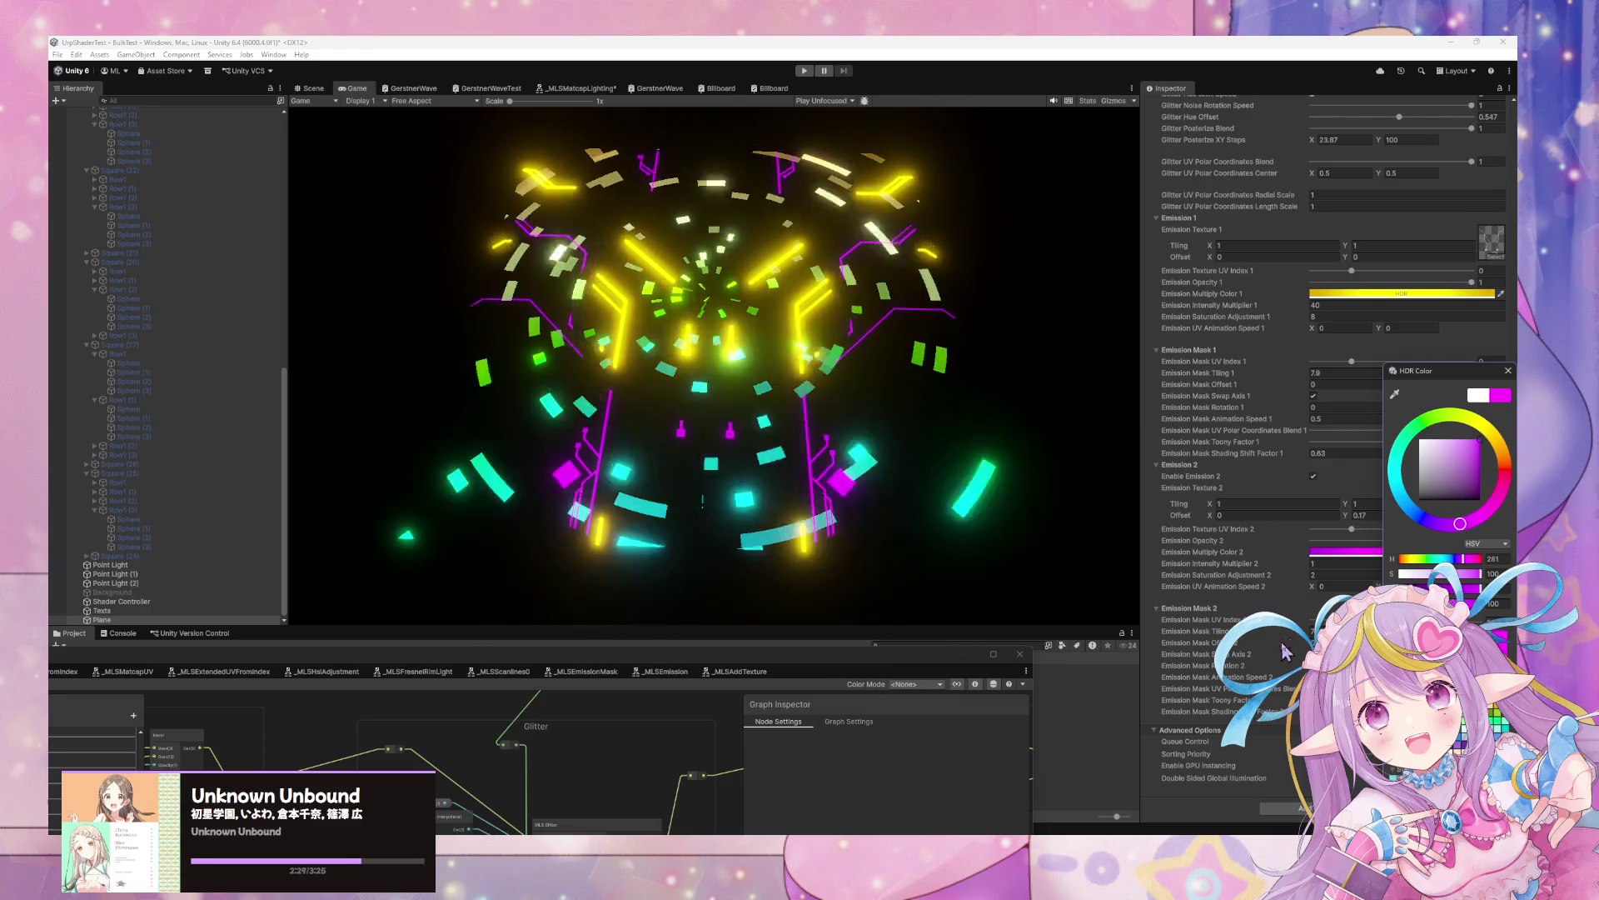
{"action": "left_click", "coordinate": [1239, 655]}
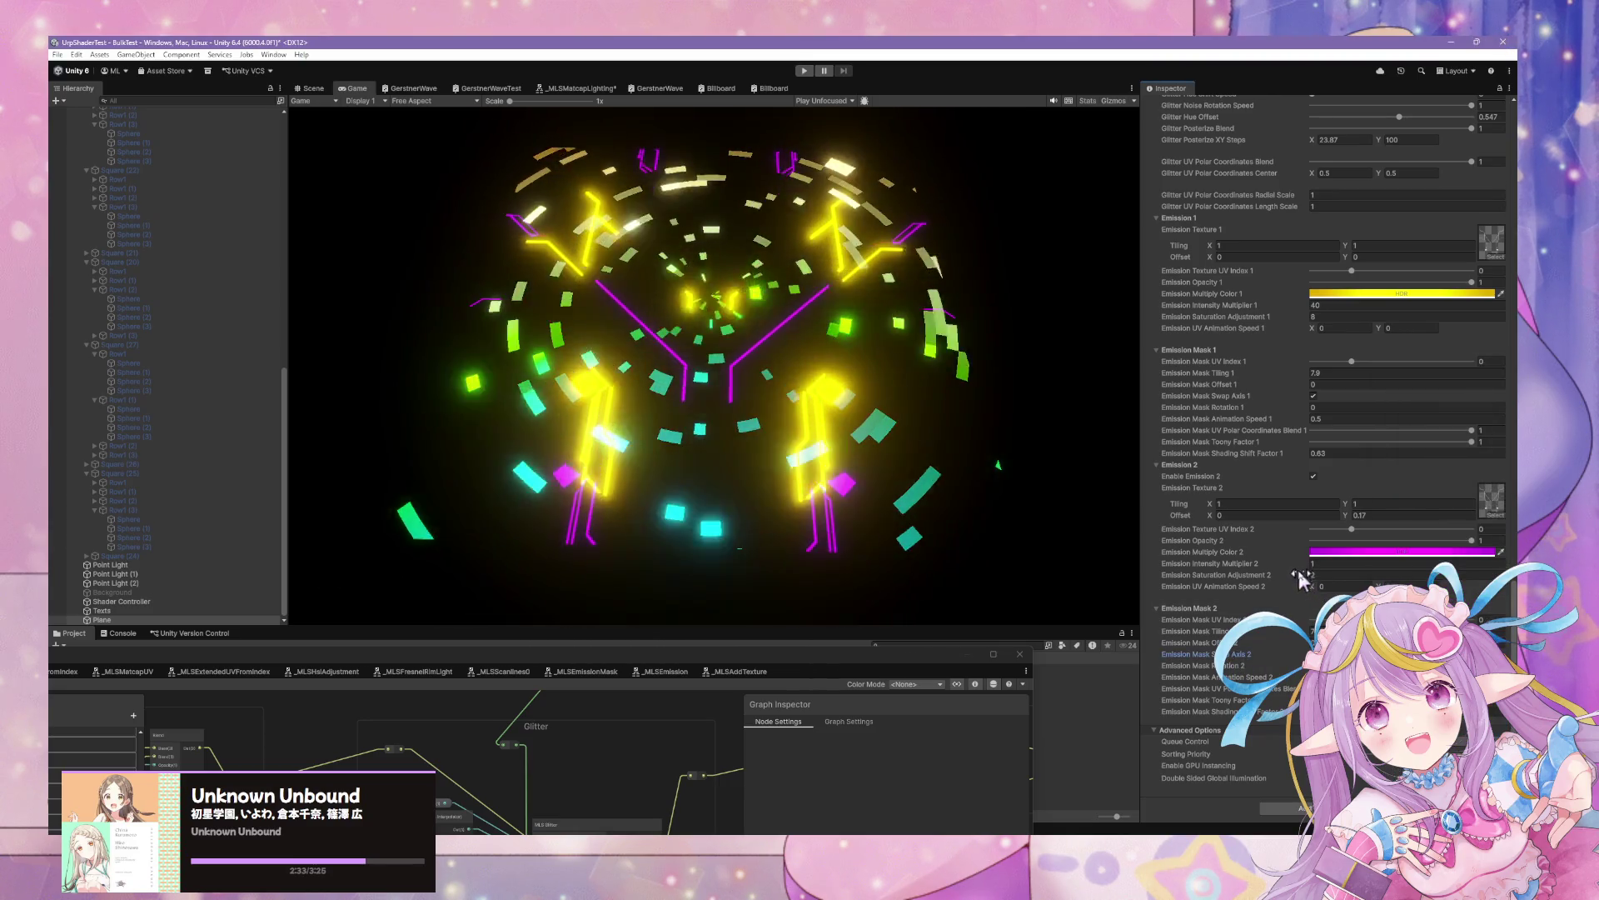
Set Emission Intensity Multiplier 2 to 25 and Emission Texture 2 Tiling Y to -1
{"action": "left_click_drag", "start_coordinate": [1304, 571], "coordinate": [1490, 570]}
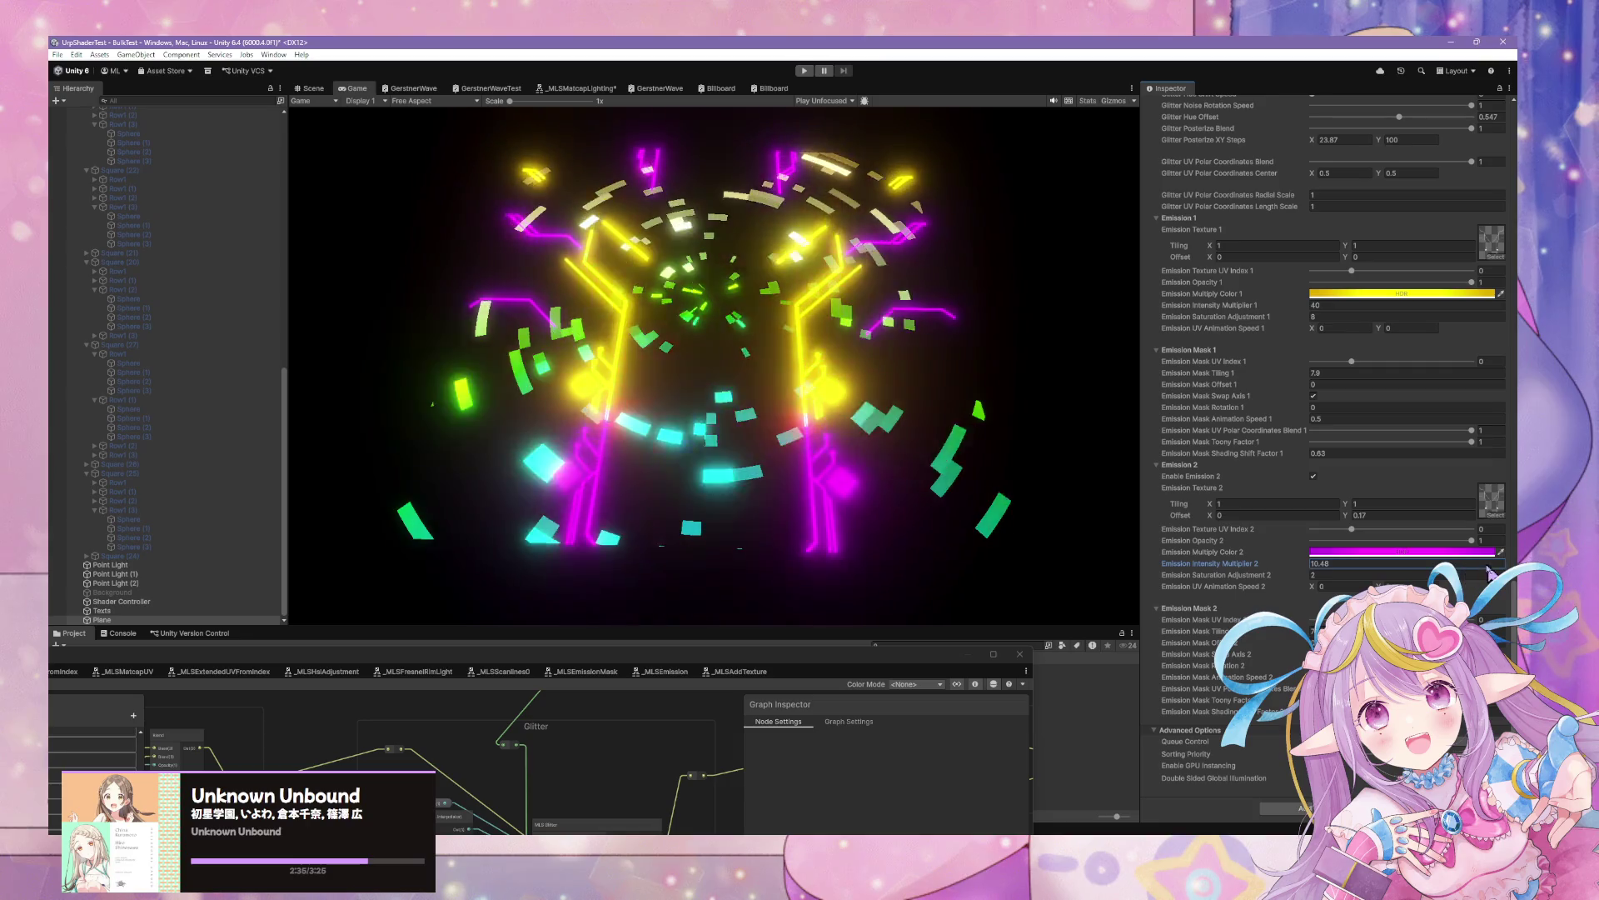
{"action": "left_click", "coordinate": [1254, 566]}
{"action": "type", "text": "25"}
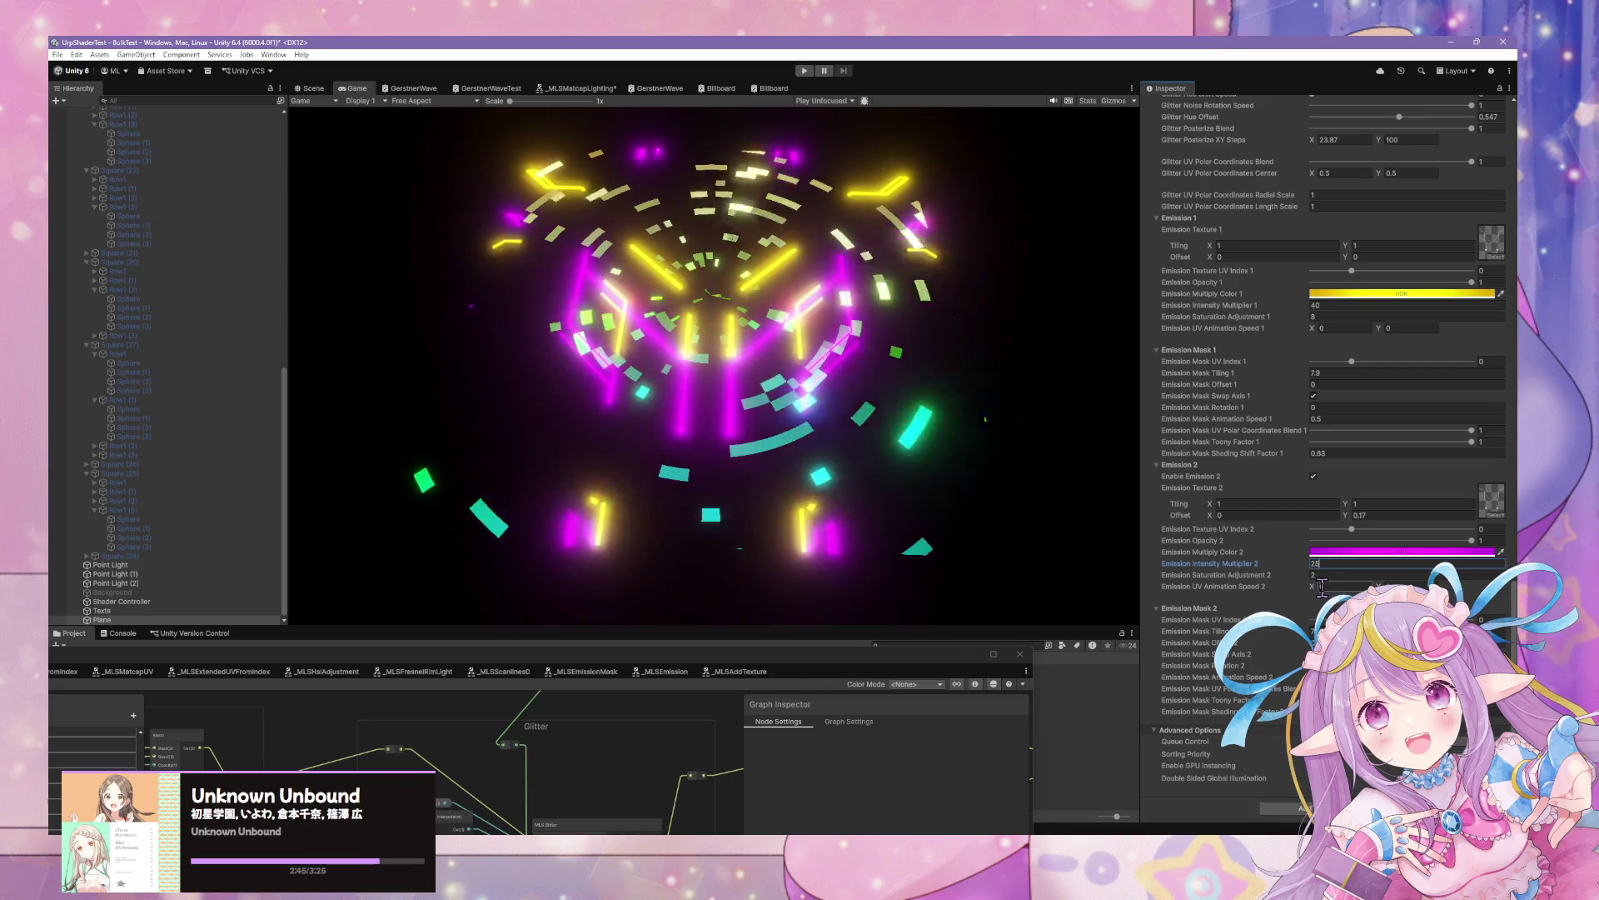
{"action": "left_click", "coordinate": [1358, 515]}
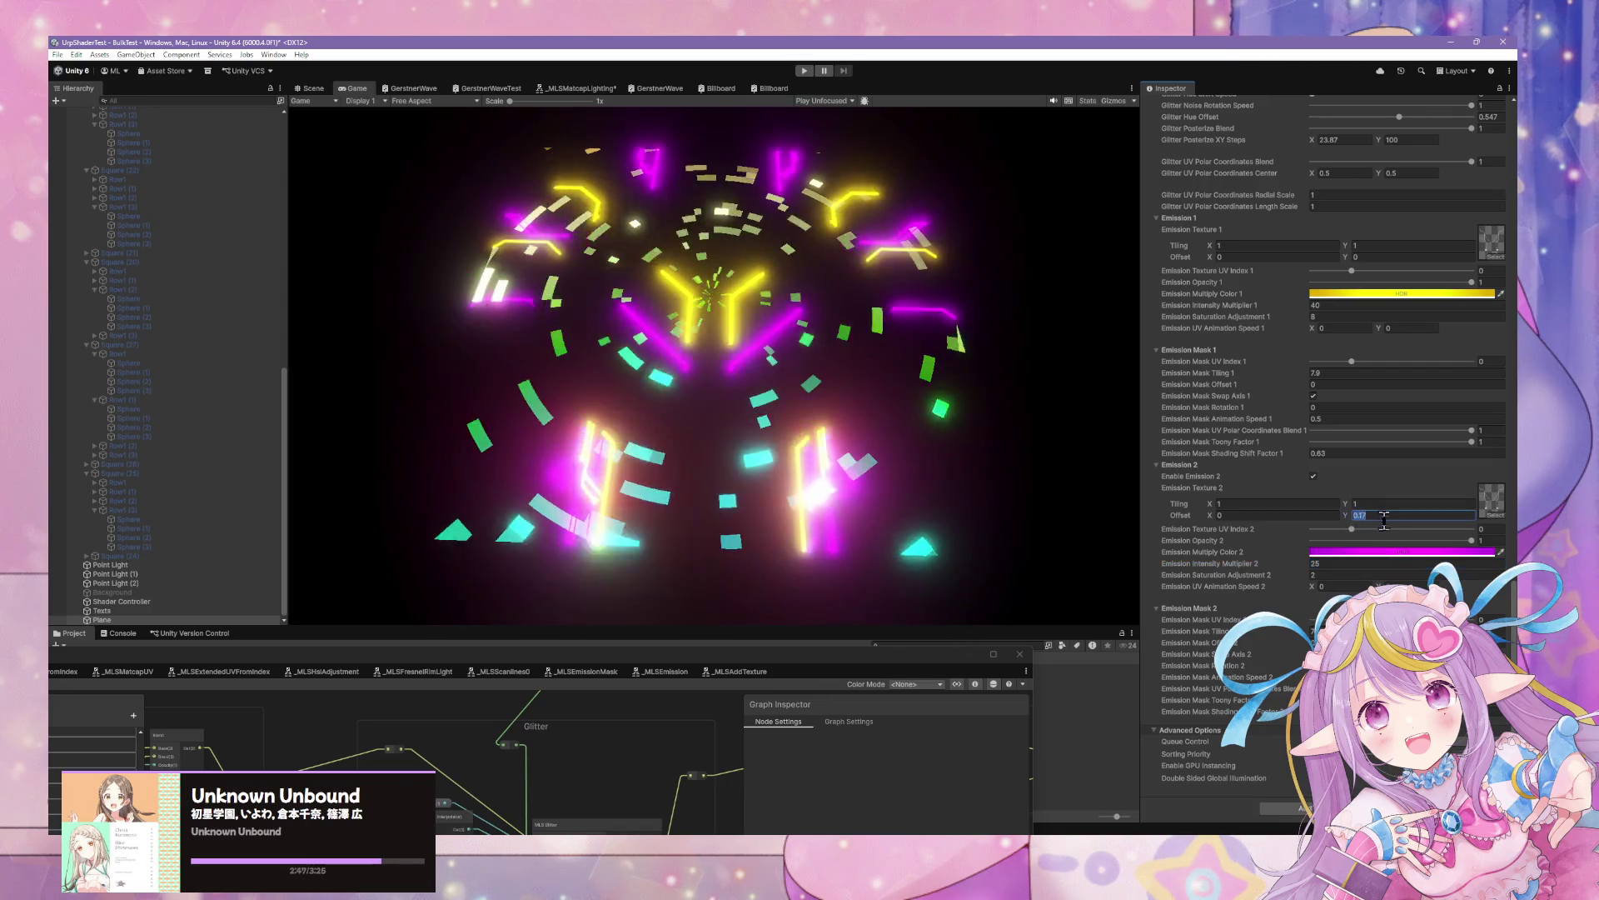
{"action": "left_click", "coordinate": [1401, 505]}
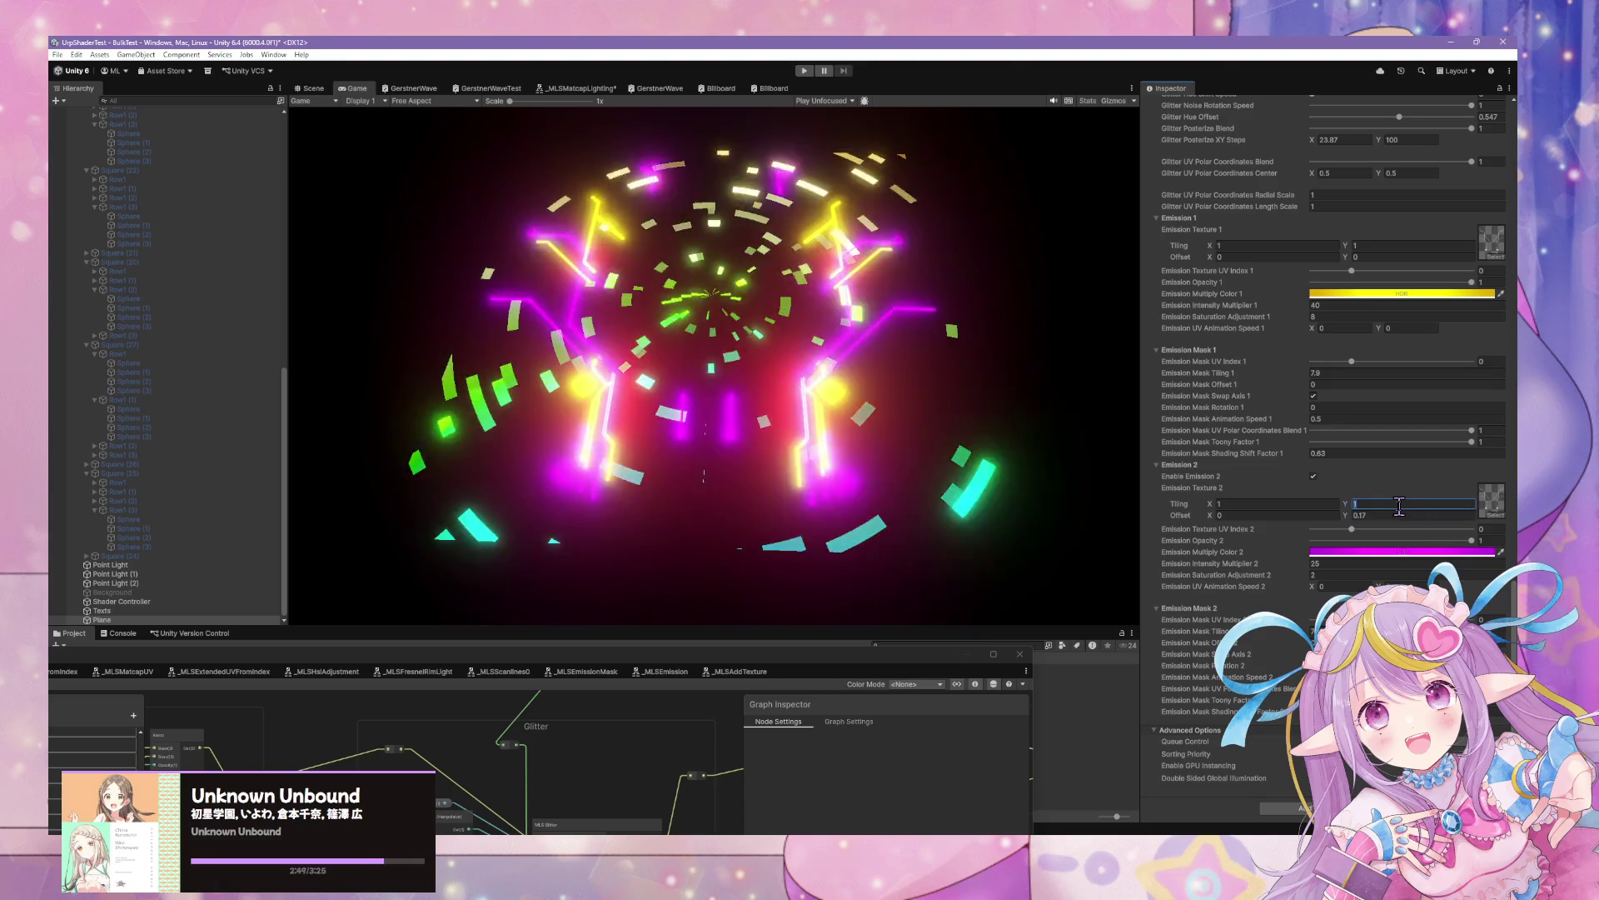
{"action": "type", "text": "-1.12"}
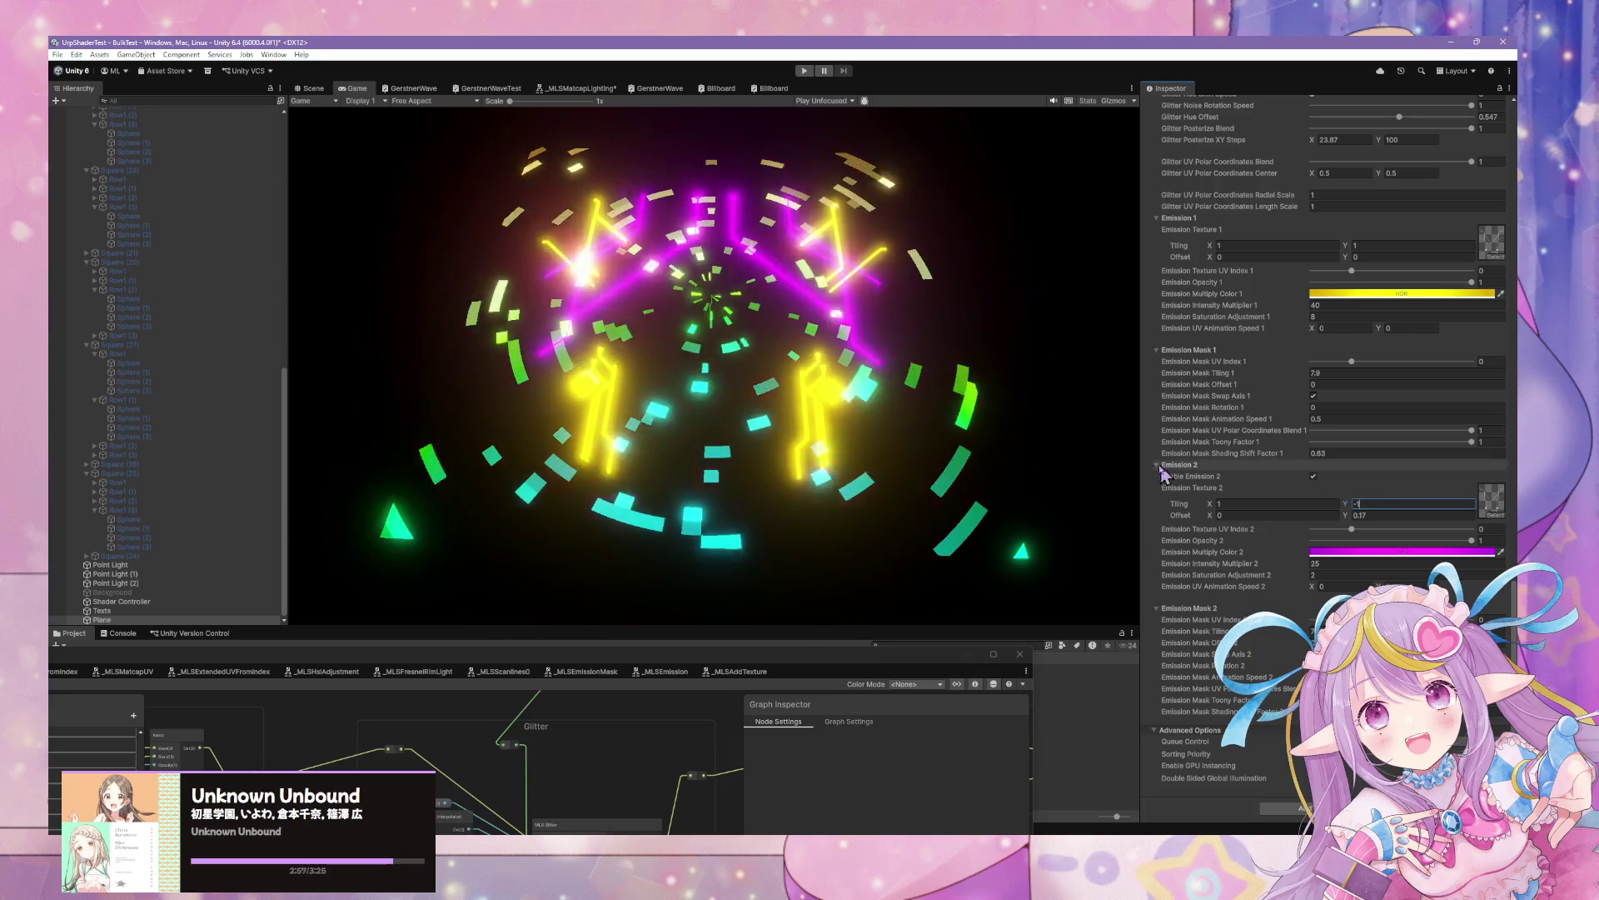
{"action": "left_click", "coordinate": [647, 350]}
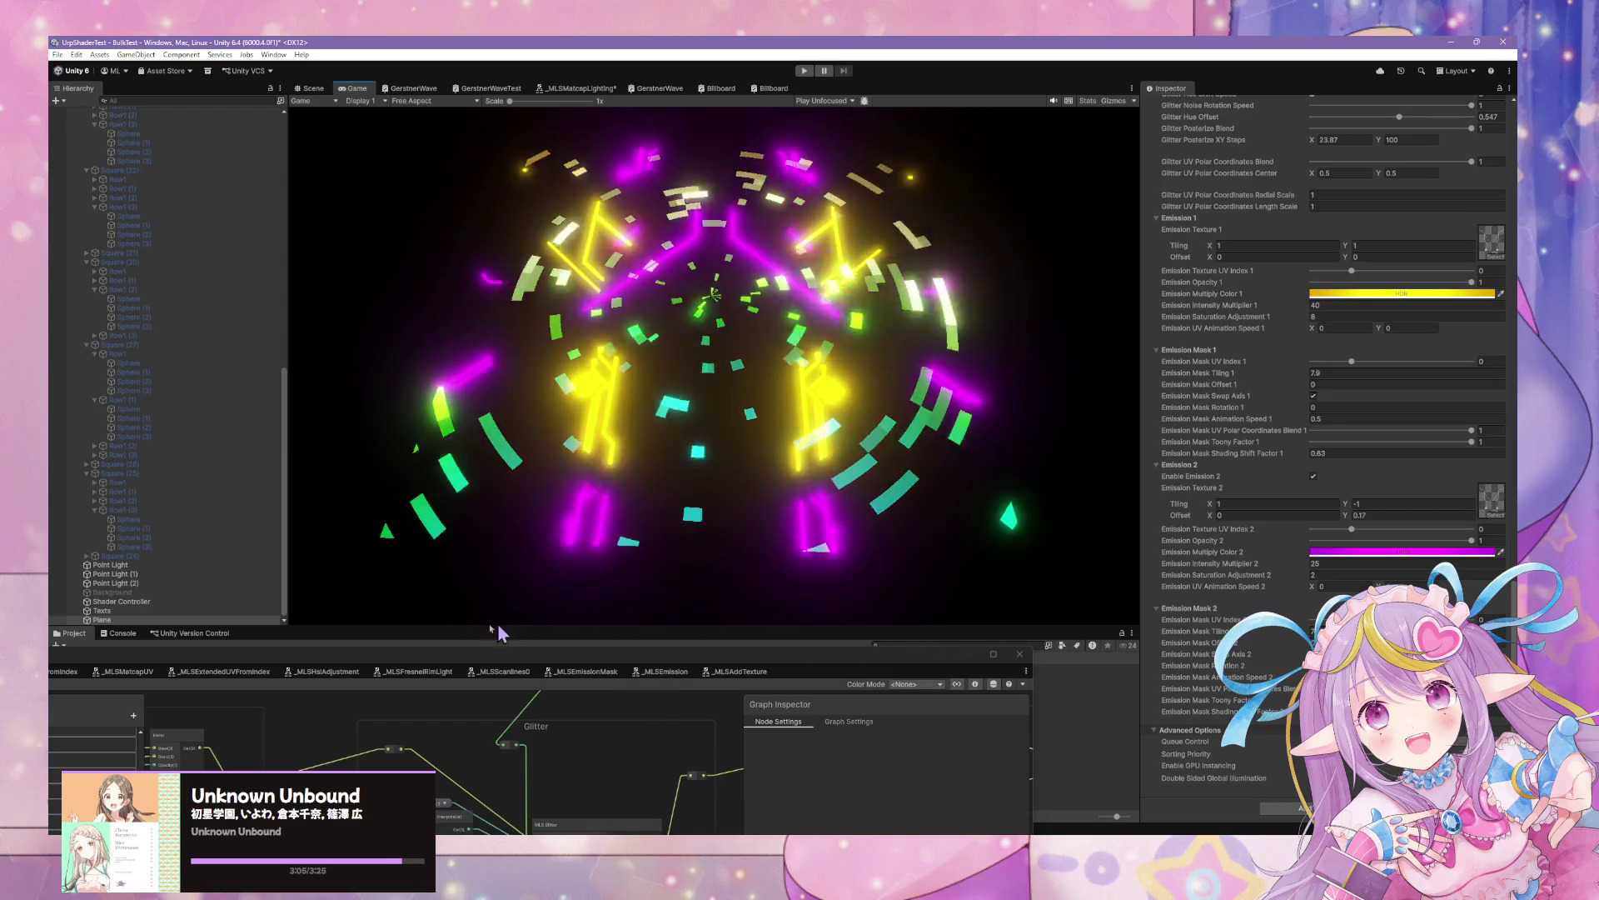
{"action": "mouse_move", "coordinate": [392, 655]}
{"action": "left_mouse_down"}
{"action": "mouse_move", "coordinate": [704, 497]}
{"action": "mouse_move", "coordinate": [795, 372]}
{"action": "left_mouse_up"}
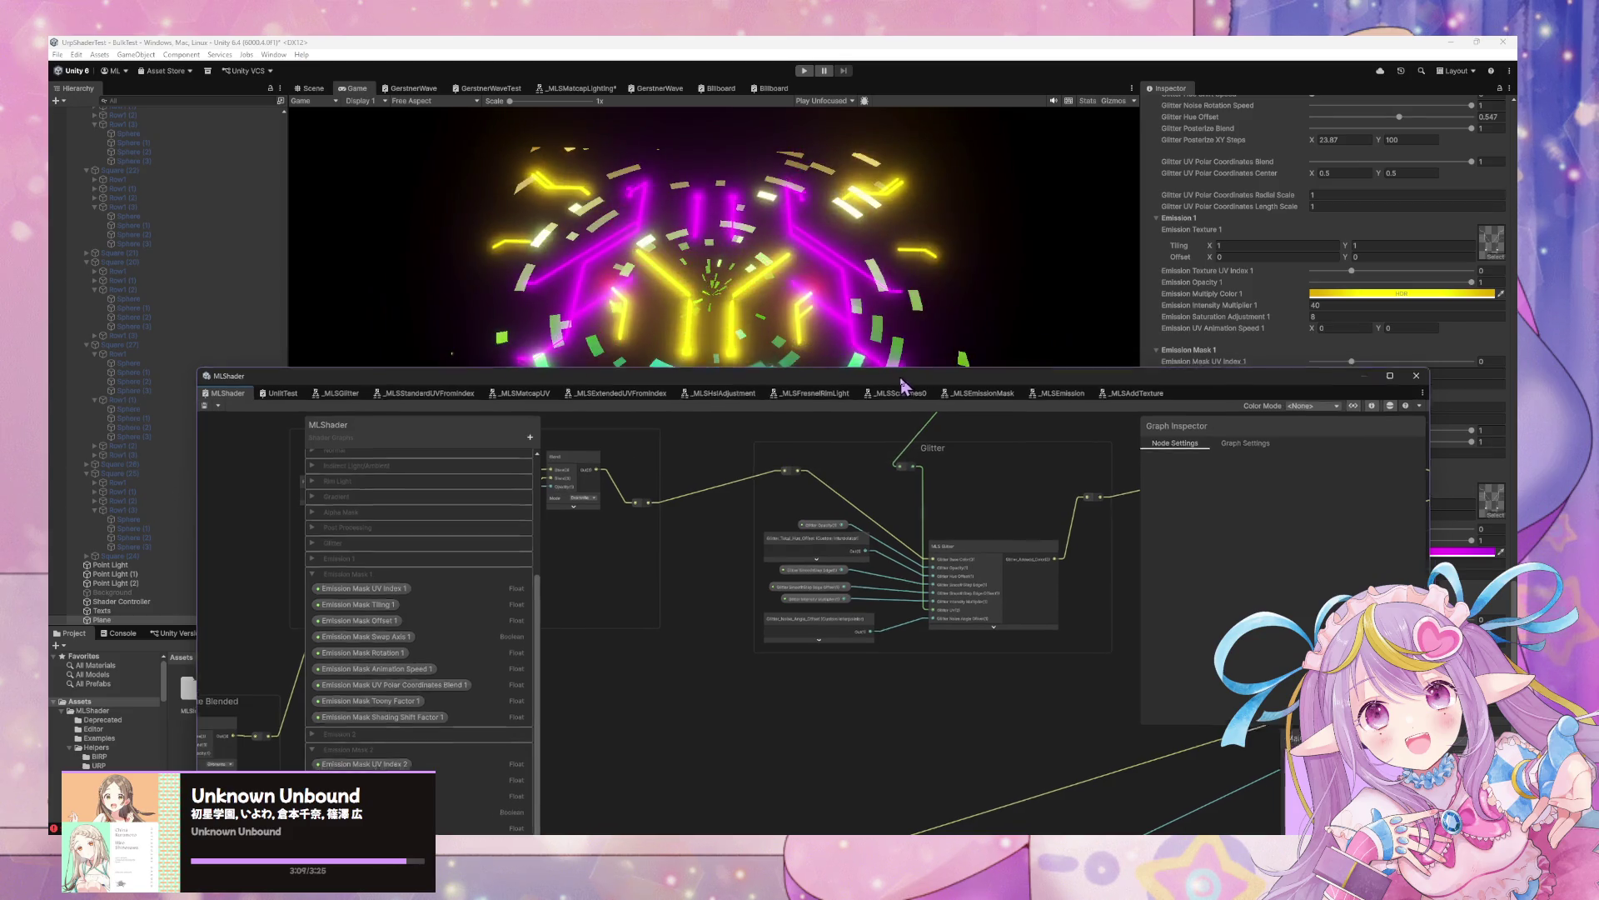
Try cyan-green for Emission Multiply Color 2, then settle on a pinkish magenta
{"action": "left_click_drag", "start_coordinate": [906, 372], "coordinate": [647, 641]}
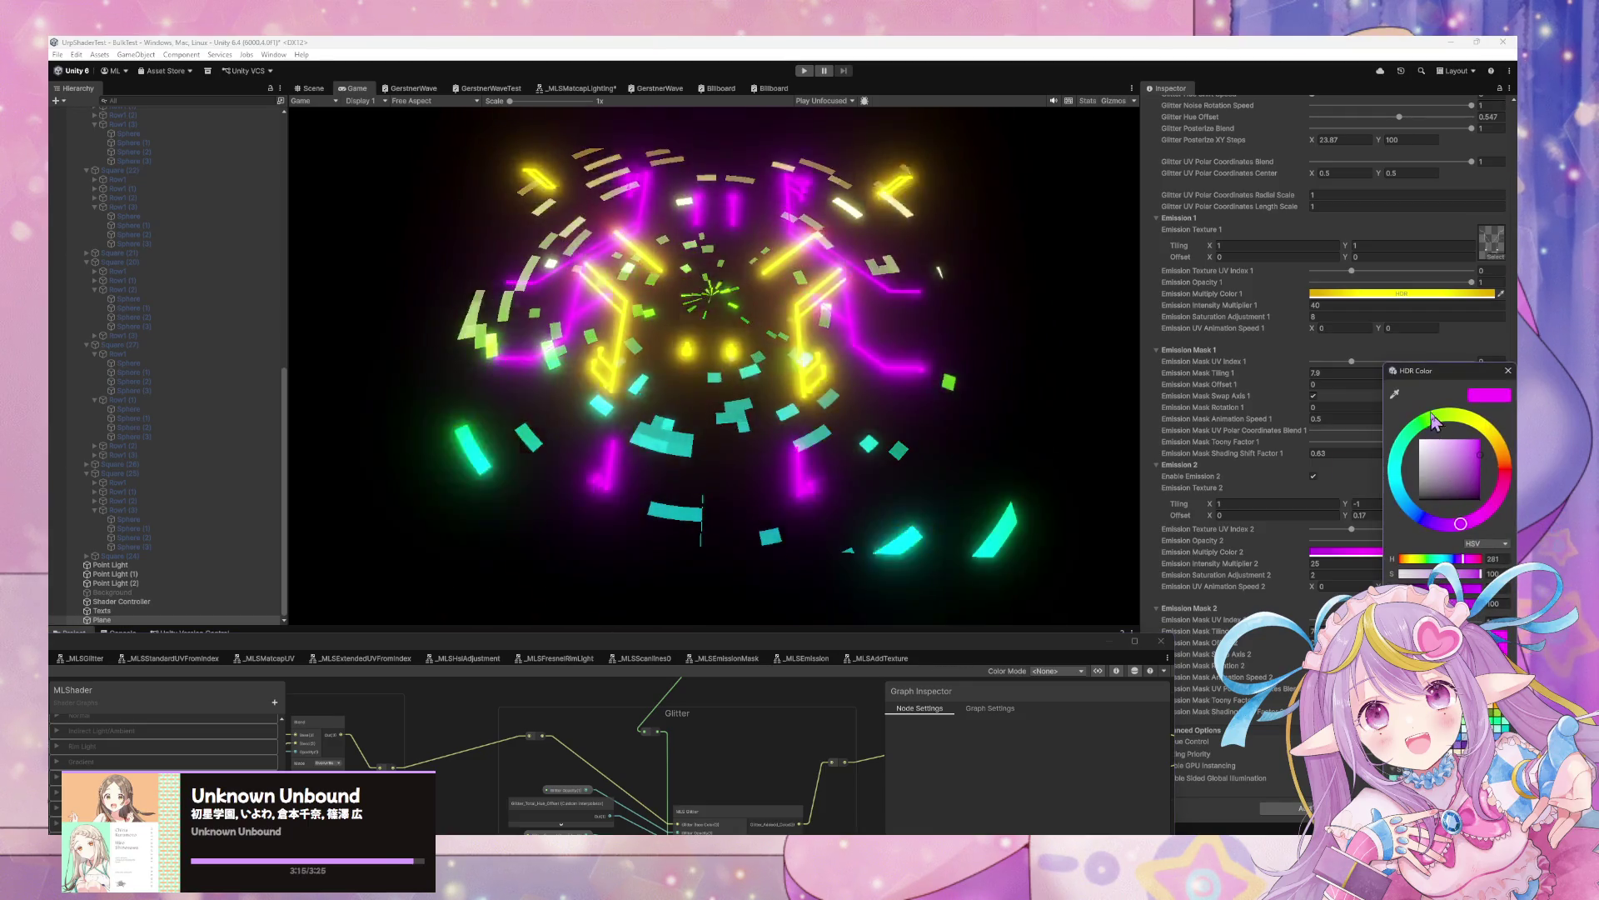
{"action": "left_click_drag", "start_coordinate": [1437, 418], "coordinate": [1405, 457]}
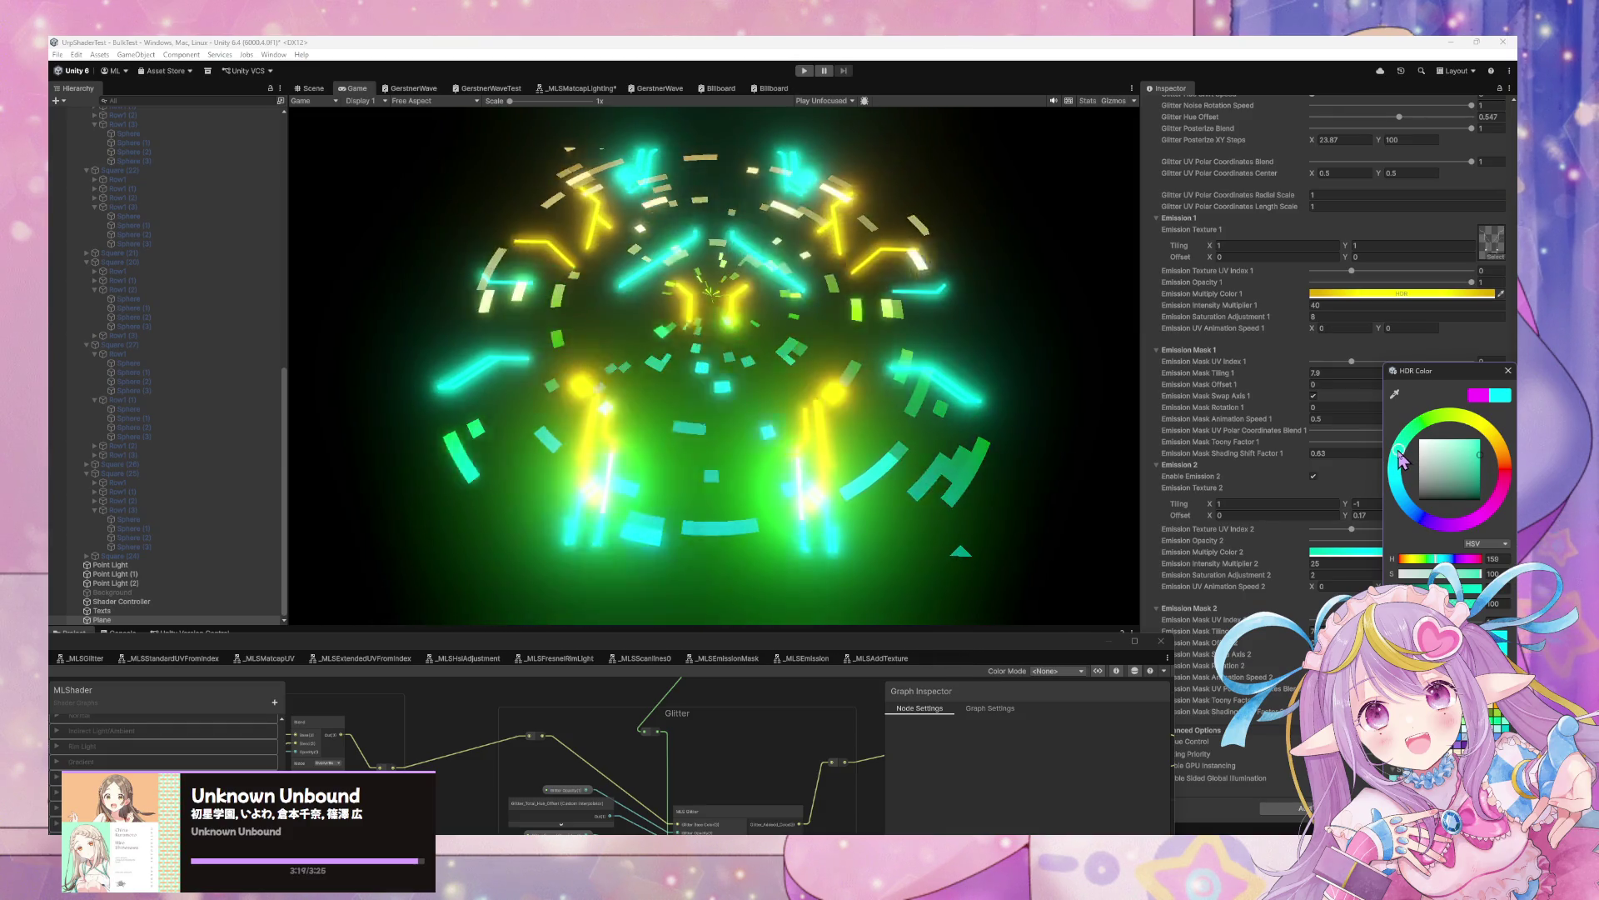
{"action": "mouse_move", "coordinate": [1398, 451]}
{"action": "left_mouse_down"}
{"action": "mouse_move", "coordinate": [1454, 500]}
{"action": "mouse_move", "coordinate": [1469, 487]}
{"action": "mouse_move", "coordinate": [1475, 521]}
{"action": "mouse_move", "coordinate": [1431, 522]}
{"action": "left_mouse_up"}
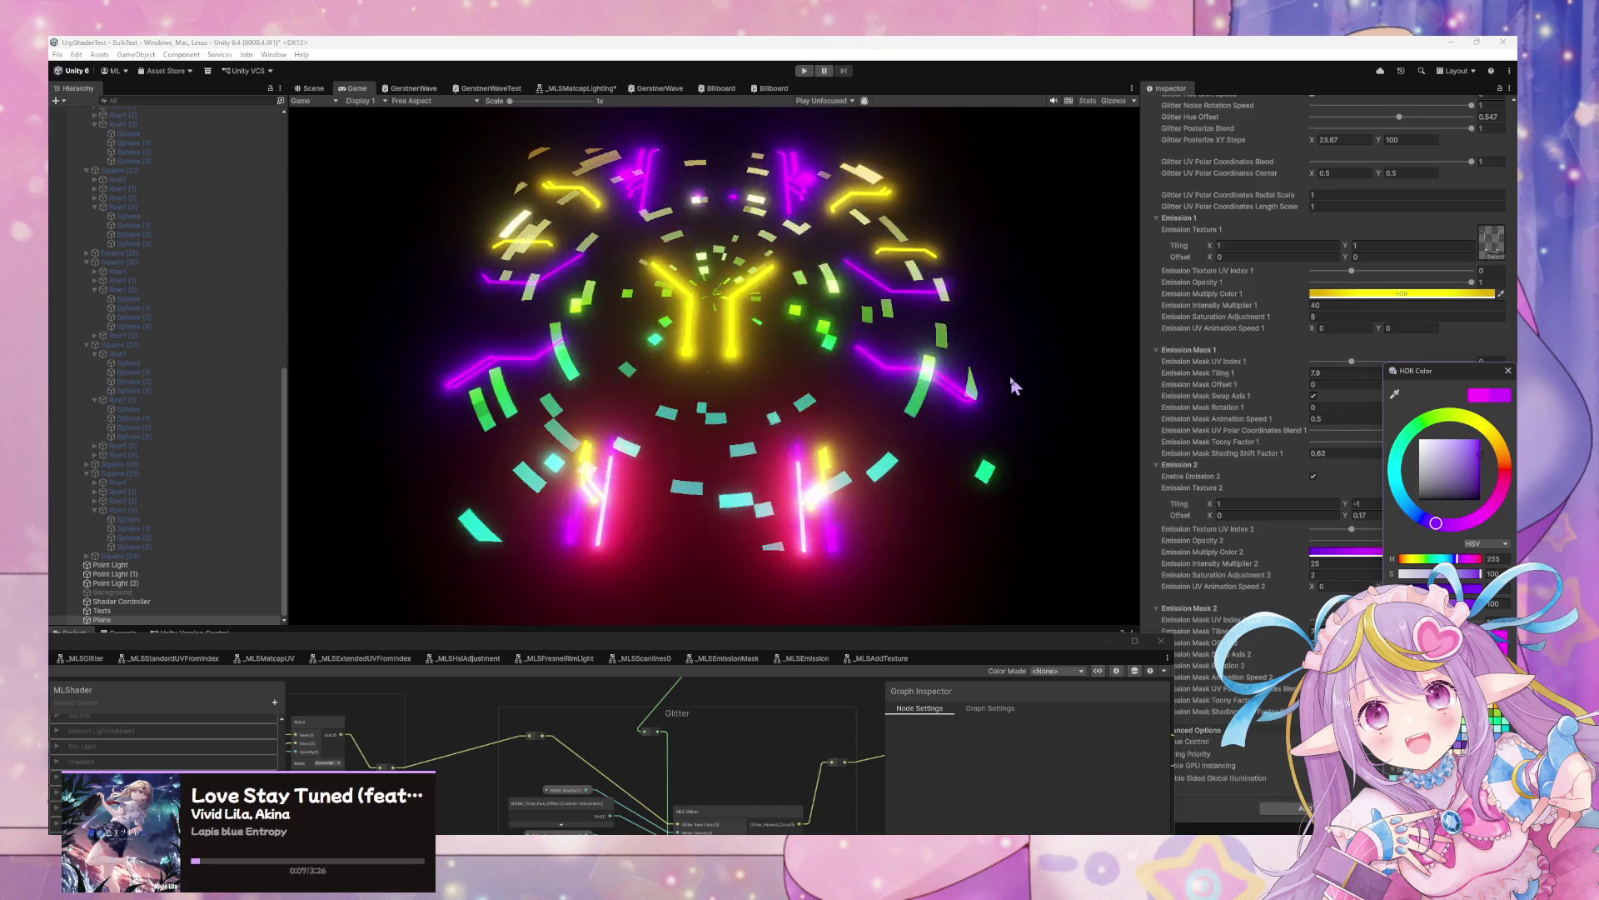
Check the retuned tunnel in the Scene and Game views, then switch to GitHub Desktop
{"action": "left_click", "coordinate": [310, 87]}
{"action": "left_click_drag", "start_coordinate": [666, 274], "coordinate": [716, 282]}
{"action": "left_click", "coordinate": [346, 89]}
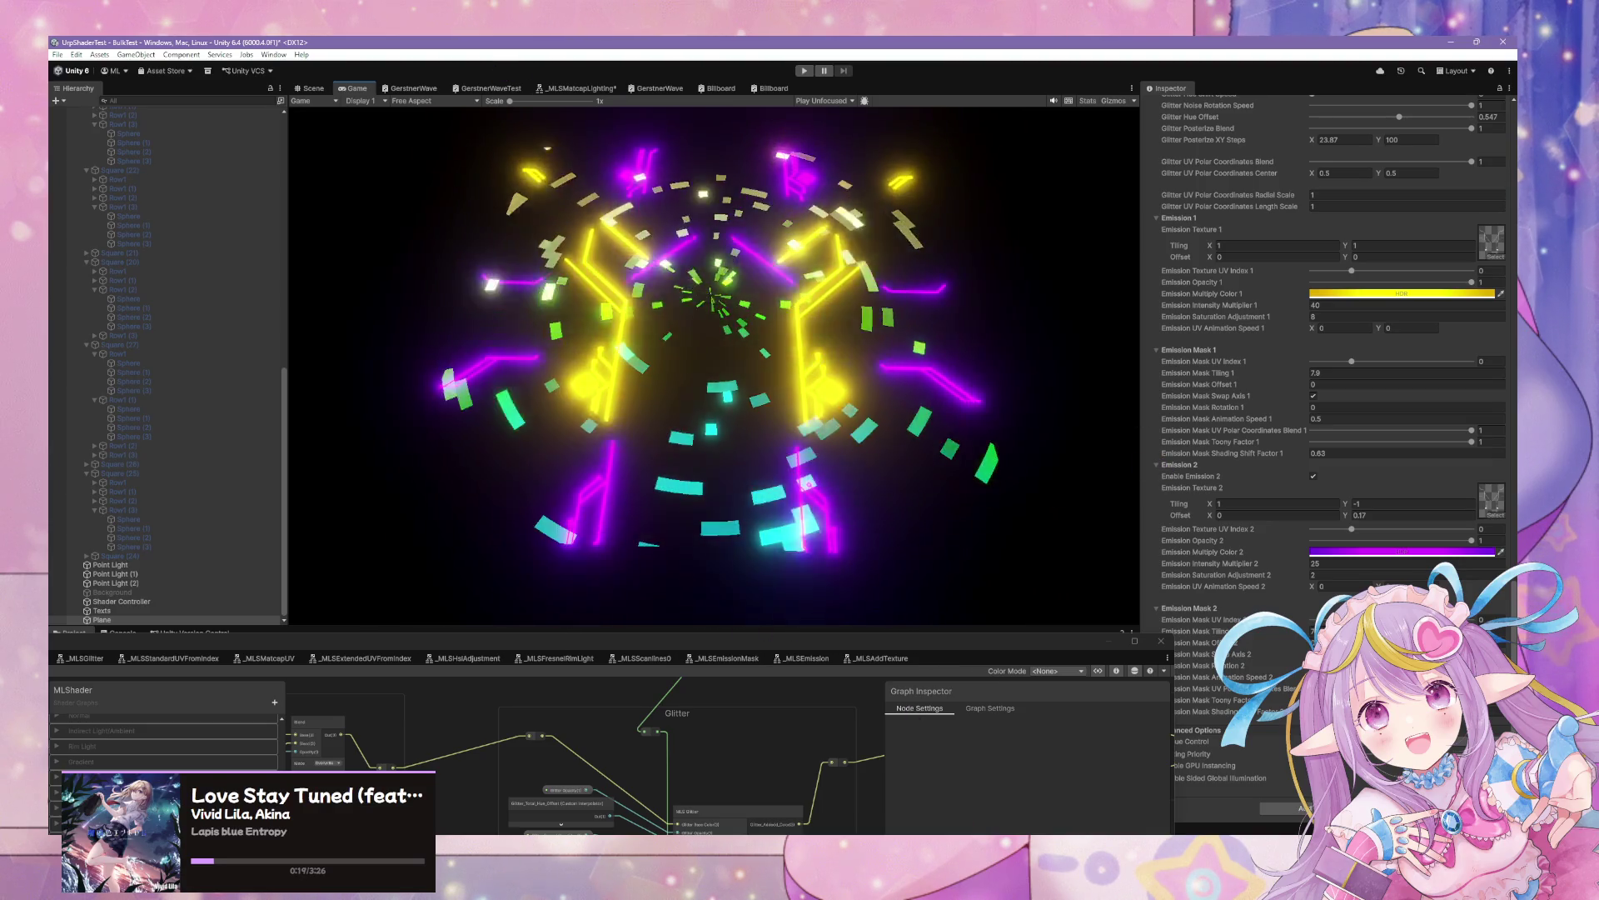
{"action": "left_click_drag", "start_coordinate": [916, 683], "coordinate": [554, 316]}
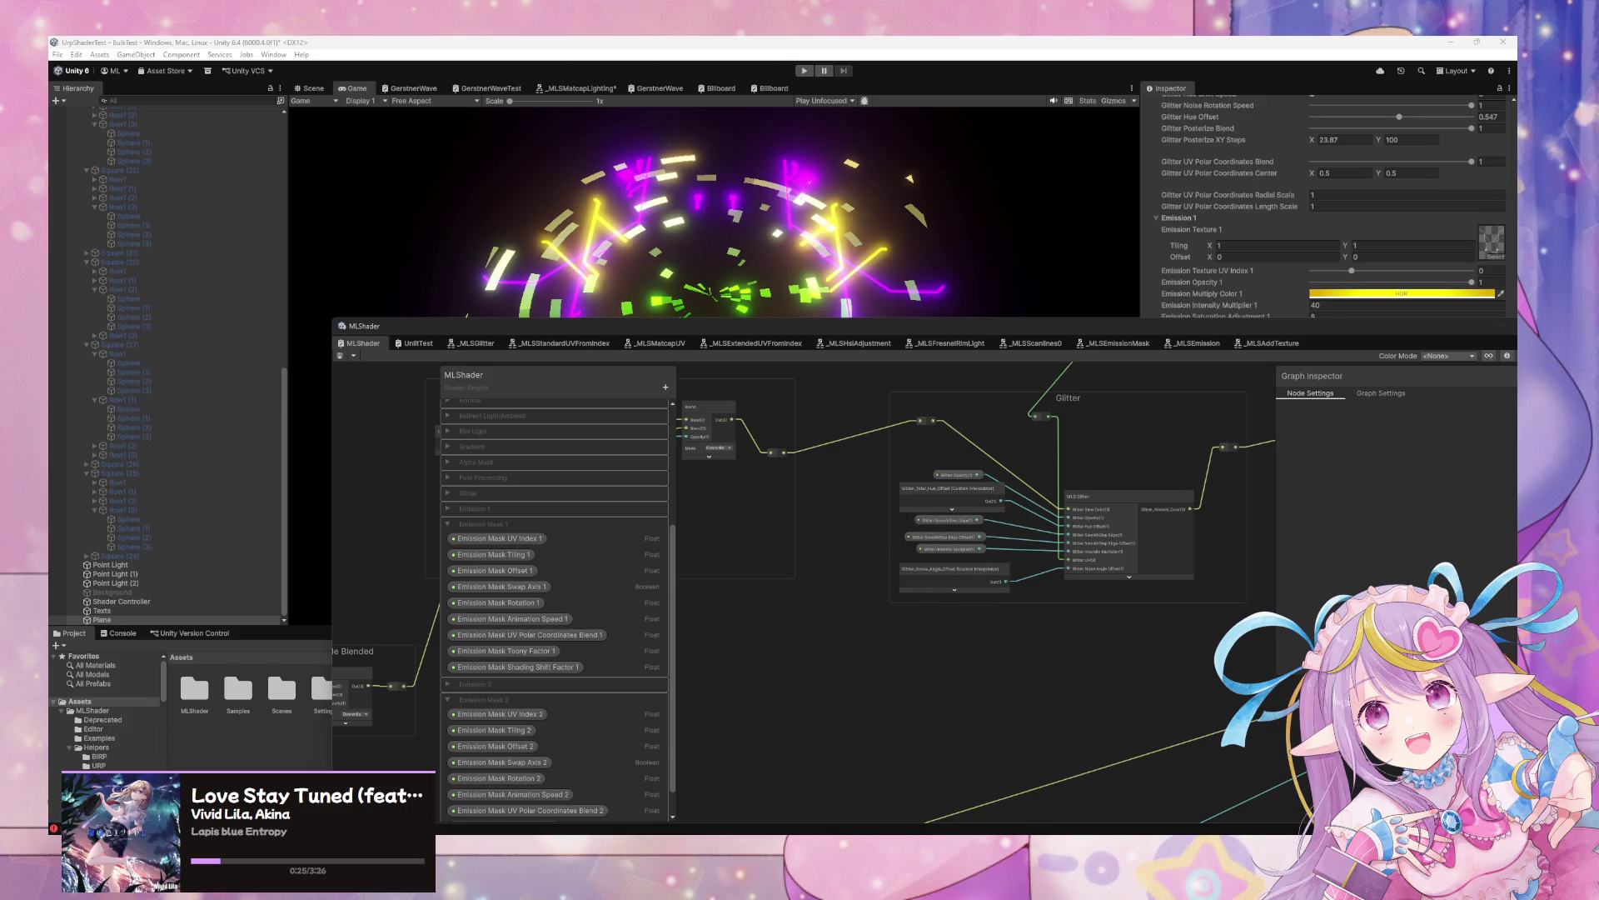
{"action": "key", "text": "alt+Tab"}
Commit the five changed MLShader files with the summary 'Fix Sampler Bug, Add Example'
{"action": "left_click", "coordinate": [1029, 694]}
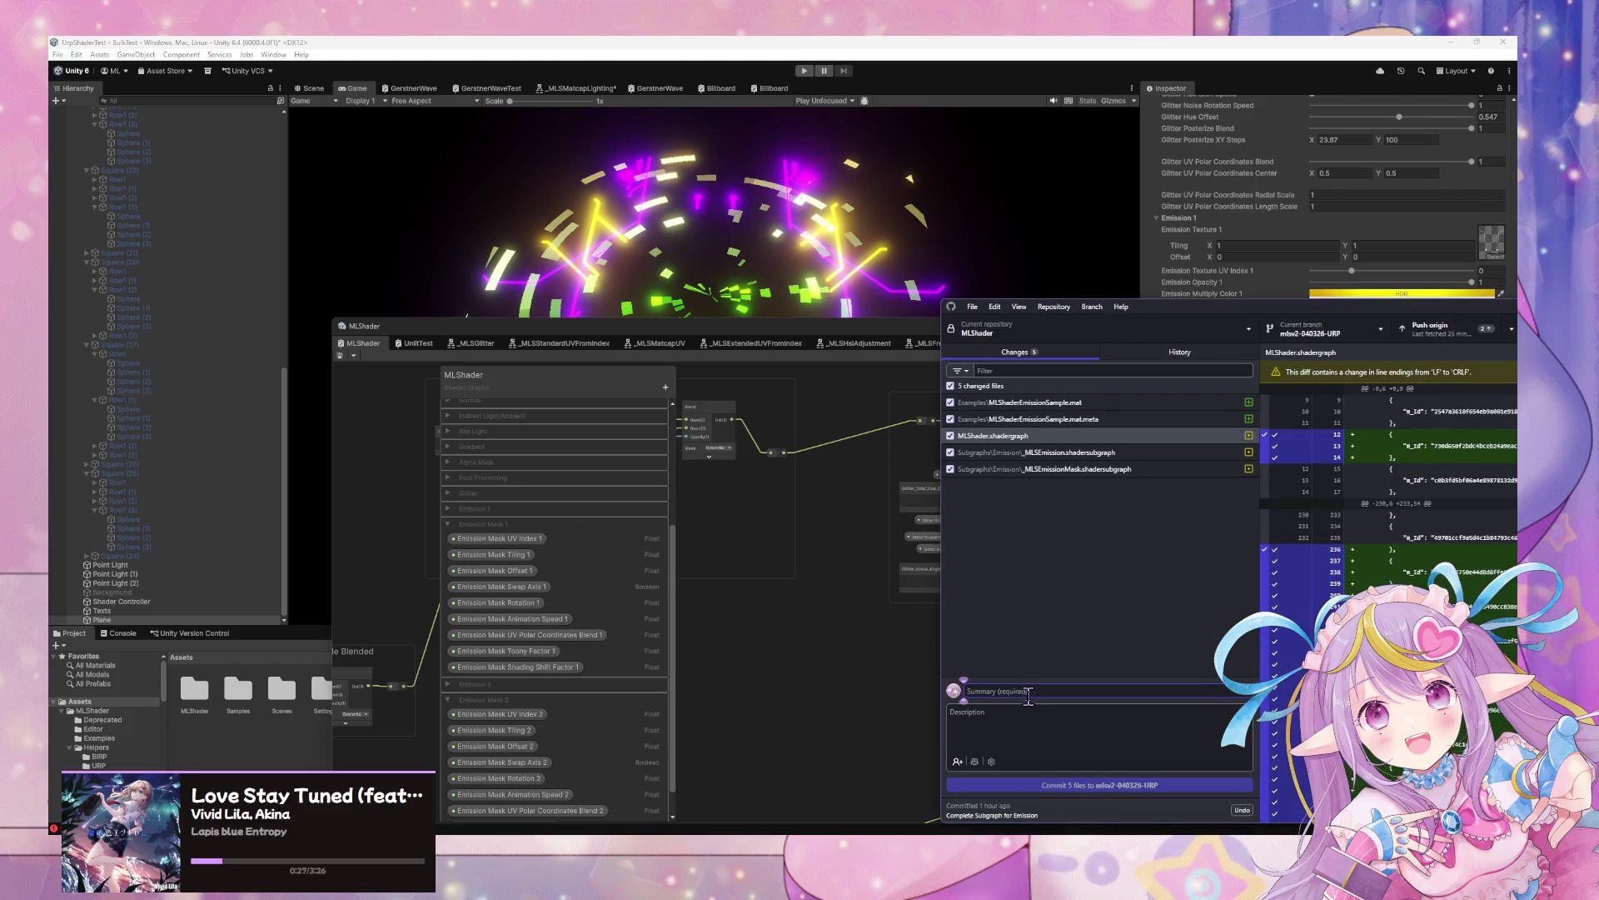
{"action": "type", "text": "Fix Sampler Bug, Add Example"}
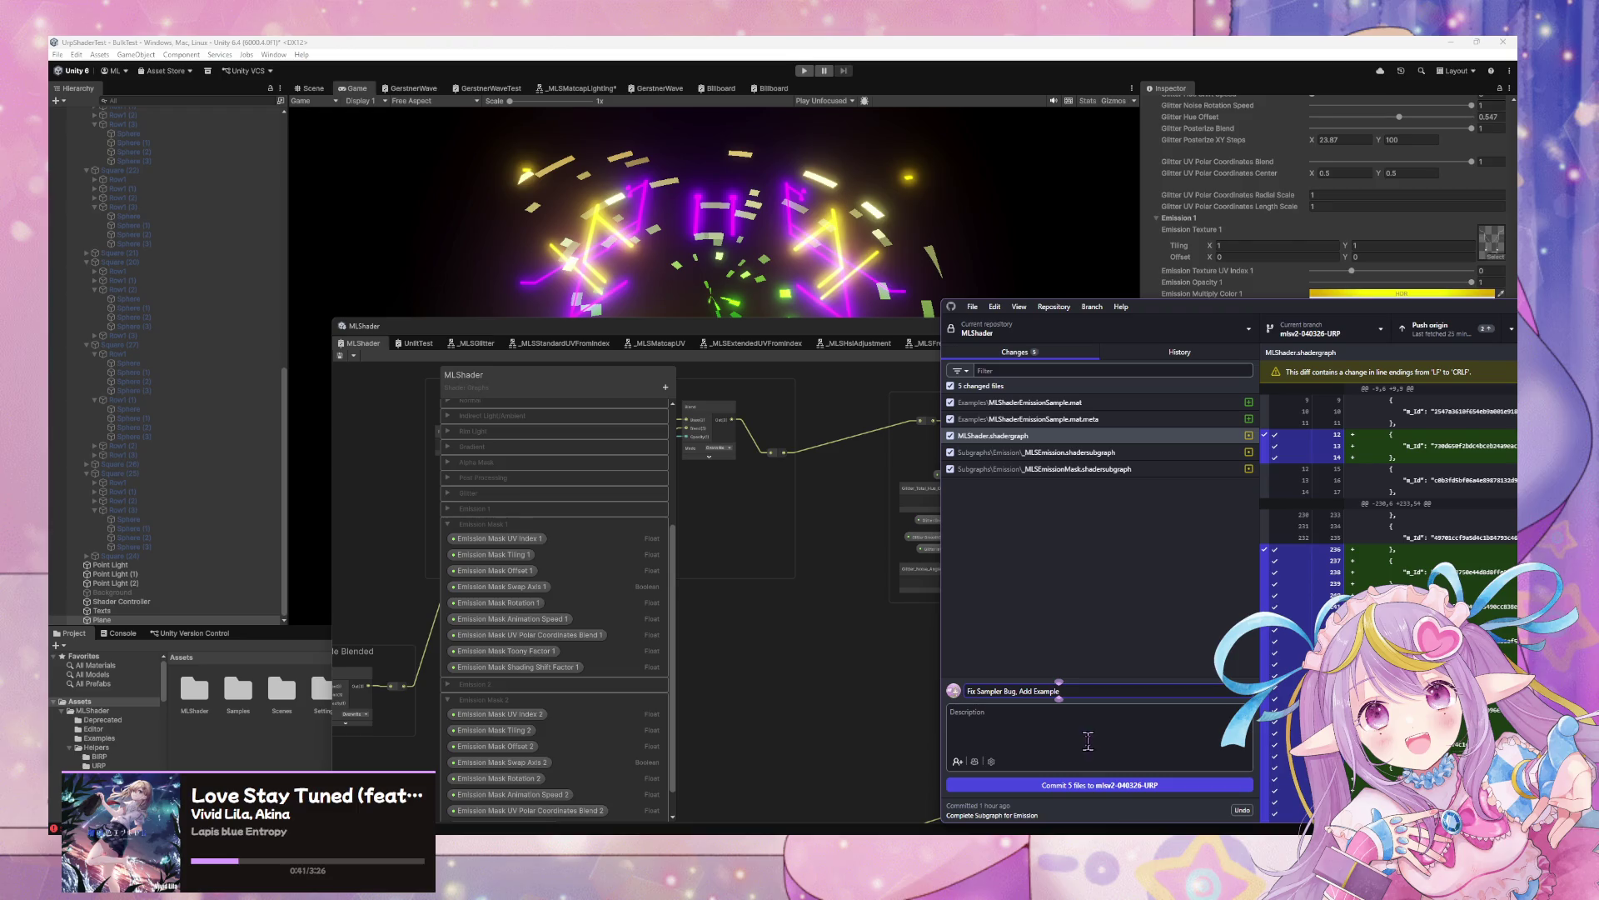
{"action": "left_click", "coordinate": [1089, 785]}
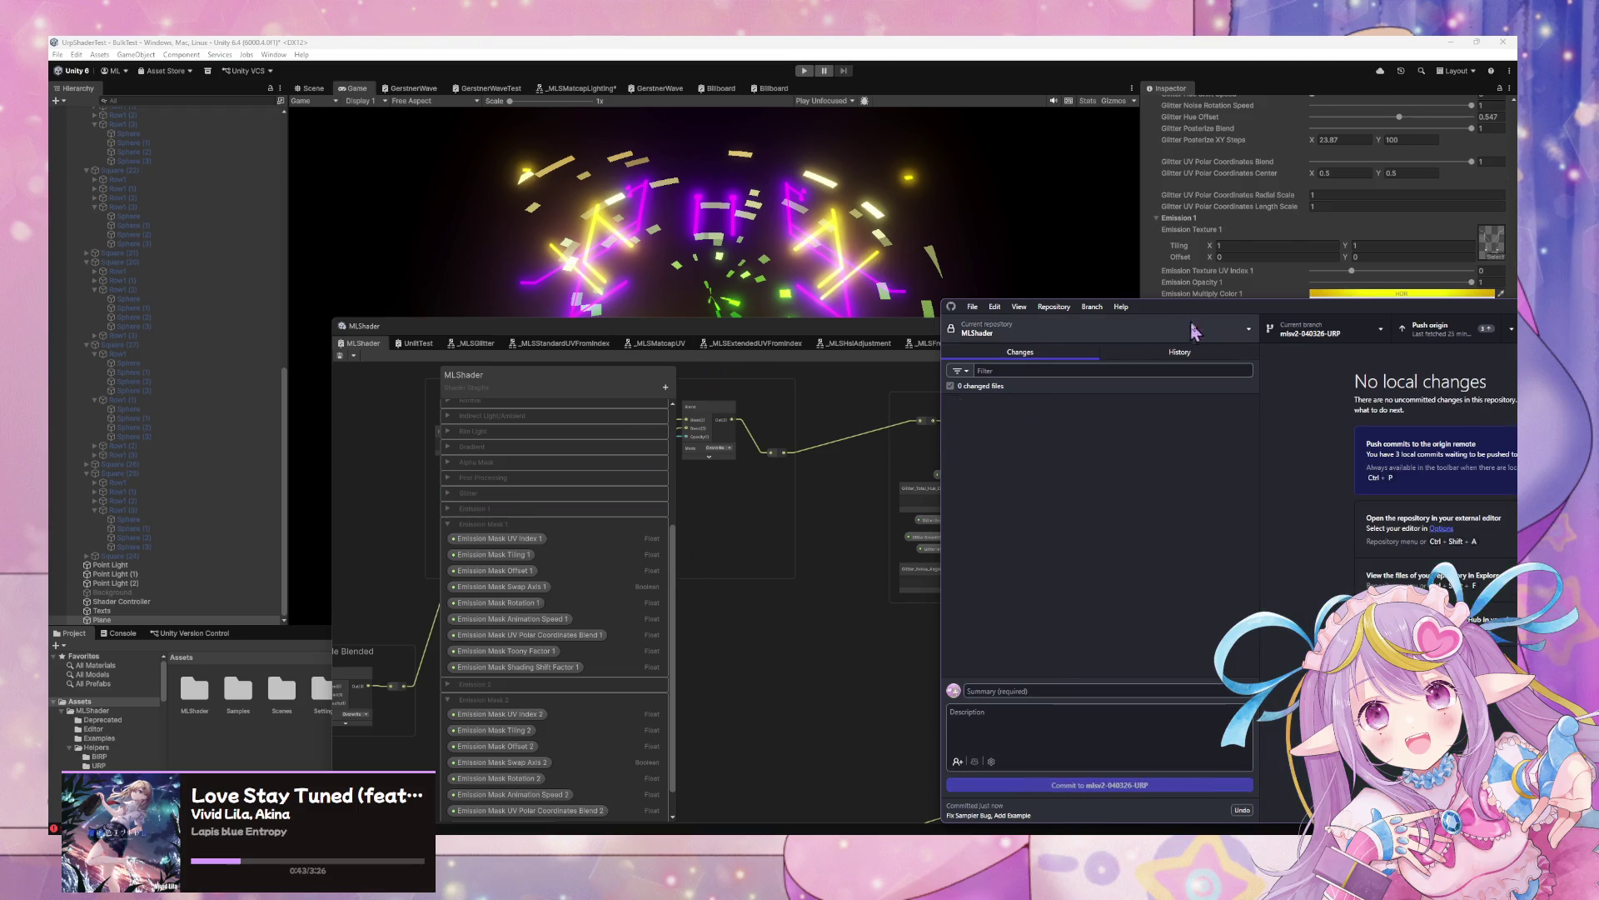
Push the new commit to origin and shrink the MLShader graph window
{"action": "left_click_drag", "start_coordinate": [1183, 307], "coordinate": [683, 342]}
{"action": "left_click", "coordinate": [1165, 497]}
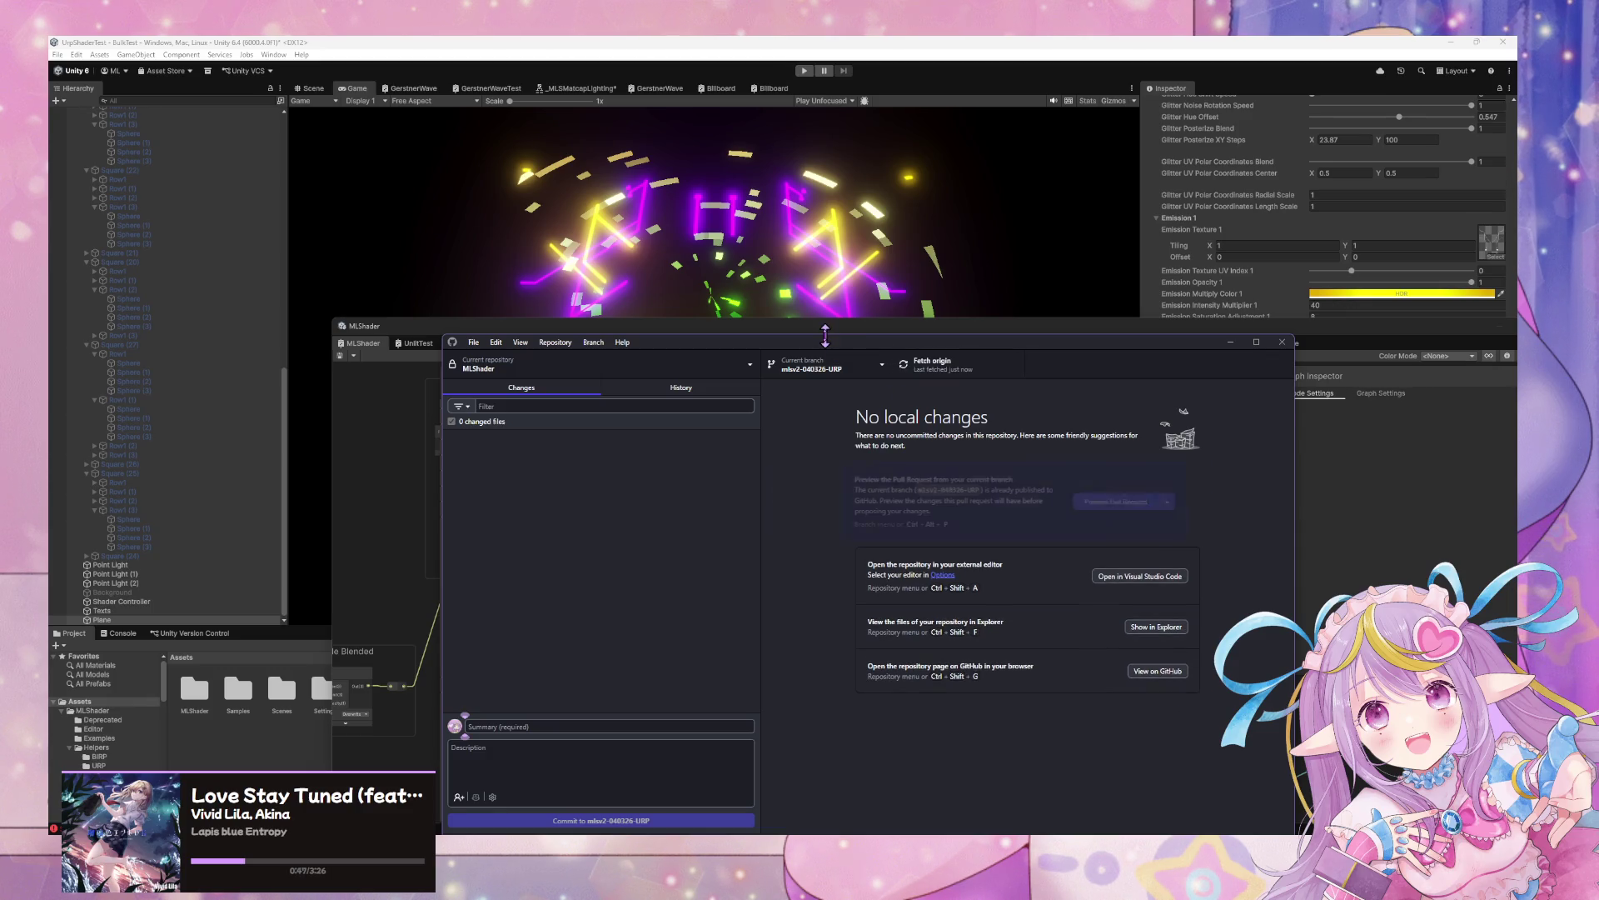
{"action": "left_click_drag", "start_coordinate": [332, 319], "coordinate": [696, 384]}
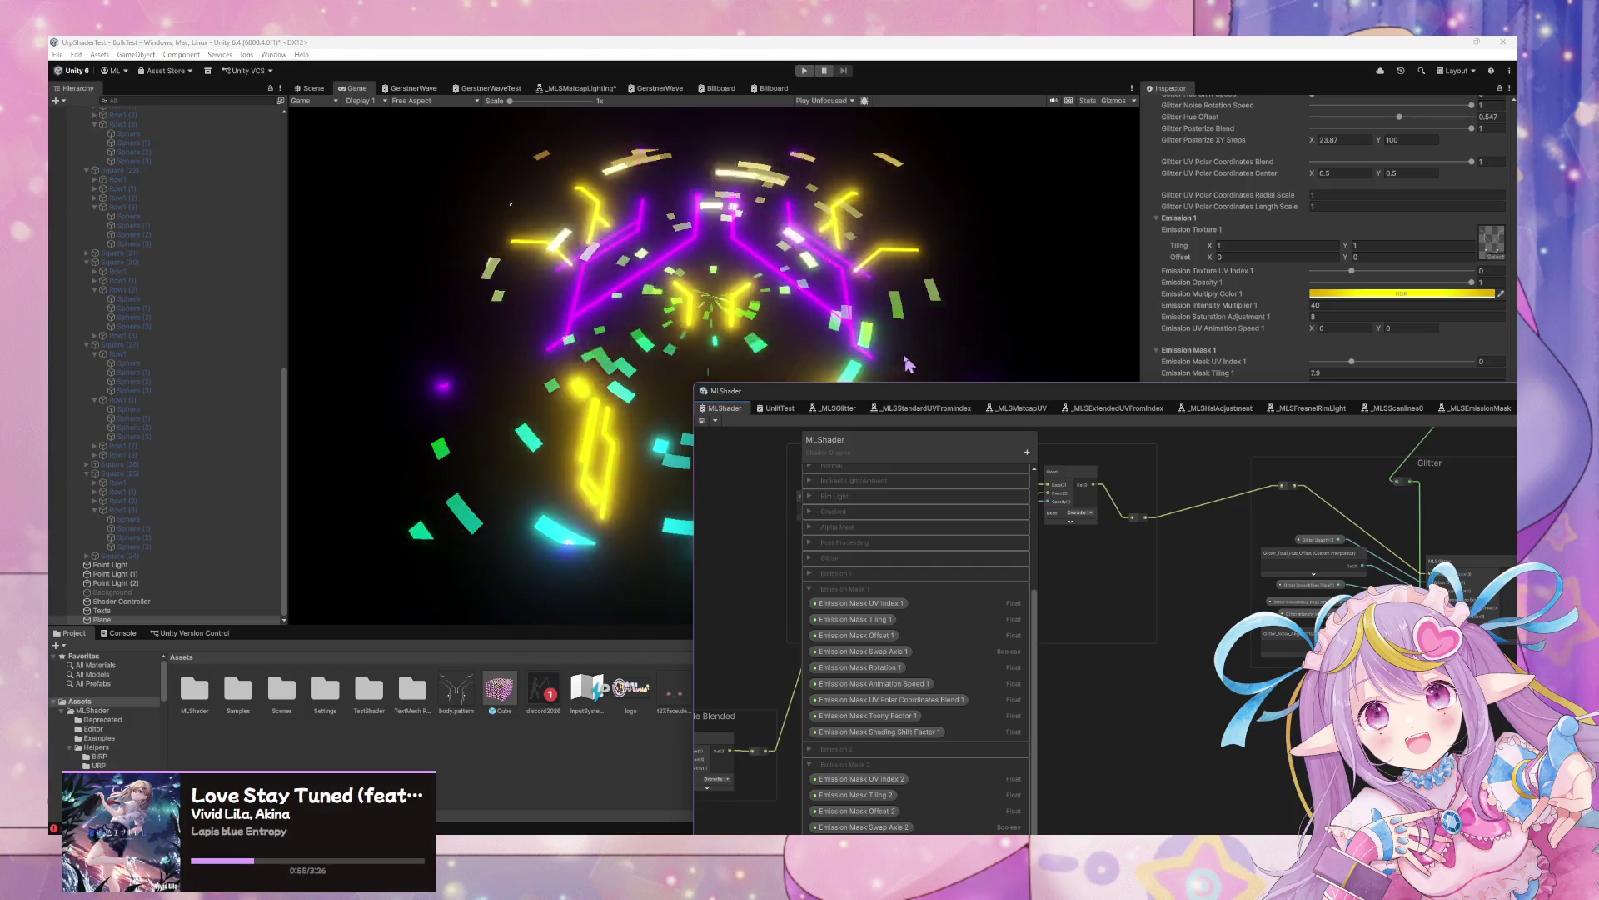
Reposition the MLShader graph window over the game view and switch to the WarudoMods-URP editor
{"action": "left_click_drag", "start_coordinate": [843, 400], "coordinate": [727, 619]}
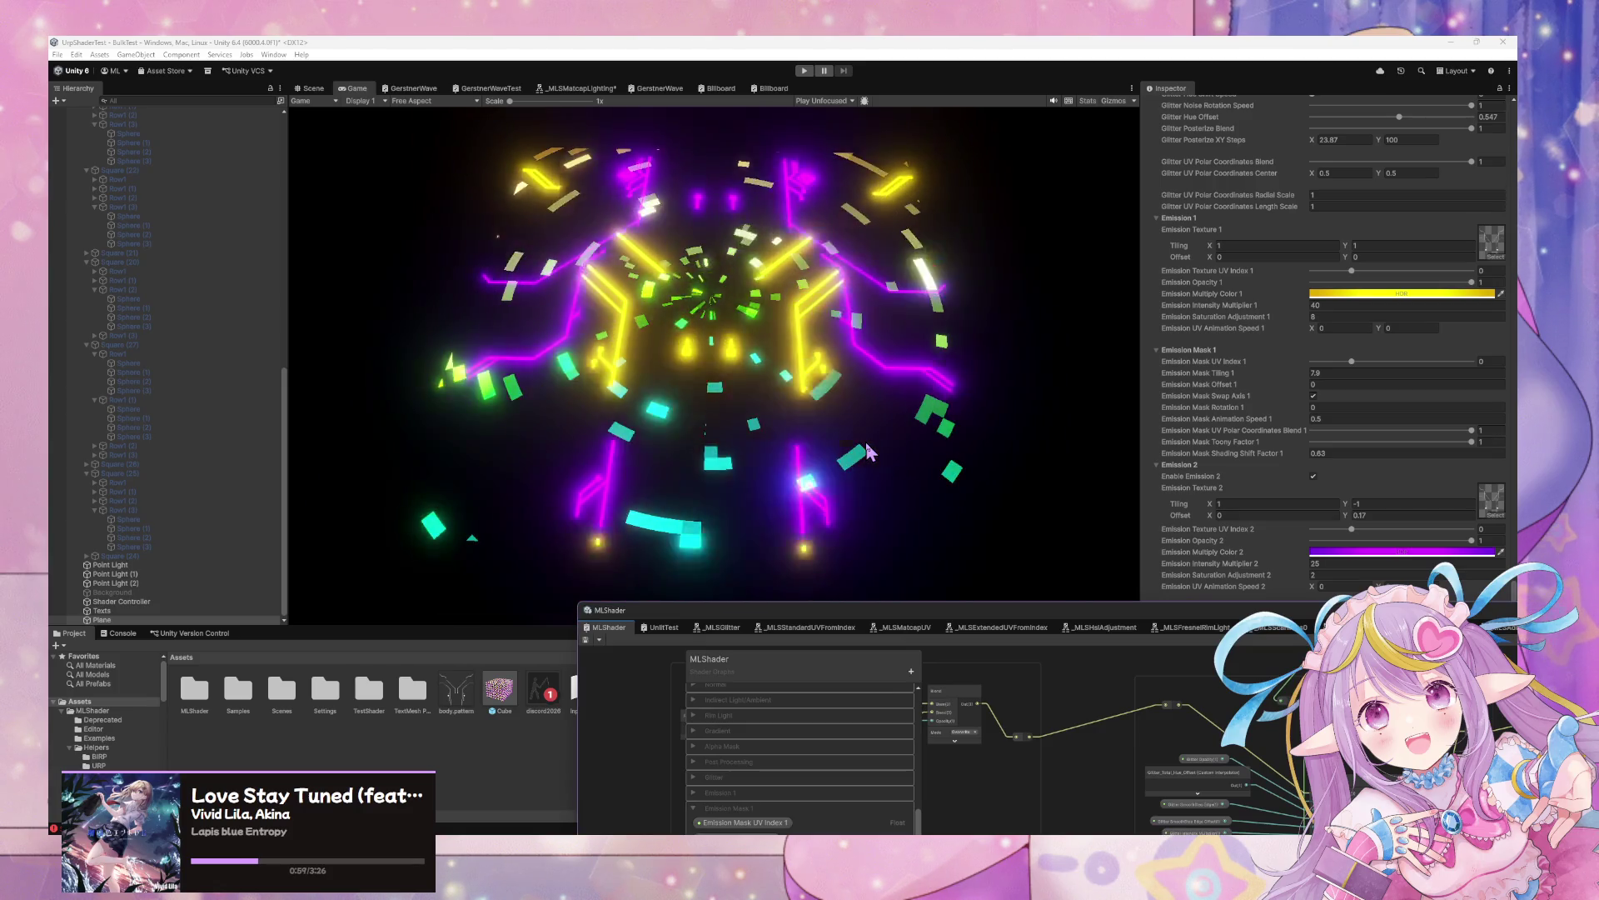
{"action": "left_click_drag", "start_coordinate": [872, 608], "coordinate": [1019, 164]}
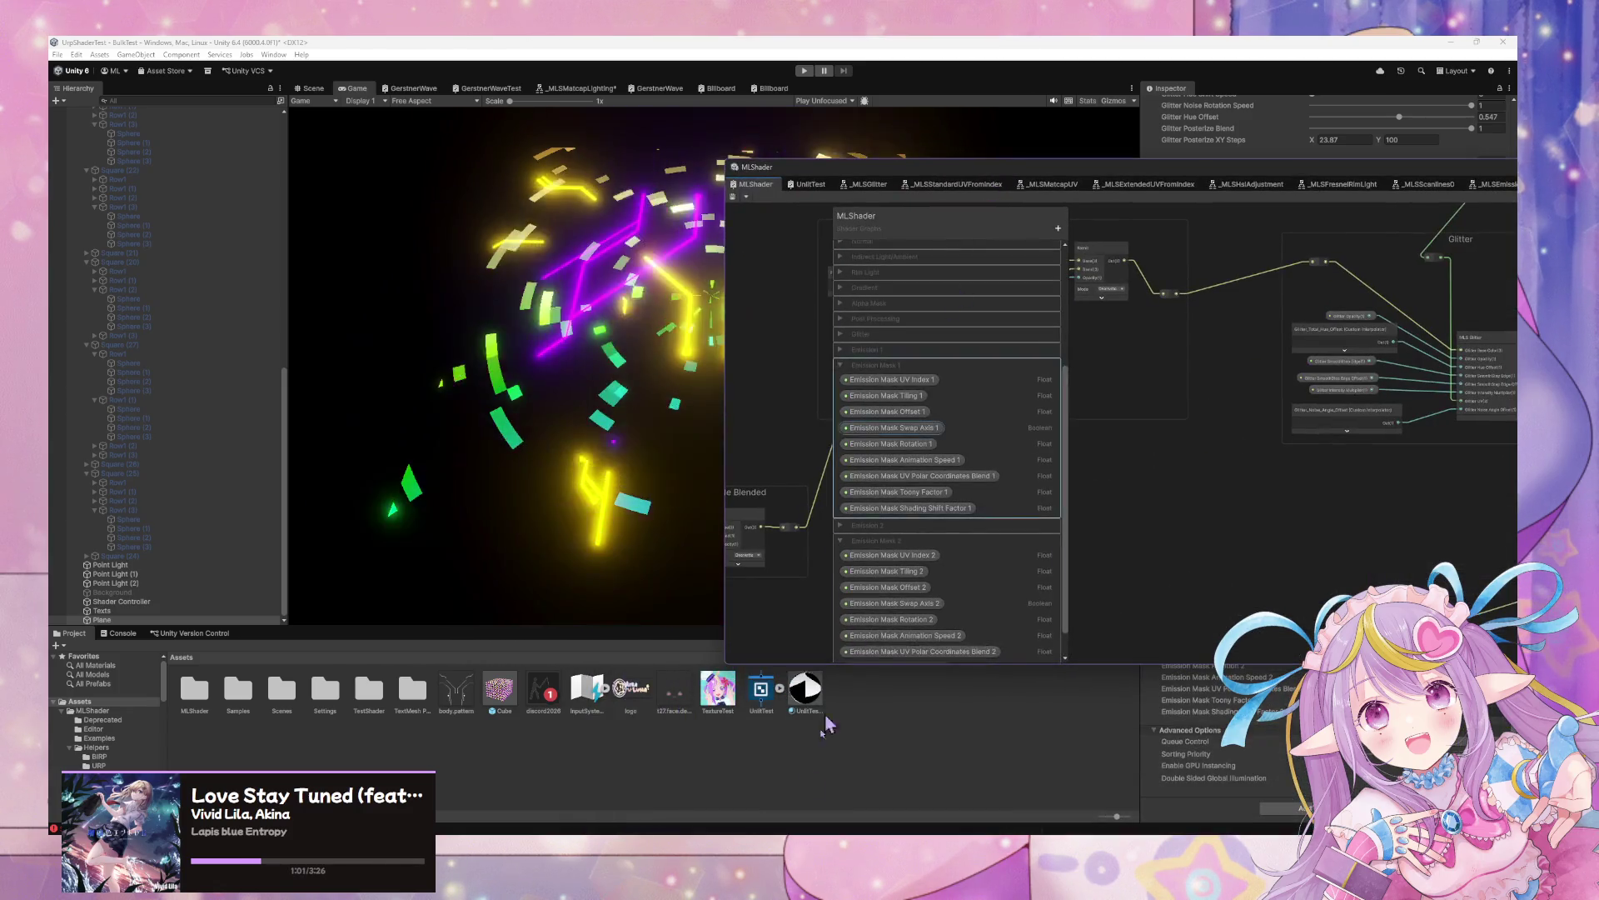
{"action": "key", "text": "alt+Tab"}
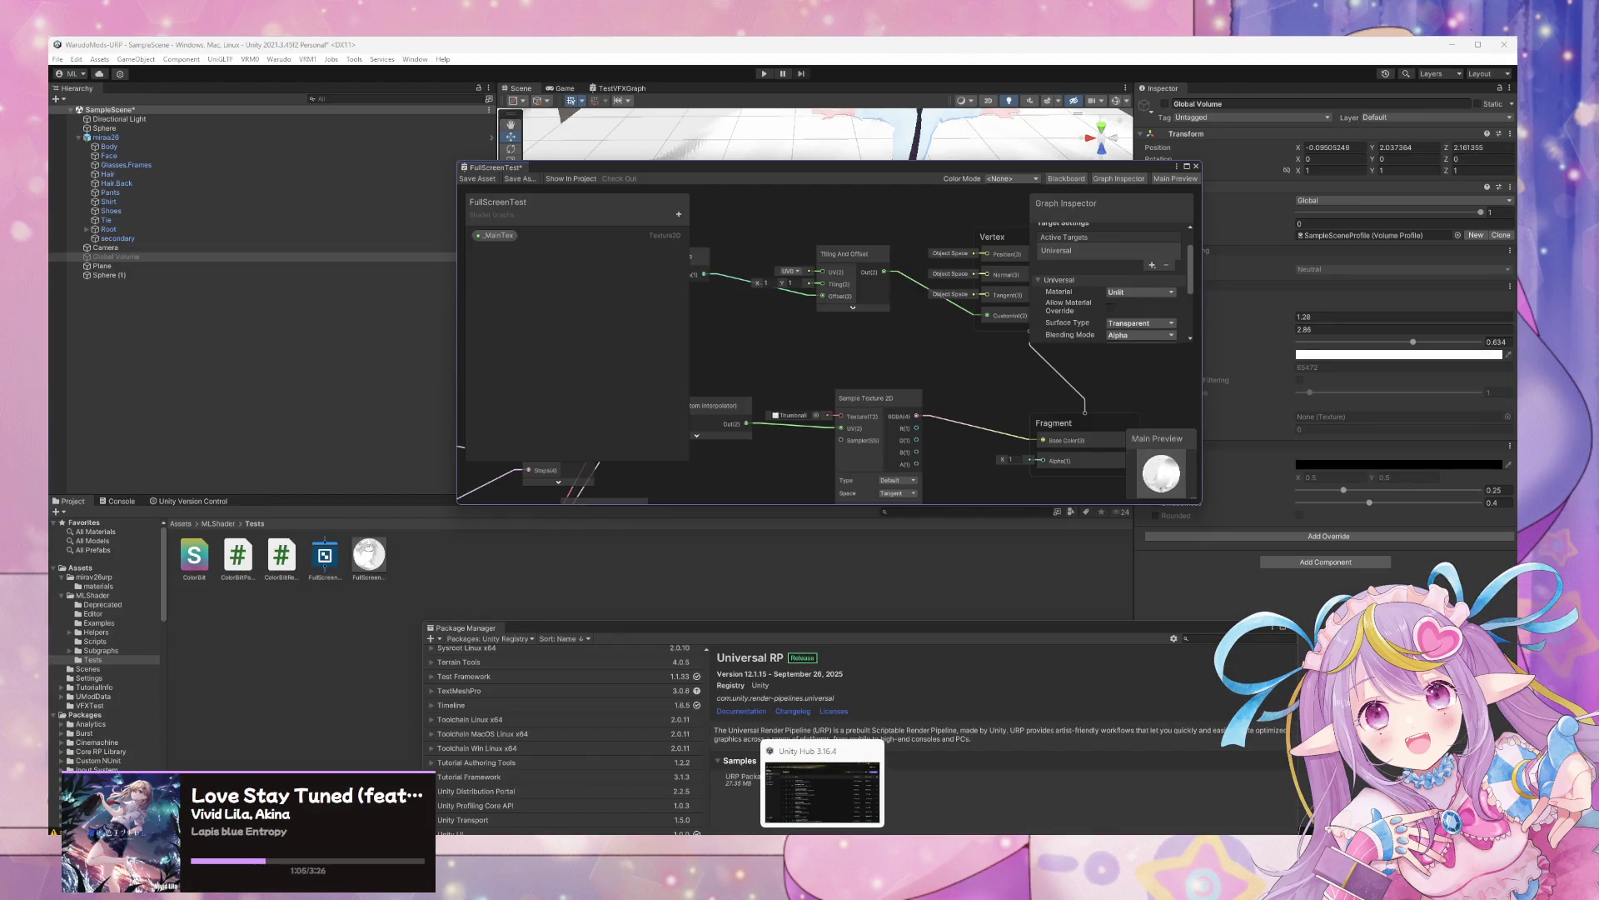
Pass through GitHub Desktop's repository list and launch the MLShader_WarudoMods project
{"action": "key", "text": "alt+Tab"}
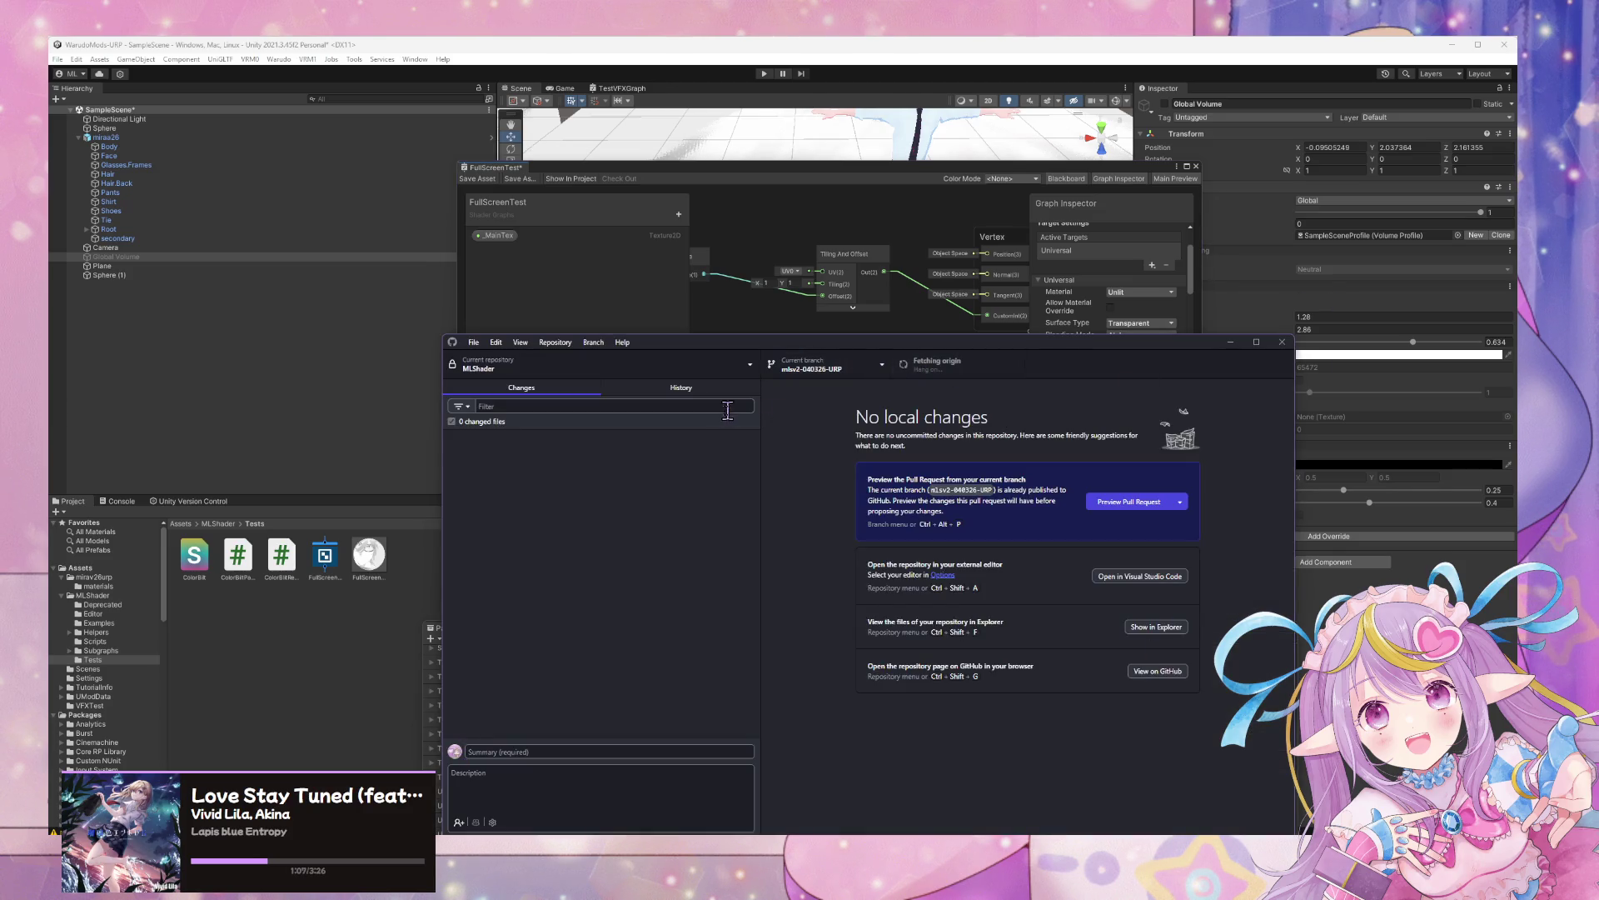
{"action": "left_click", "coordinate": [626, 371]}
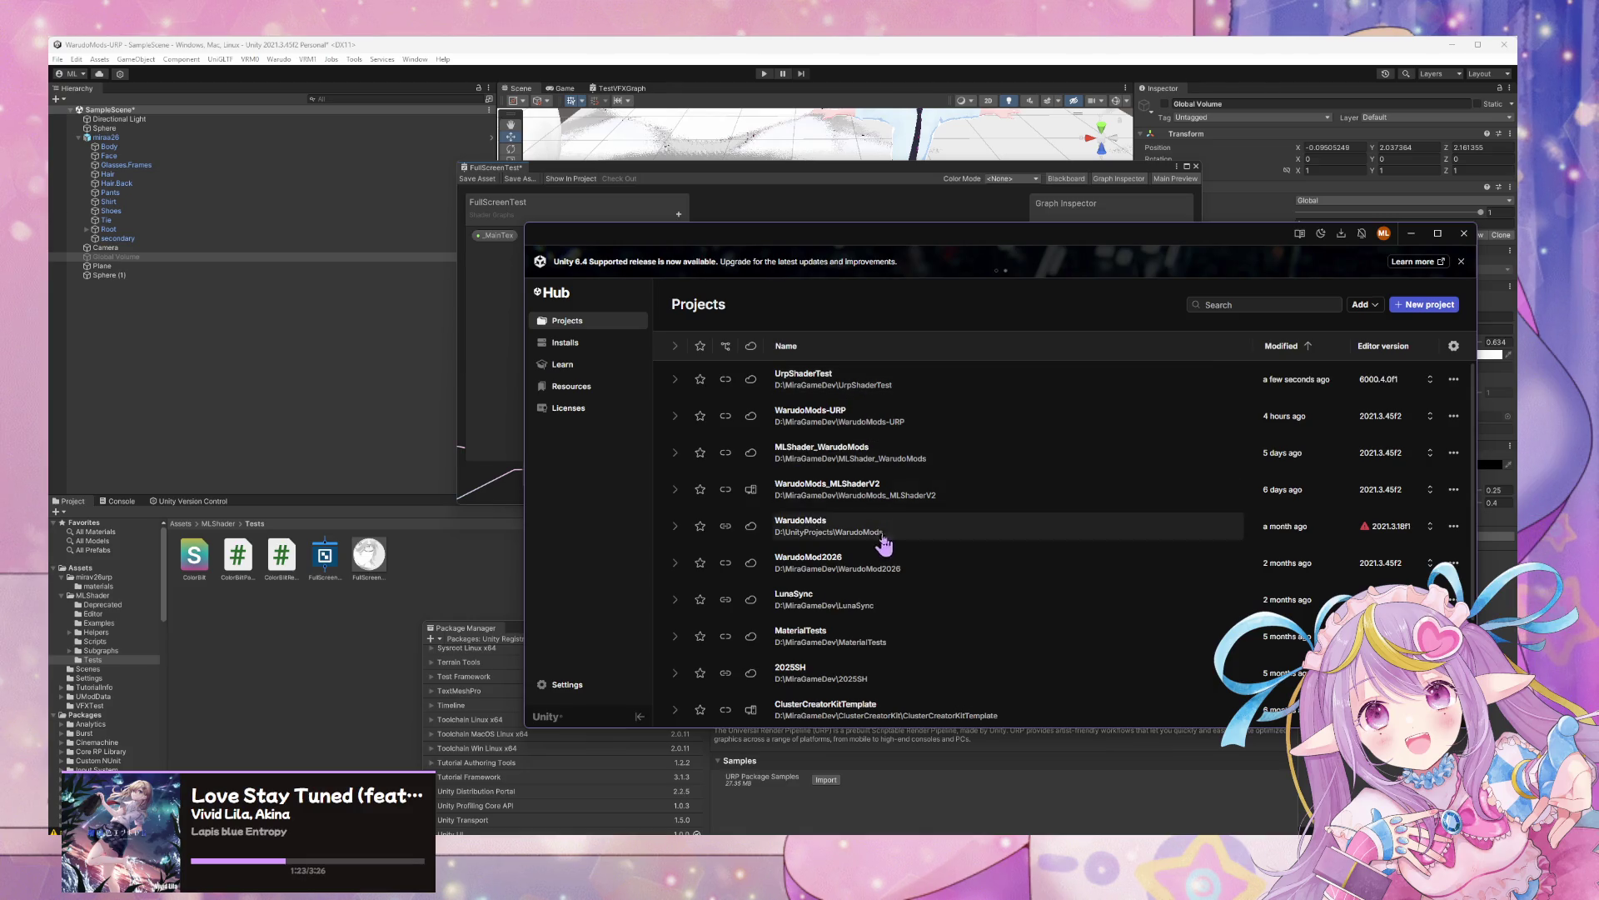
{"action": "left_click", "coordinate": [950, 466]}
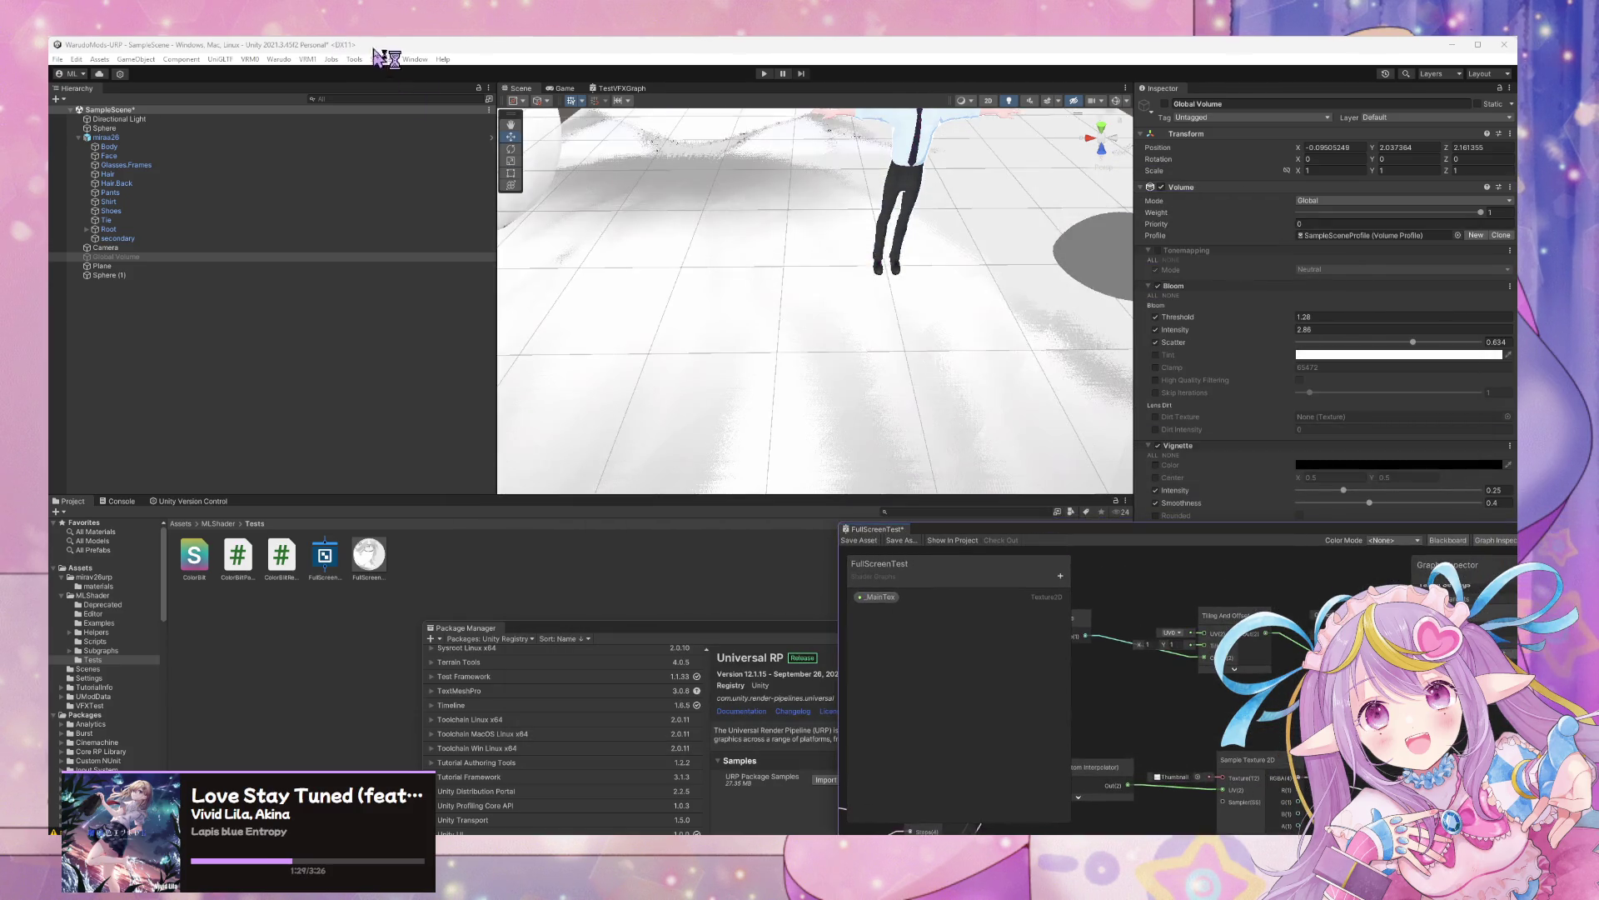
Delete the Plane and Sphere (1) objects from the SampleScene
{"action": "mouse_move", "coordinate": [833, 200]}
{"action": "left_mouse_down"}
{"action": "mouse_move", "coordinate": [849, 164]}
{"action": "mouse_move", "coordinate": [887, 250]}
{"action": "mouse_move", "coordinate": [893, 200]}
{"action": "mouse_move", "coordinate": [857, 167]}
{"action": "mouse_move", "coordinate": [801, 158]}
{"action": "mouse_move", "coordinate": [866, 287]}
{"action": "left_mouse_up"}
{"action": "left_click", "coordinate": [866, 287]}
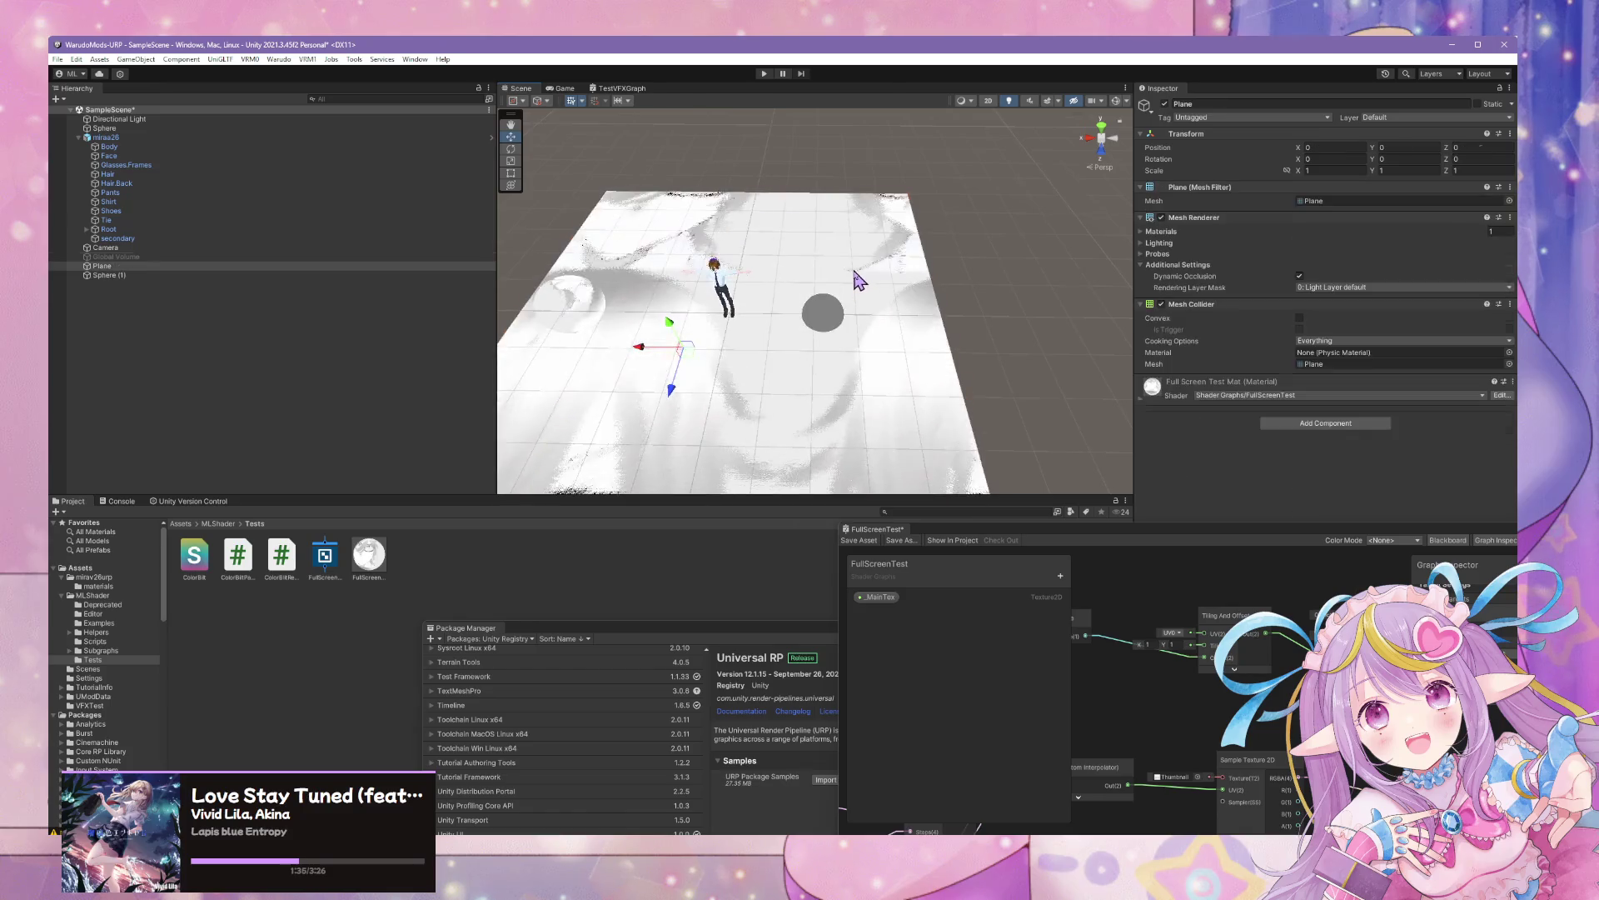
{"action": "key", "text": "Delete"}
{"action": "left_click", "coordinate": [550, 304]}
{"action": "key", "text": "Delete"}
Frame the Scene view on the remaining character, then switch to GitHub Desktop
{"action": "mouse_move", "coordinate": [633, 287]}
{"action": "left_mouse_down"}
{"action": "mouse_move", "coordinate": [750, 325]}
{"action": "mouse_move", "coordinate": [775, 356]}
{"action": "mouse_move", "coordinate": [750, 292]}
{"action": "mouse_move", "coordinate": [839, 78]}
{"action": "left_mouse_up"}
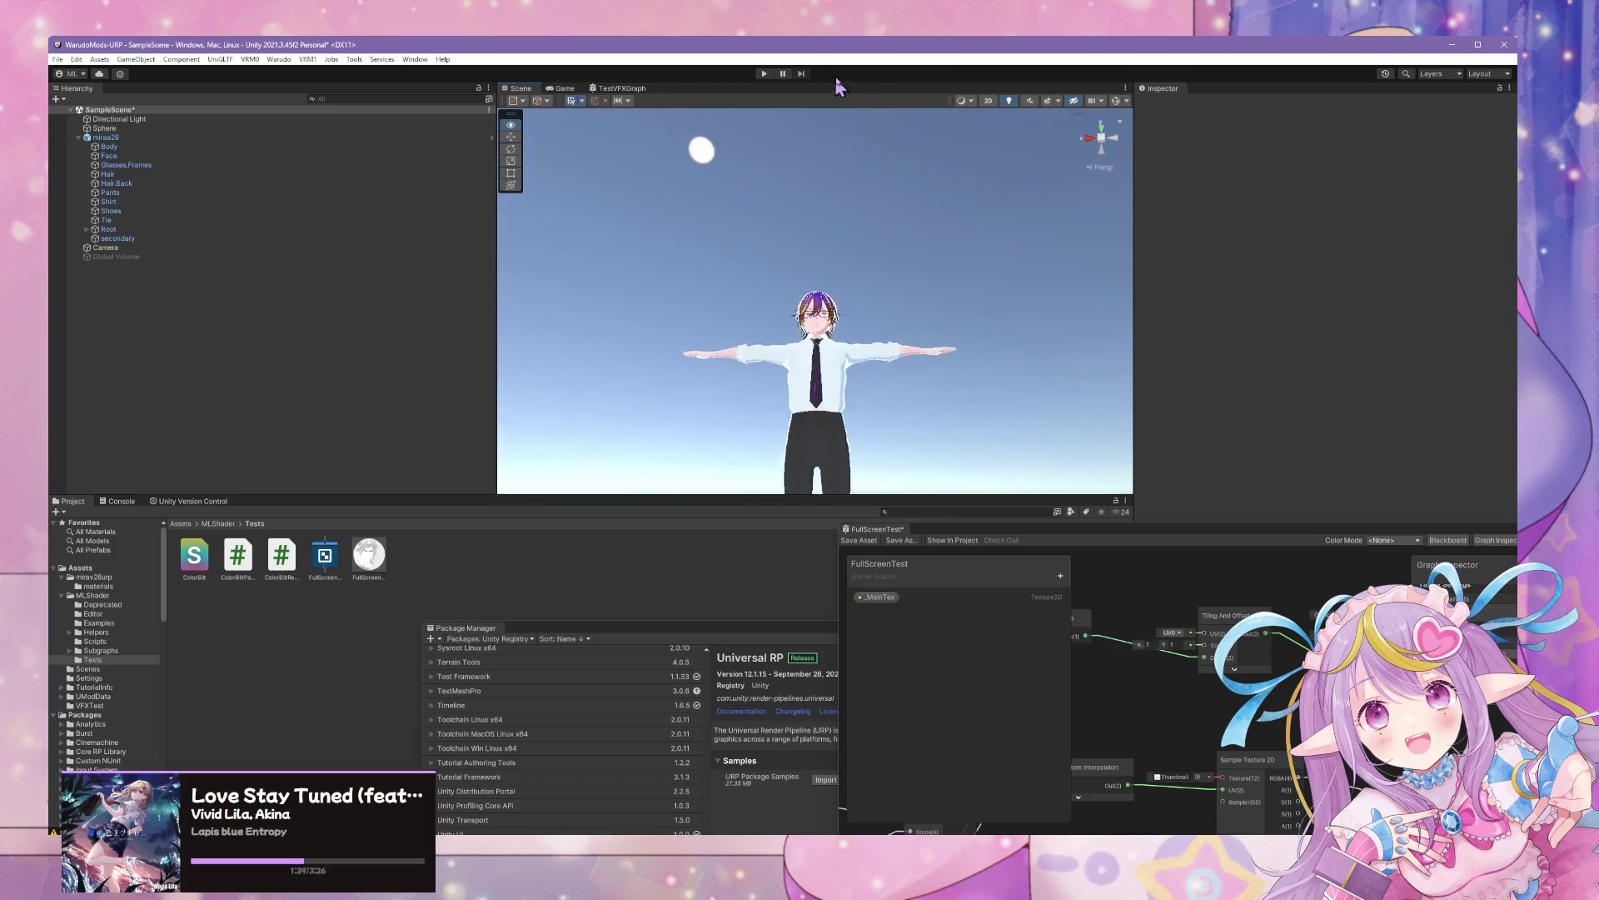
{"action": "scroll", "coordinate": [862, 308], "scroll_direction": "up", "scroll_amount": 5}
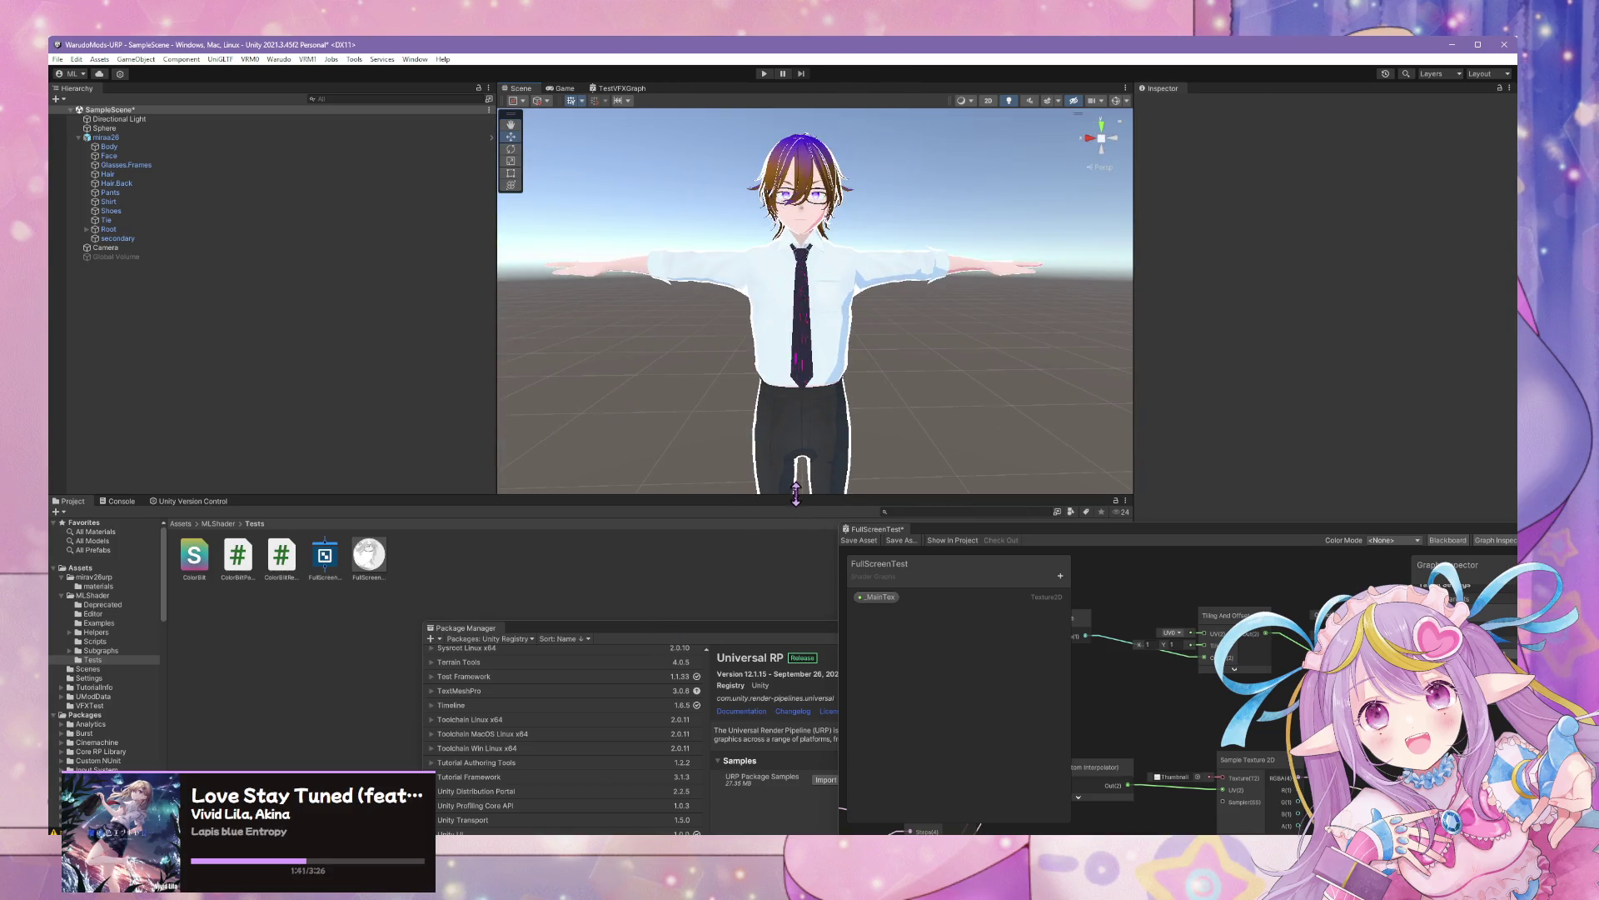
{"action": "left_click_drag", "start_coordinate": [796, 493], "coordinate": [796, 433]}
{"action": "scroll", "coordinate": [867, 314], "scroll_direction": "up", "scroll_amount": 5}
{"action": "scroll", "coordinate": [860, 331], "scroll_direction": "down", "scroll_amount": 3}
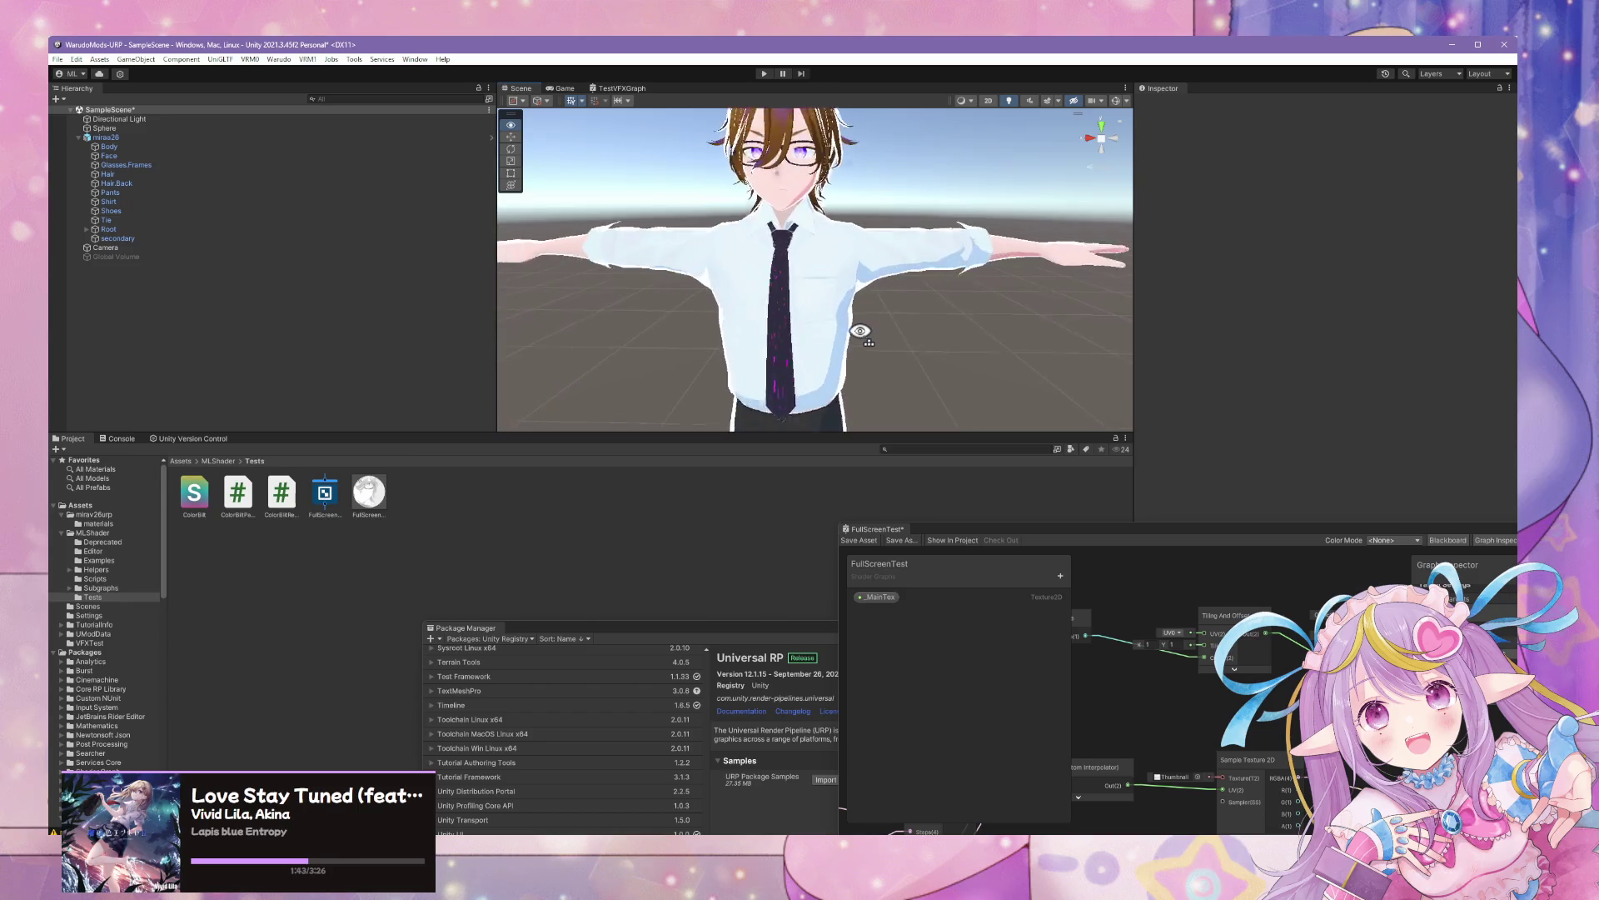
{"action": "scroll", "coordinate": [860, 331], "scroll_direction": "up", "scroll_amount": 2}
{"action": "key", "text": "alt+Tab"}
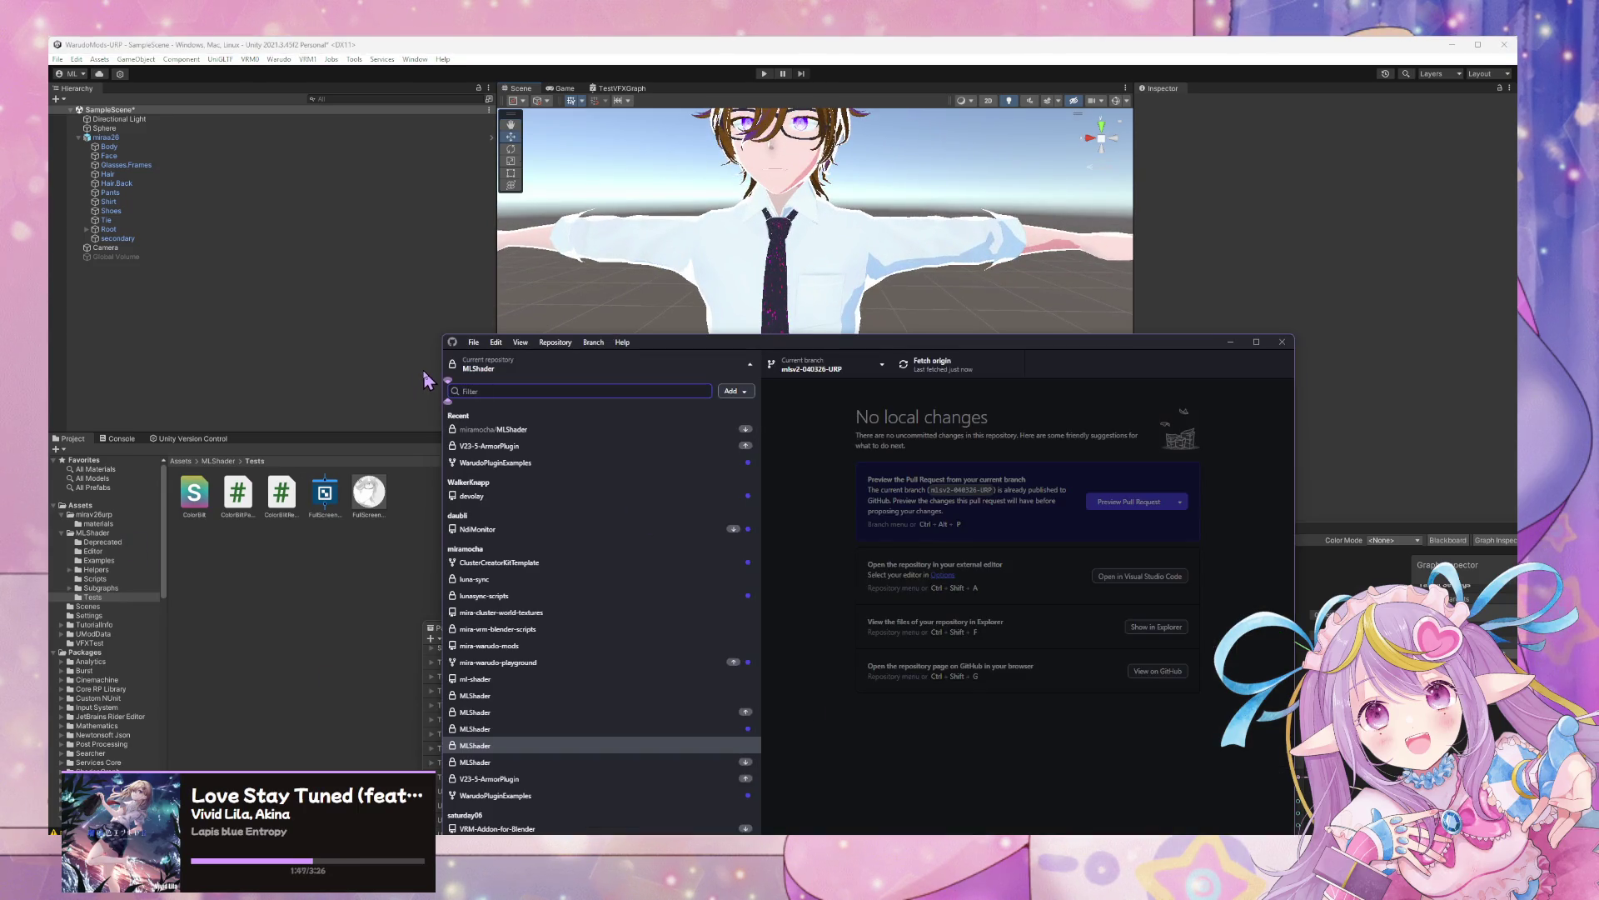
Switch to the WarudoMods-URP MLShader repository, pull its five new commits from origin, and return to Unity
{"action": "left_click", "coordinate": [825, 365]}
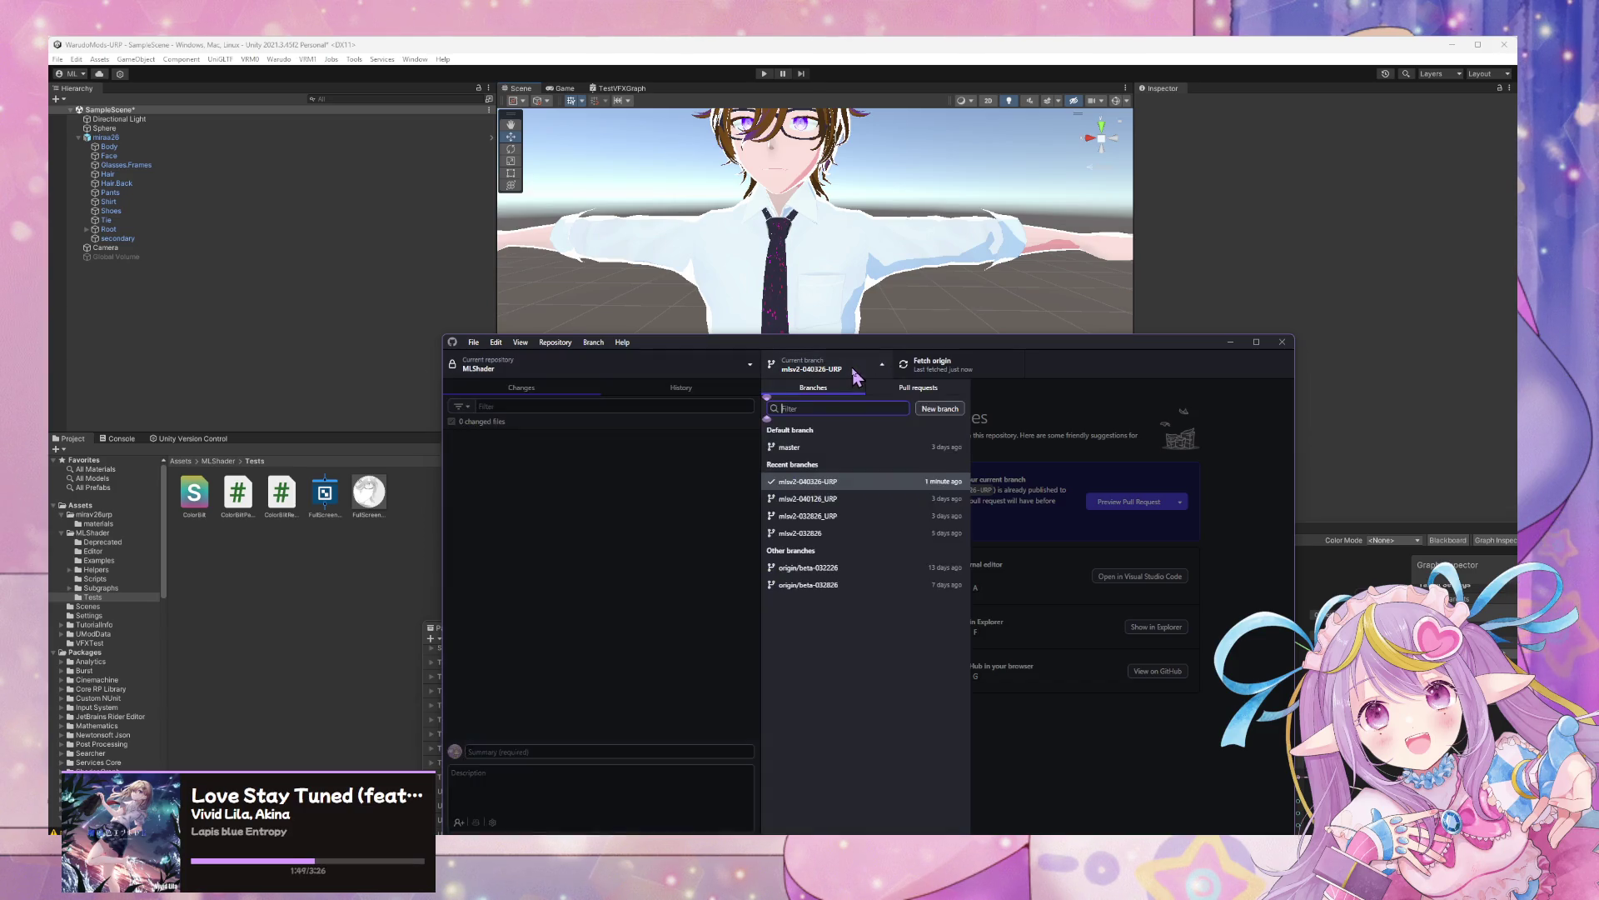
{"action": "left_click", "coordinate": [600, 364]}
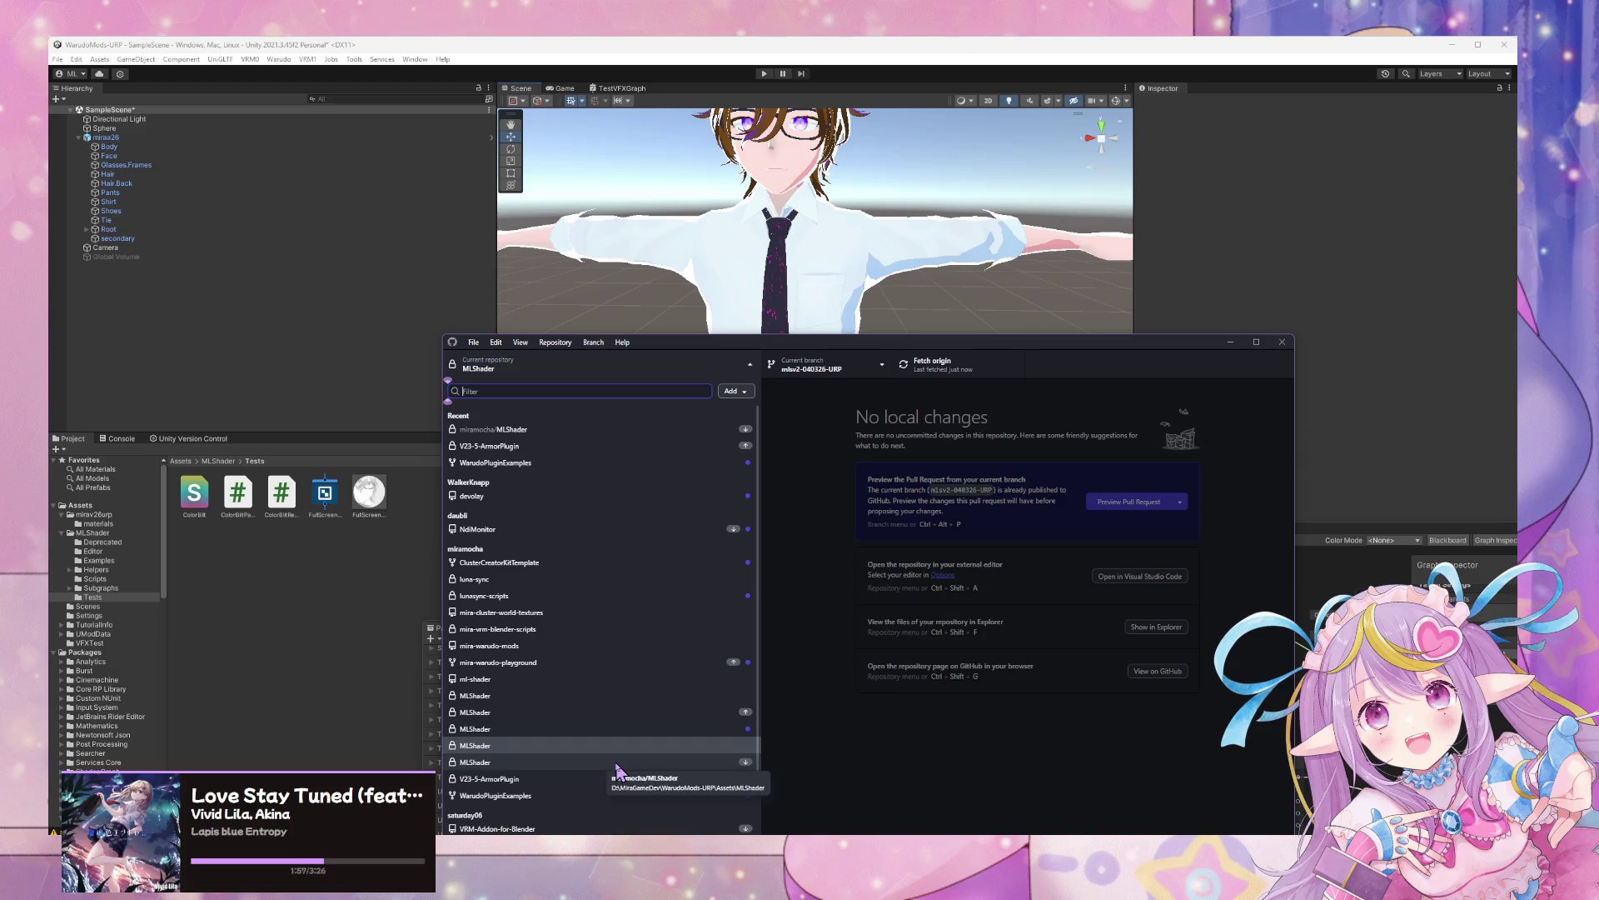
{"action": "left_click", "coordinate": [616, 763]}
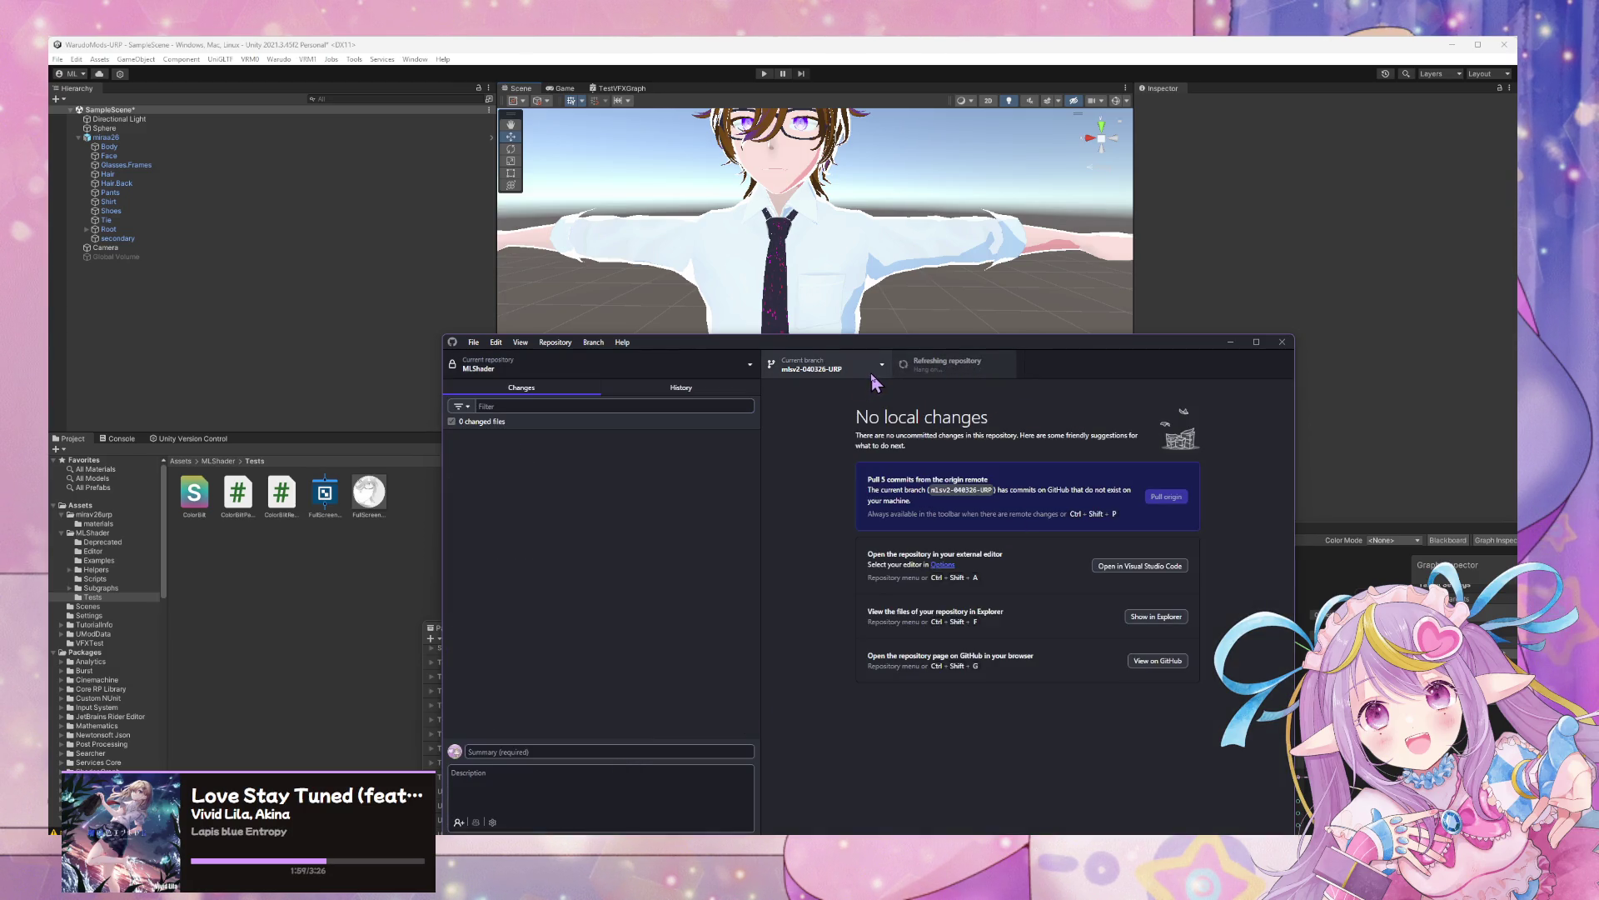
{"action": "left_click", "coordinate": [950, 366]}
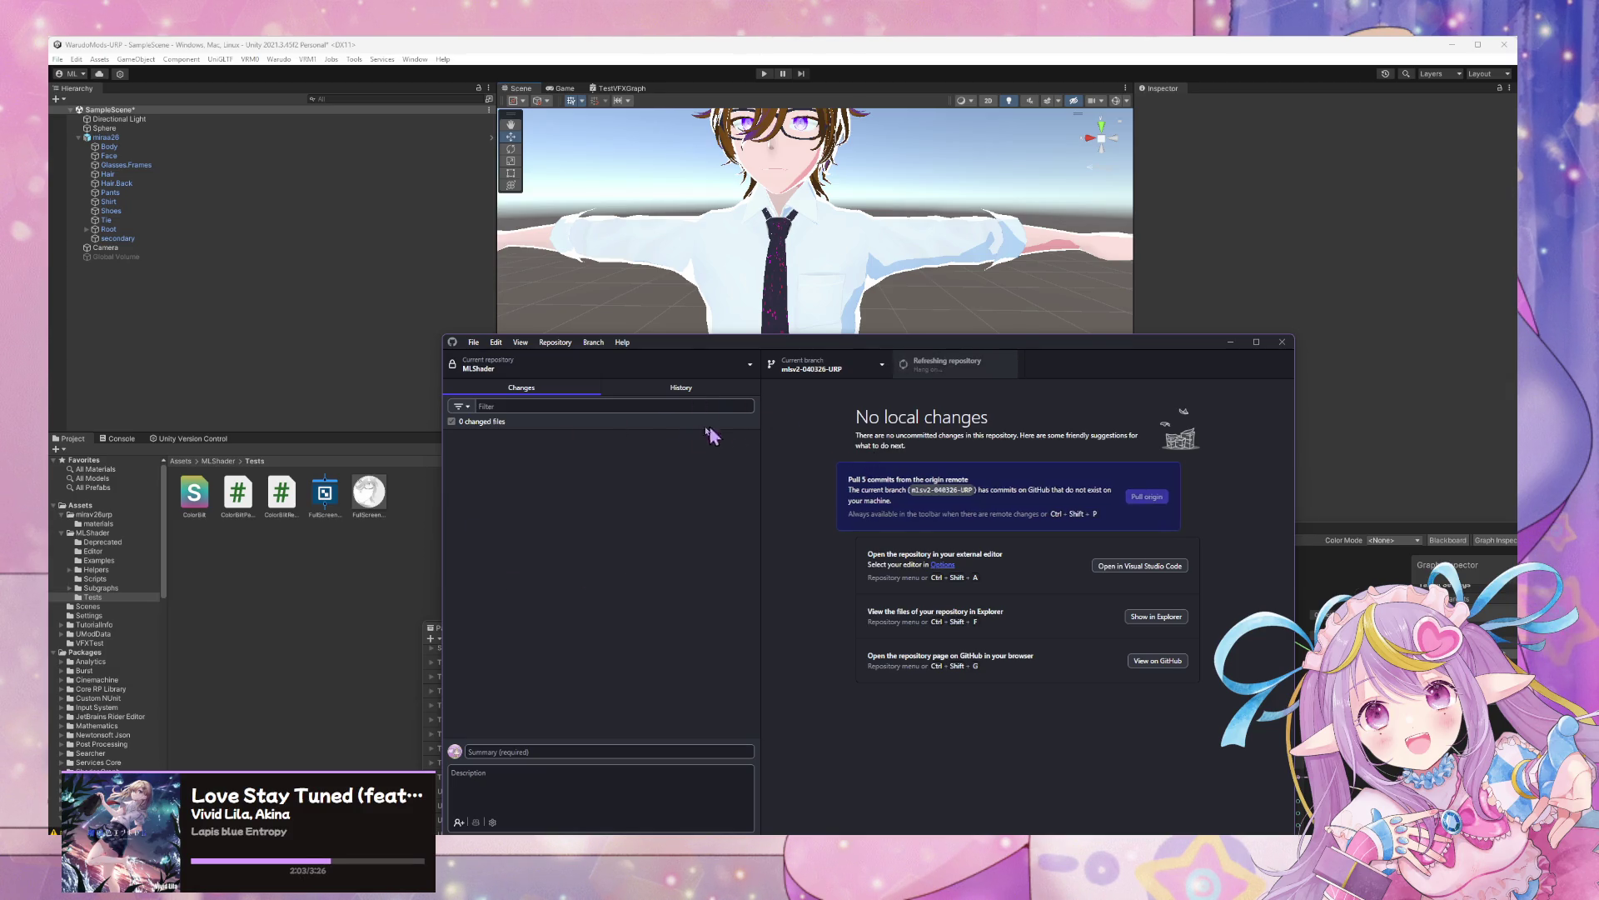
{"action": "left_click", "coordinate": [320, 592]}
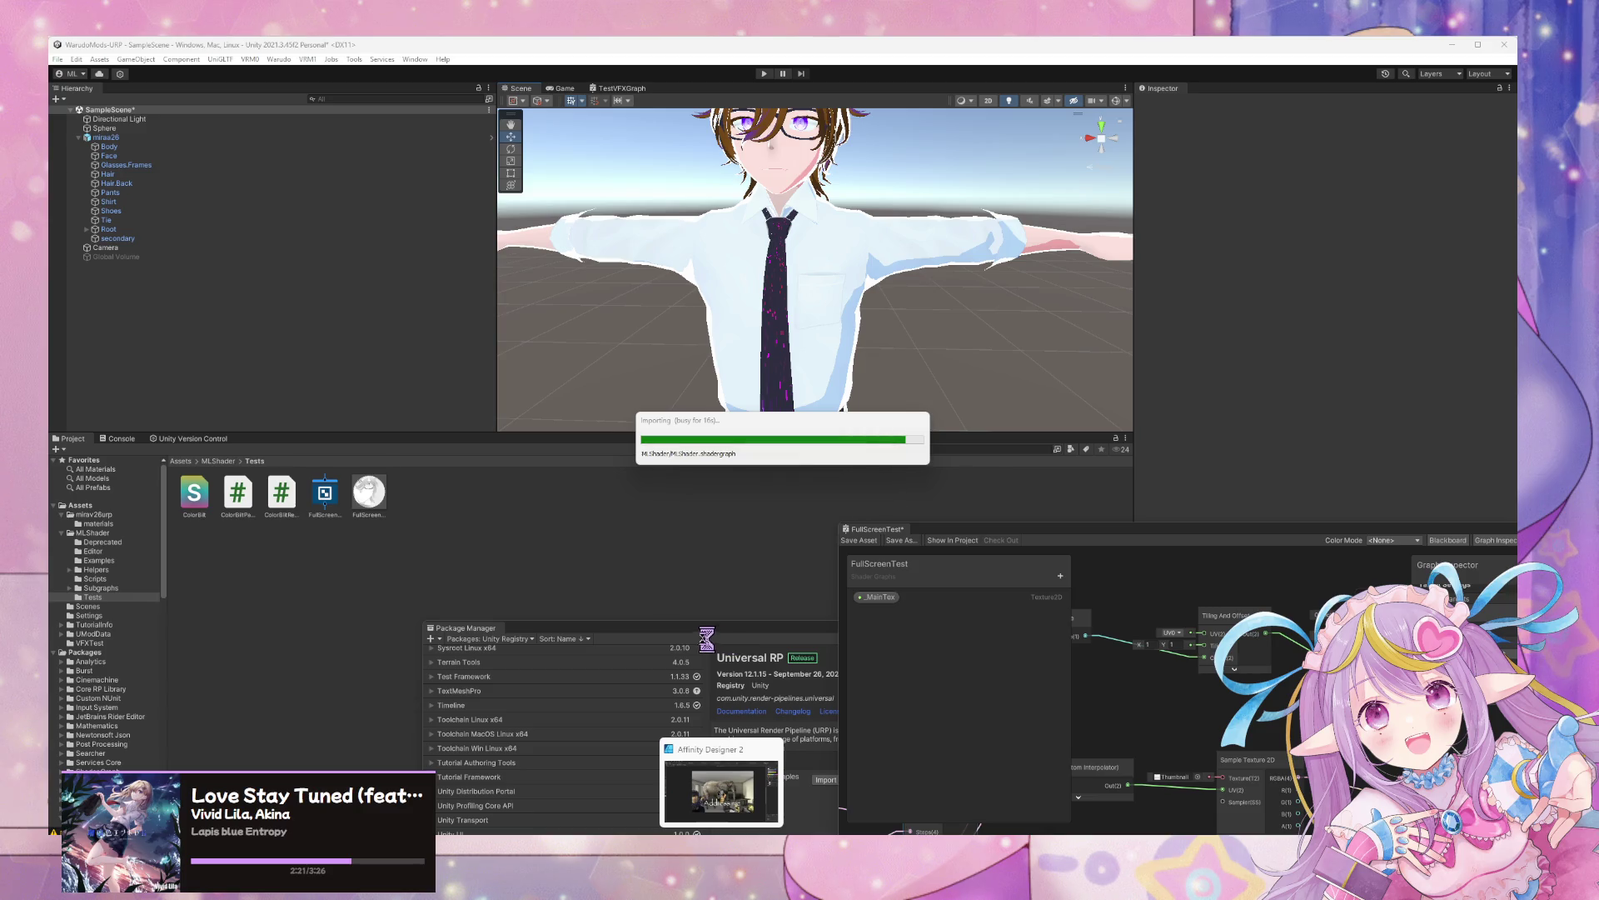
Rename body.pattern.png to mls_testemissionpattern.png in the pattern search results window
{"action": "mouse_move", "coordinate": [646, 832]}
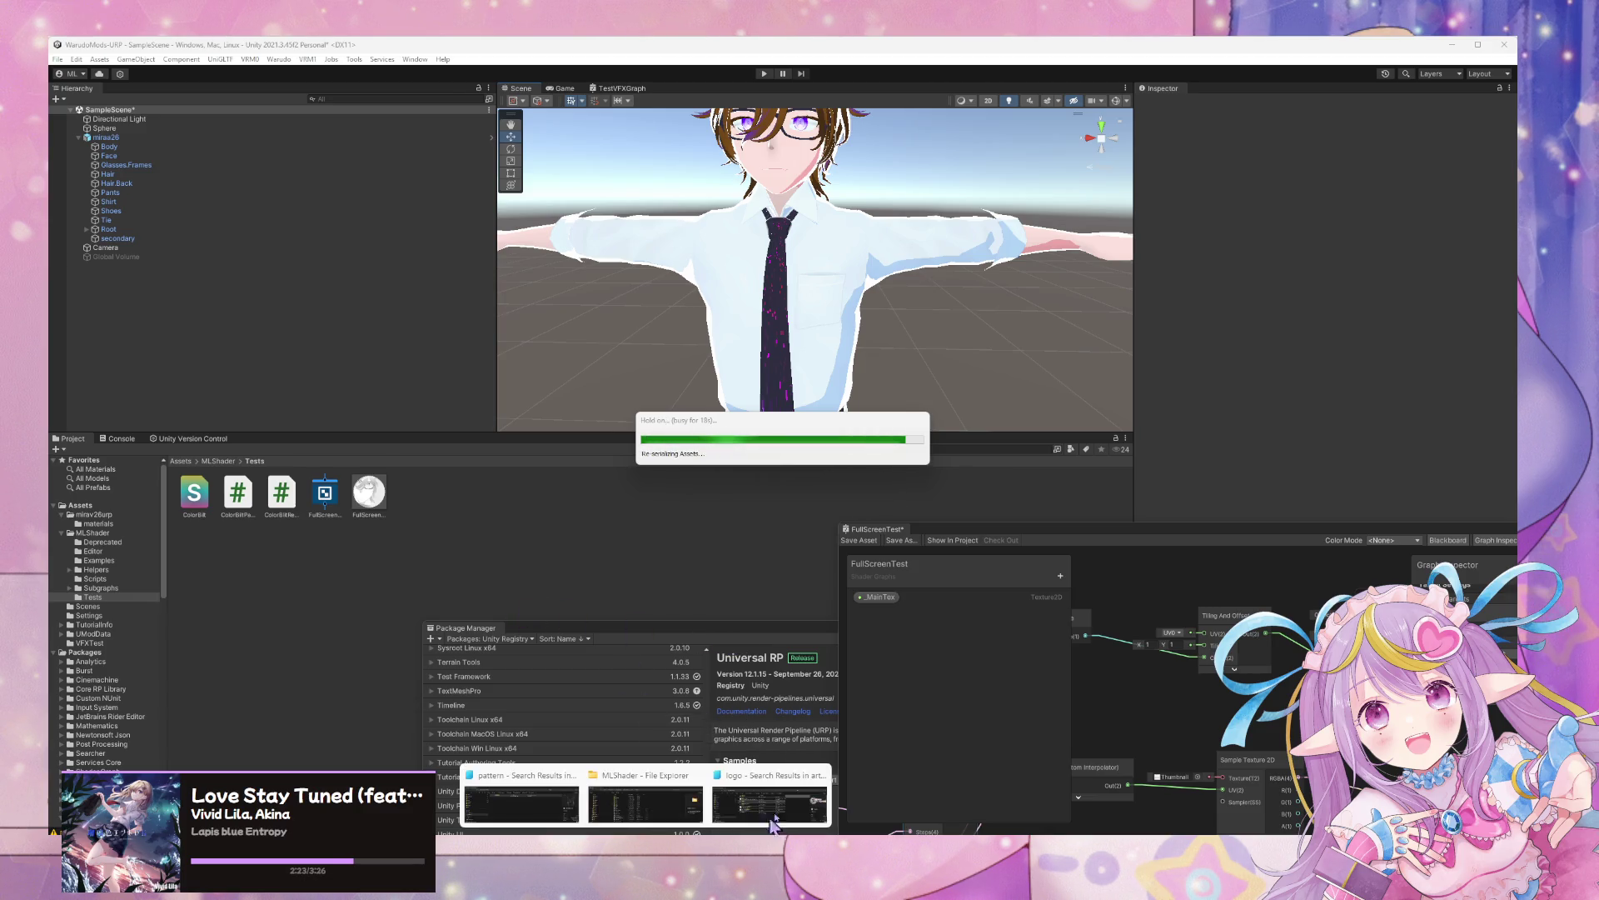
{"action": "mouse_move", "coordinate": [536, 814]}
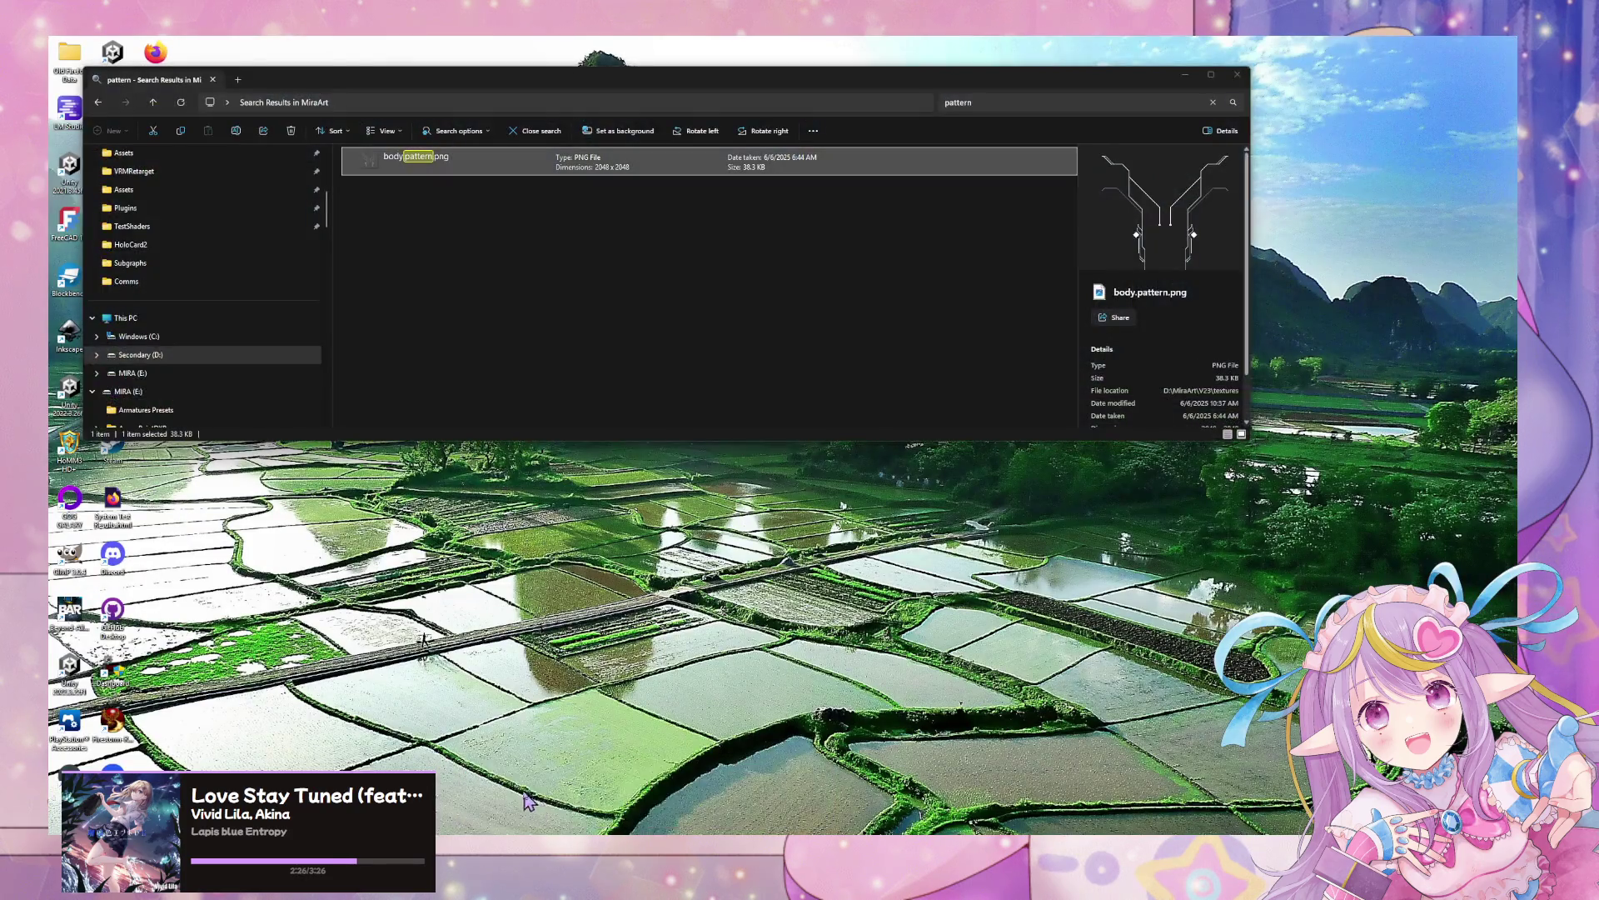
{"action": "left_click", "coordinate": [549, 812]}
{"action": "left_click", "coordinate": [414, 162]}
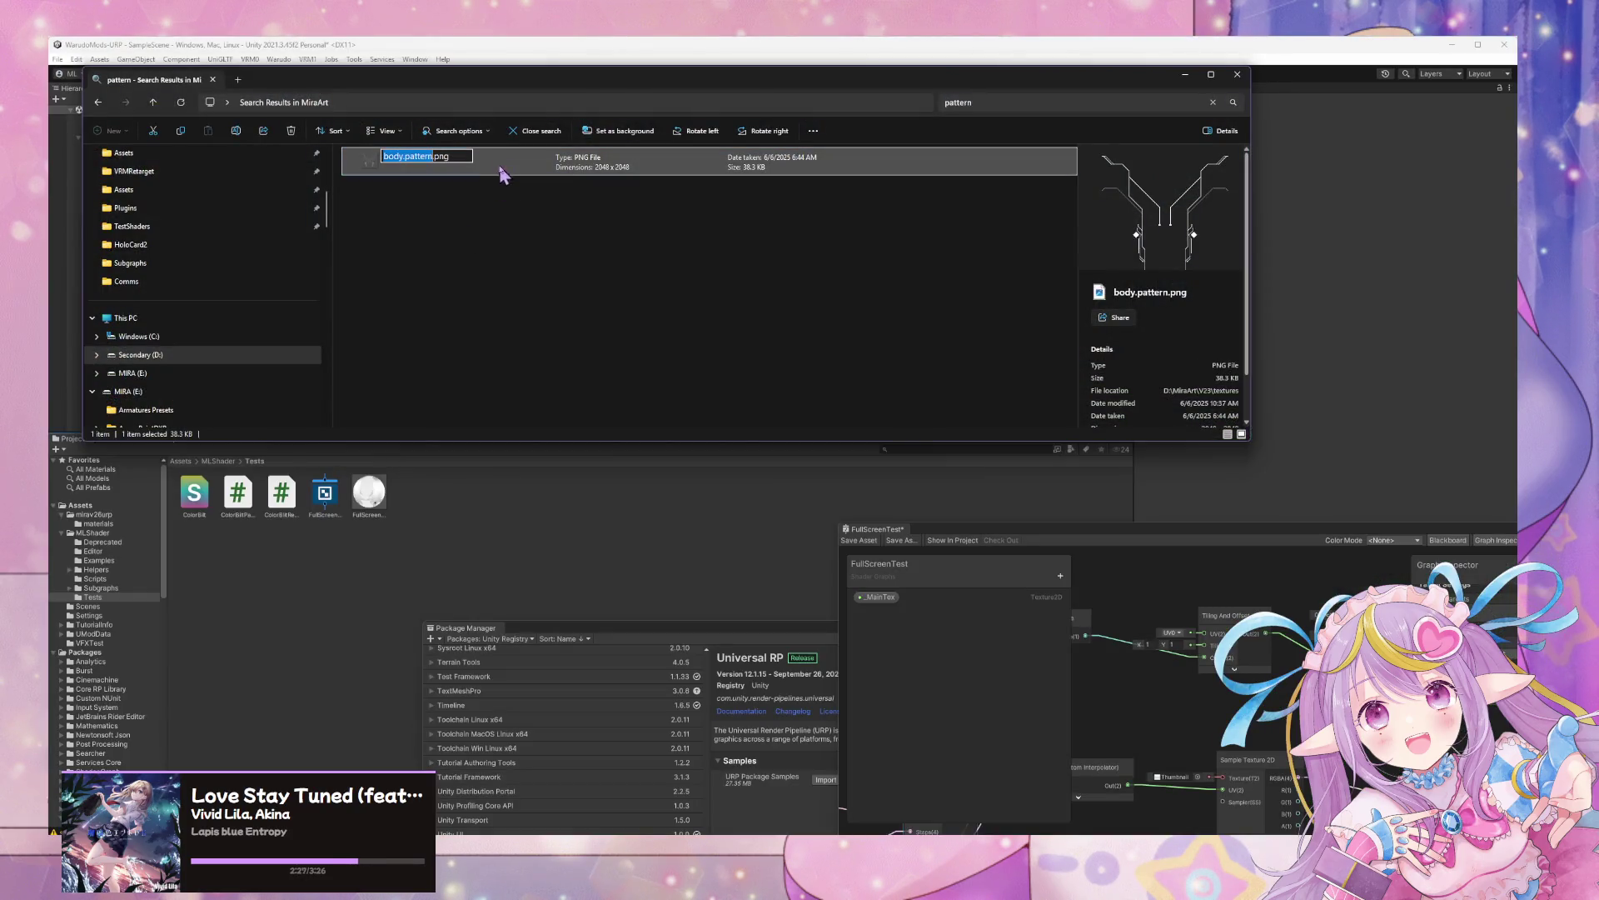
{"action": "type", "text": "patterntes"}
{"action": "key", "text": "shift+Home"}
{"action": "type", "text": "mls_test"}
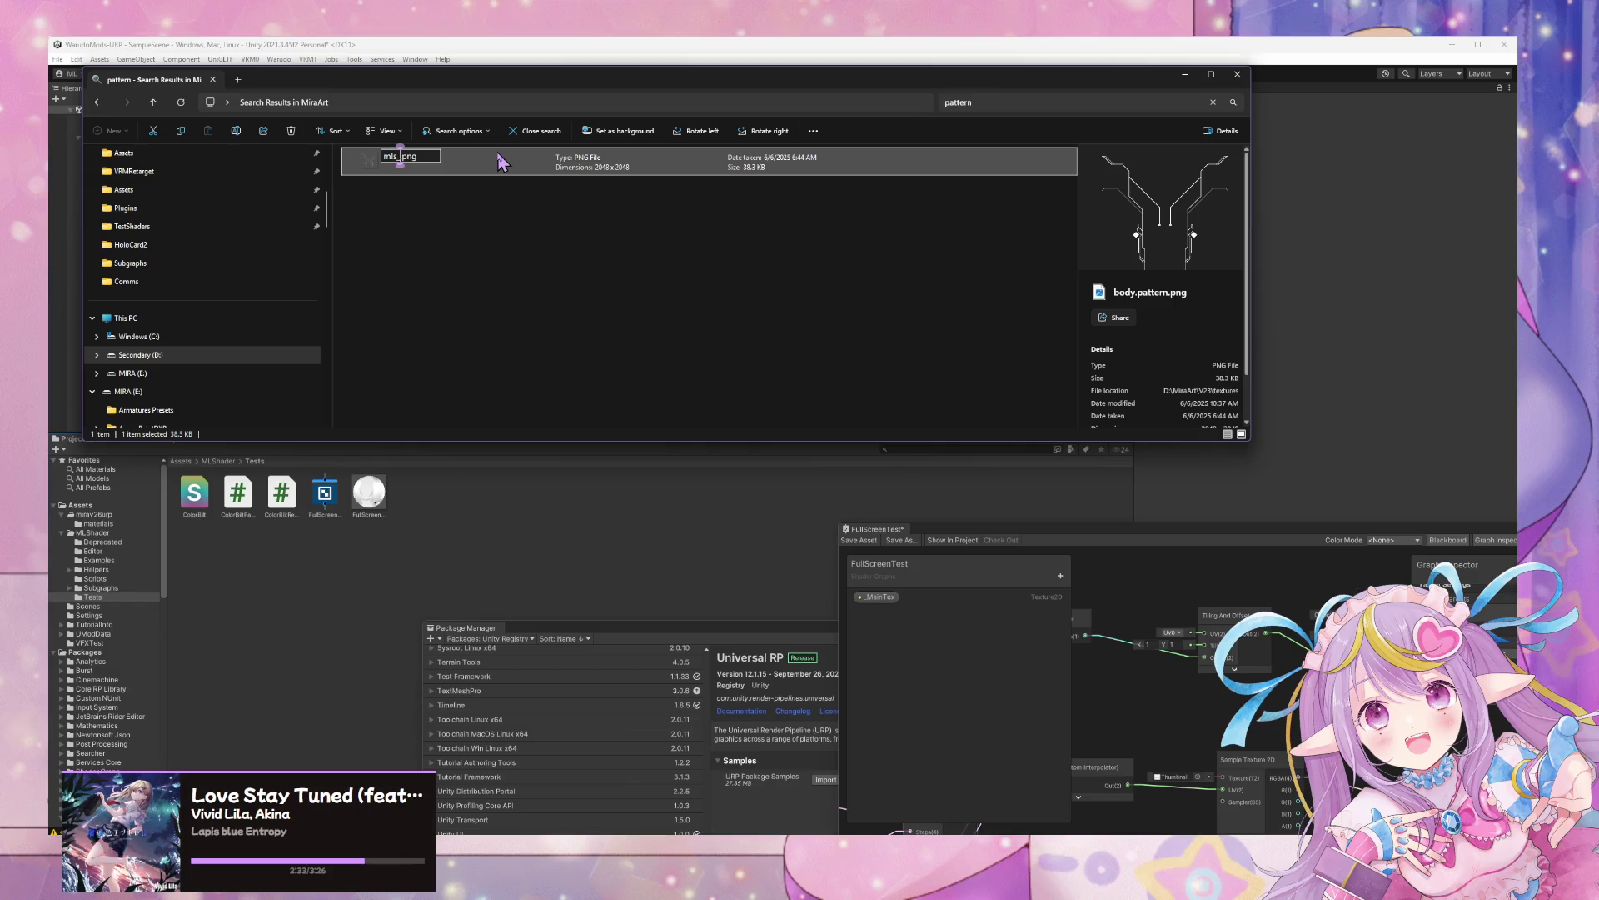
{"action": "type", "text": "patter"}
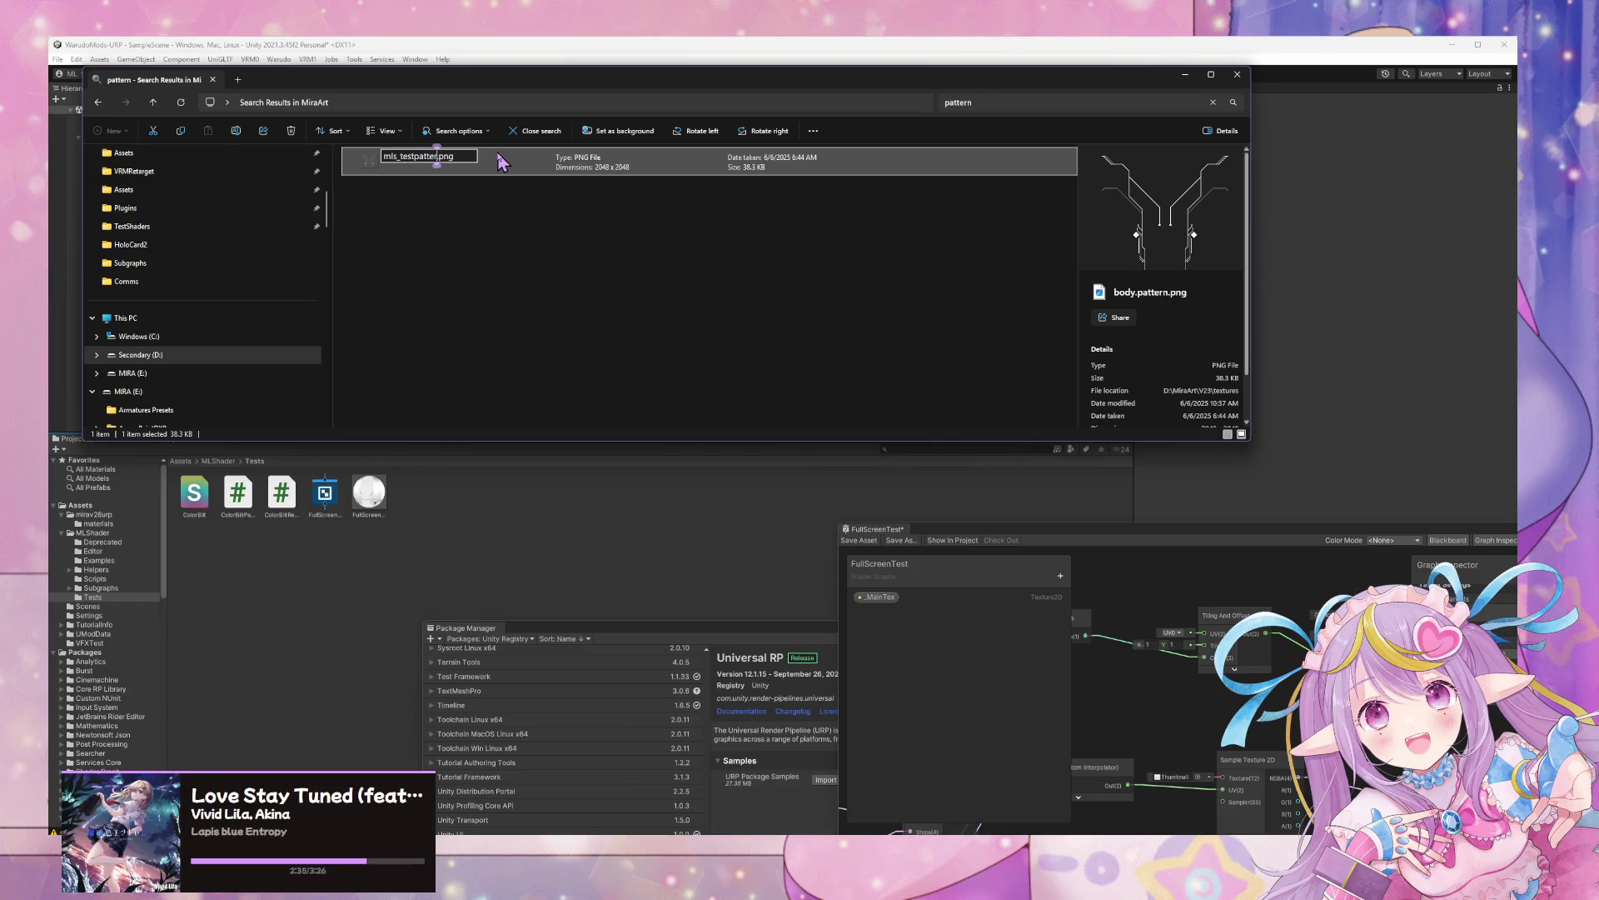
{"action": "key", "text": "BackSpace"}
{"action": "key", "text": "BackSpace"}
{"action": "key", "text": "BackSpace"}
{"action": "type", "text": "emissionp"}
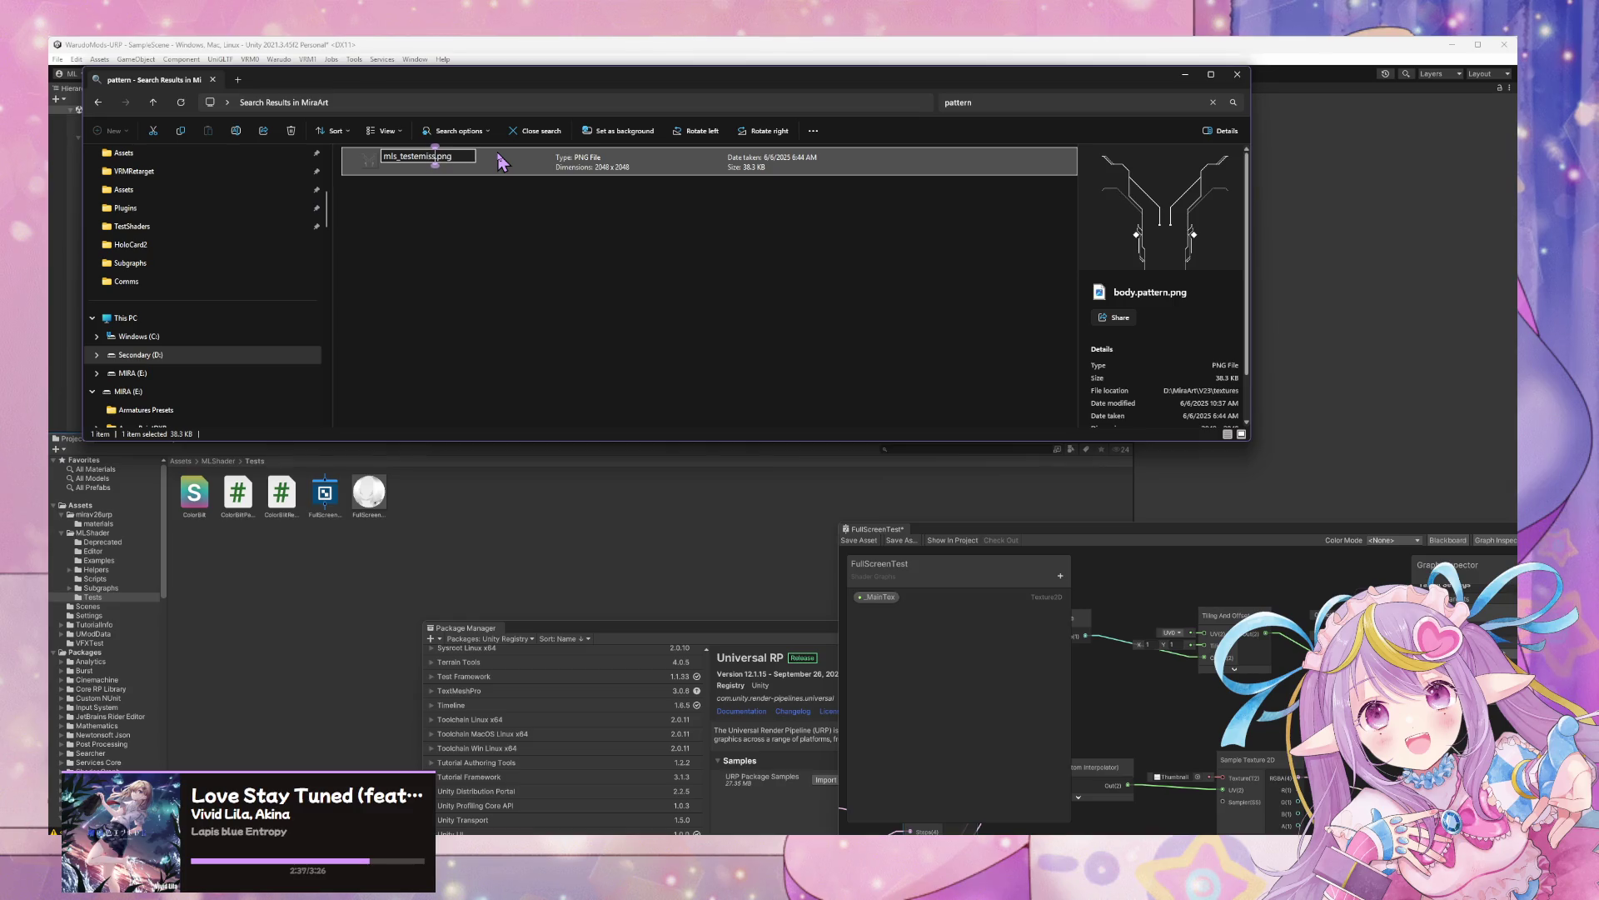
{"action": "type", "text": "attern"}
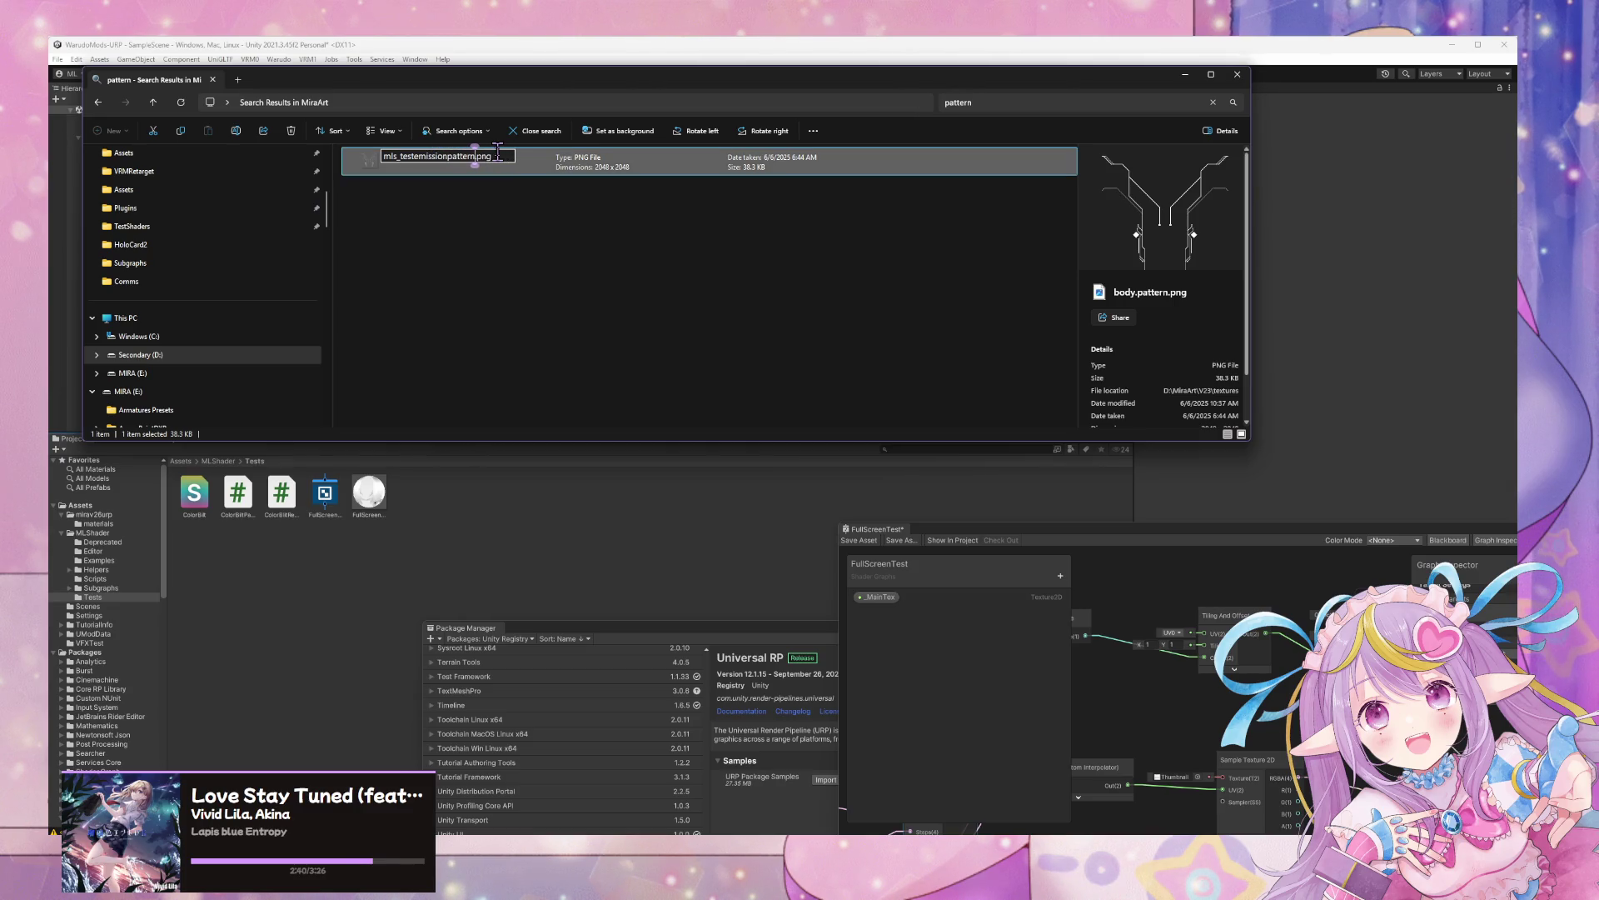
{"action": "key", "text": "Return"}
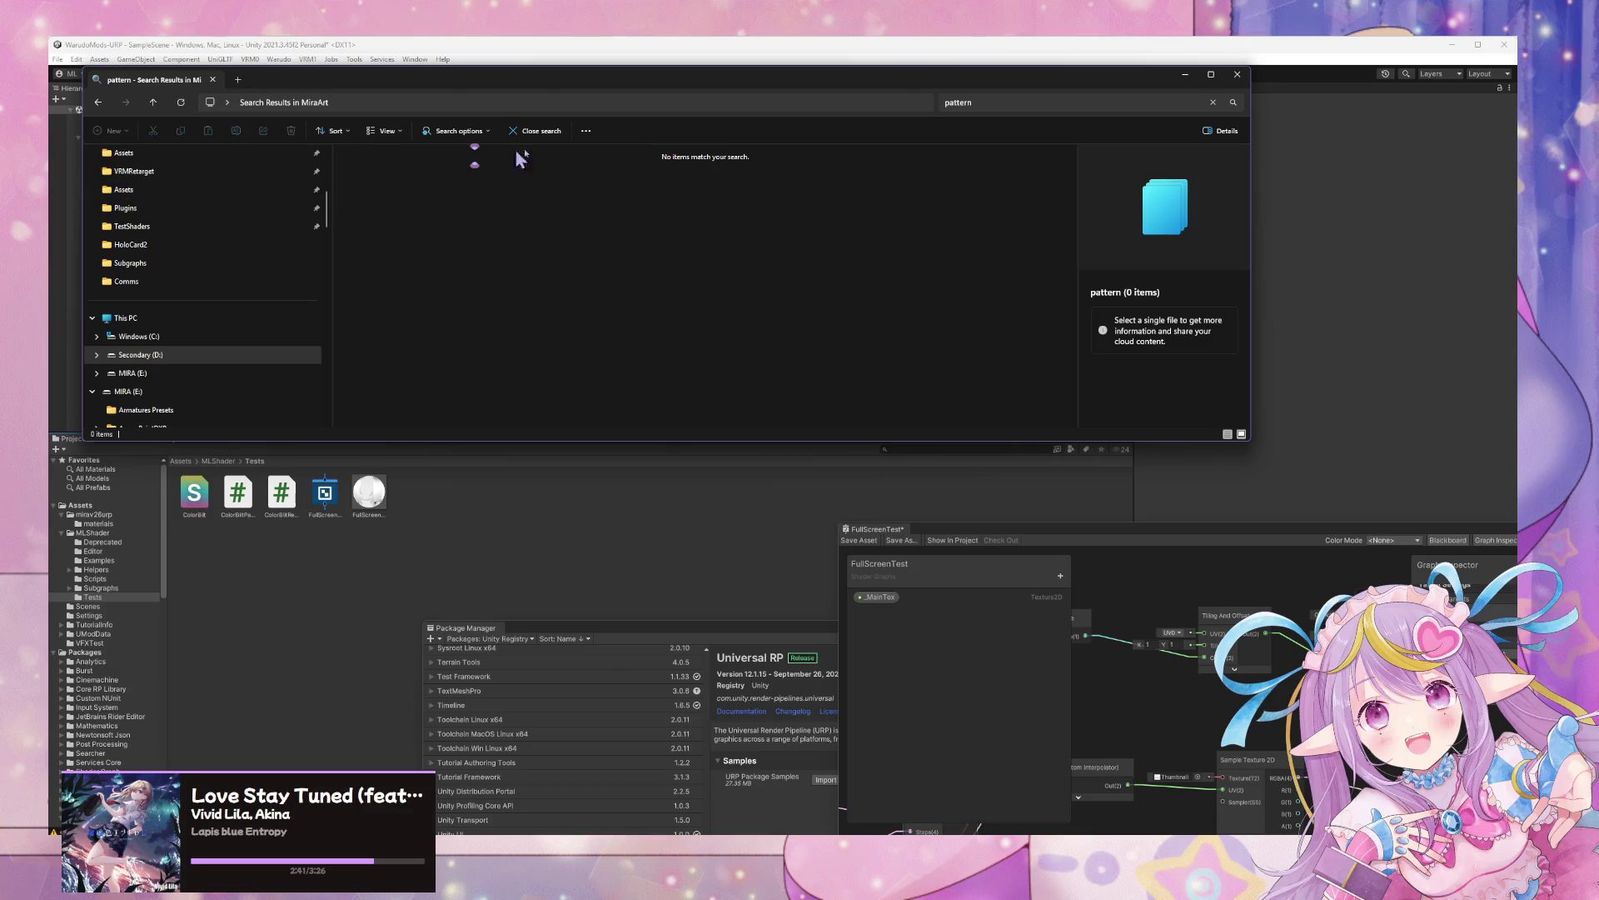
Search D:\MiraArt for mls_testemissionpattern.png and open the folder containing it
{"action": "left_click", "coordinate": [999, 102]}
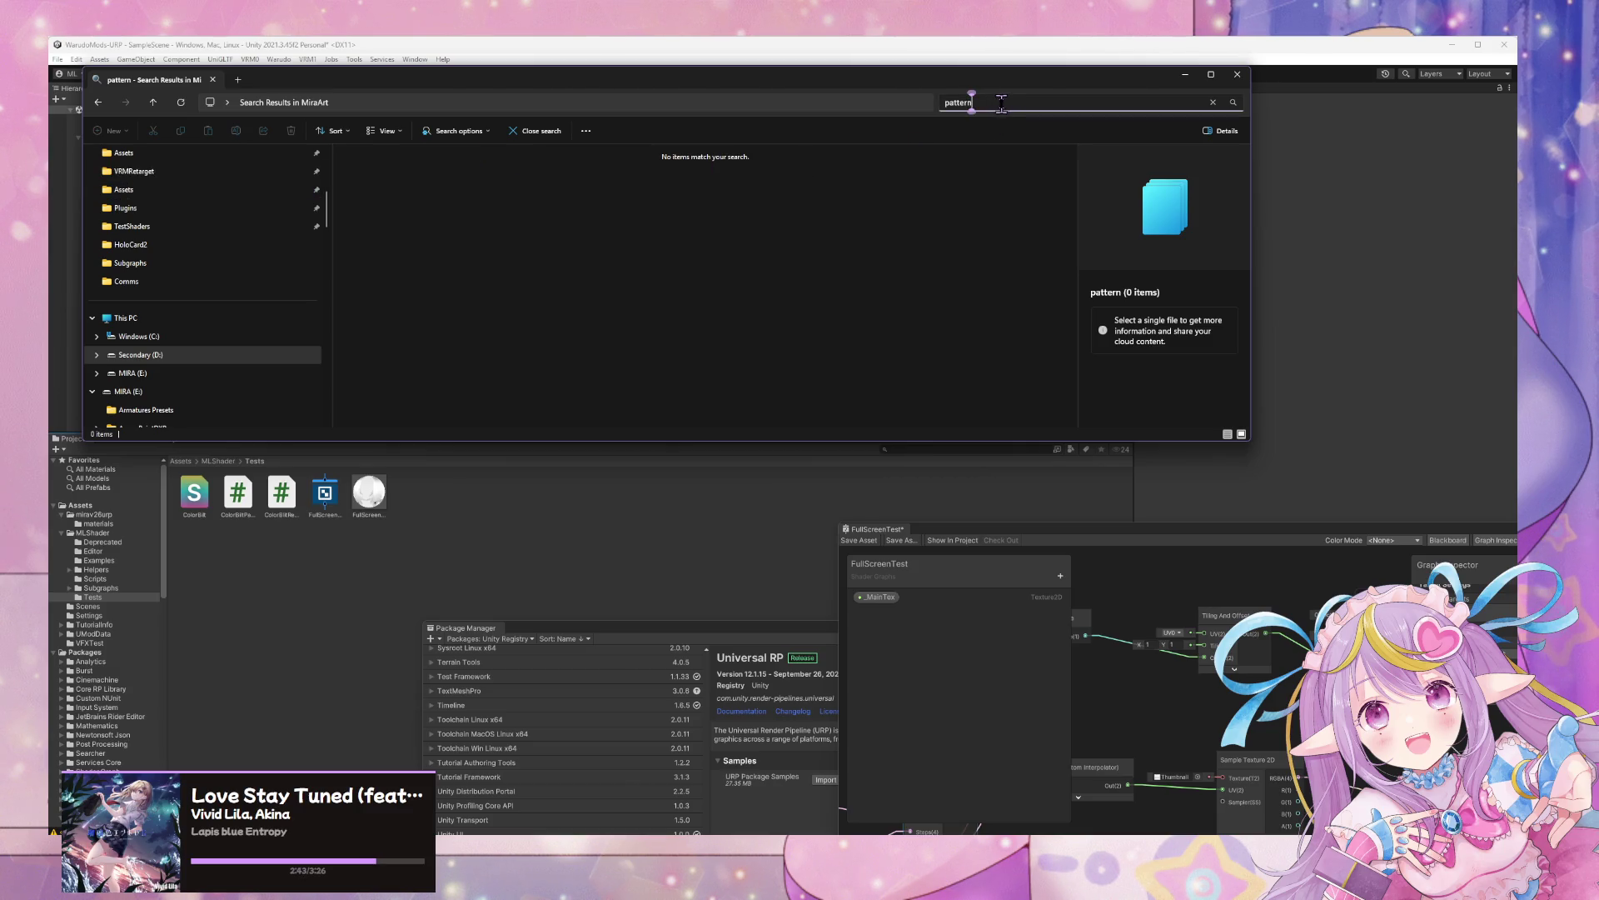
{"action": "left_click_drag", "start_coordinate": [1001, 101], "coordinate": [885, 96]}
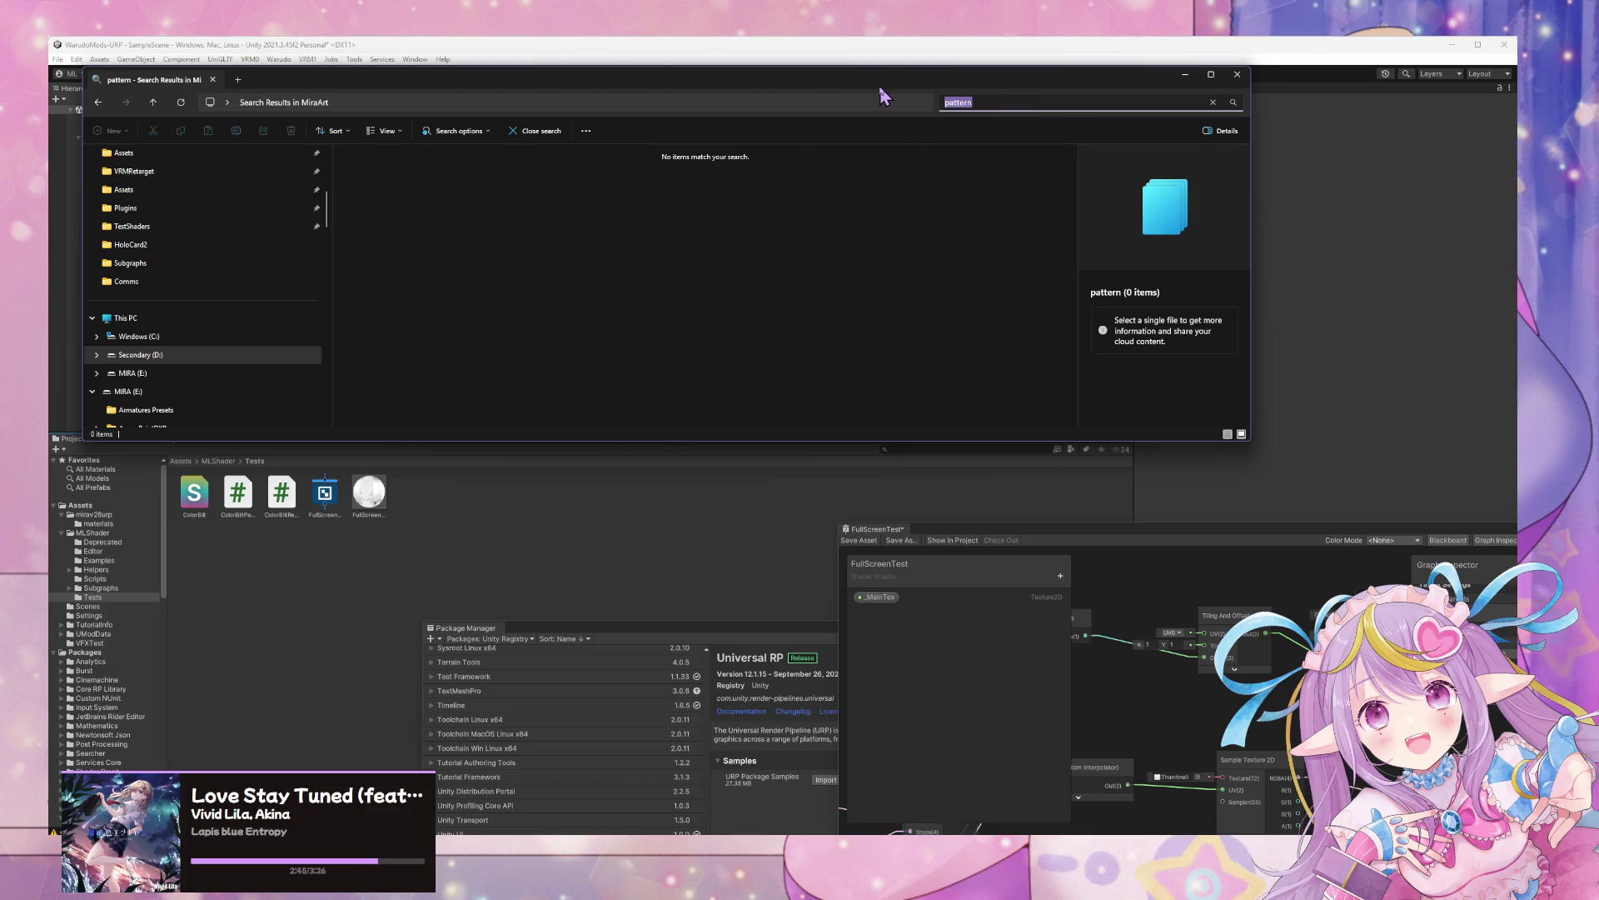
{"action": "type", "text": "ern"}
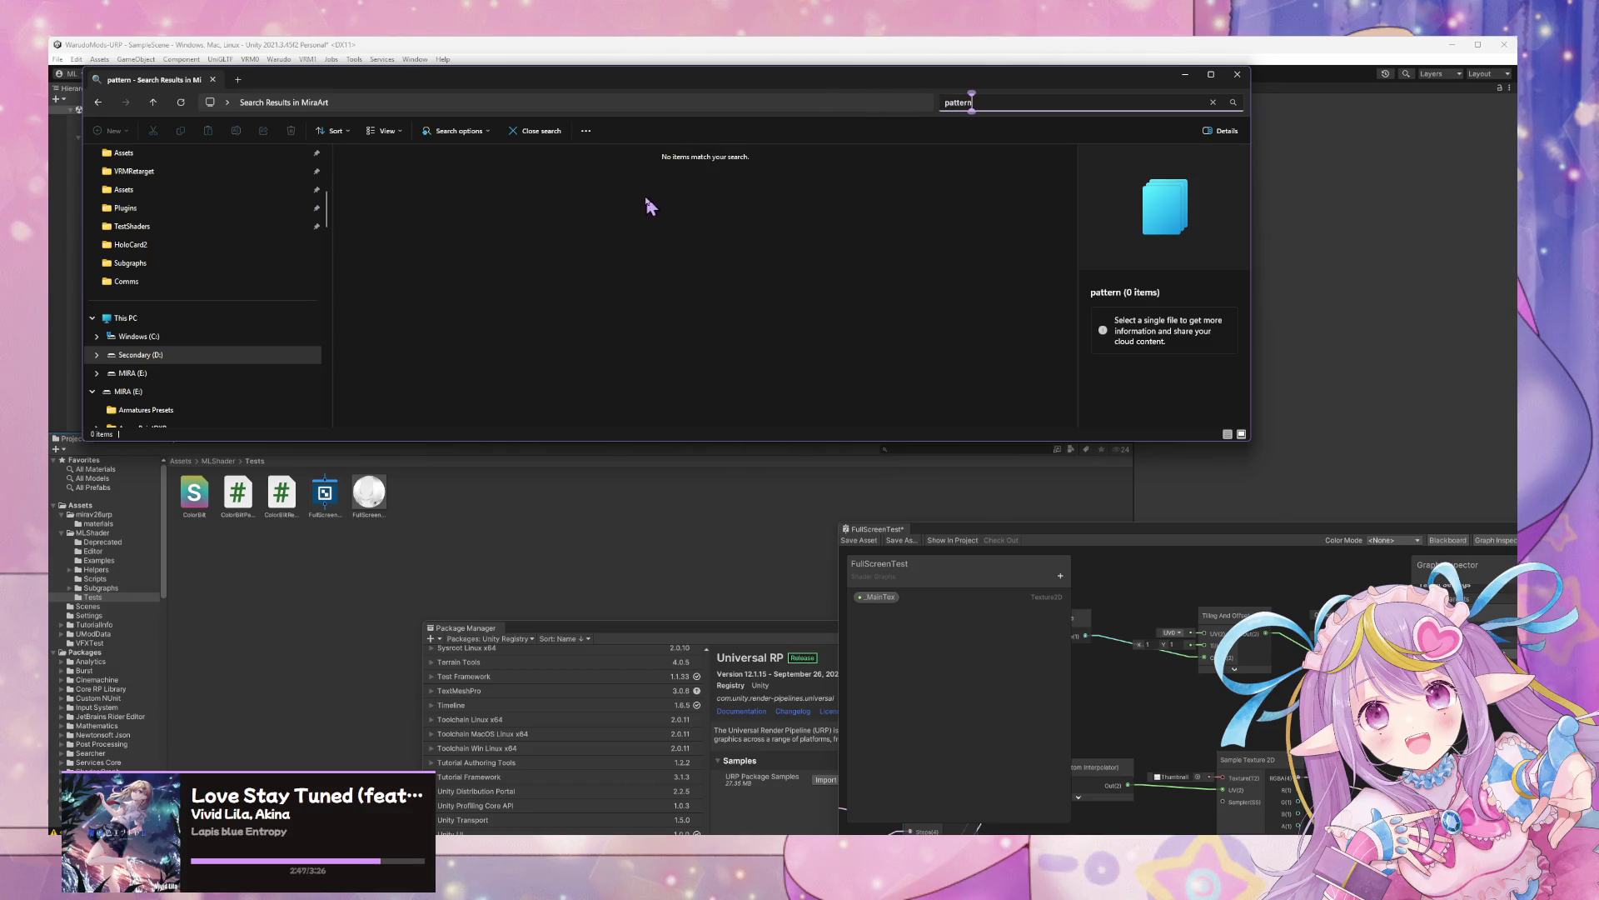
{"action": "left_click", "coordinate": [181, 354]}
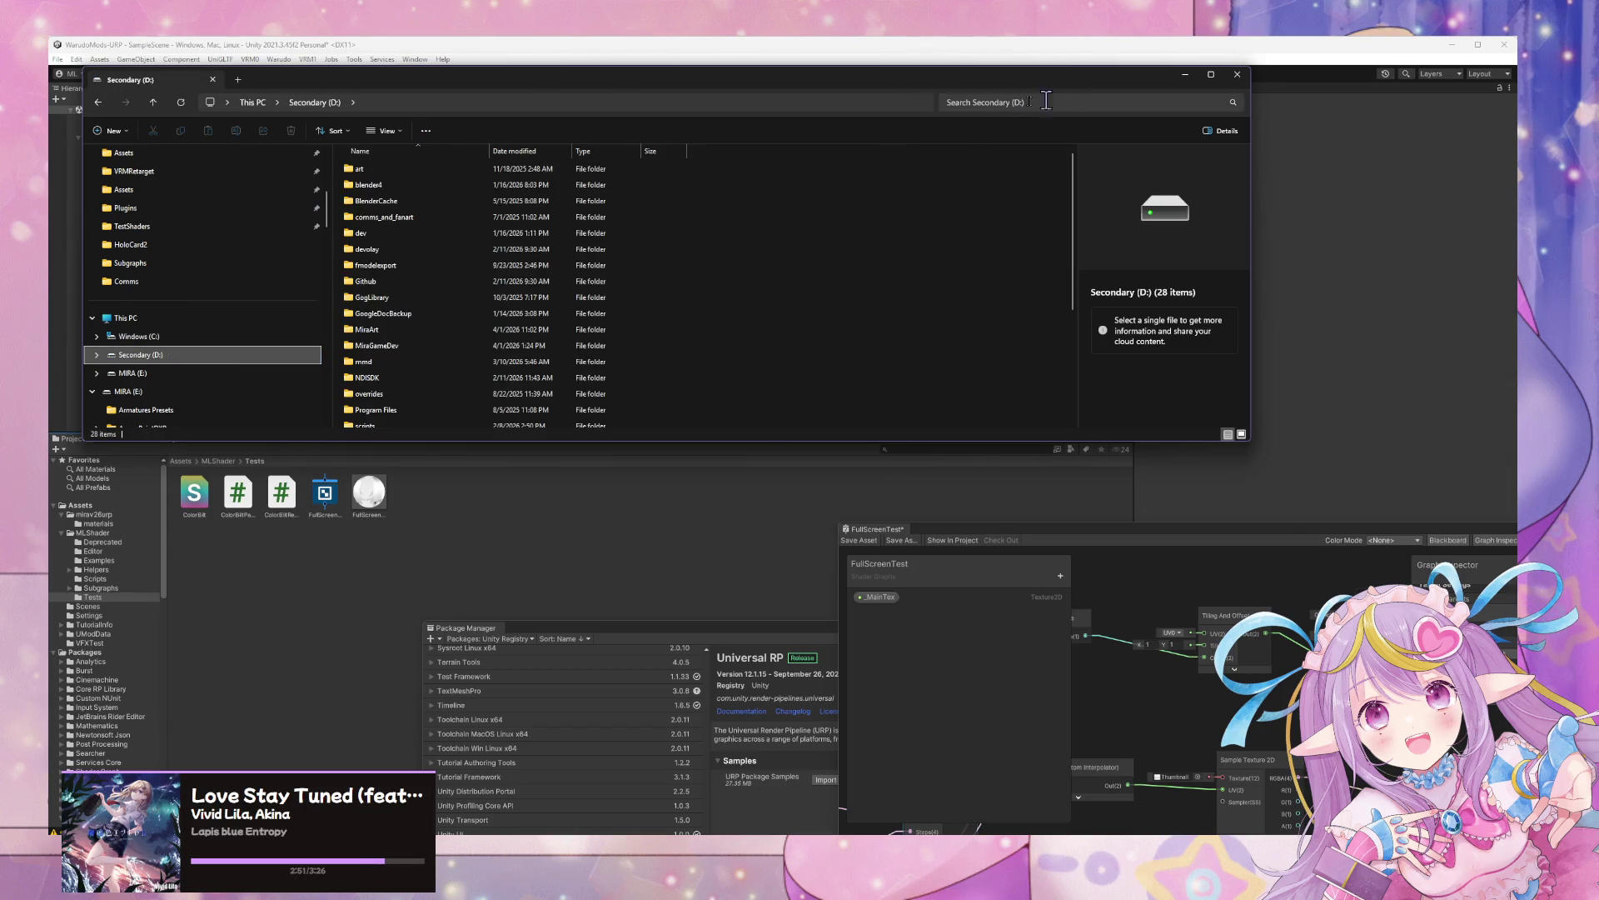
{"action": "double_click", "coordinate": [412, 334]}
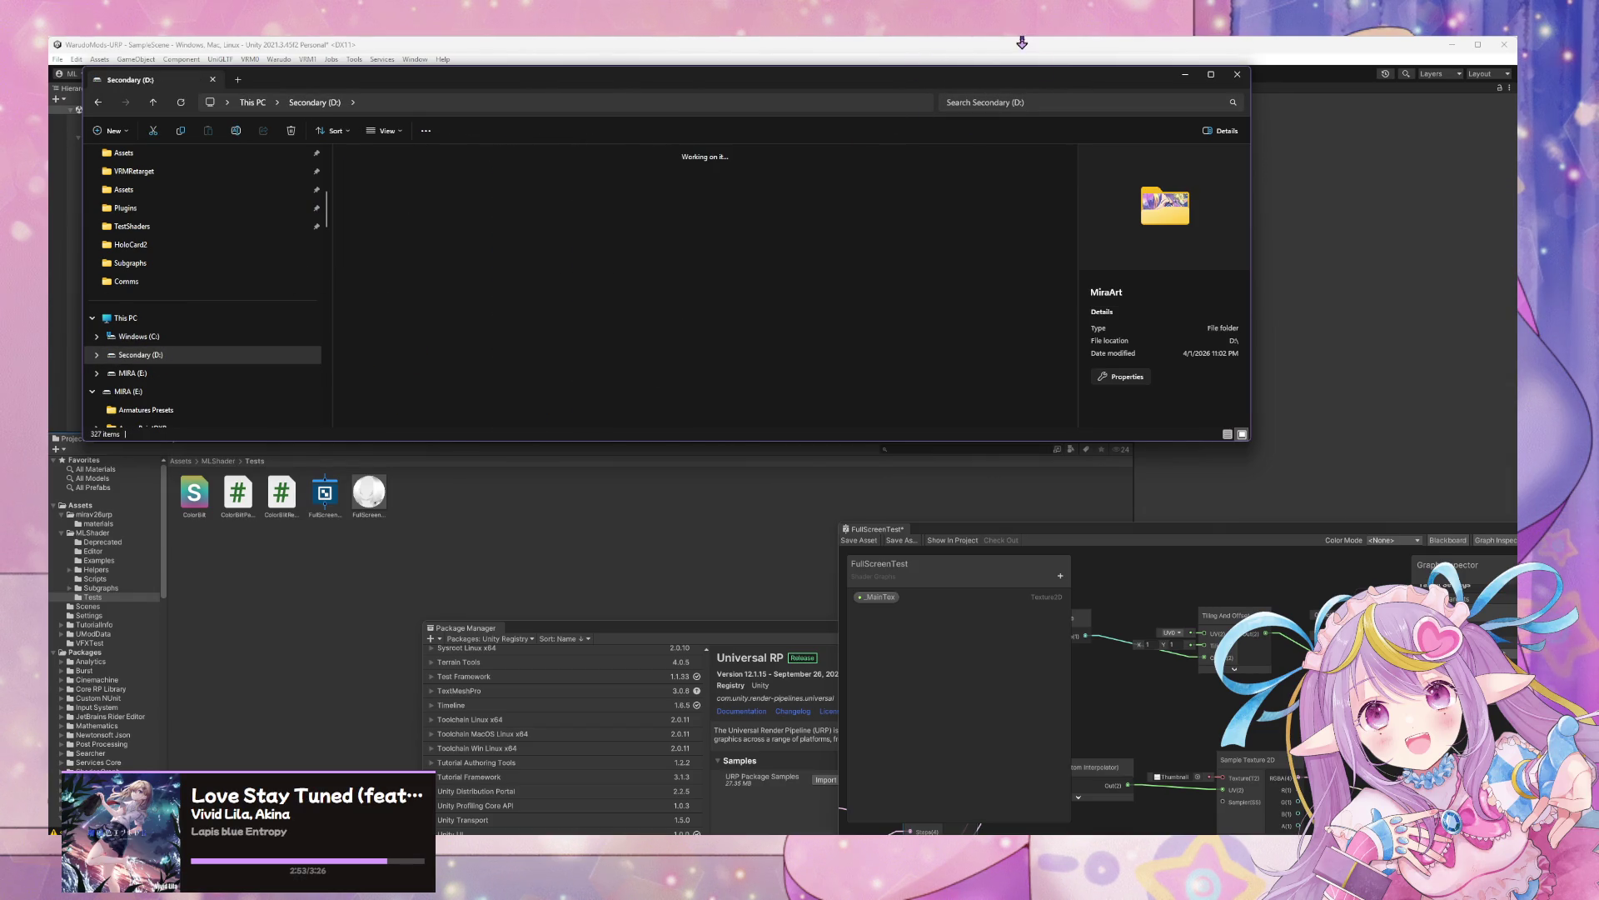
{"action": "left_click", "coordinate": [1014, 102]}
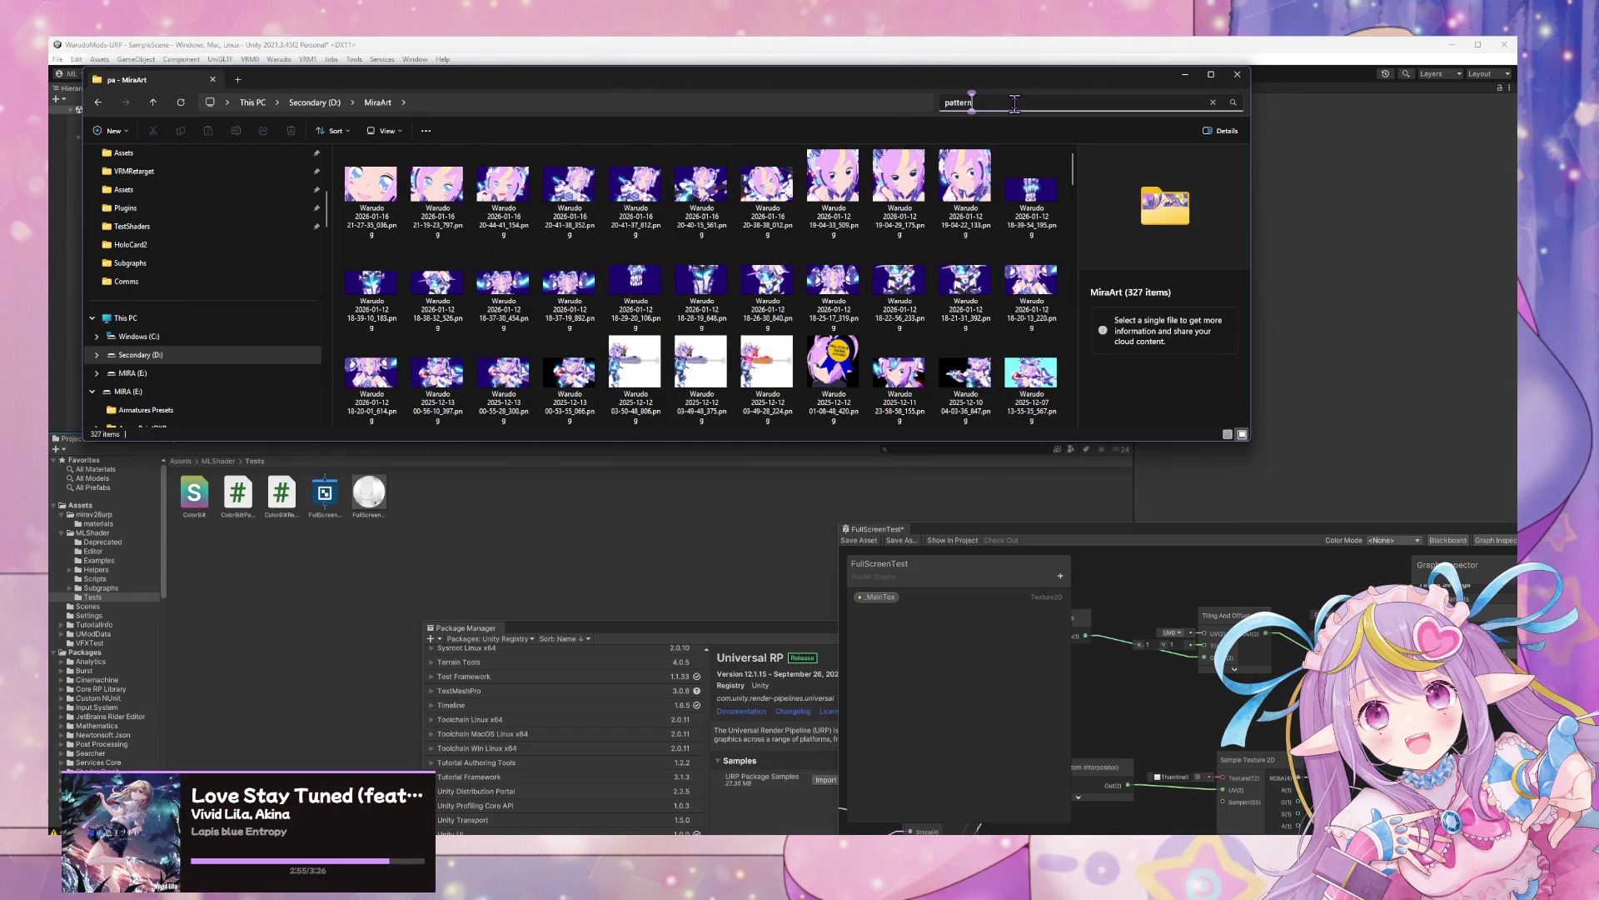
{"action": "type", "text": "n"}
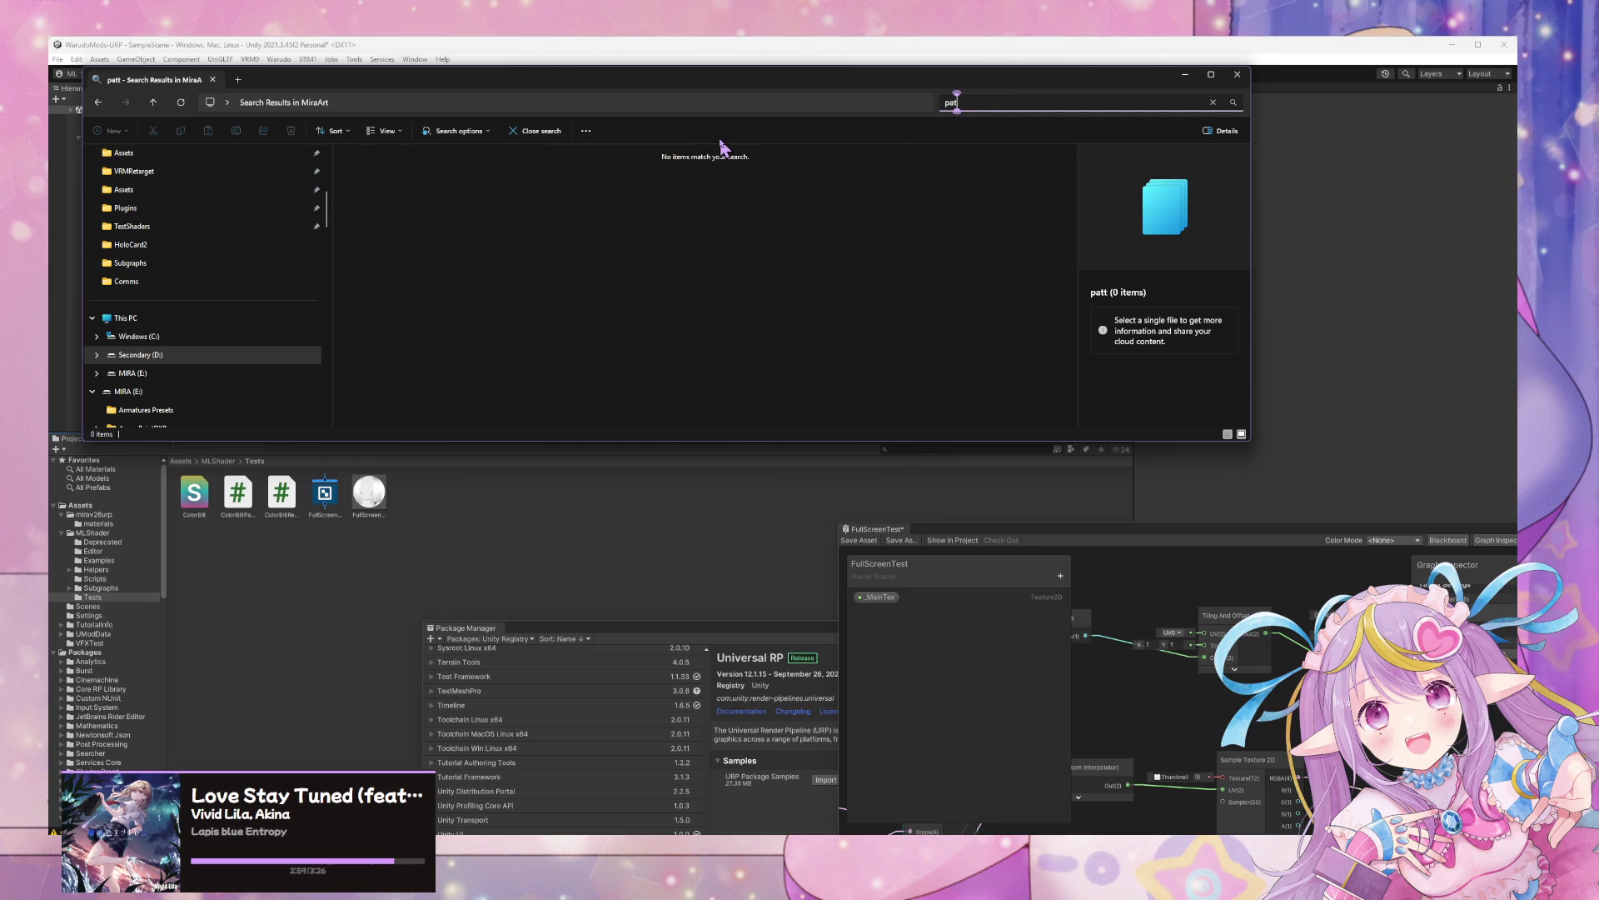
{"action": "type", "text": "mls"}
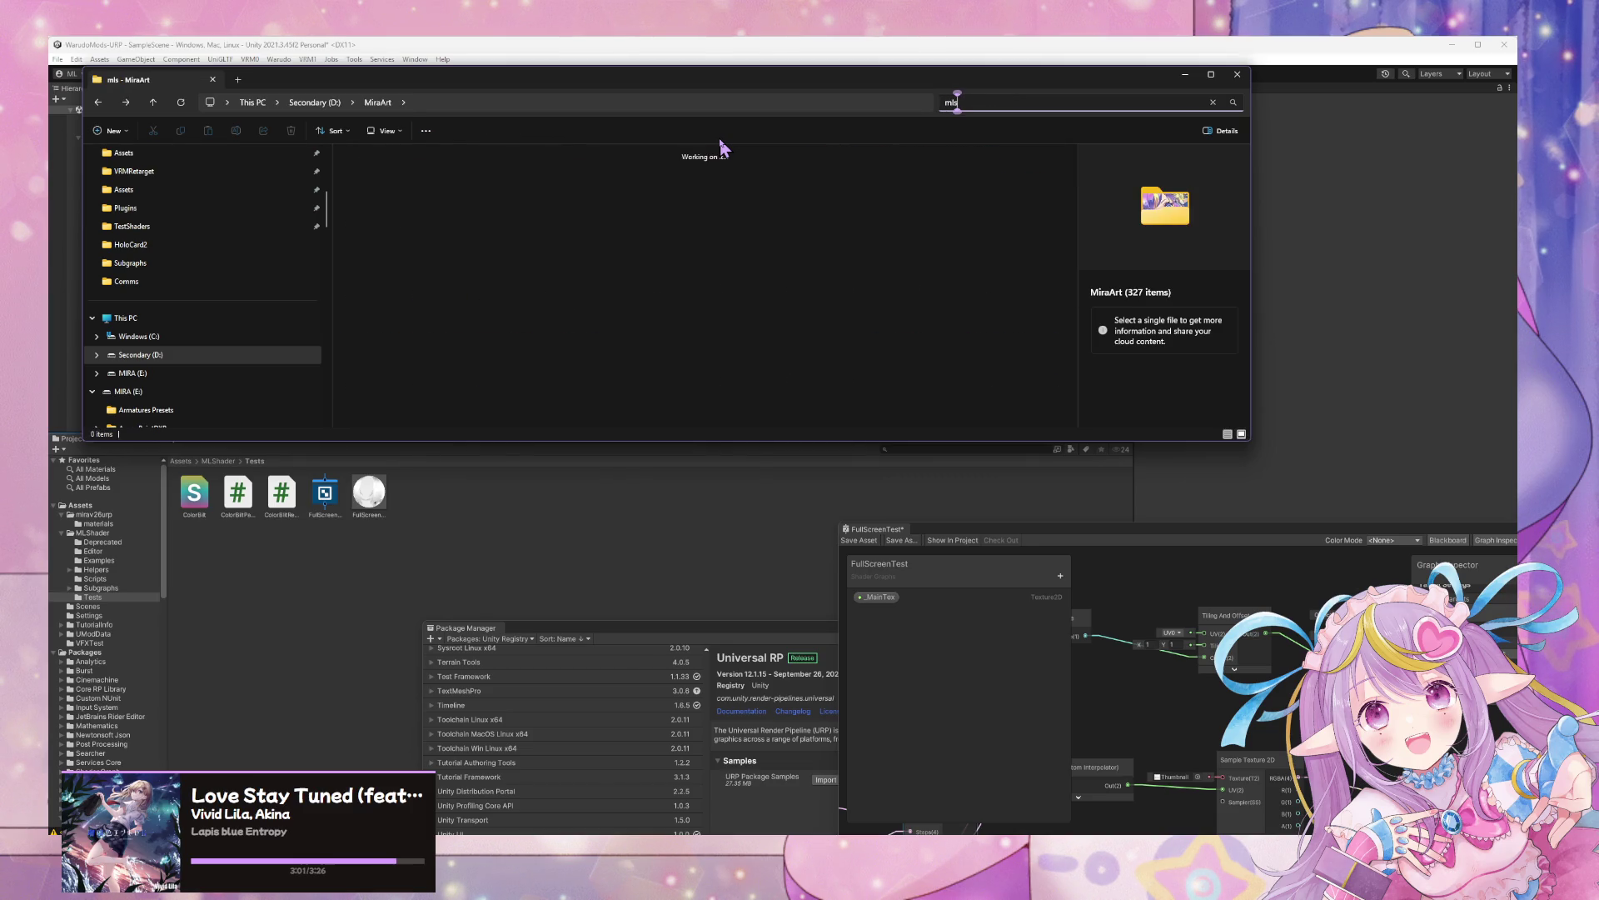
{"action": "type", "text": "_"}
{"action": "left_click", "coordinate": [623, 158]}
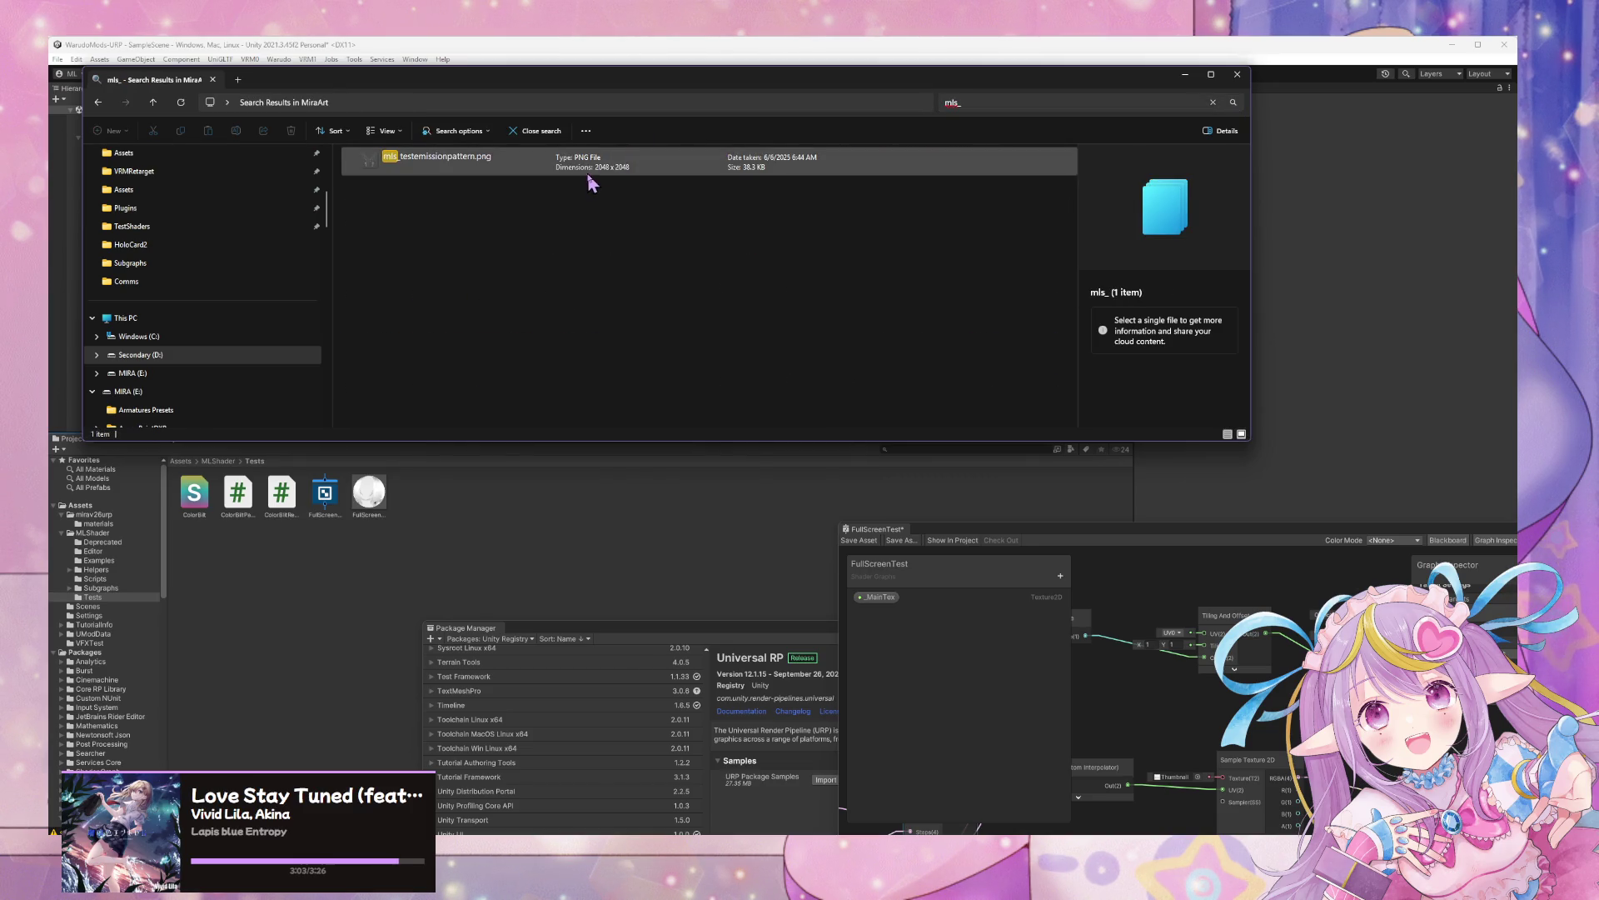
{"action": "right_click", "coordinate": [606, 166]}
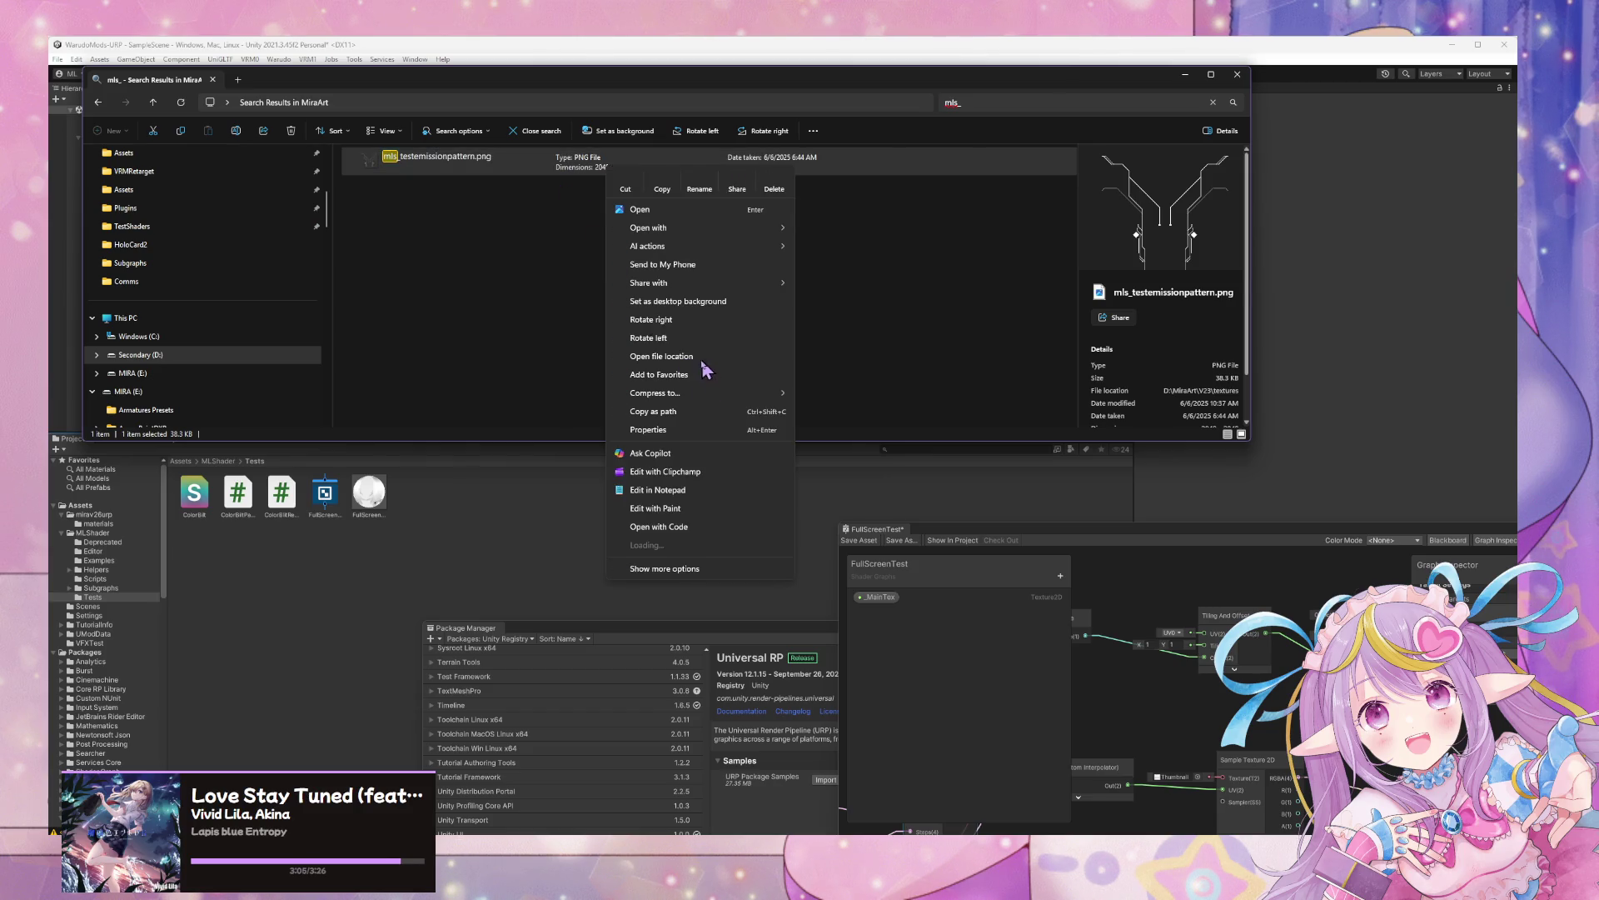
{"action": "left_click", "coordinate": [633, 356]}
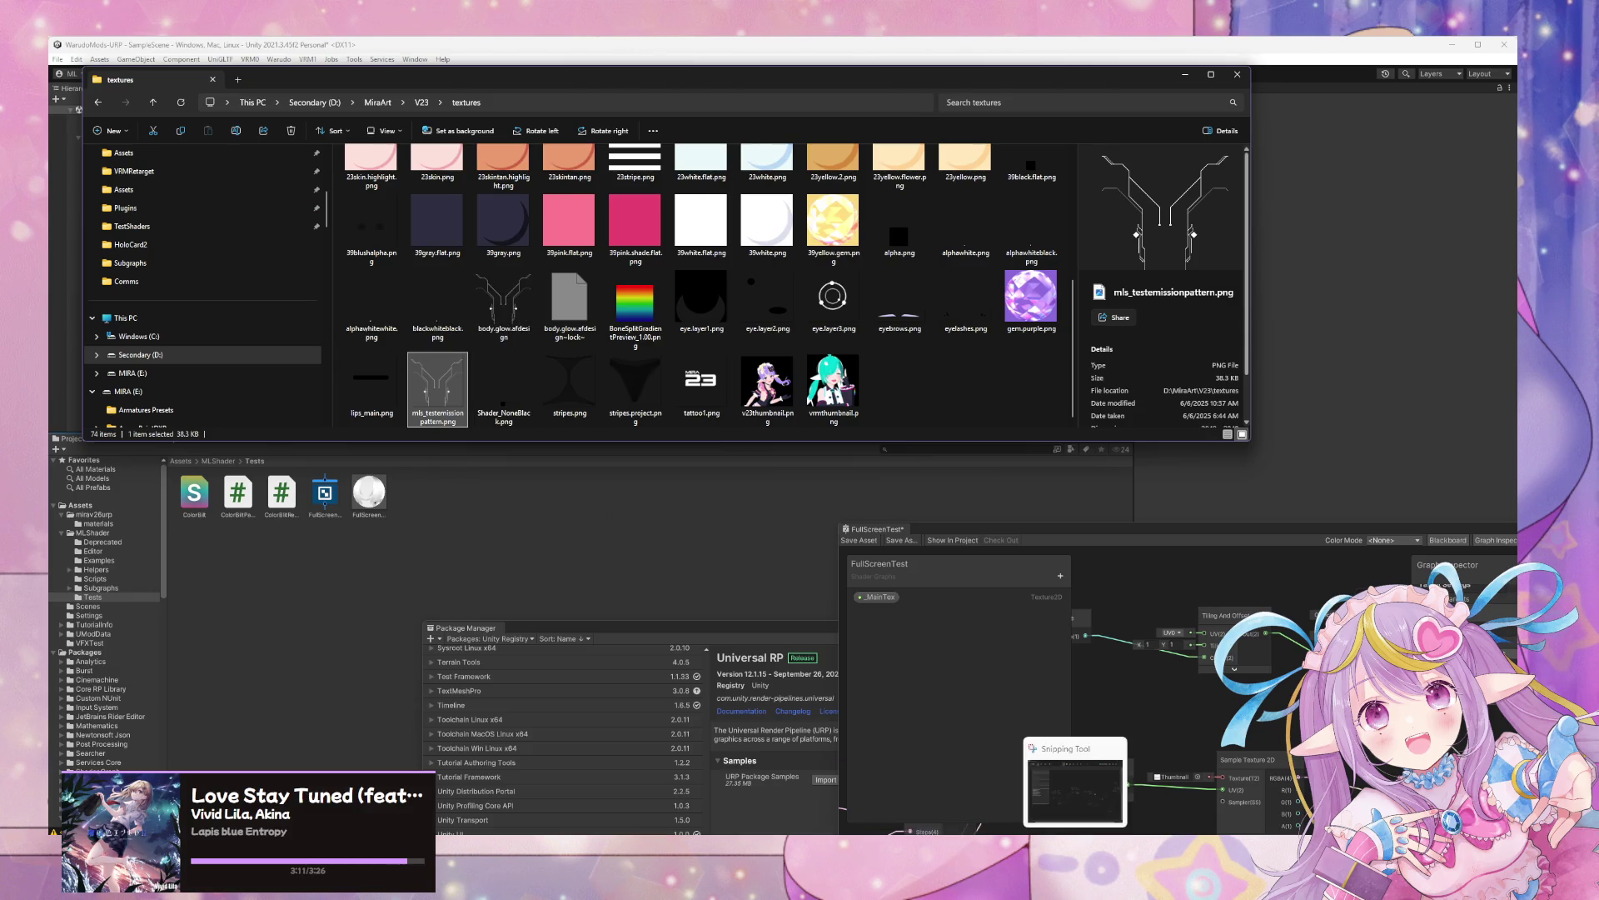
Drag mls_testemissionpattern.png from Explorer into Unity's Assets/MLShader/Examples folder
{"action": "mouse_move", "coordinate": [999, 842]}
{"action": "key", "text": "alt+Tab"}
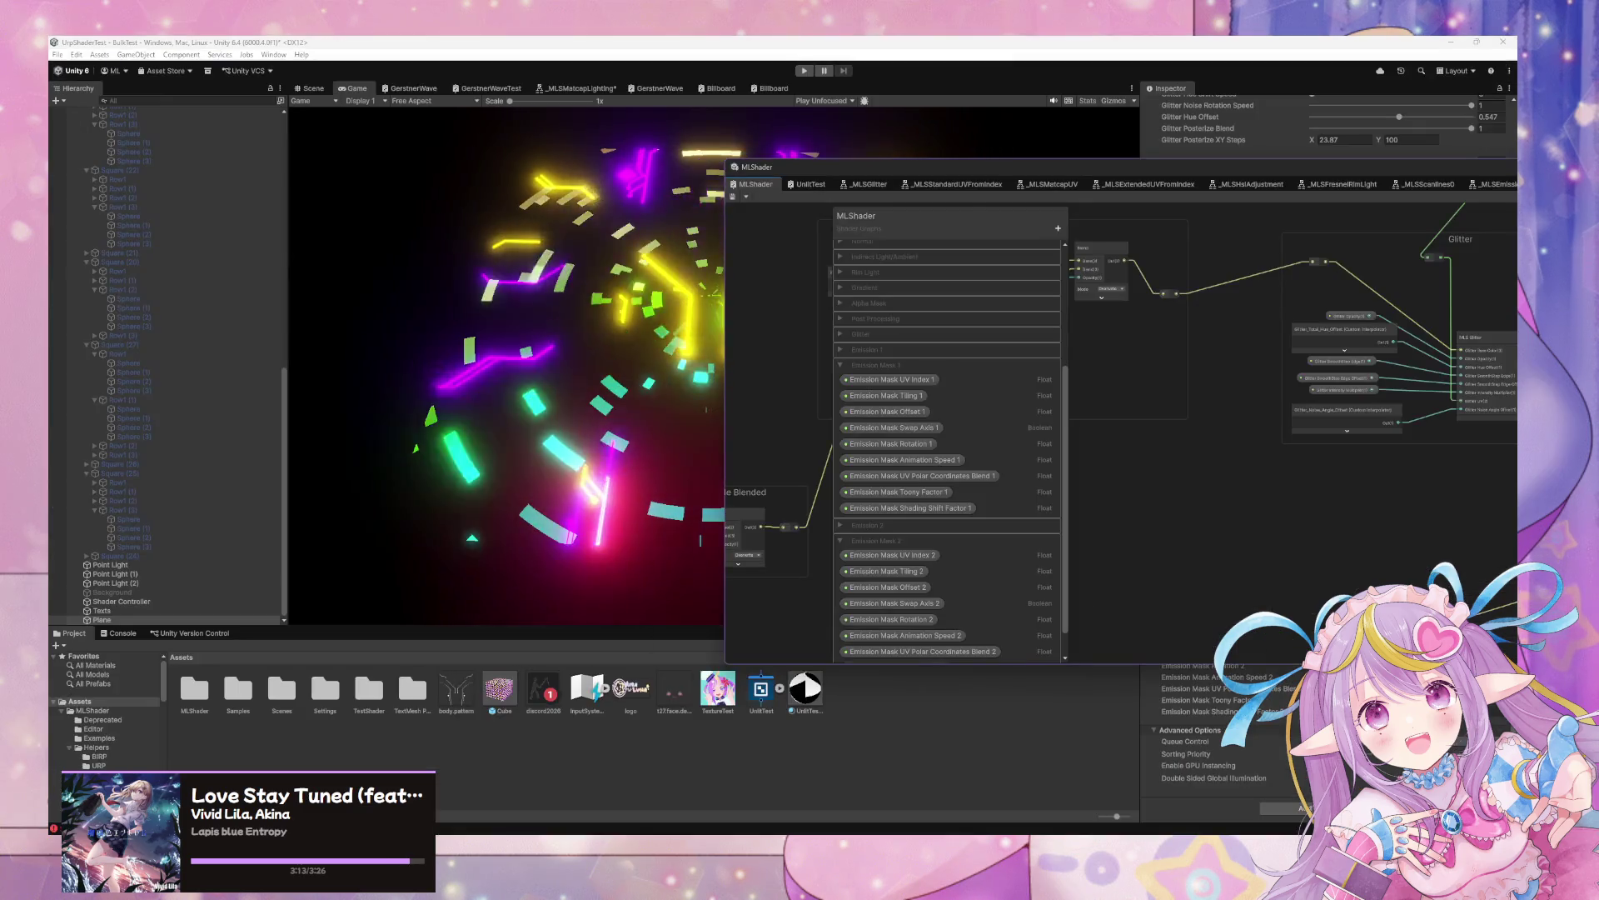
{"action": "scroll", "coordinate": [119, 710], "scroll_direction": "down", "scroll_amount": 1}
{"action": "left_click", "coordinate": [119, 711]}
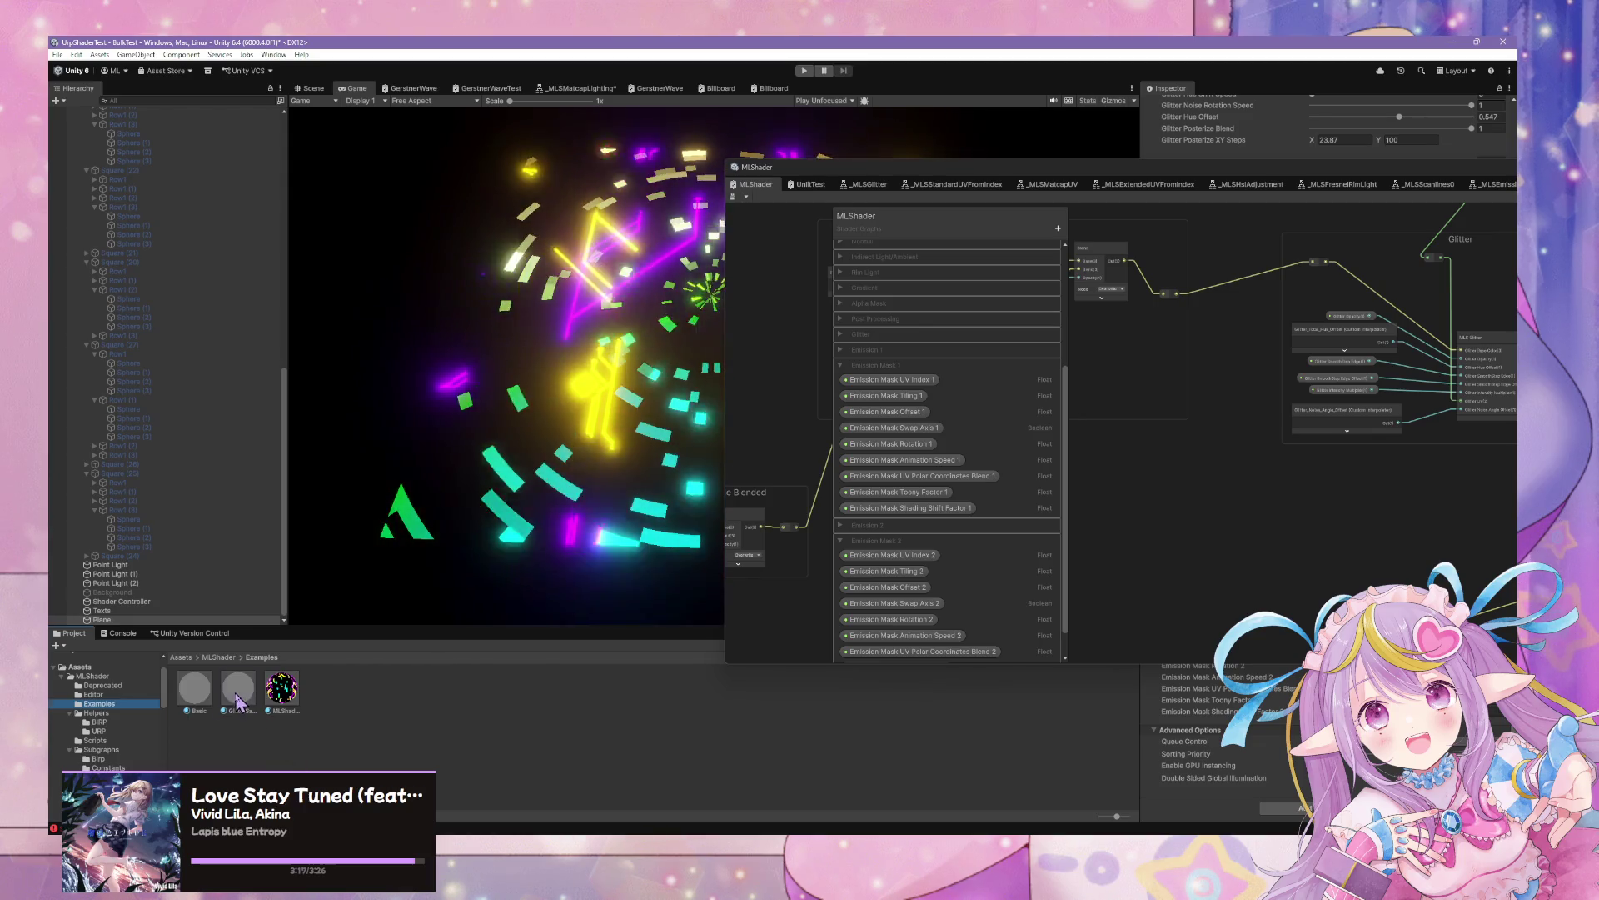
{"action": "left_click", "coordinate": [237, 687]}
{"action": "left_click", "coordinate": [712, 833]}
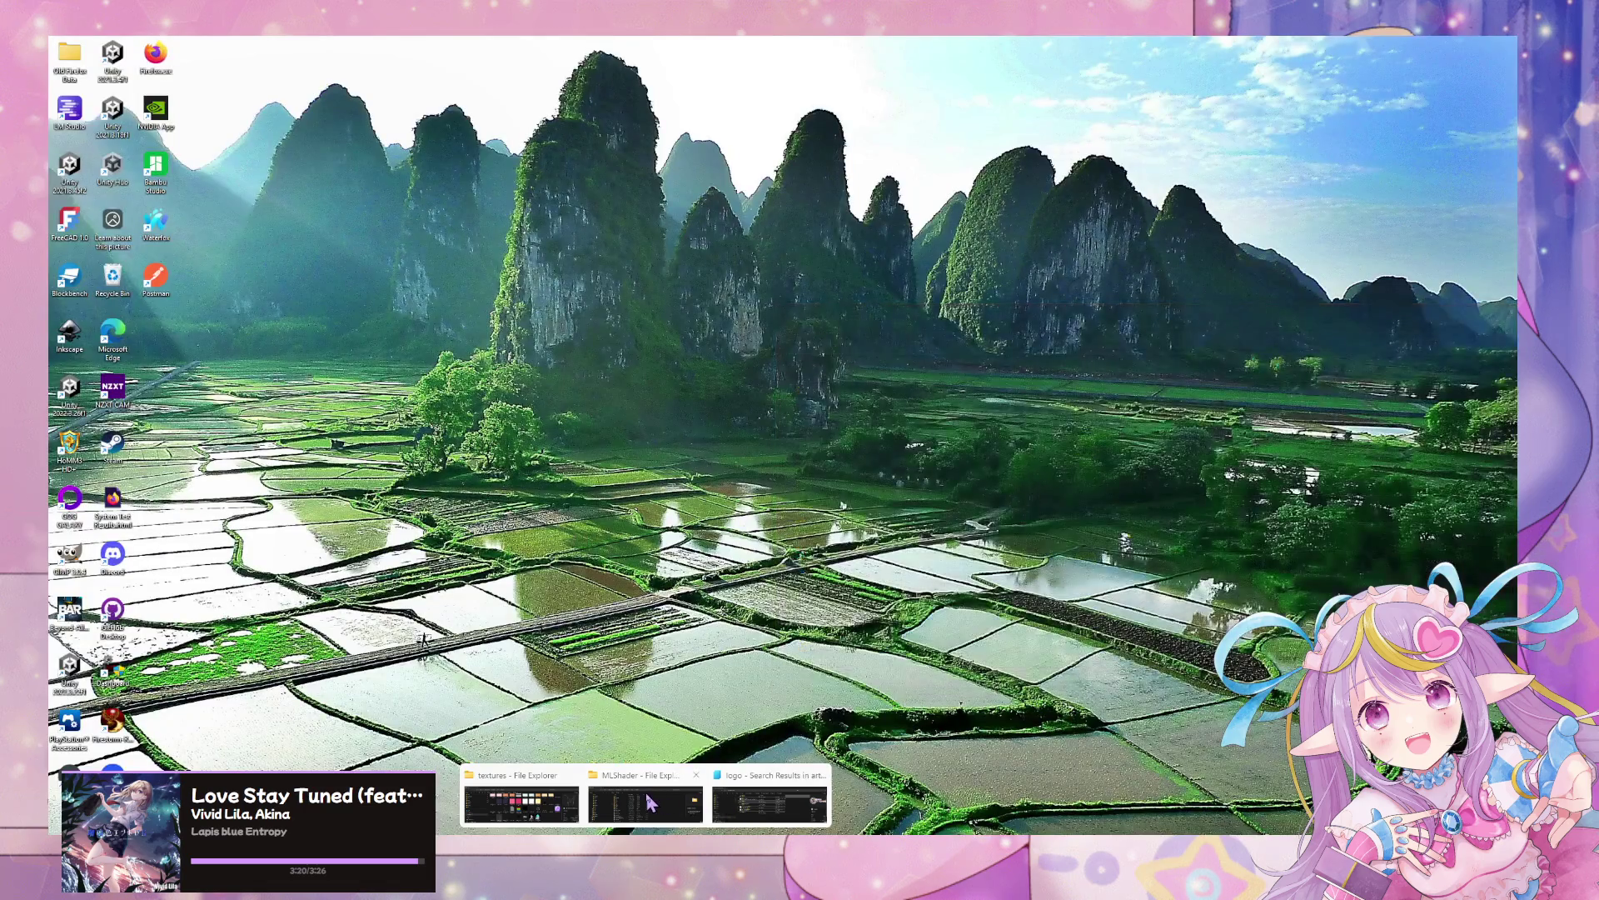
{"action": "mouse_move", "coordinate": [520, 807]}
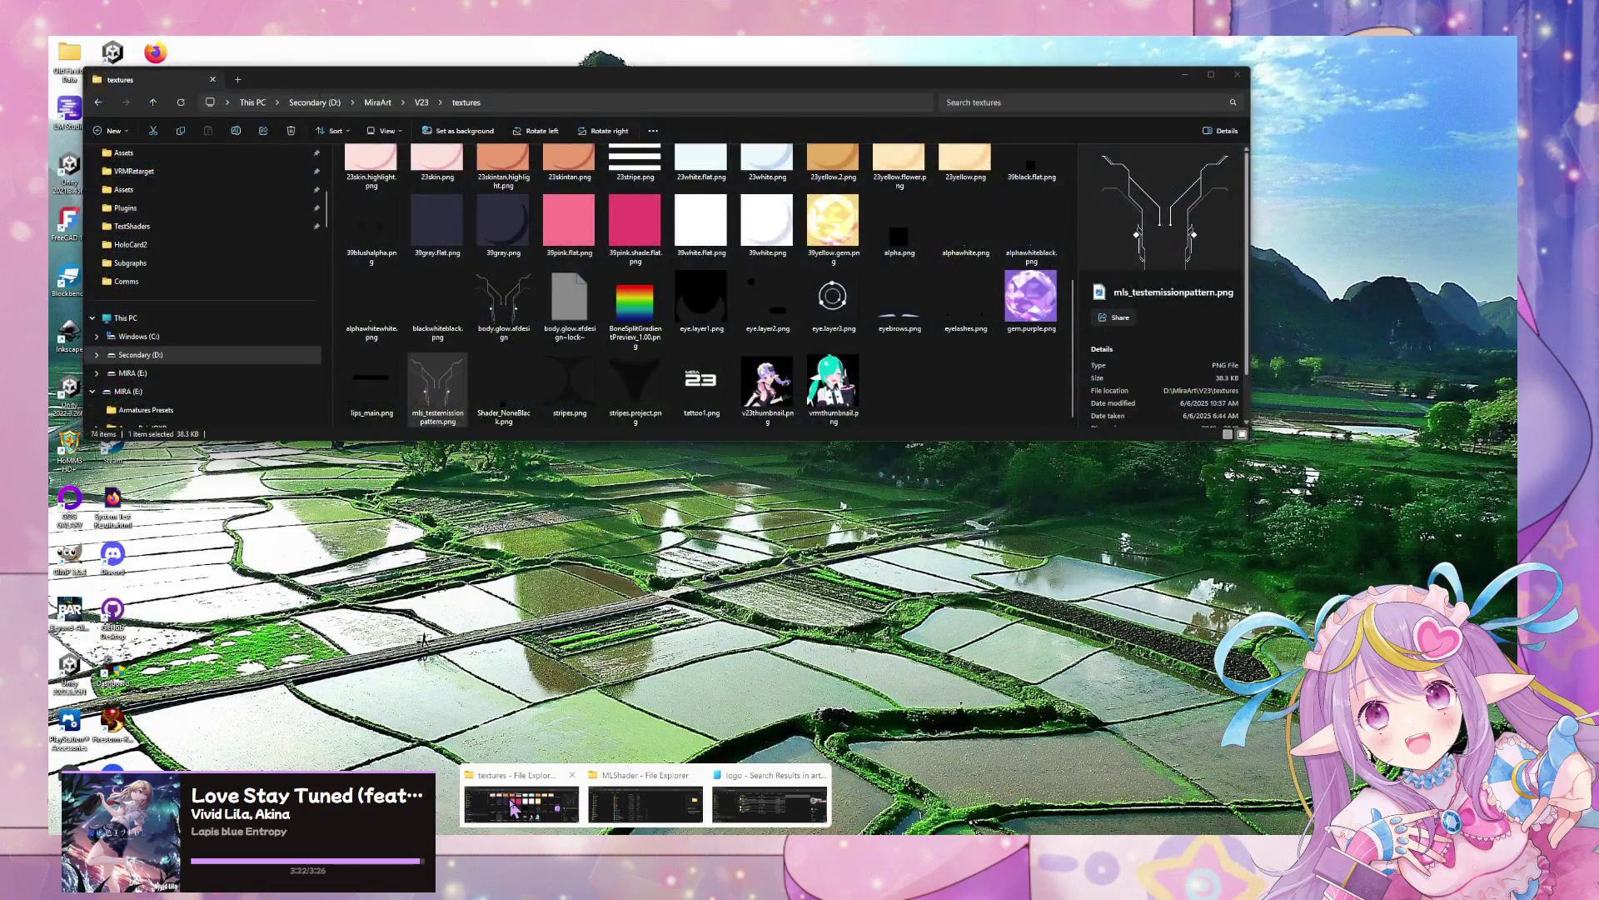
{"action": "left_click", "coordinate": [512, 806]}
{"action": "mouse_move", "coordinate": [437, 404]}
{"action": "left_mouse_down"}
{"action": "mouse_move", "coordinate": [447, 583]}
{"action": "mouse_move", "coordinate": [374, 710]}
{"action": "left_mouse_up"}
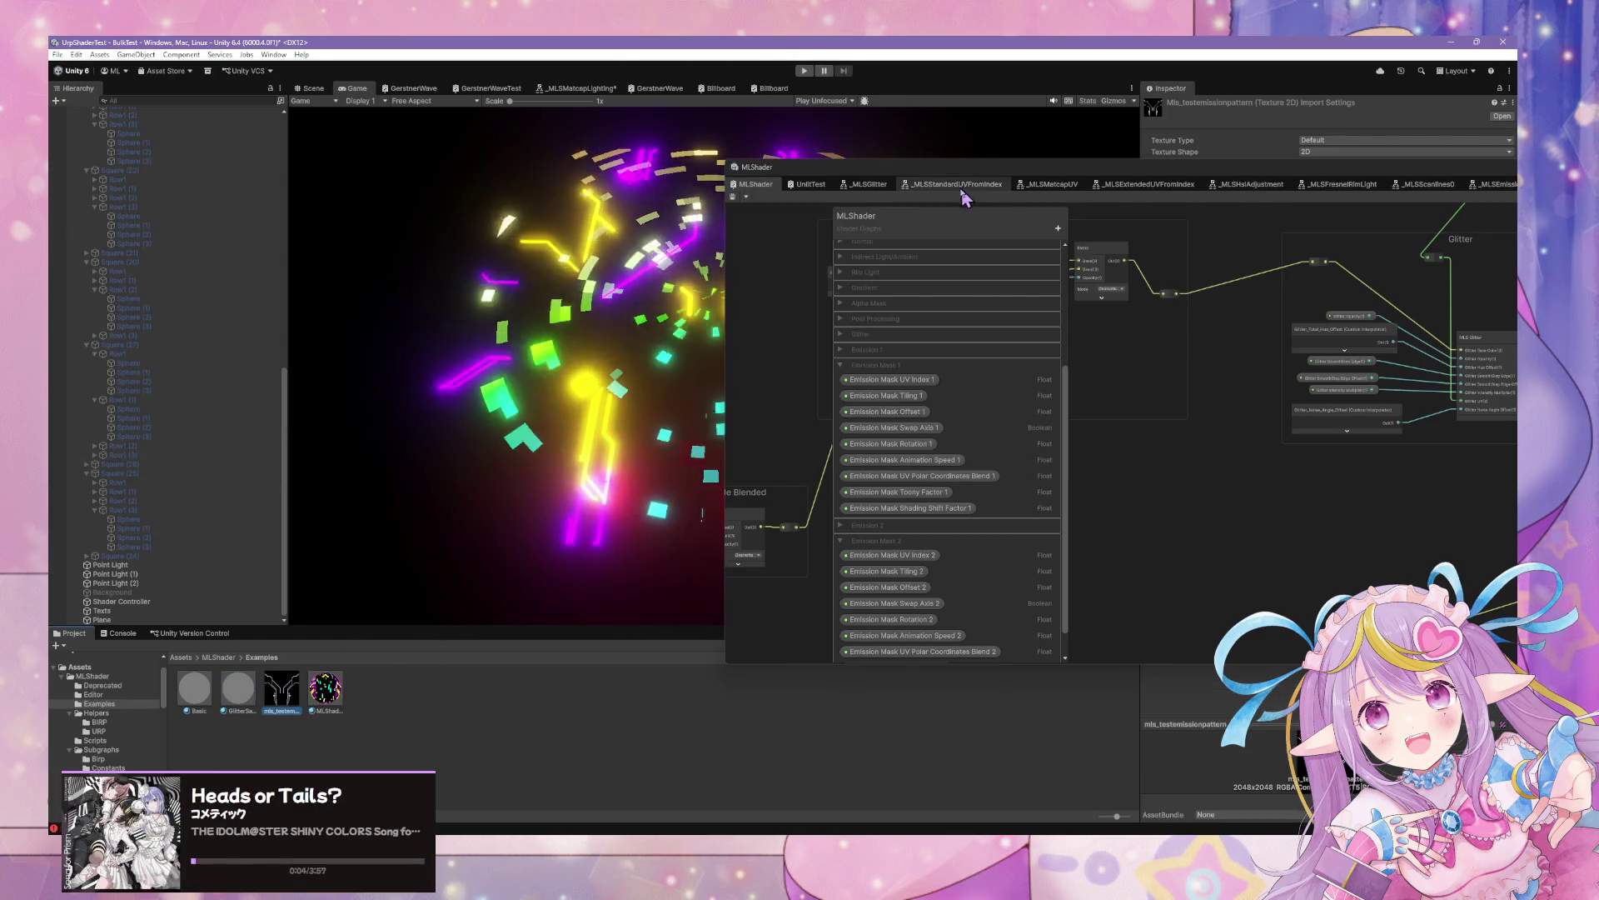
Delete the newly imported pattern texture from the Examples folder
{"action": "left_click", "coordinate": [284, 711]}
{"action": "key", "text": "Delete"}
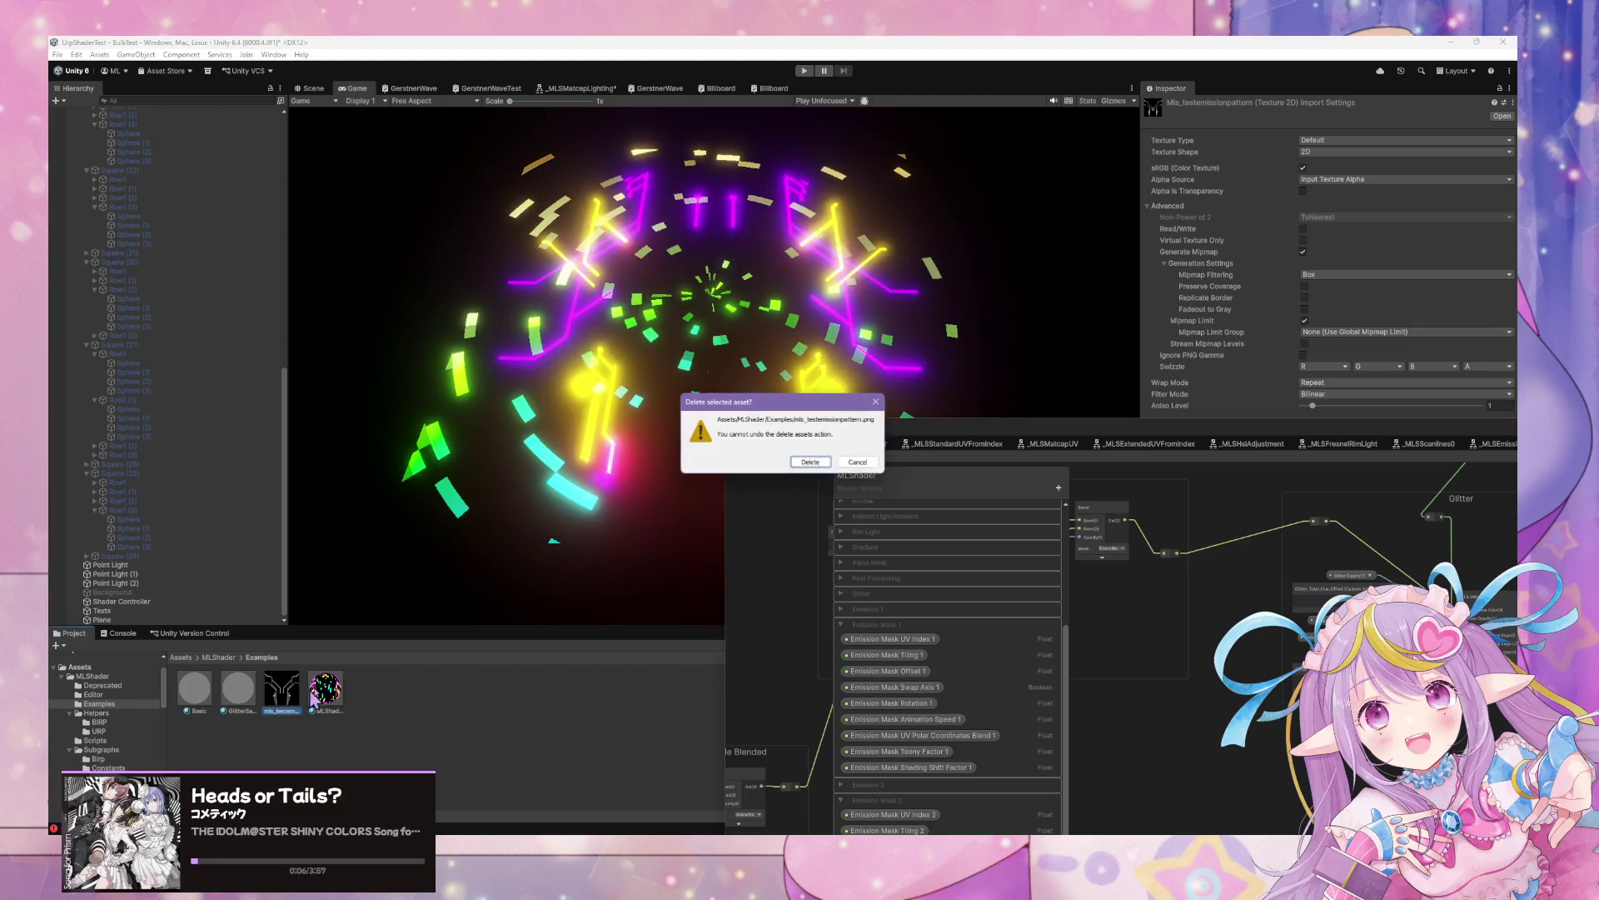
{"action": "left_click", "coordinate": [820, 463]}
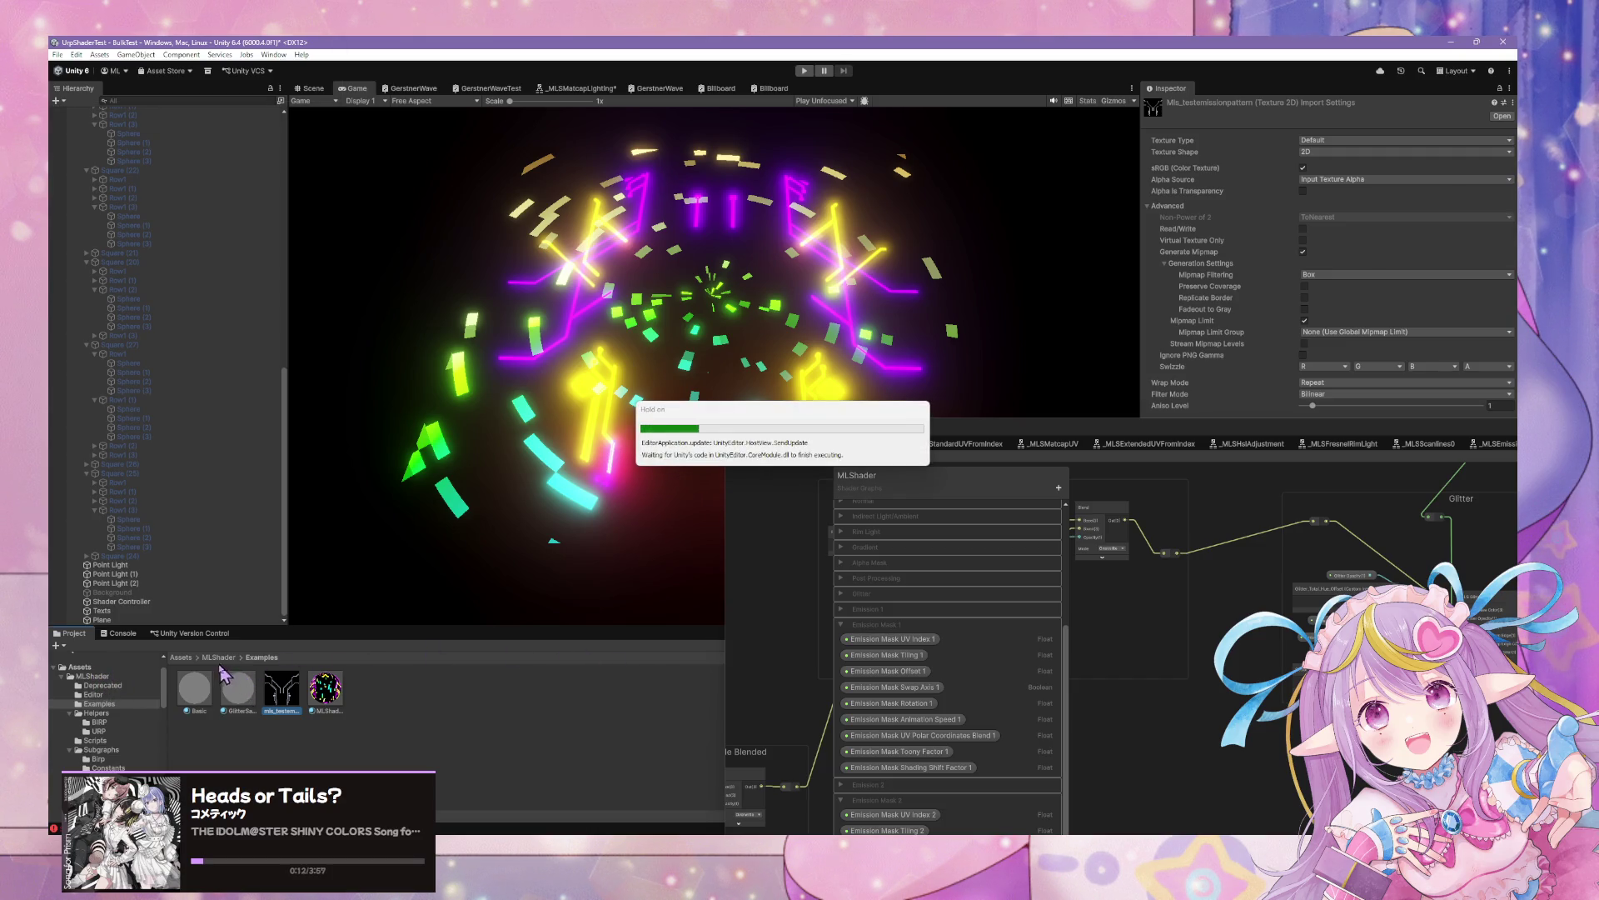
Open the MLShader Tests folder, switch to the Scene view, and select the Plane
{"action": "left_click", "coordinate": [117, 676]}
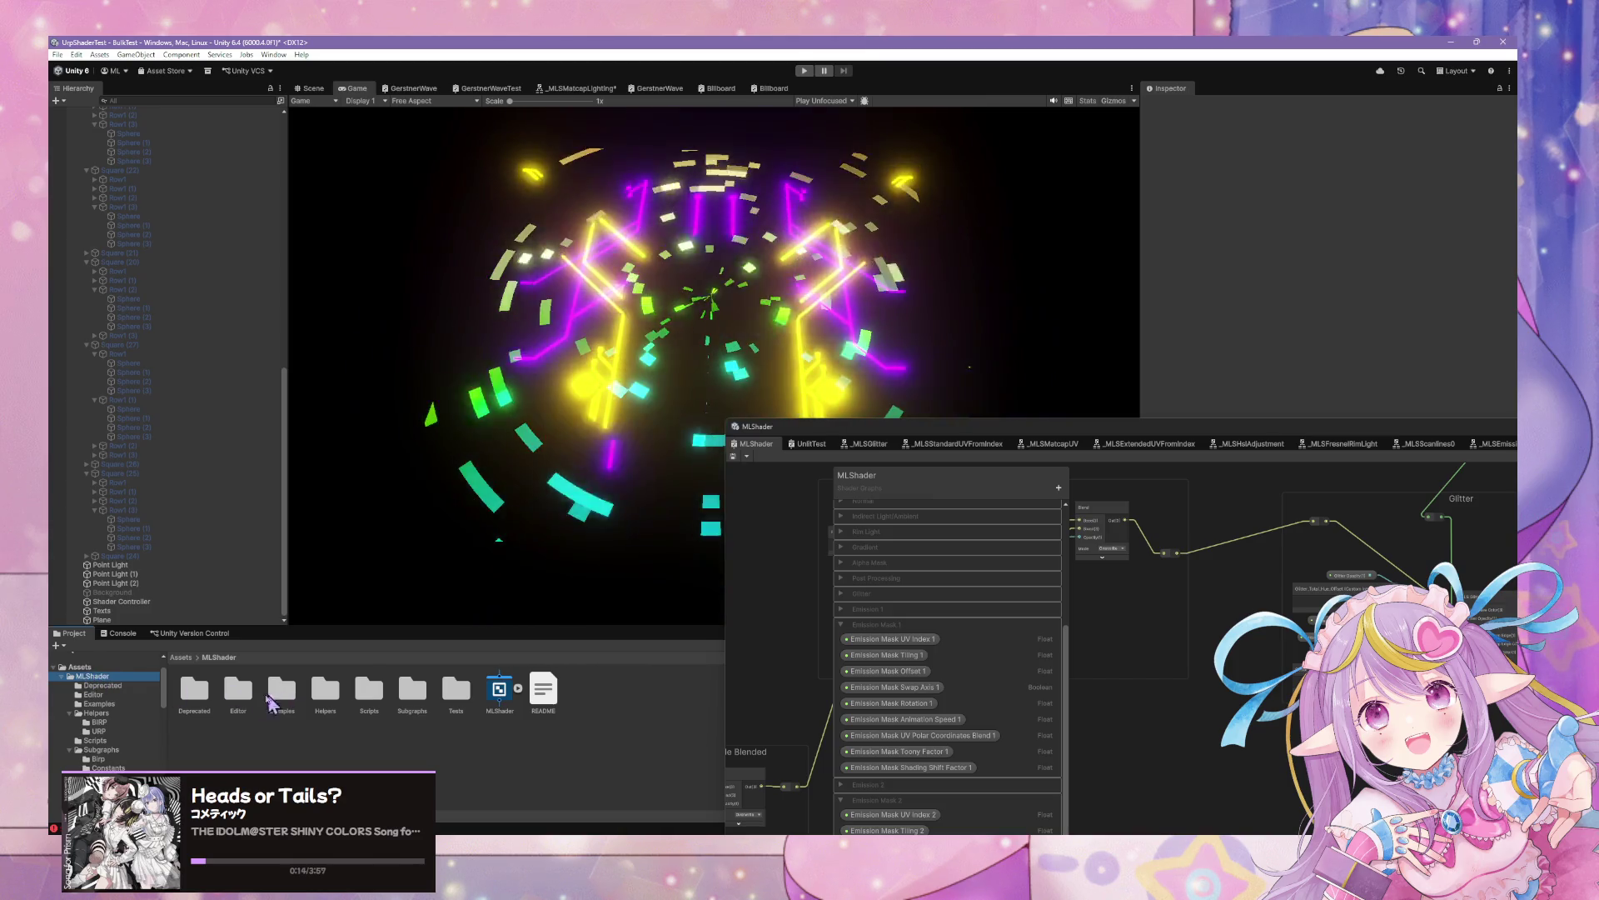
{"action": "scroll", "coordinate": [117, 725], "scroll_direction": "down", "scroll_amount": 3}
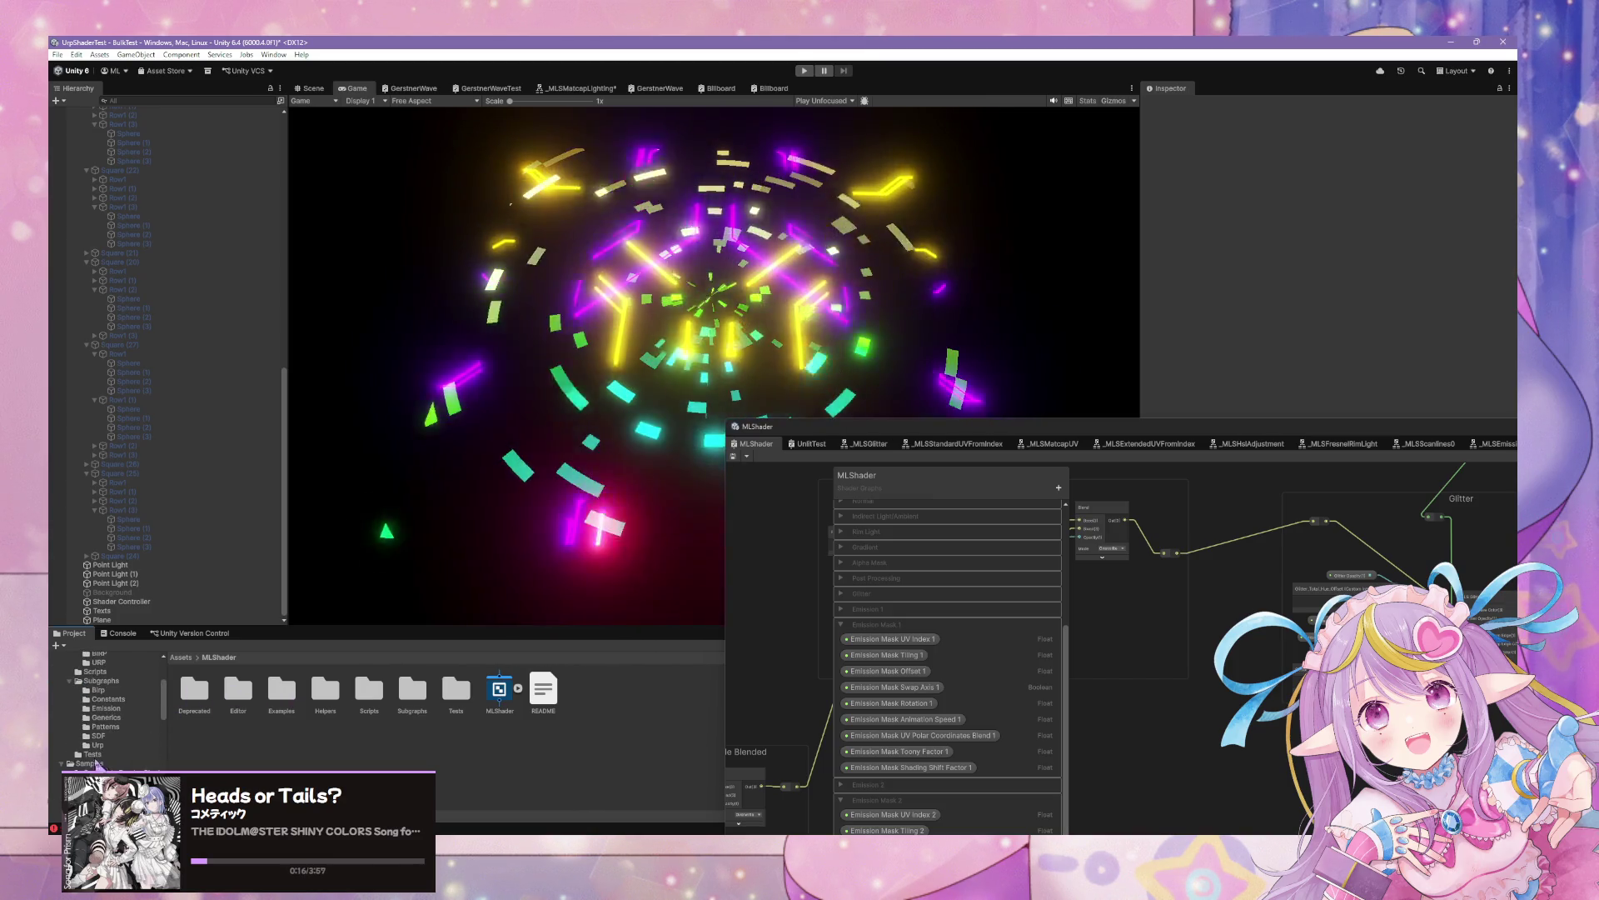
{"action": "left_click", "coordinate": [112, 755]}
{"action": "left_click_drag", "start_coordinate": [846, 426], "coordinate": [1065, 433]}
{"action": "scroll", "coordinate": [81, 744], "scroll_direction": "up", "scroll_amount": 2}
{"action": "scroll", "coordinate": [81, 744], "scroll_direction": "up", "scroll_amount": 3}
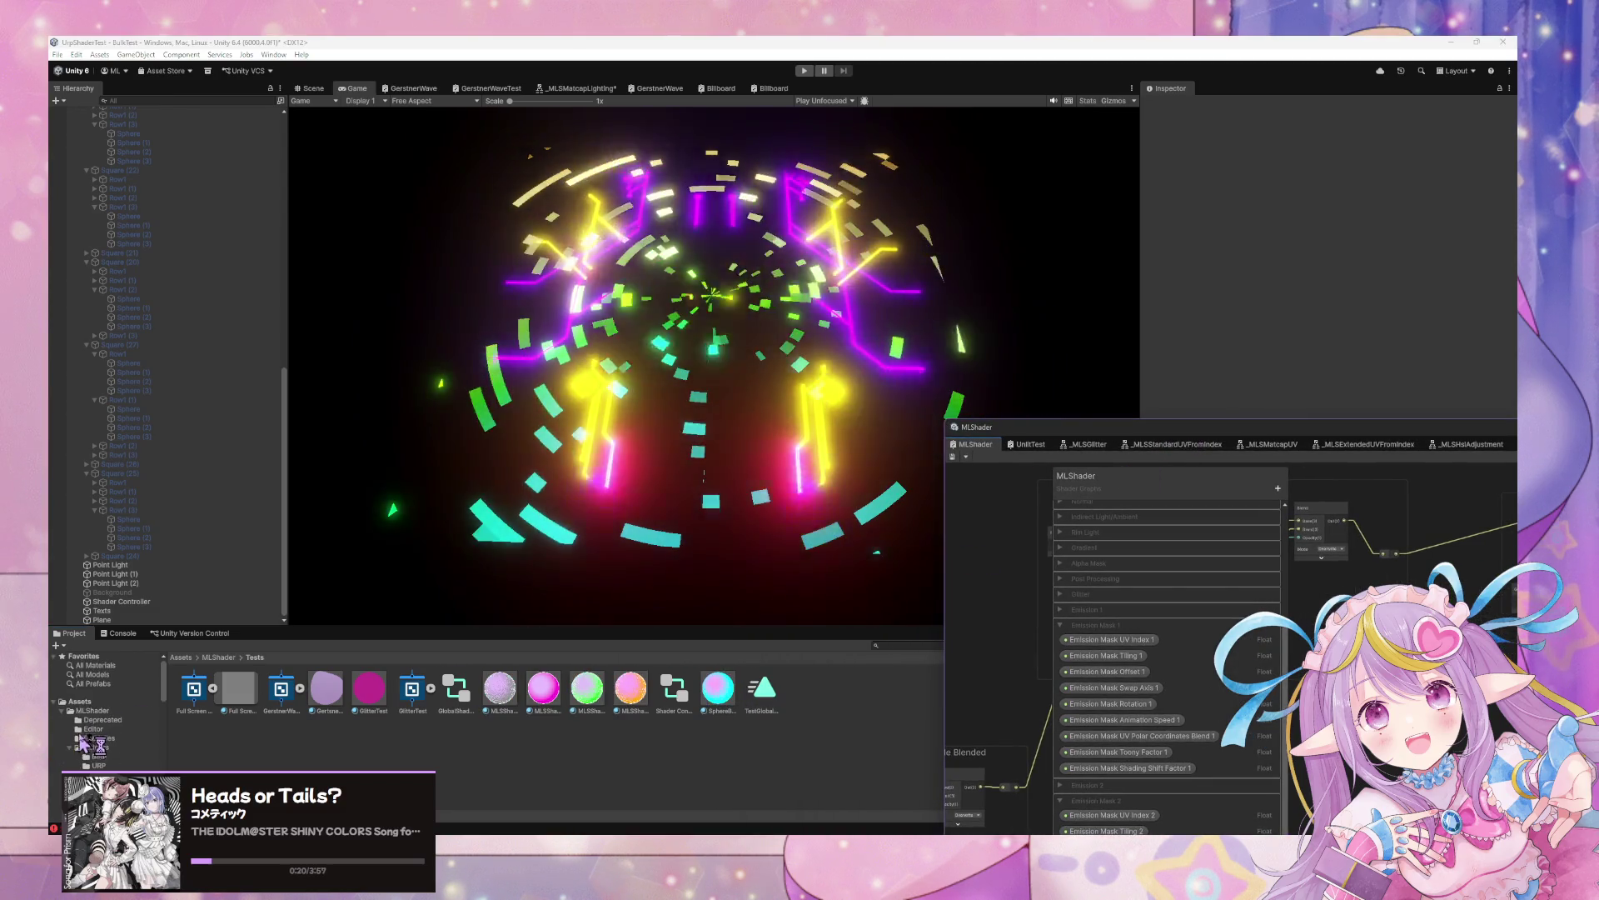
{"action": "scroll", "coordinate": [116, 725], "scroll_direction": "down", "scroll_amount": 4}
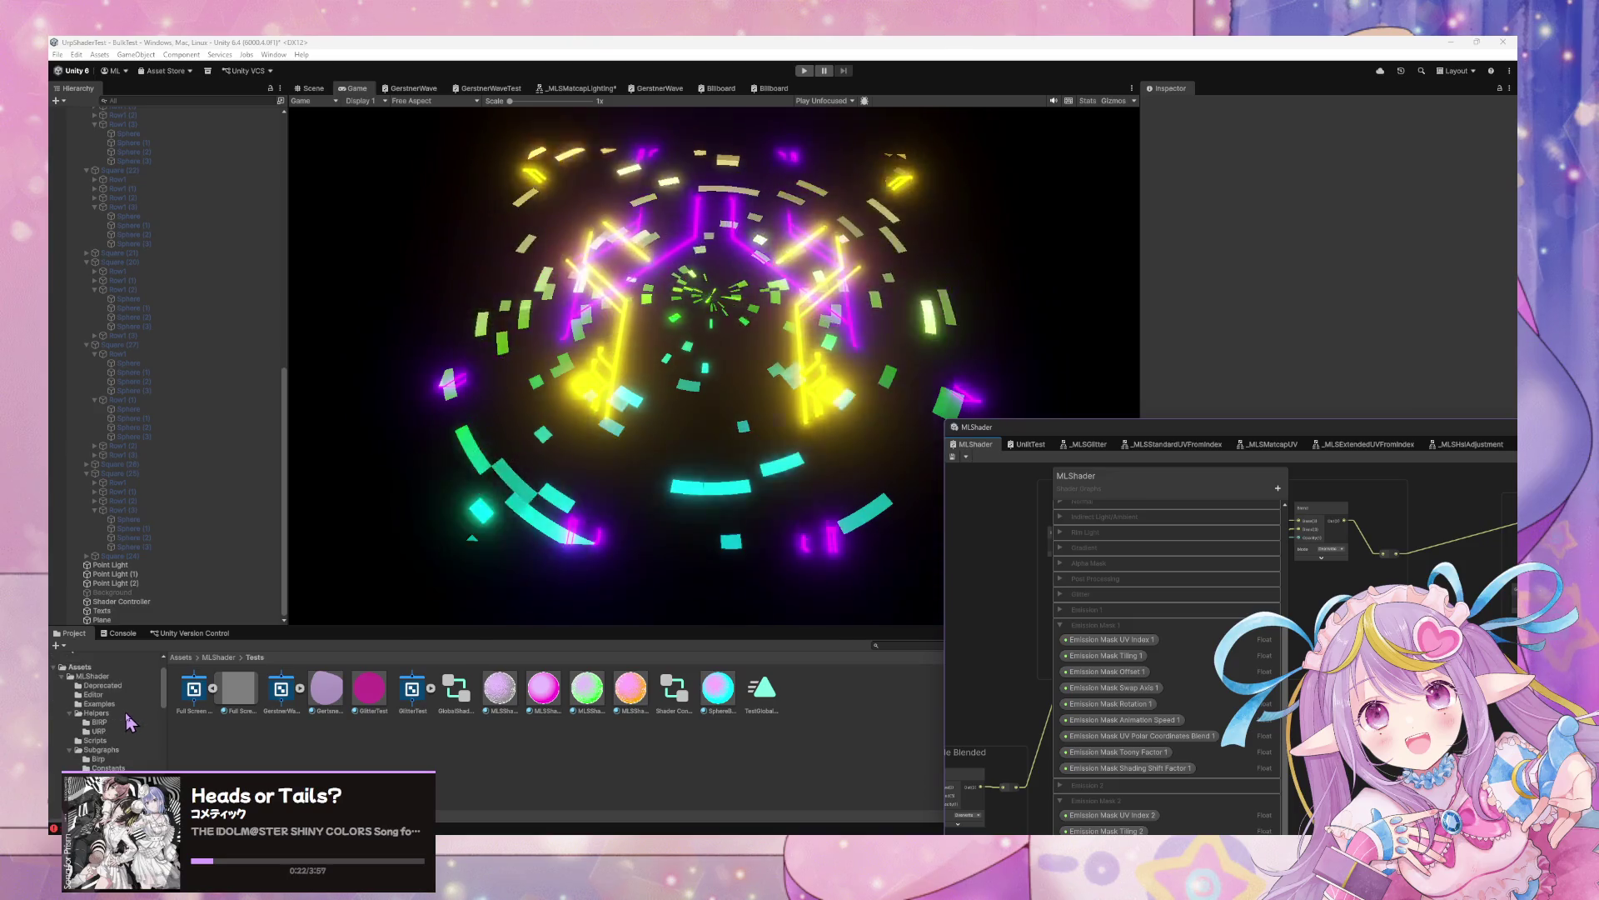
{"action": "left_click", "coordinate": [313, 87]}
{"action": "left_click", "coordinate": [342, 379]}
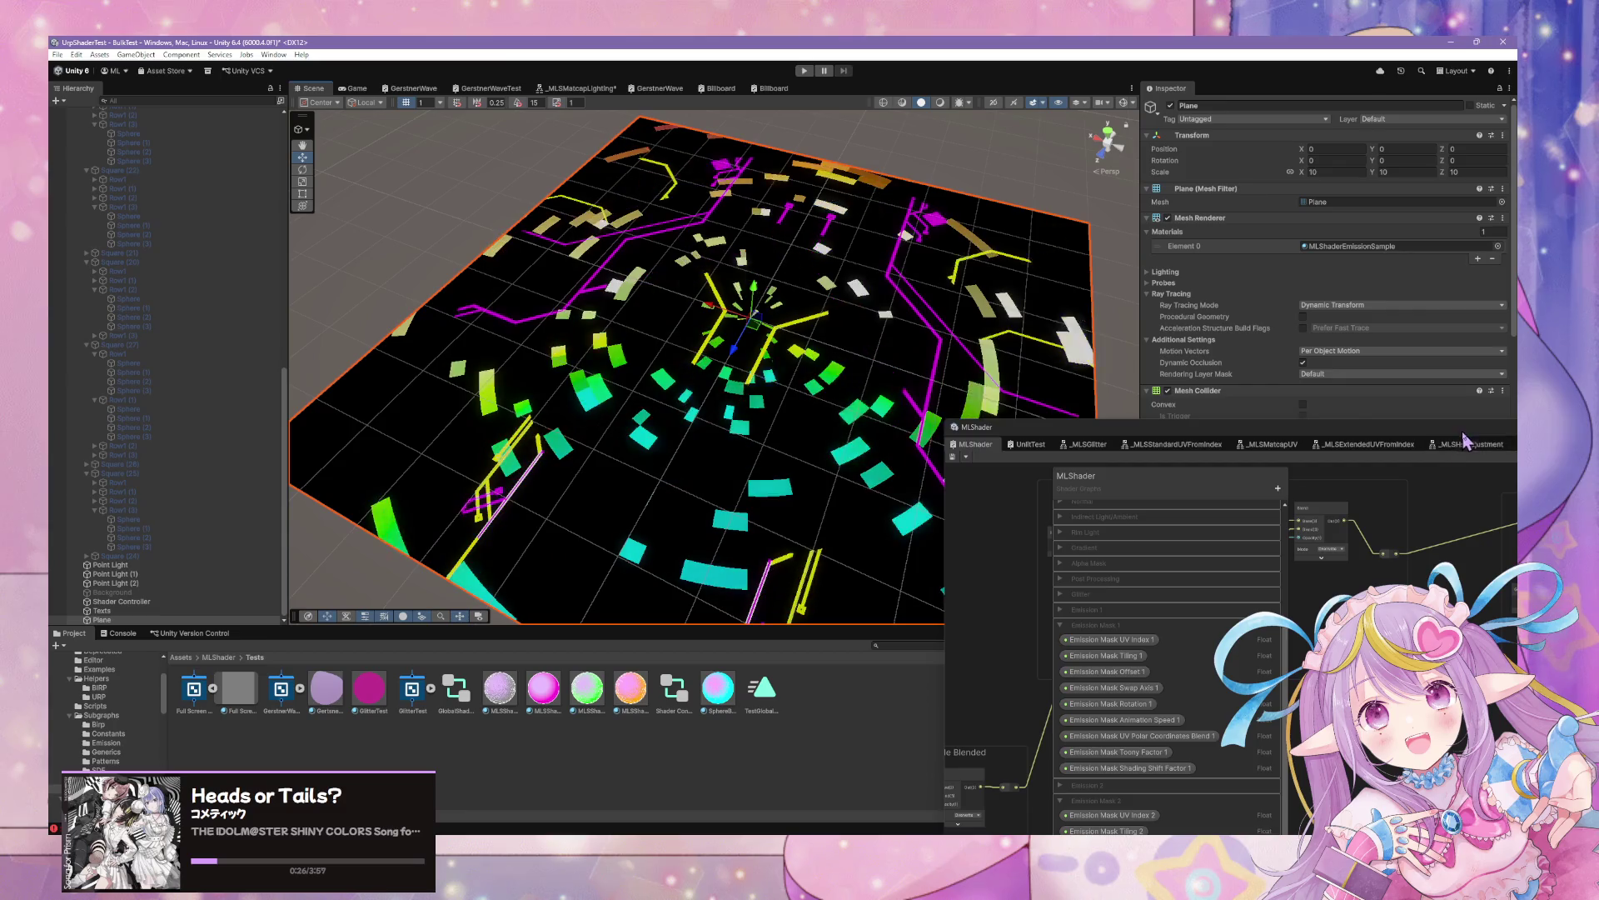
Set the Plane material's Shade Texture to None
{"action": "scroll", "coordinate": [1485, 473], "scroll_direction": "down", "scroll_amount": 10}
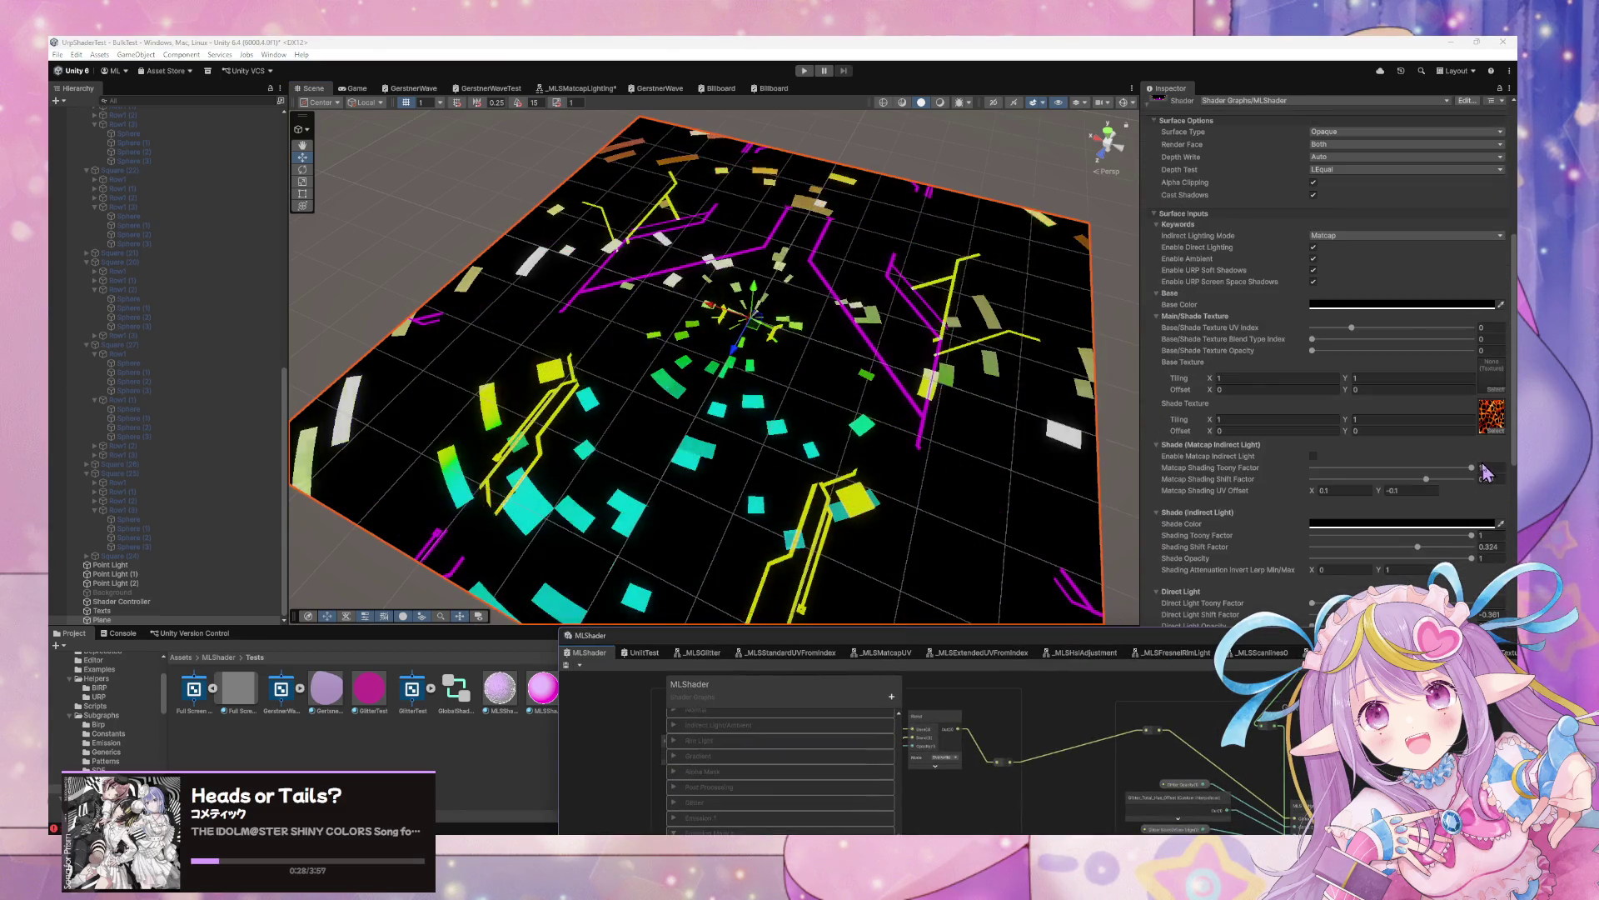
{"action": "scroll", "coordinate": [1485, 473], "scroll_direction": "down", "scroll_amount": 3}
{"action": "left_click", "coordinate": [1495, 338]}
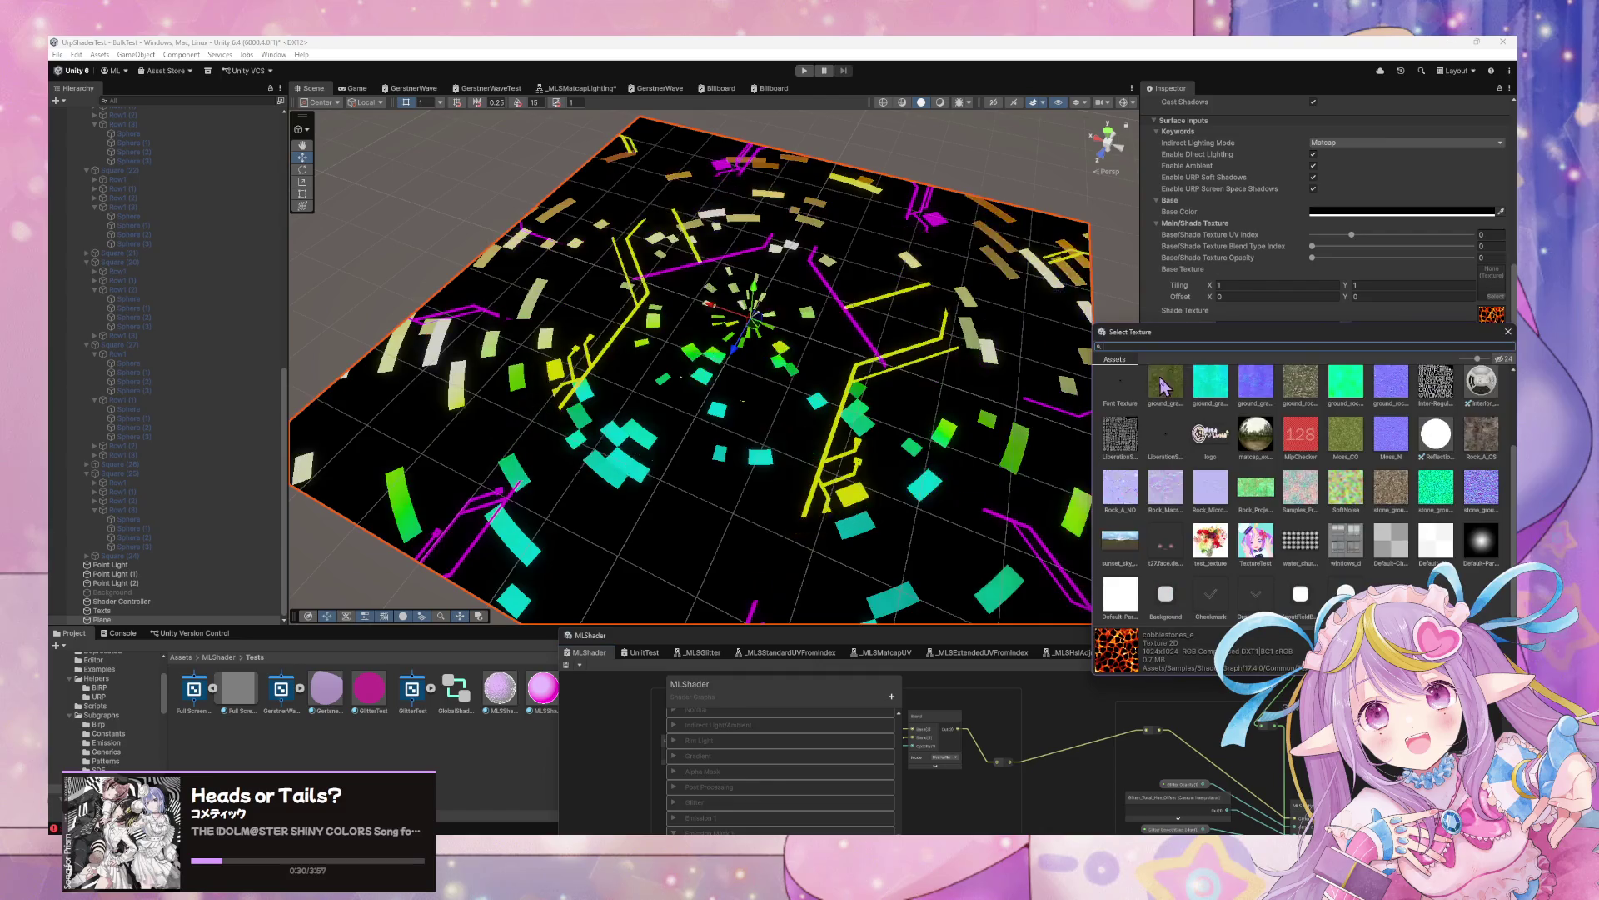
{"action": "scroll", "coordinate": [1164, 384], "scroll_direction": "up", "scroll_amount": 3}
{"action": "left_click", "coordinate": [1146, 401]}
{"action": "left_click", "coordinate": [1508, 334]}
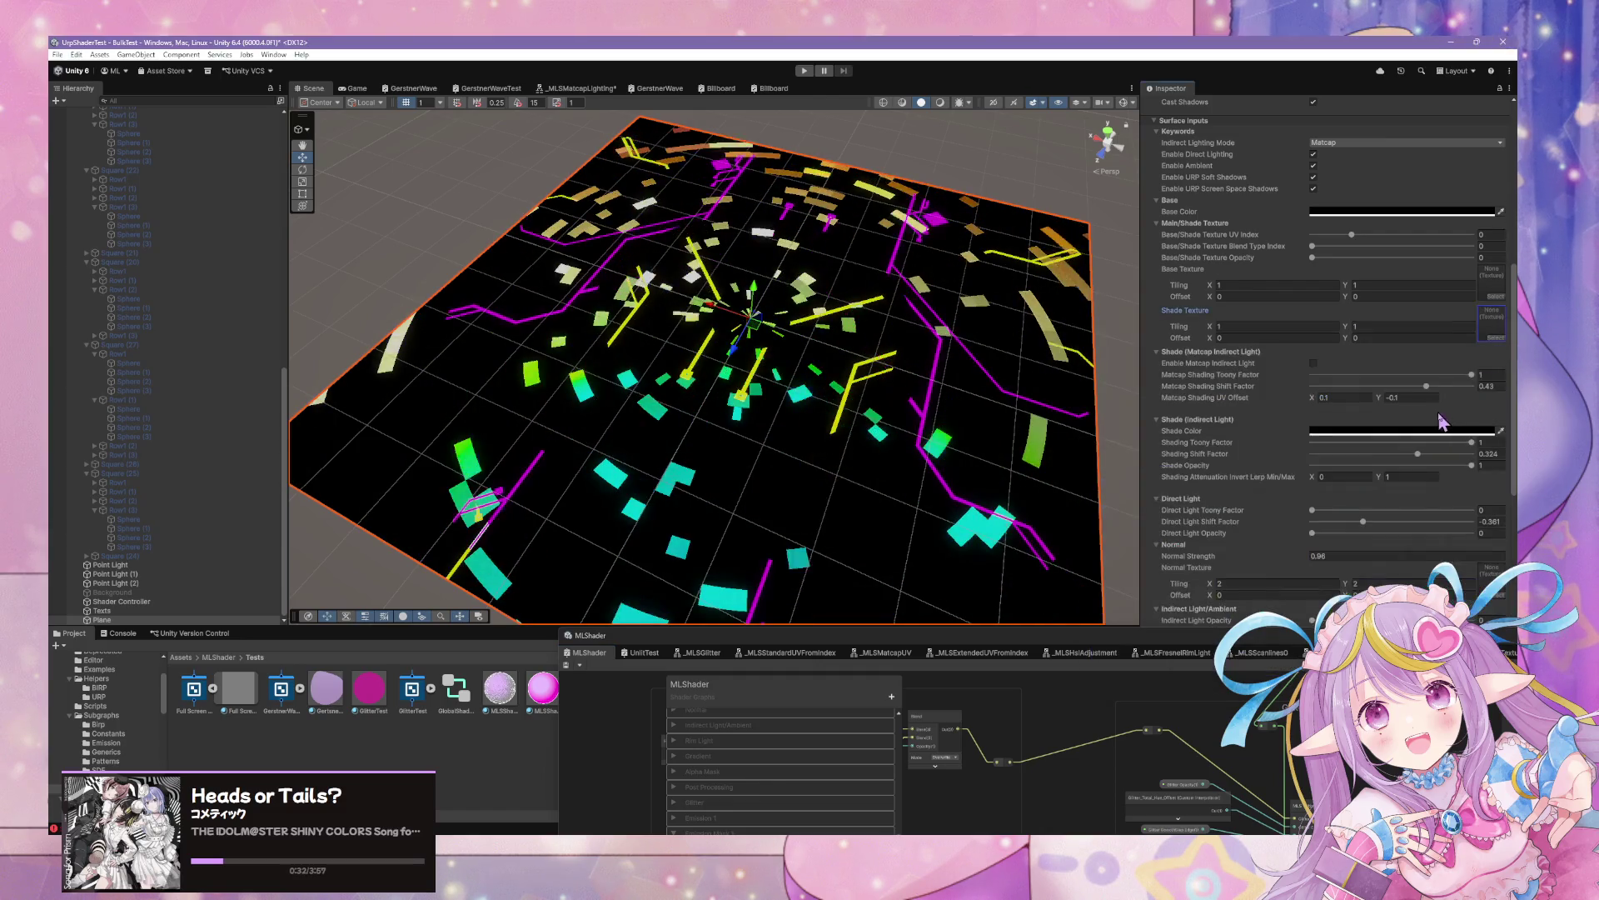
Use Emission Texture 1's picker to locate the body.pattern texture in the project assets
{"action": "scroll", "coordinate": [1481, 442], "scroll_direction": "down", "scroll_amount": 15}
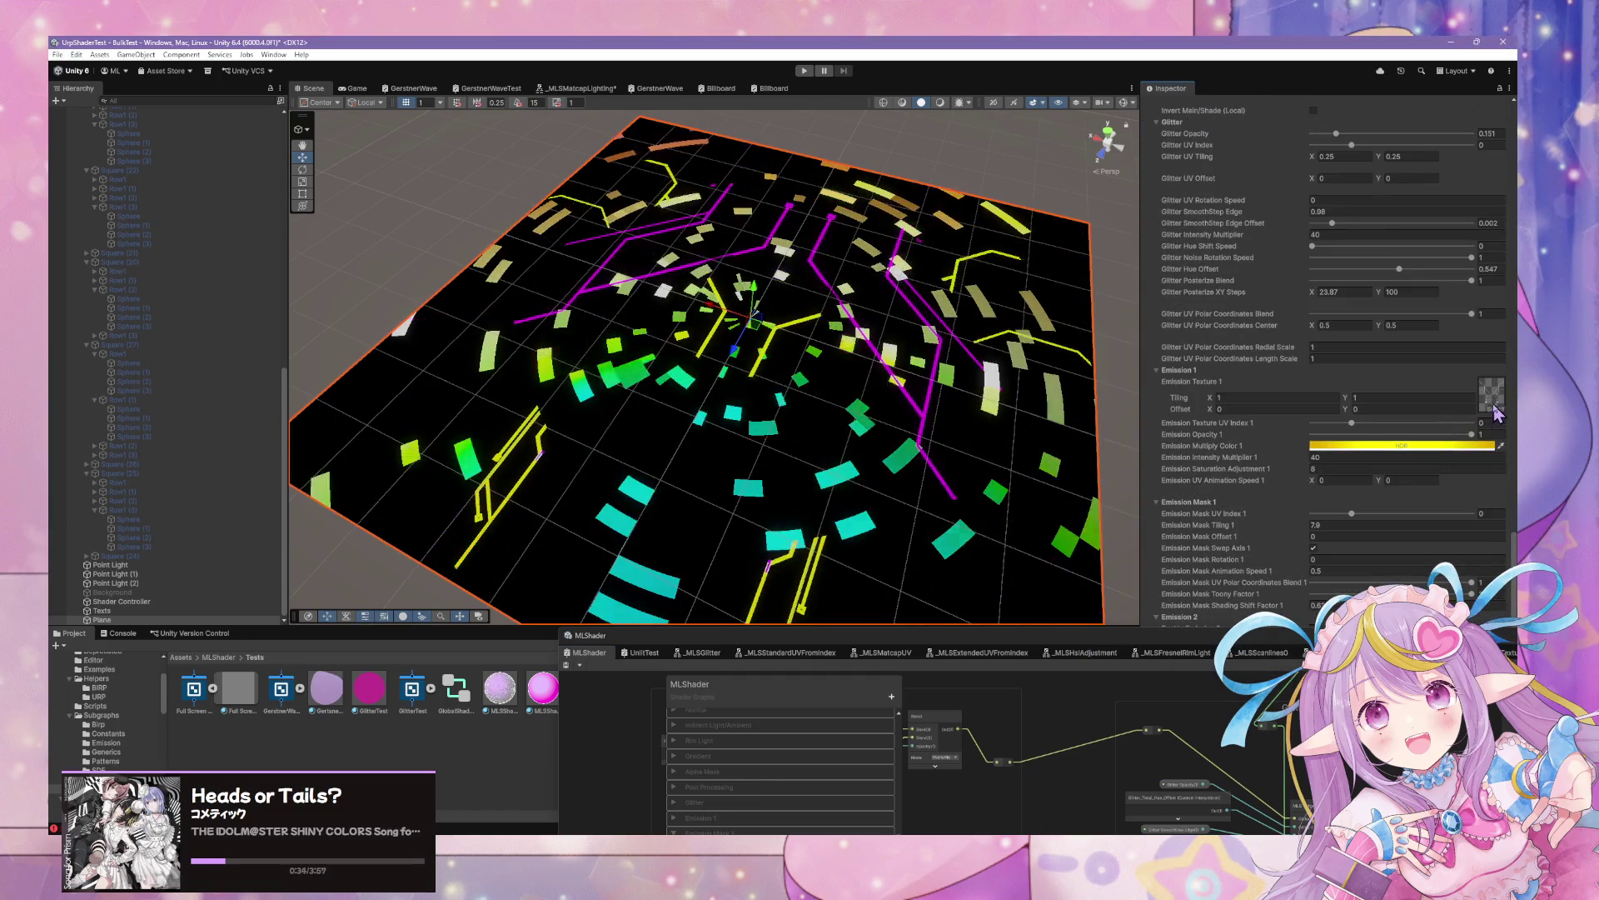
{"action": "left_click", "coordinate": [1494, 408]}
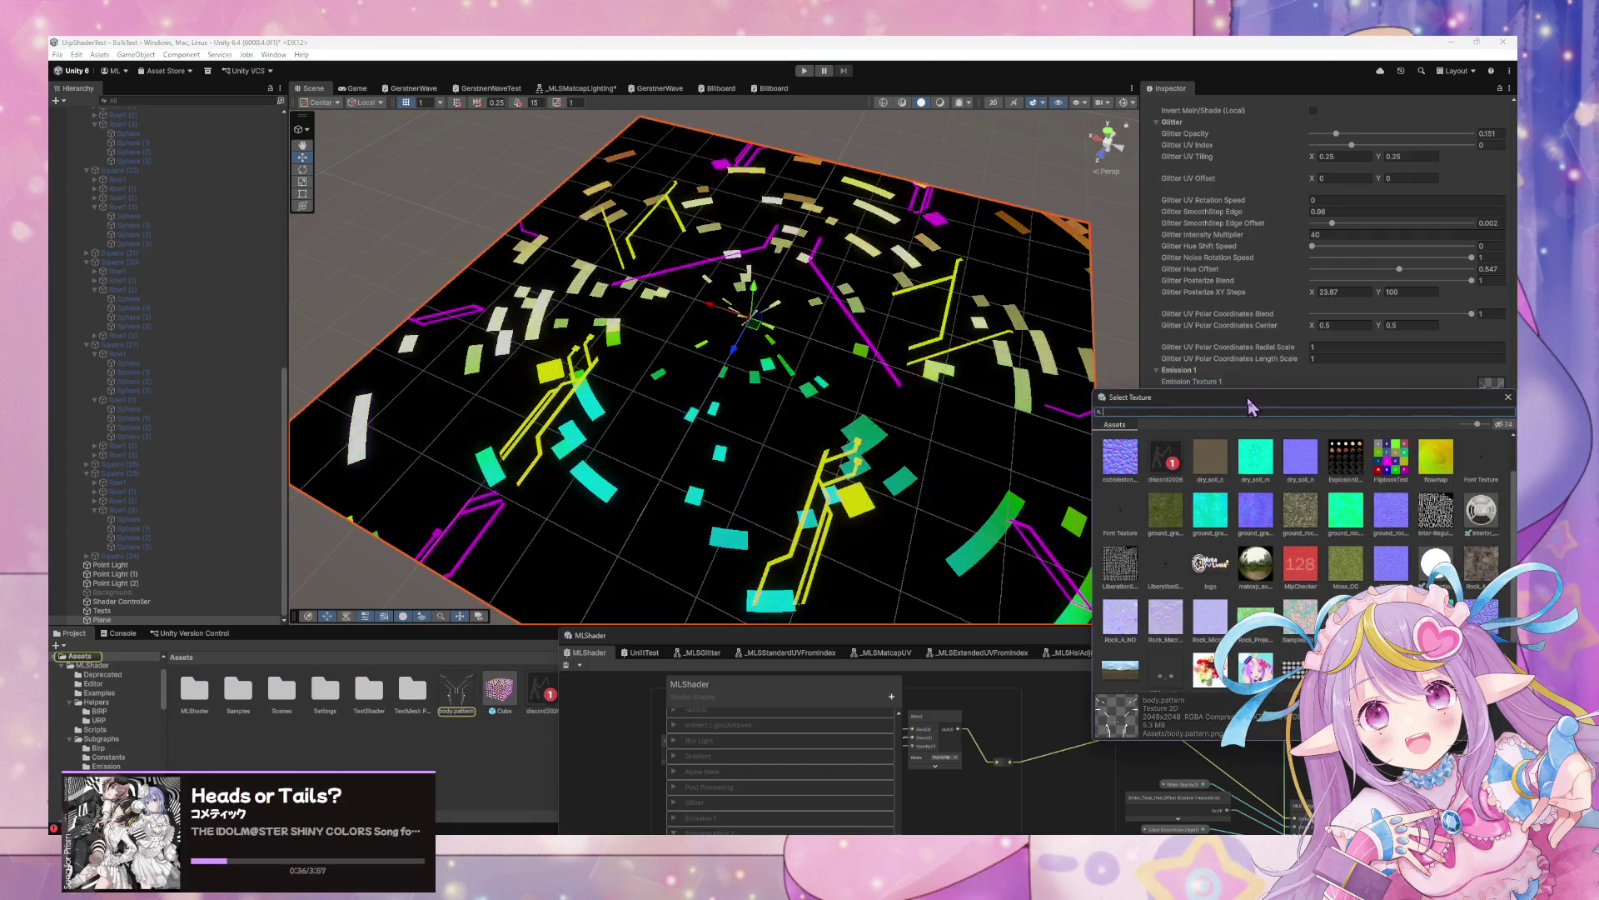
{"action": "left_click_drag", "start_coordinate": [1250, 406], "coordinate": [945, 417]}
{"action": "left_click", "coordinate": [1205, 409]}
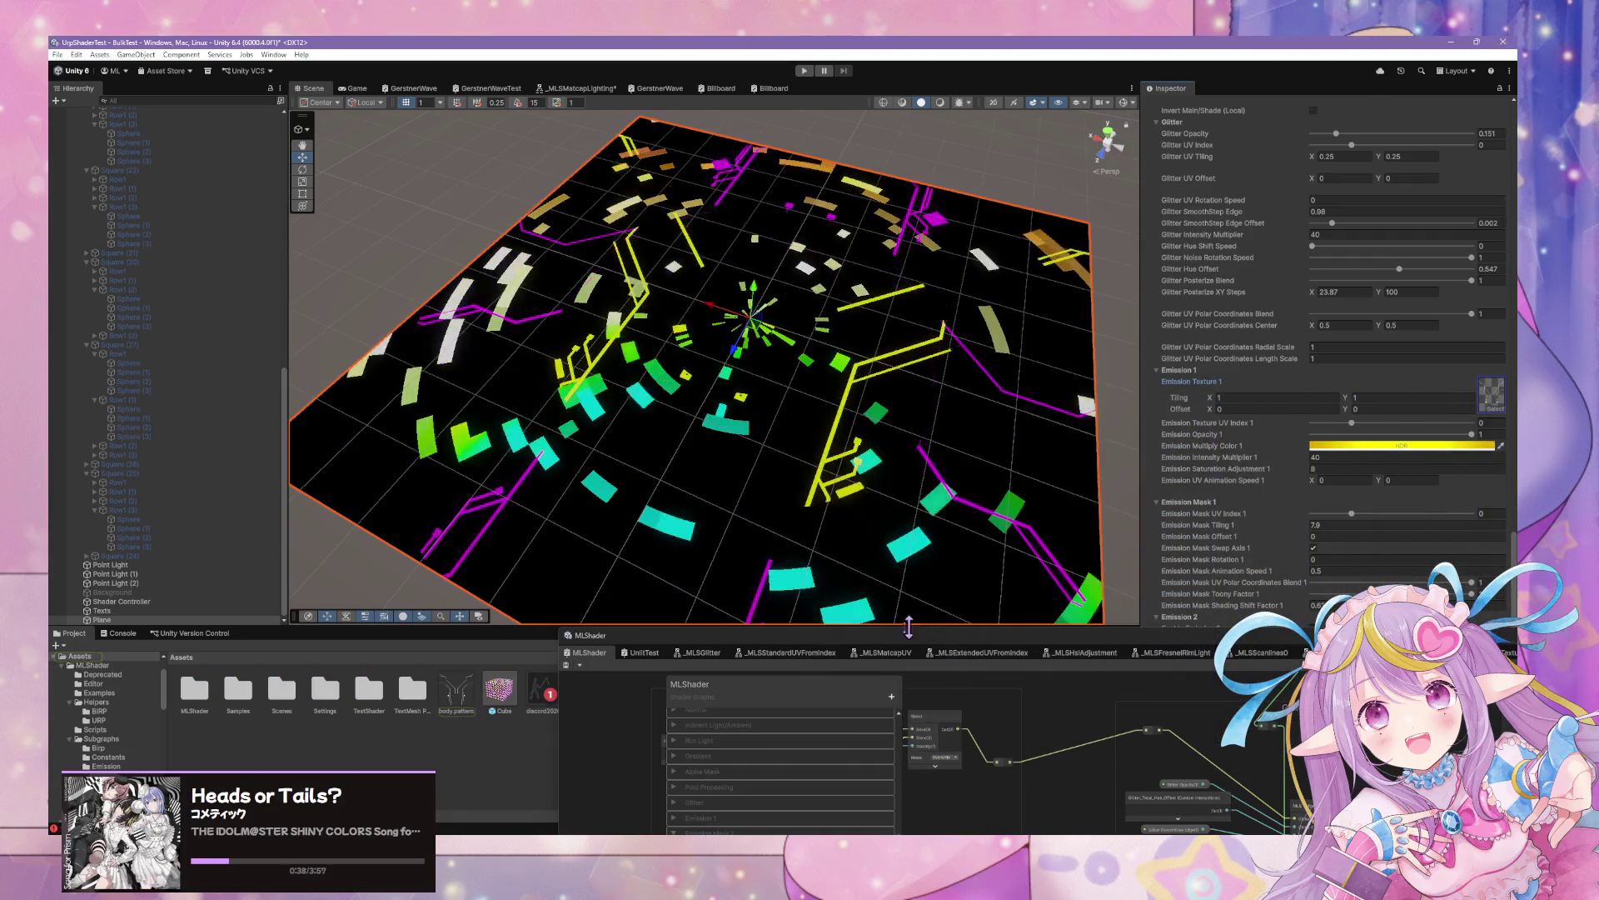
{"action": "left_click", "coordinate": [463, 704]}
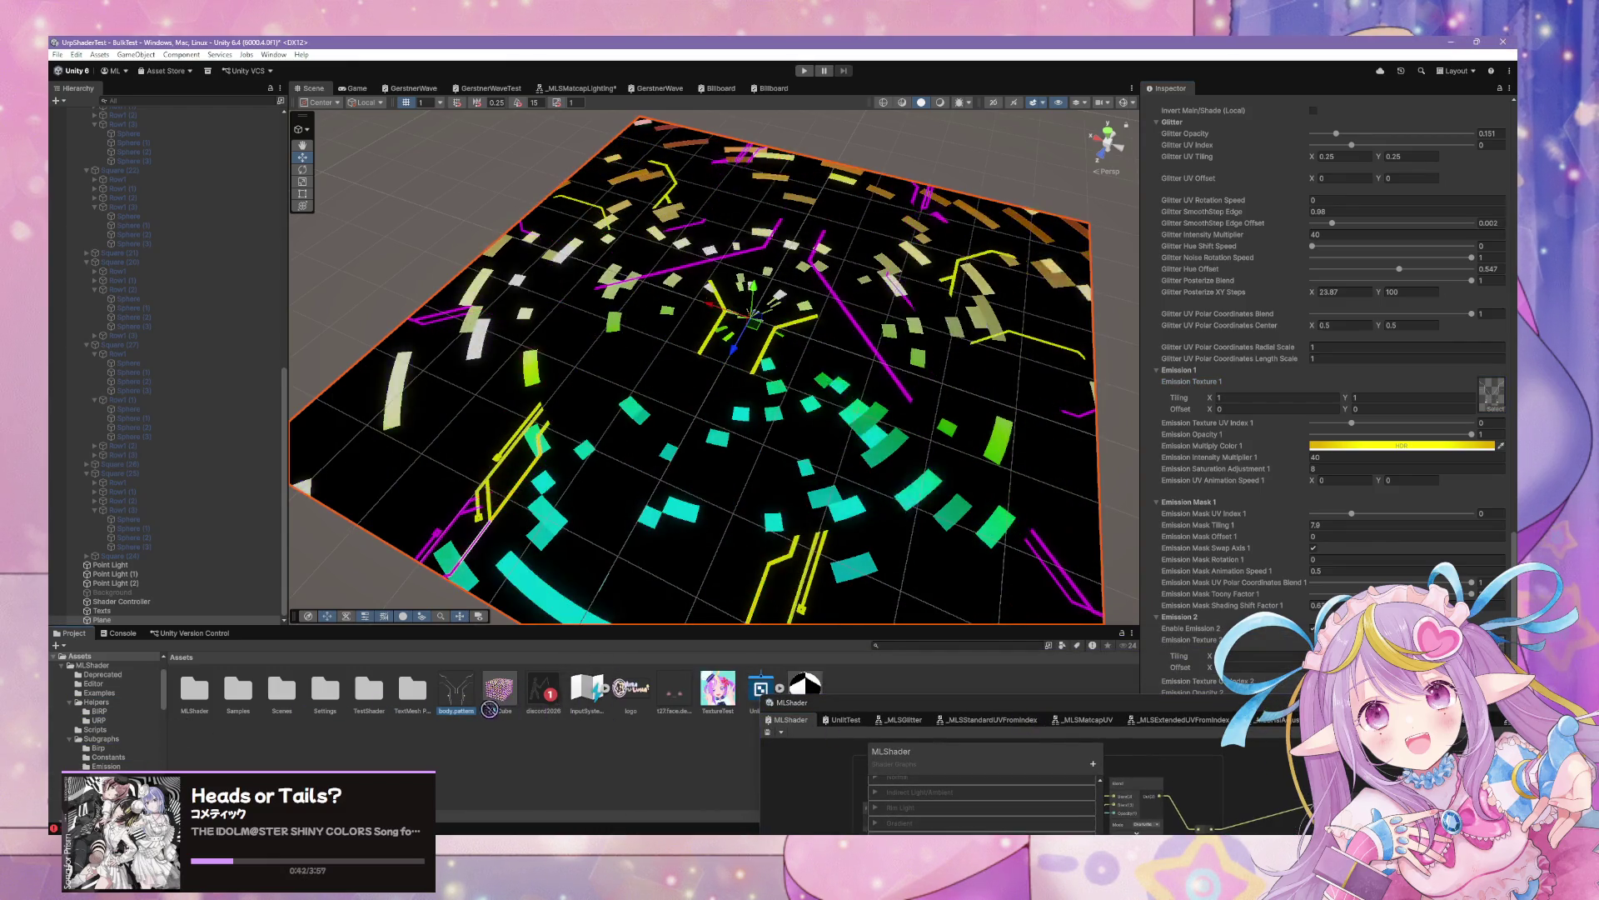
{"action": "scroll", "coordinate": [108, 708], "scroll_direction": "down", "scroll_amount": 2}
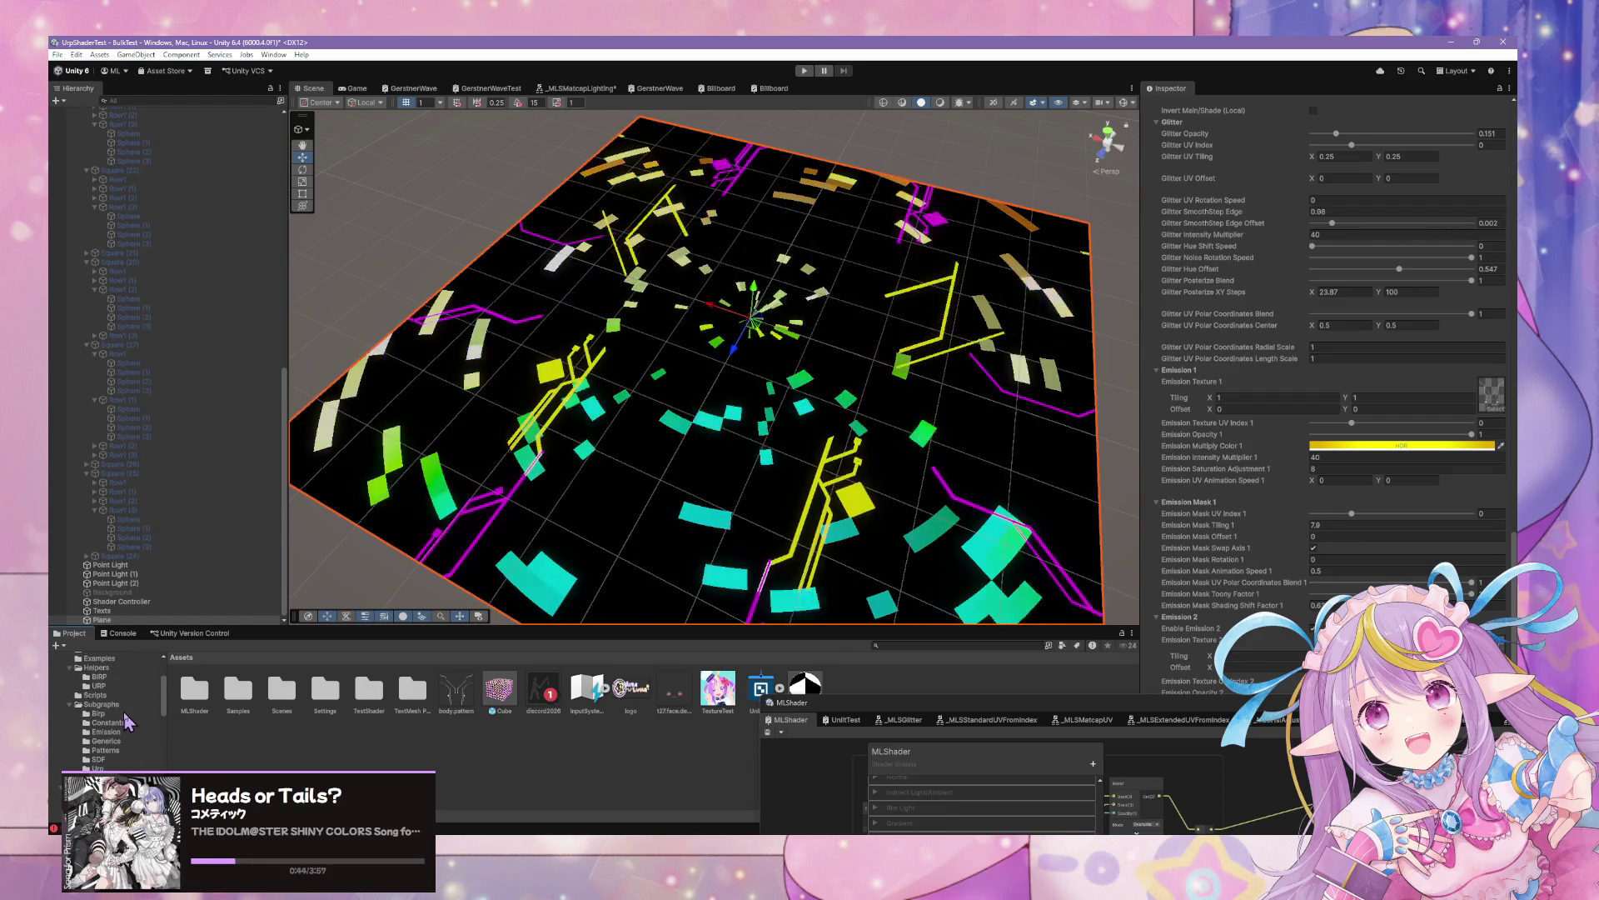
Rename the body.pattern texture in Assets/MLShader/Examples to testemissionpattern
{"action": "left_click", "coordinate": [450, 704]}
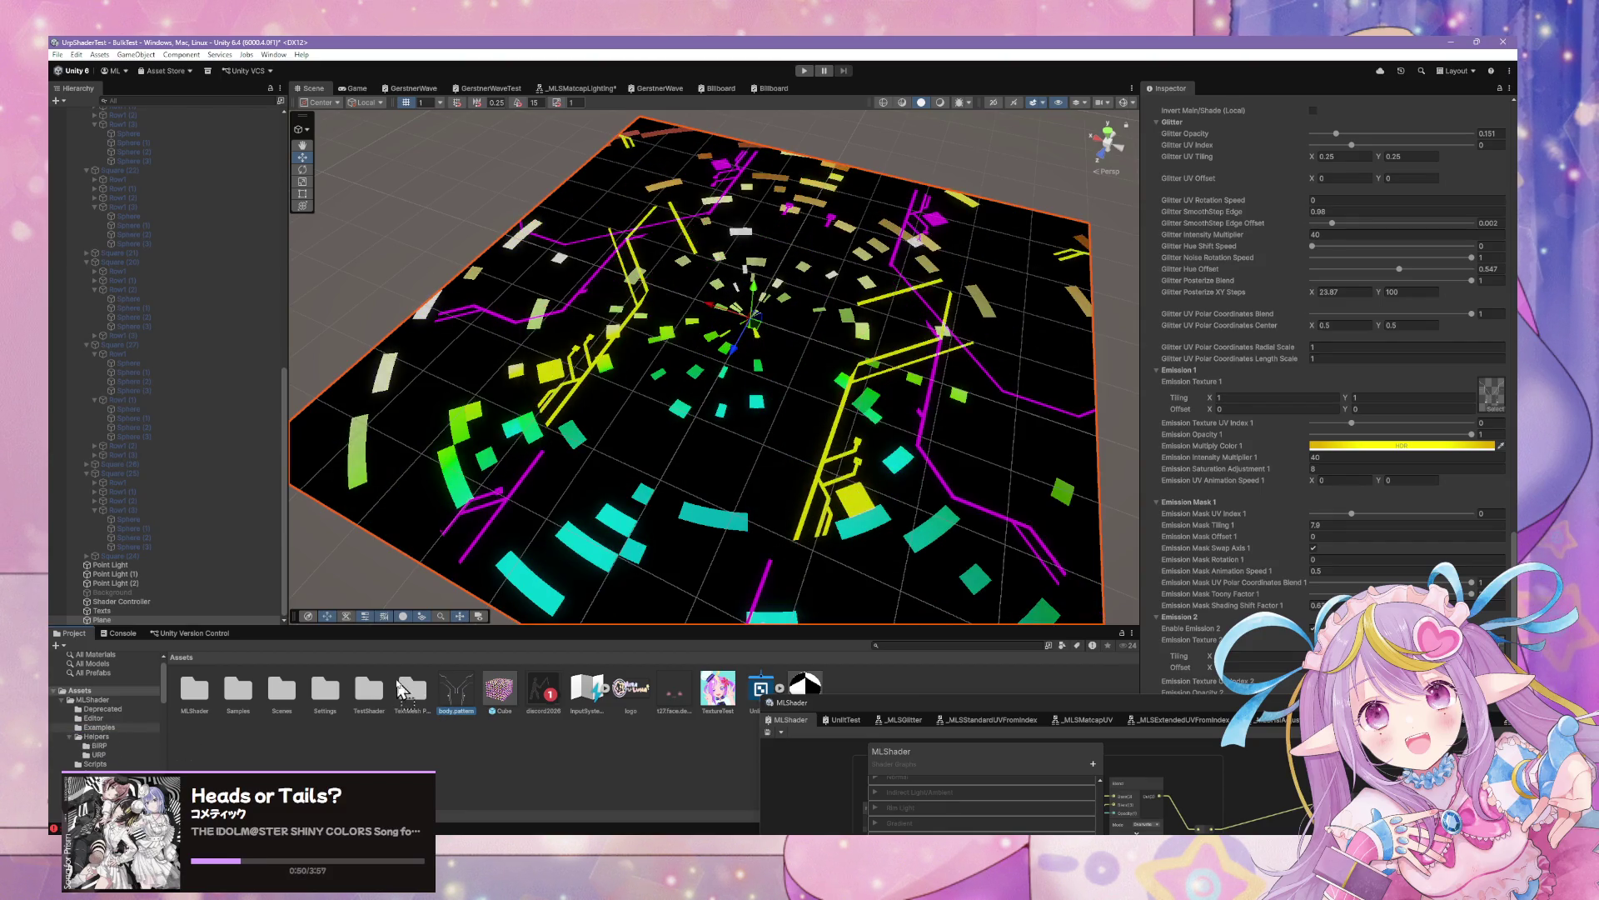
{"action": "left_click", "coordinate": [109, 728]}
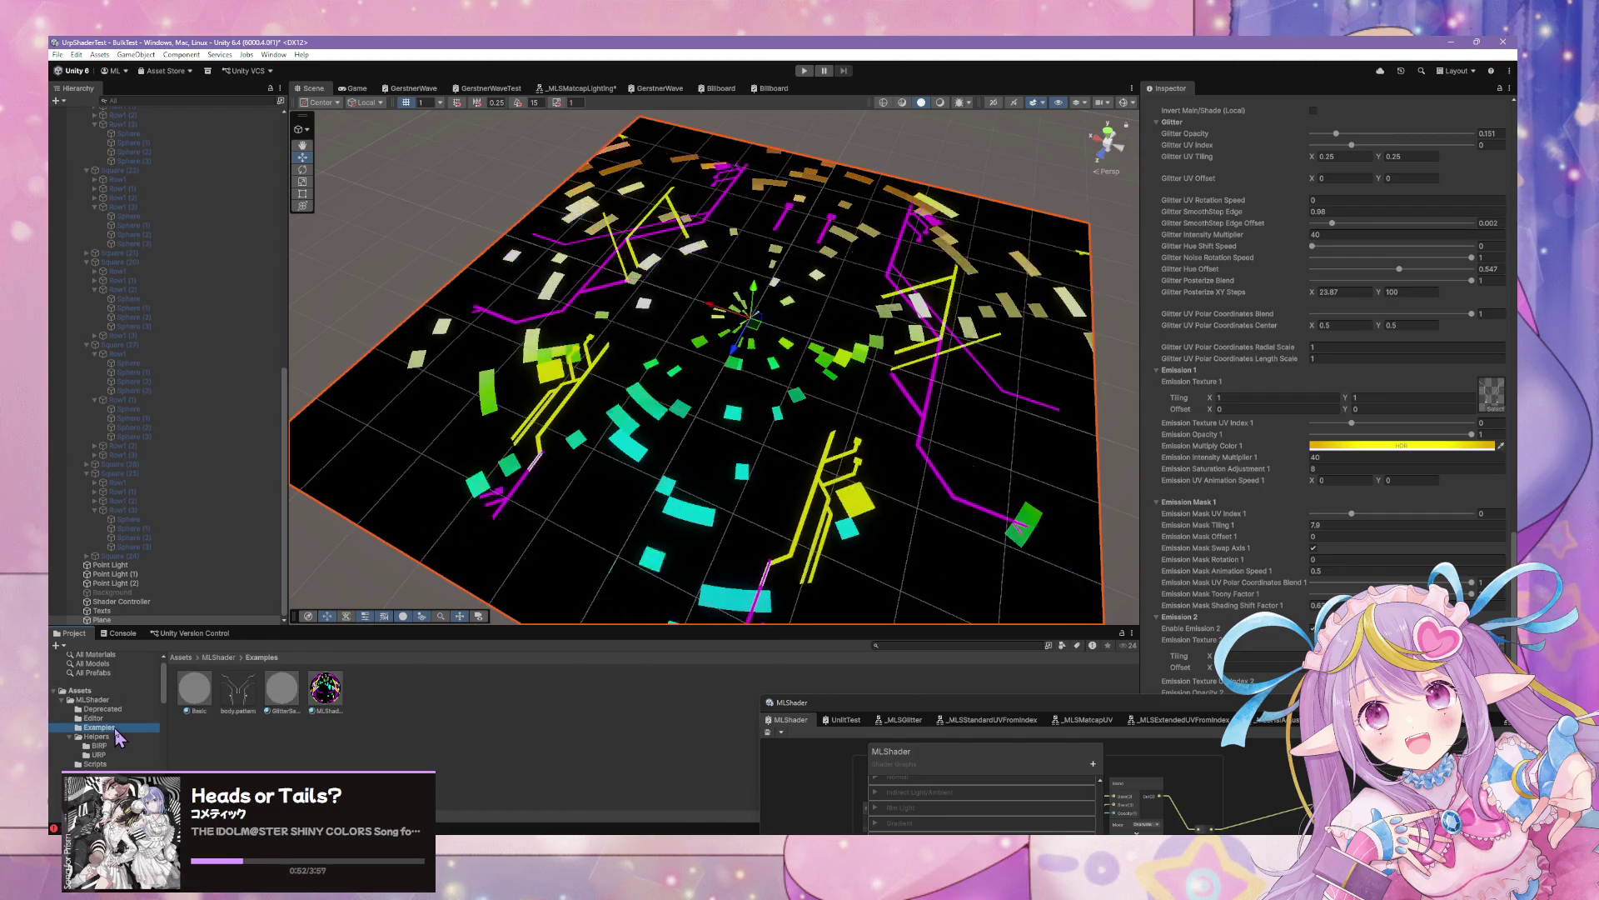
{"action": "left_click", "coordinate": [258, 706]}
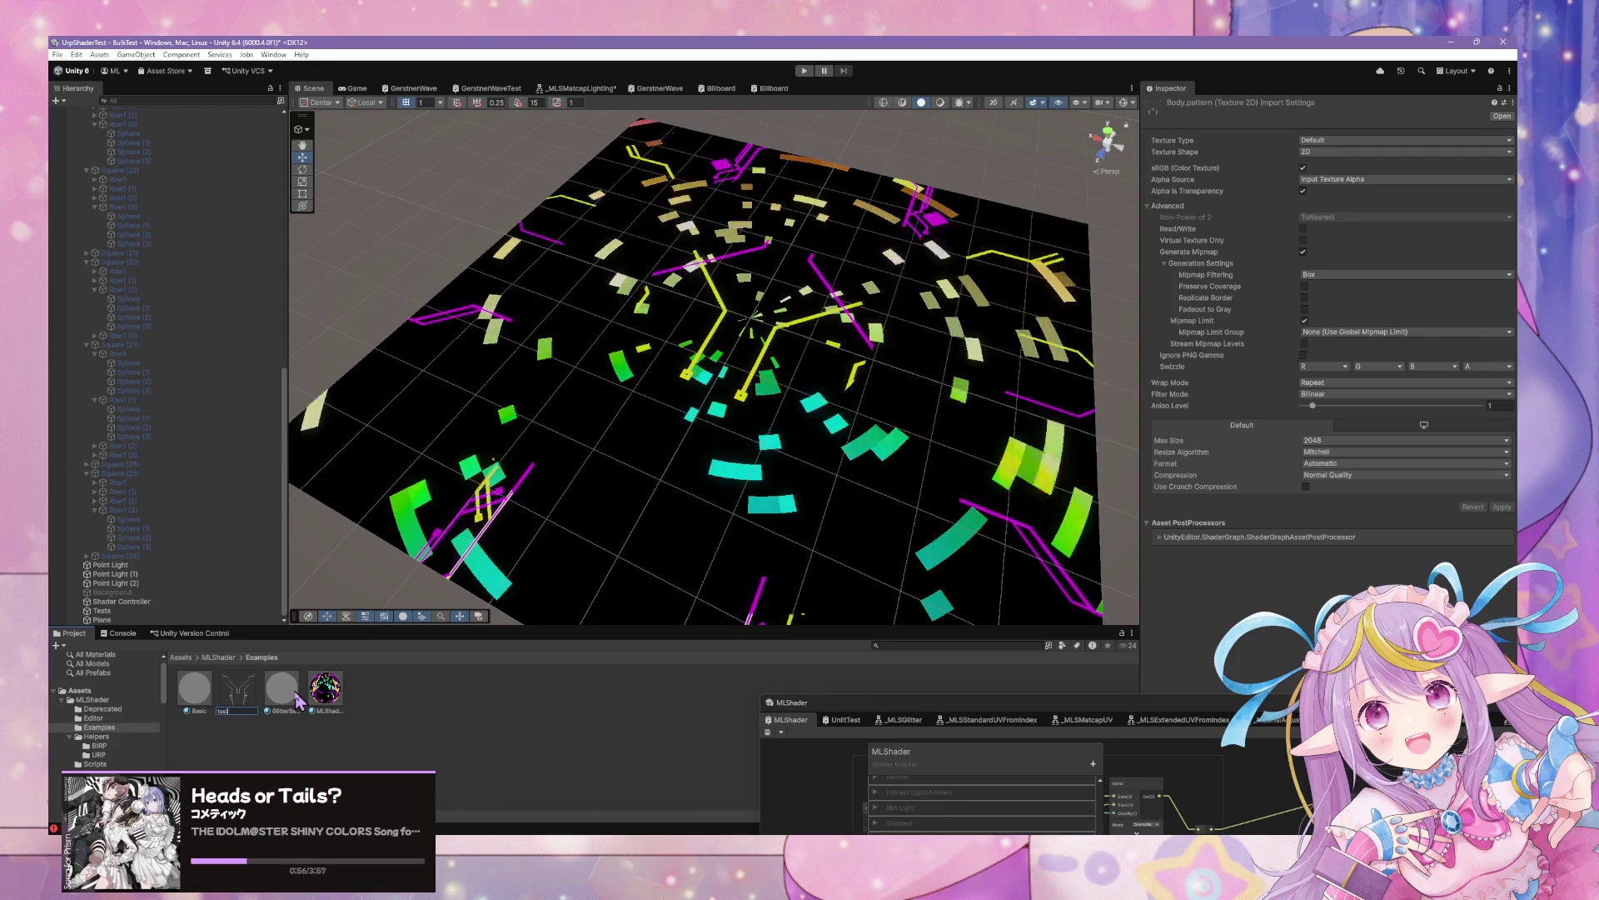
{"action": "type", "text": "test"}
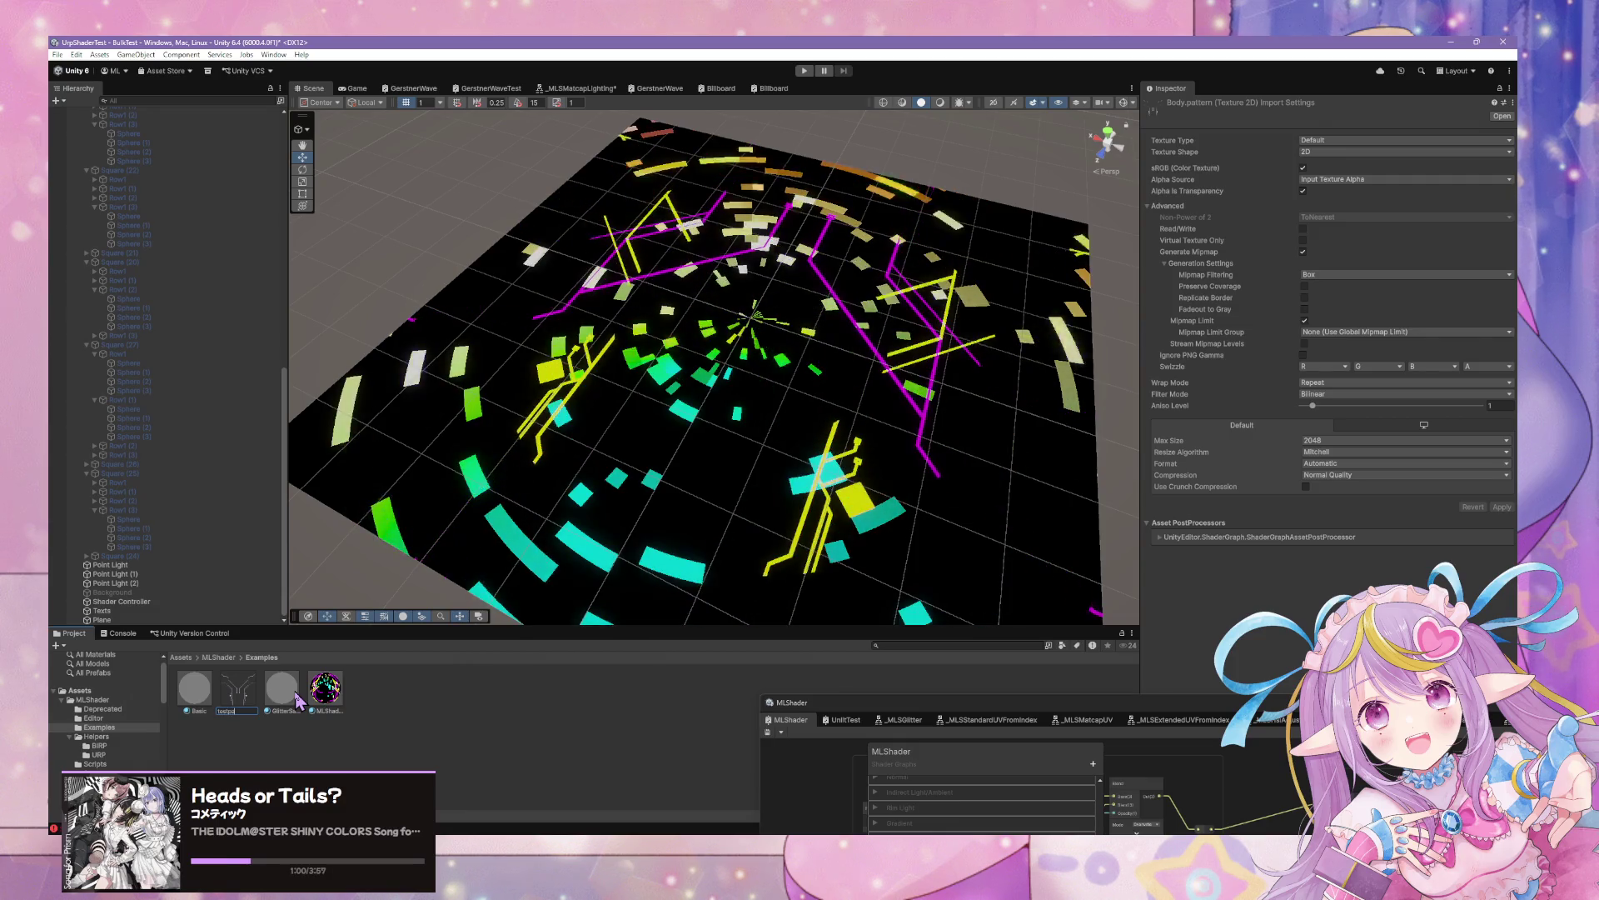
{"action": "key", "text": "ctrl+z"}
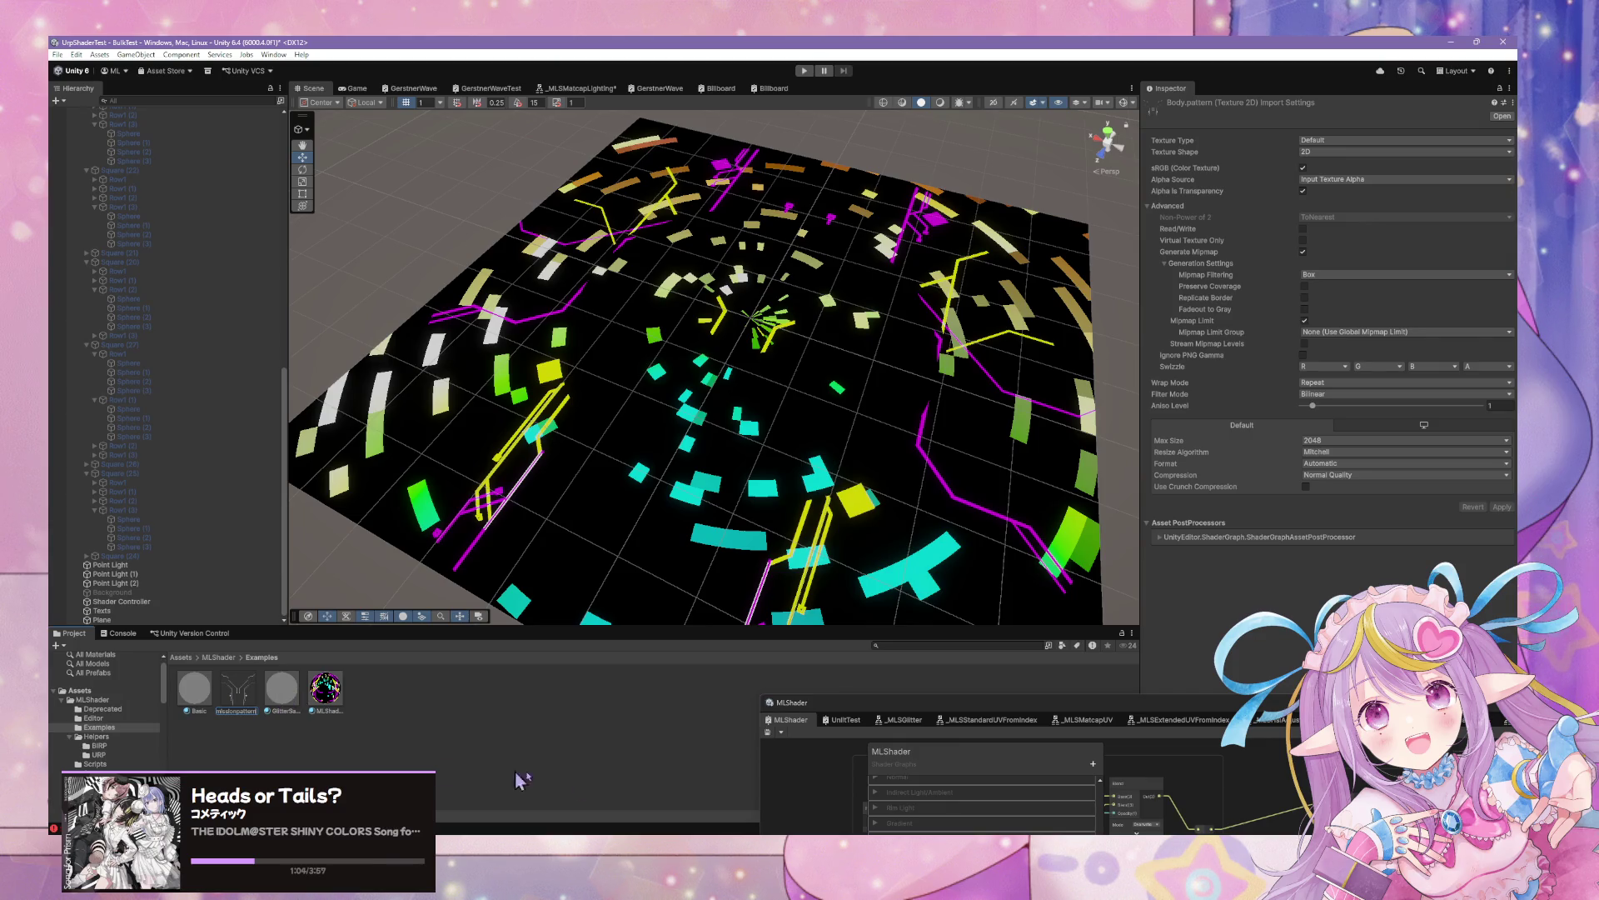
{"action": "left_click", "coordinate": [918, 830]}
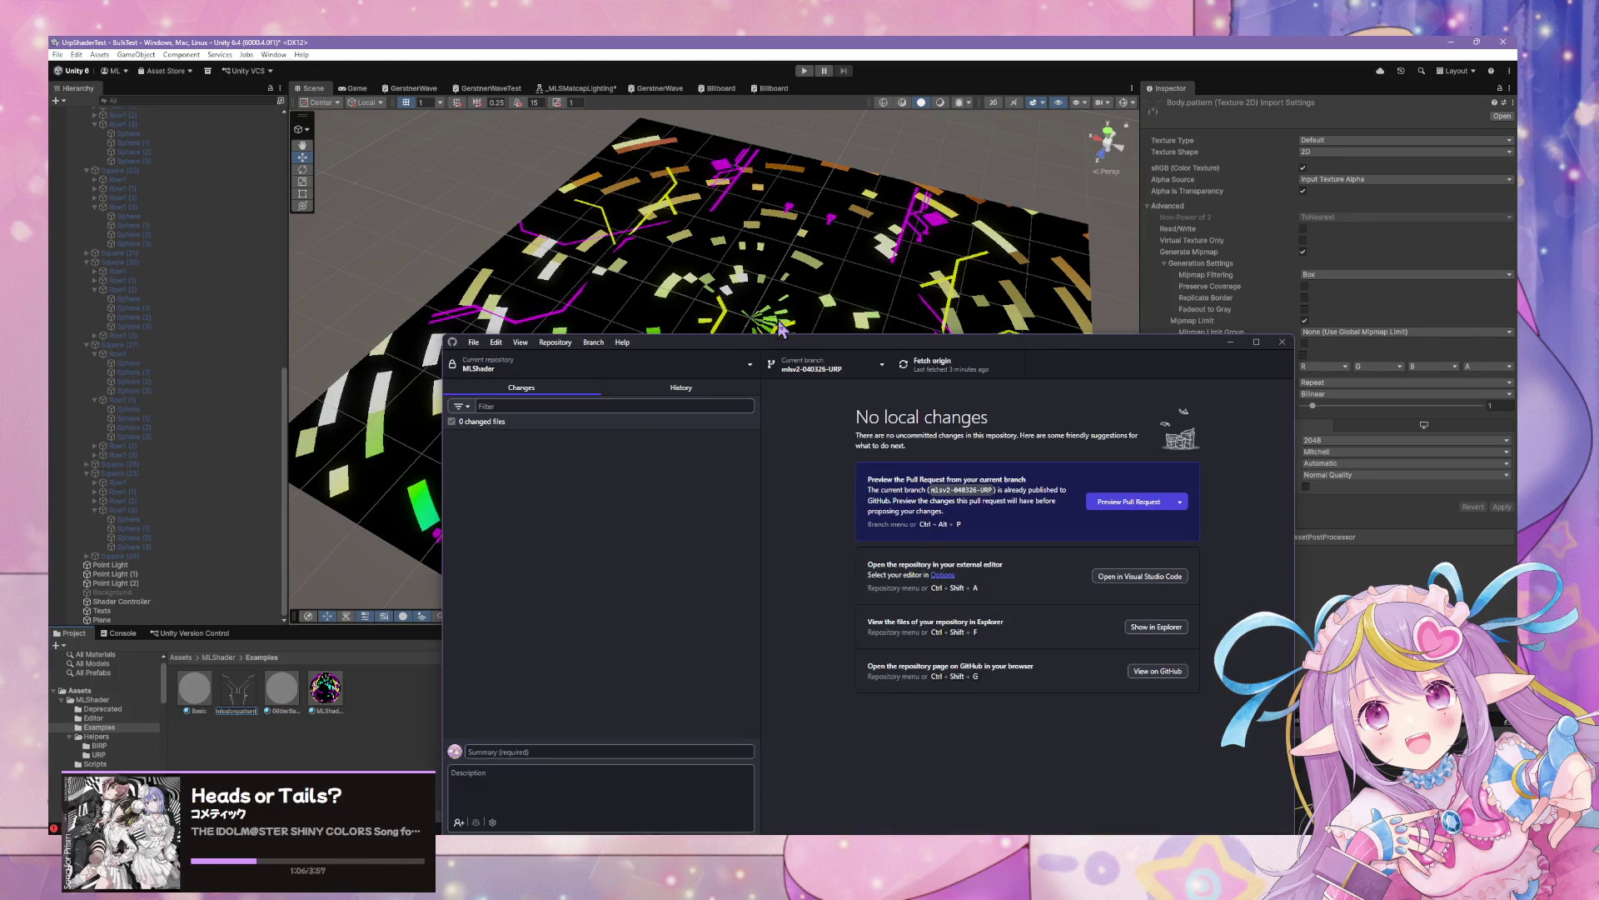
Commit the texture changes in the MLShader repository as 'Add texture' and push to origin
{"action": "left_click", "coordinate": [714, 366]}
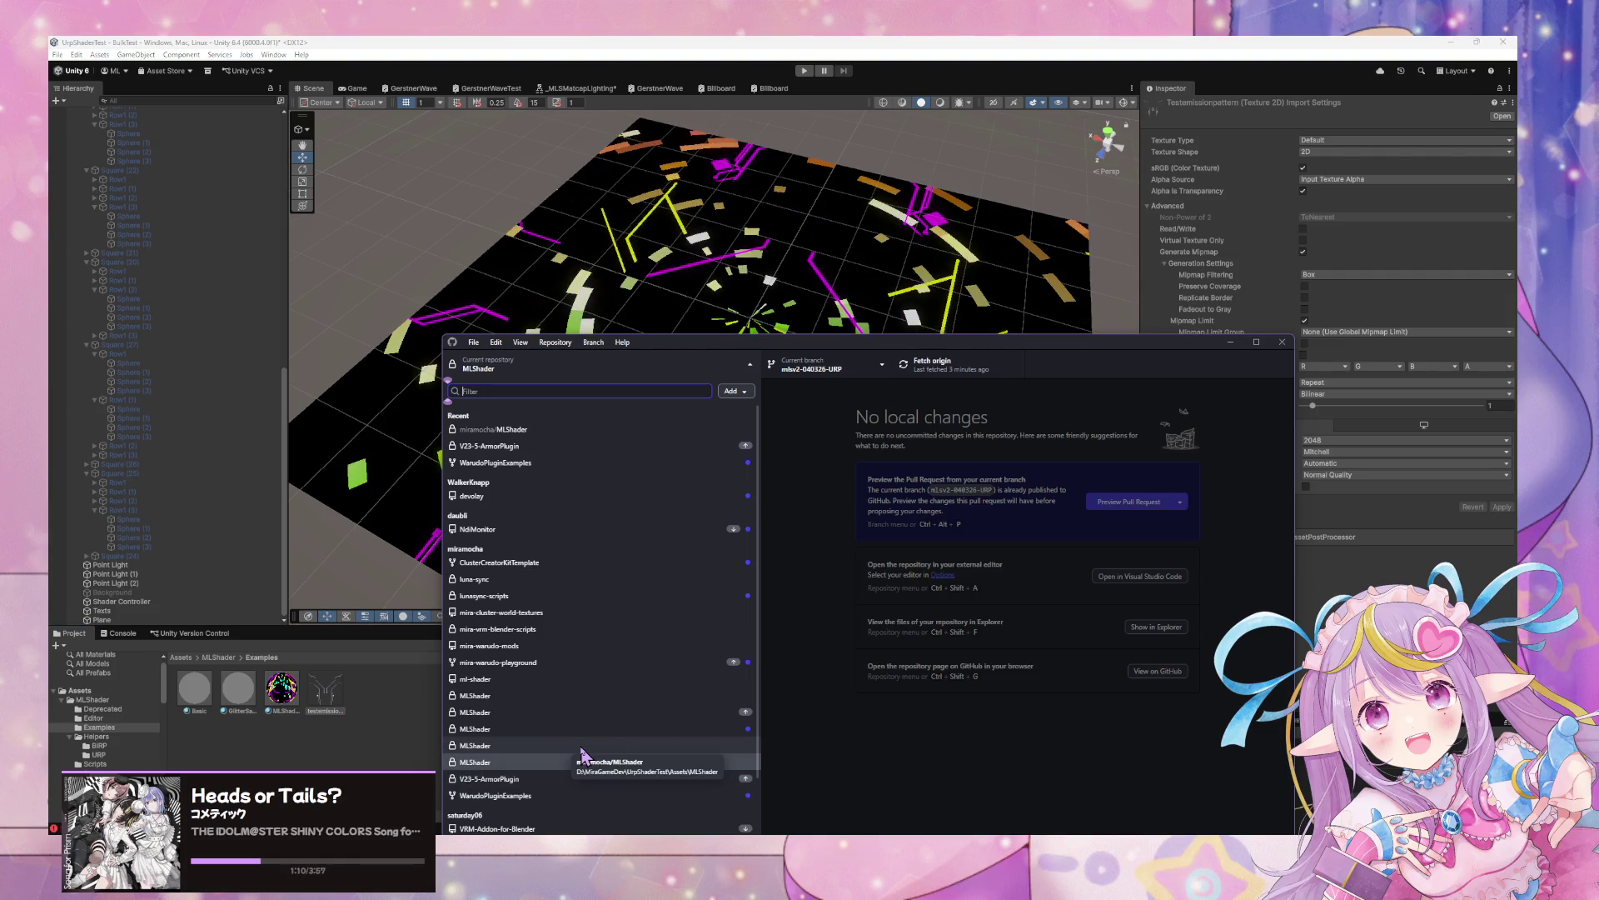
{"action": "left_click", "coordinate": [628, 760]}
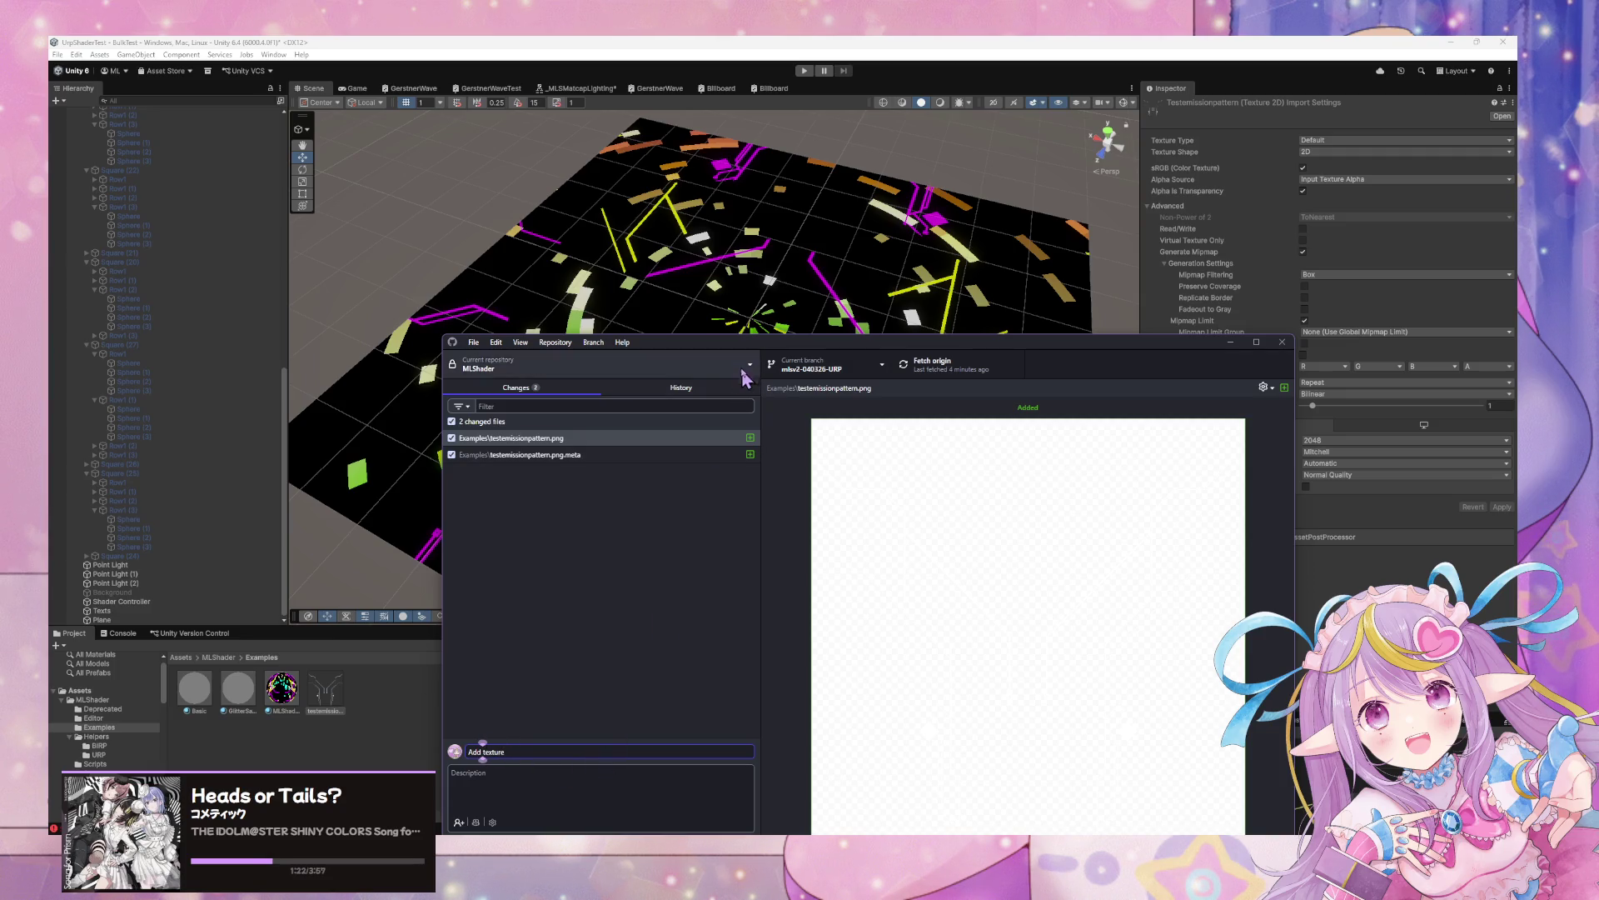
{"action": "left_click_drag", "start_coordinate": [750, 341], "coordinate": [768, 140]}
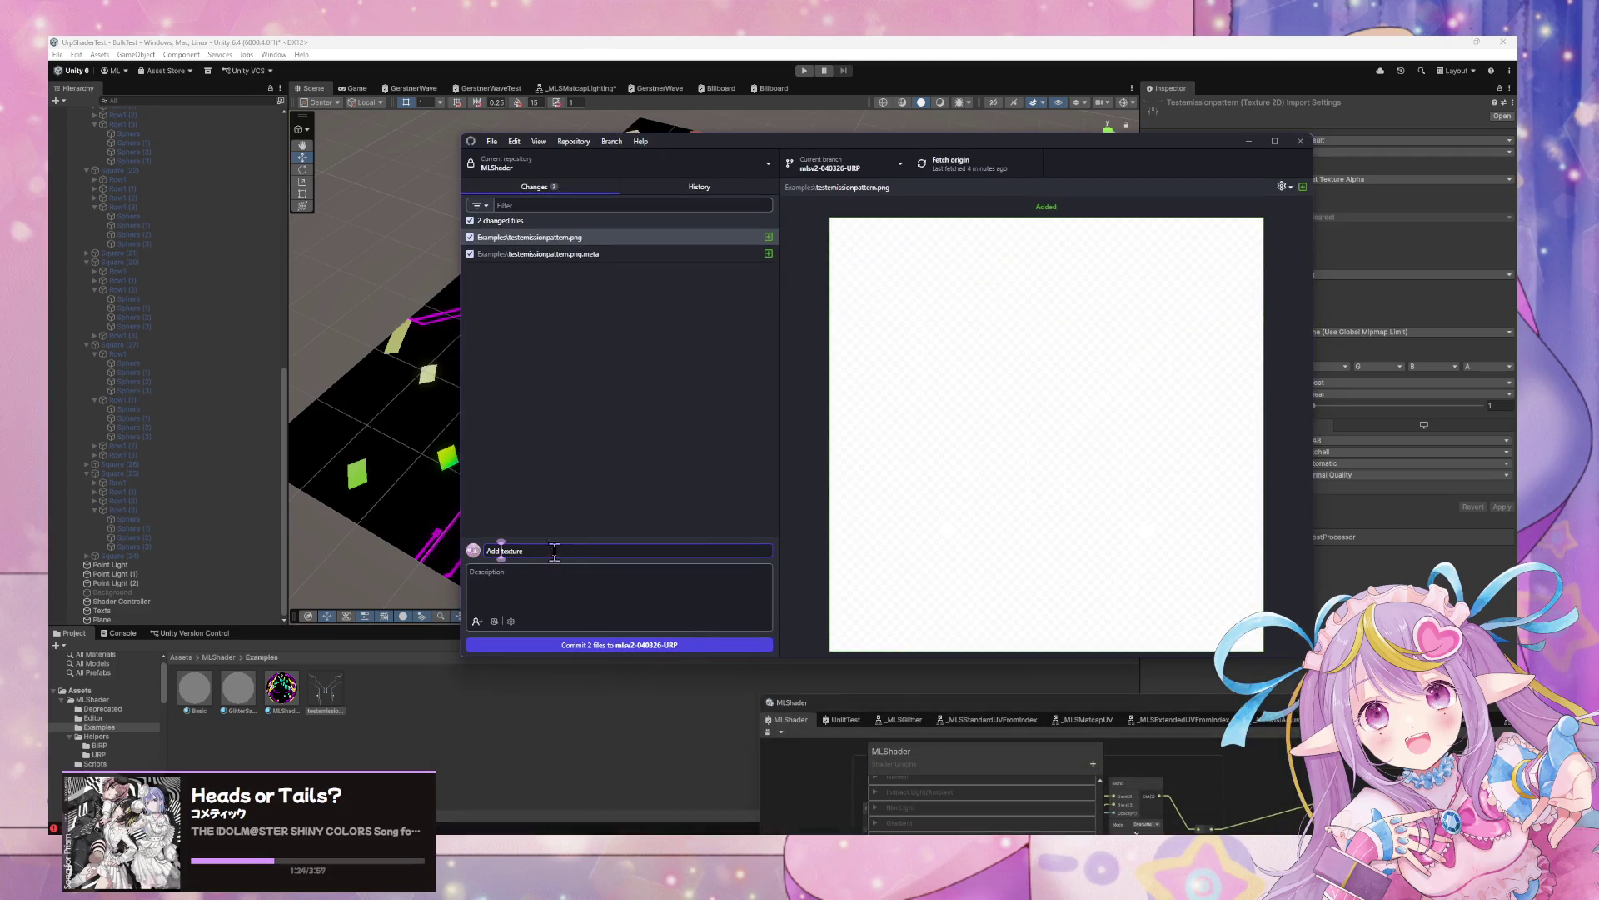
{"action": "left_click", "coordinate": [628, 646]}
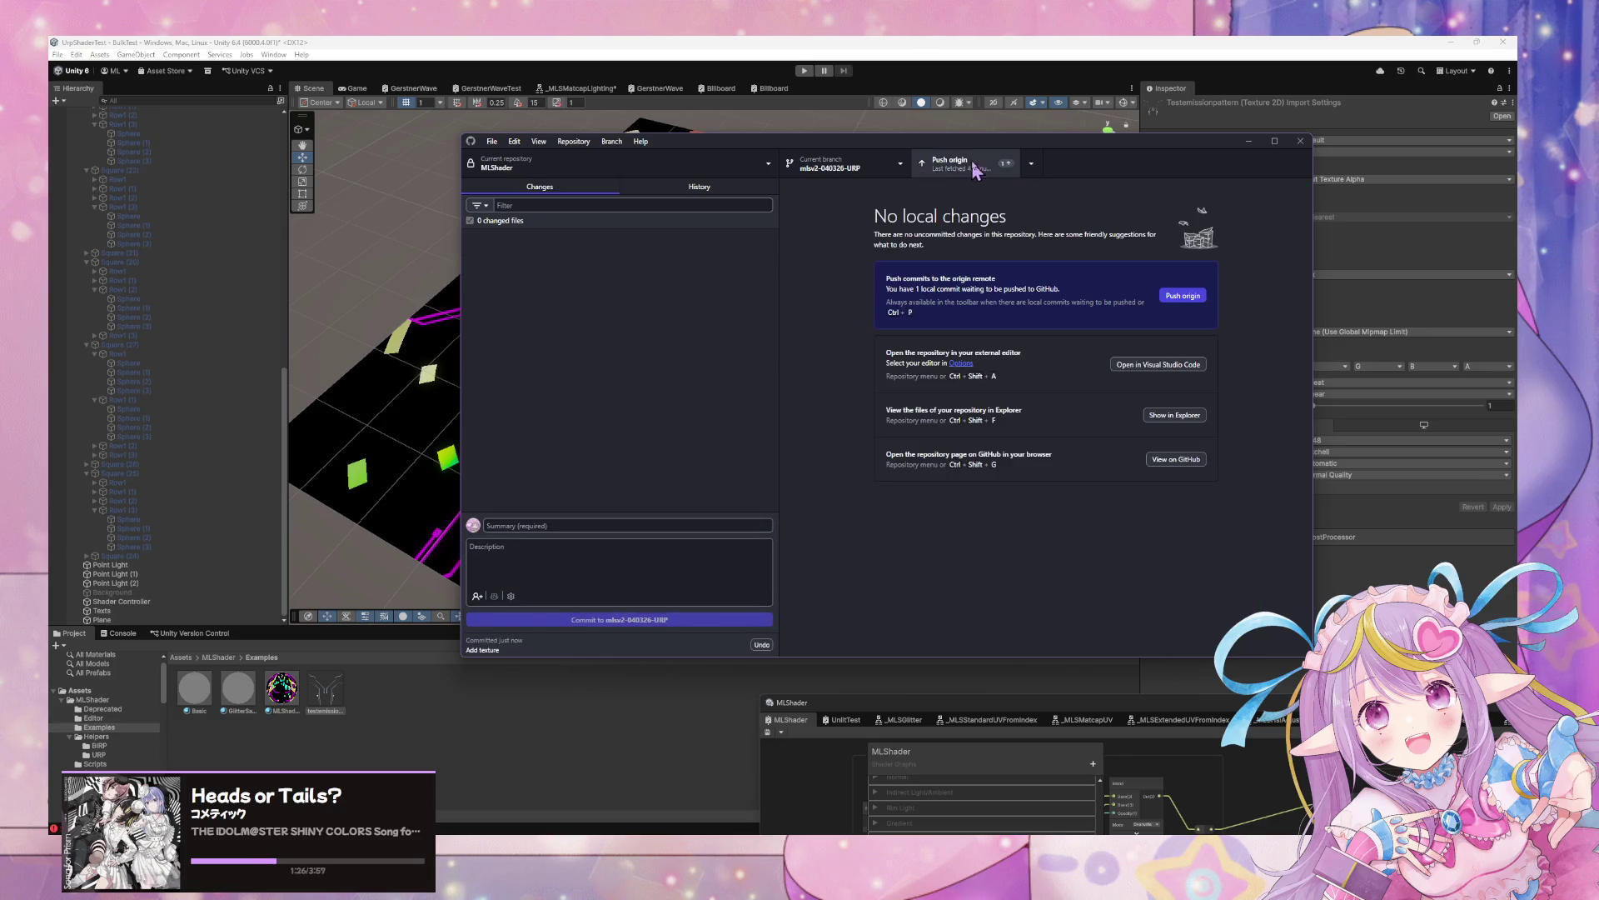
{"action": "left_click", "coordinate": [958, 163]}
{"action": "mouse_move", "coordinate": [705, 152]}
{"action": "left_mouse_down"}
{"action": "mouse_move", "coordinate": [763, 516]}
{"action": "mouse_move", "coordinate": [930, 256]}
{"action": "left_mouse_up"}
Switch to the WarudoMods-URP MLShader copy, fetch origin, and pull the new commit
{"action": "left_click", "coordinate": [883, 266]}
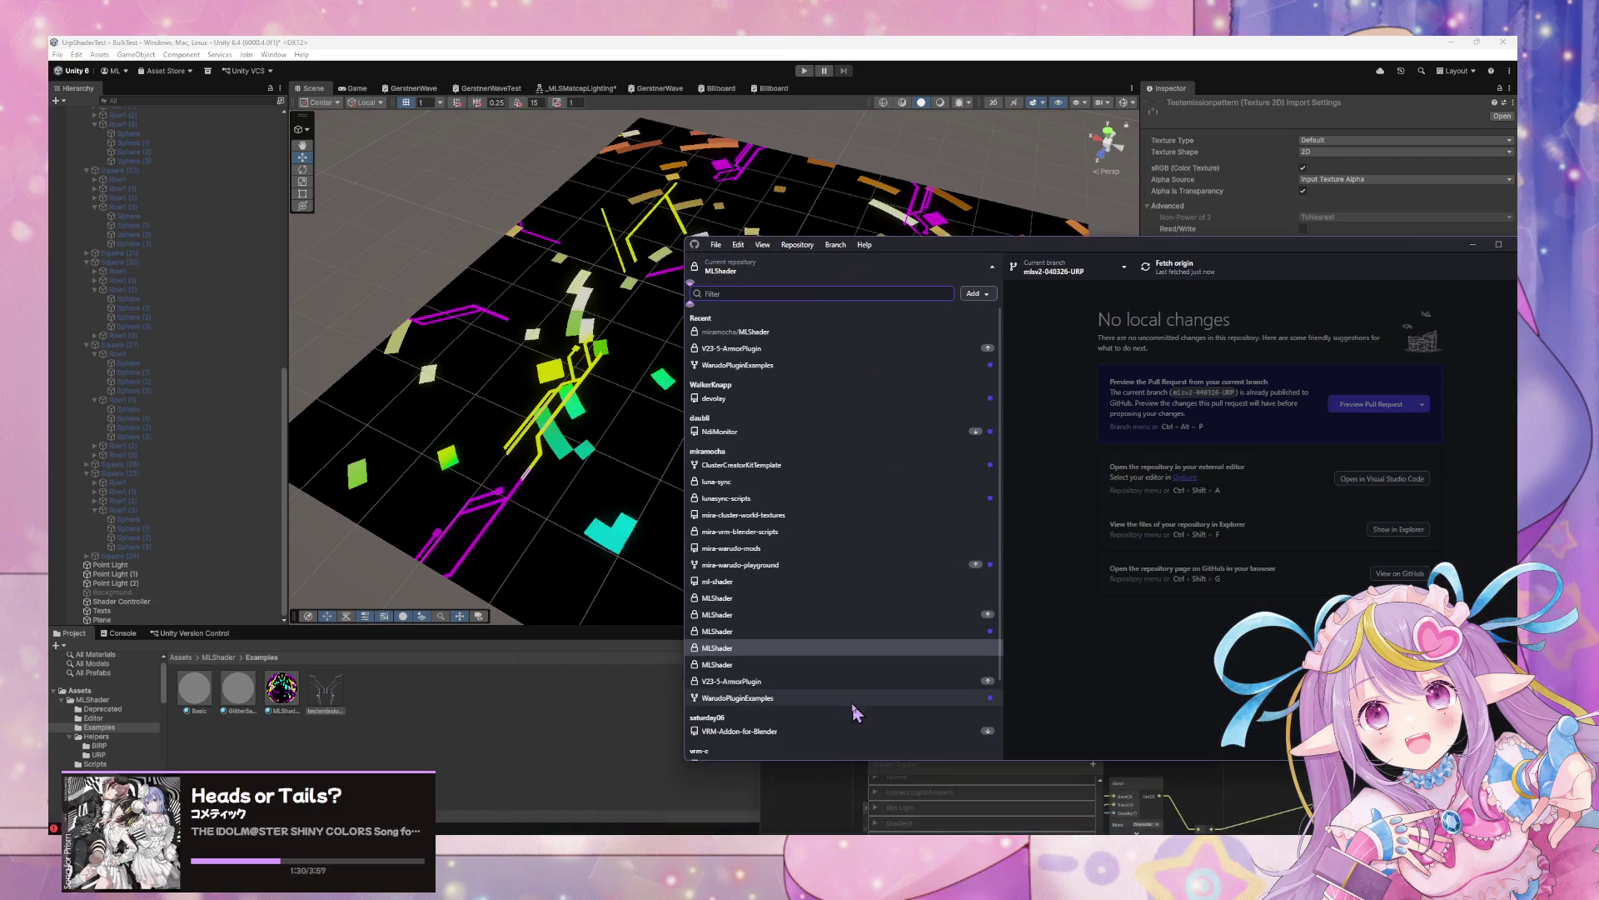
{"action": "left_click", "coordinate": [801, 664]}
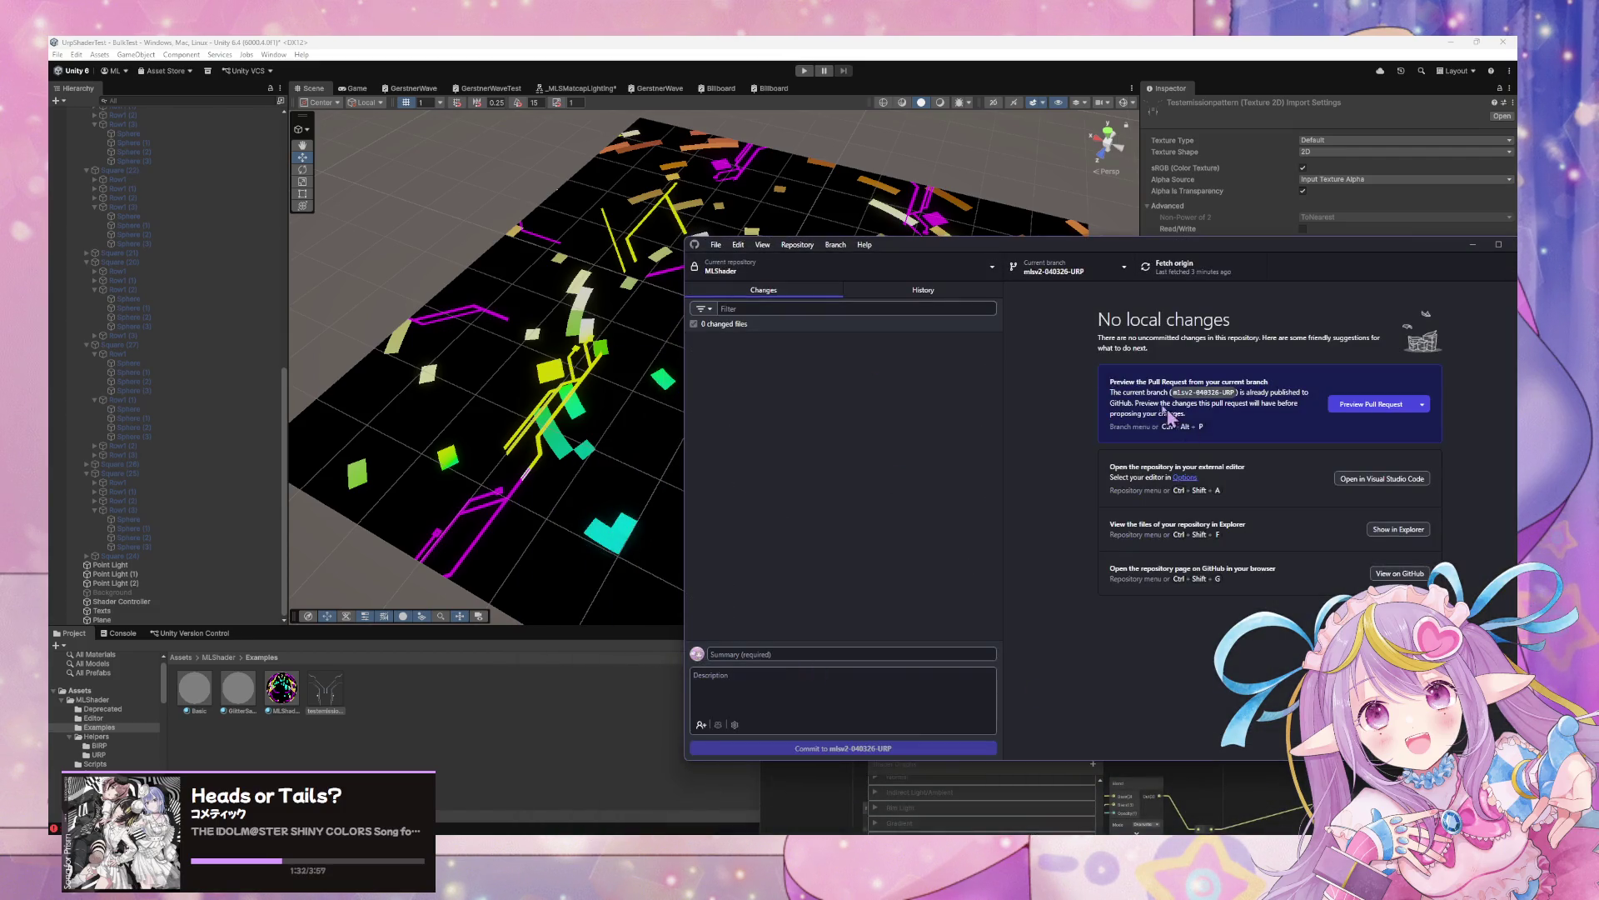
{"action": "left_click", "coordinate": [858, 268]}
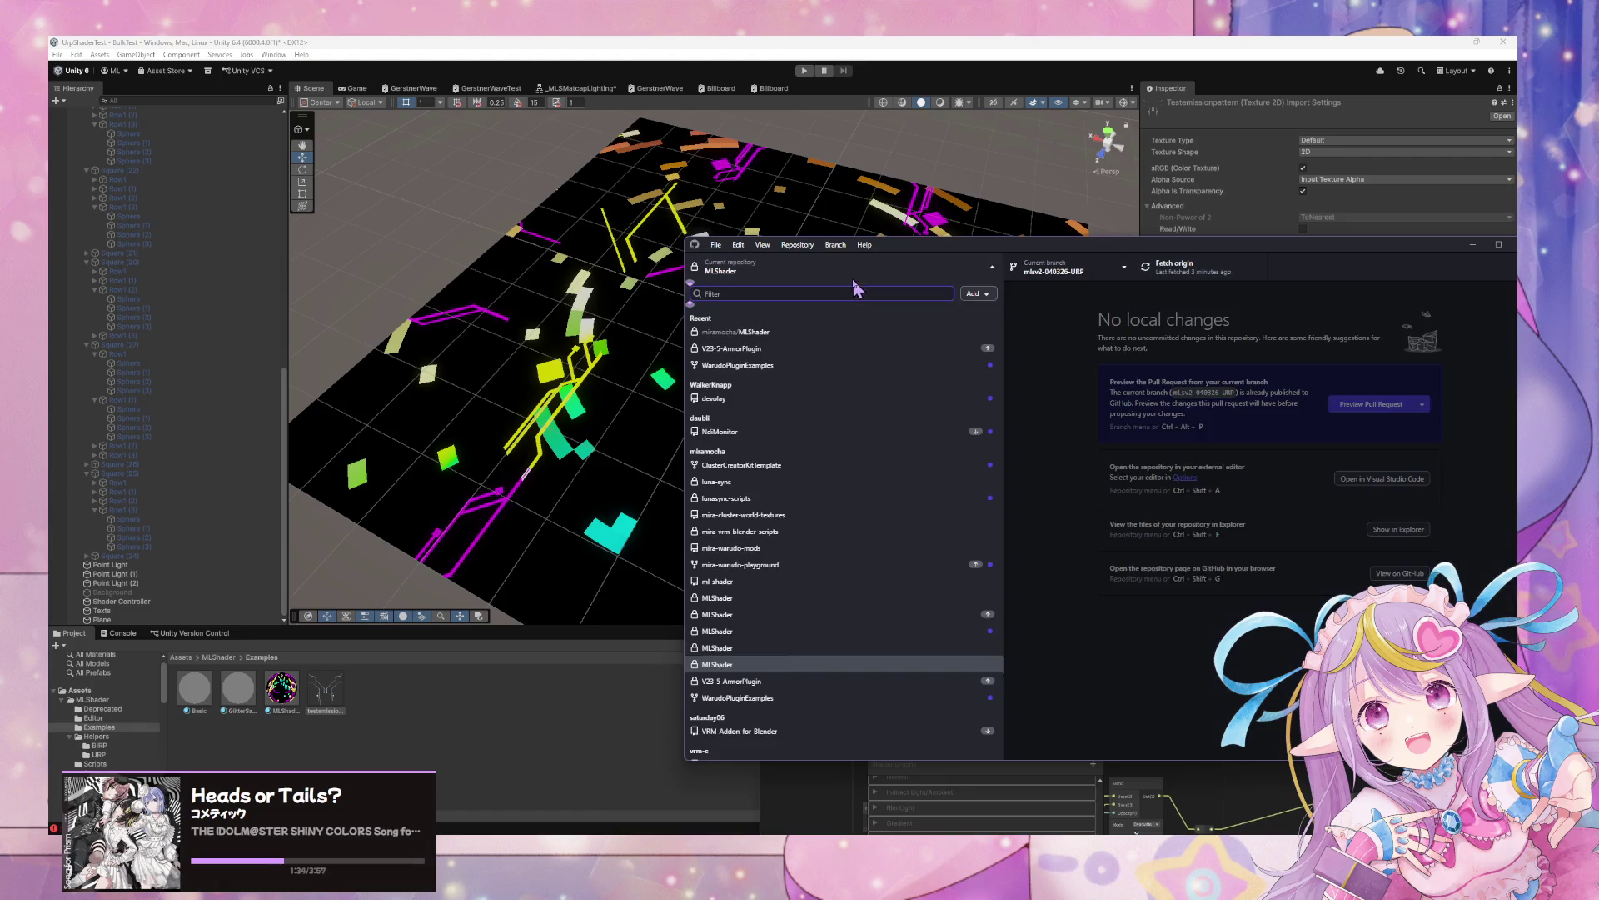
{"action": "left_click", "coordinate": [760, 669]}
{"action": "left_click", "coordinate": [1176, 268]}
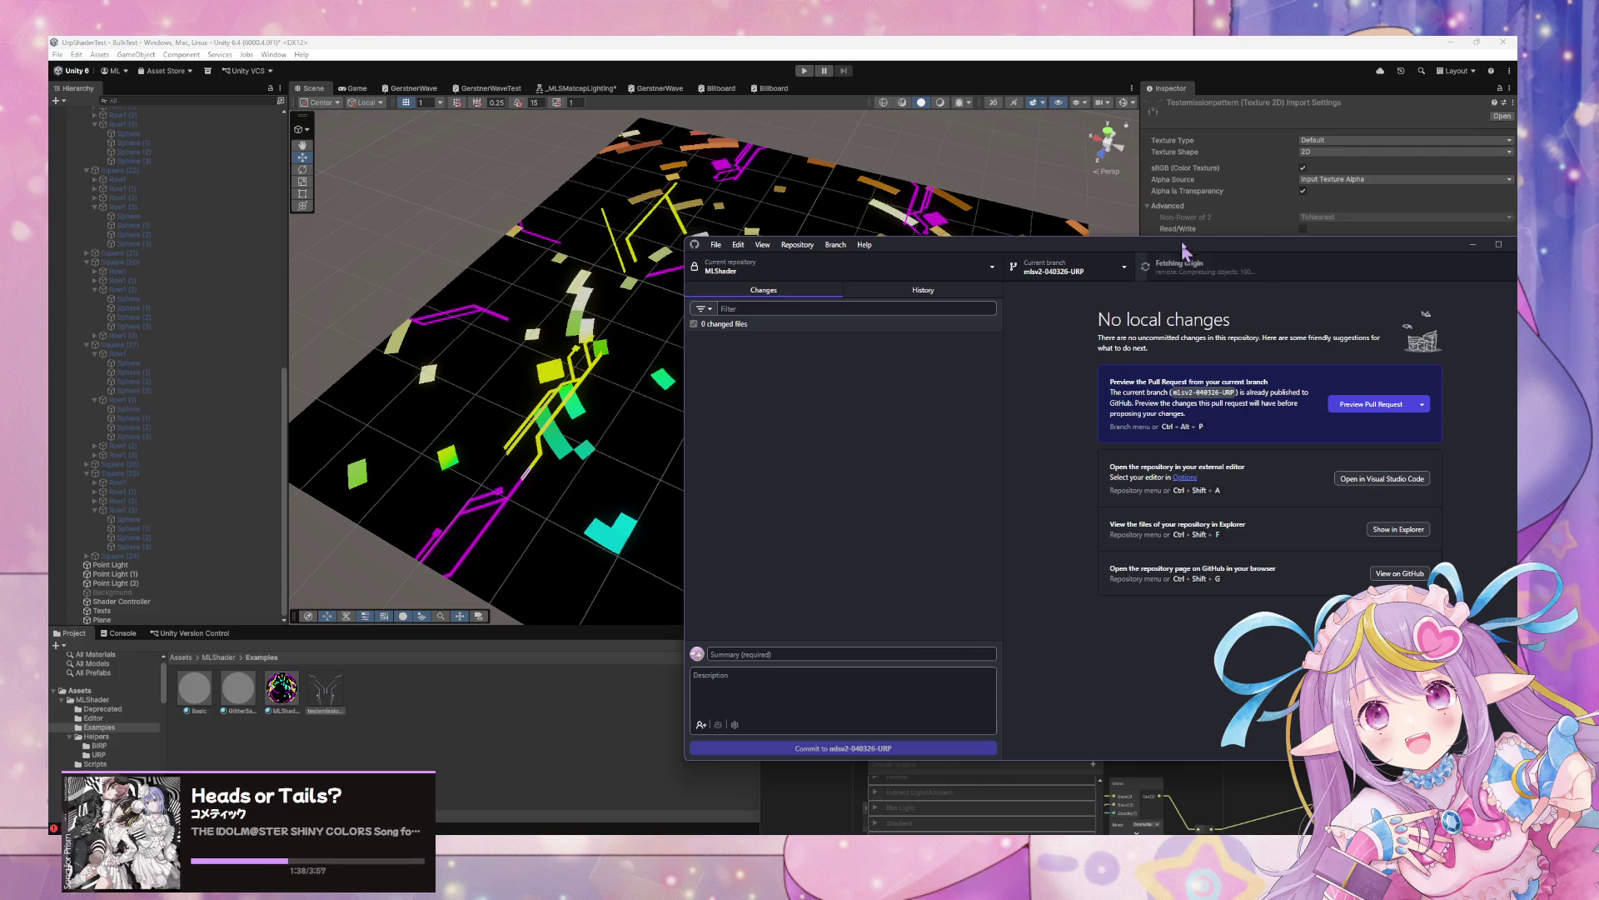
{"action": "left_click", "coordinate": [1176, 267]}
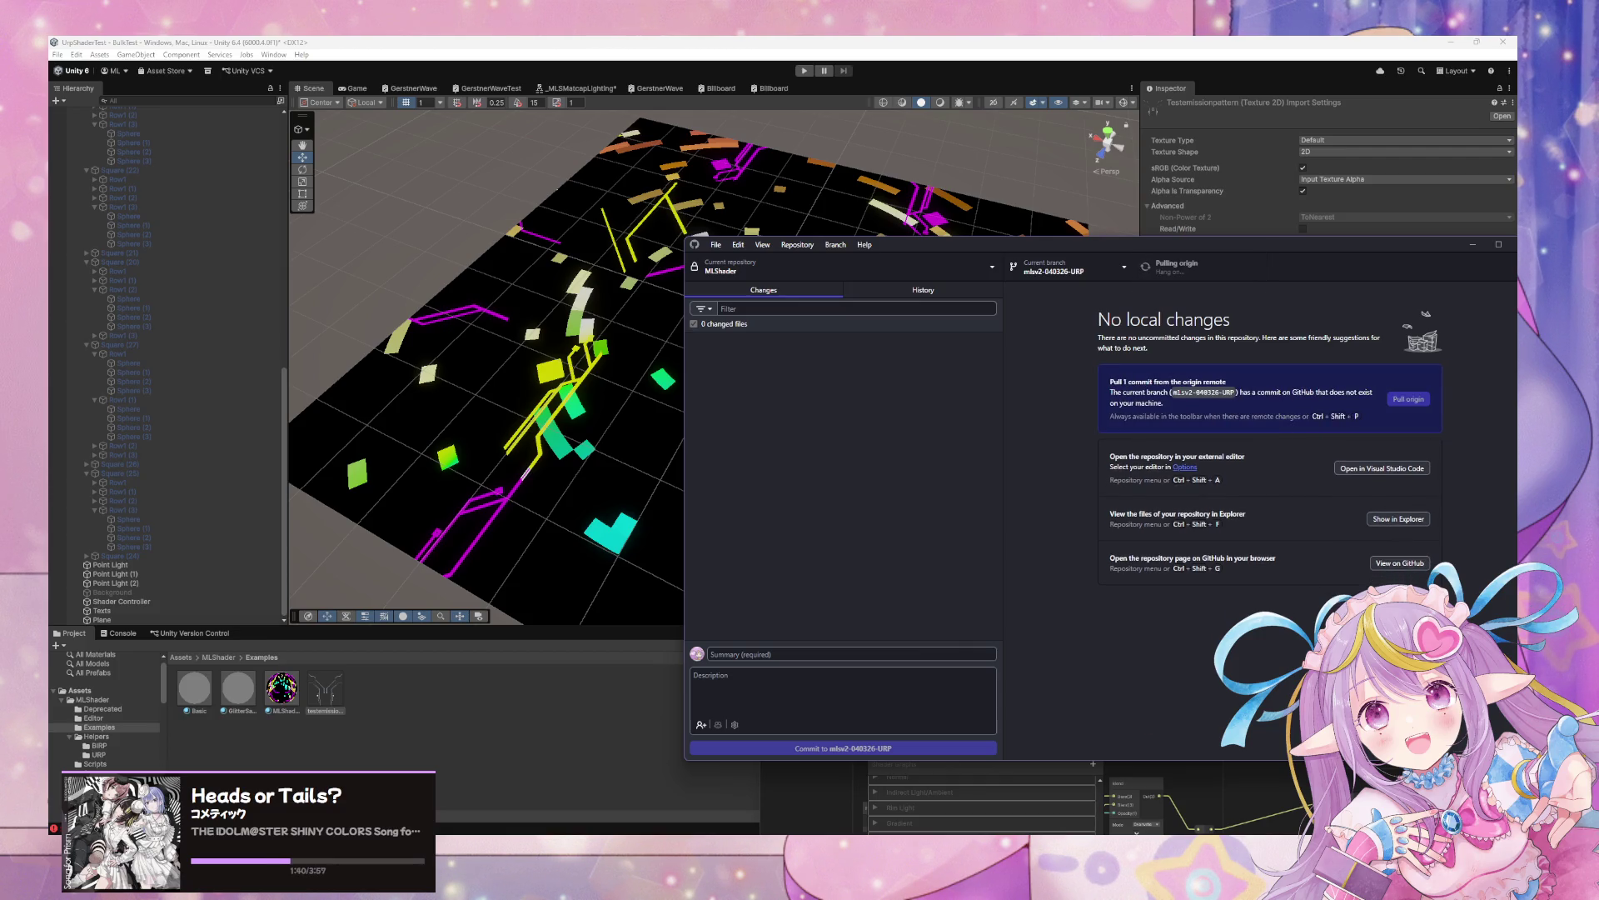
Return to the WarudoMods-URP Unity project and open the mirav26urp avatar materials folder
{"action": "mouse_move", "coordinate": [847, 841]}
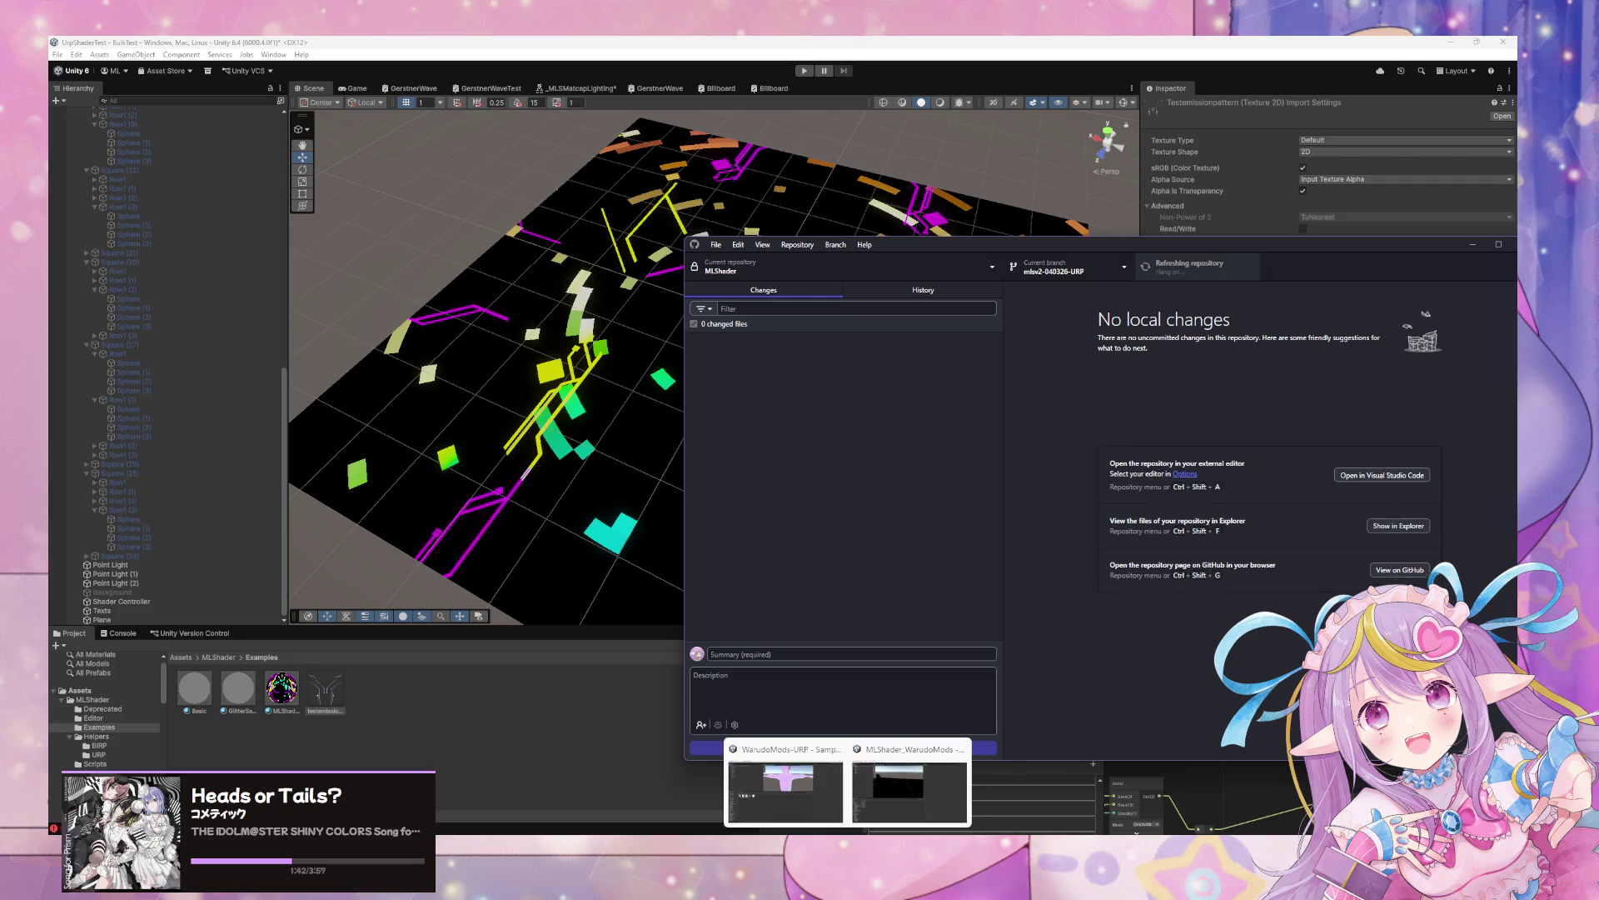
{"action": "left_click", "coordinate": [802, 808]}
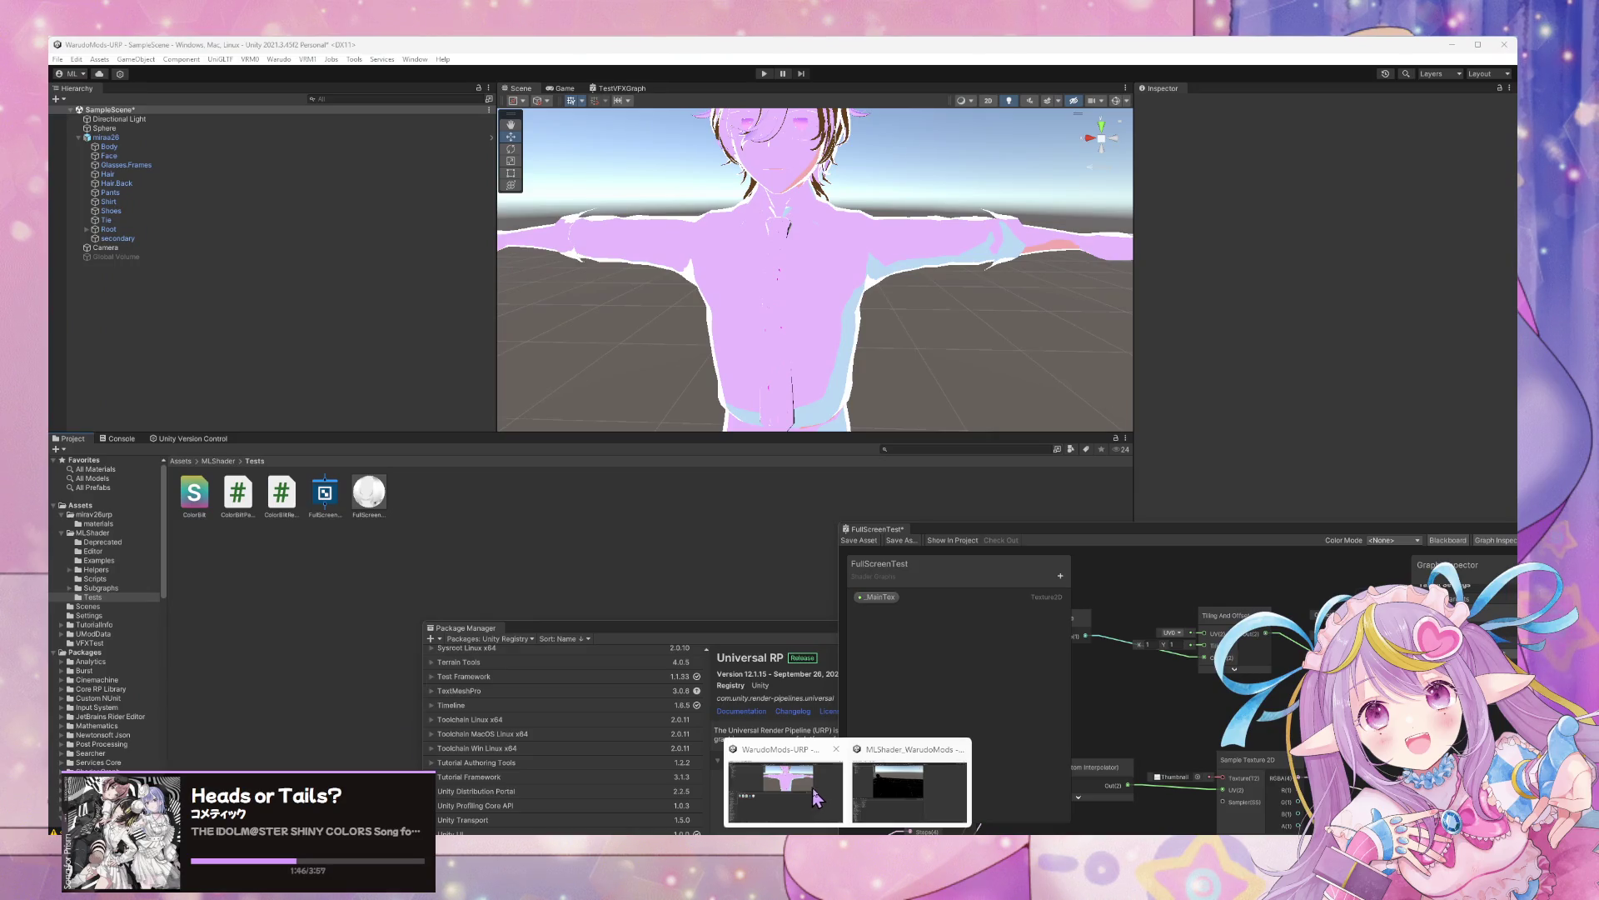
{"action": "left_click", "coordinate": [816, 798]}
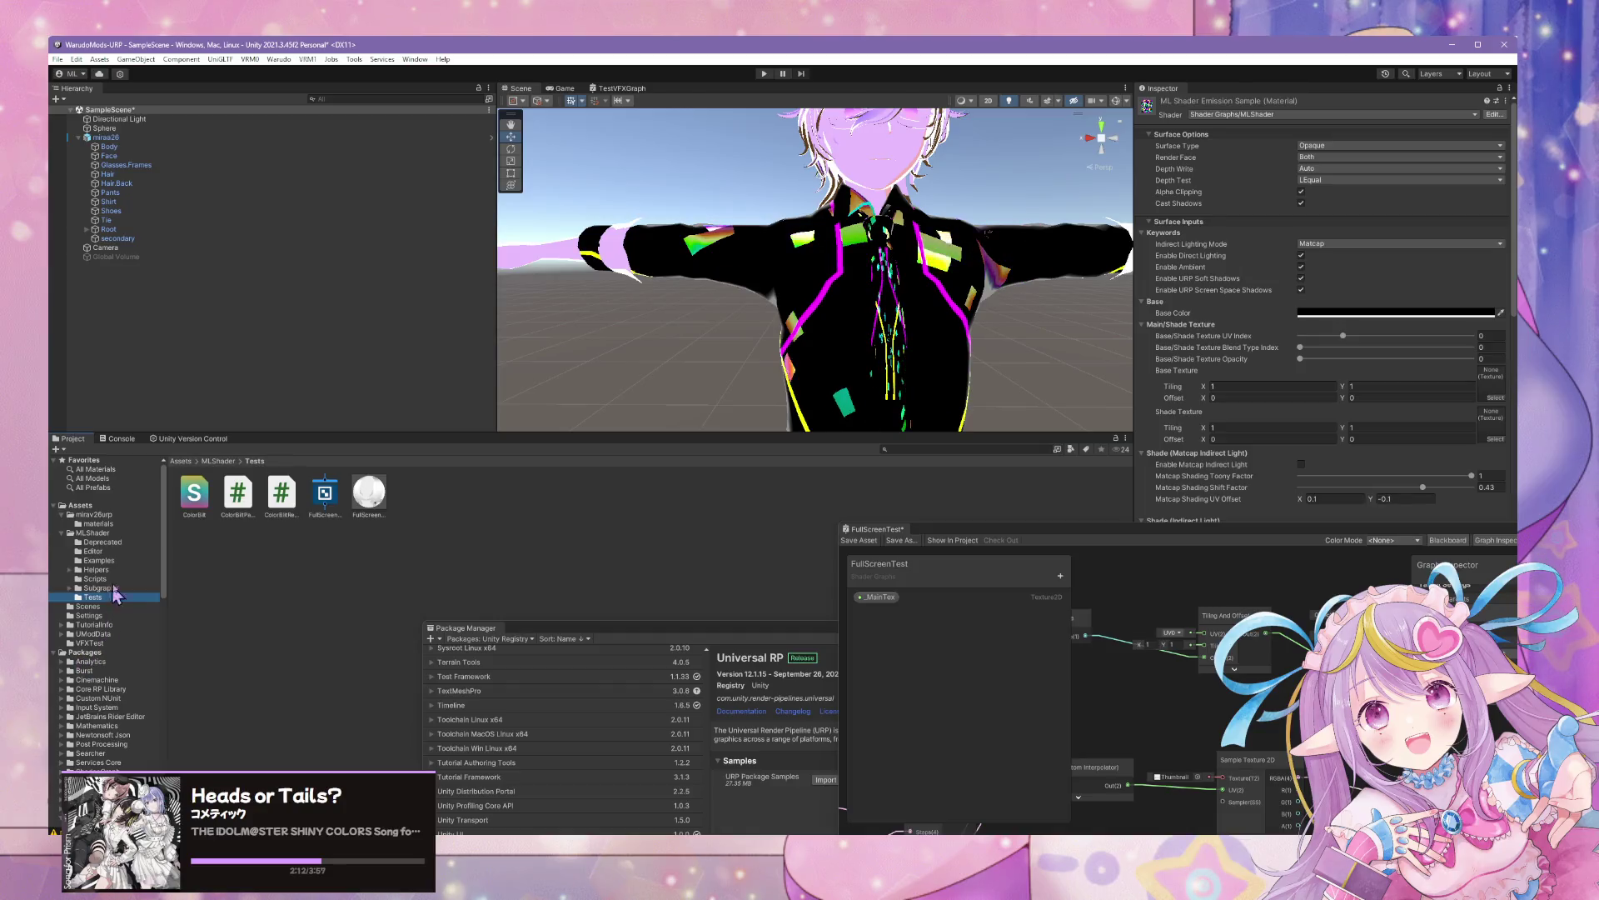
{"action": "left_click", "coordinate": [107, 524]}
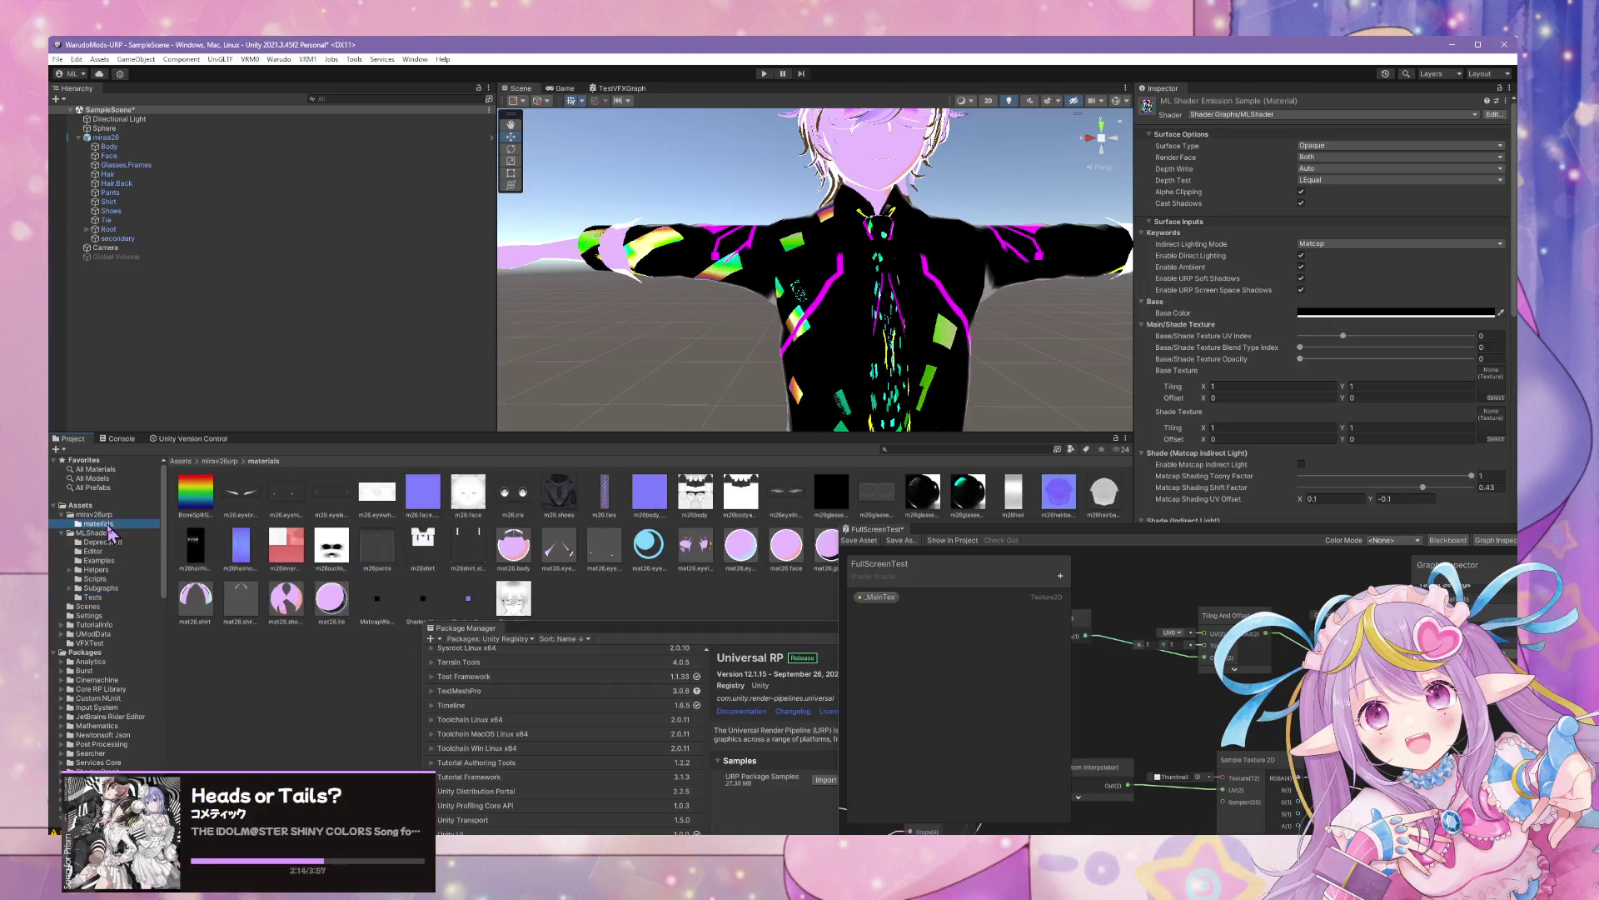
{"action": "left_click", "coordinate": [103, 514]}
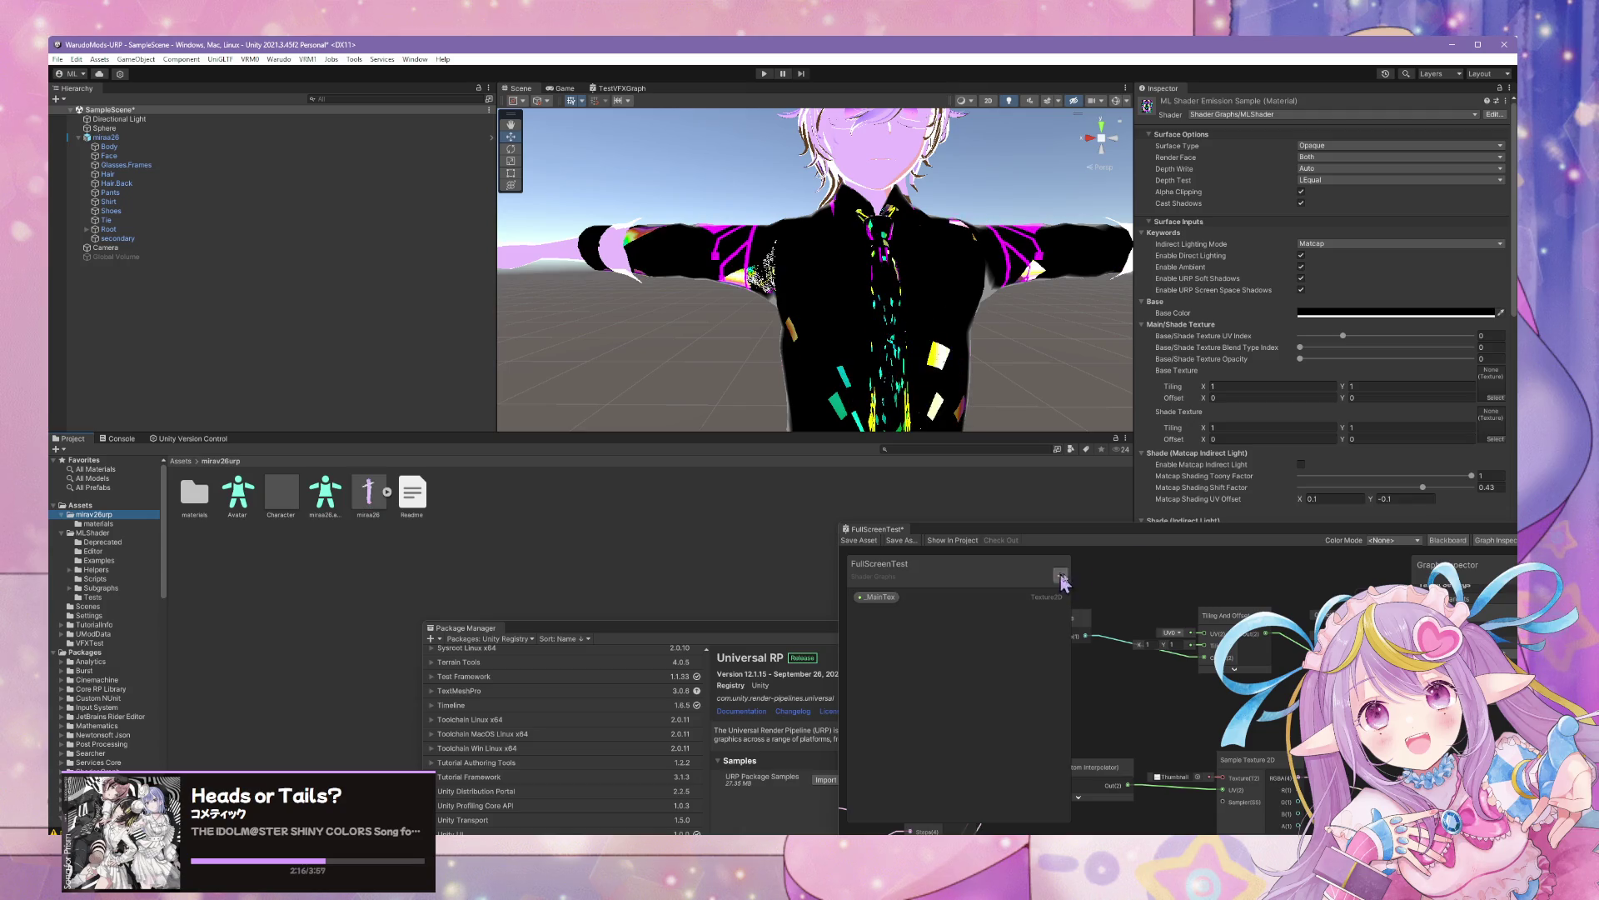
{"action": "scroll", "coordinate": [1312, 454], "scroll_direction": "down", "scroll_amount": 10}
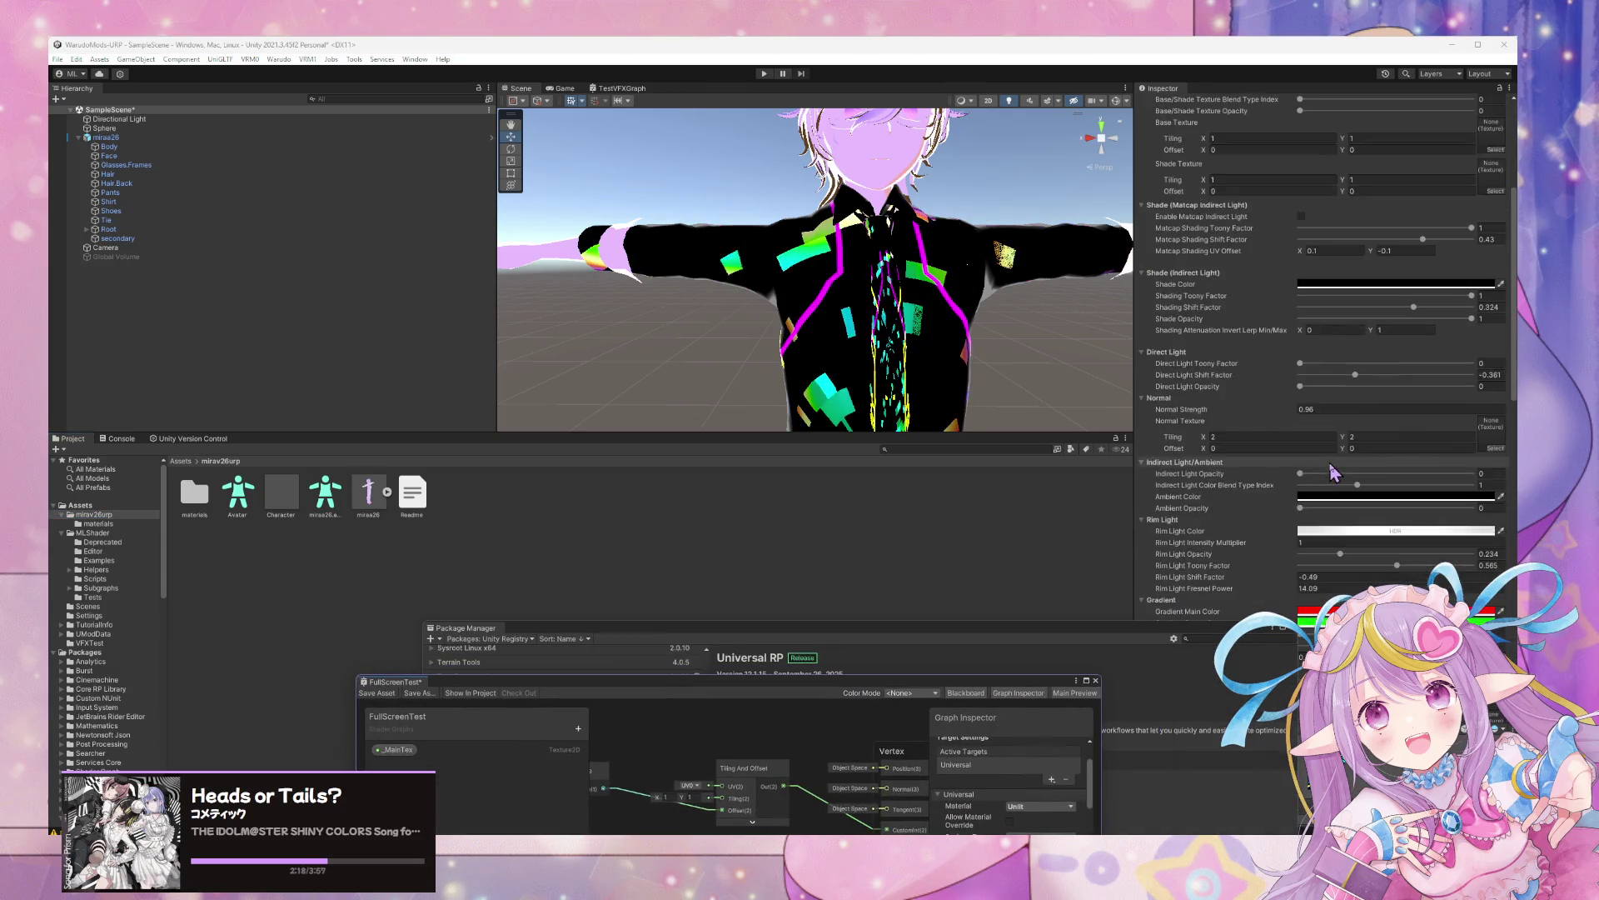
{"action": "mouse_move", "coordinate": [1075, 217]}
{"action": "left_mouse_down"}
{"action": "mouse_move", "coordinate": [1097, 205]}
{"action": "mouse_move", "coordinate": [1068, 285]}
{"action": "left_mouse_up"}
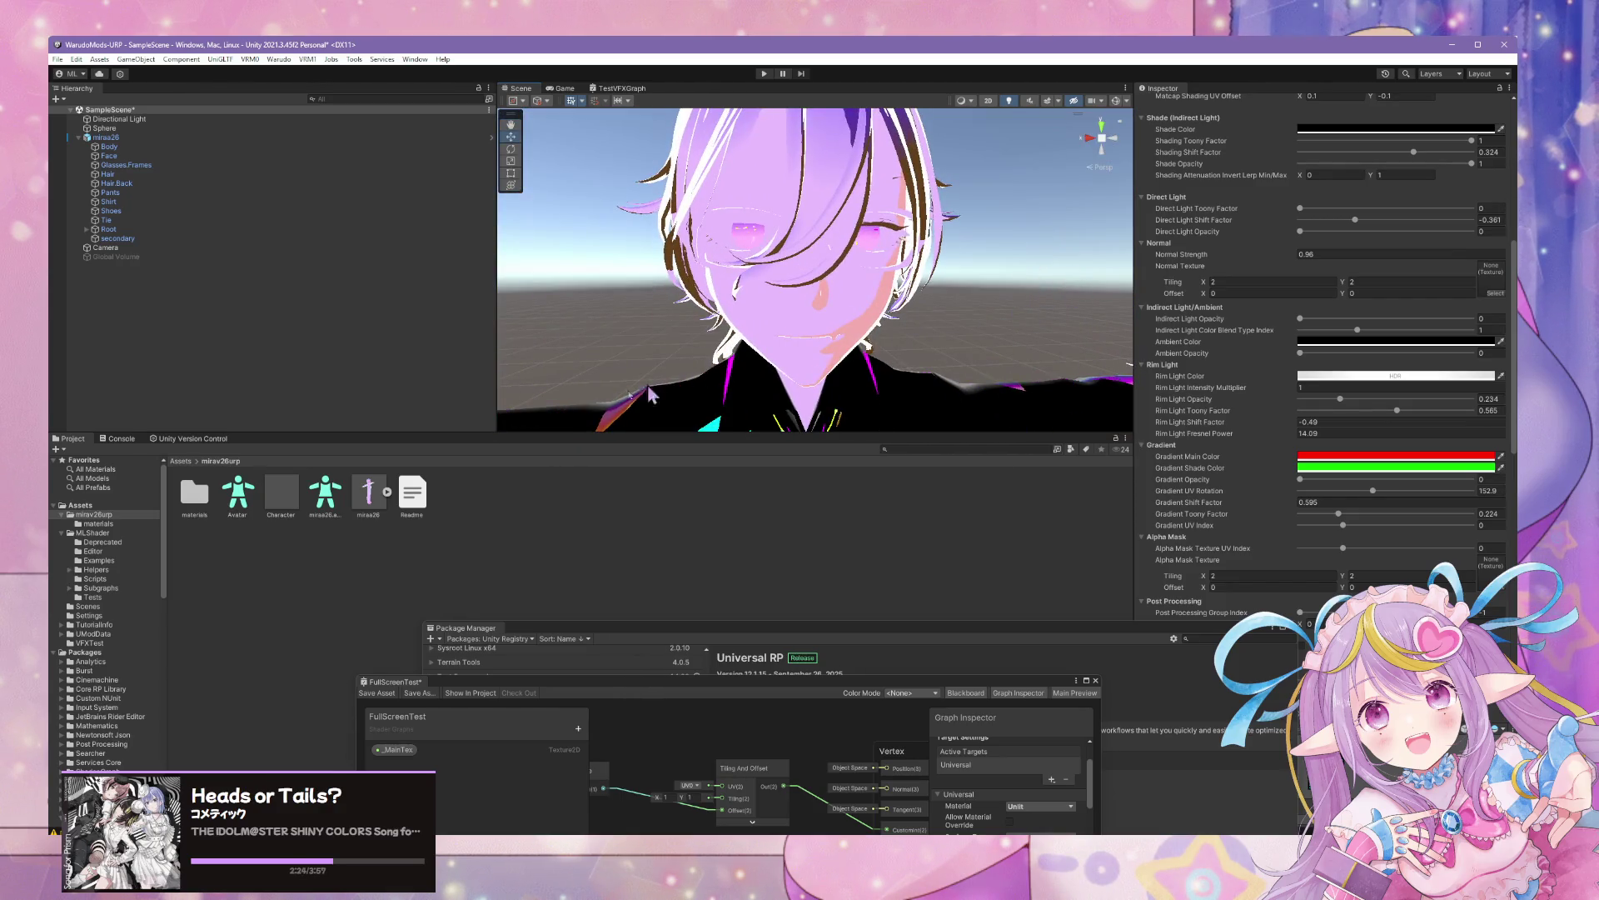
Select the Shirt in the Scene view, frame it, and expand its emission material settings
{"action": "left_click", "coordinate": [99, 523]}
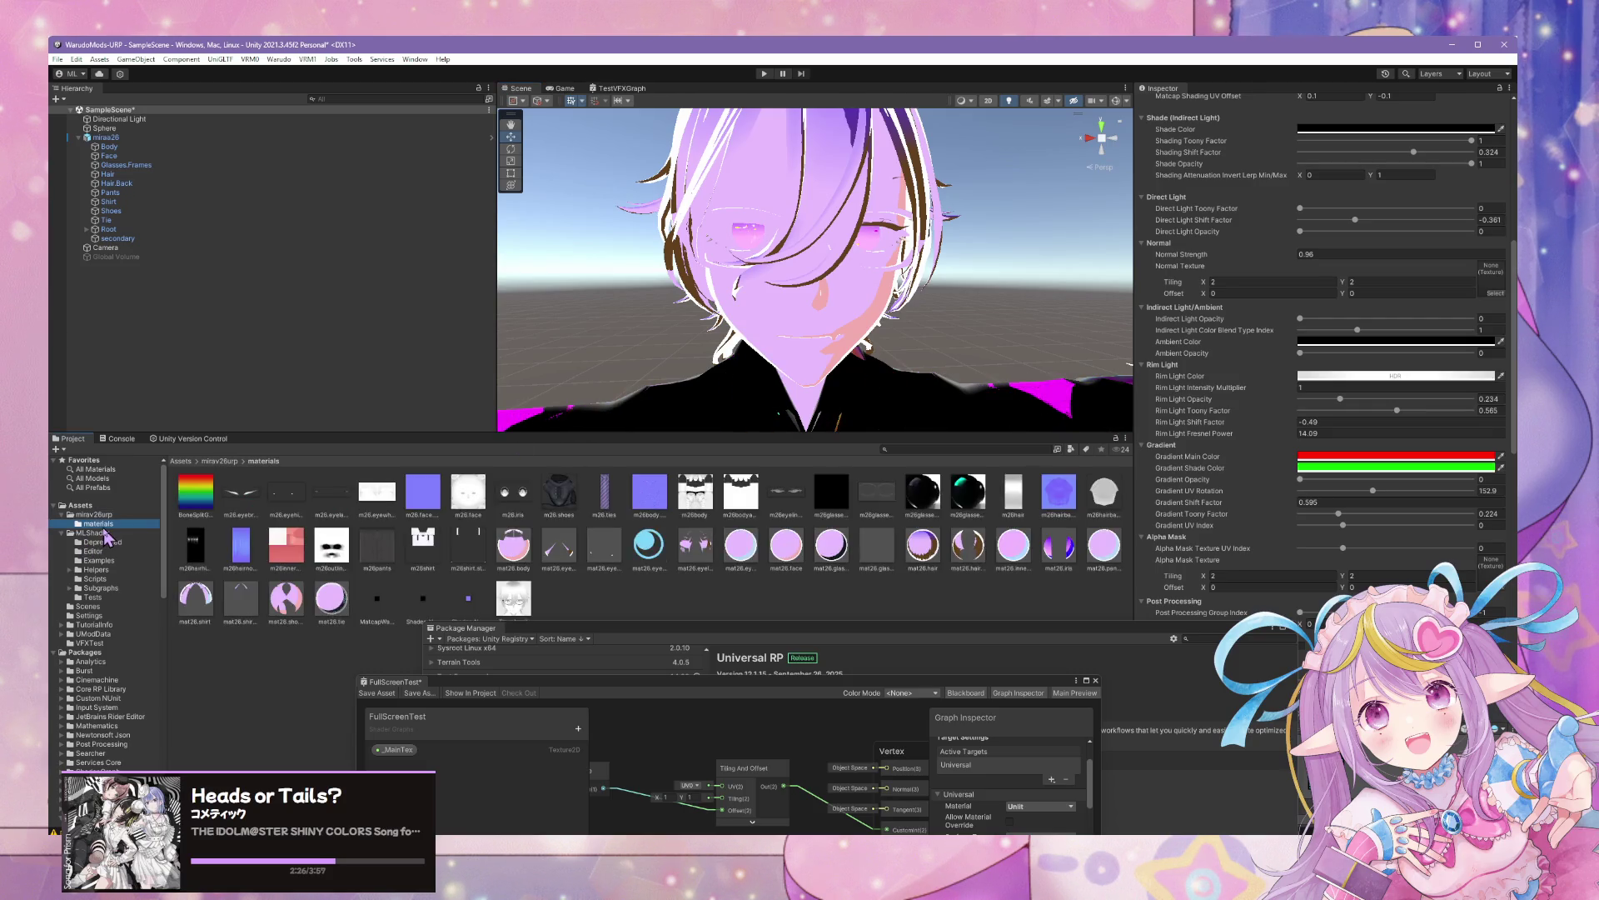
{"action": "left_click_drag", "start_coordinate": [858, 375], "coordinate": [842, 337]}
{"action": "left_click", "coordinate": [842, 337]}
{"action": "key", "text": "f"}
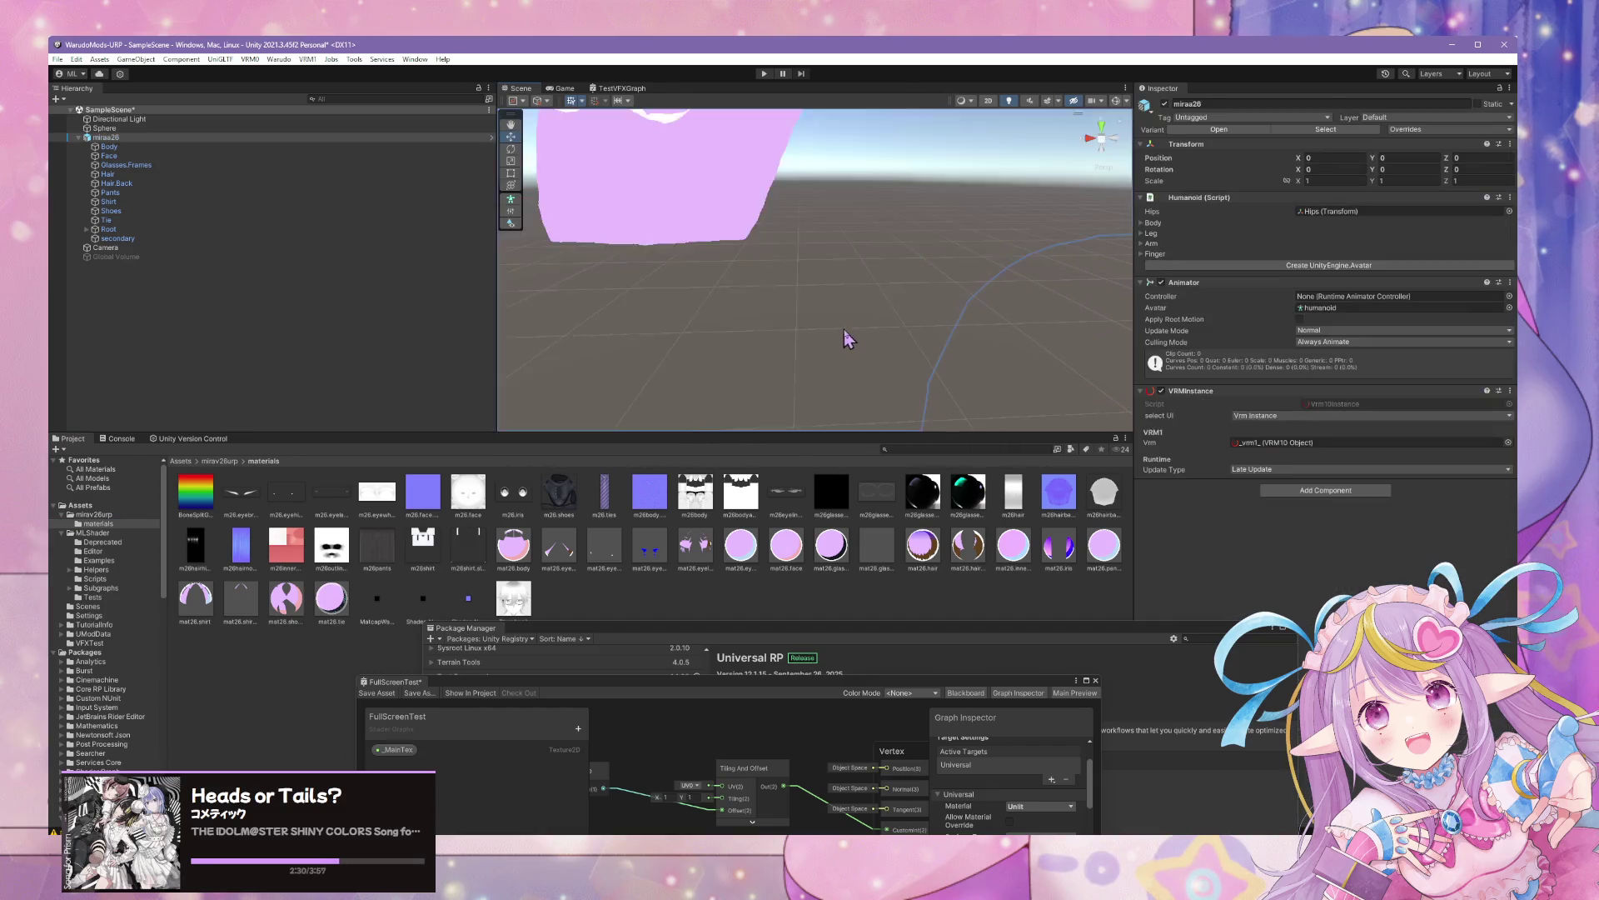
{"action": "scroll", "coordinate": [979, 307], "scroll_direction": "down", "scroll_amount": 5}
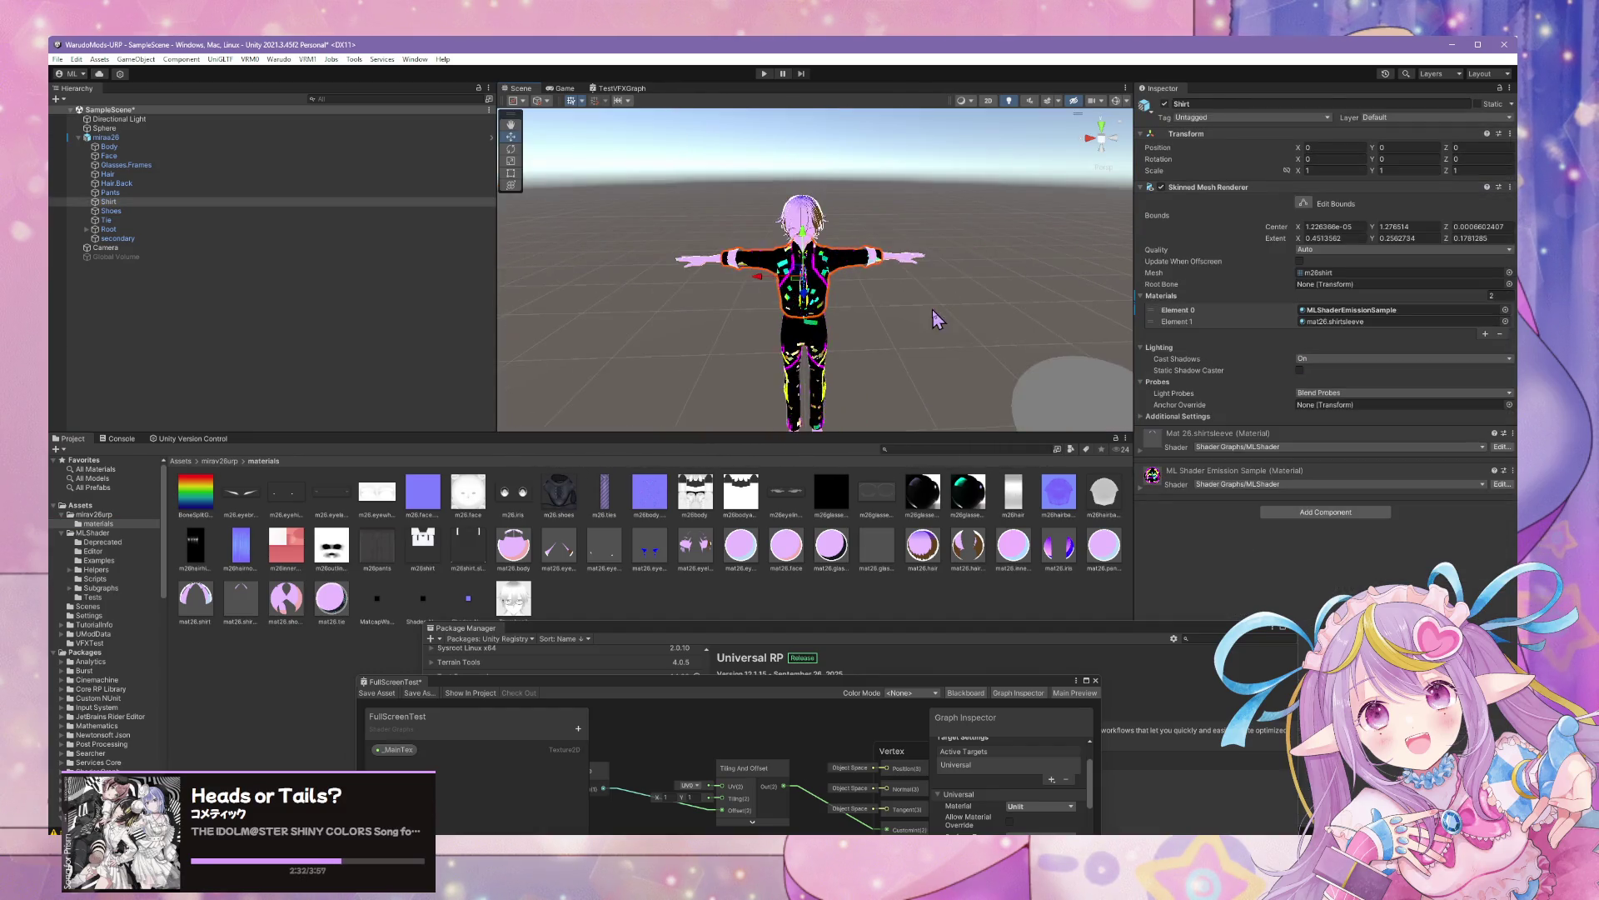
{"action": "left_click", "coordinate": [1142, 492]}
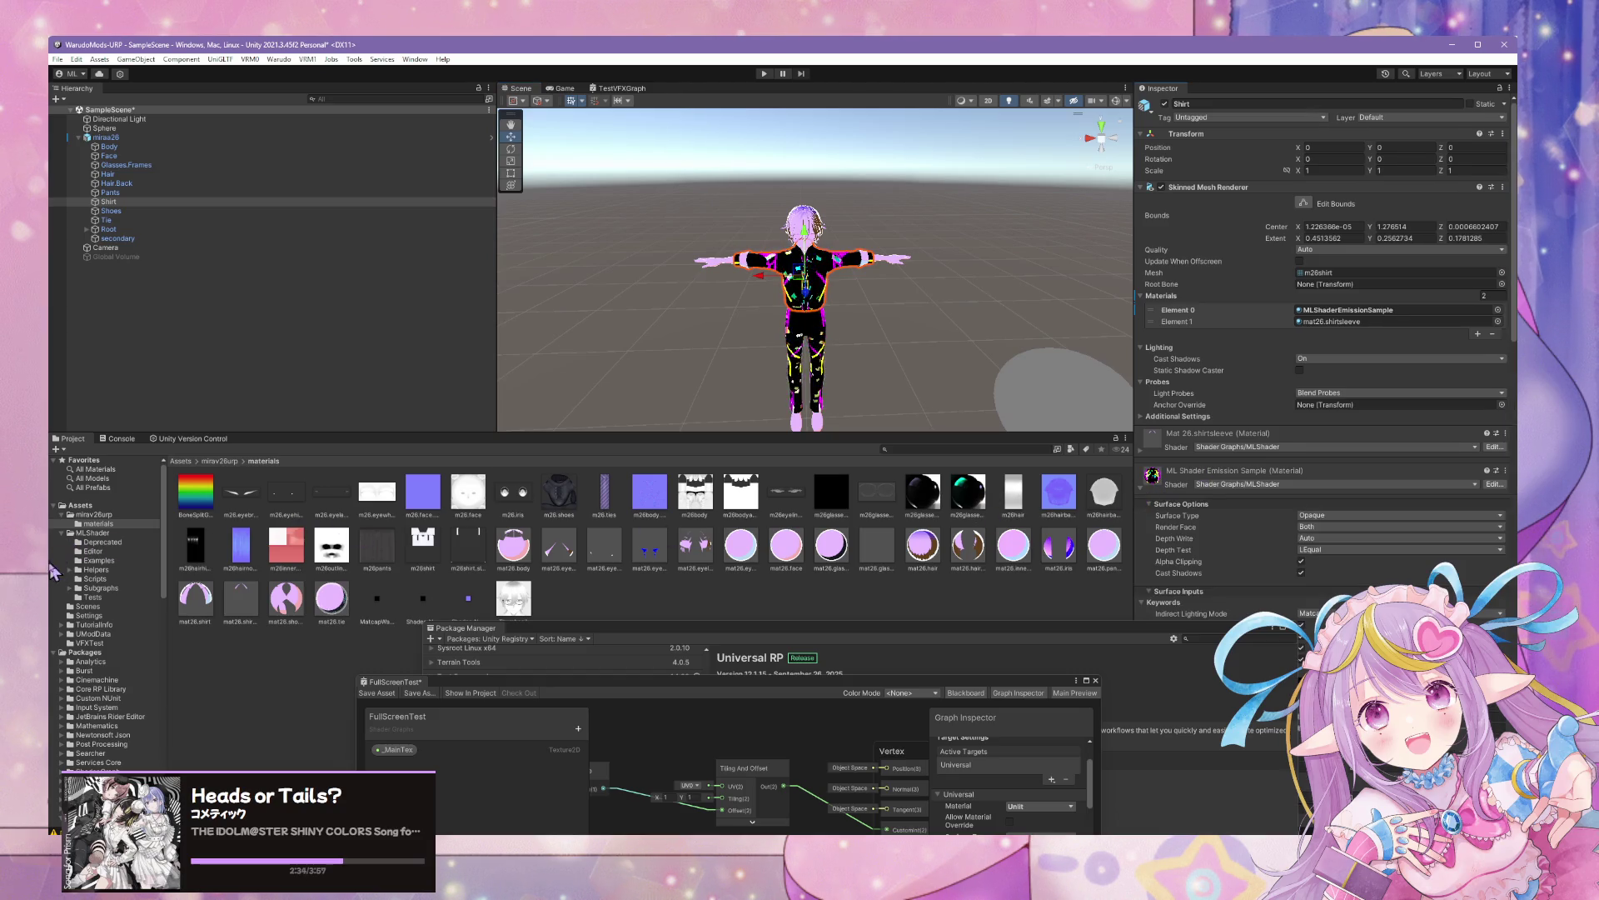
Find the MLShader Emission Sample material copy in the avatar folder and rename it to m26glitter
{"action": "left_click", "coordinate": [97, 561]}
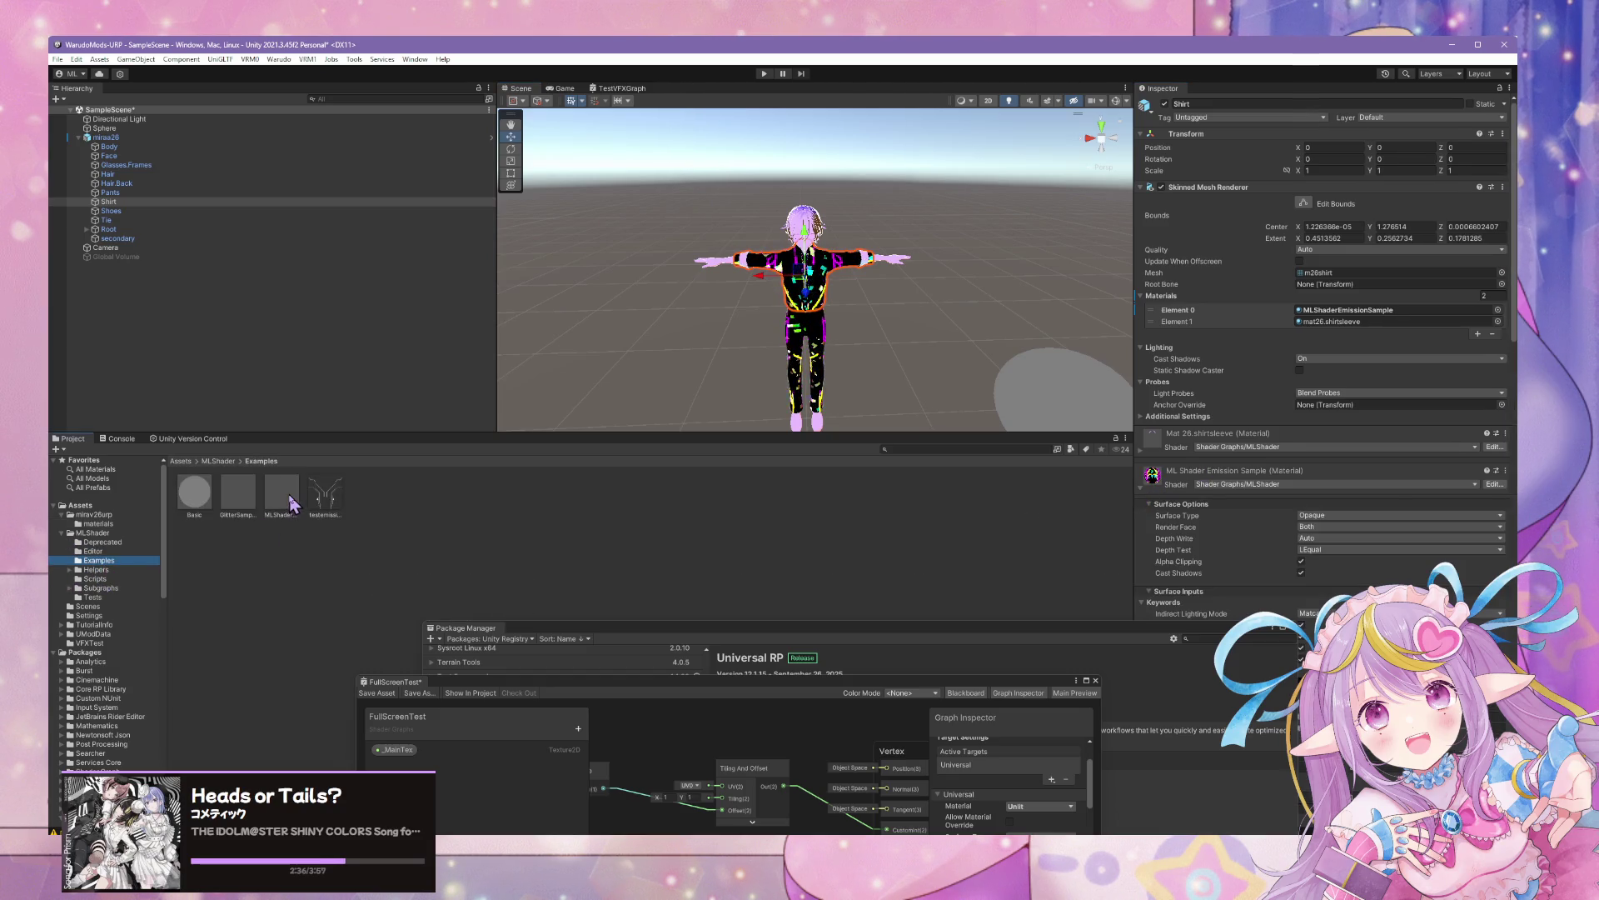
{"action": "left_click", "coordinate": [292, 502]}
{"action": "left_click", "coordinate": [100, 515]}
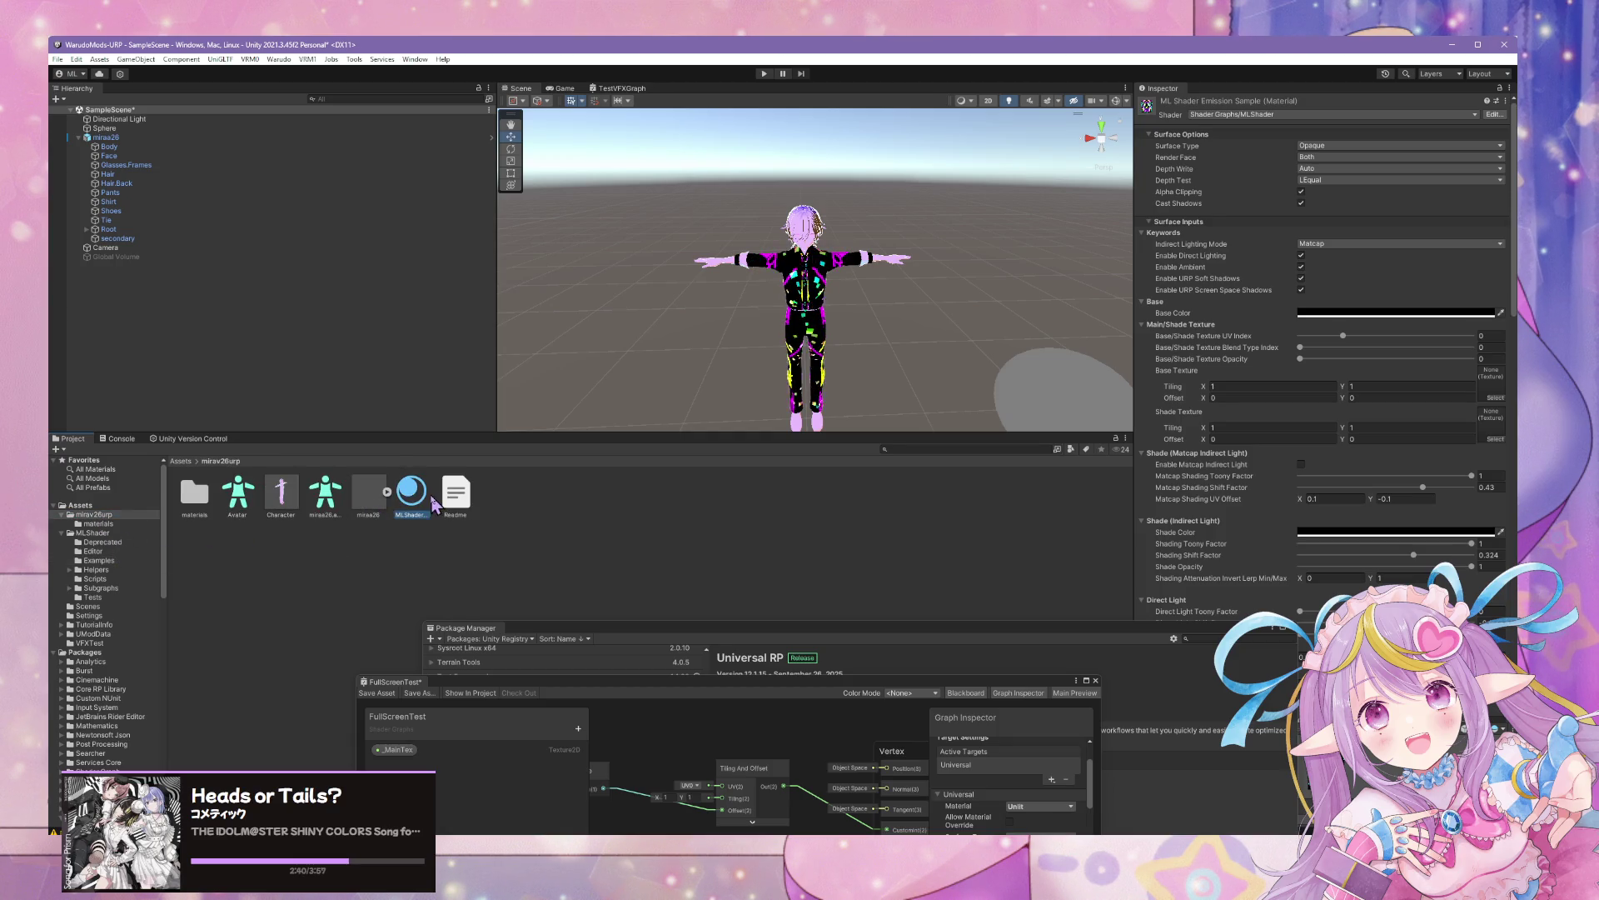
{"action": "left_click", "coordinate": [432, 502]}
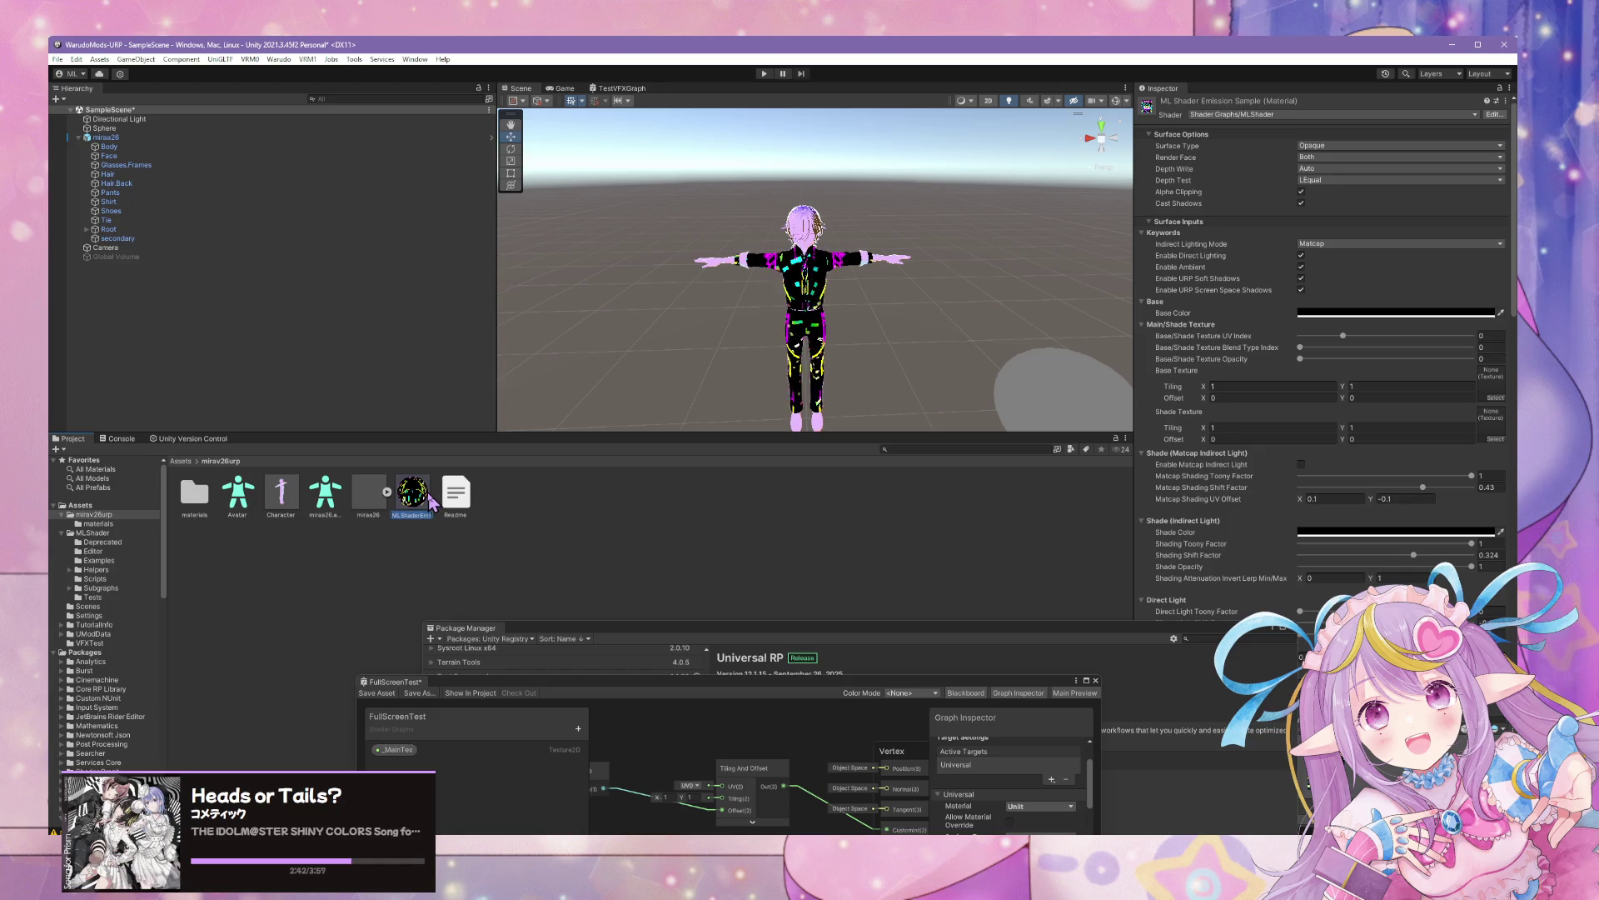
{"action": "type", "text": "m26"}
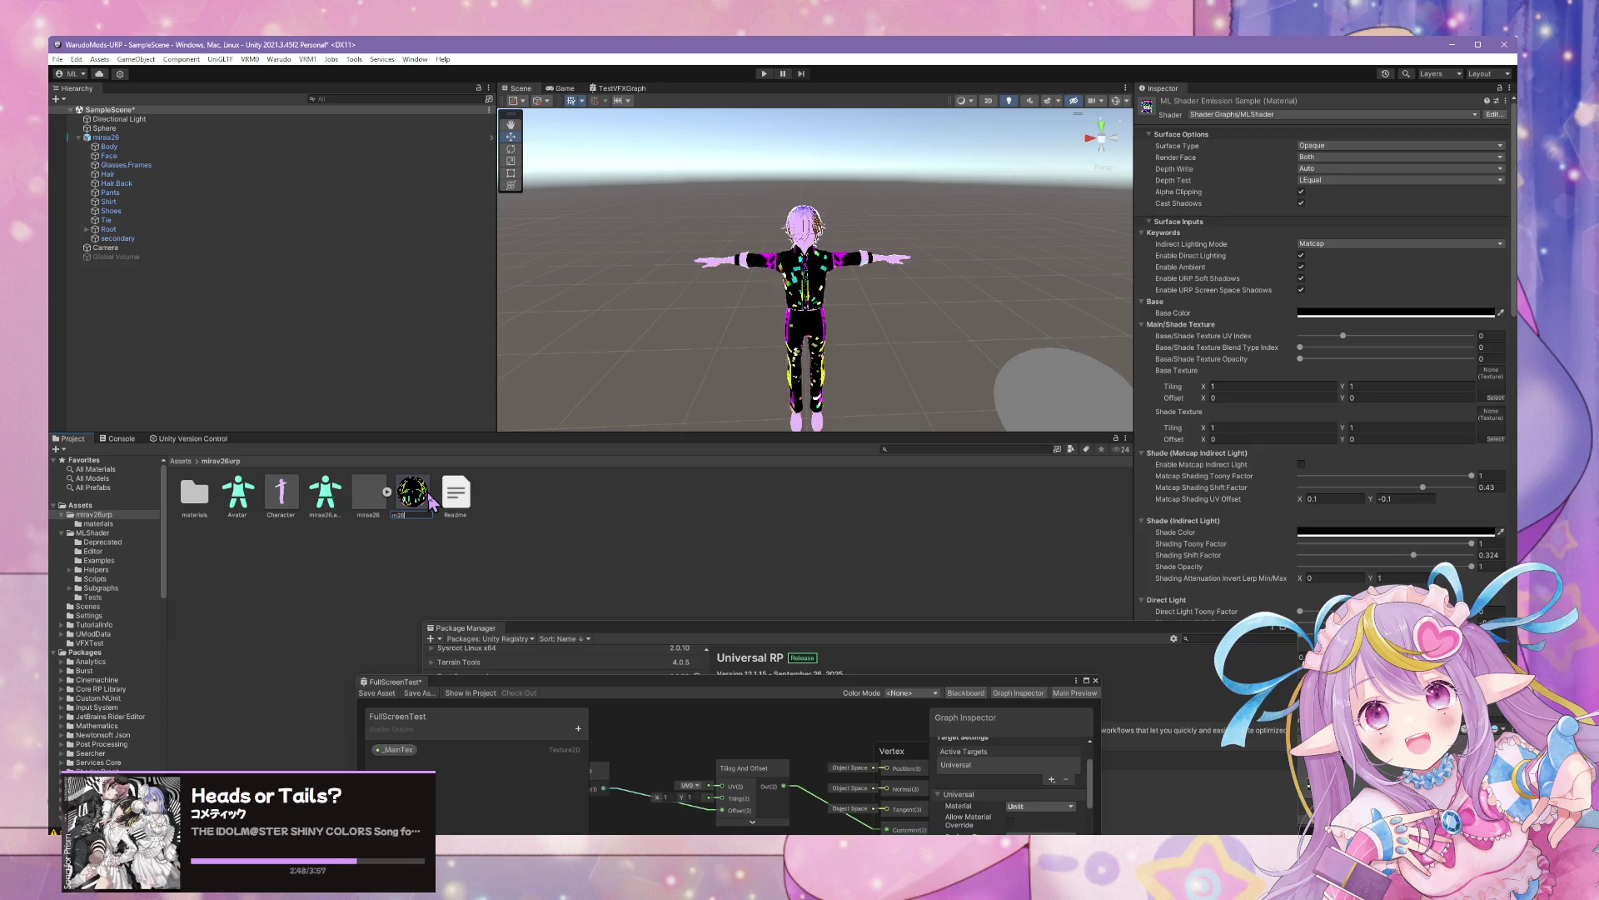
{"action": "type", "text": "glitter"}
Confirm the m26glitter name and set emission texture 2, emission mask 2 and 1, and Glitter UV indices to -1
{"action": "key", "text": "Return"}
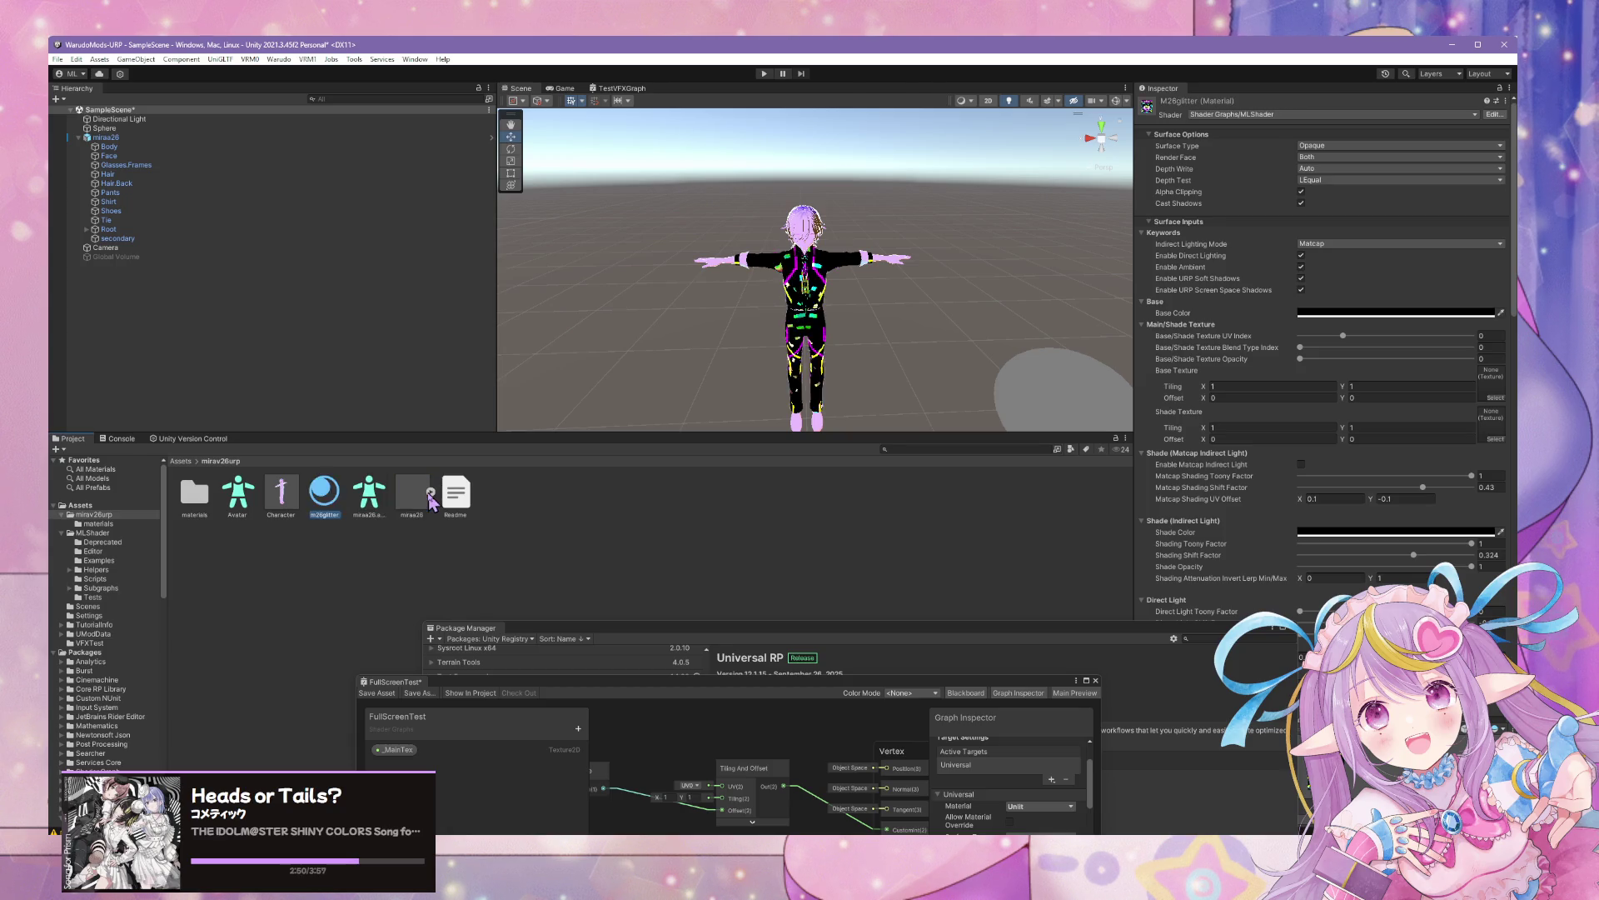
{"action": "scroll", "coordinate": [837, 321], "scroll_direction": "up", "scroll_amount": 3}
{"action": "scroll", "coordinate": [837, 321], "scroll_direction": "down", "scroll_amount": 5}
{"action": "scroll", "coordinate": [817, 322], "scroll_direction": "up", "scroll_amount": 8}
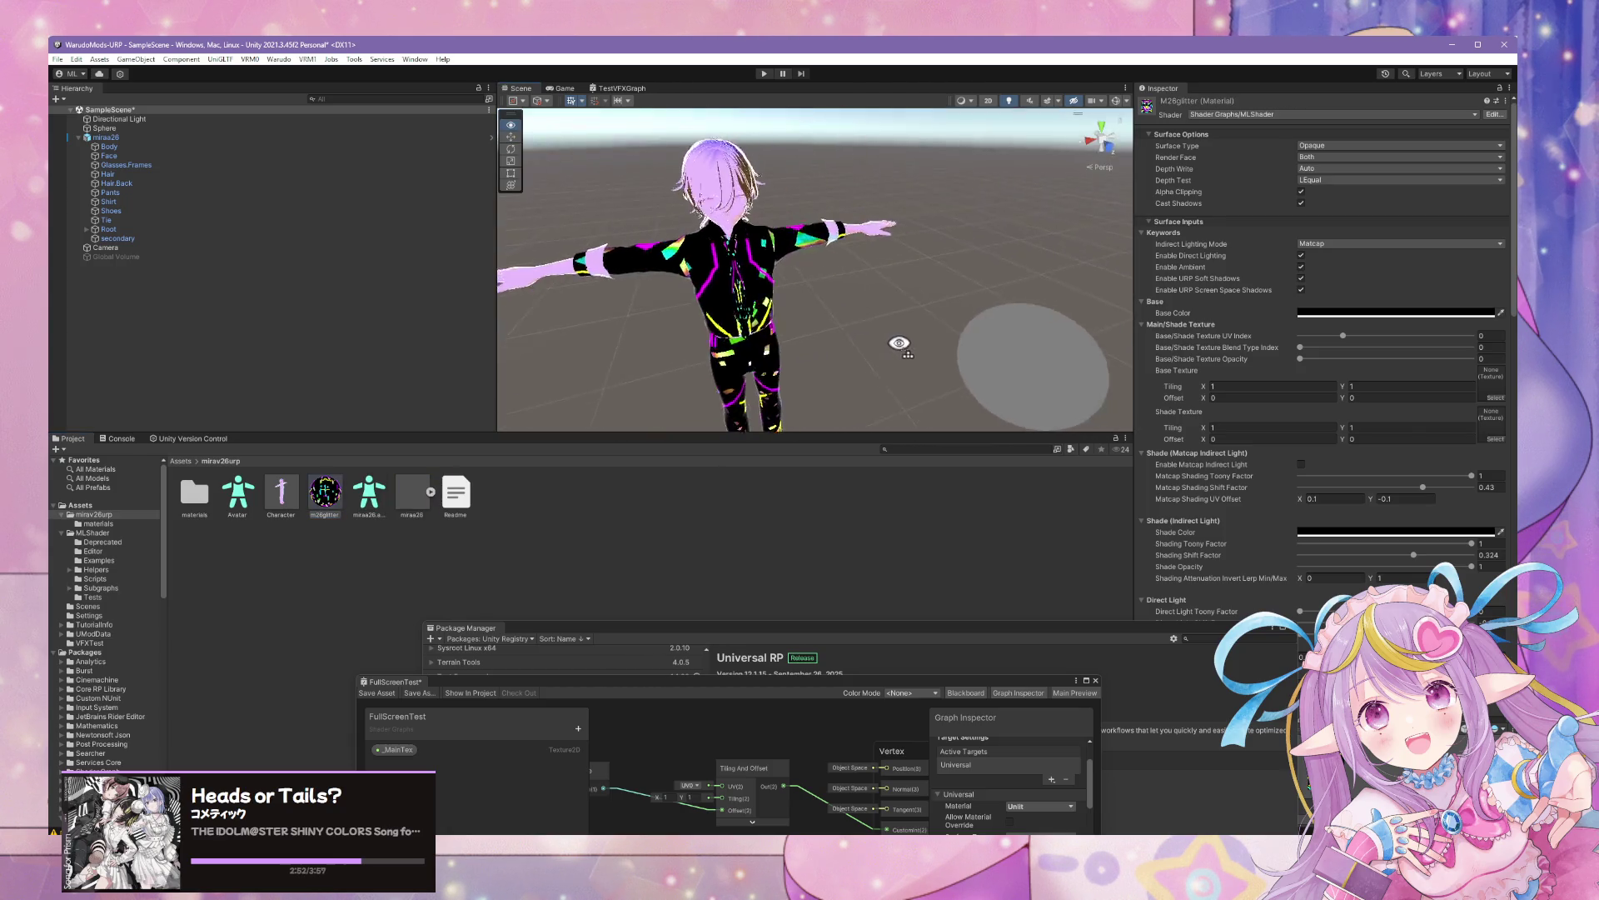
{"action": "scroll", "coordinate": [1426, 417], "scroll_direction": "down", "scroll_amount": 5}
{"action": "scroll", "coordinate": [1426, 417], "scroll_direction": "down", "scroll_amount": 15}
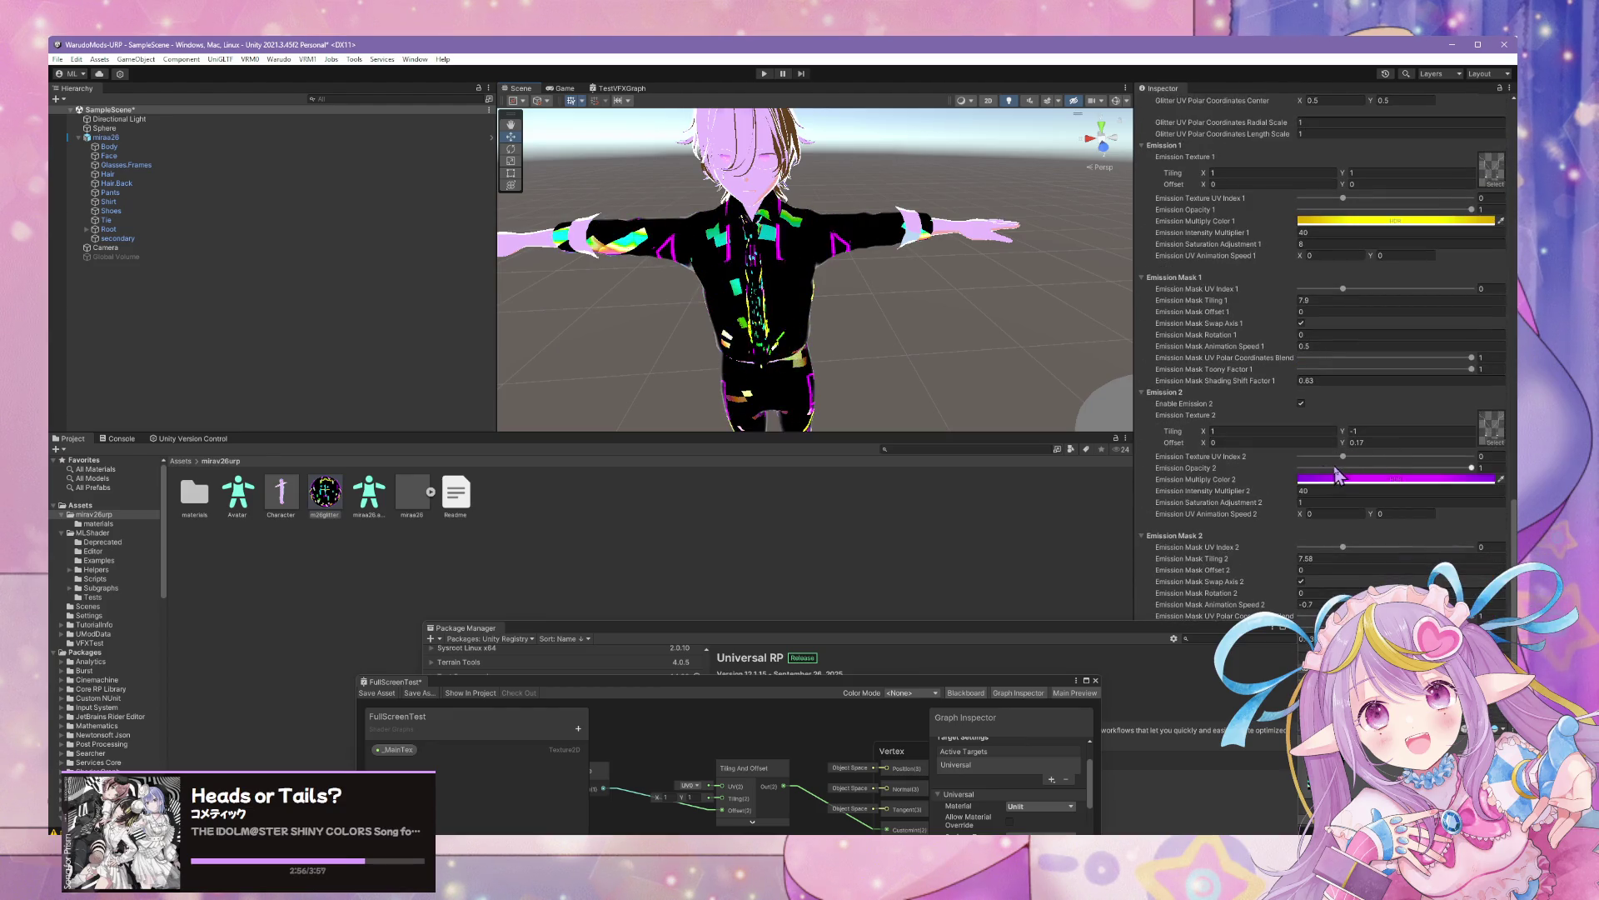
{"action": "left_click_drag", "start_coordinate": [1344, 459], "coordinate": [1300, 457]}
{"action": "left_click_drag", "start_coordinate": [1343, 547], "coordinate": [1300, 547]}
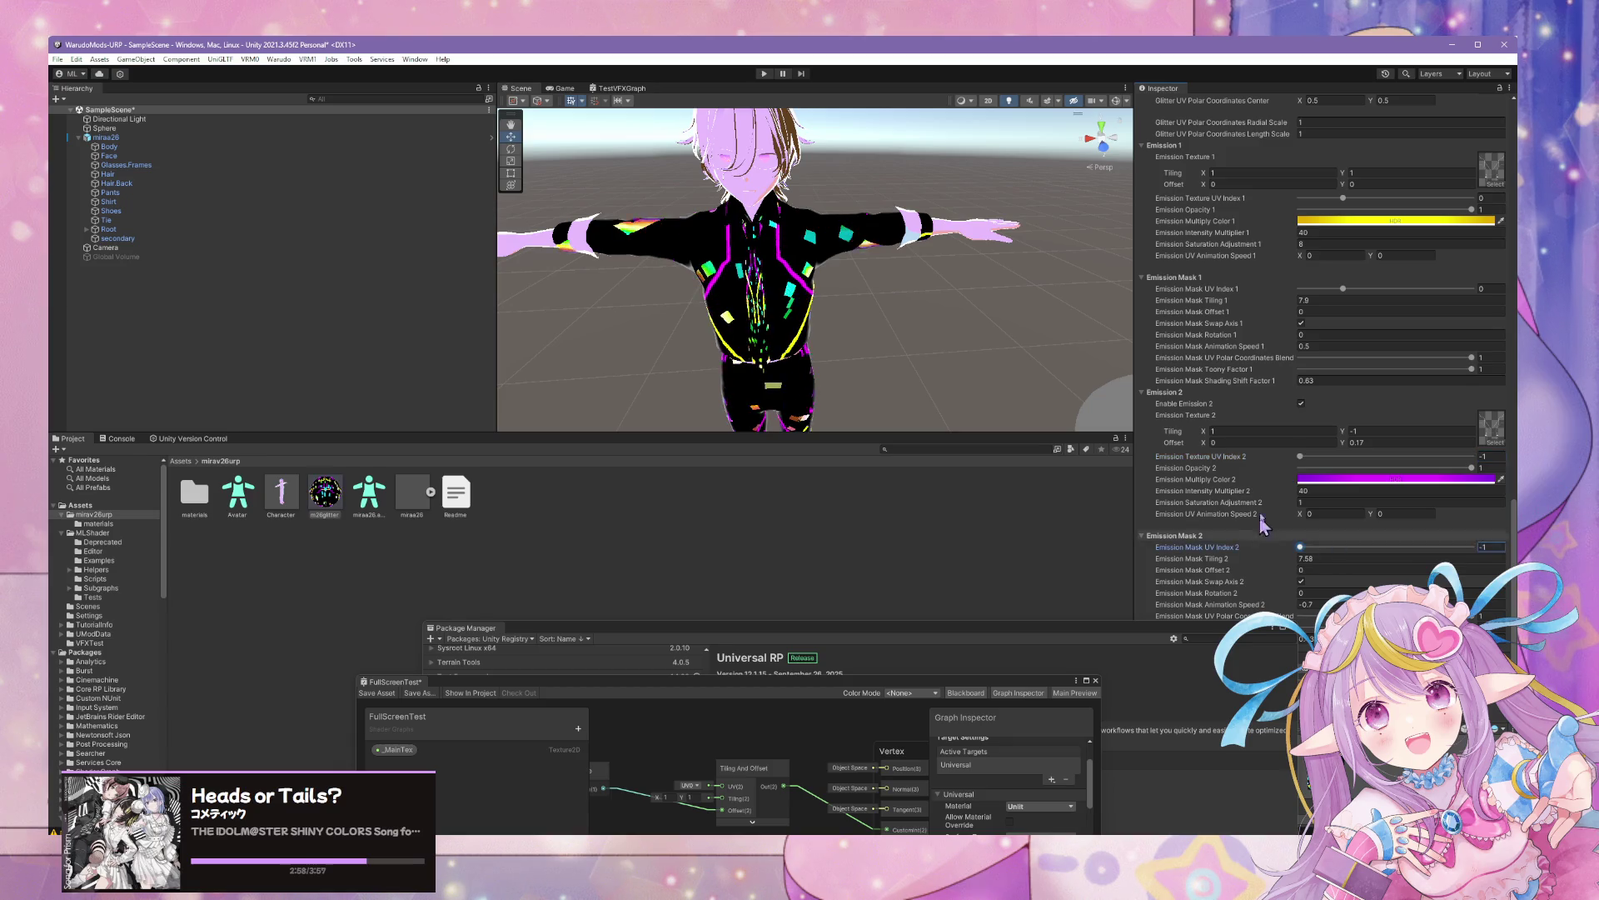
{"action": "left_click_drag", "start_coordinate": [1343, 288], "coordinate": [1300, 288]}
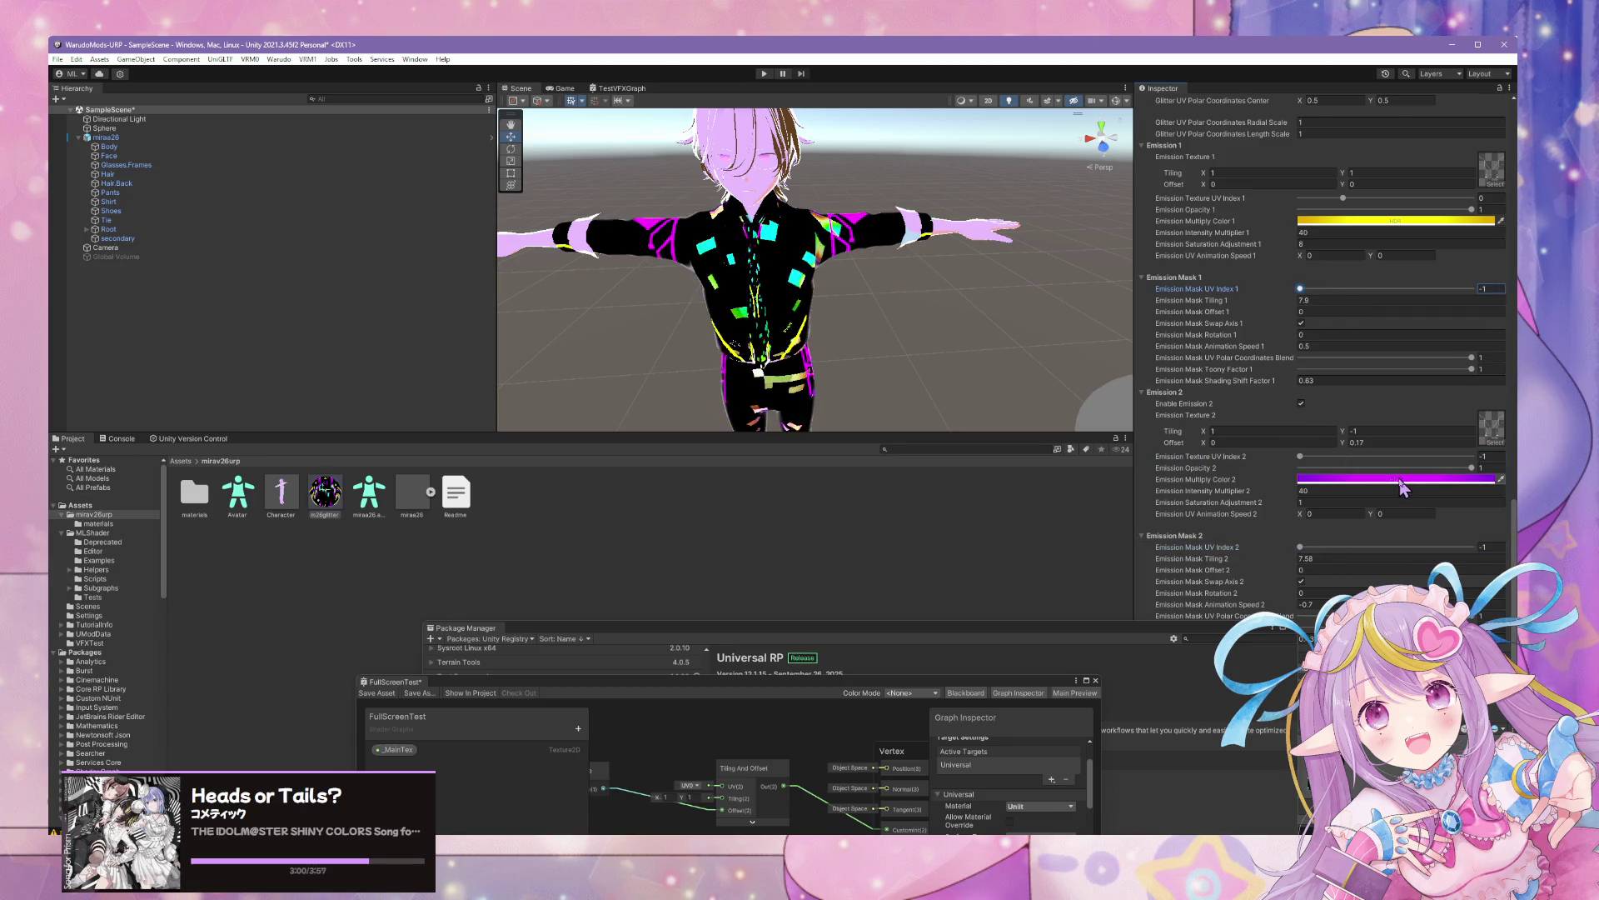
{"action": "scroll", "coordinate": [1402, 487], "scroll_direction": "up", "scroll_amount": 2}
{"action": "scroll", "coordinate": [1401, 487], "scroll_direction": "up", "scroll_amount": 8}
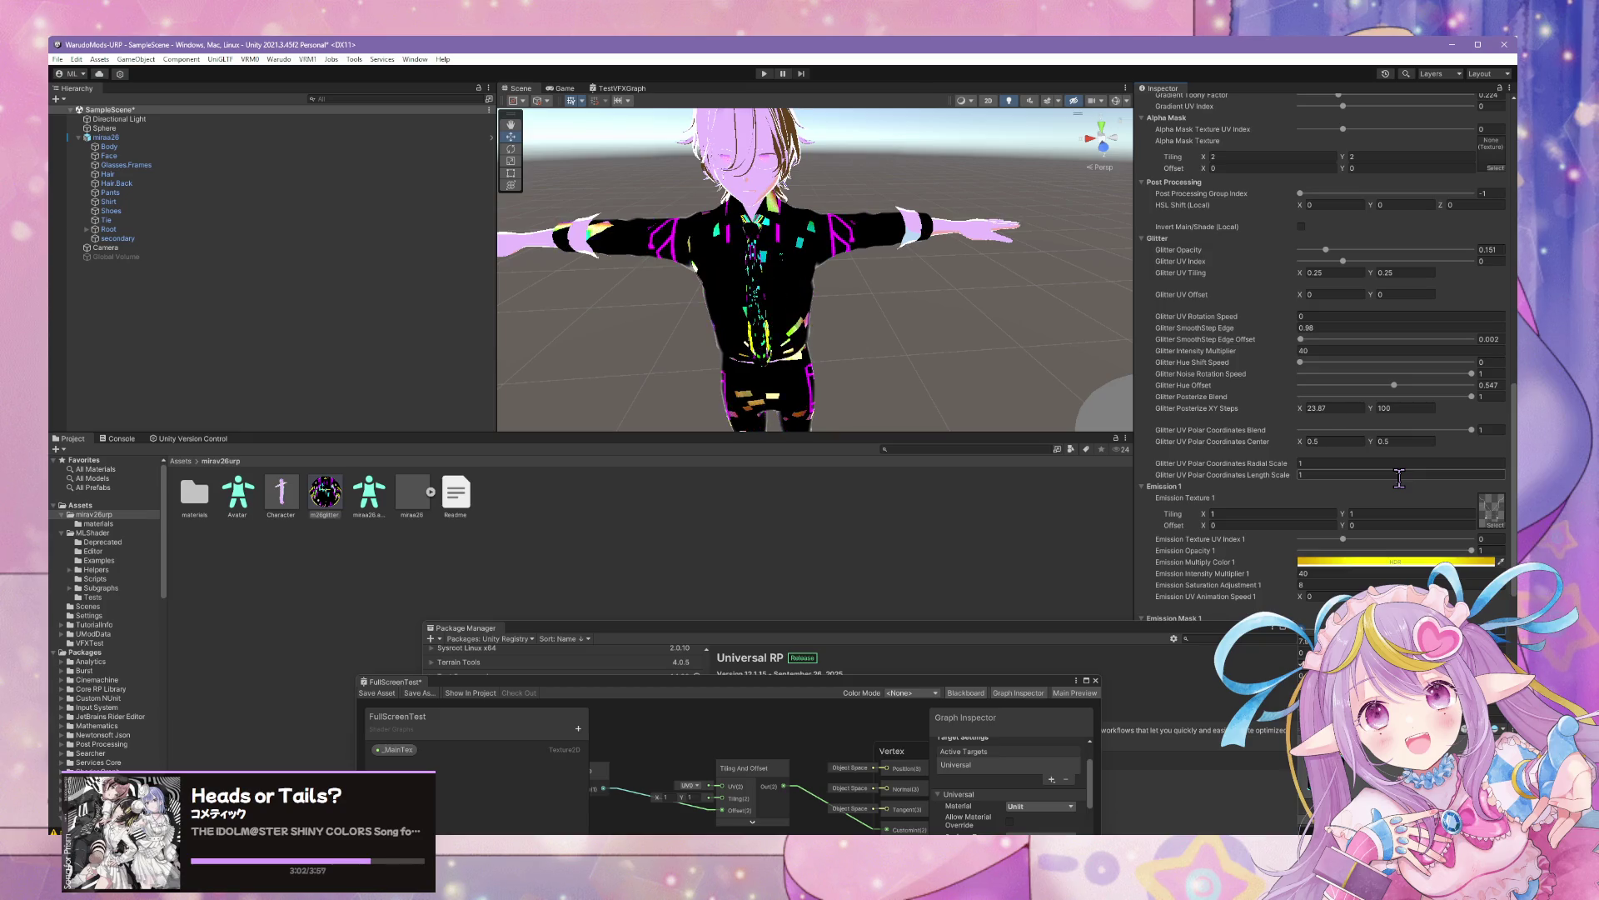
{"action": "left_click_drag", "start_coordinate": [1343, 261], "coordinate": [1254, 264]}
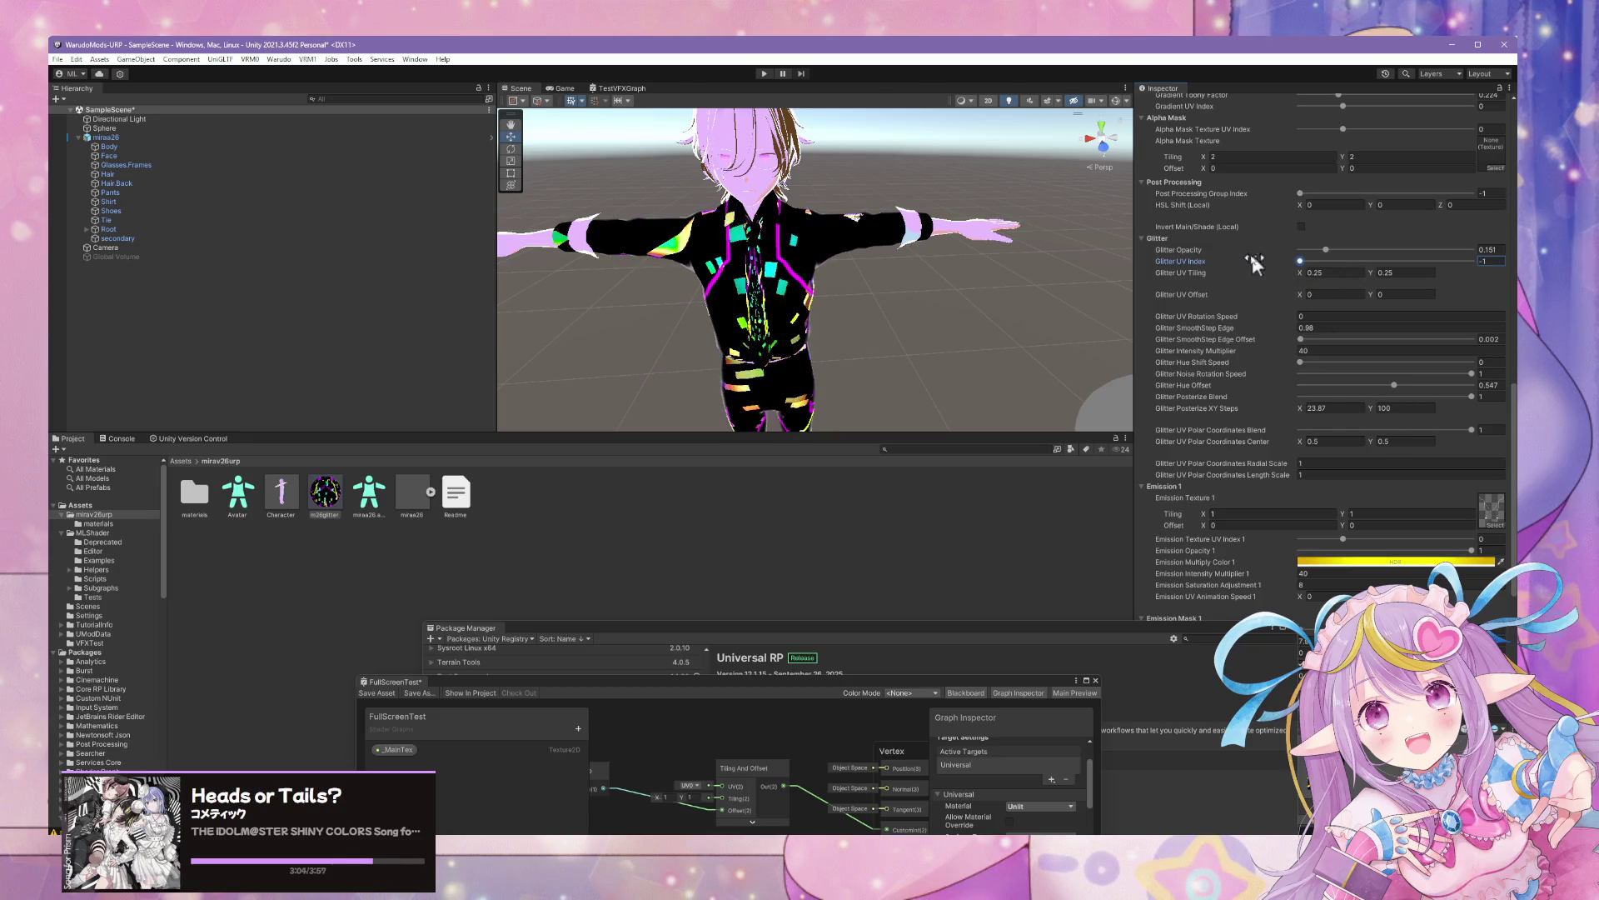
Orbit around the avatar to inspect the shirt's new neon glitter pattern
{"action": "mouse_move", "coordinate": [893, 360]}
{"action": "left_mouse_down"}
{"action": "mouse_move", "coordinate": [886, 342]}
{"action": "mouse_move", "coordinate": [903, 372]}
{"action": "mouse_move", "coordinate": [714, 342]}
{"action": "mouse_move", "coordinate": [685, 264]}
{"action": "mouse_move", "coordinate": [891, 291]}
{"action": "left_mouse_up"}
{"action": "scroll", "coordinate": [1327, 379], "scroll_direction": "down", "scroll_amount": 5}
{"action": "scroll", "coordinate": [1327, 379], "scroll_direction": "up", "scroll_amount": 8}
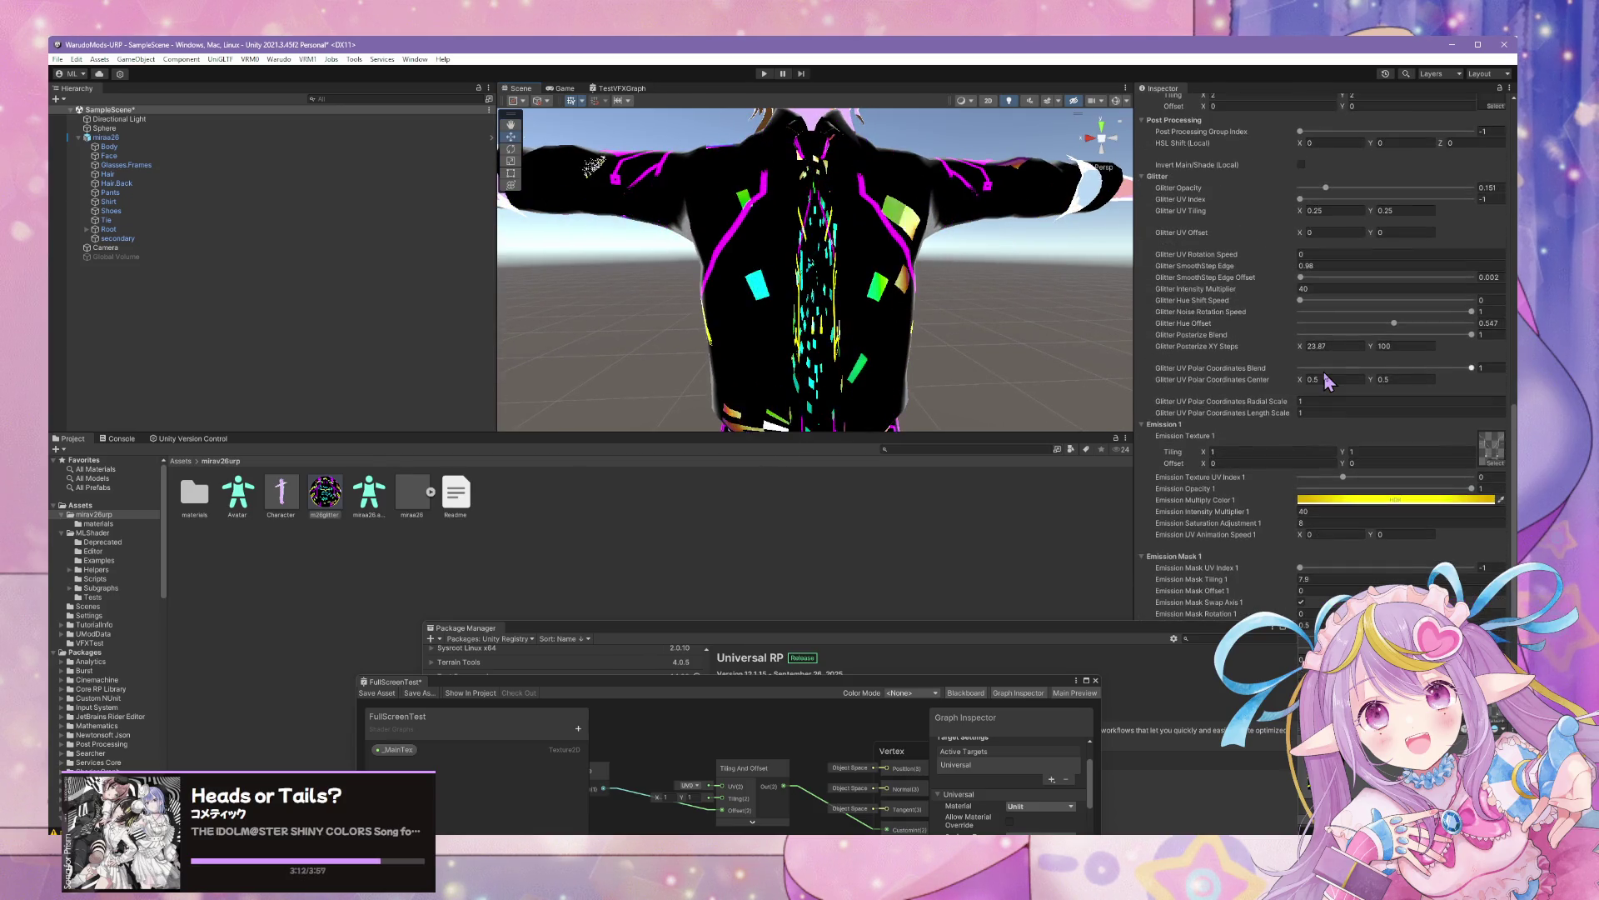
{"action": "scroll", "coordinate": [1327, 379], "scroll_direction": "up", "scroll_amount": 15}
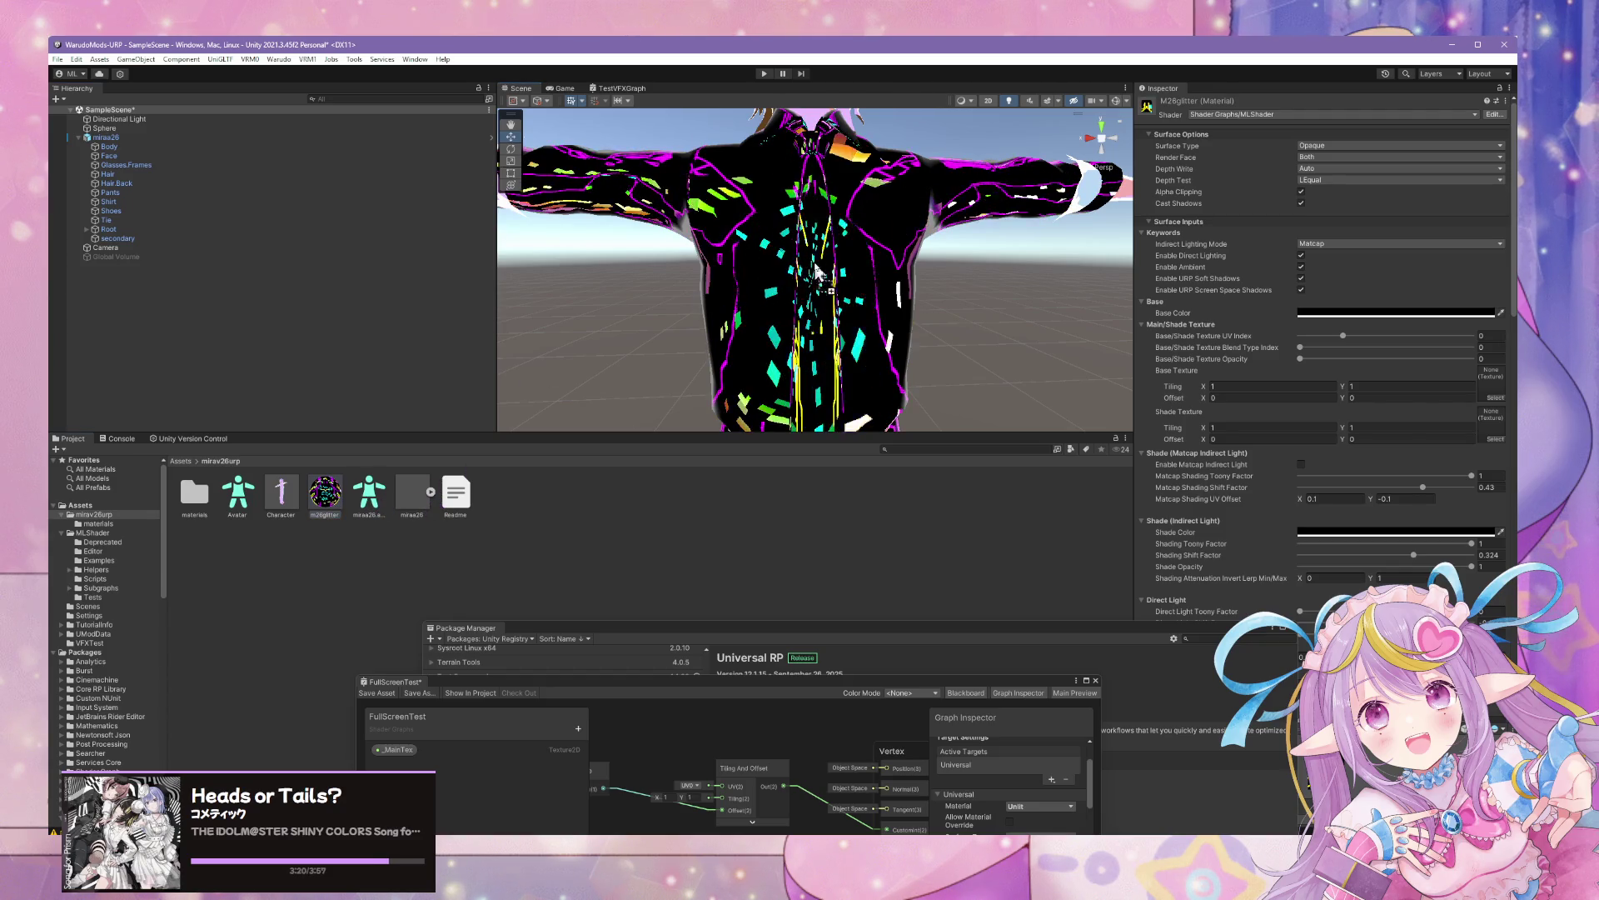
{"action": "scroll", "coordinate": [823, 276], "scroll_direction": "down", "scroll_amount": 5}
{"action": "left_click_drag", "start_coordinate": [824, 276], "coordinate": [953, 356]}
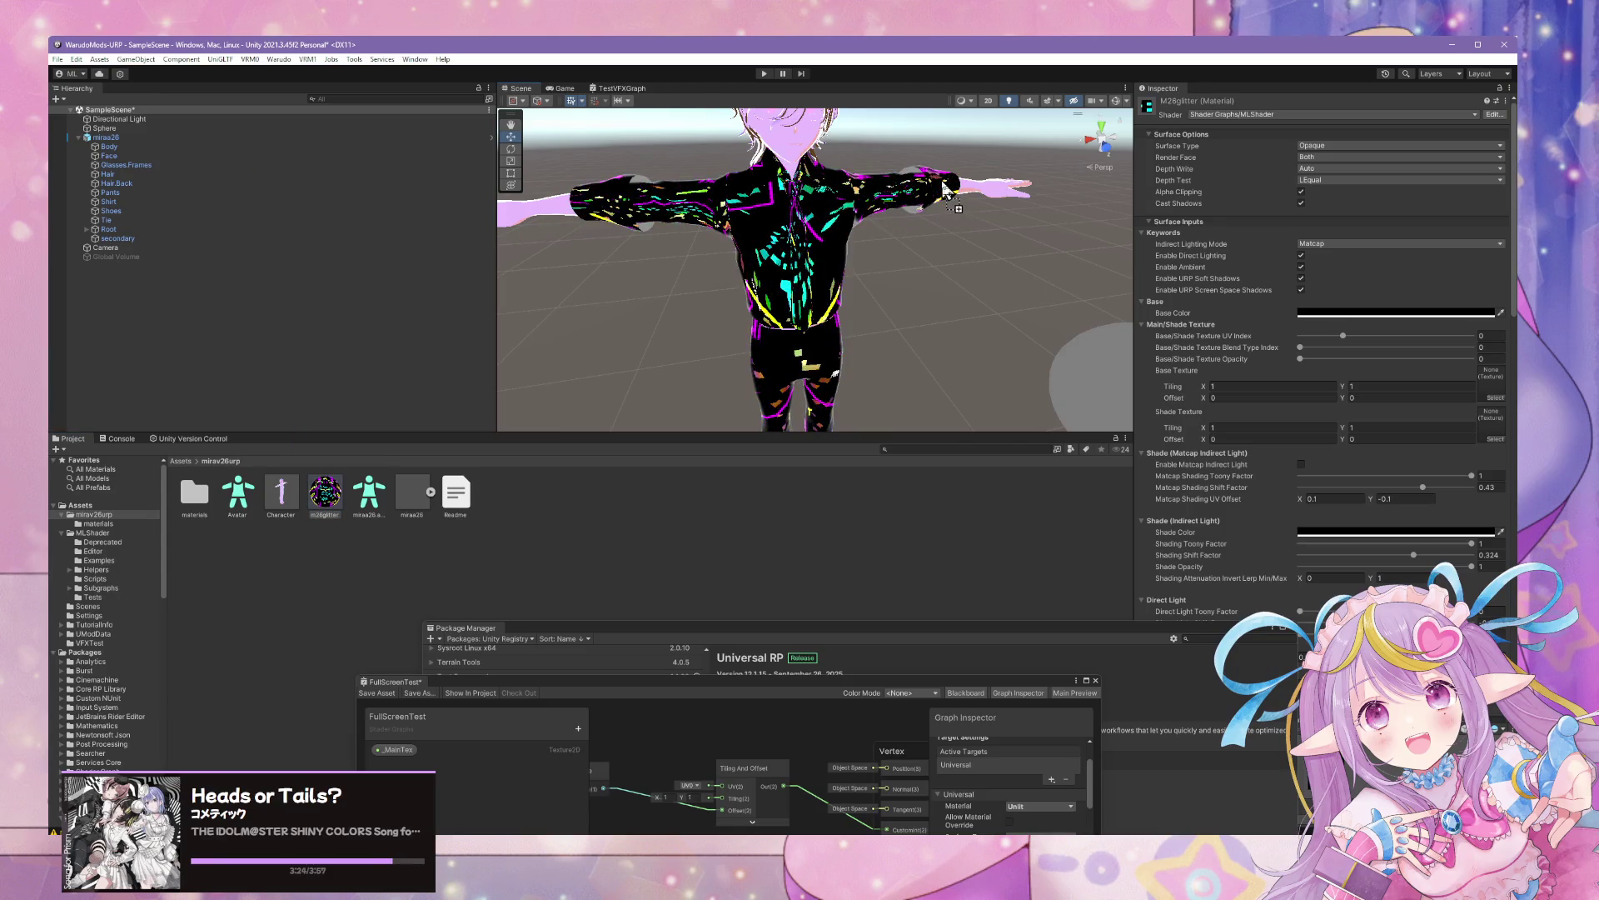
{"action": "mouse_move", "coordinate": [927, 318]}
{"action": "left_mouse_down"}
{"action": "mouse_move", "coordinate": [921, 400]}
{"action": "mouse_move", "coordinate": [892, 275]}
{"action": "mouse_move", "coordinate": [917, 328]}
{"action": "mouse_move", "coordinate": [481, 435]}
{"action": "left_mouse_up"}
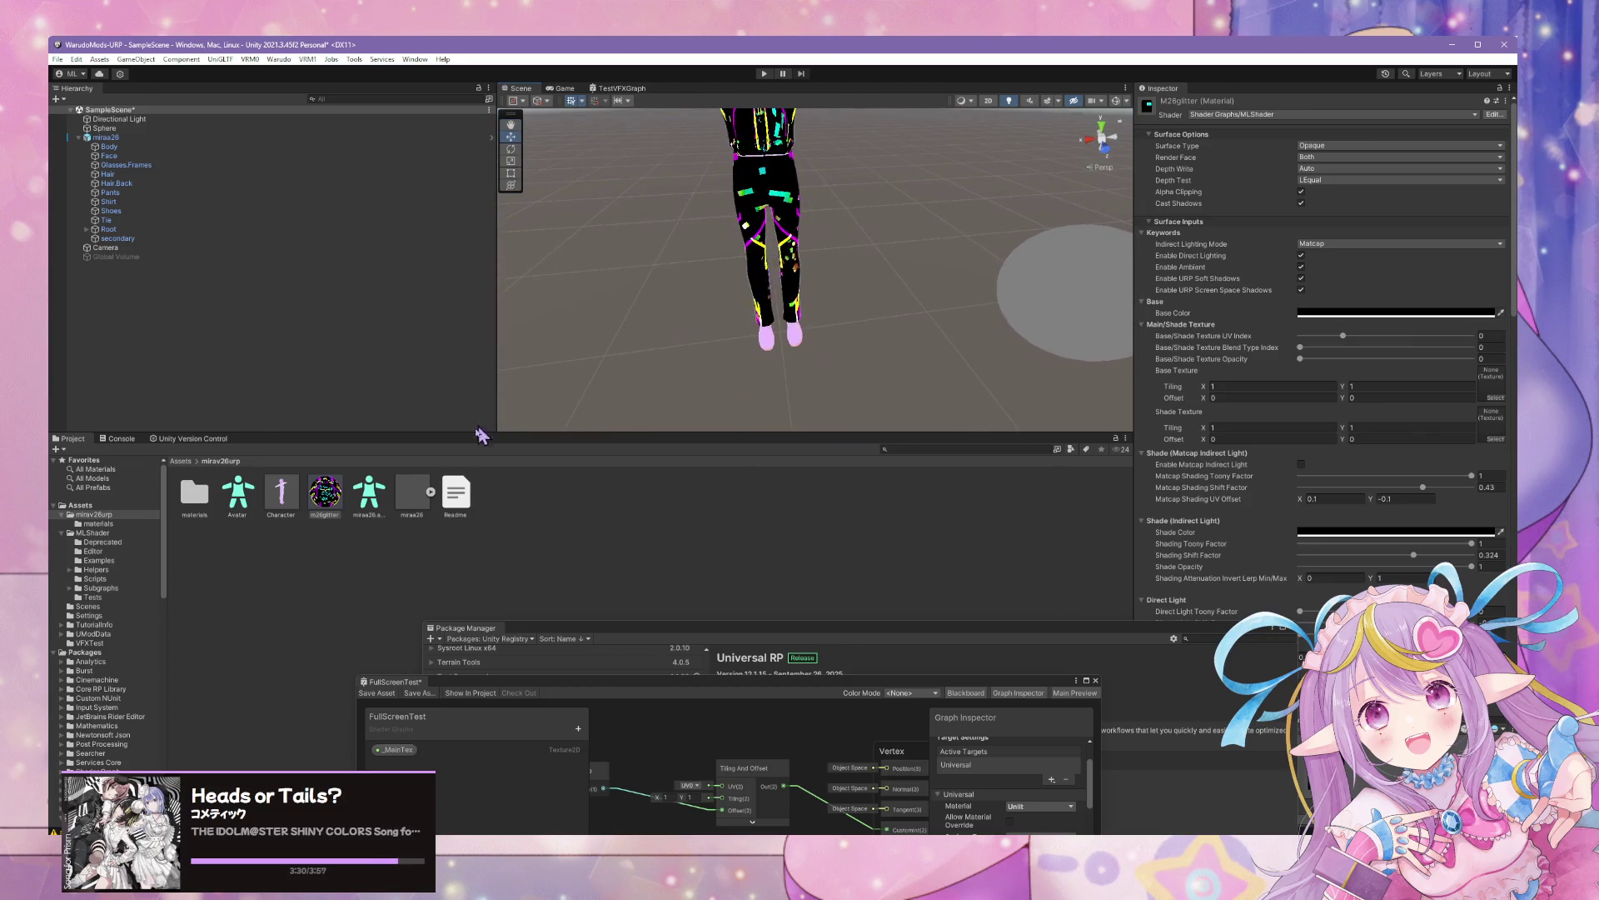
{"action": "mouse_move", "coordinate": [804, 344]}
{"action": "left_mouse_down"}
{"action": "mouse_move", "coordinate": [392, 457]}
{"action": "mouse_move", "coordinate": [875, 290]}
{"action": "mouse_move", "coordinate": [457, 423]}
{"action": "mouse_move", "coordinate": [894, 367]}
{"action": "mouse_move", "coordinate": [728, 301]}
{"action": "left_mouse_up"}
Enable the Global Volume and lower its Bloom Intensity from 2.86 to 1
{"action": "scroll", "coordinate": [728, 302], "scroll_direction": "down", "scroll_amount": 5}
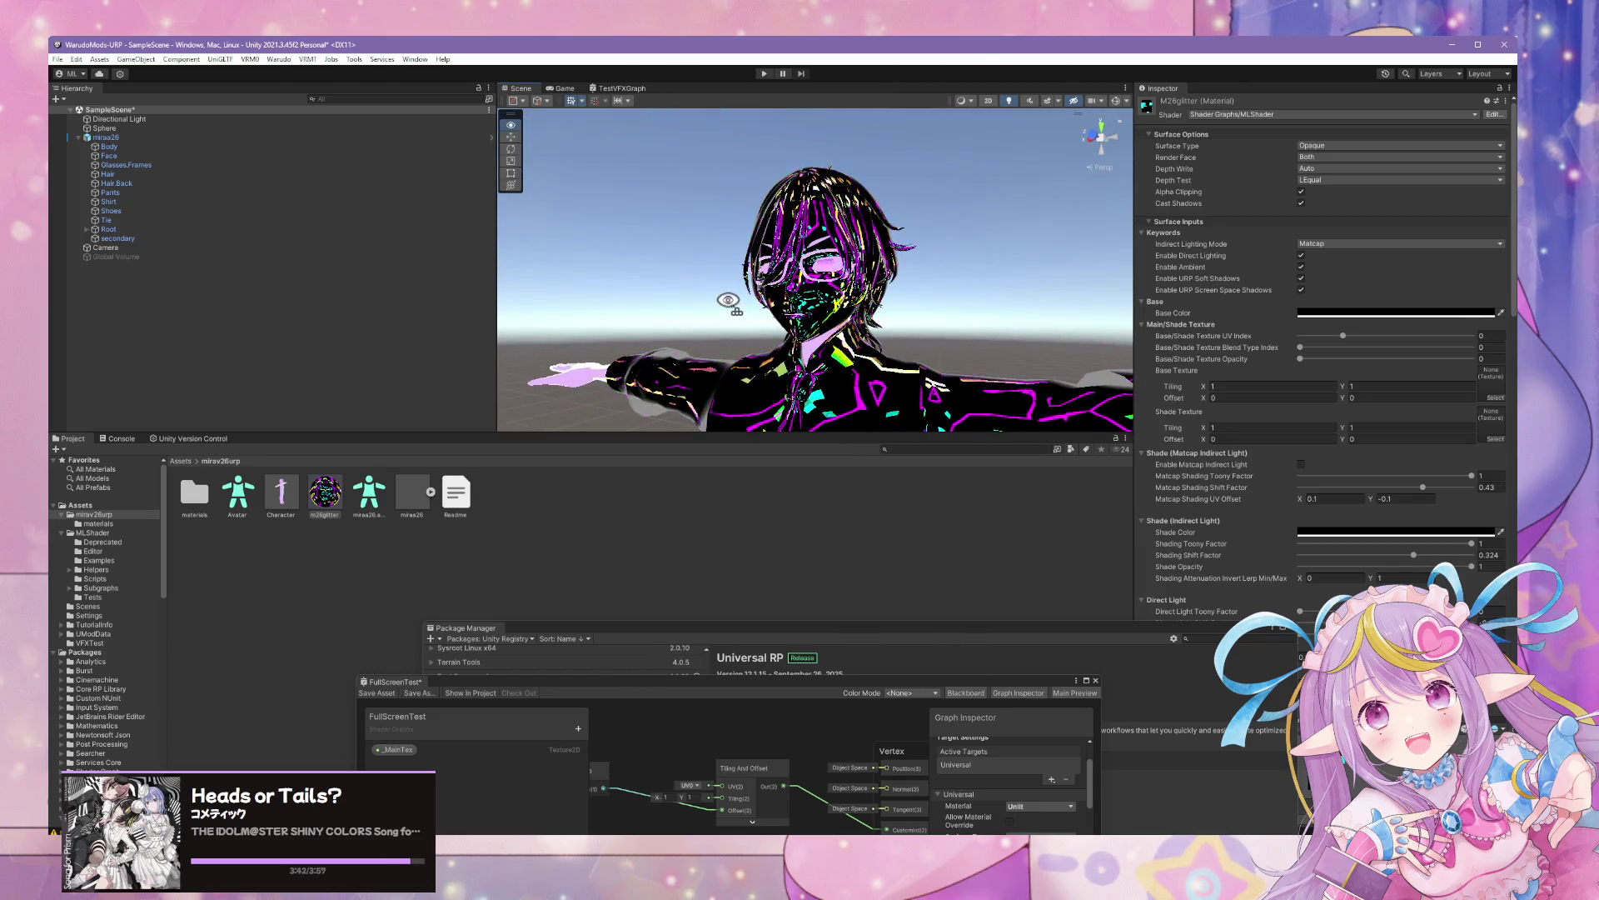
{"action": "left_click", "coordinate": [143, 258]}
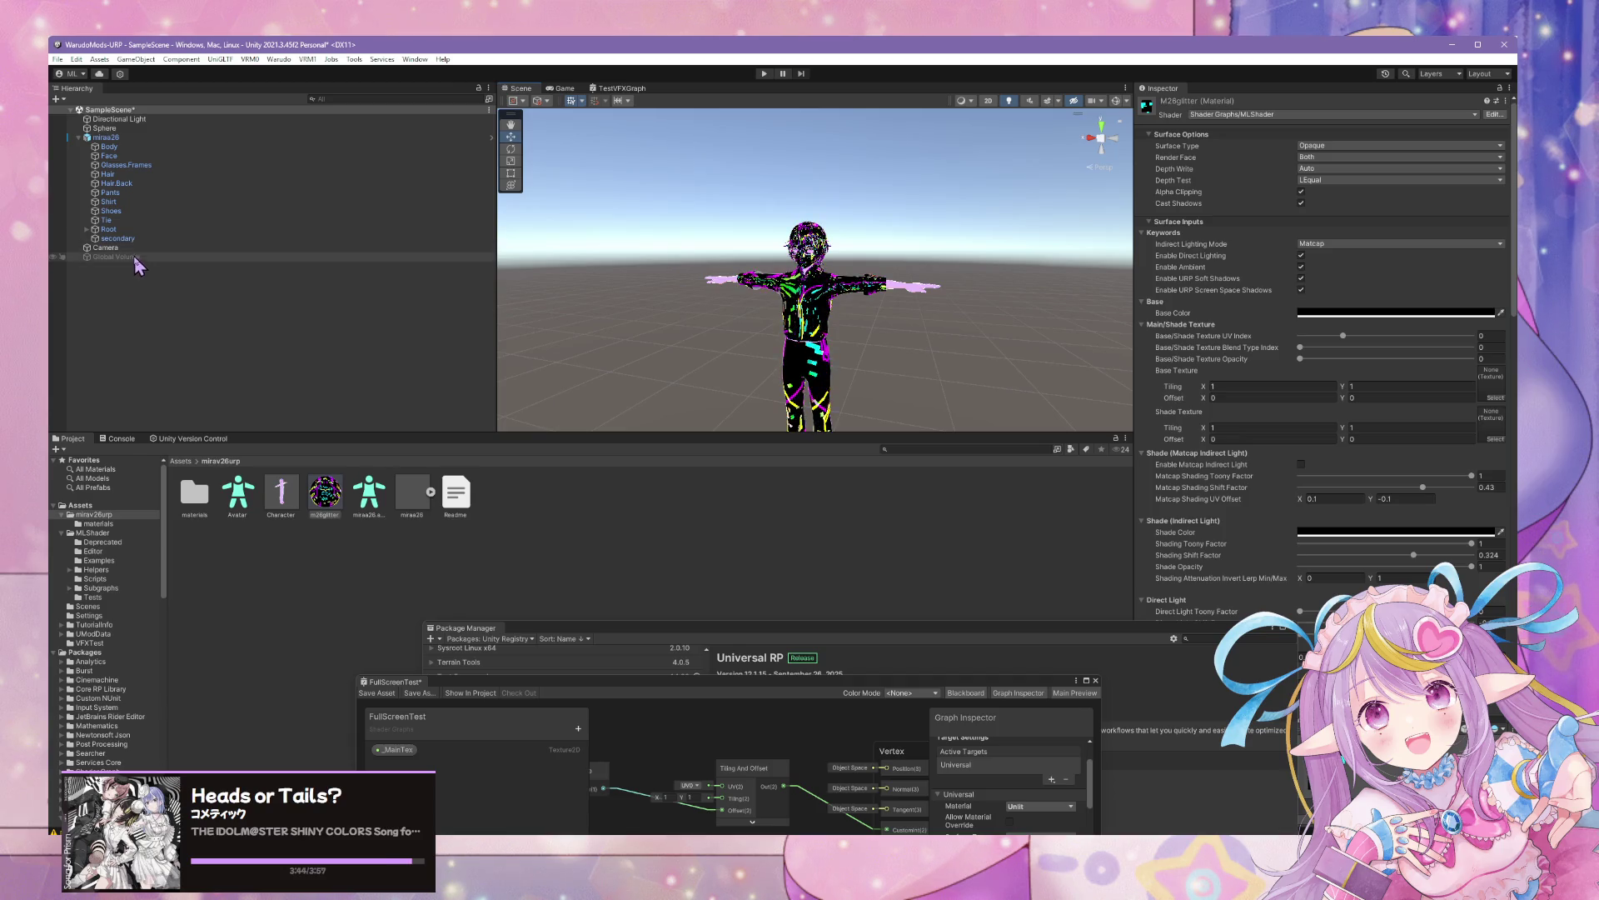
{"action": "left_click", "coordinate": [1164, 104]}
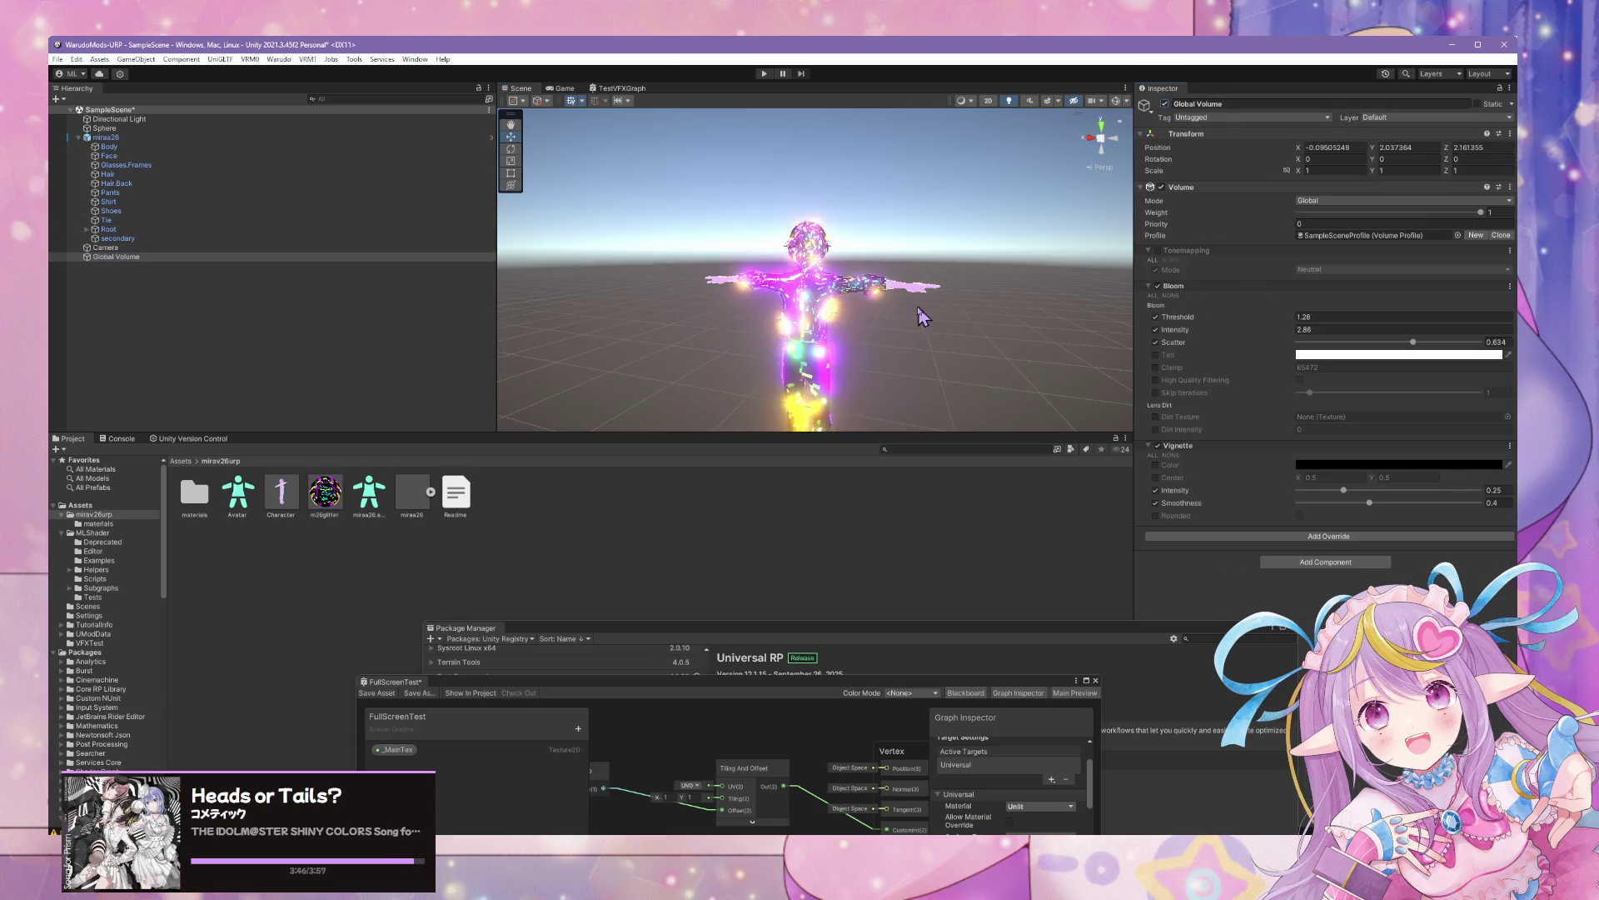
{"action": "scroll", "coordinate": [922, 333], "scroll_direction": "up", "scroll_amount": 5}
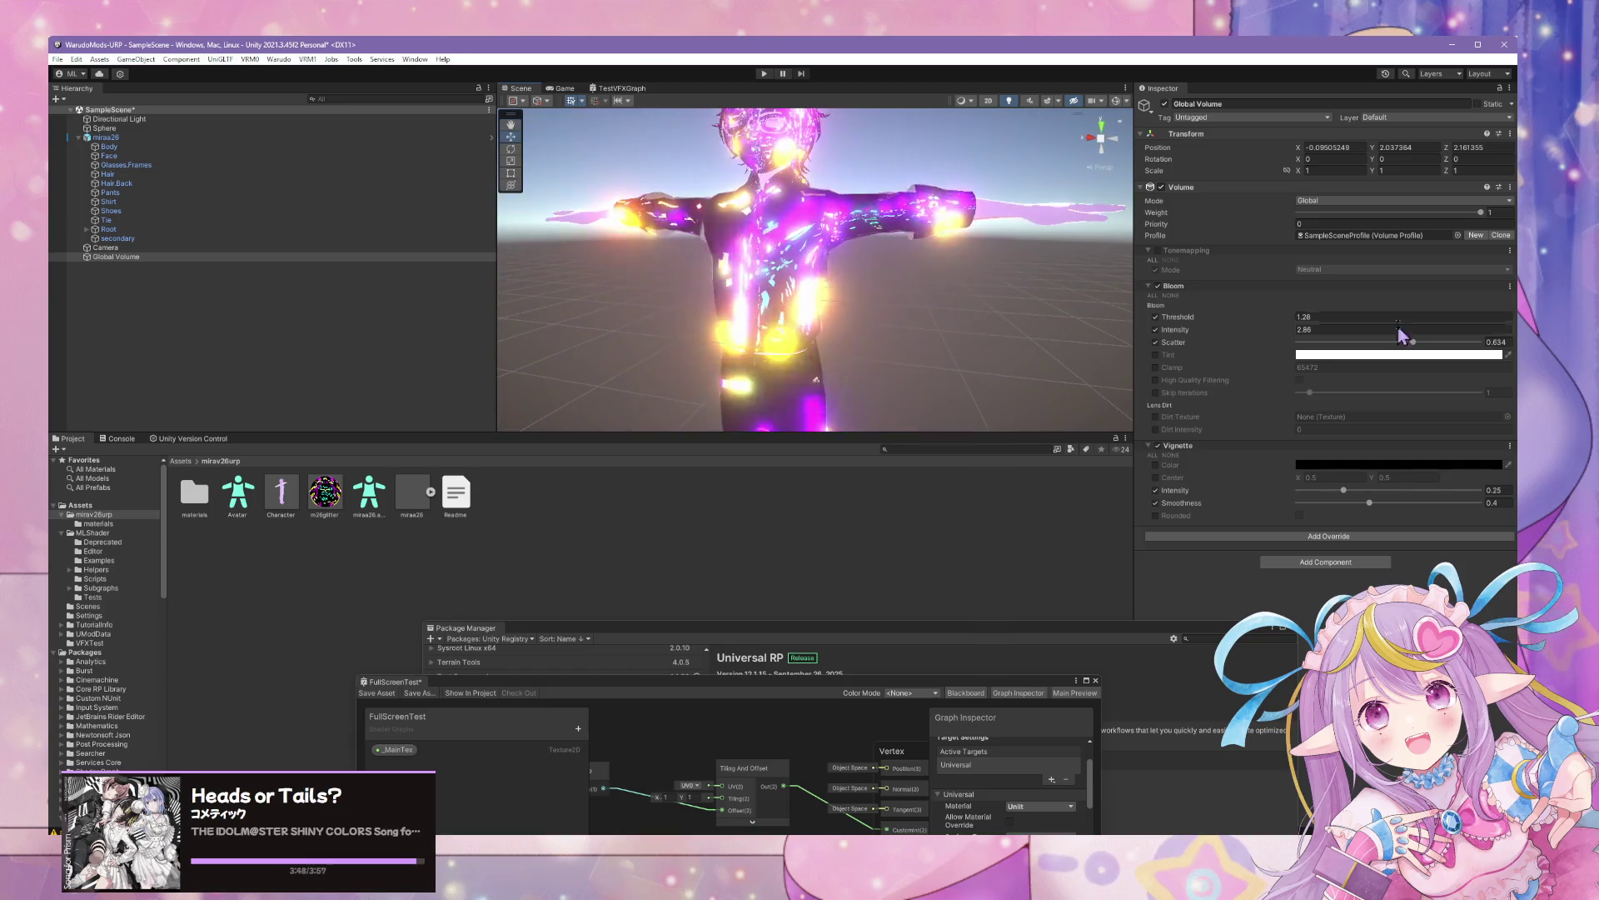
{"action": "left_click", "coordinate": [1399, 330]}
{"action": "type", "text": "1"}
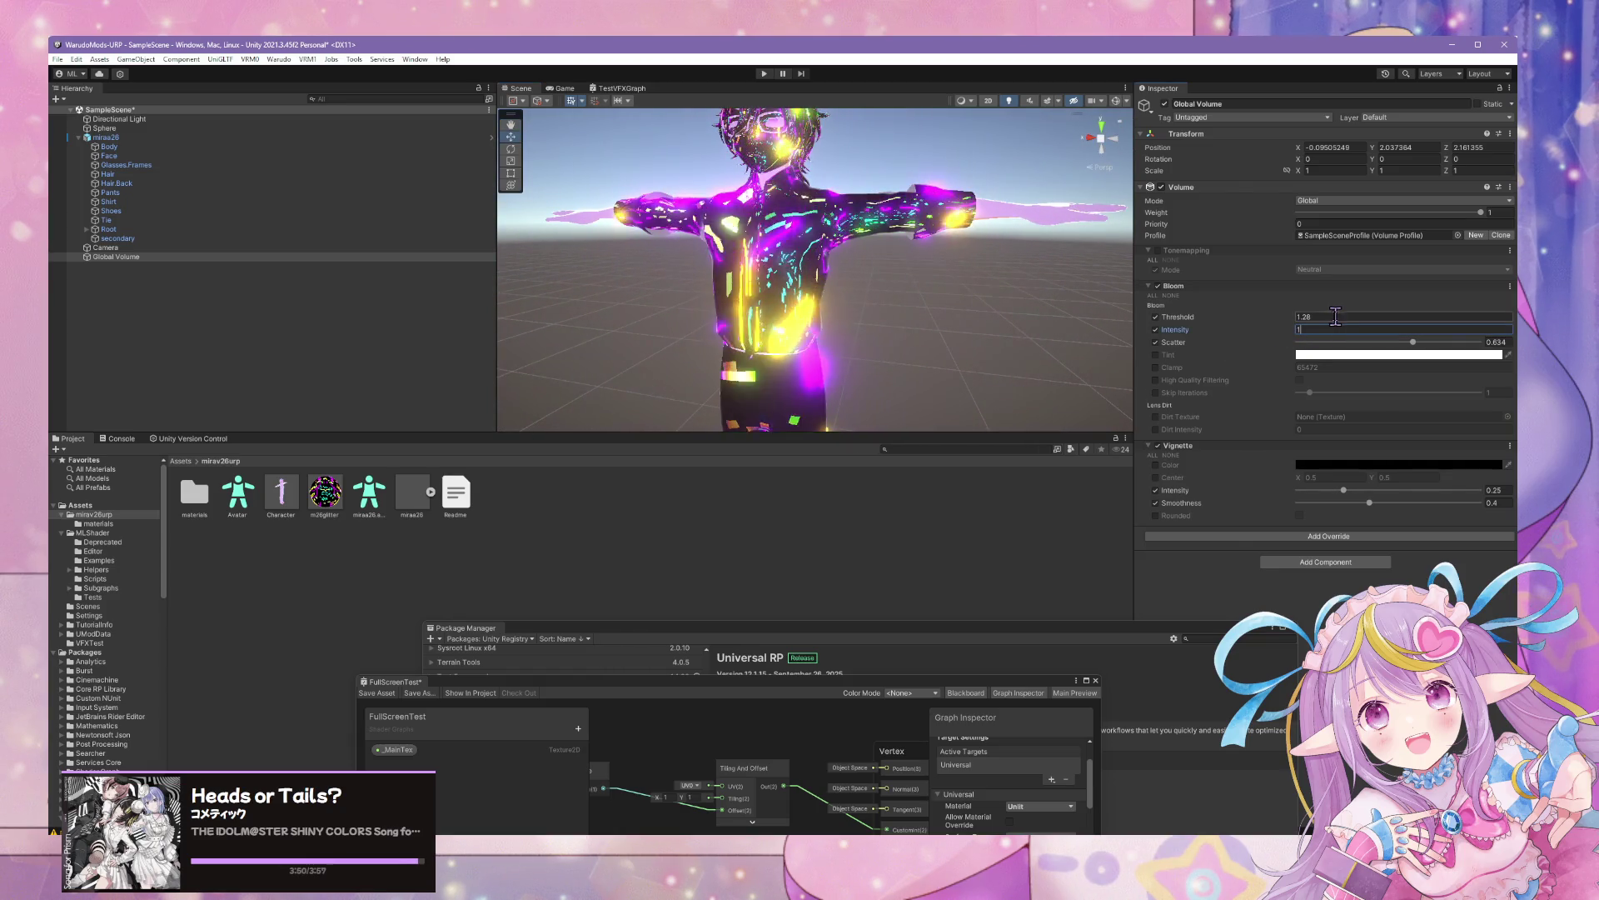
{"action": "mouse_move", "coordinate": [866, 354]}
{"action": "left_mouse_down"}
{"action": "mouse_move", "coordinate": [1094, 375]}
{"action": "mouse_move", "coordinate": [917, 333]}
{"action": "left_mouse_up"}
Delete the mirai26 avatar from the scene
{"action": "scroll", "coordinate": [817, 292], "scroll_direction": "down", "scroll_amount": 5}
{"action": "left_click", "coordinate": [167, 137]}
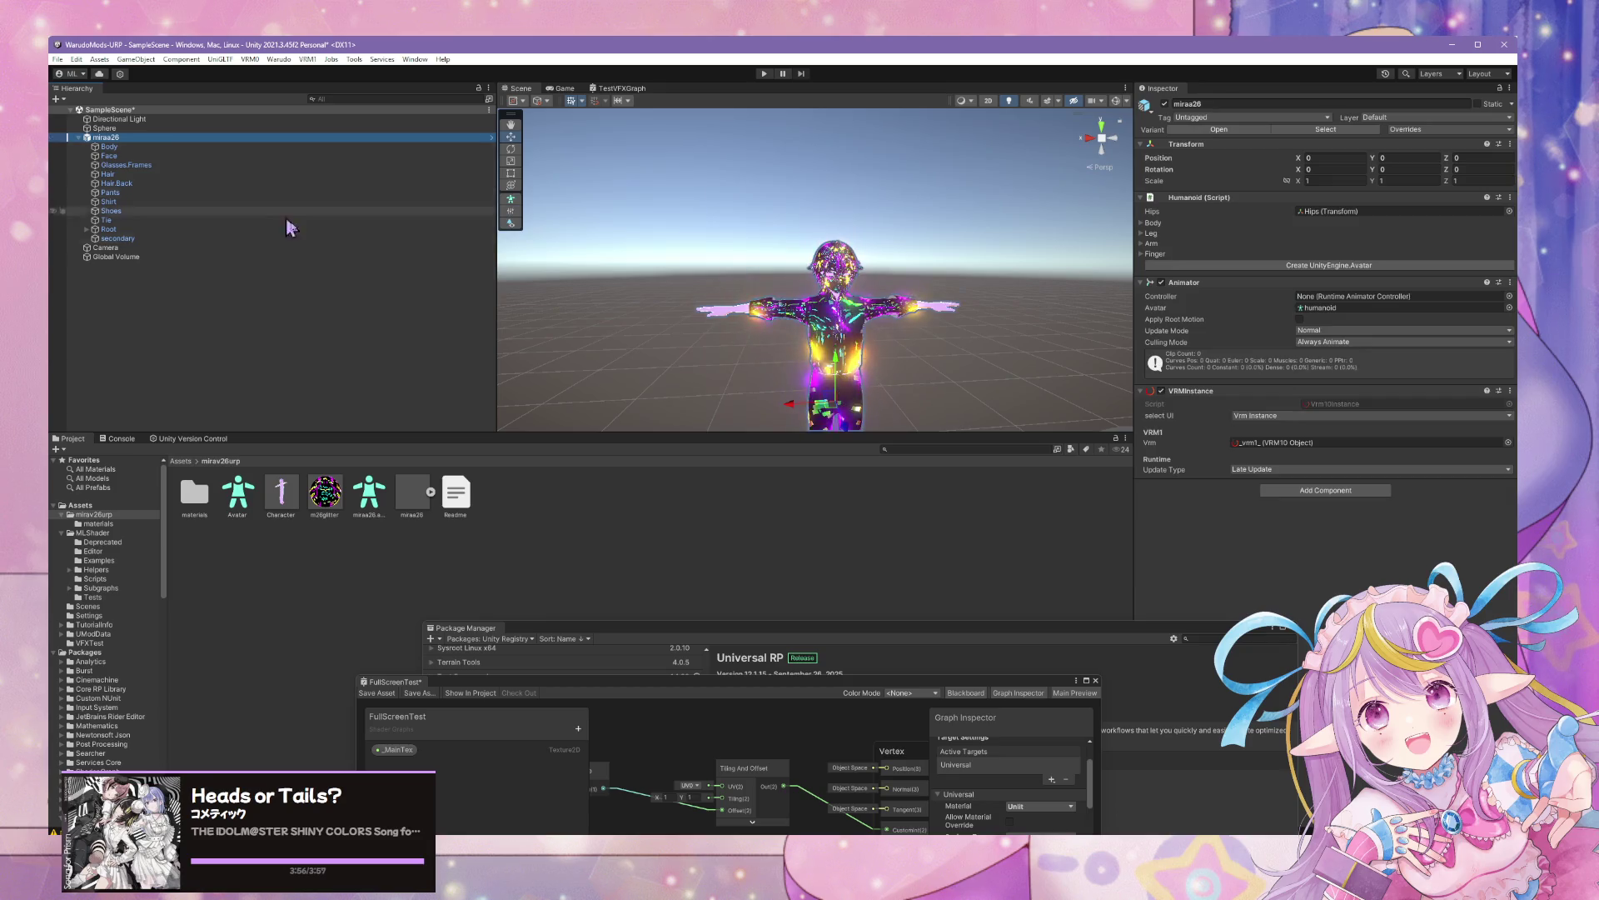
{"action": "key", "text": "Delete"}
Set the Base Color of the 18 mat26 materials, body through tie, to white FFFFFF
{"action": "double_click", "coordinate": [194, 492]}
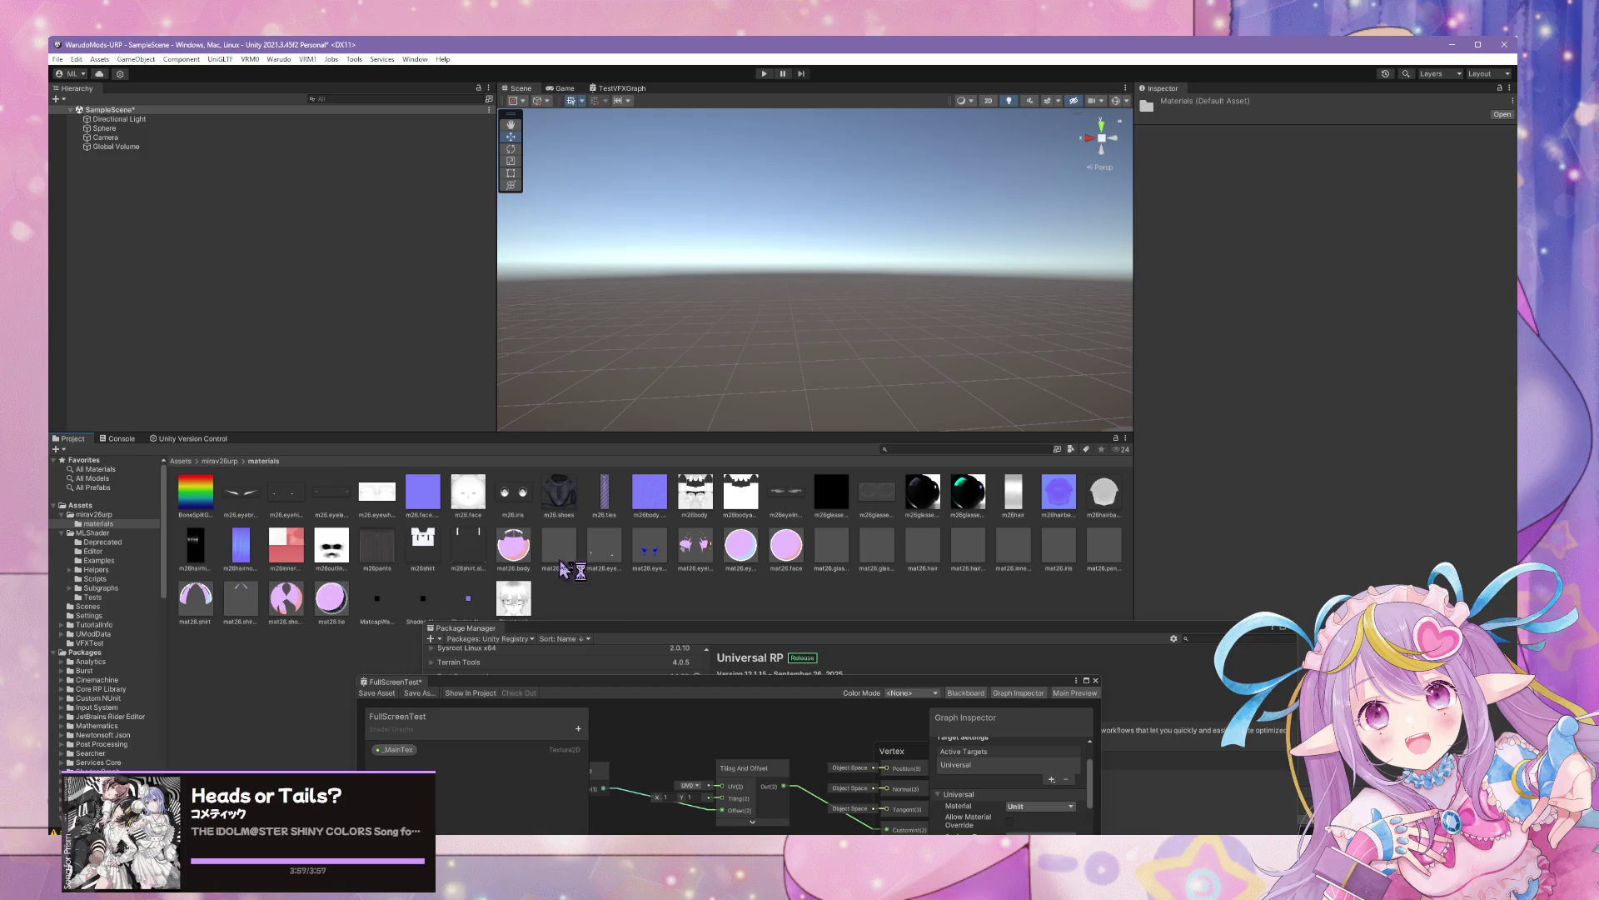
{"action": "left_click", "coordinate": [386, 545]}
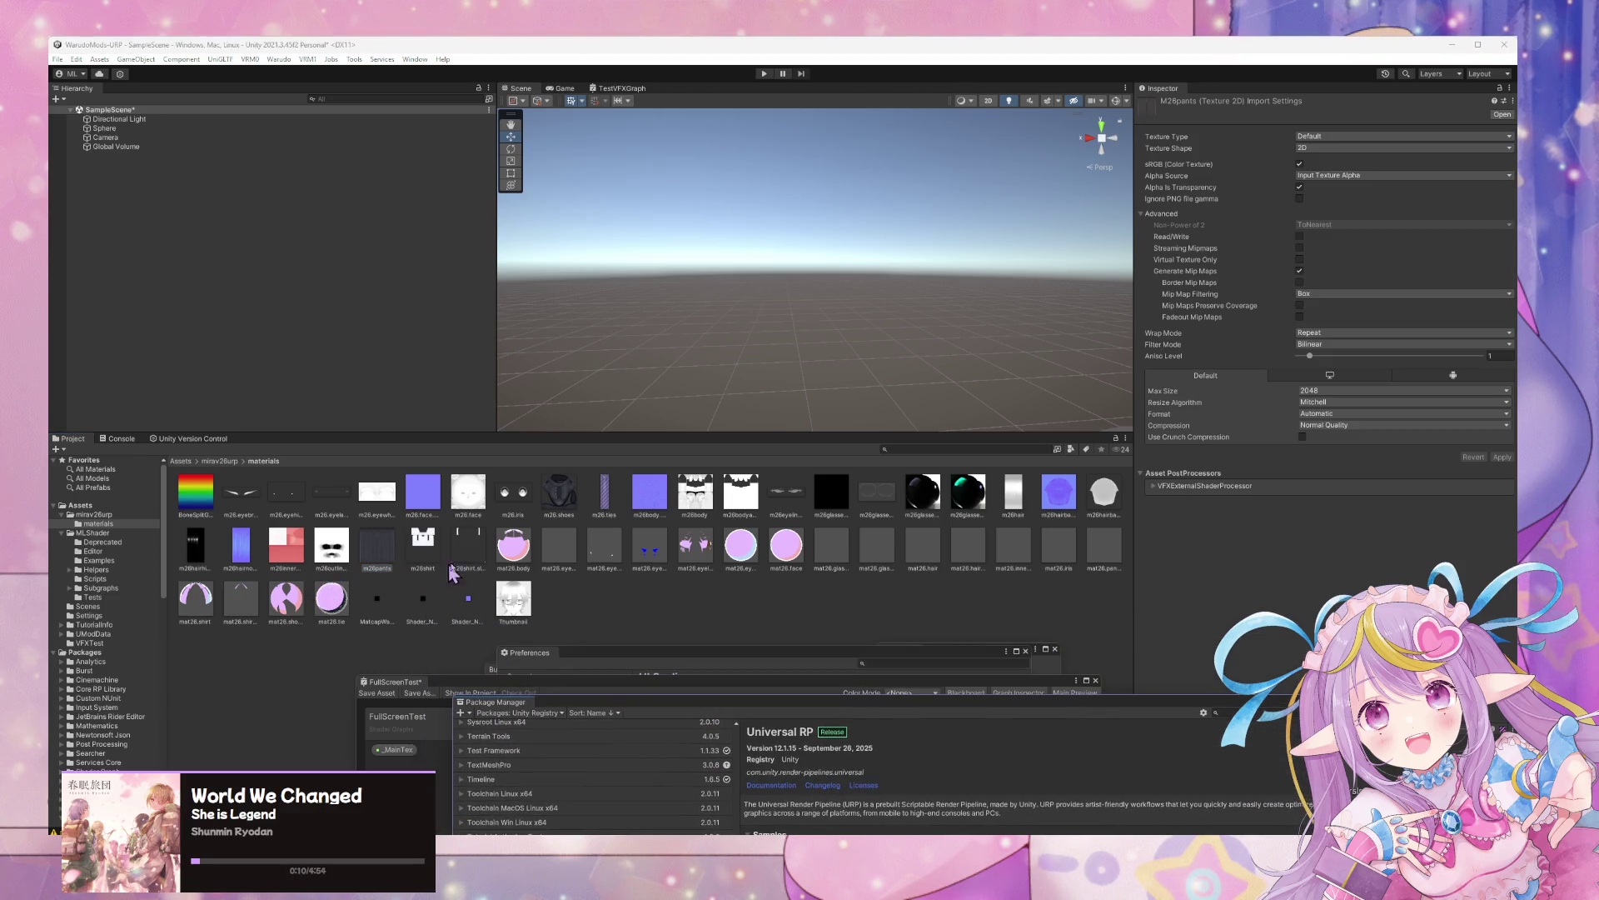
{"action": "left_click", "coordinate": [513, 546]}
{"action": "left_click", "coordinate": [332, 598], "text": "shift"}
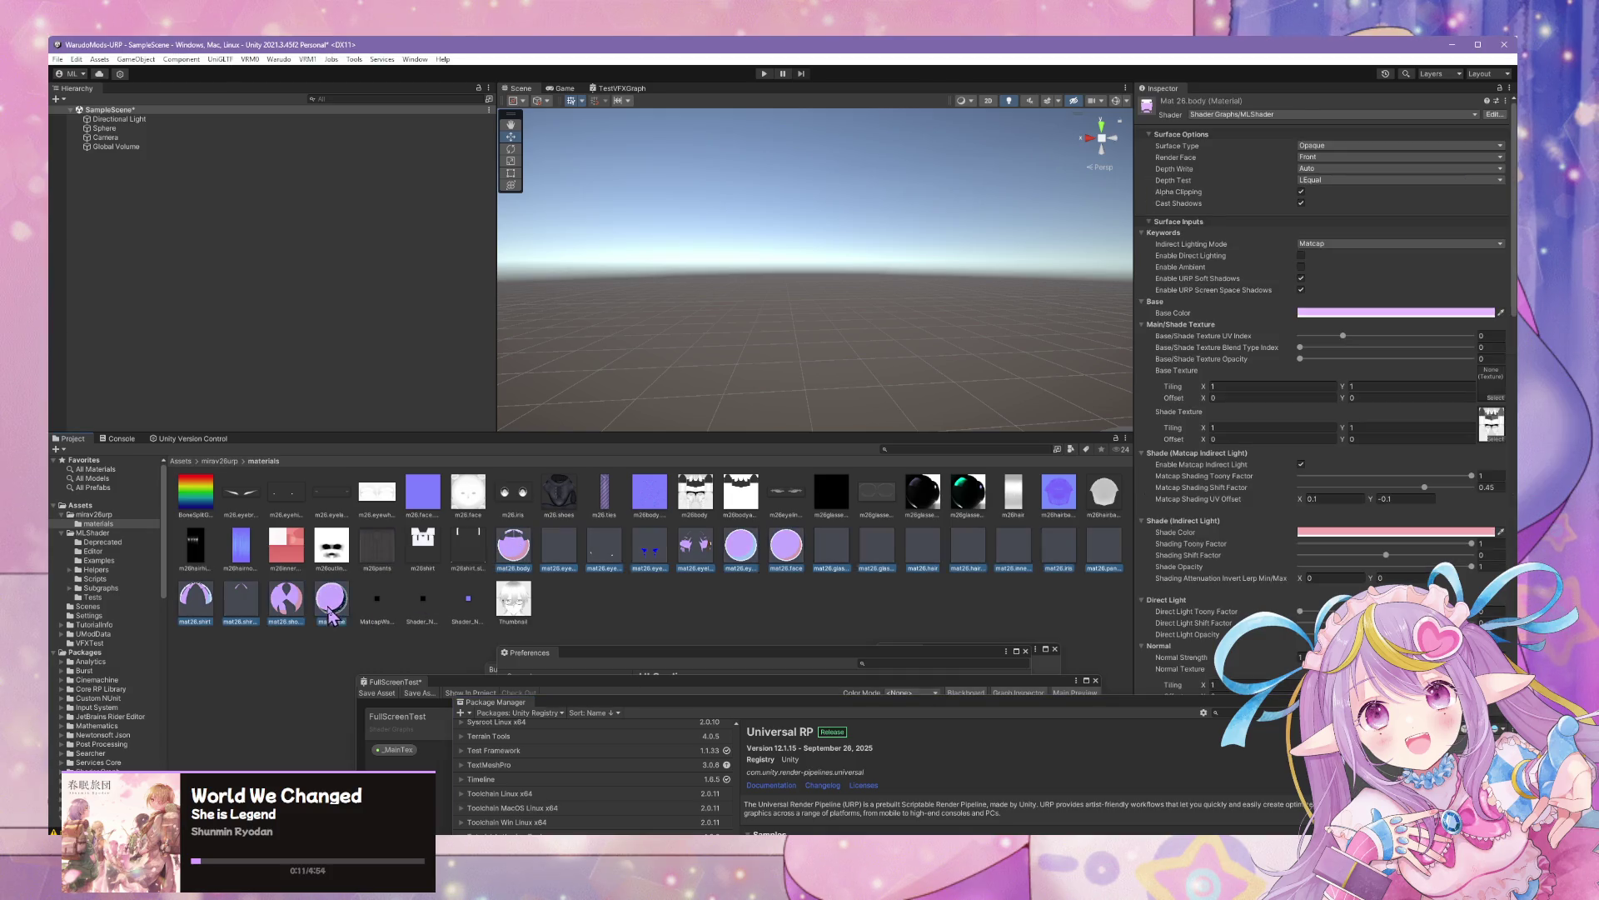
{"action": "left_click", "coordinate": [1369, 313]}
{"action": "left_click_drag", "start_coordinate": [1429, 382], "coordinate": [1370, 326]}
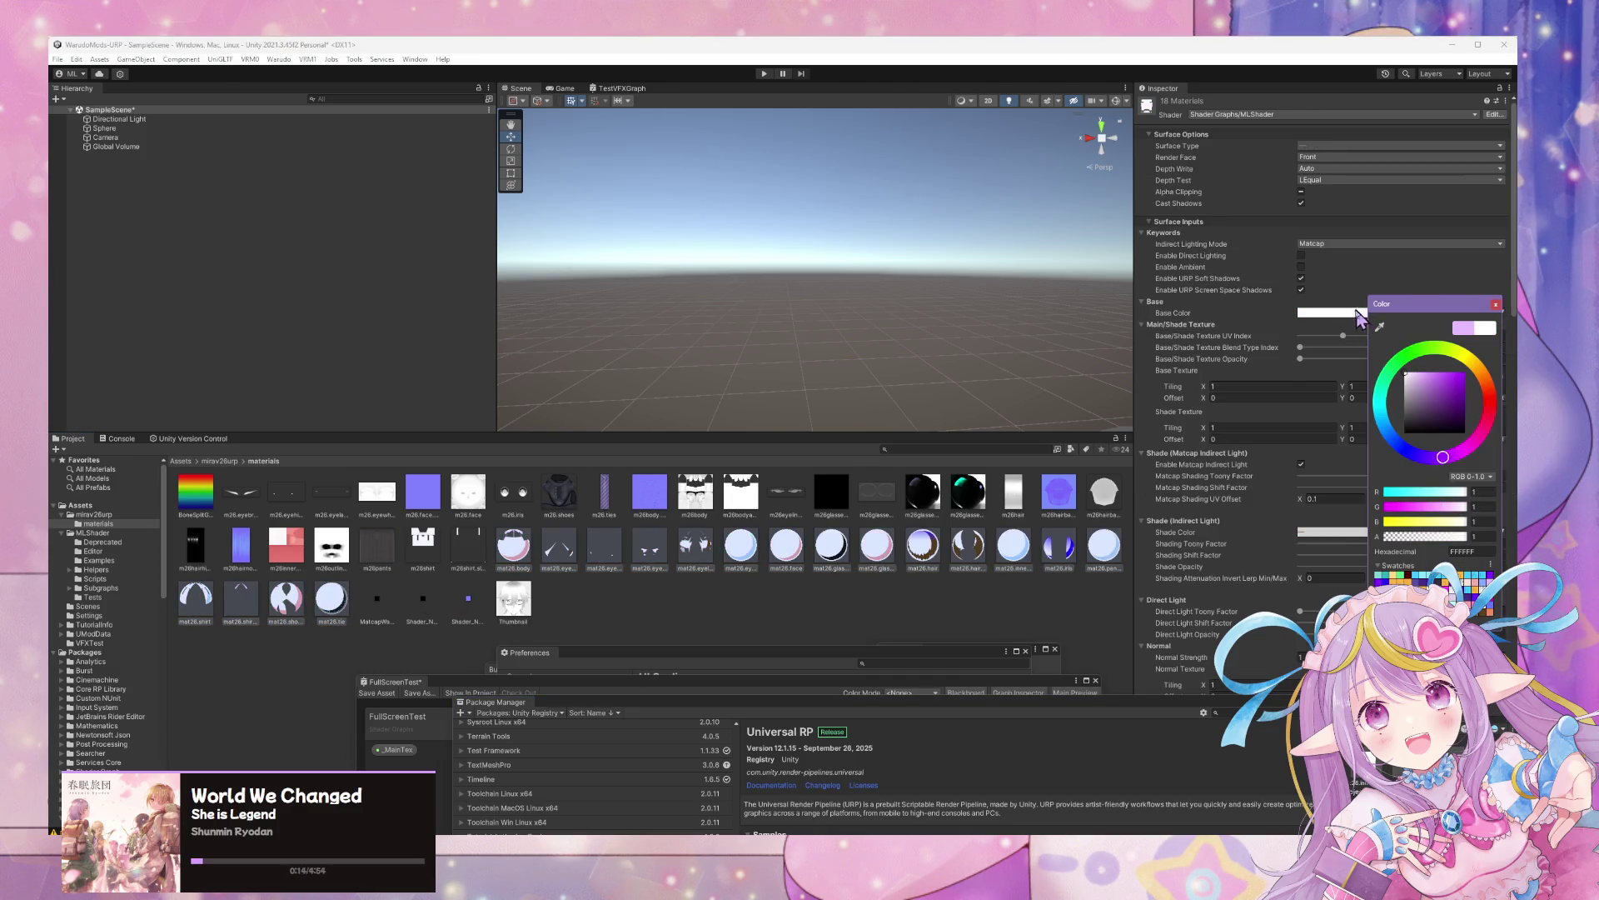
{"action": "left_click", "coordinate": [1496, 304]}
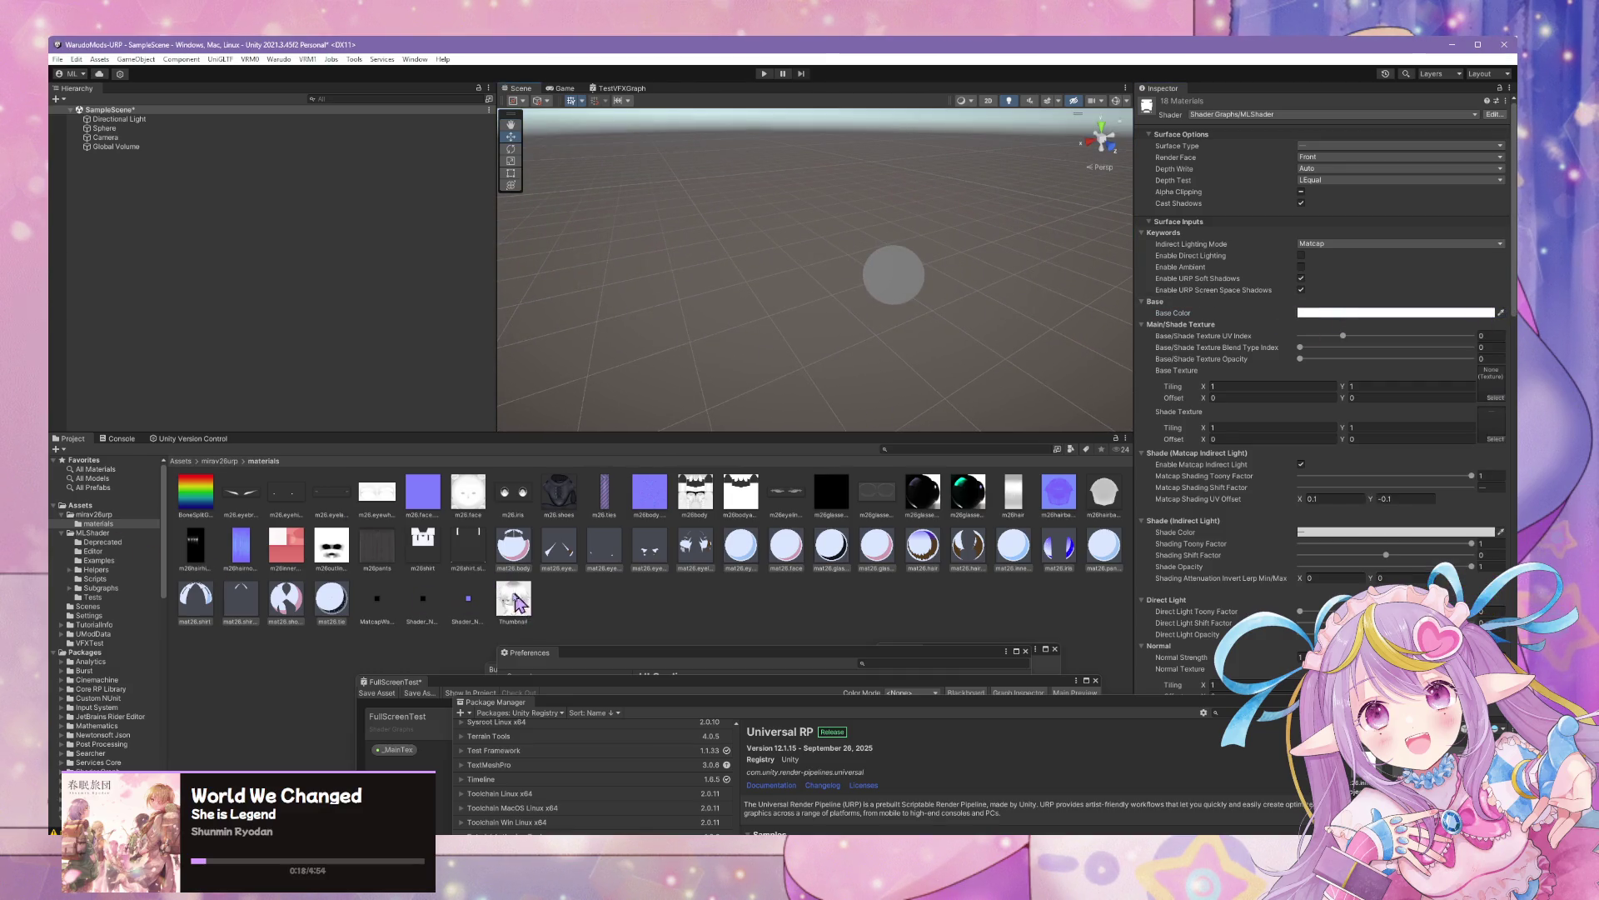
Drag the Character prefab from mirav26urp into the scene and frame it
{"action": "left_click", "coordinate": [94, 514]}
{"action": "mouse_move", "coordinate": [281, 491]}
{"action": "left_mouse_down"}
{"action": "mouse_move", "coordinate": [281, 416]}
{"action": "mouse_move", "coordinate": [693, 280]}
{"action": "left_mouse_up"}
{"action": "key", "text": "f"}
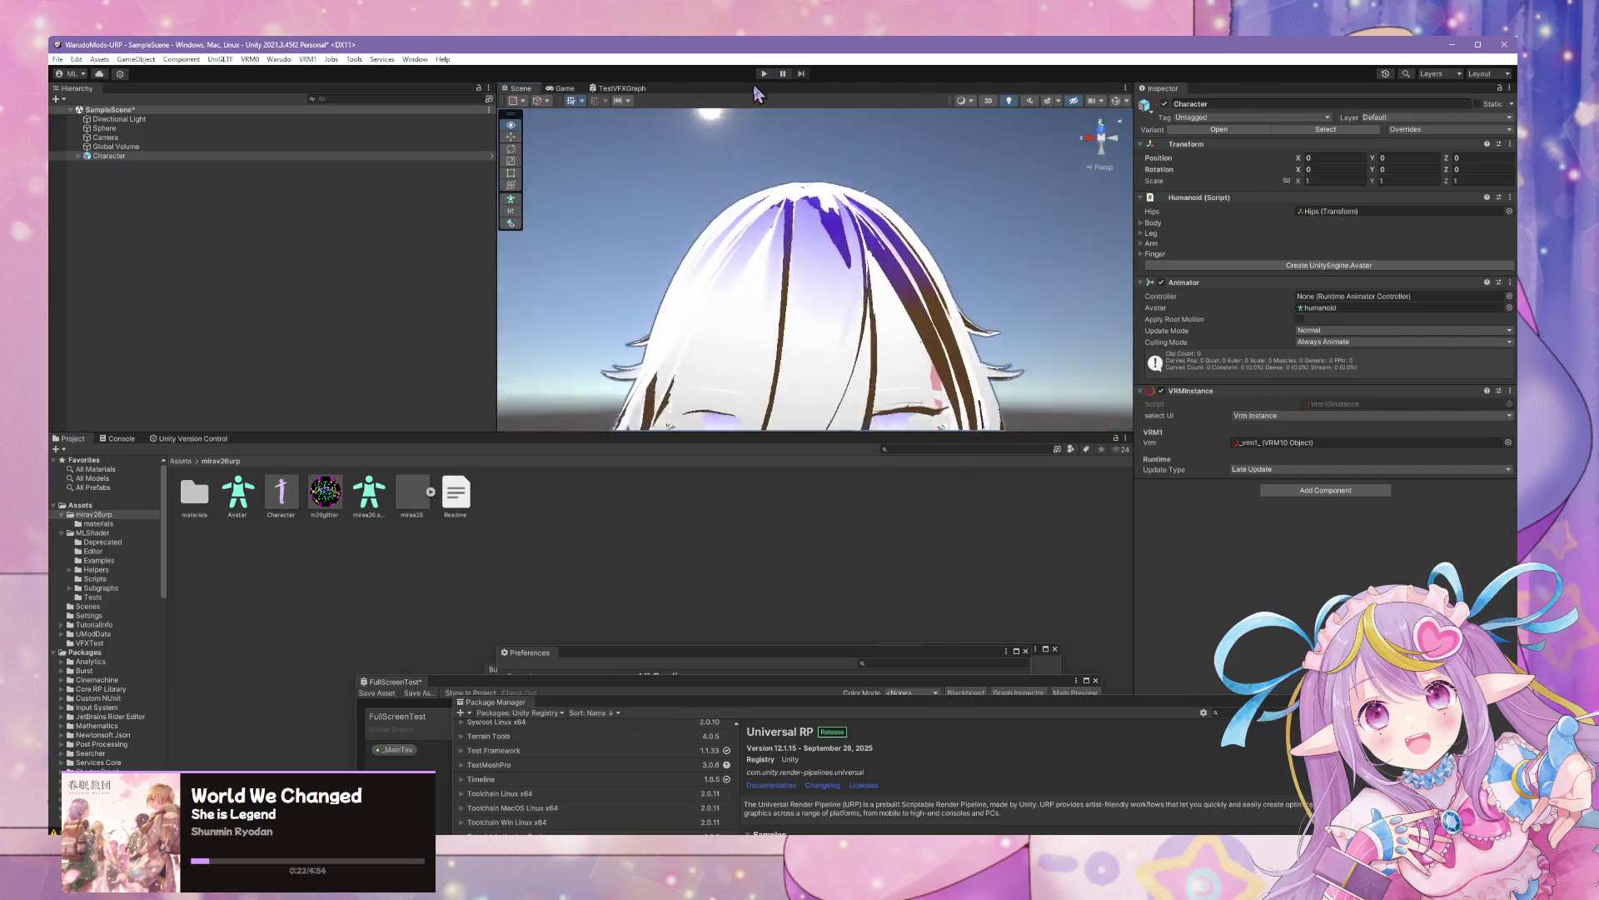
Browse the project folders back to the mirav26urp materials folder
{"action": "left_click", "coordinate": [280, 492]}
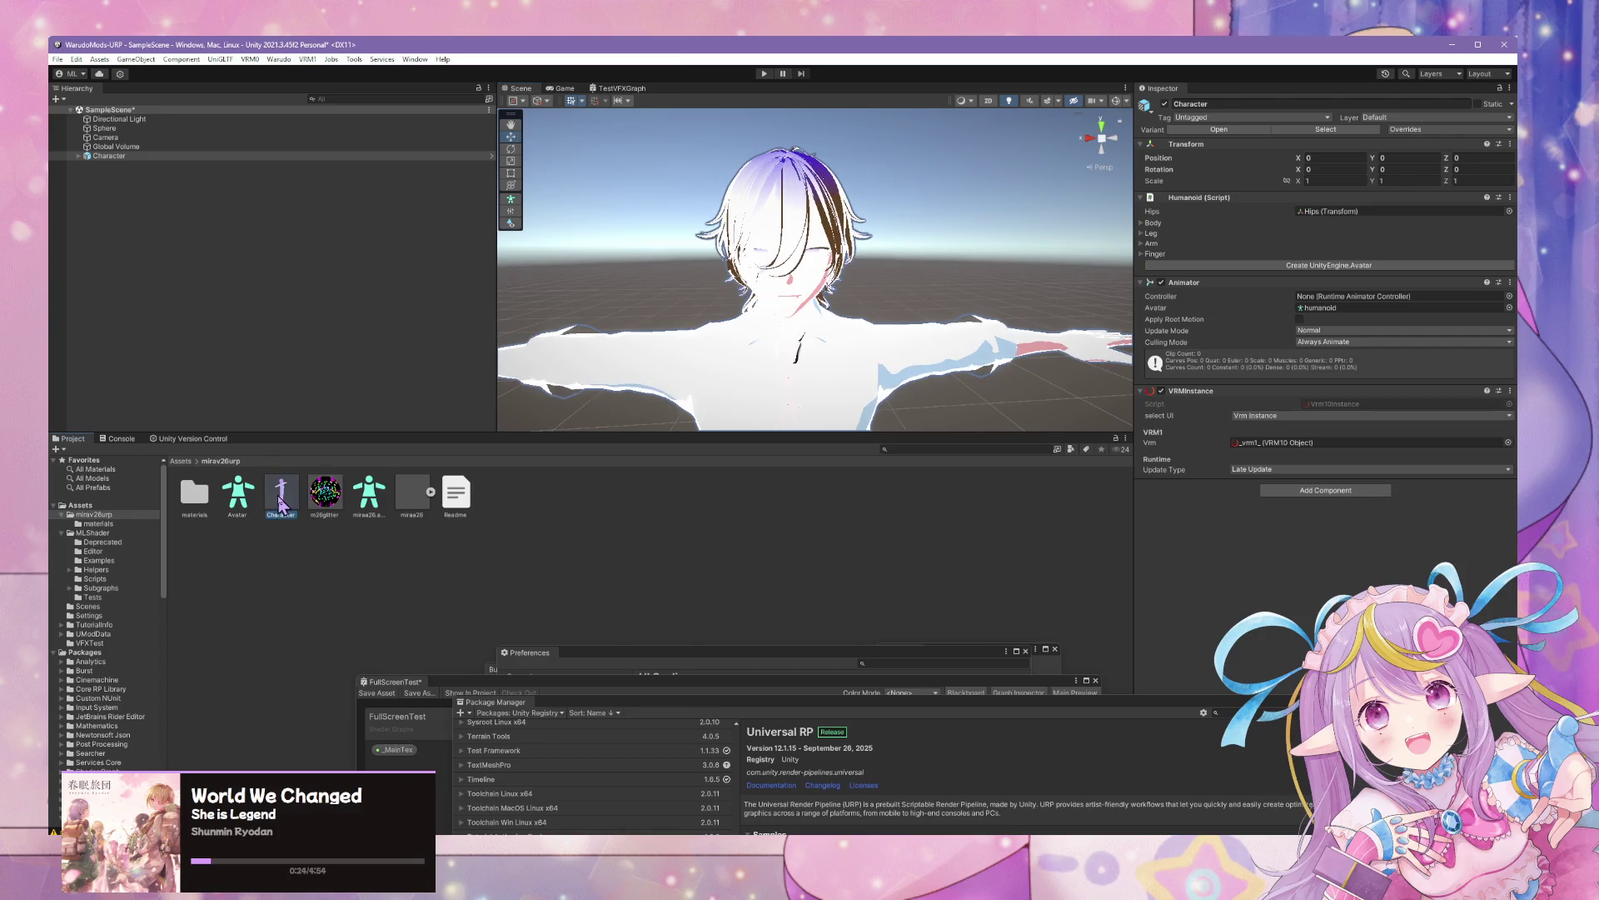
{"action": "double_click", "coordinate": [192, 505]}
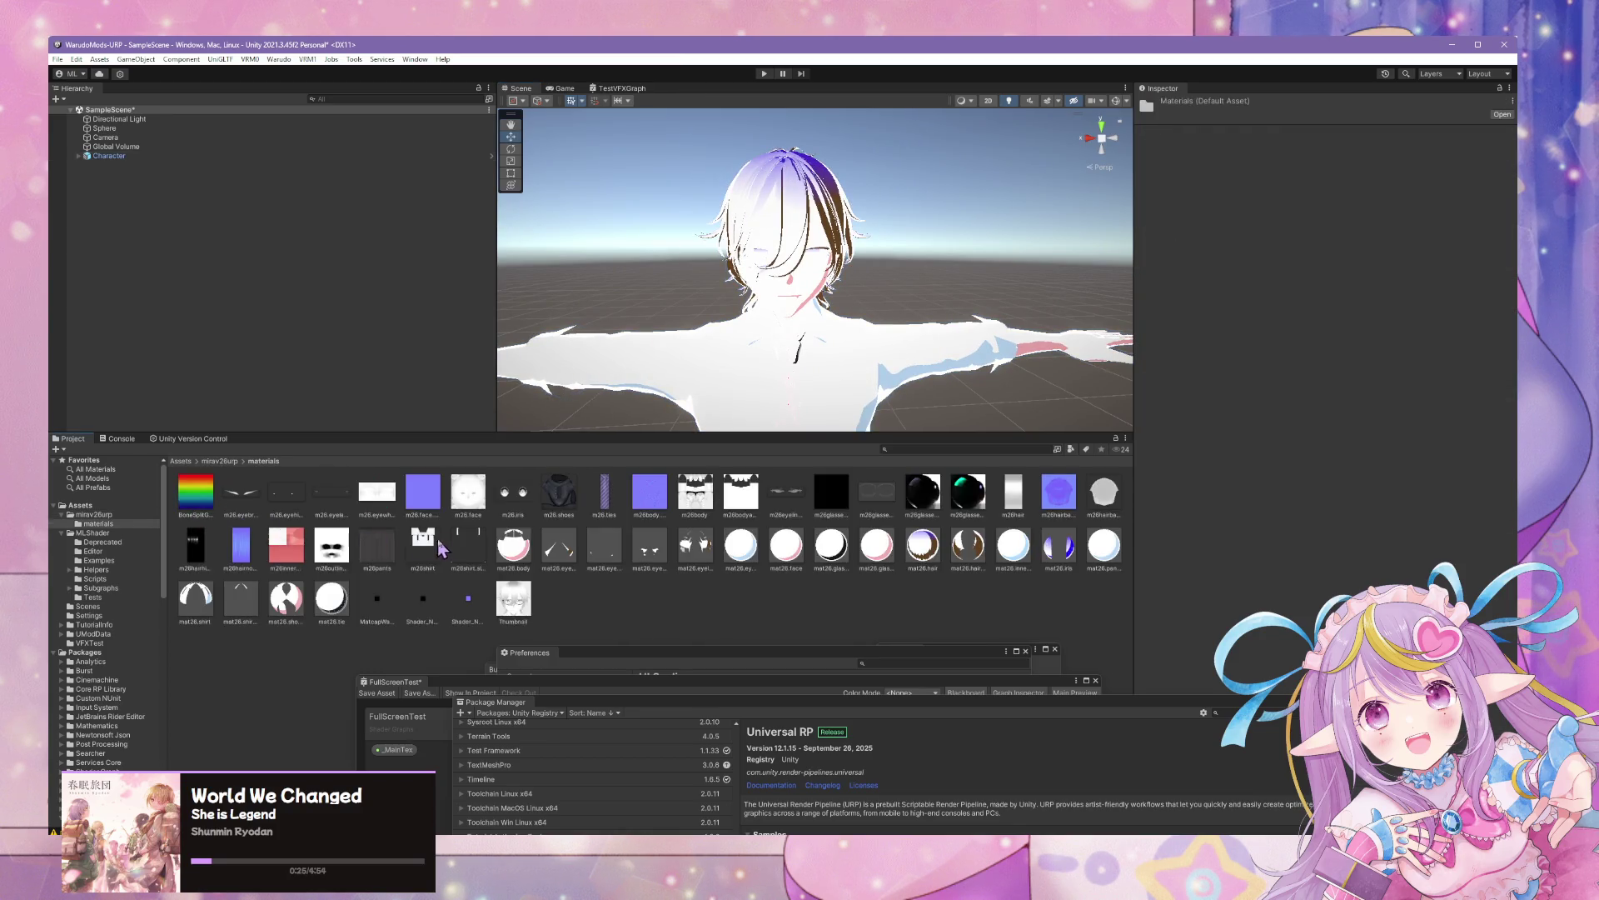
{"action": "left_click", "coordinate": [764, 272]}
{"action": "left_click", "coordinate": [121, 552]}
{"action": "key", "text": "Down"}
{"action": "key", "text": "Down"}
{"action": "key", "text": "Down"}
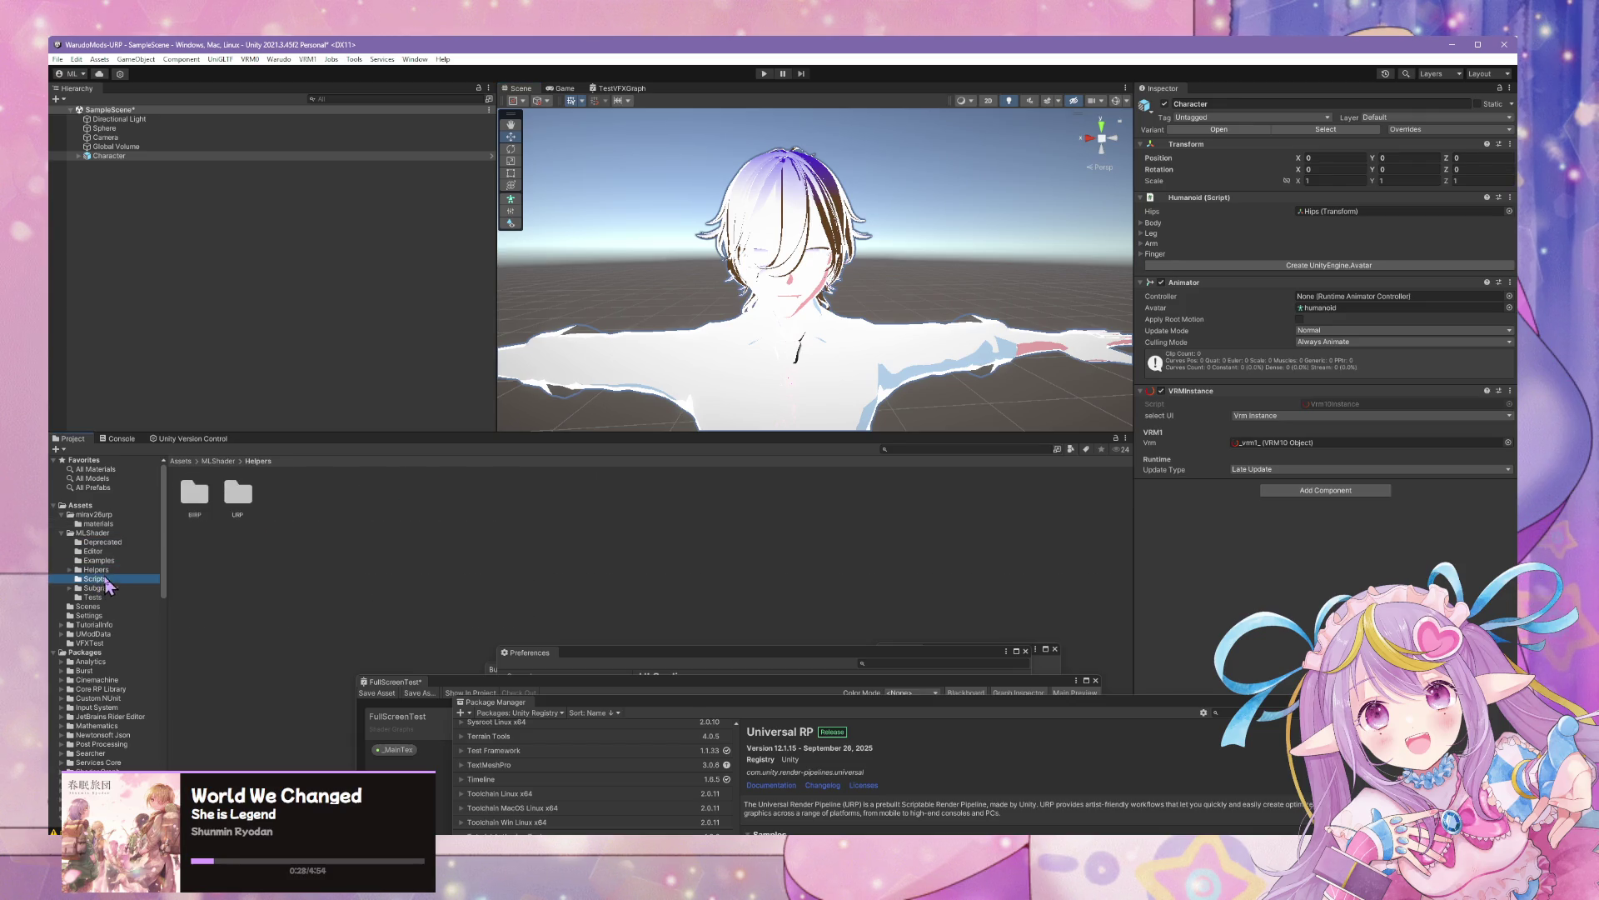
{"action": "left_click", "coordinate": [86, 524]}
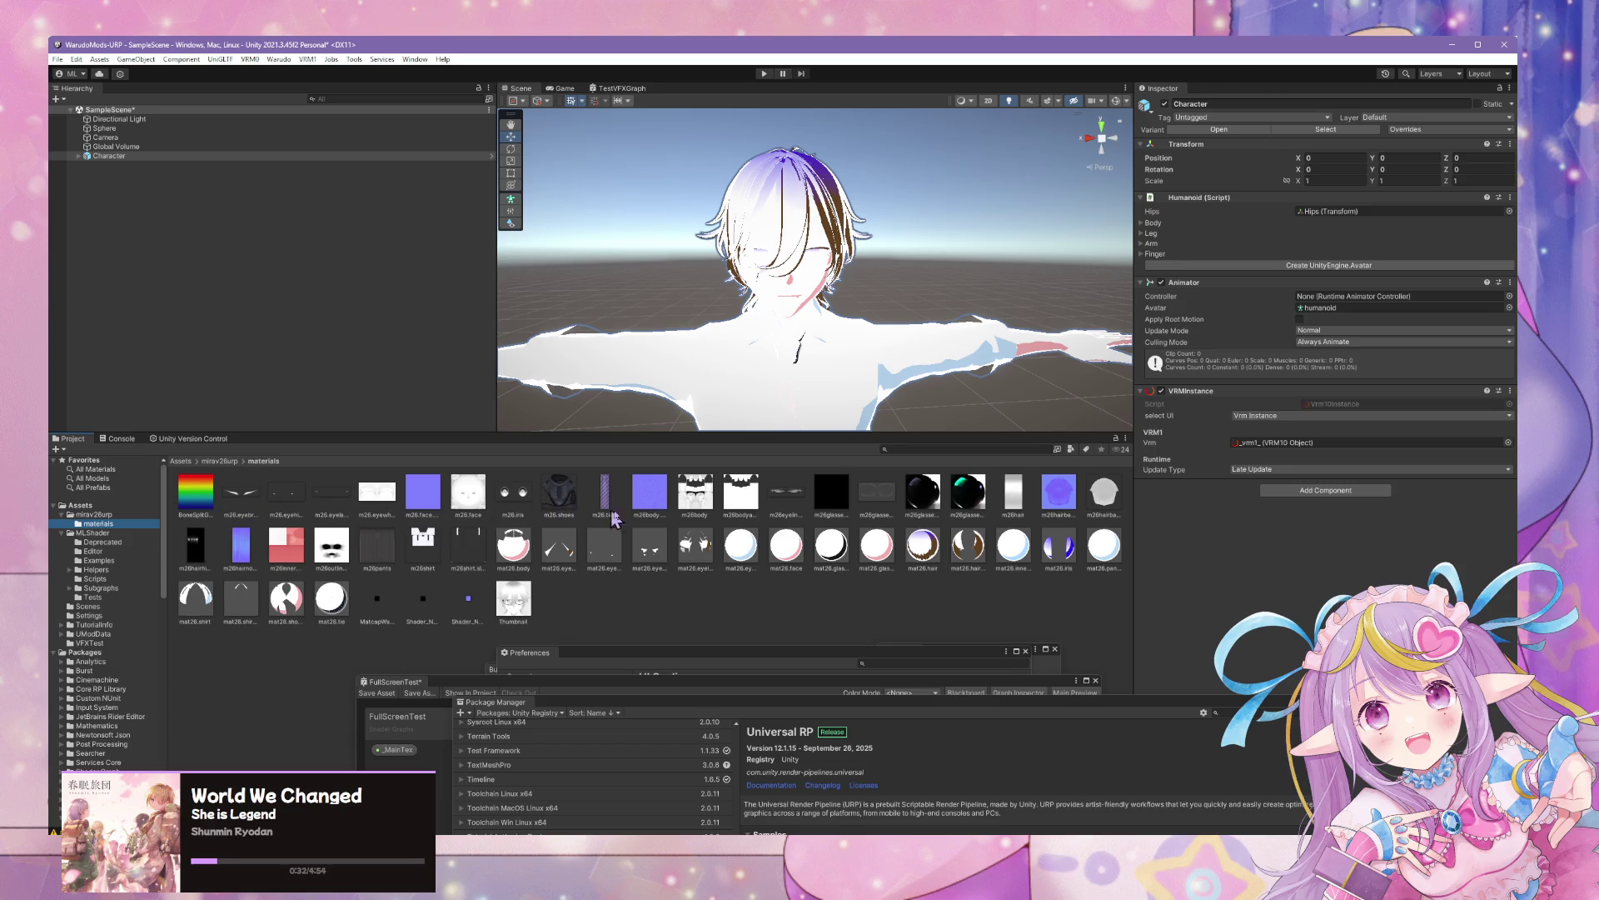
Select mat26.body and bring up its white Base Color picker
{"action": "left_click", "coordinate": [514, 549]}
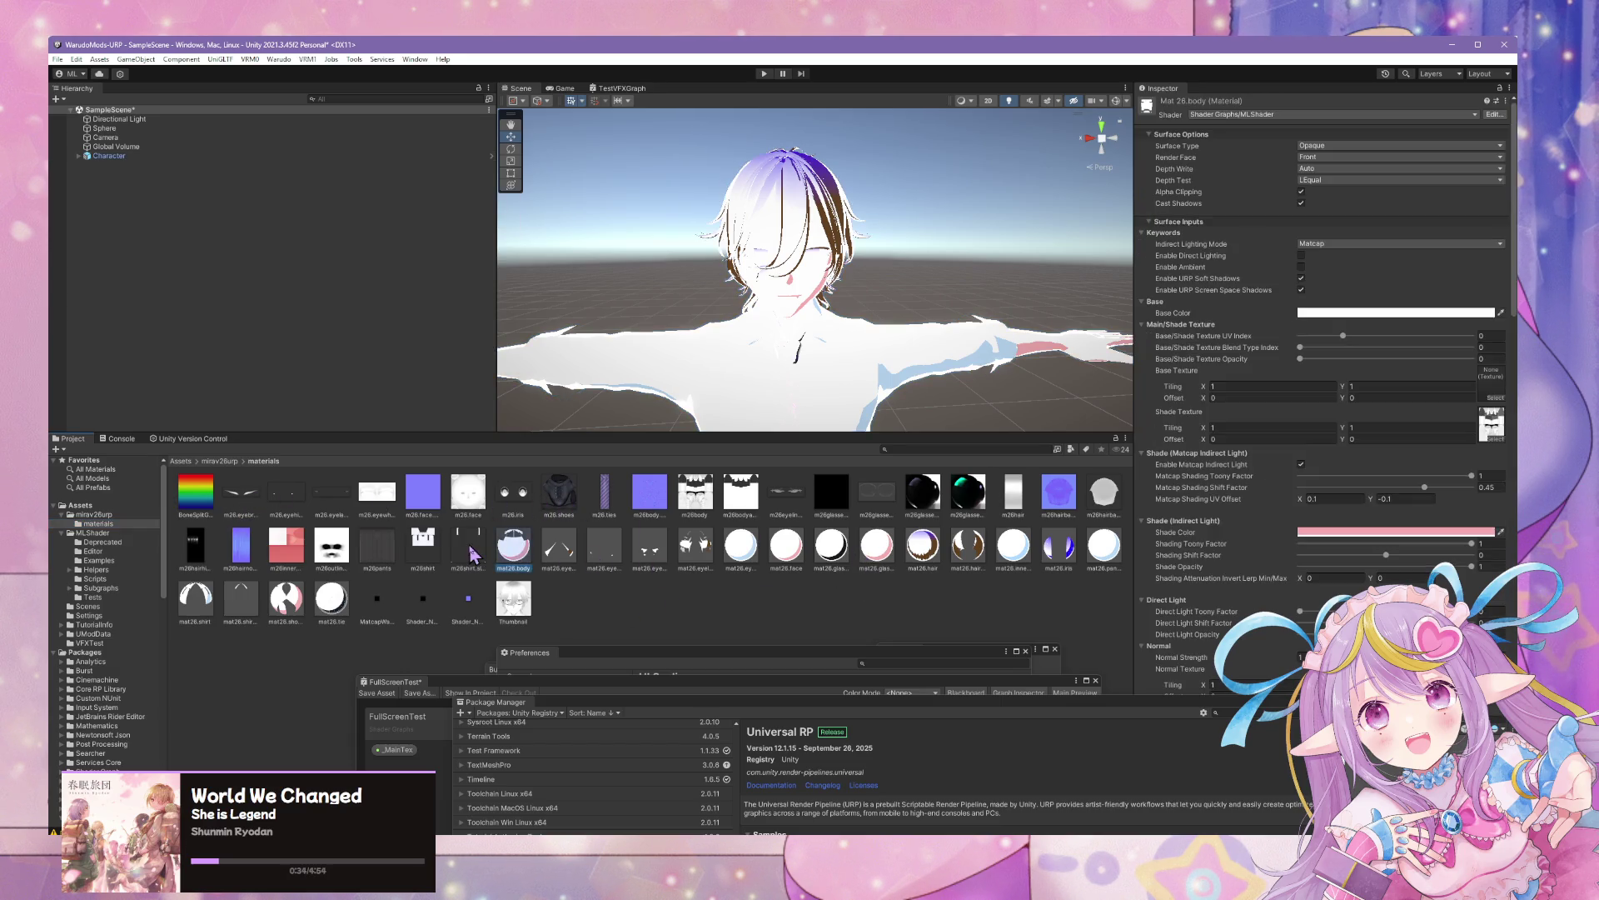
{"action": "left_click_drag", "start_coordinate": [936, 396], "coordinate": [946, 370]}
{"action": "key", "text": "w"}
{"action": "key", "text": "s"}
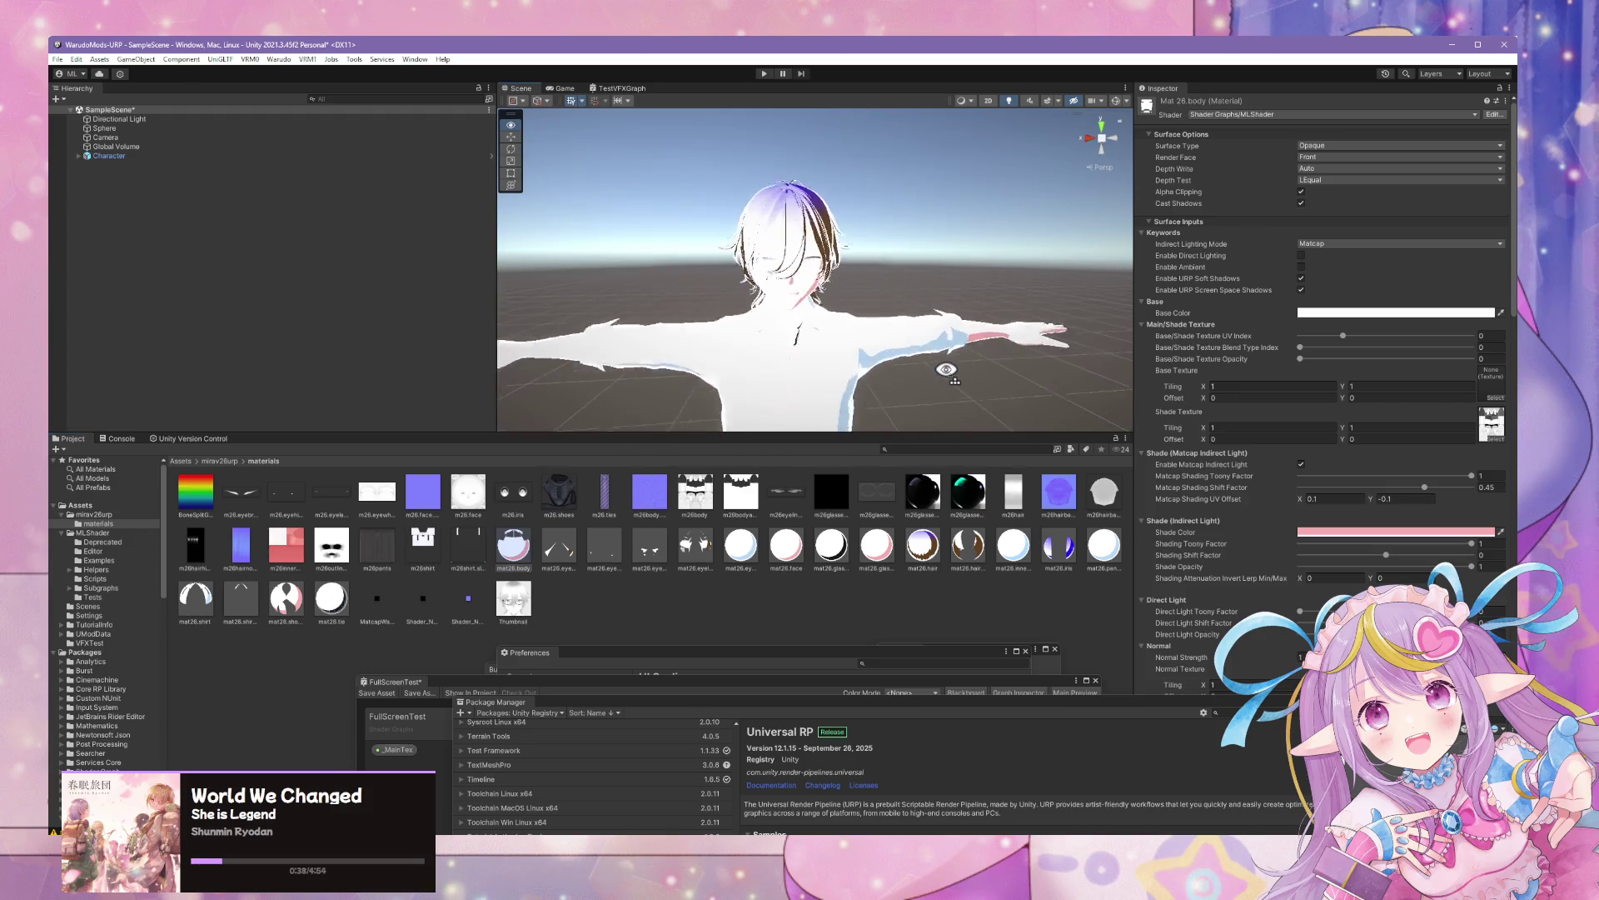
{"action": "left_click", "coordinate": [377, 548]}
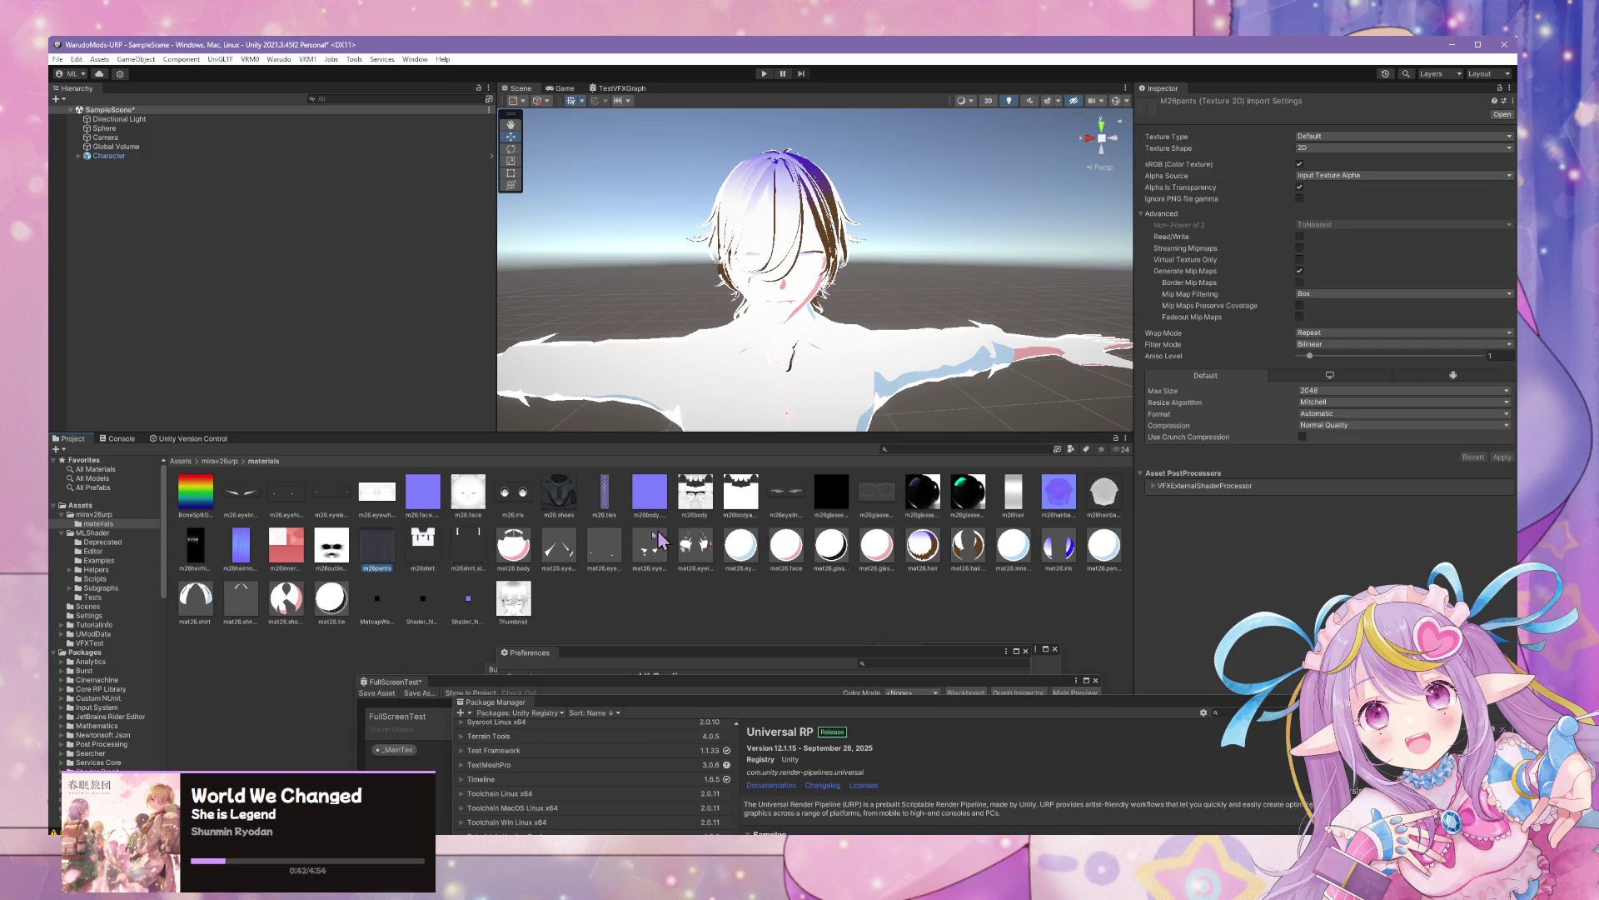
{"action": "left_click", "coordinate": [534, 558]}
{"action": "left_click", "coordinate": [1396, 313]}
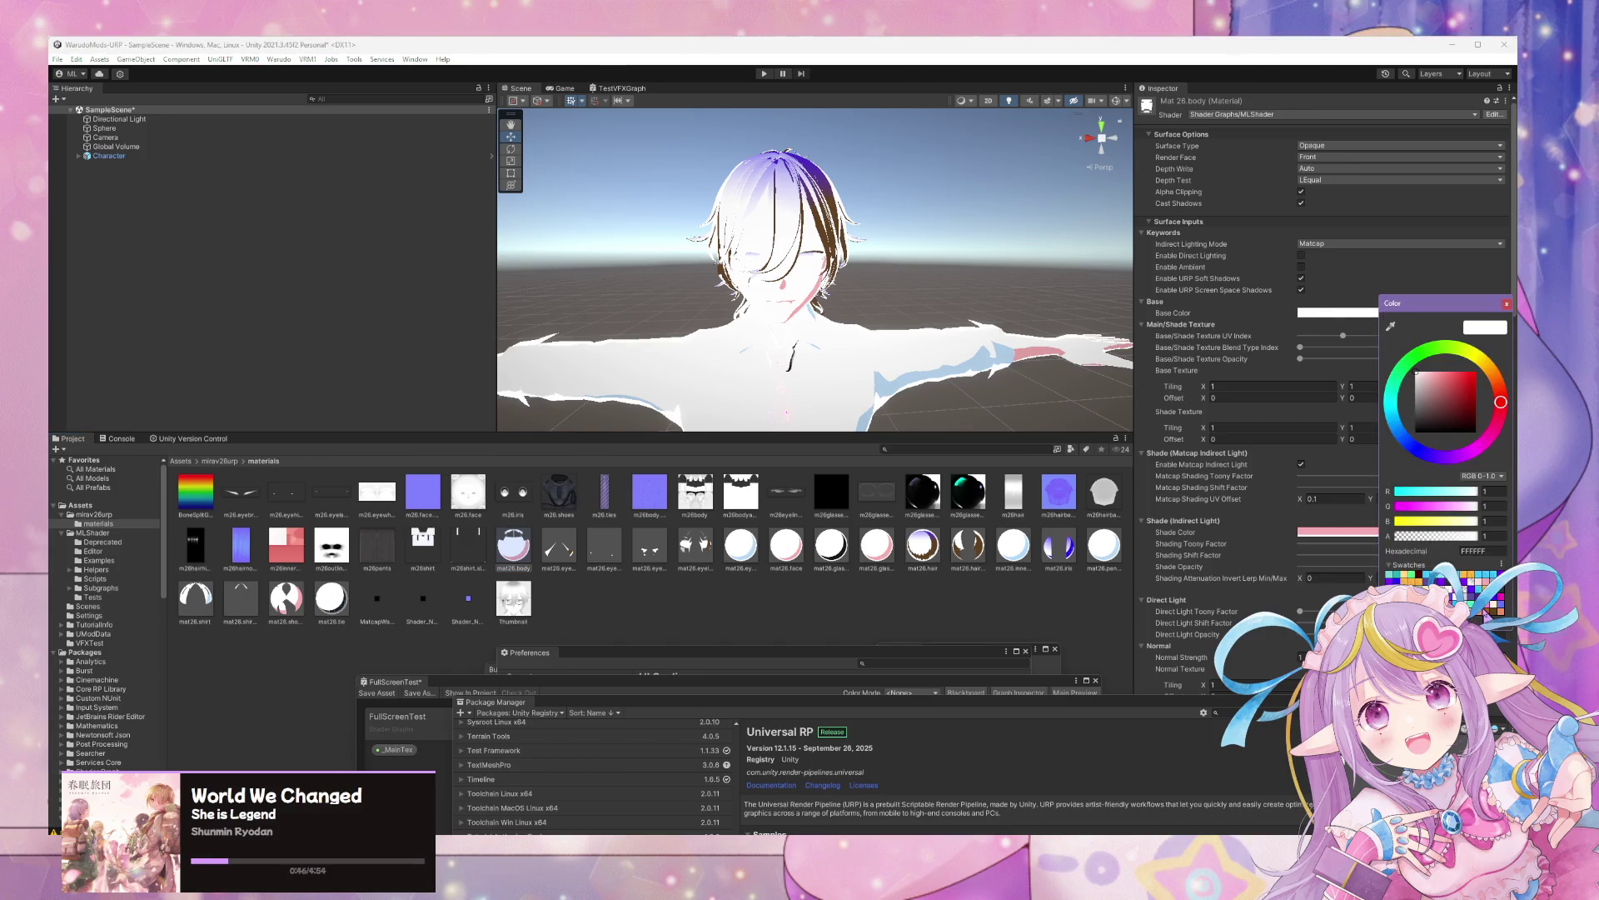
Tint mat26.body's Base Color pink FCA6B3, then try and undo Rim Light Opacity 0
{"action": "left_click", "coordinate": [1481, 614]}
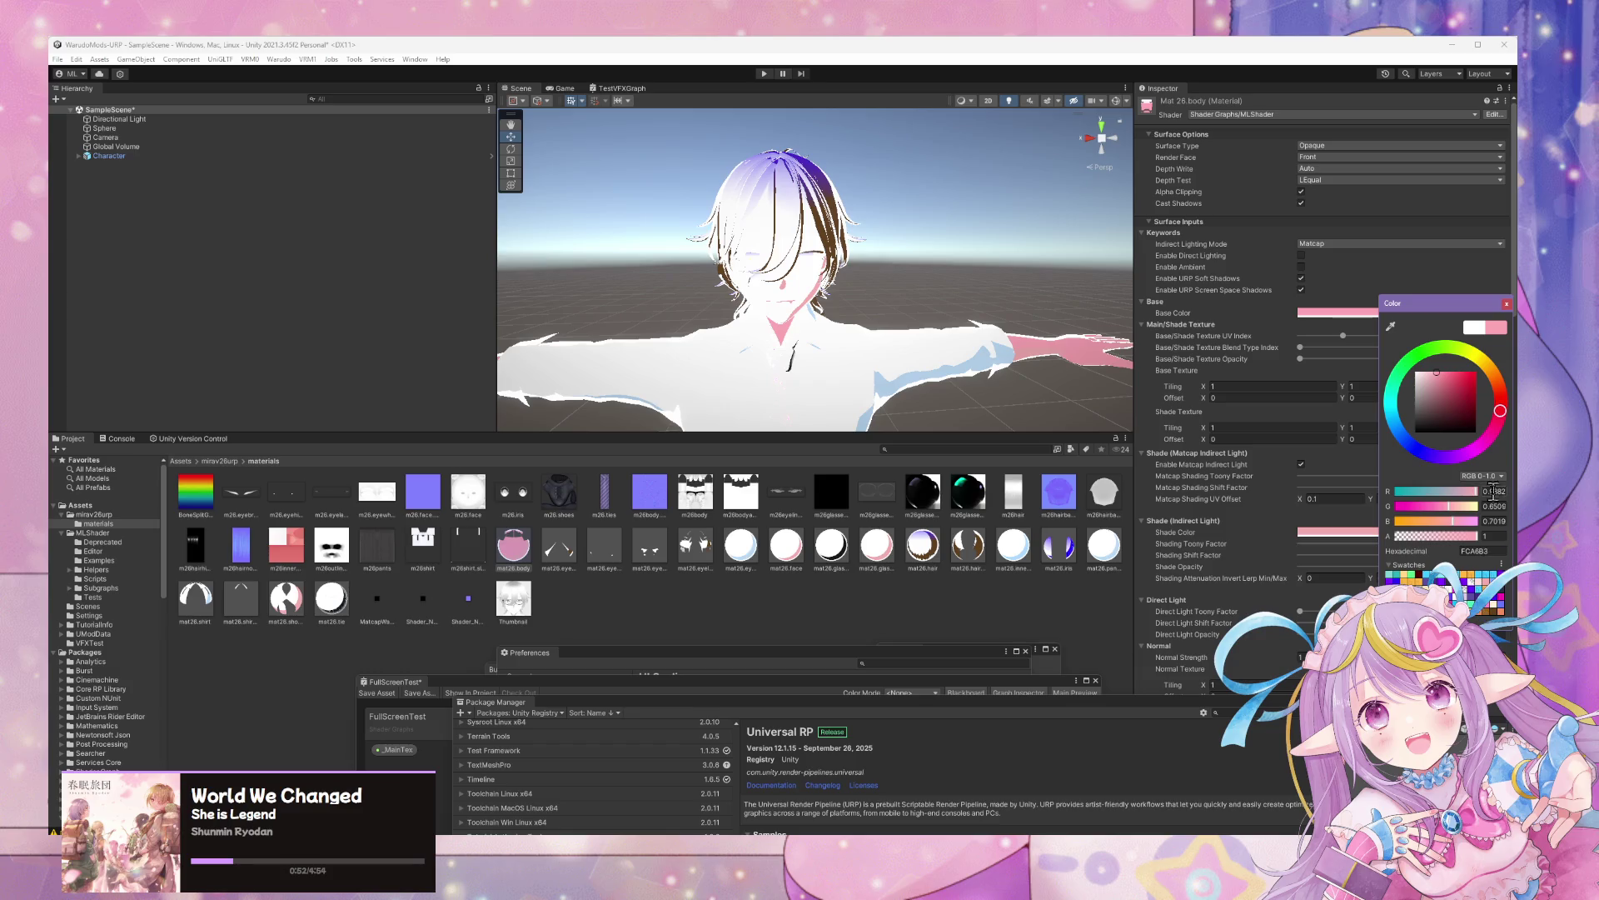
{"action": "left_click", "coordinate": [1508, 305]}
{"action": "scroll", "coordinate": [1488, 401], "scroll_direction": "down", "scroll_amount": 15}
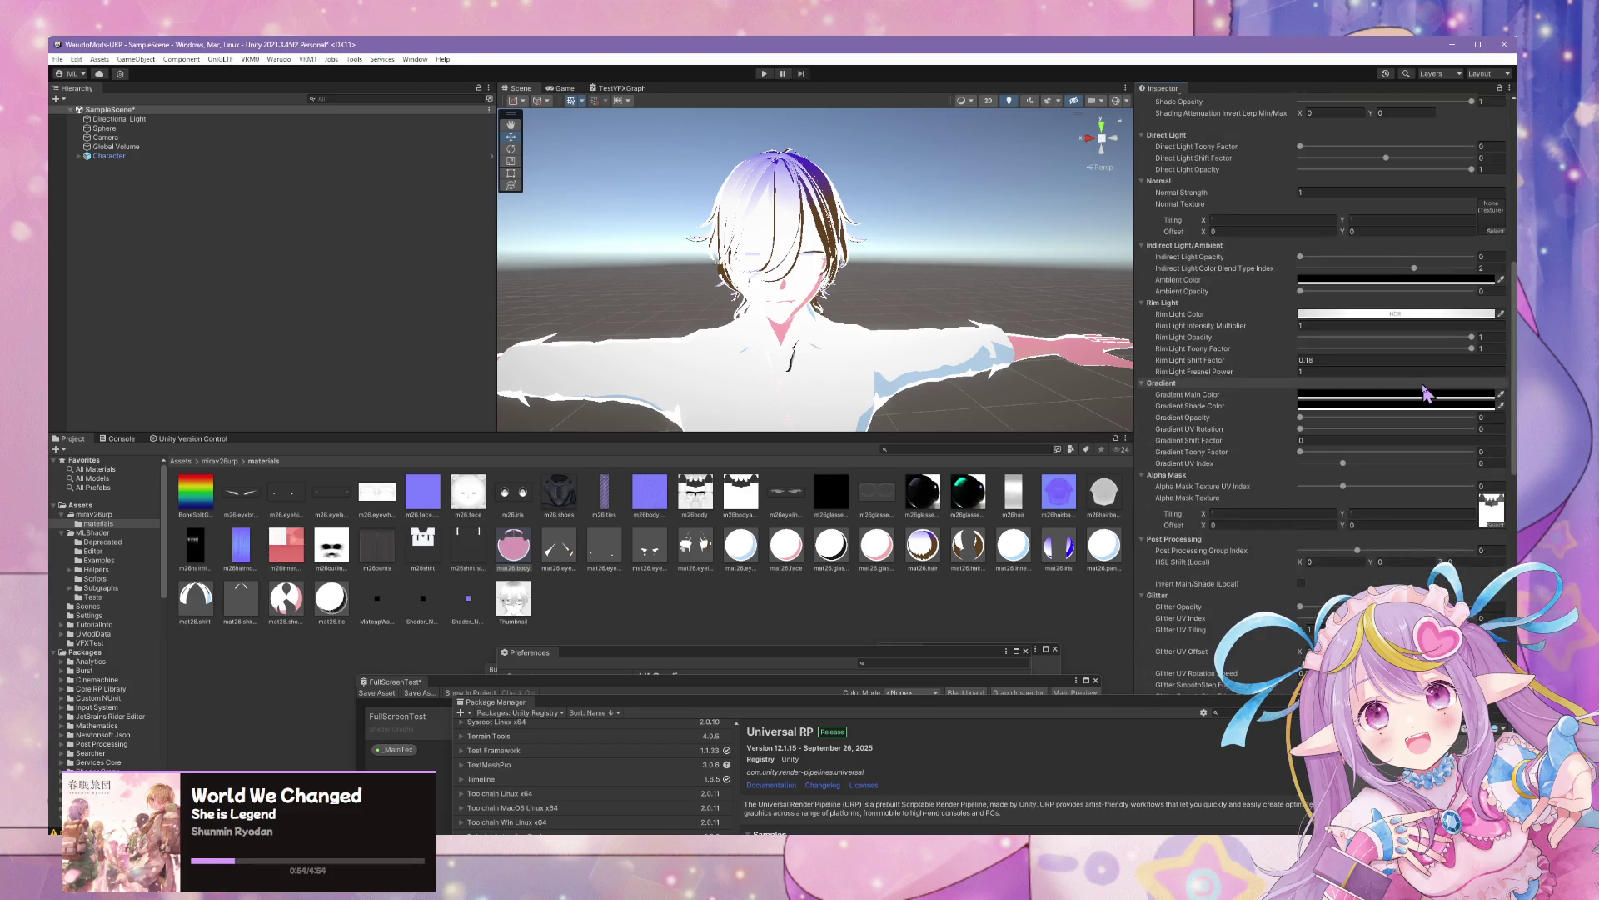
{"action": "scroll", "coordinate": [936, 299], "scroll_direction": "up", "scroll_amount": 5}
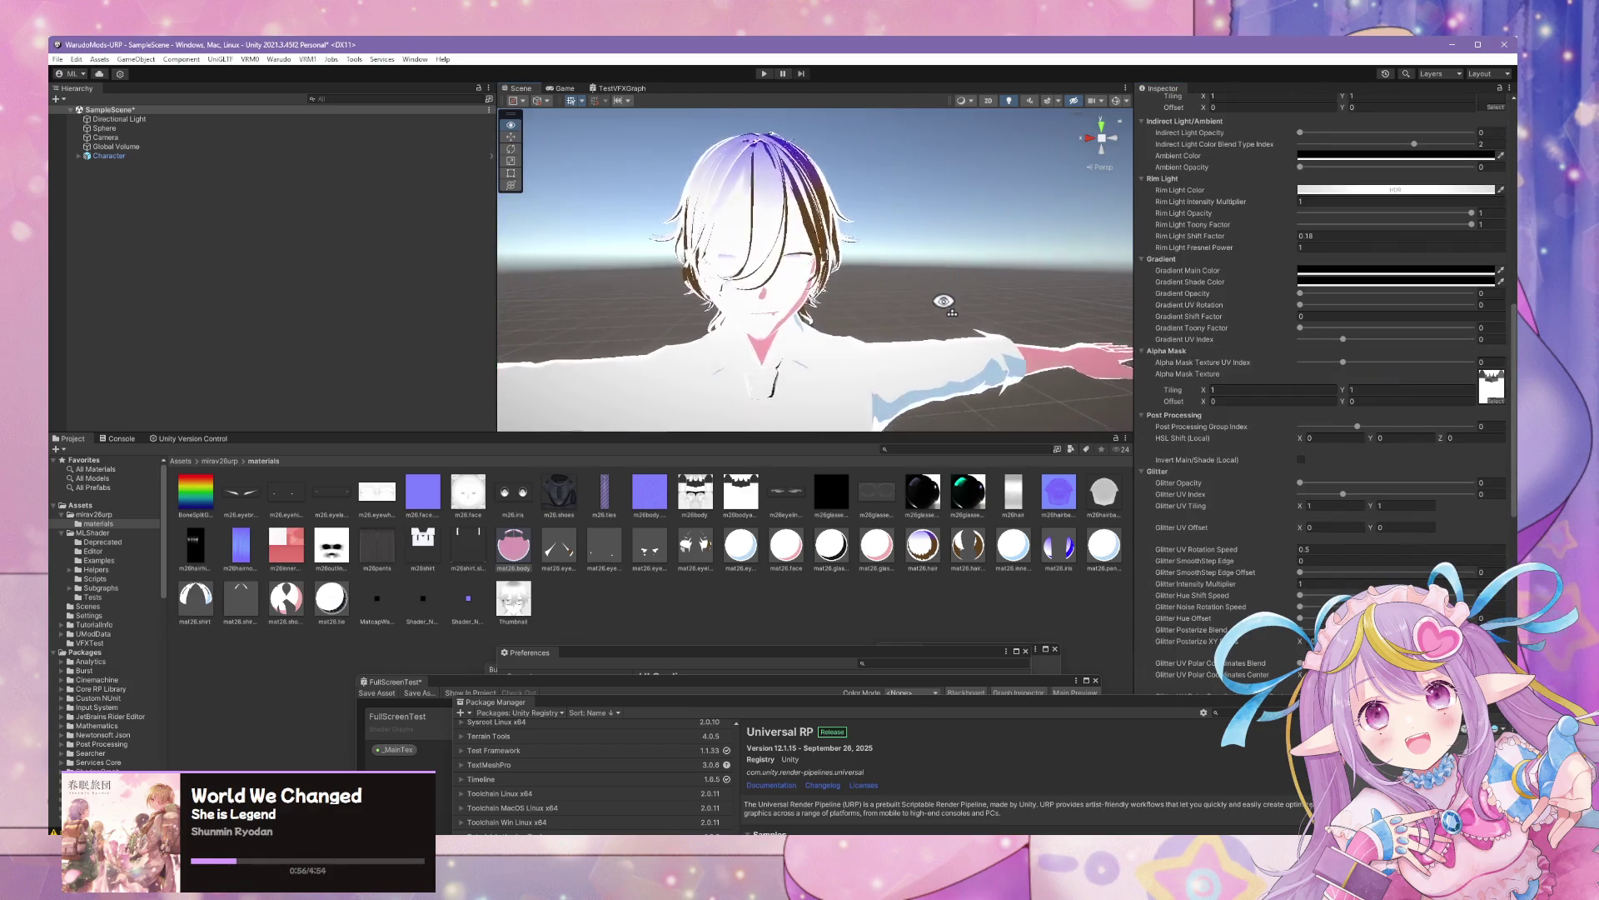
{"action": "scroll", "coordinate": [947, 308], "scroll_direction": "down", "scroll_amount": 5}
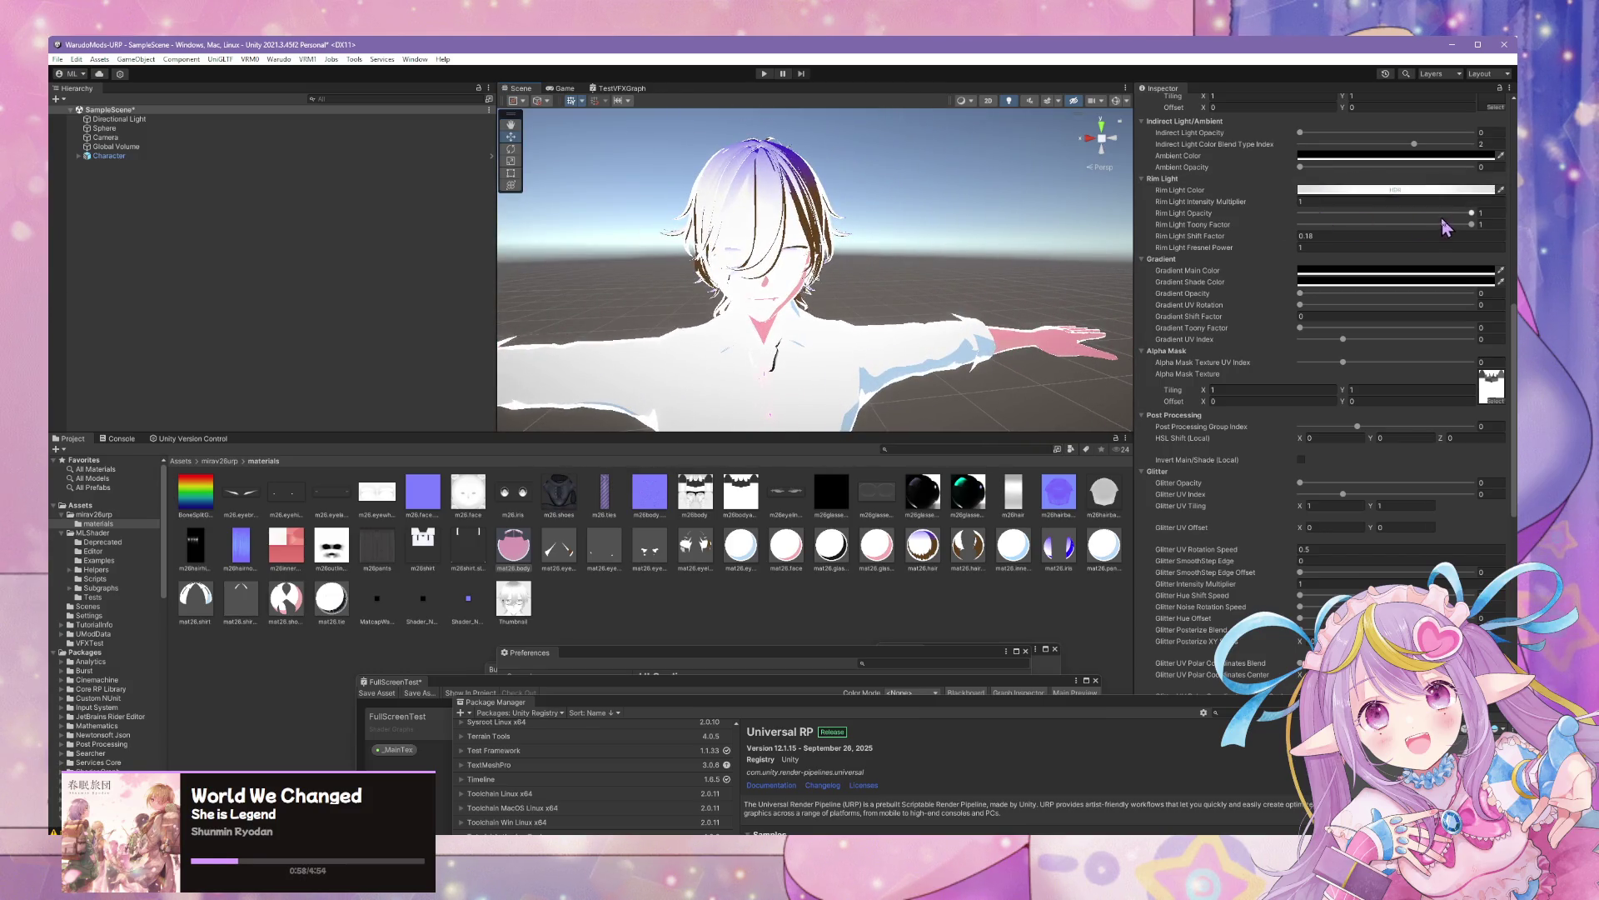
{"action": "left_click_drag", "start_coordinate": [1475, 221], "coordinate": [1066, 225]}
{"action": "key", "text": "ctrl+z"}
Uncheck Enable URP Screen Space Shadows on the mat26.body material
{"action": "scroll", "coordinate": [1383, 275], "scroll_direction": "up", "scroll_amount": 5}
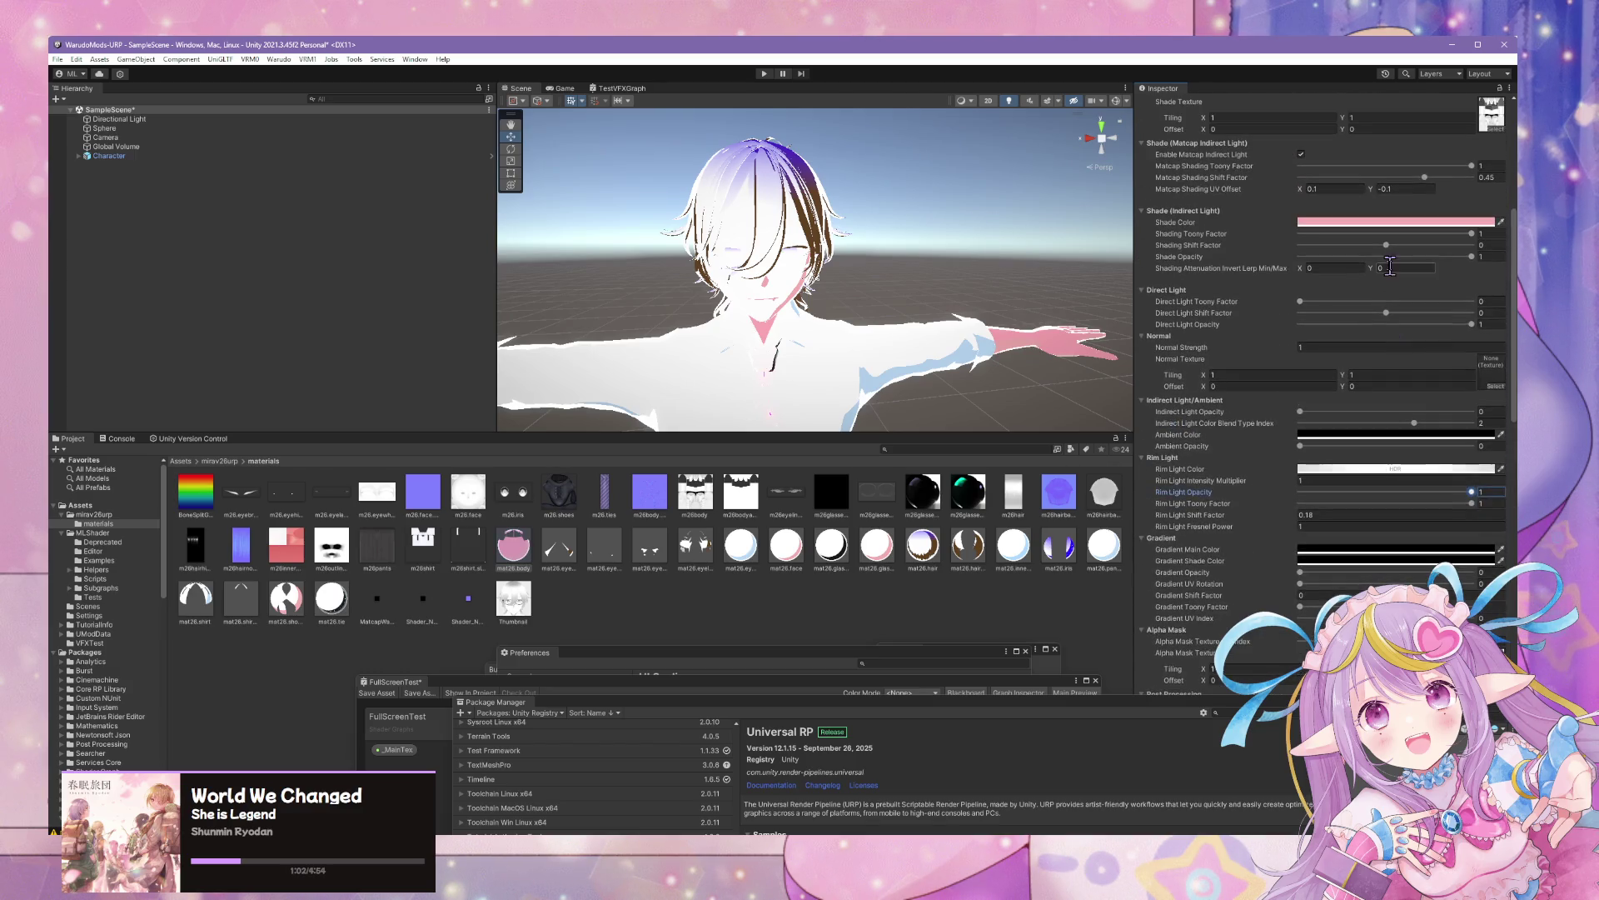
{"action": "left_click_drag", "start_coordinate": [933, 288], "coordinate": [912, 312]}
{"action": "scroll", "coordinate": [911, 312], "scroll_direction": "up", "scroll_amount": 5}
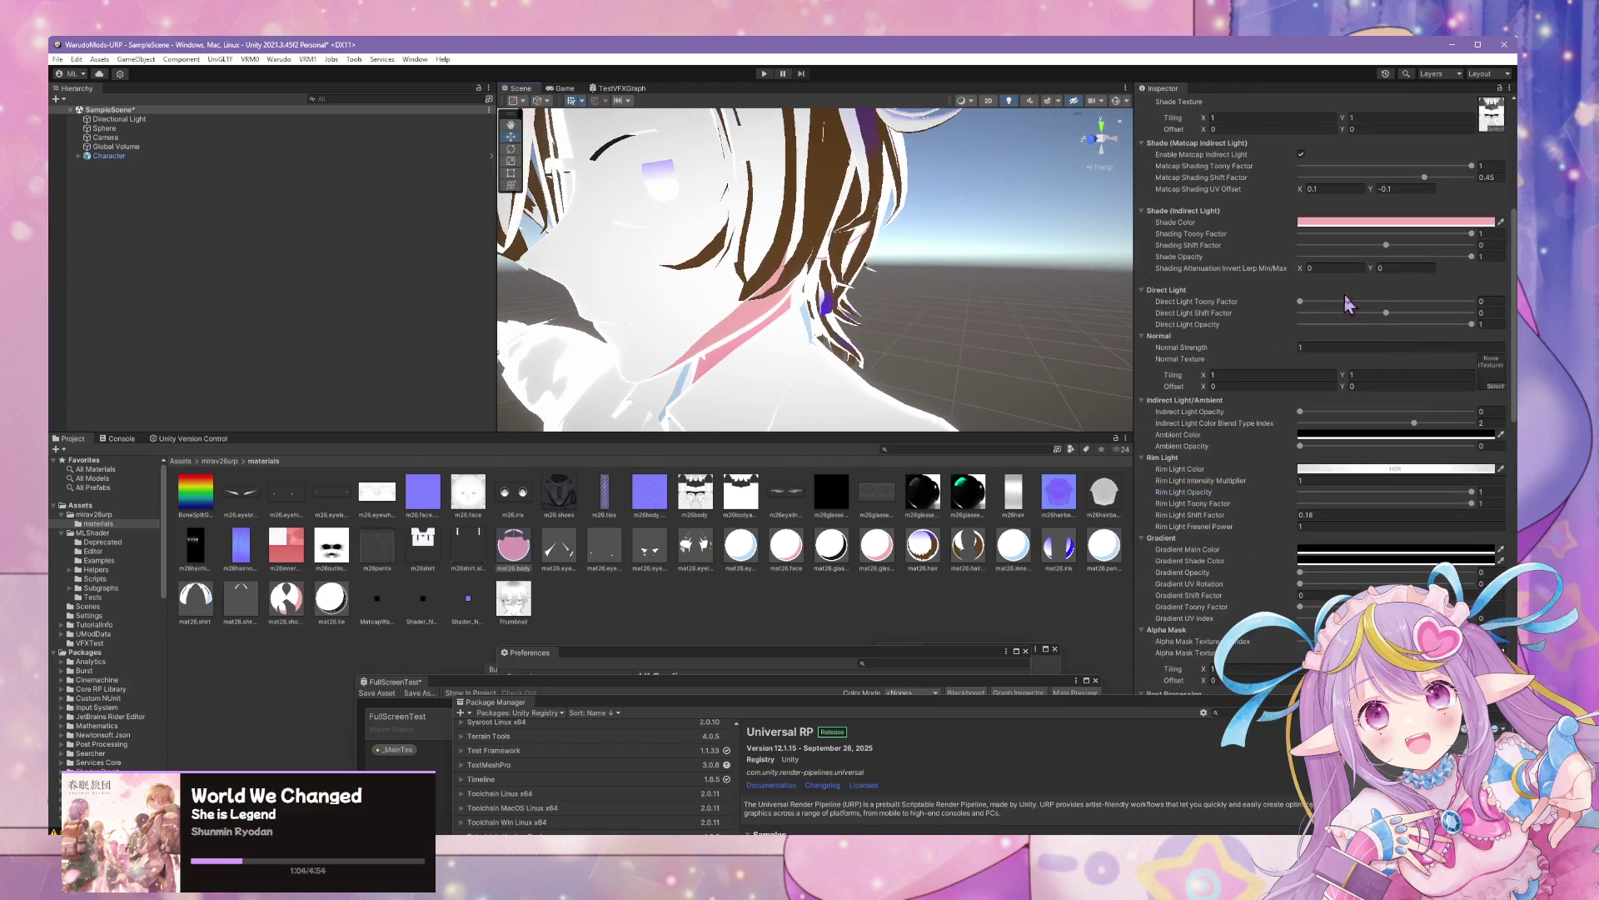
{"action": "scroll", "coordinate": [1363, 304], "scroll_direction": "up", "scroll_amount": 5}
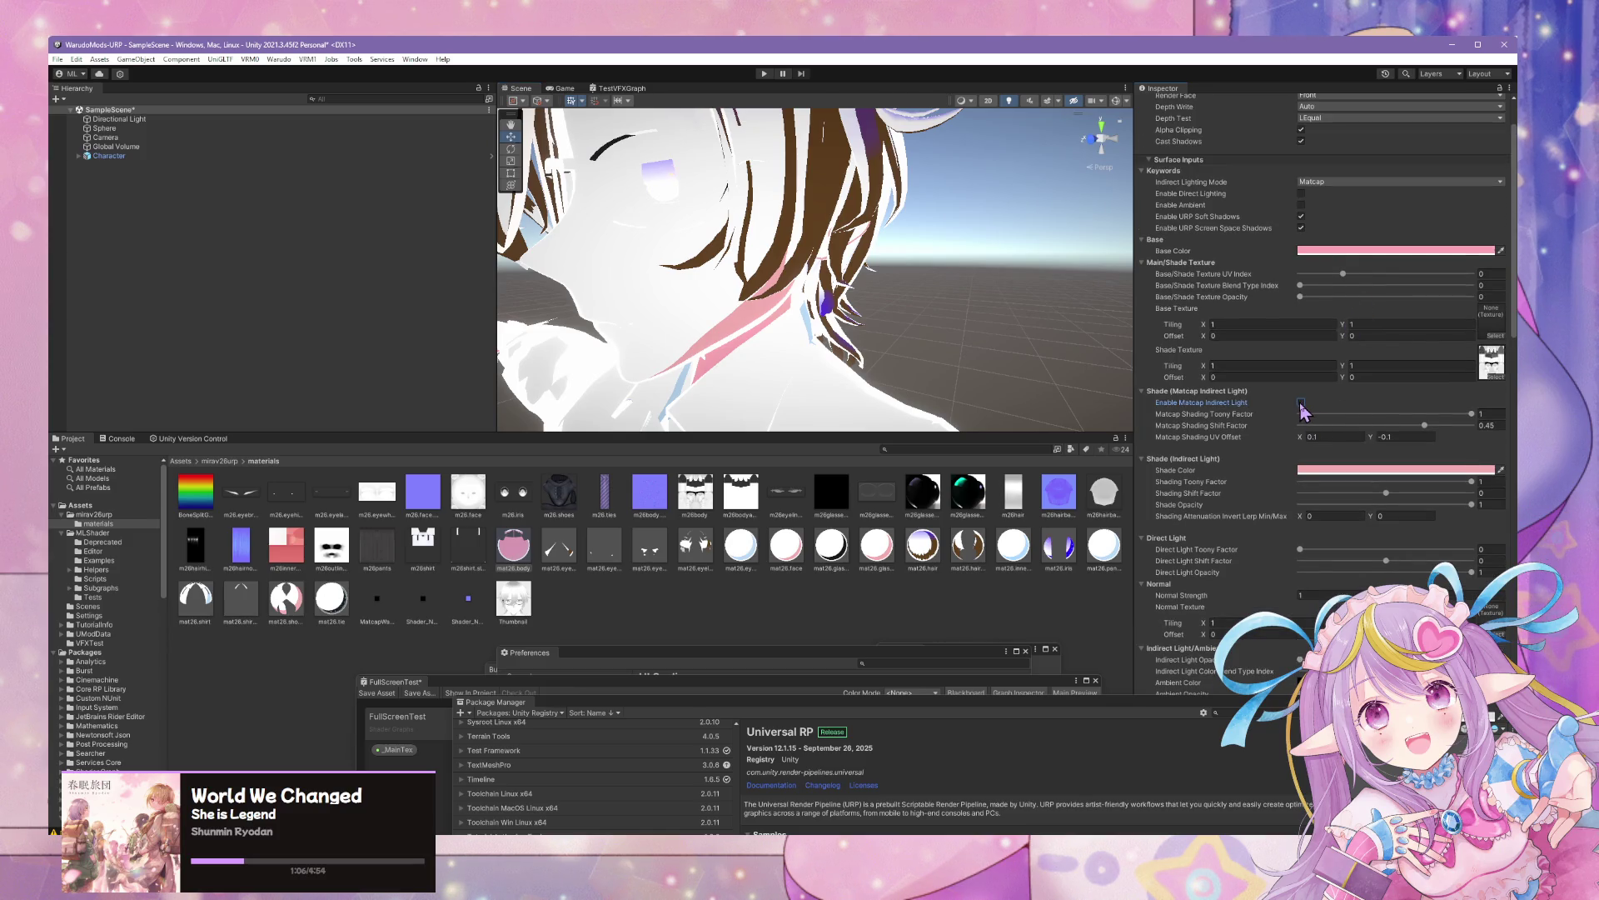
{"action": "scroll", "coordinate": [1287, 322], "scroll_direction": "up", "scroll_amount": 2}
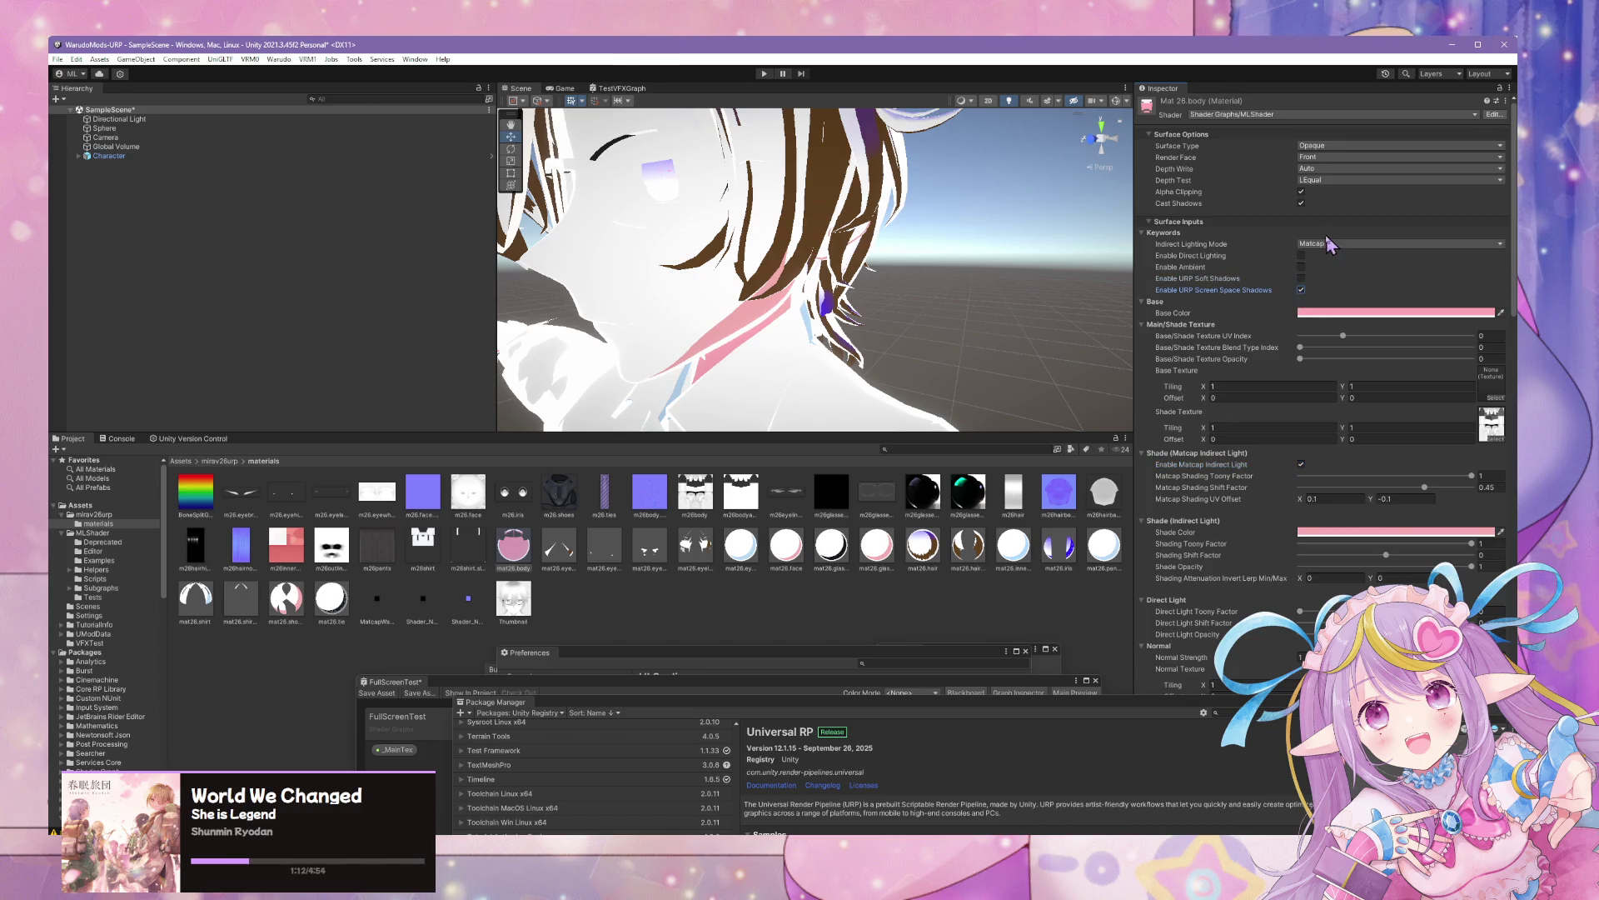
{"action": "left_click", "coordinate": [1301, 290]}
{"action": "mouse_move", "coordinate": [947, 293]}
{"action": "left_mouse_down"}
{"action": "mouse_move", "coordinate": [974, 321]}
{"action": "mouse_move", "coordinate": [924, 329]}
{"action": "left_mouse_up"}
{"action": "scroll", "coordinate": [924, 328], "scroll_direction": "up", "scroll_amount": 3}
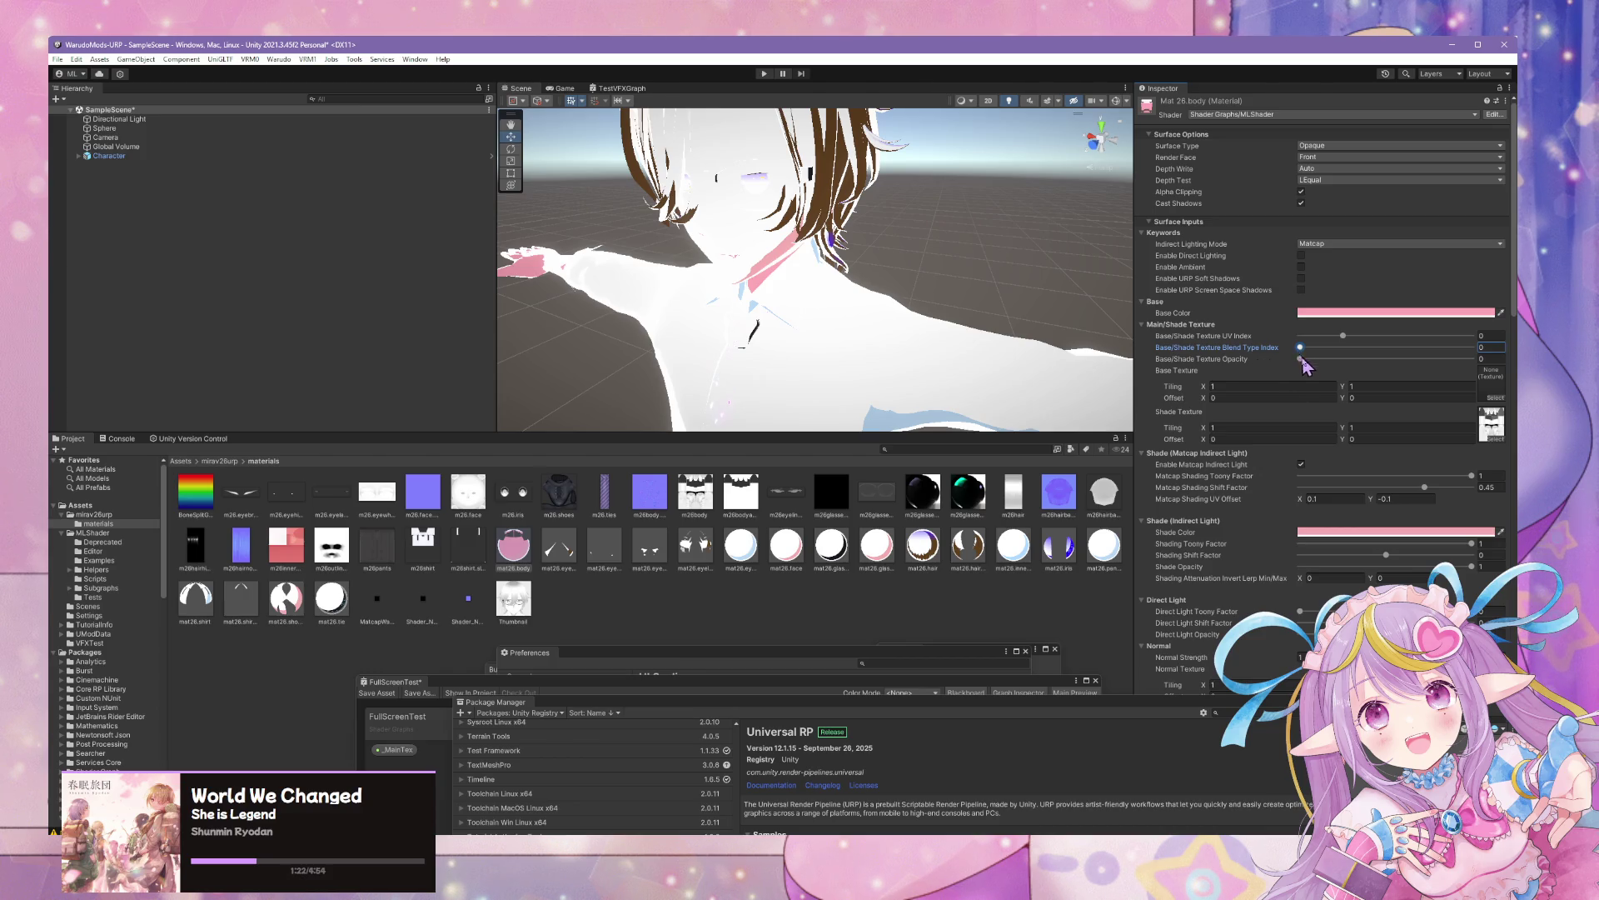
{"action": "scroll", "coordinate": [902, 255], "scroll_direction": "up", "scroll_amount": 2}
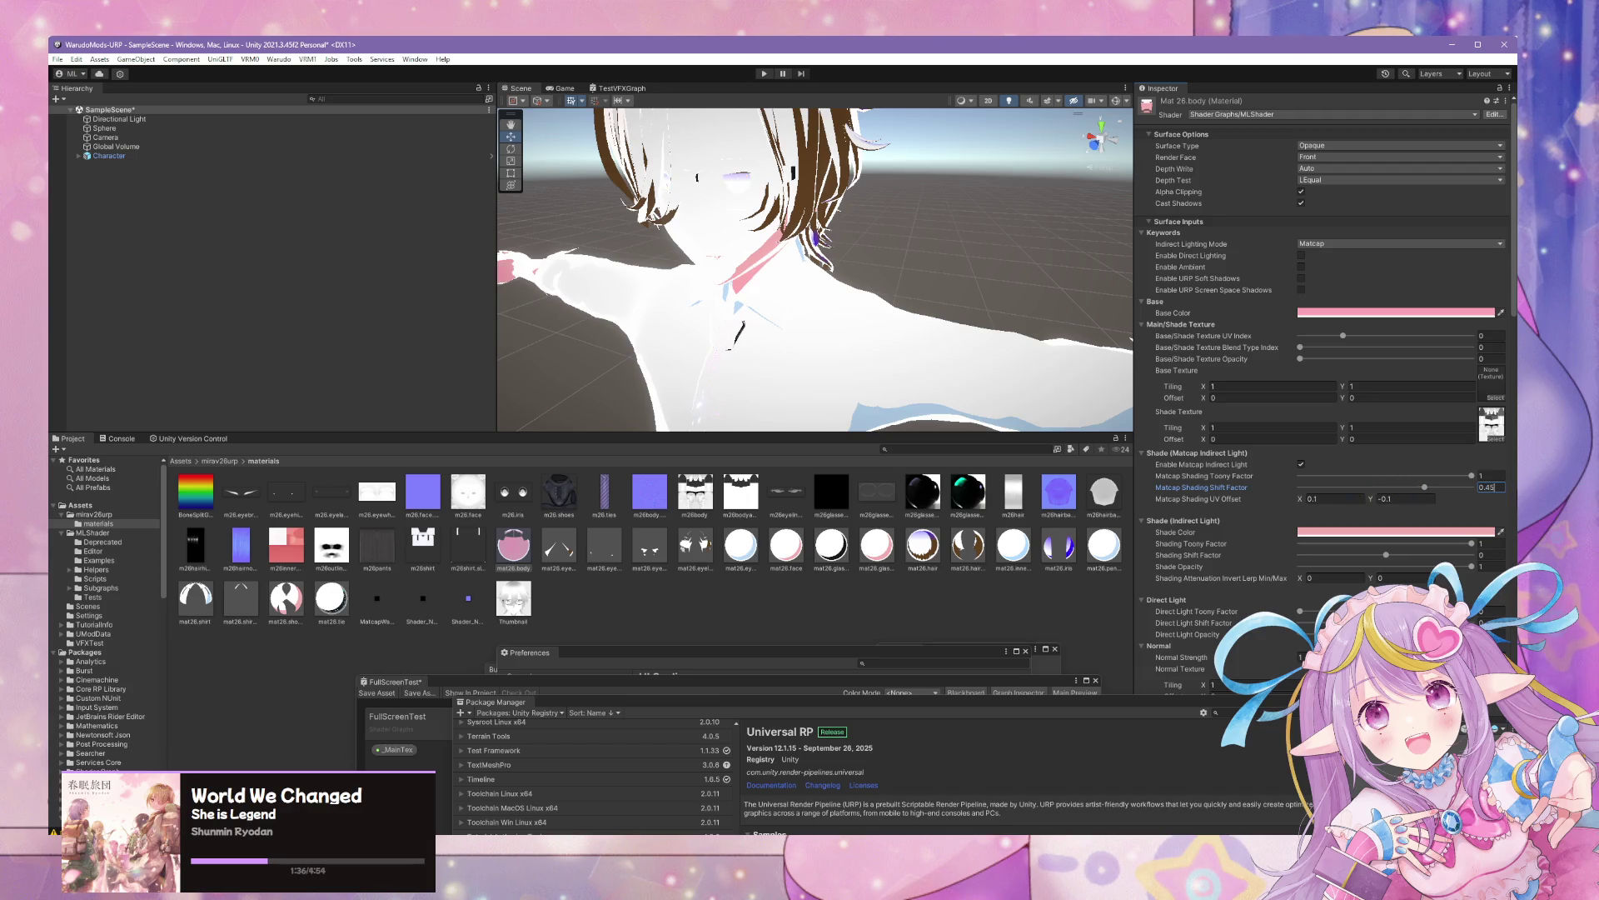
Apply the mat26.body material to the test sphere and frame the view on it
{"action": "mouse_move", "coordinate": [1042, 294]}
{"action": "left_mouse_down"}
{"action": "mouse_move", "coordinate": [964, 283]}
{"action": "mouse_move", "coordinate": [1016, 356]}
{"action": "mouse_move", "coordinate": [955, 366]}
{"action": "left_mouse_up"}
{"action": "scroll", "coordinate": [964, 284], "scroll_direction": "down", "scroll_amount": 10}
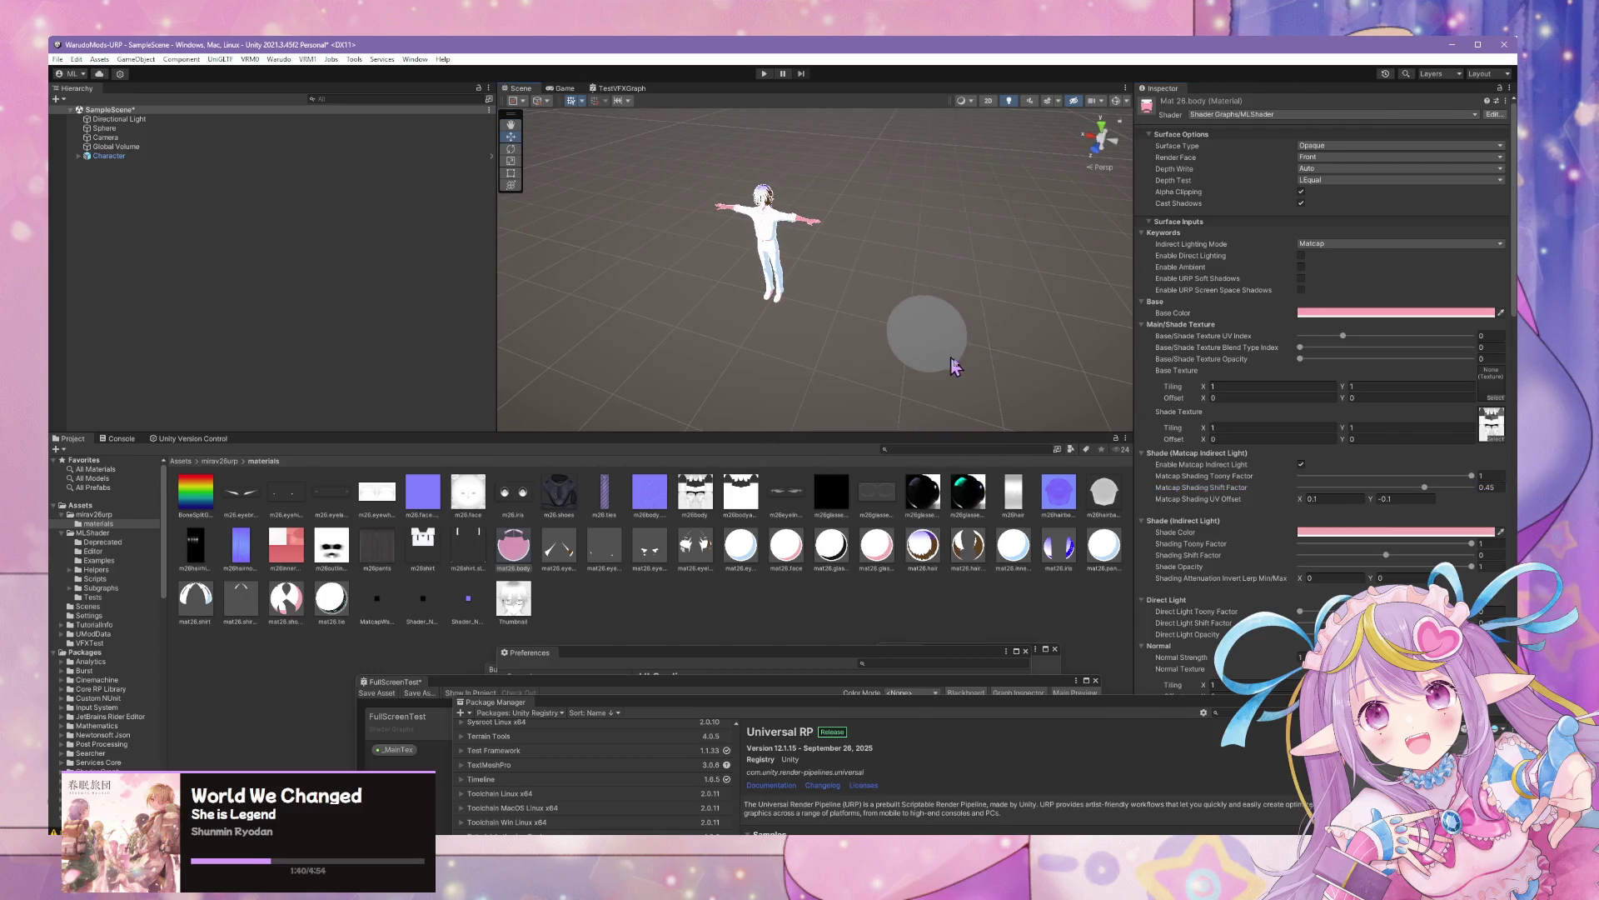
{"action": "left_click", "coordinate": [955, 367]}
{"action": "left_click_drag", "start_coordinate": [512, 550], "coordinate": [925, 333]}
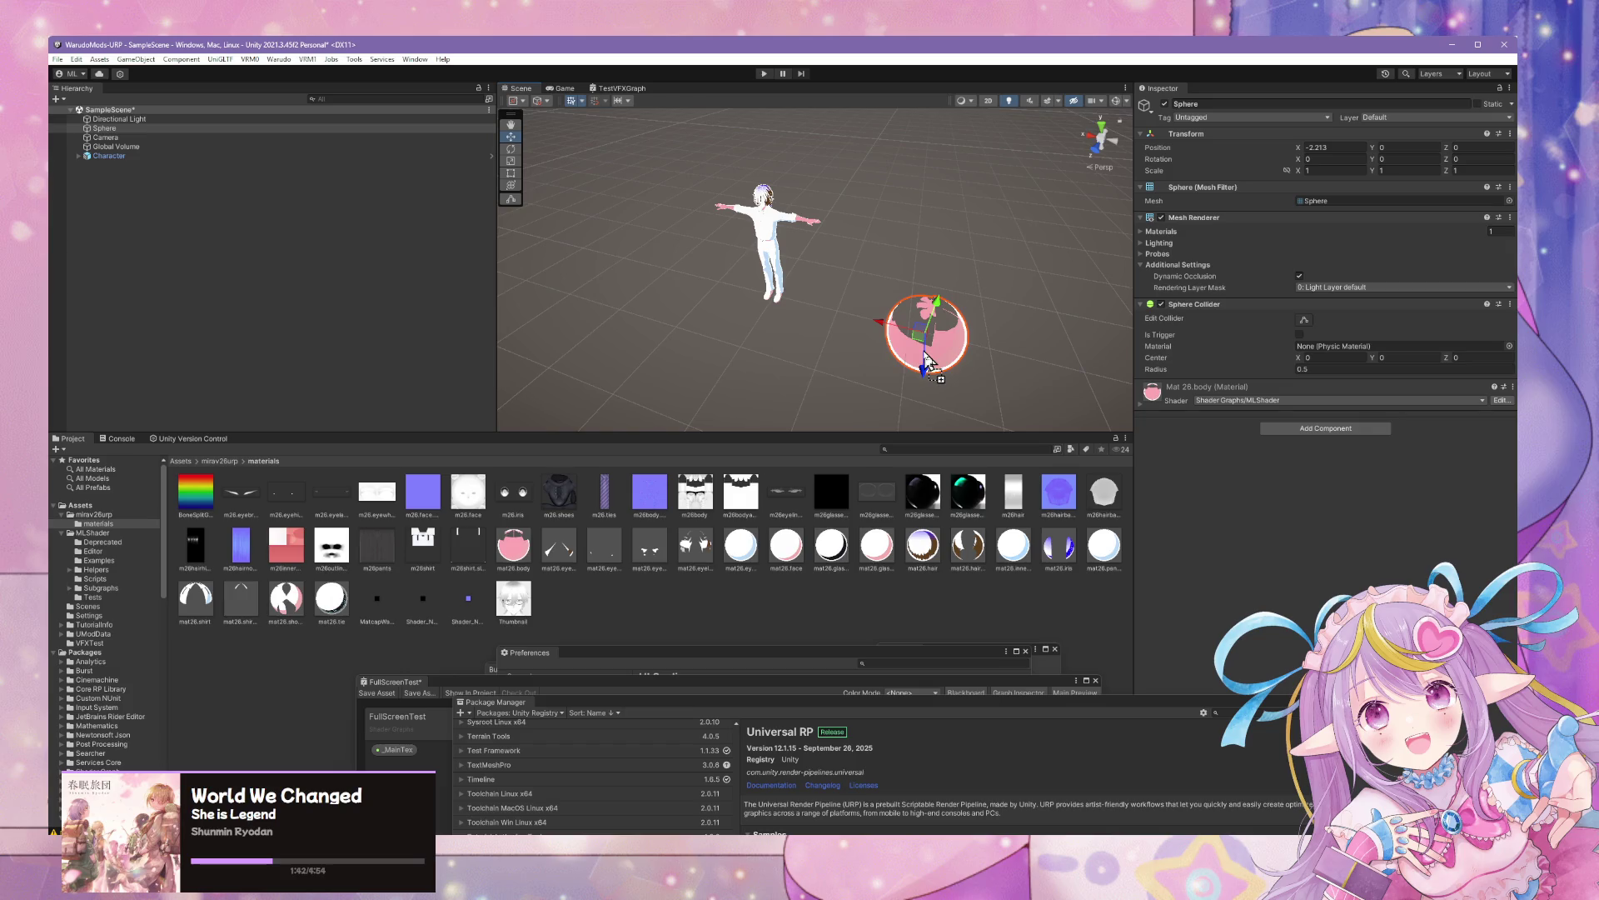
{"action": "key", "text": "f"}
{"action": "mouse_move", "coordinate": [1005, 377]}
{"action": "left_mouse_down"}
{"action": "mouse_move", "coordinate": [936, 275]}
{"action": "mouse_move", "coordinate": [910, 135]}
{"action": "mouse_move", "coordinate": [859, 117]}
{"action": "mouse_move", "coordinate": [833, 216]}
{"action": "mouse_move", "coordinate": [775, 274]}
{"action": "left_mouse_up"}
Set mat26.body's matcap shading toony factor to 0 and base/shade texture opacity to 1
{"action": "left_click", "coordinate": [514, 568]}
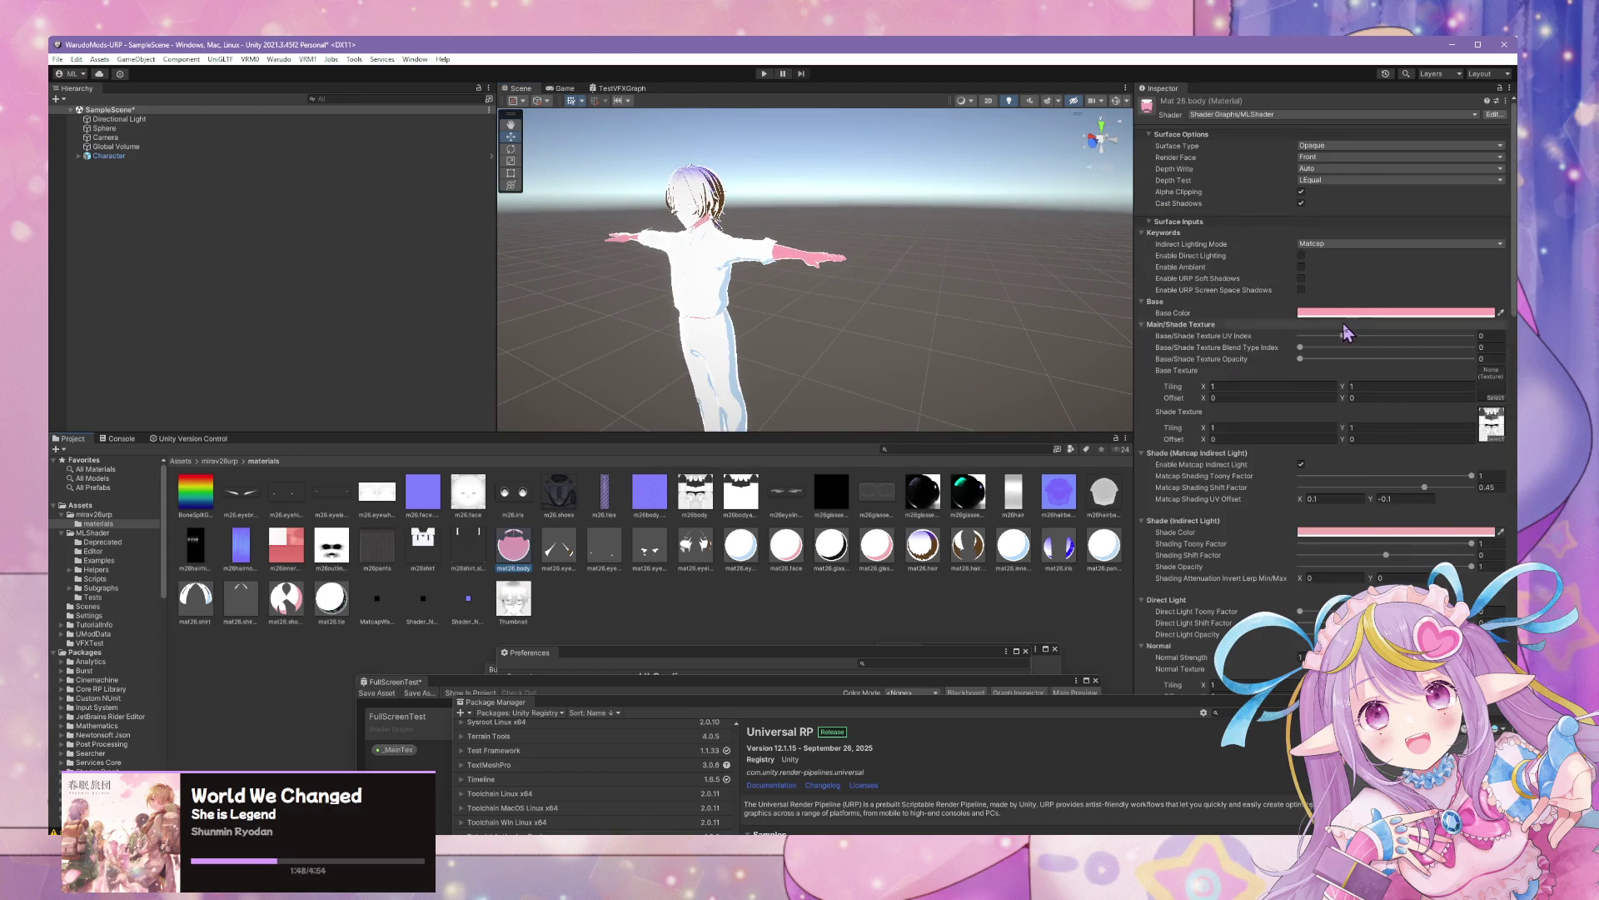
{"action": "left_click", "coordinate": [1302, 359]}
{"action": "left_click_drag", "start_coordinate": [1304, 359], "coordinate": [1487, 367]}
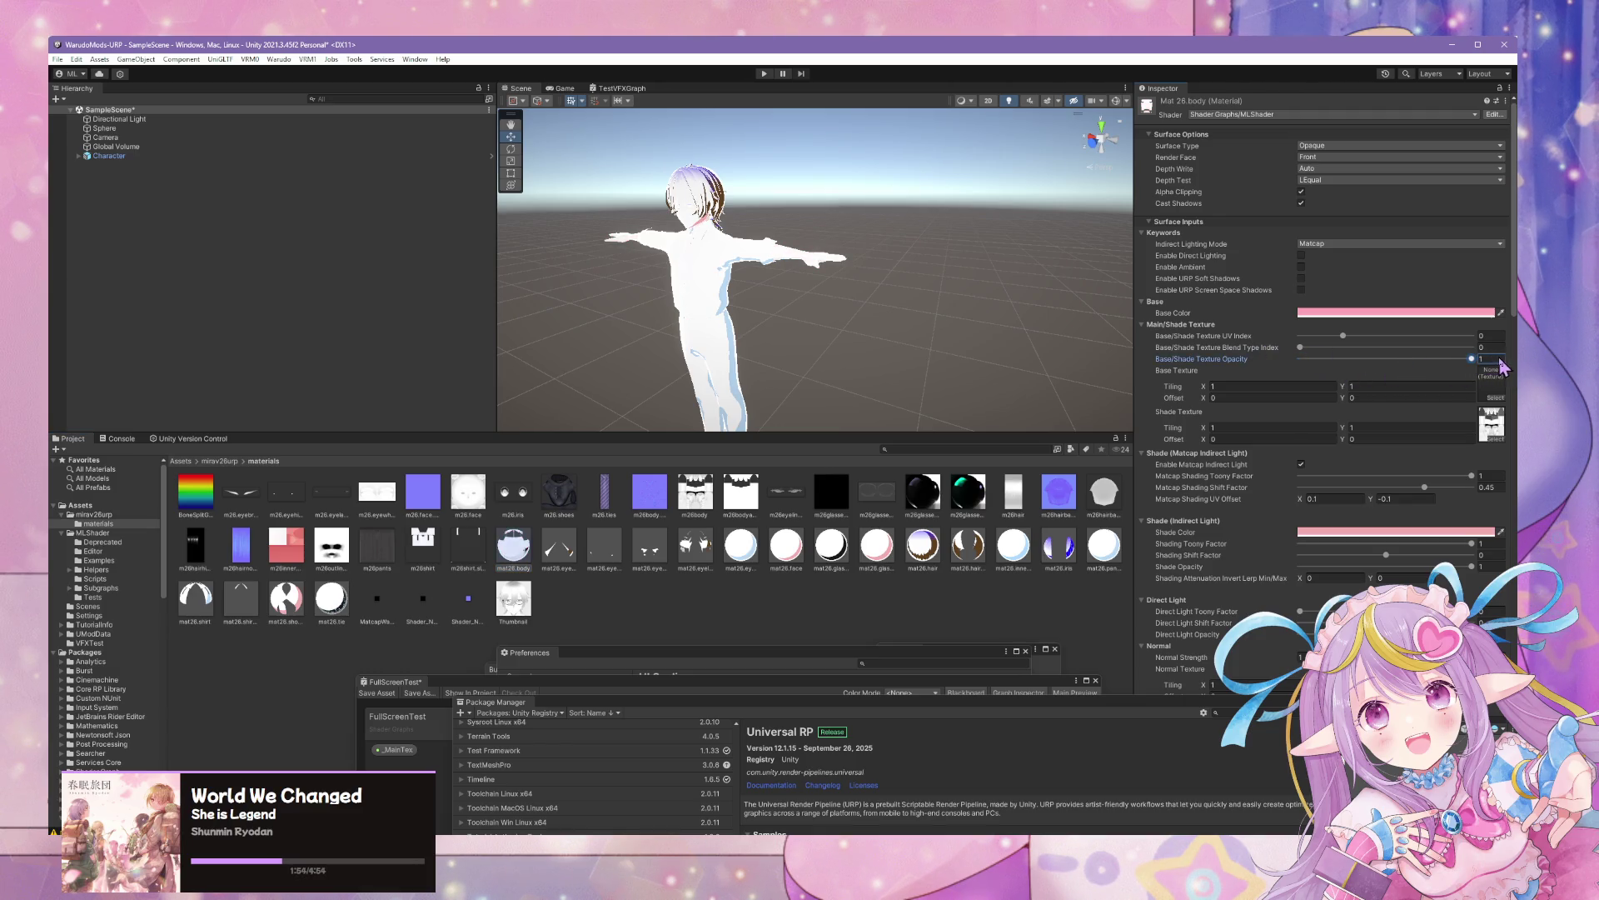
{"action": "left_click_drag", "start_coordinate": [1472, 478], "coordinate": [1296, 478]}
{"action": "left_click_drag", "start_coordinate": [879, 279], "coordinate": [1083, 338]}
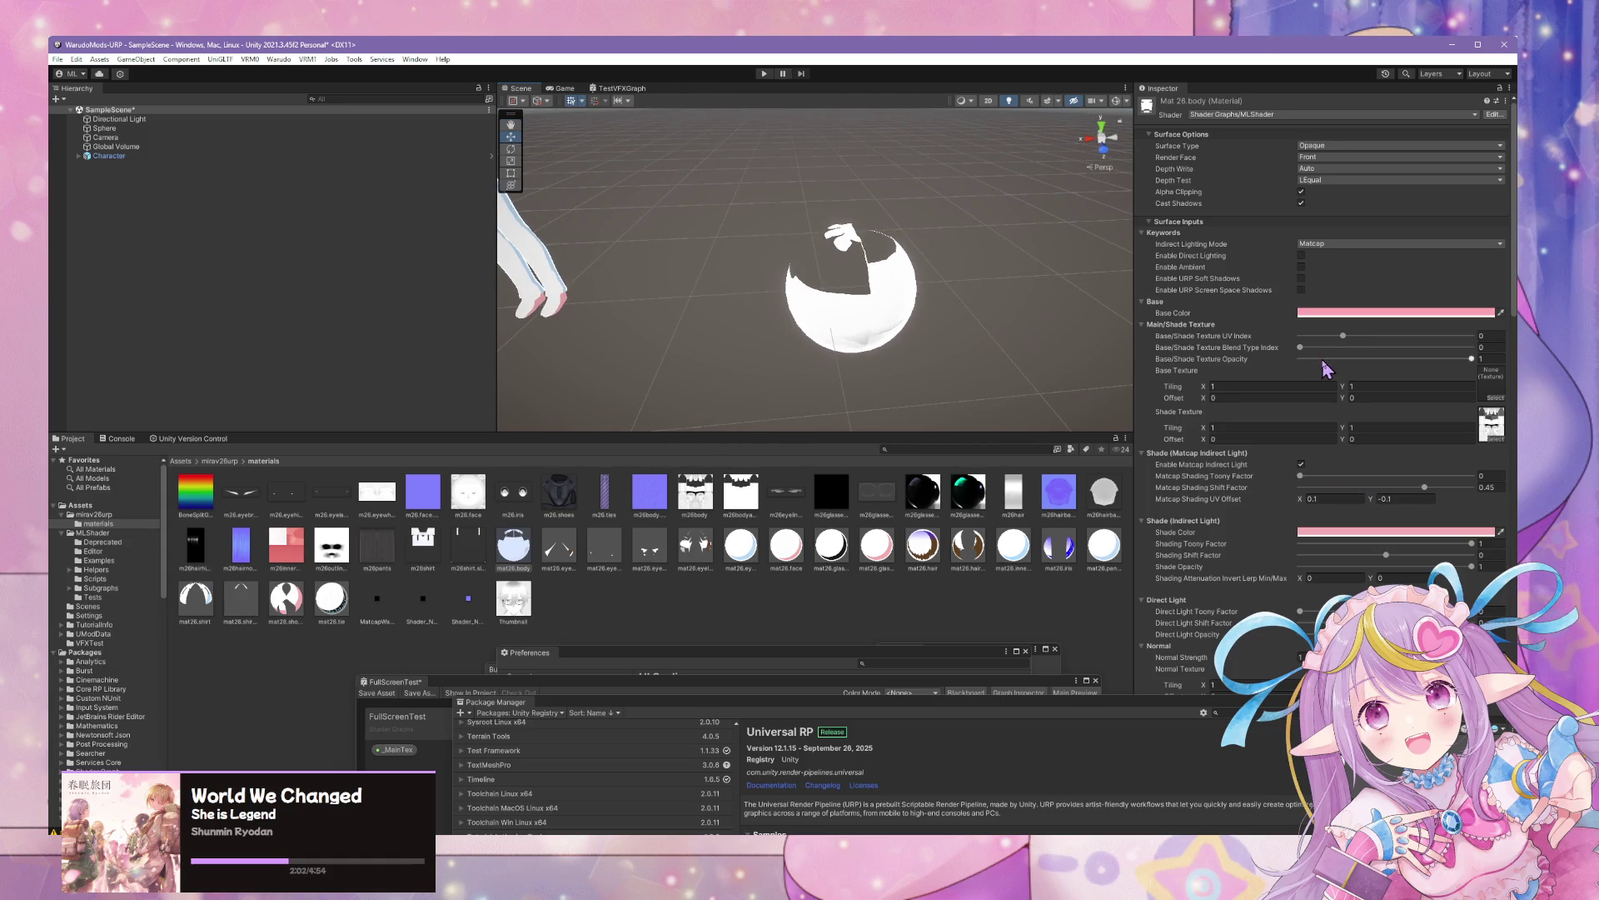
{"action": "mouse_move", "coordinate": [1325, 364]}
{"action": "left_mouse_down"}
{"action": "mouse_move", "coordinate": [1495, 368]}
{"action": "mouse_move", "coordinate": [1474, 366]}
{"action": "left_mouse_up"}
{"action": "left_click", "coordinate": [1332, 347]}
Enter 1 as the blend type index and lower base/shade texture opacity to 0
{"action": "type", "text": "1"}
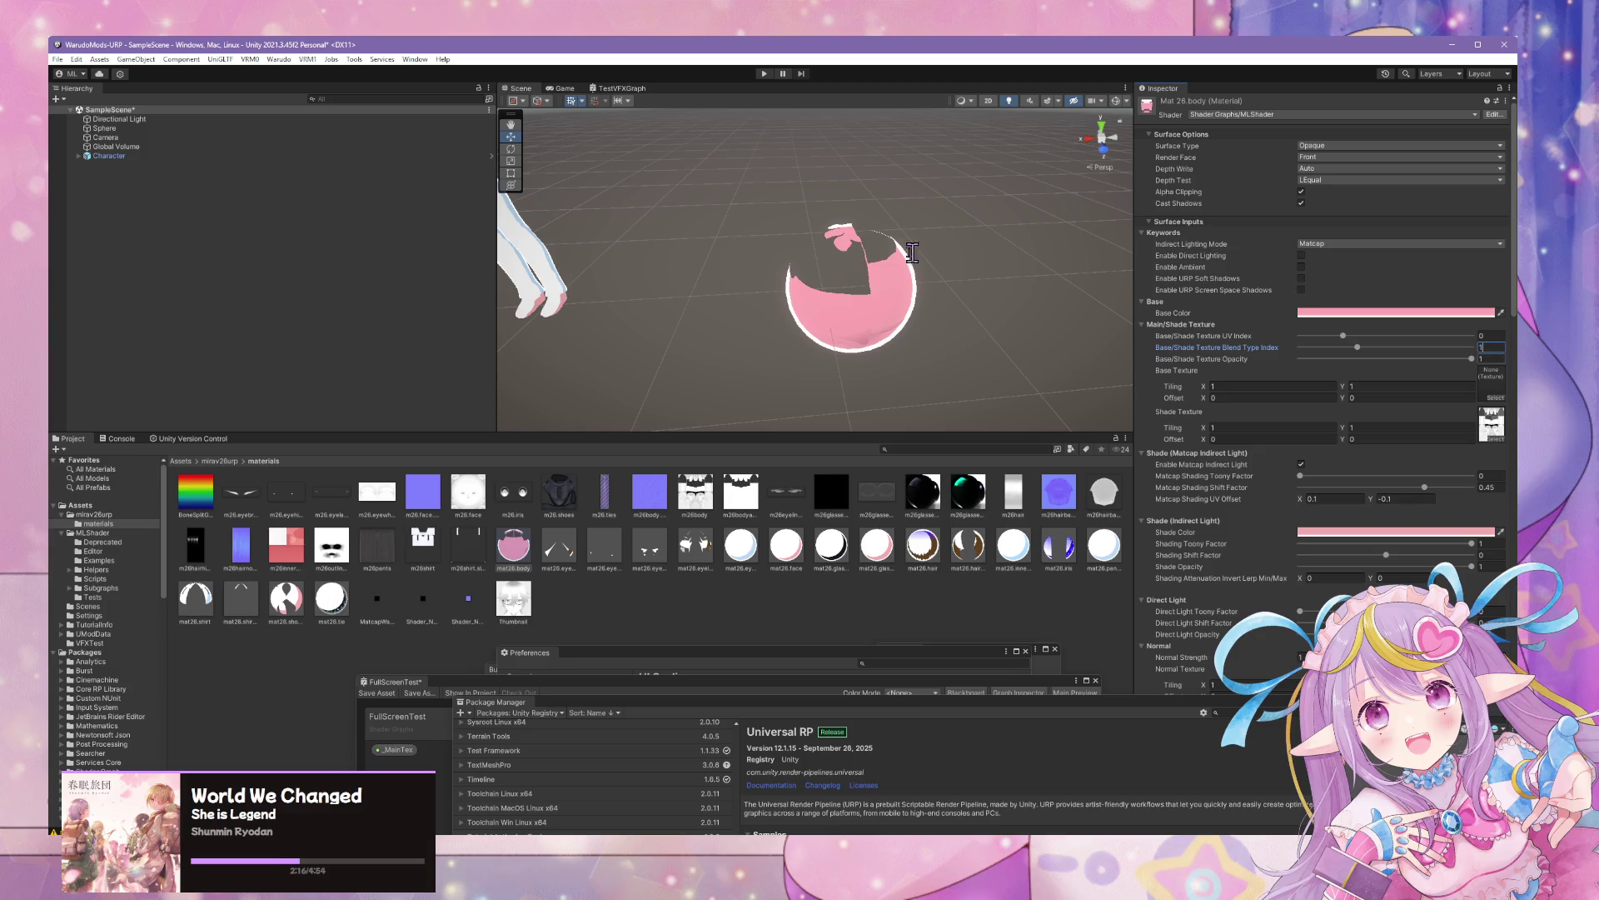
{"action": "mouse_move", "coordinate": [912, 253]}
{"action": "left_mouse_down"}
{"action": "mouse_move", "coordinate": [1148, 279]}
{"action": "mouse_move", "coordinate": [956, 243]}
{"action": "left_mouse_up"}
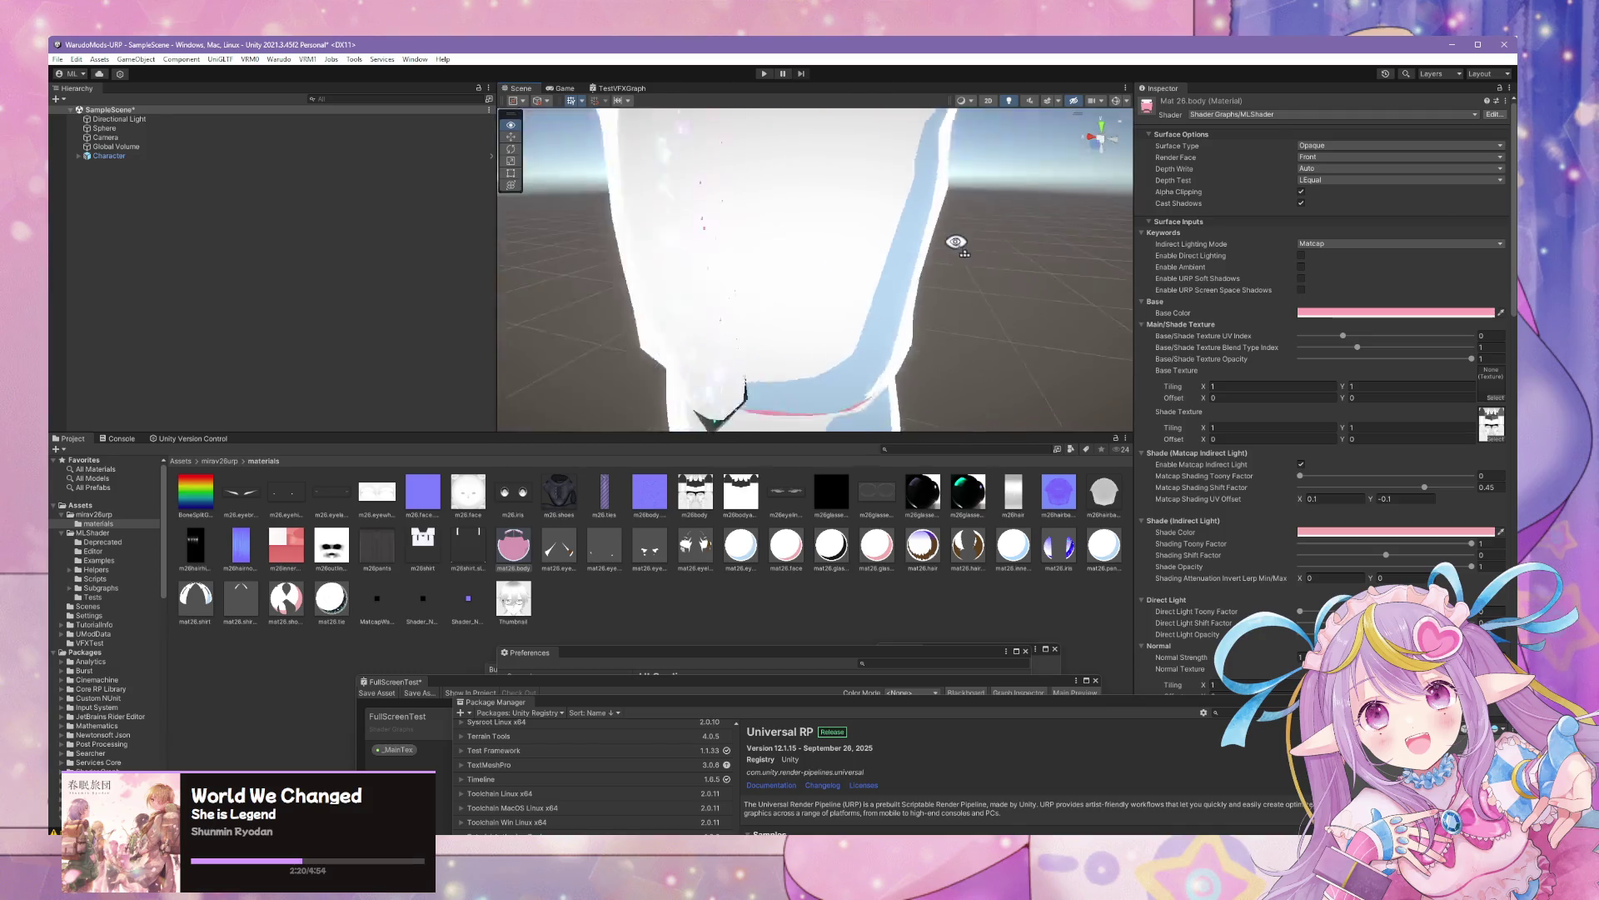
{"action": "scroll", "coordinate": [956, 242], "scroll_direction": "down", "scroll_amount": 5}
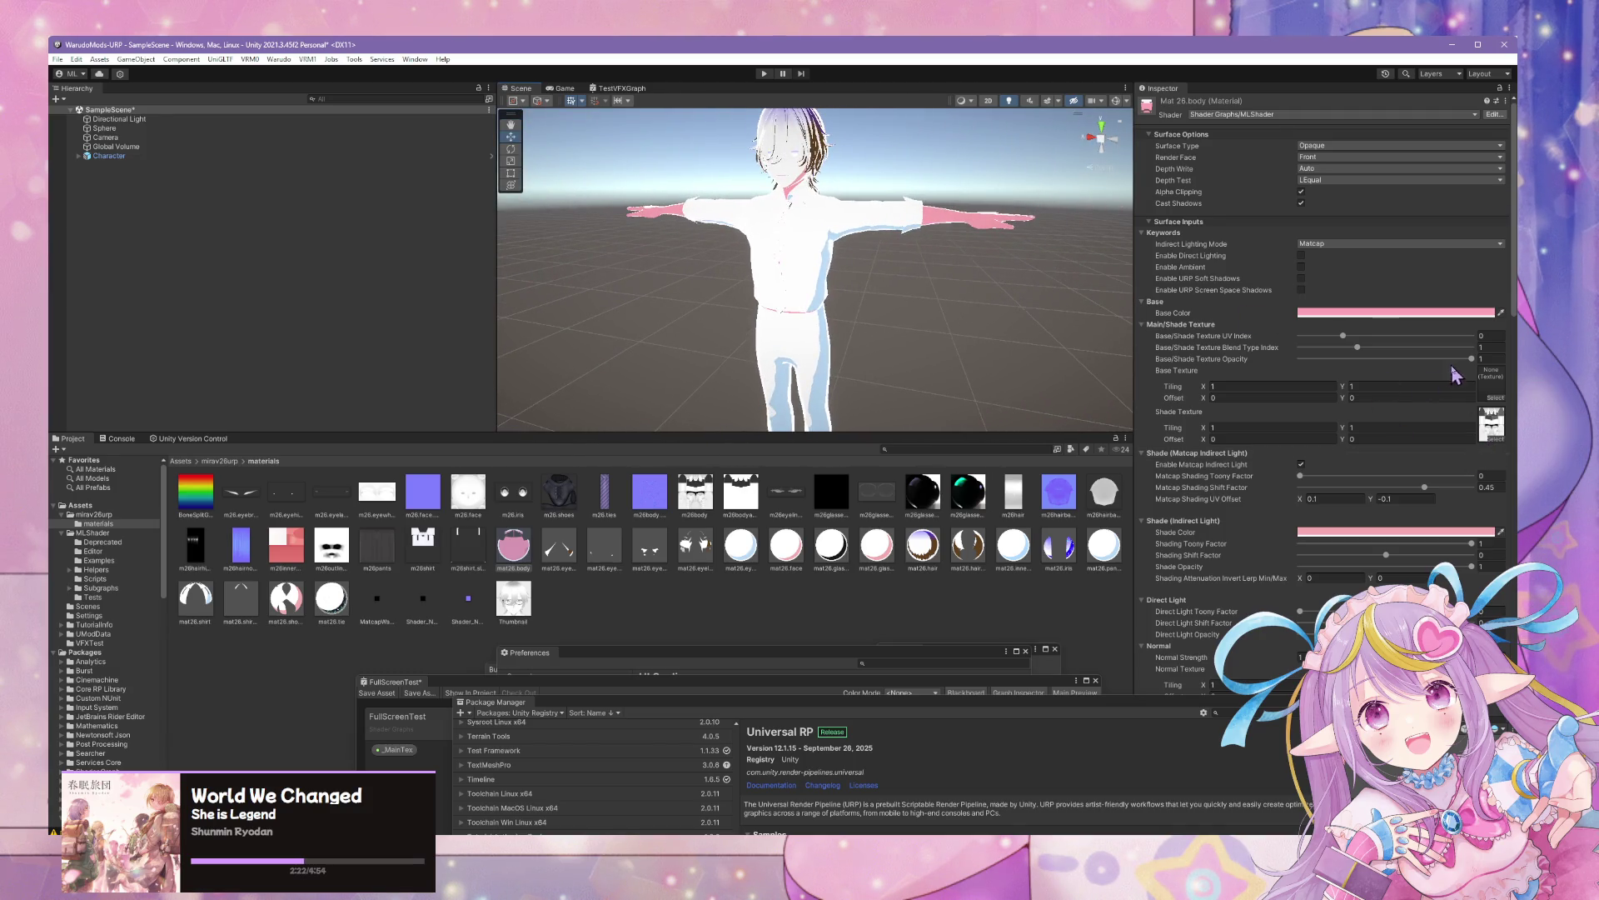
{"action": "left_click", "coordinate": [1309, 359]}
{"action": "left_click_drag", "start_coordinate": [1296, 365], "coordinate": [1280, 366]}
Lighten the body material's base colour to pale pink
{"action": "mouse_move", "coordinate": [976, 296]}
{"action": "left_mouse_down"}
{"action": "mouse_move", "coordinate": [921, 243]}
{"action": "mouse_move", "coordinate": [949, 250]}
{"action": "mouse_move", "coordinate": [882, 143]}
{"action": "mouse_move", "coordinate": [1023, 330]}
{"action": "left_mouse_up"}
{"action": "scroll", "coordinate": [1023, 330], "scroll_direction": "up", "scroll_amount": 5}
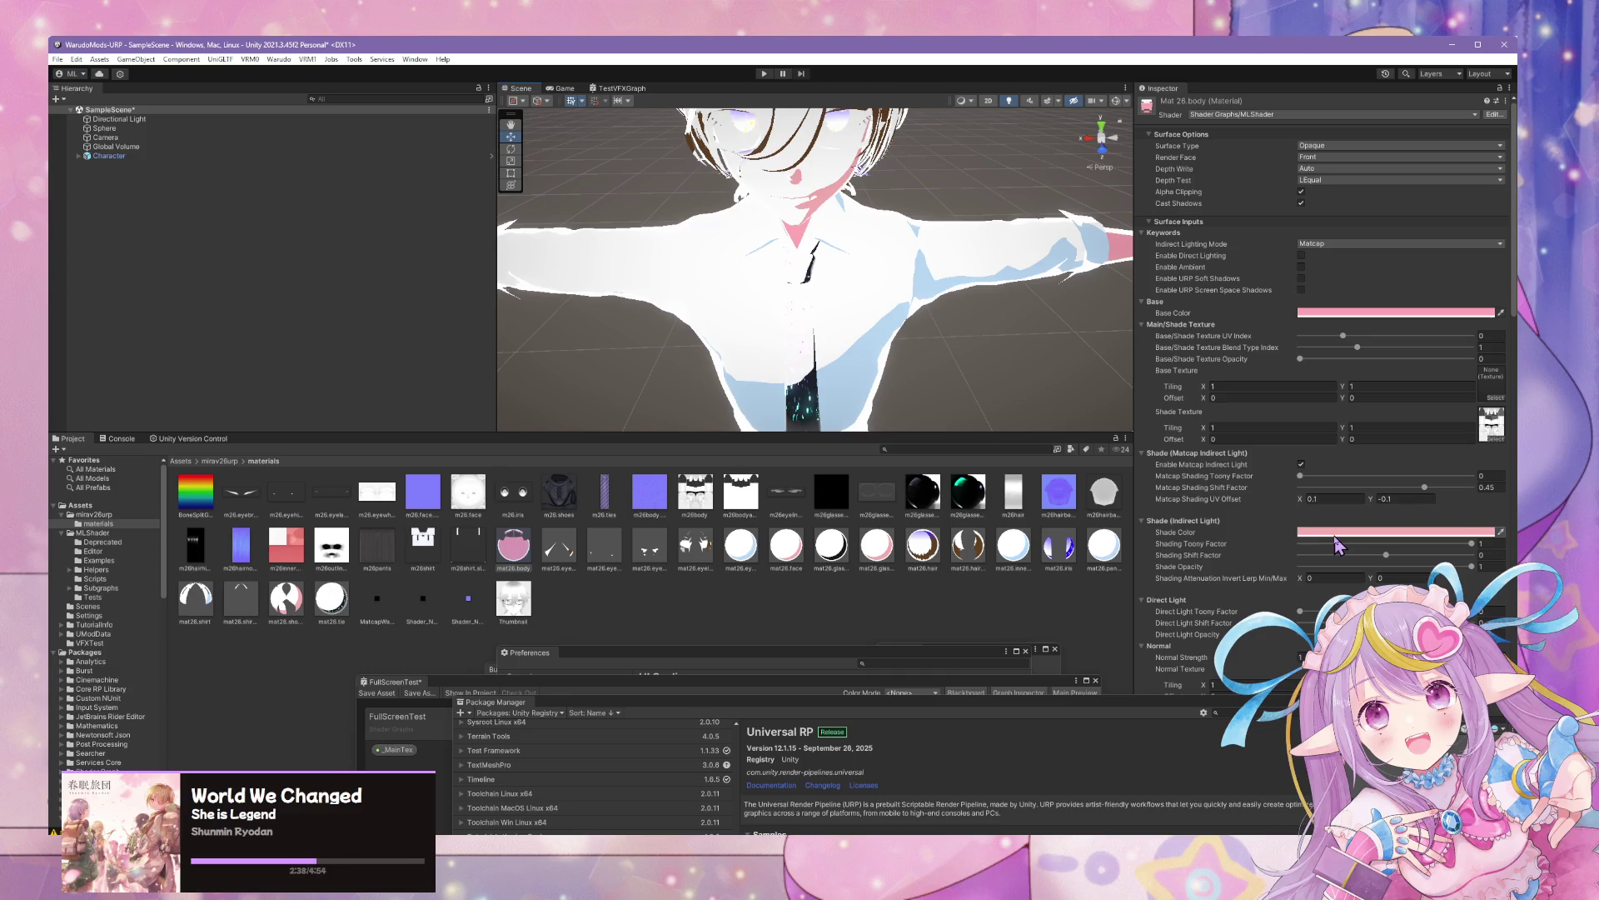
{"action": "left_click", "coordinate": [1335, 533]}
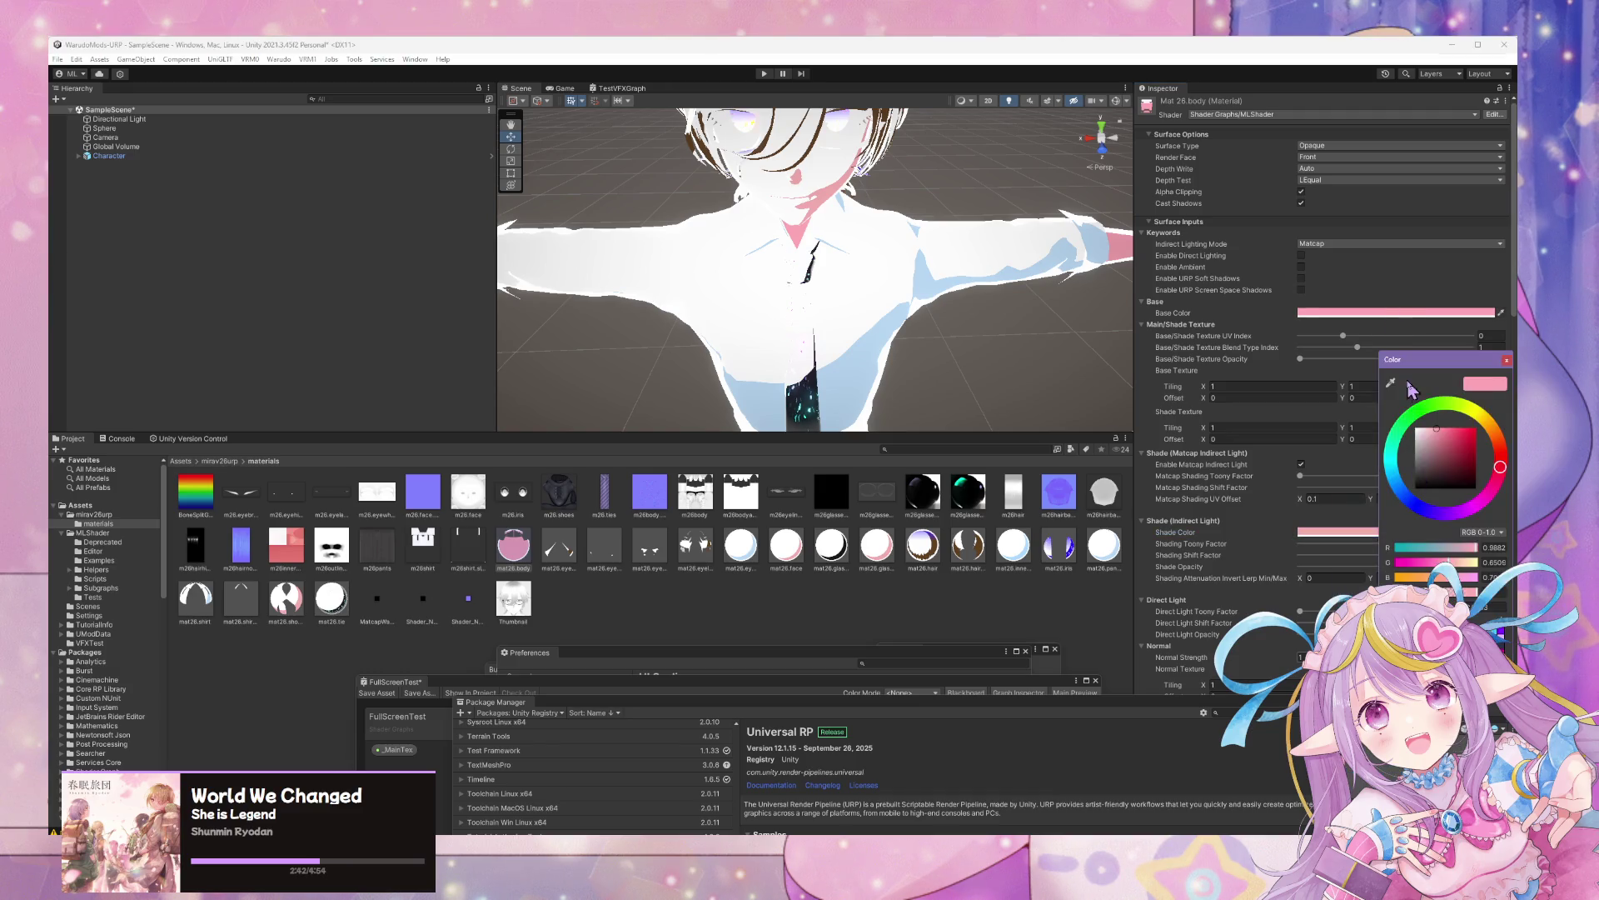
{"action": "left_click_drag", "start_coordinate": [1437, 429], "coordinate": [1423, 427]}
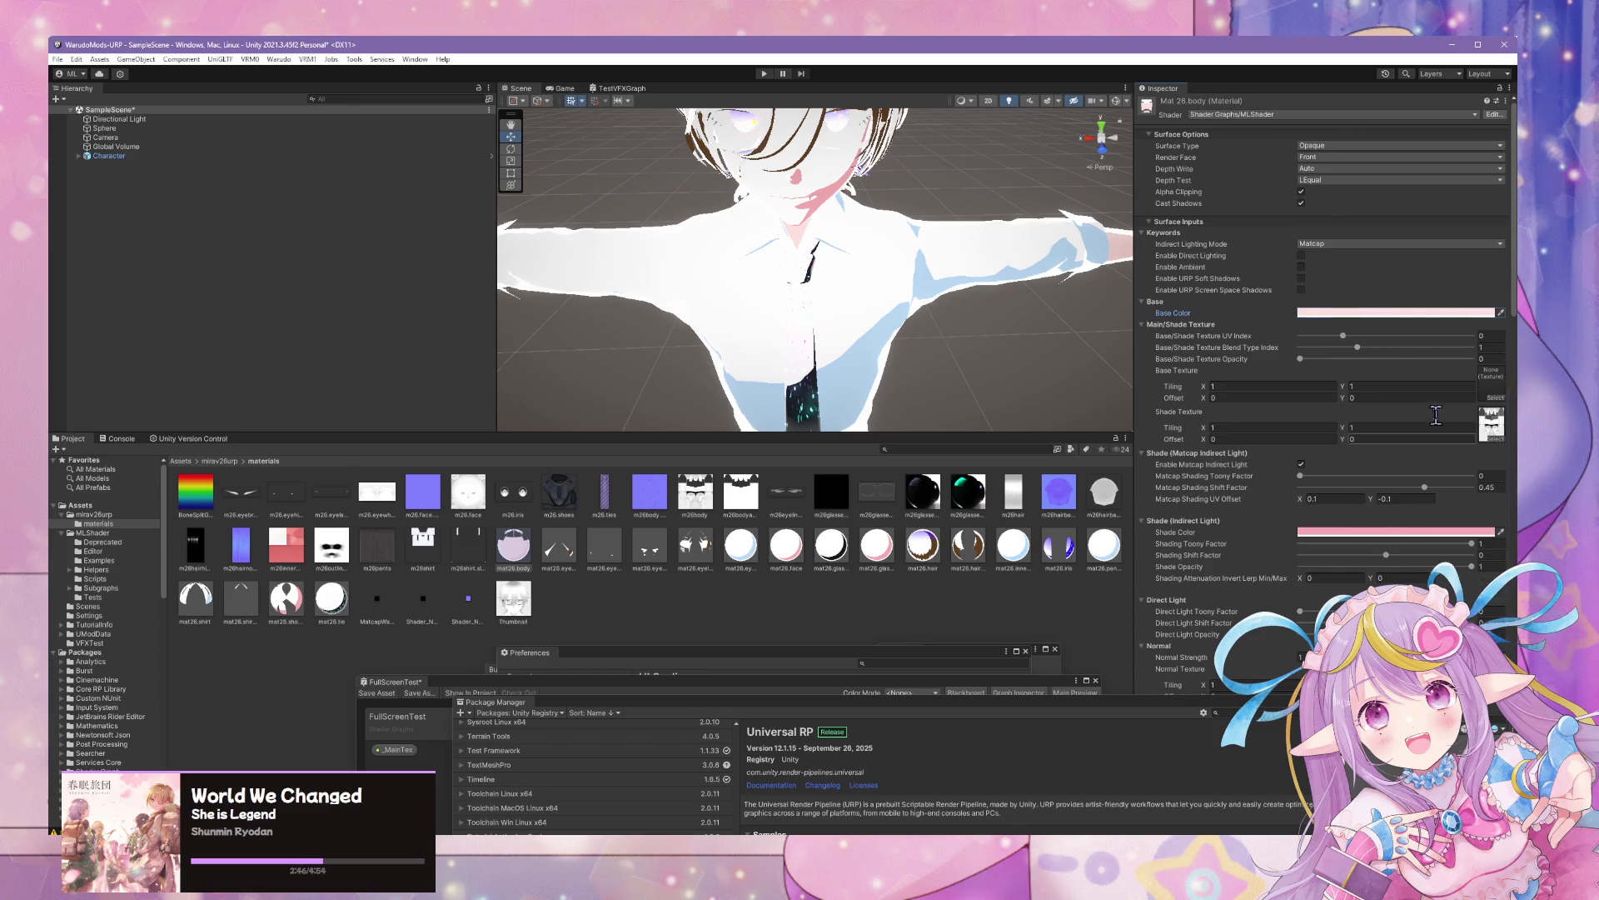
Raise the base/shade texture blend type index toward 2
{"action": "mouse_move", "coordinate": [879, 416]}
{"action": "left_mouse_down"}
{"action": "mouse_move", "coordinate": [866, 392]}
{"action": "mouse_move", "coordinate": [691, 346]}
{"action": "mouse_move", "coordinate": [878, 378]}
{"action": "mouse_move", "coordinate": [975, 425]}
{"action": "mouse_move", "coordinate": [813, 386]}
{"action": "left_mouse_up"}
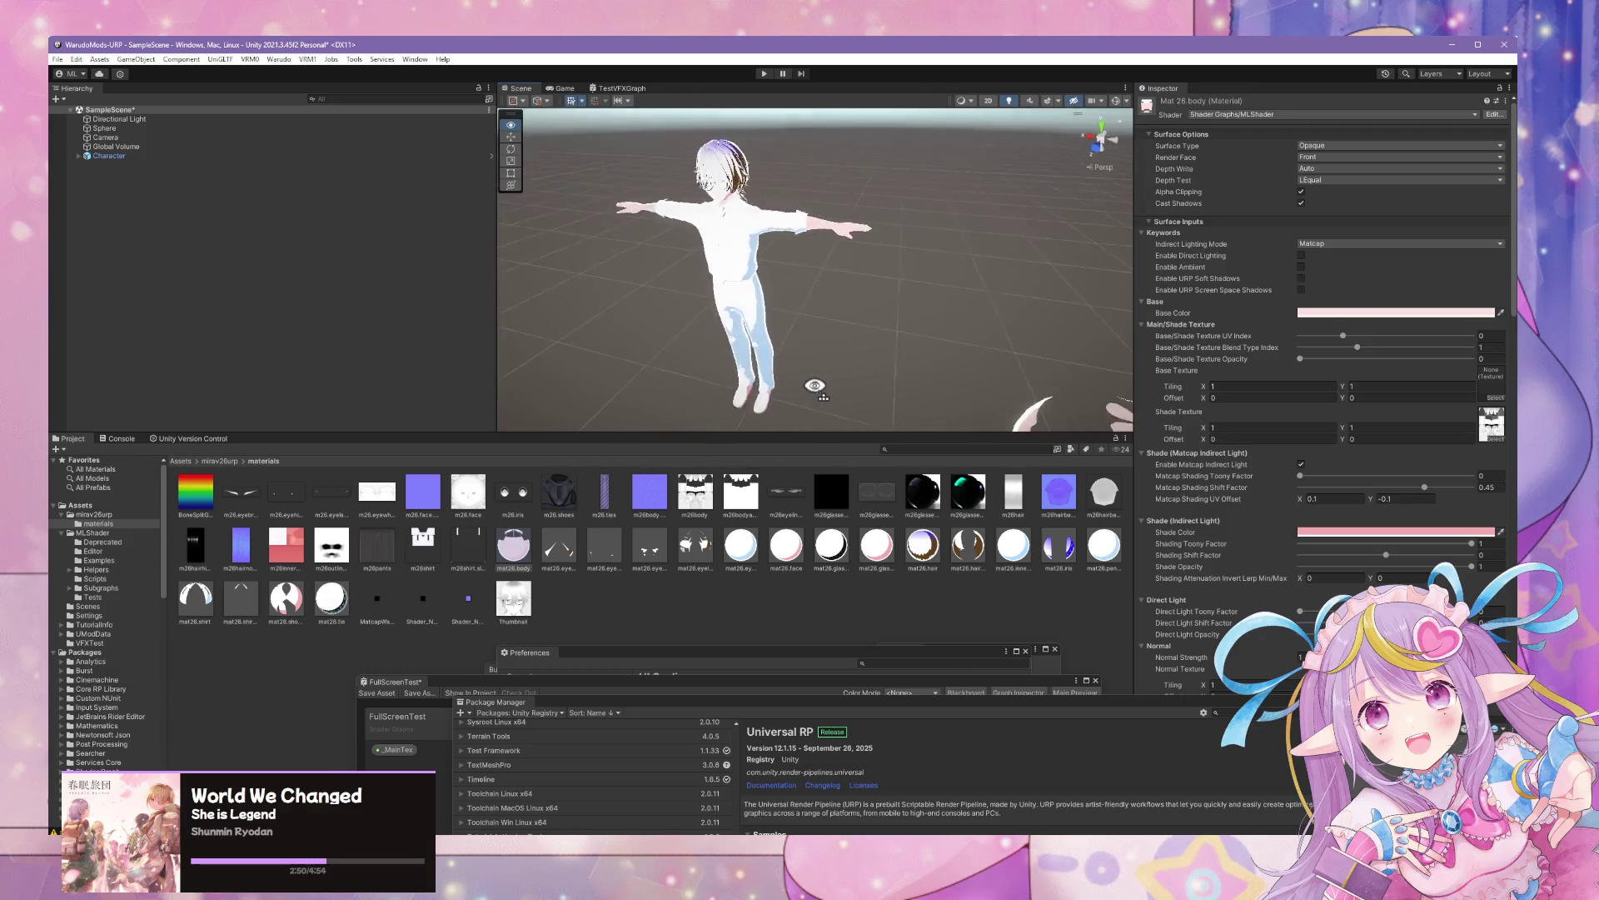
{"action": "scroll", "coordinate": [814, 385], "scroll_direction": "up", "scroll_amount": 5}
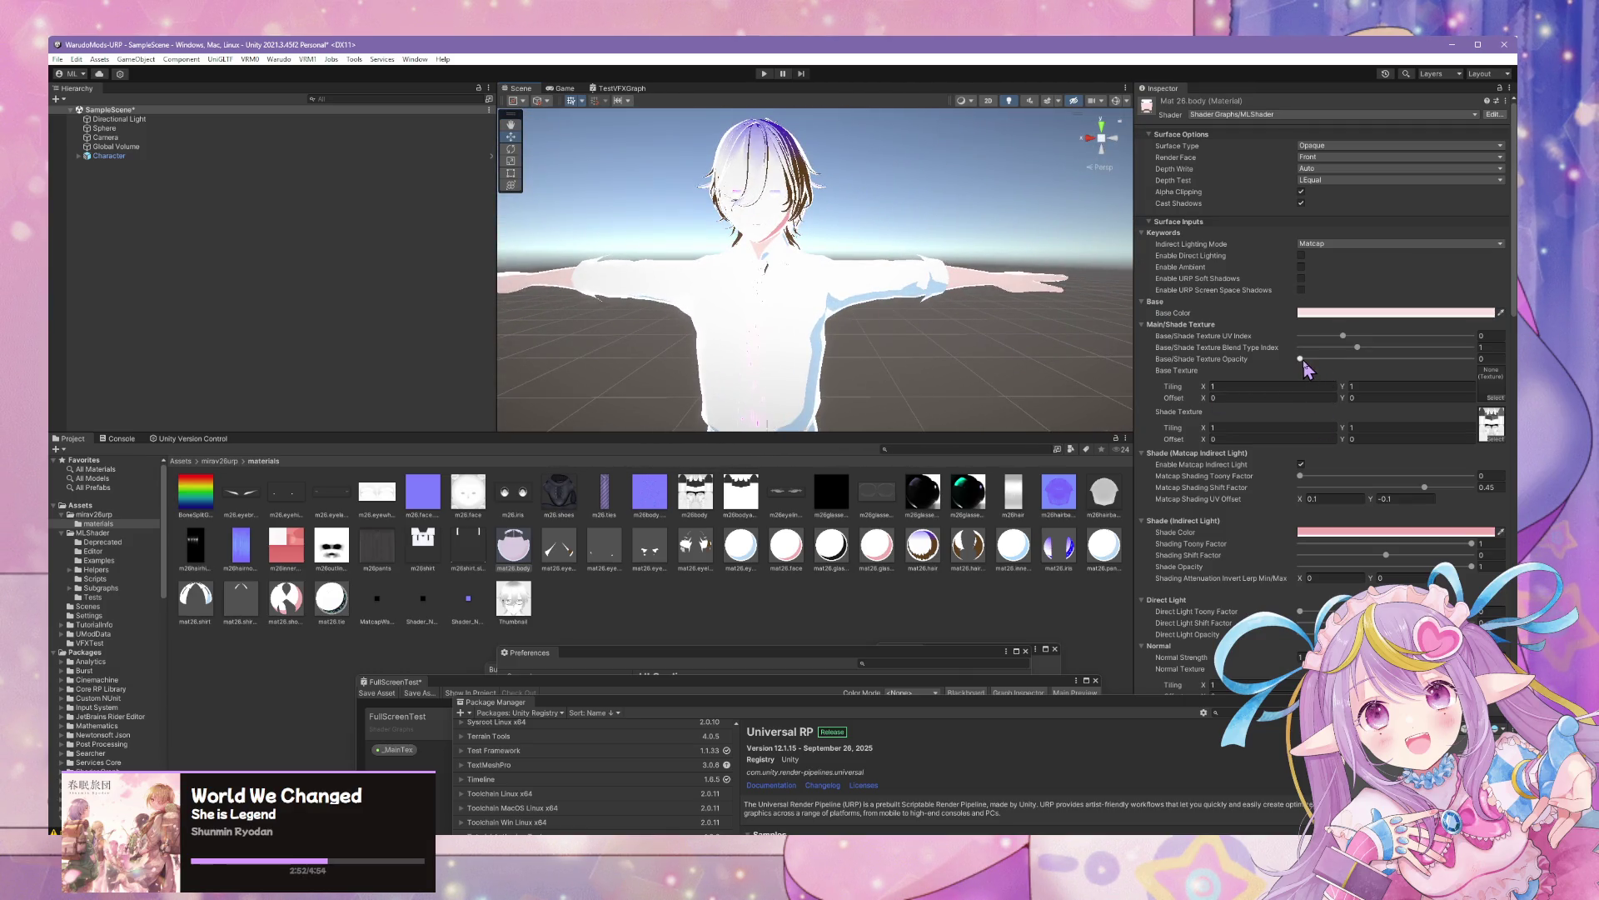
{"action": "type", "text": ".003"}
{"action": "left_click_drag", "start_coordinate": [1363, 347], "coordinate": [1415, 354]}
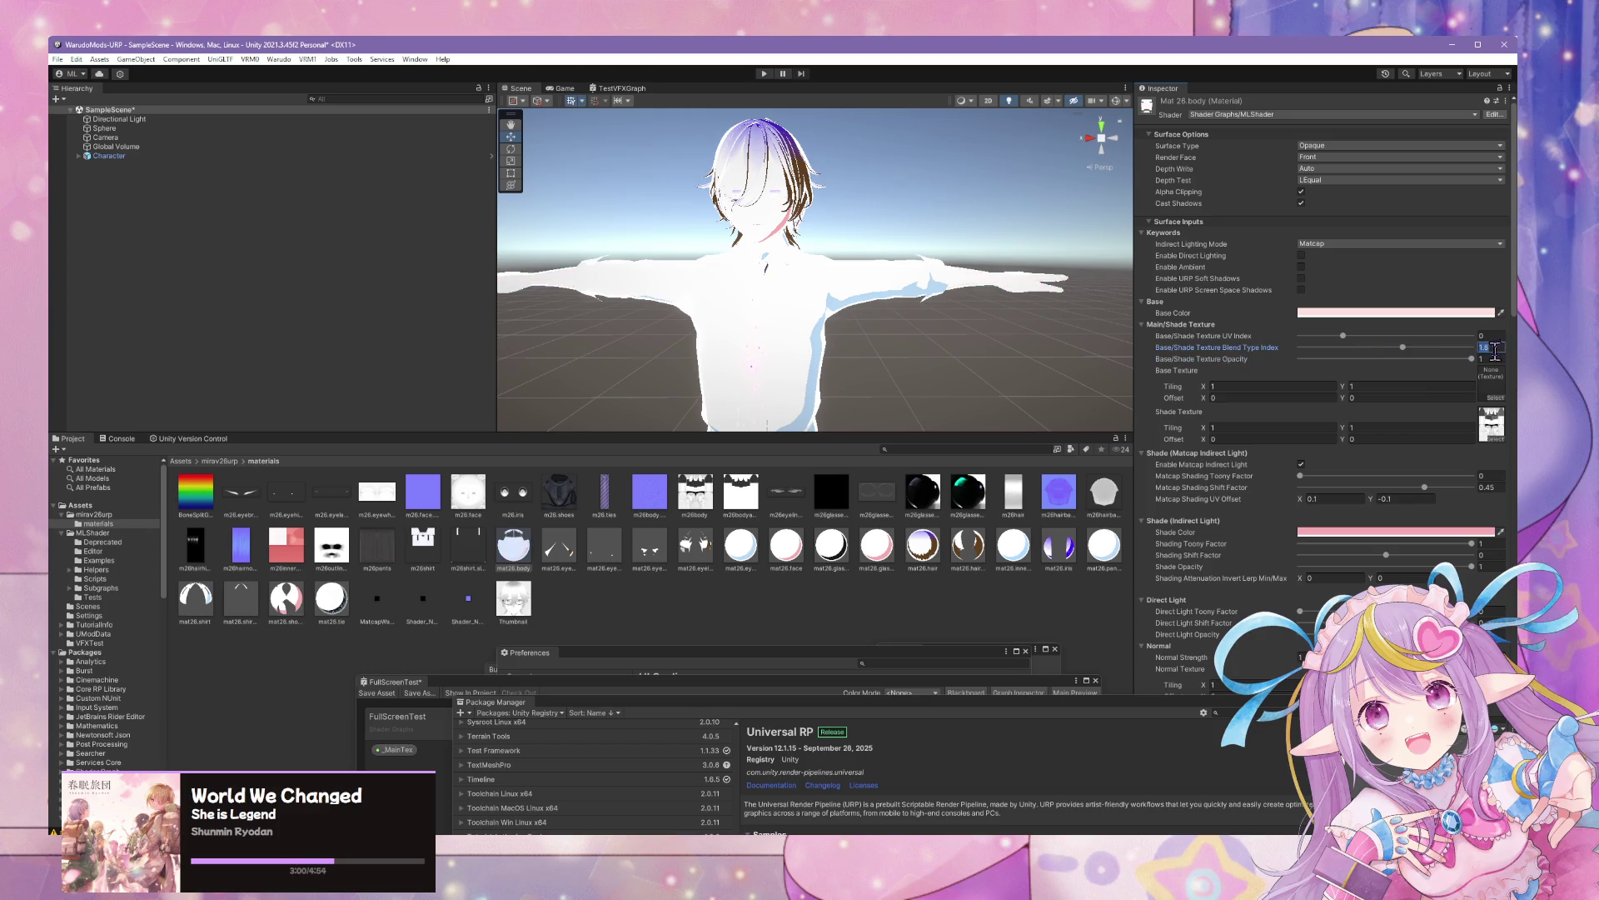
Drop base/shade texture opacity back to 0 and select the Global Volume
{"action": "mouse_move", "coordinate": [842, 250]}
{"action": "left_mouse_down"}
{"action": "mouse_move", "coordinate": [839, 225]}
{"action": "mouse_move", "coordinate": [849, 267]}
{"action": "left_mouse_up"}
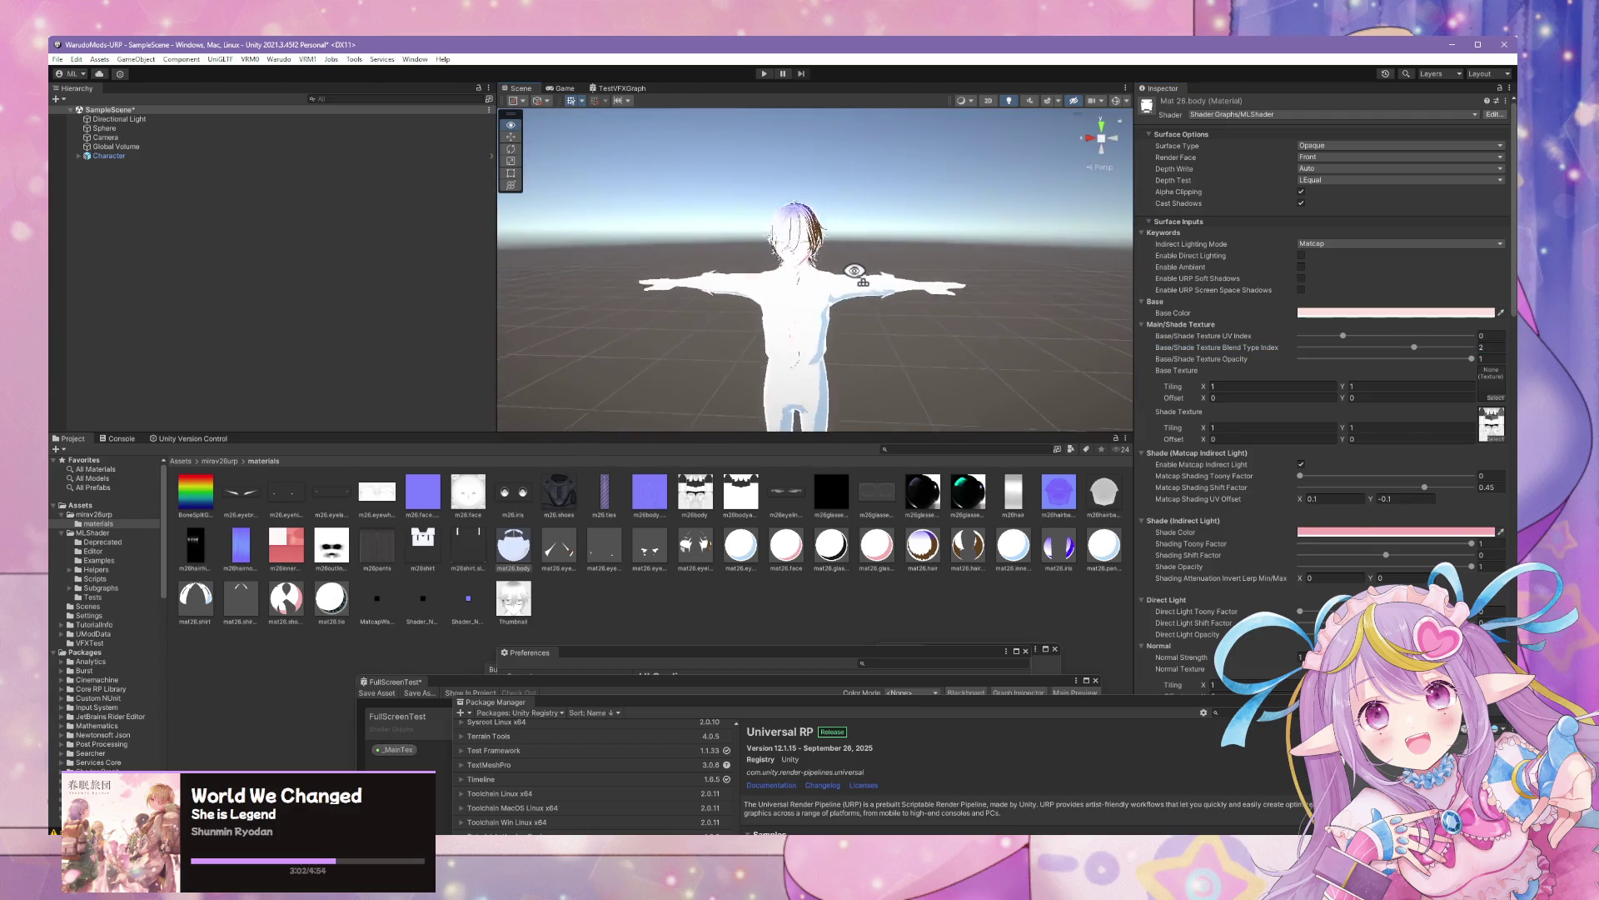
{"action": "scroll", "coordinate": [856, 270], "scroll_direction": "up", "scroll_amount": 5}
{"action": "scroll", "coordinate": [855, 271], "scroll_direction": "down", "scroll_amount": 5}
{"action": "scroll", "coordinate": [753, 250], "scroll_direction": "up", "scroll_amount": 3}
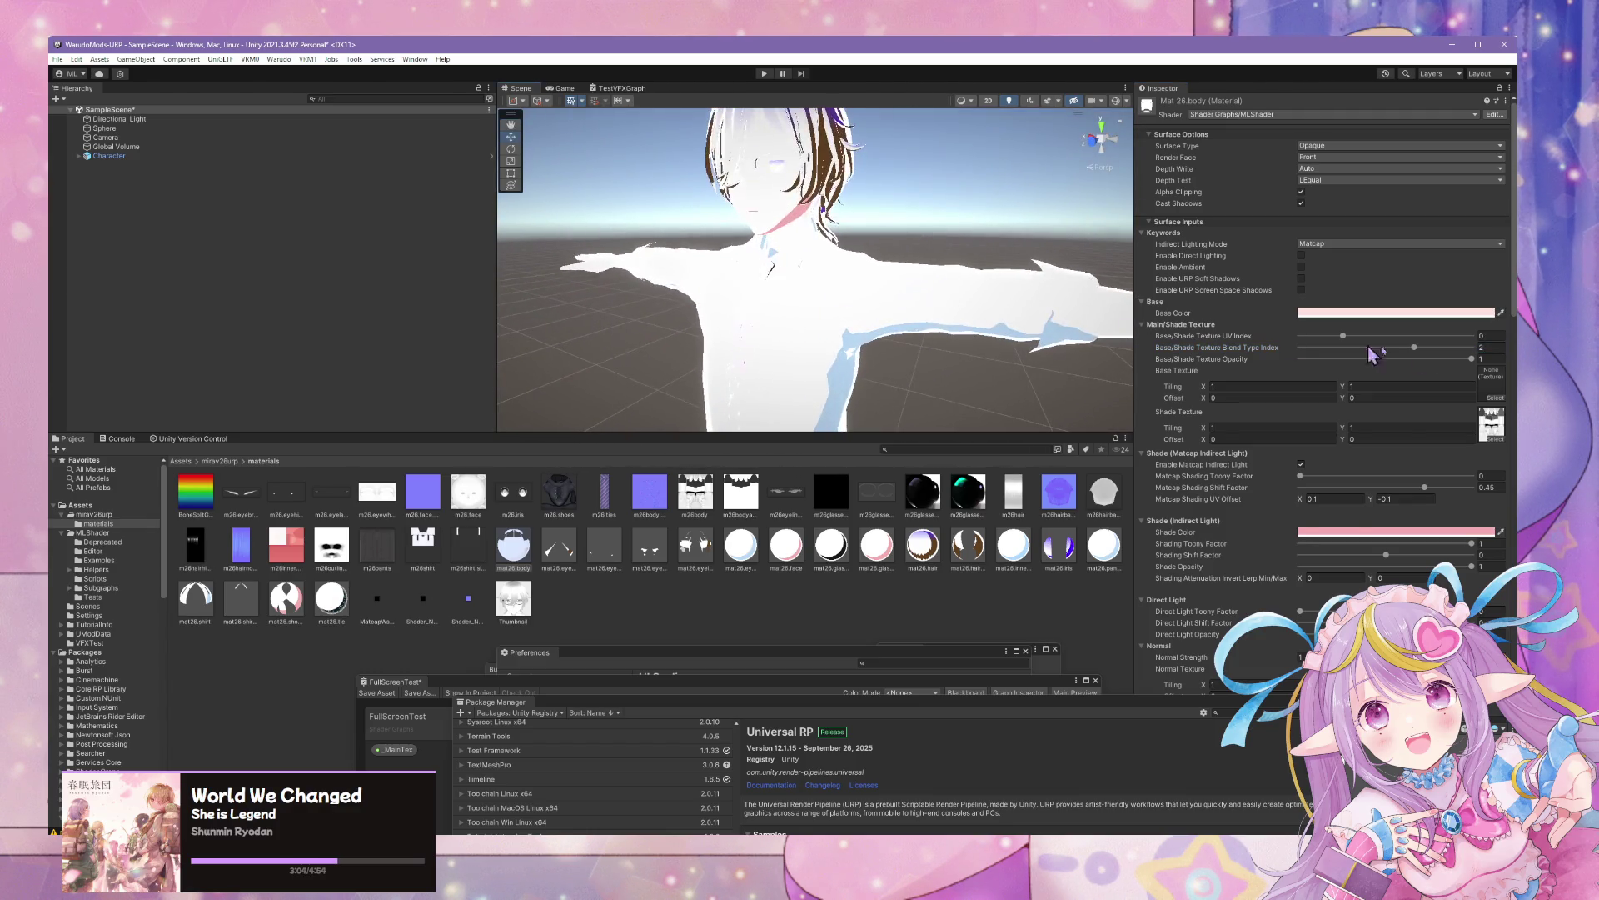
{"action": "left_click", "coordinate": [1304, 359]}
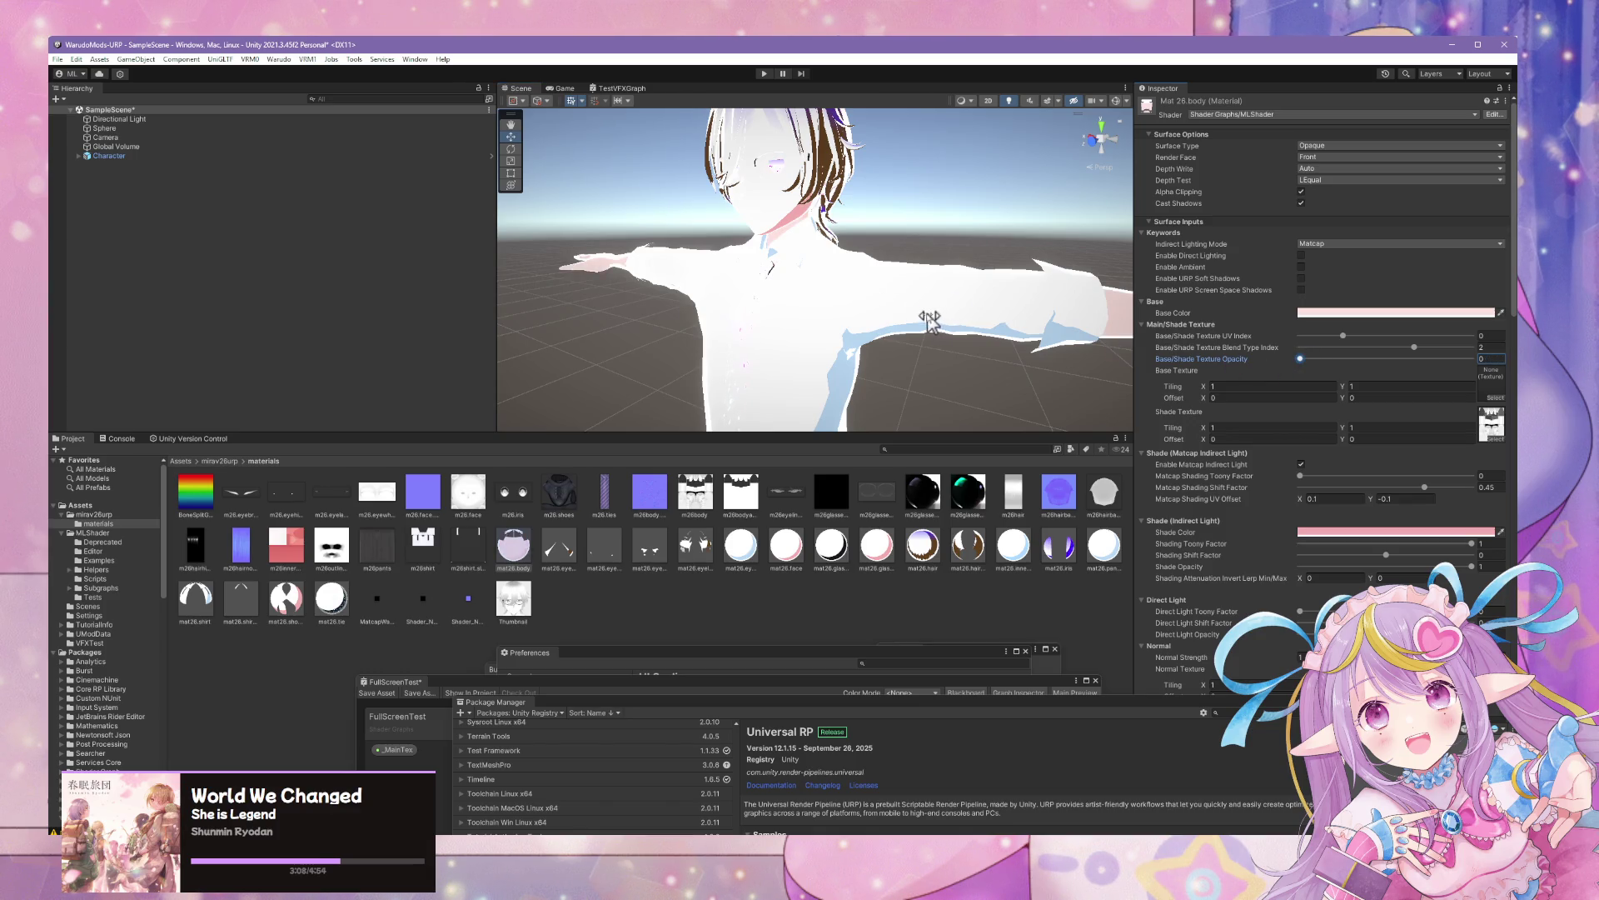
{"action": "scroll", "coordinate": [941, 324], "scroll_direction": "up", "scroll_amount": 2}
{"action": "left_click", "coordinate": [146, 147]}
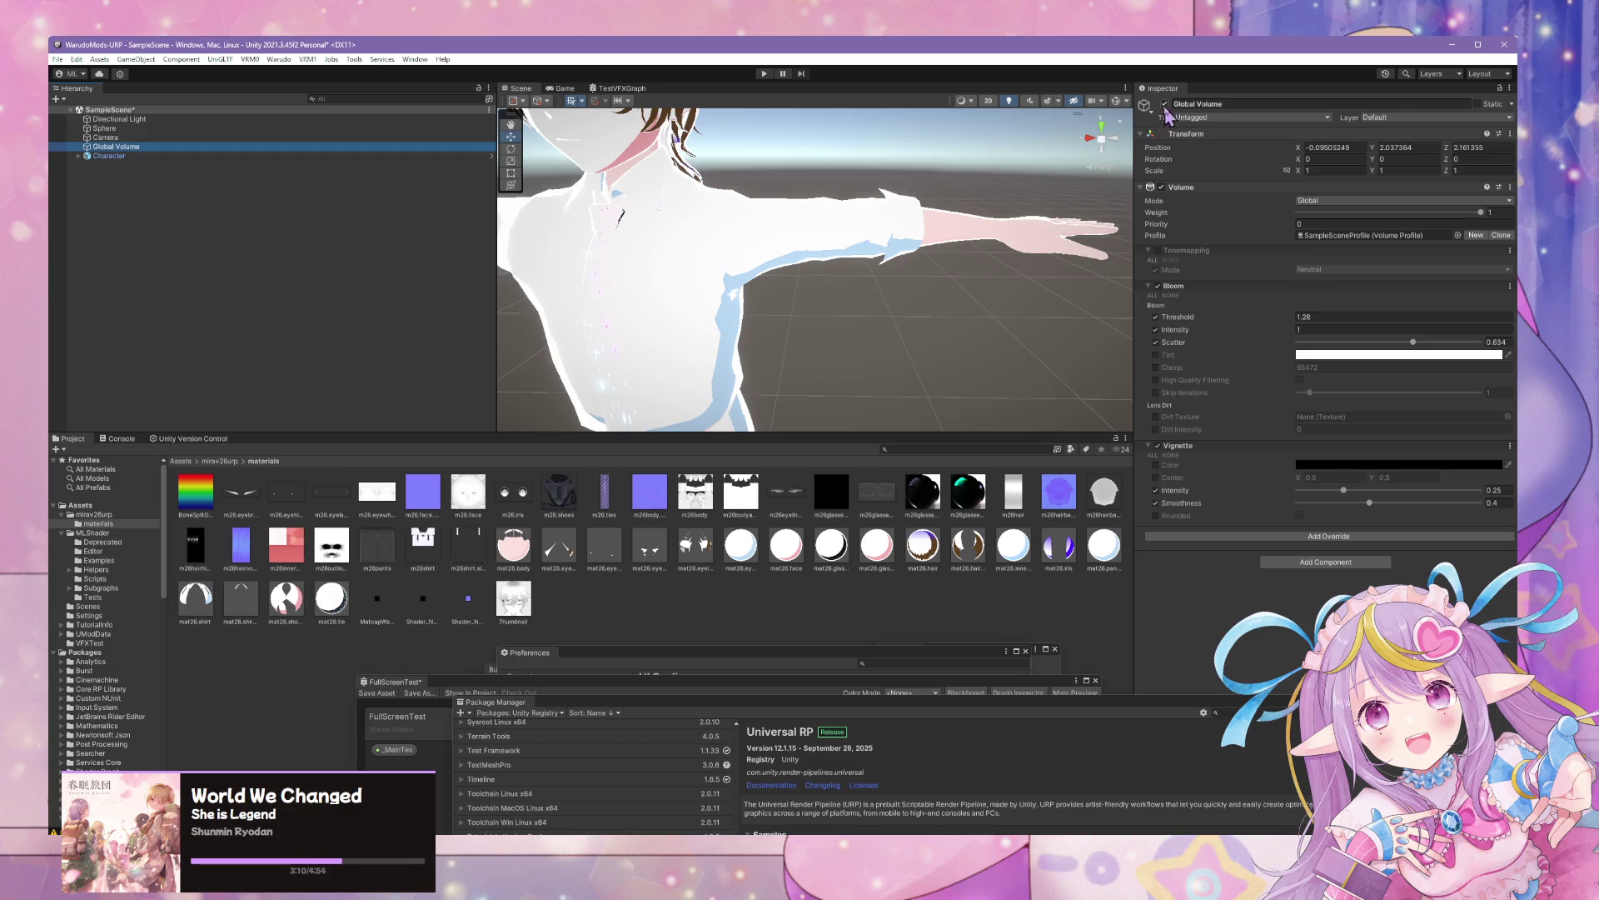
Reselect mat26.body and raise its matcap shading toony factor back to 1
{"action": "mouse_move", "coordinate": [833, 233]}
{"action": "left_mouse_down"}
{"action": "mouse_move", "coordinate": [789, 210]}
{"action": "mouse_move", "coordinate": [778, 168]}
{"action": "mouse_move", "coordinate": [850, 221]}
{"action": "mouse_move", "coordinate": [695, 177]}
{"action": "mouse_move", "coordinate": [732, 186]}
{"action": "mouse_move", "coordinate": [767, 317]}
{"action": "mouse_move", "coordinate": [1067, 321]}
{"action": "mouse_move", "coordinate": [957, 272]}
{"action": "mouse_move", "coordinate": [936, 209]}
{"action": "mouse_move", "coordinate": [892, 257]}
{"action": "left_mouse_up"}
{"action": "left_click", "coordinate": [892, 258]}
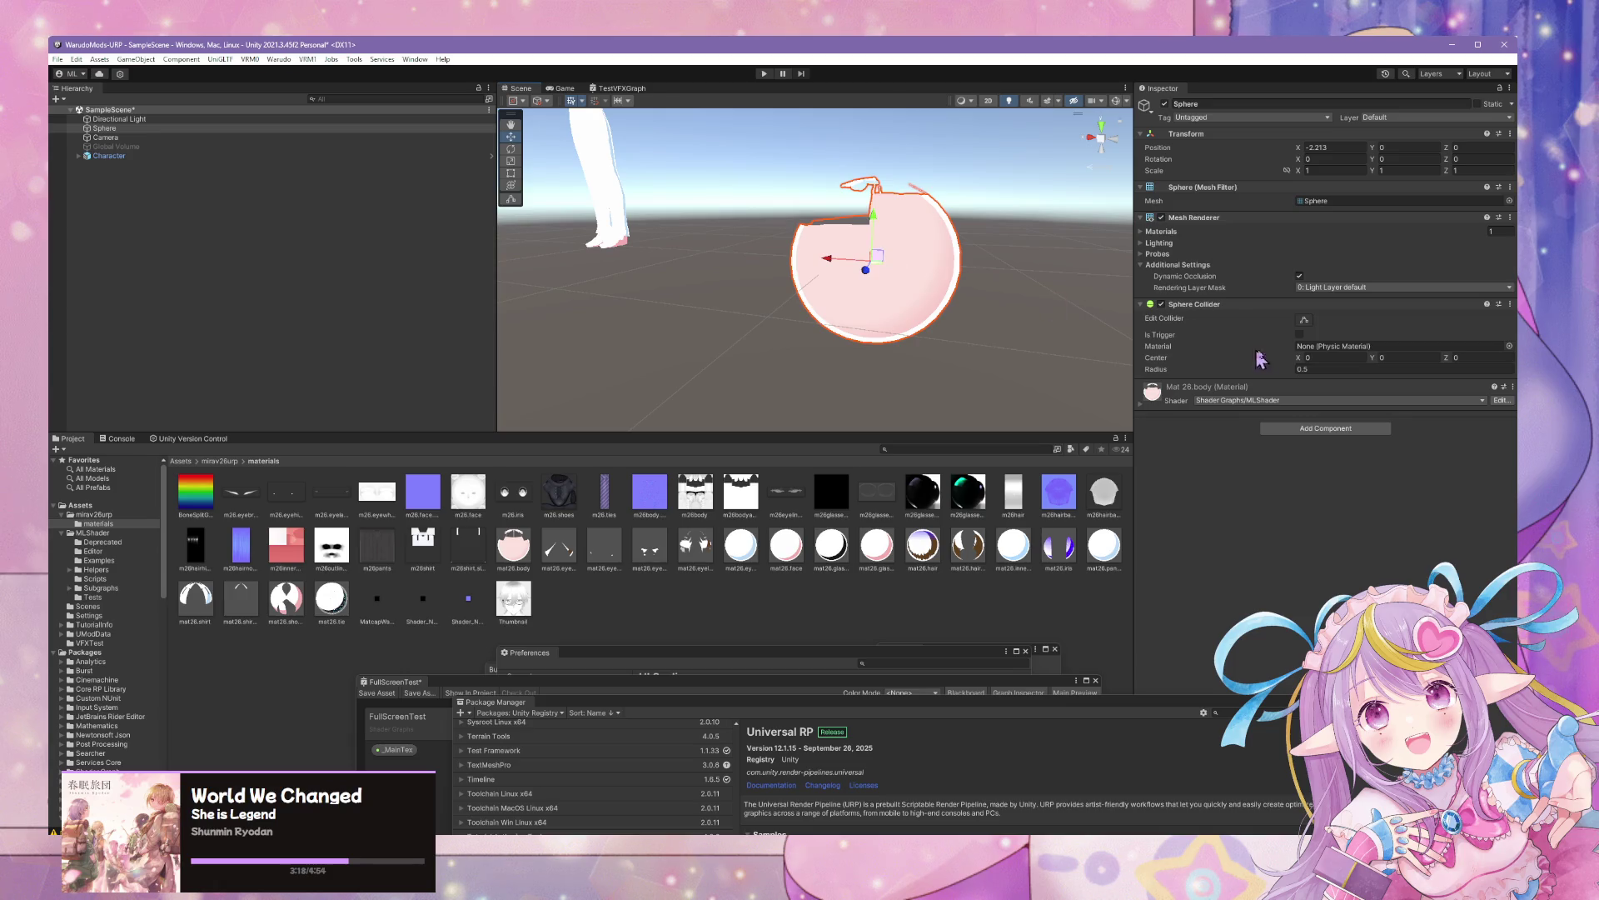
{"action": "left_click", "coordinate": [785, 545]}
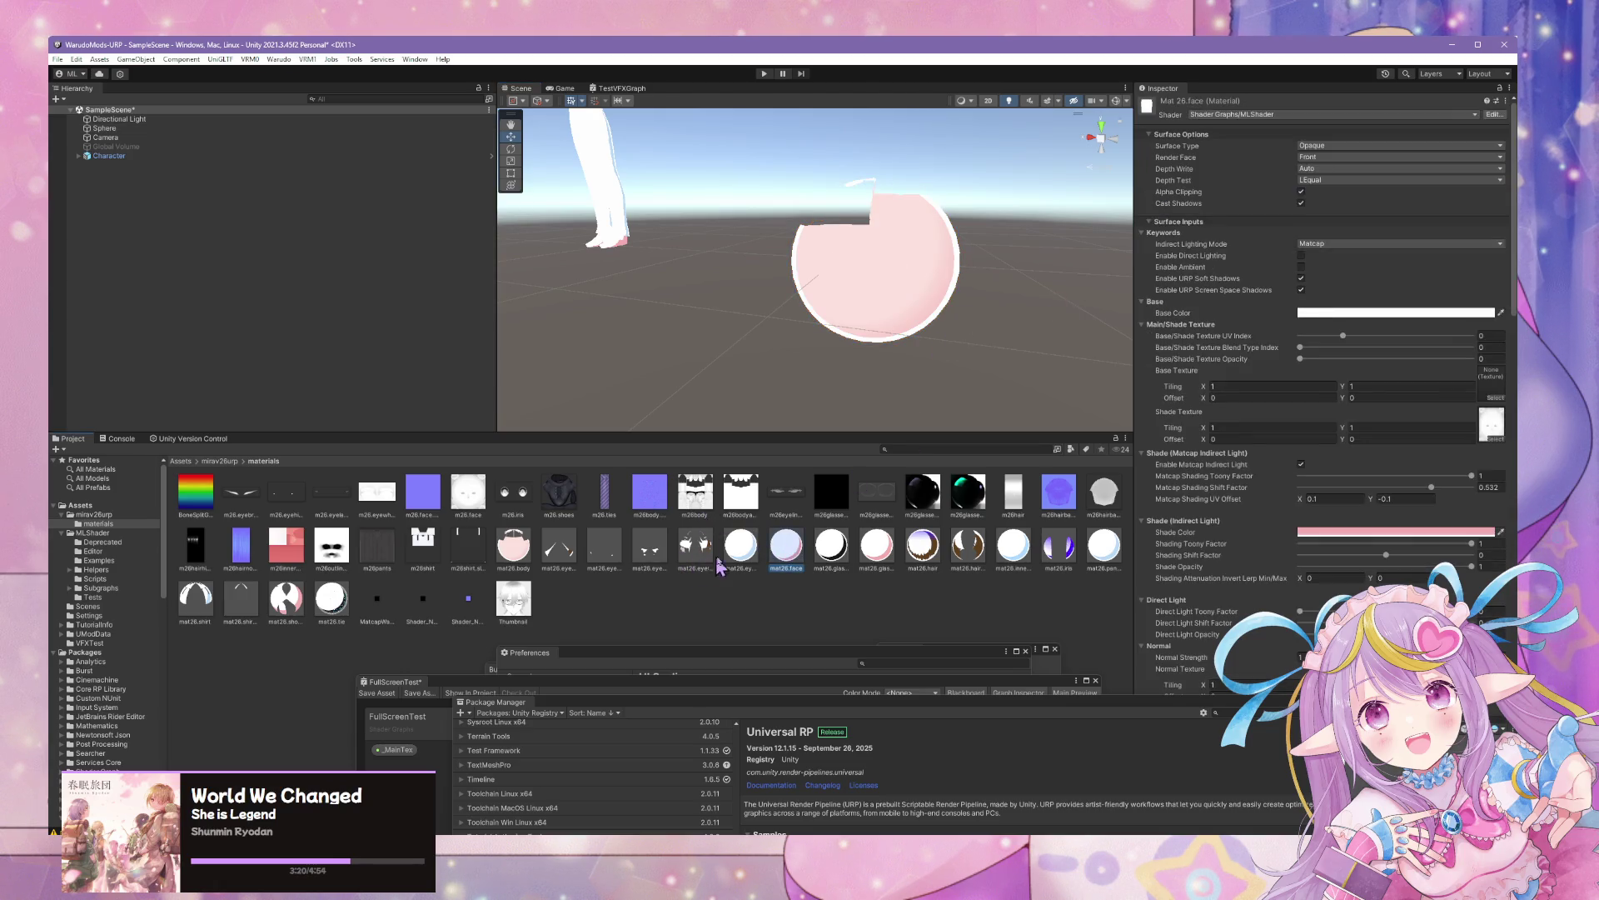
{"action": "left_click", "coordinate": [529, 555]}
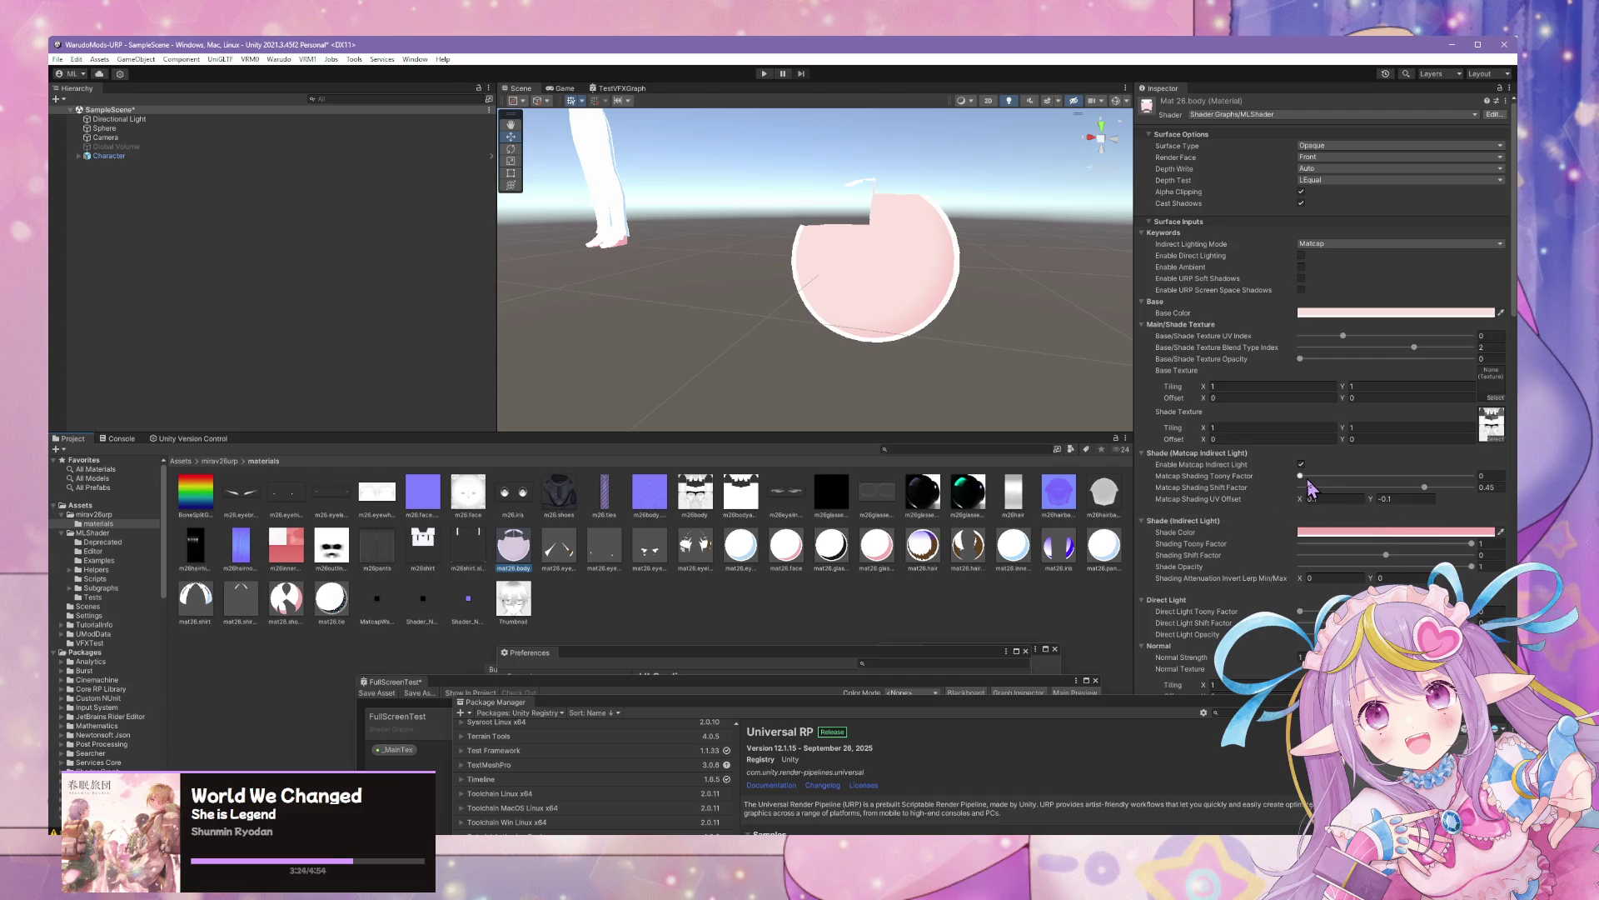
{"action": "left_click_drag", "start_coordinate": [1304, 480], "coordinate": [1472, 477]}
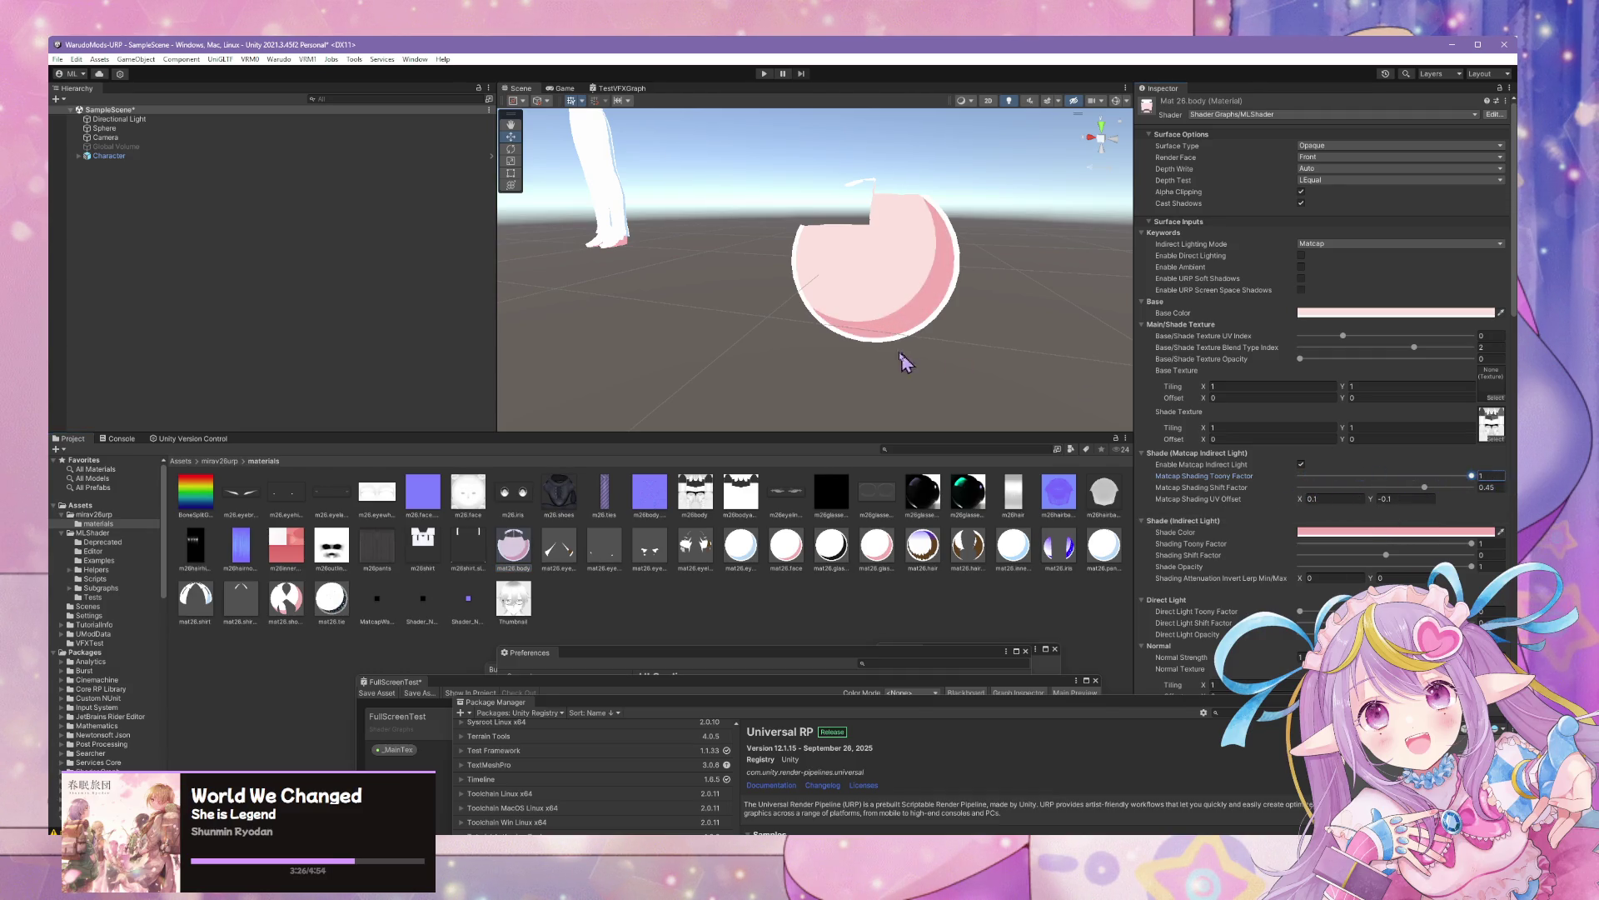
Scroll through the body material's remaining shader sections in the Inspector
{"action": "mouse_move", "coordinate": [903, 360]}
{"action": "left_mouse_down"}
{"action": "mouse_move", "coordinate": [1037, 351]}
{"action": "mouse_move", "coordinate": [1041, 367]}
{"action": "mouse_move", "coordinate": [1031, 385]}
{"action": "mouse_move", "coordinate": [953, 336]}
{"action": "left_mouse_up"}
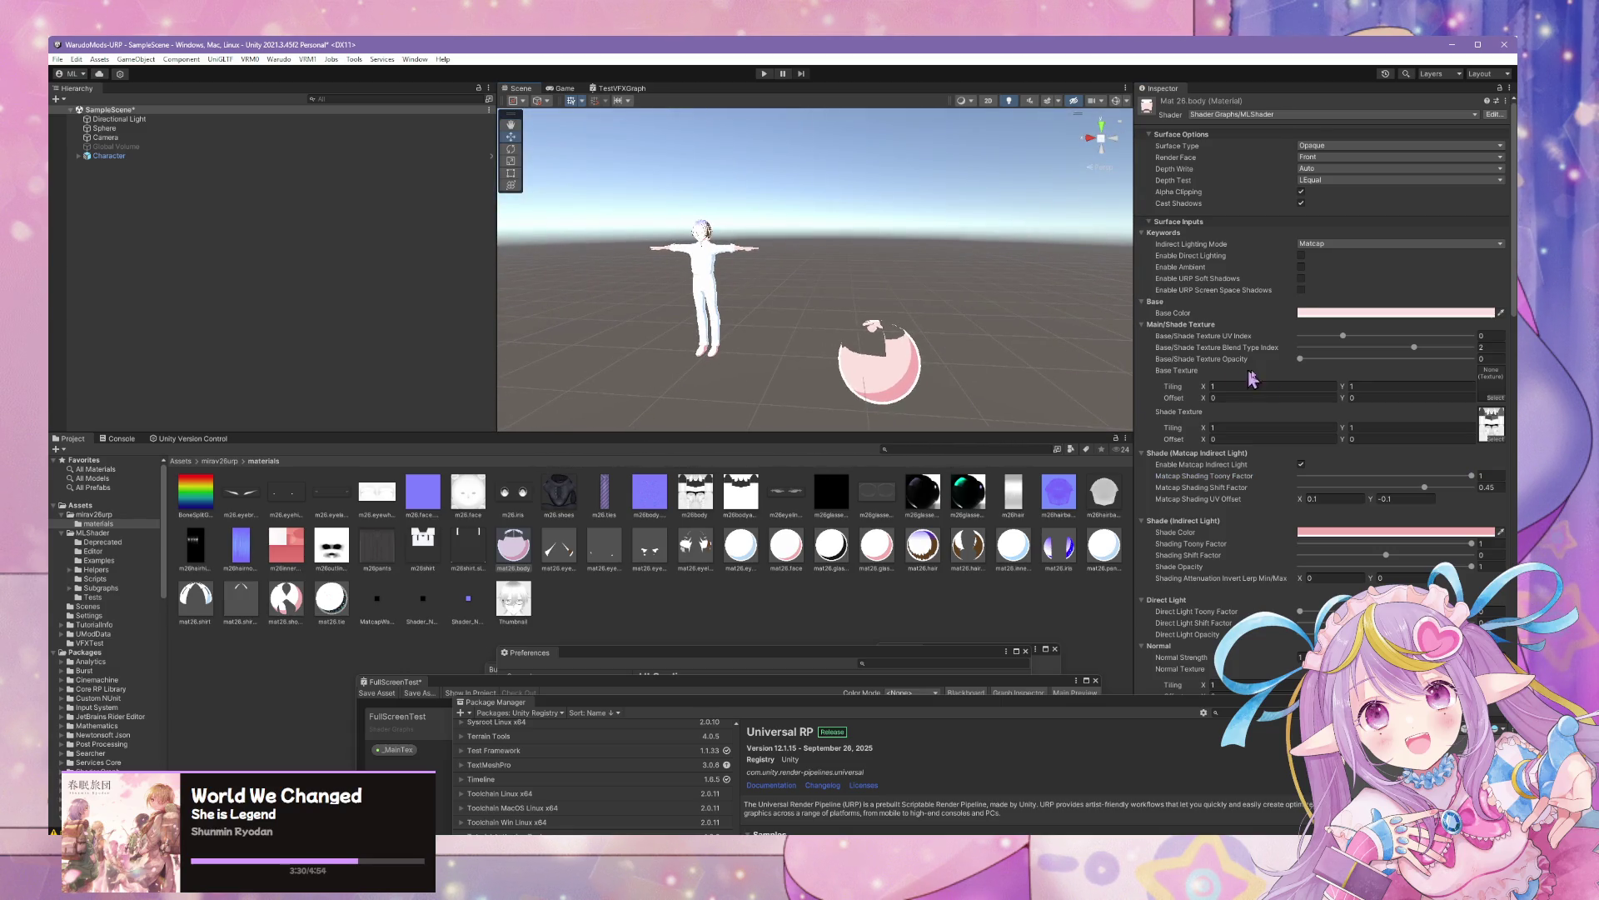
{"action": "scroll", "coordinate": [1324, 380], "scroll_direction": "down", "scroll_amount": 15}
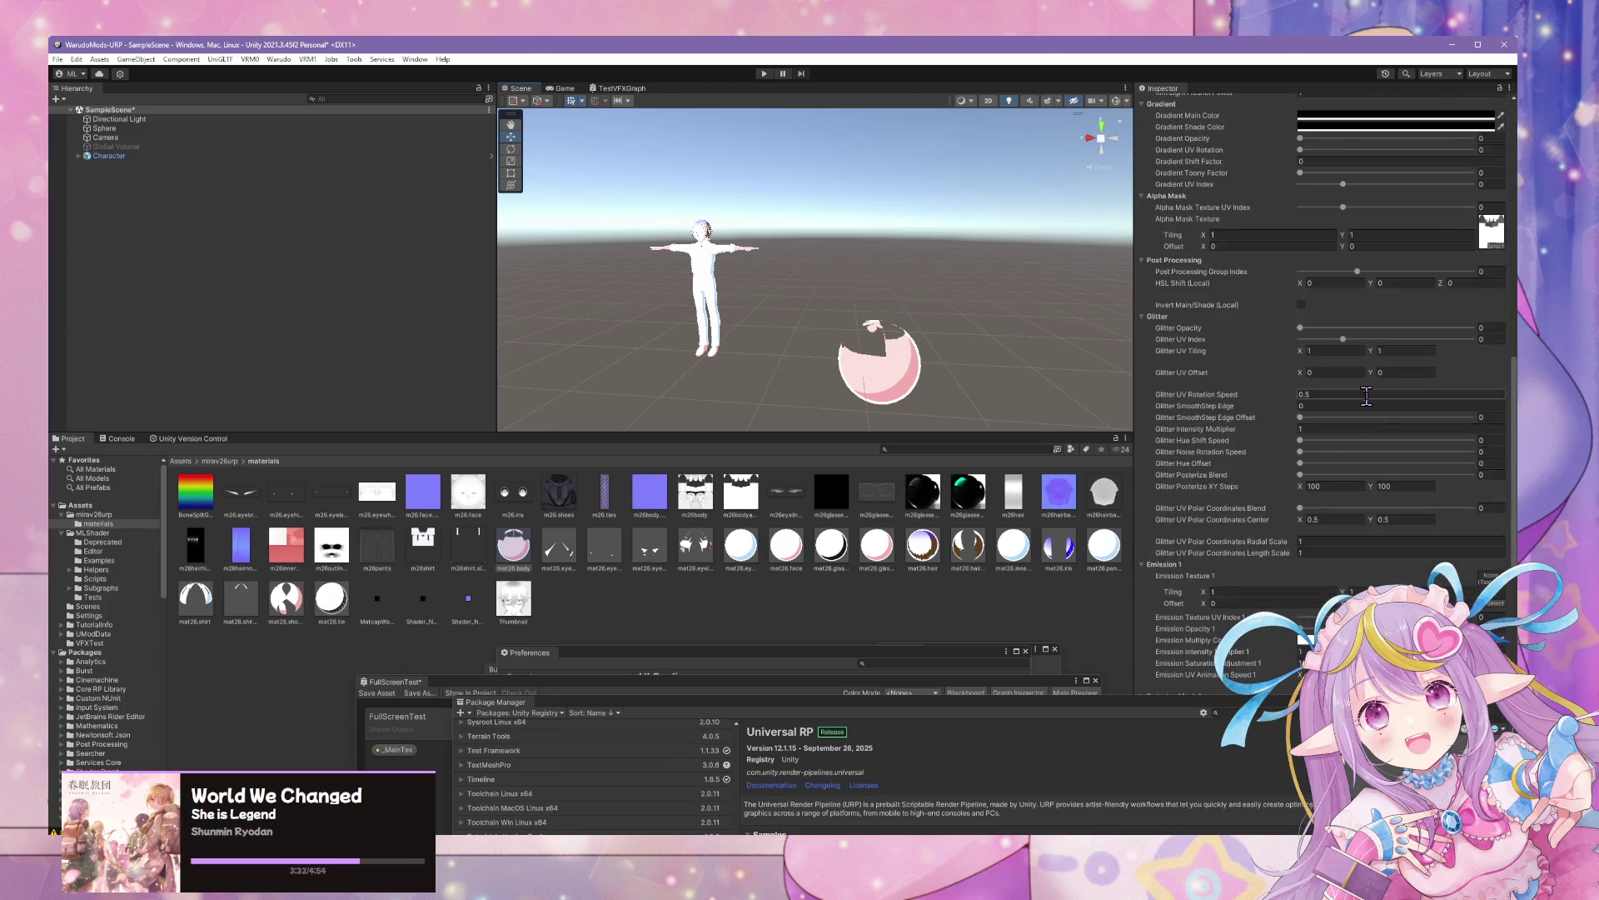
{"action": "scroll", "coordinate": [1376, 442], "scroll_direction": "down", "scroll_amount": 2}
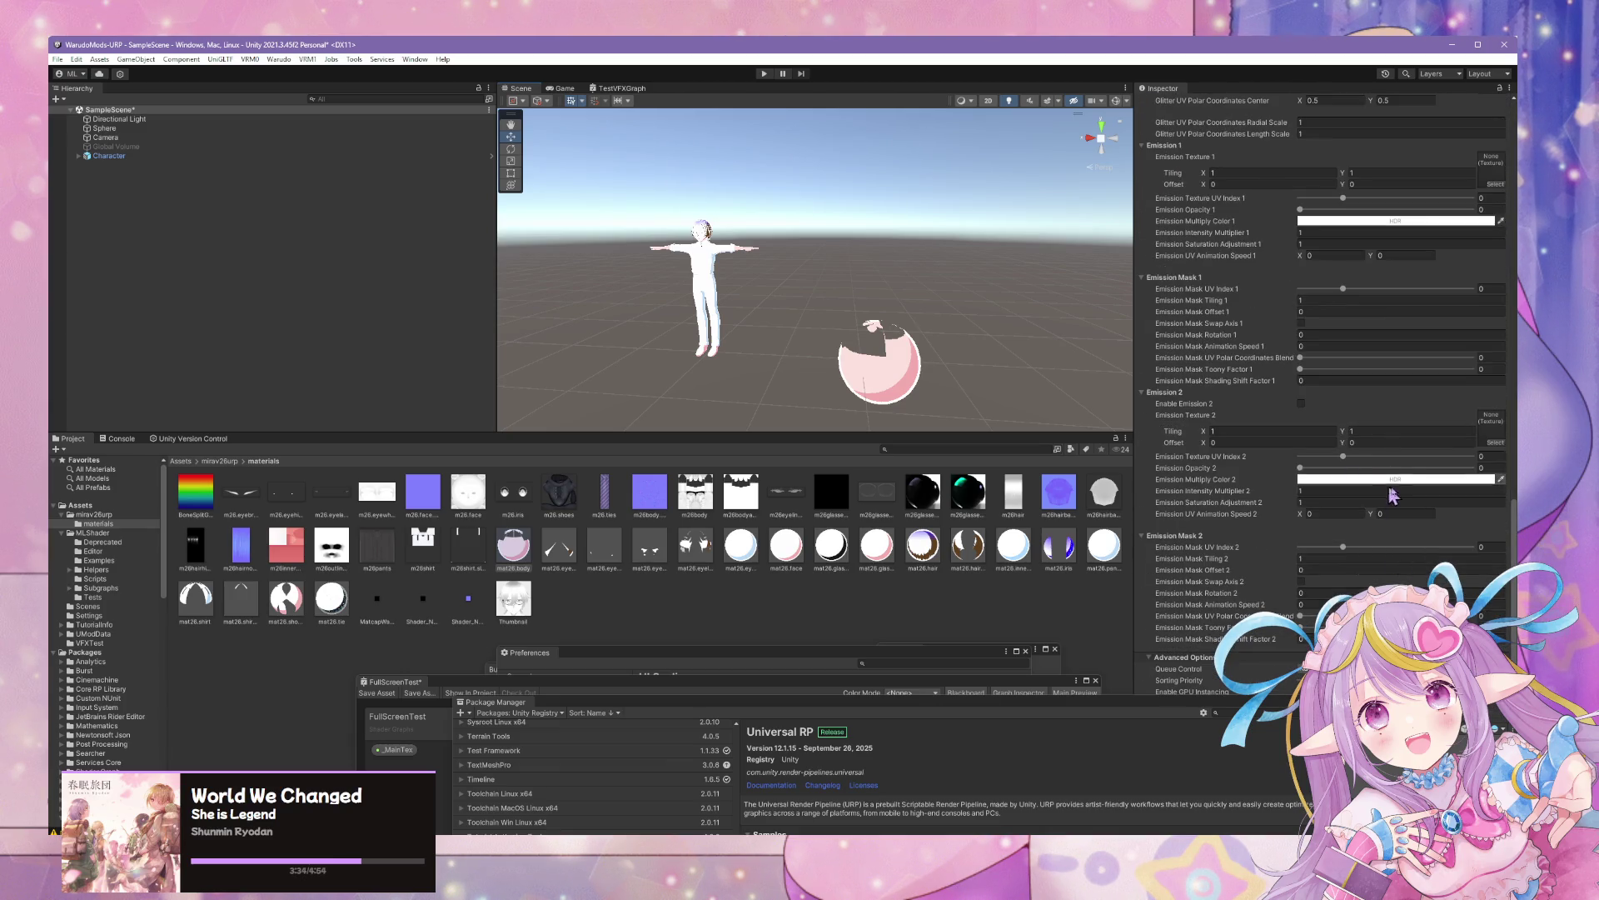
{"action": "scroll", "coordinate": [1406, 500], "scroll_direction": "up", "scroll_amount": 10}
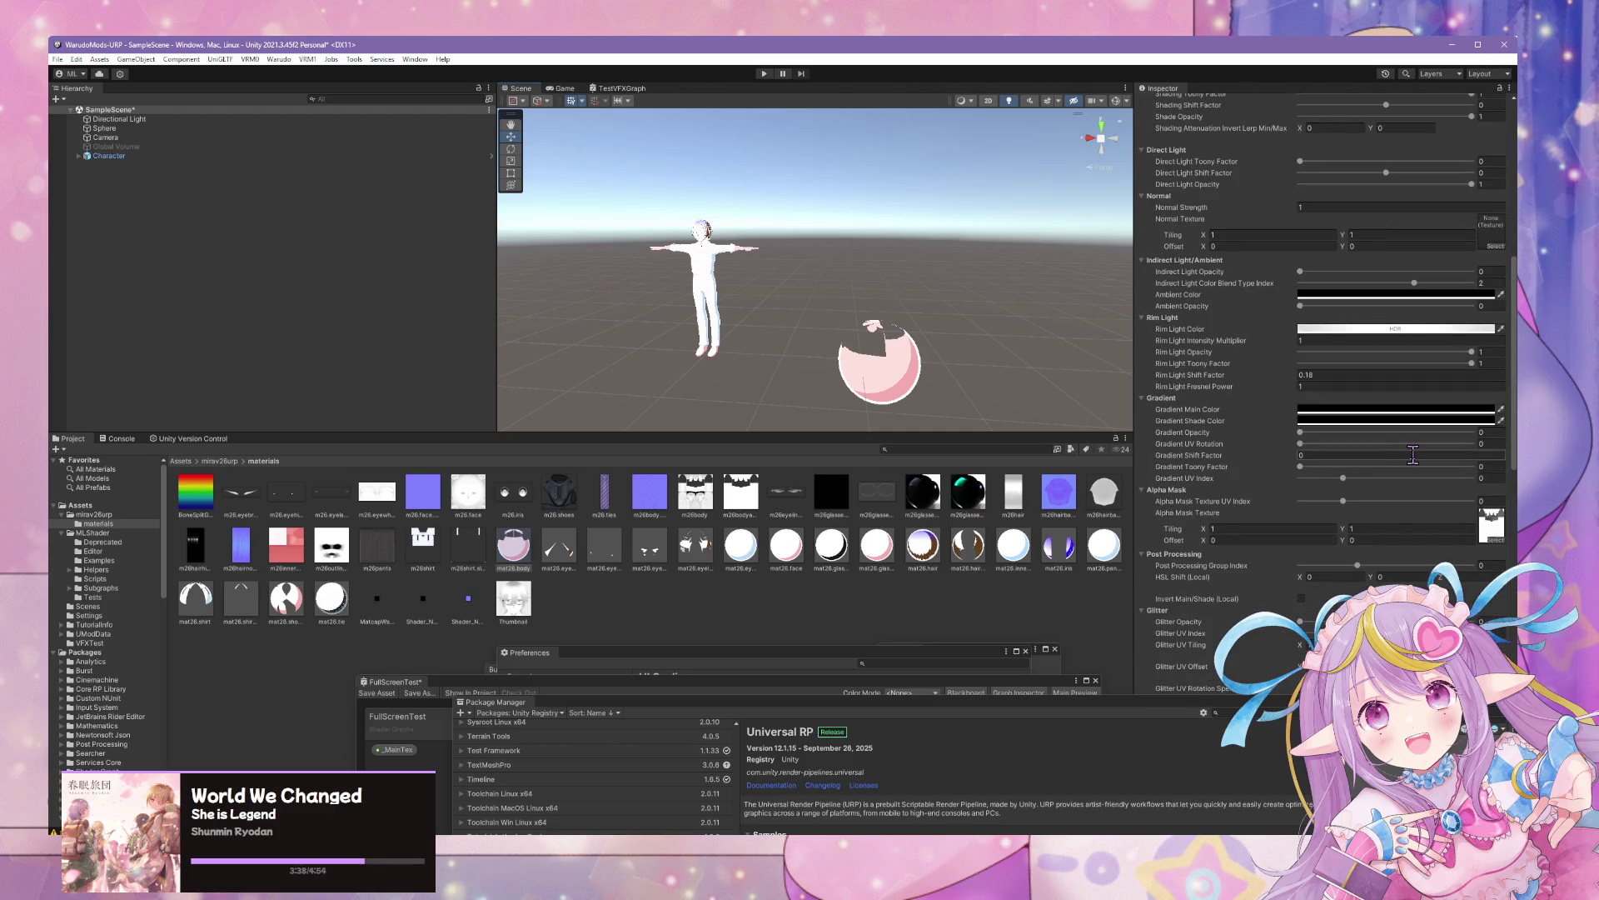
{"action": "scroll", "coordinate": [1399, 462], "scroll_direction": "up", "scroll_amount": 10}
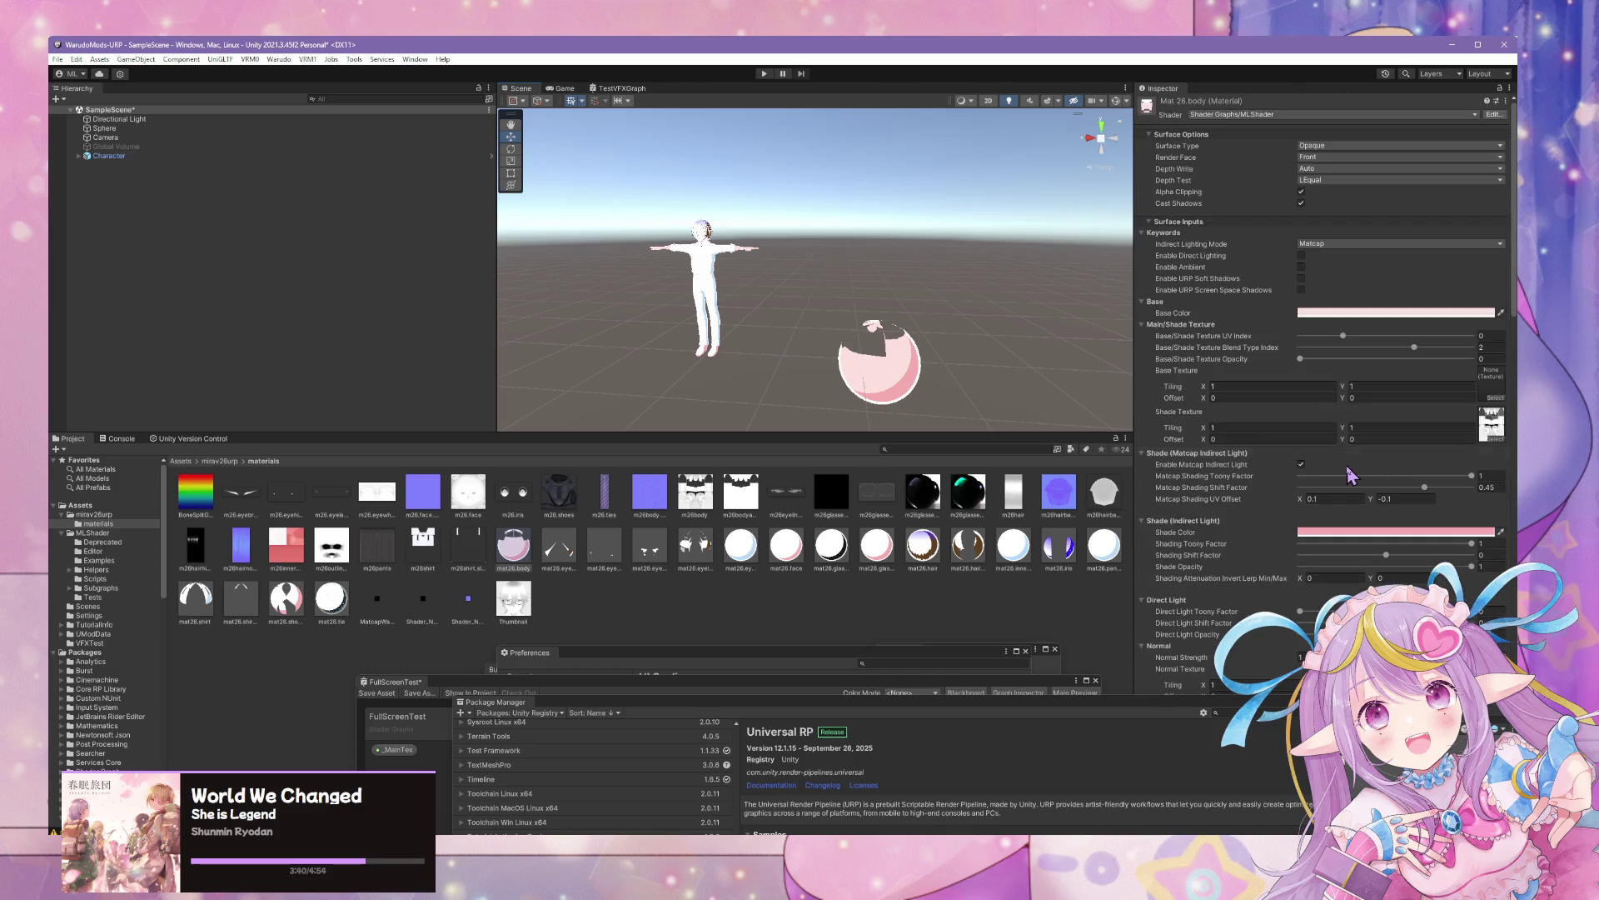
{"action": "scroll", "coordinate": [1100, 314], "scroll_direction": "up", "scroll_amount": 10}
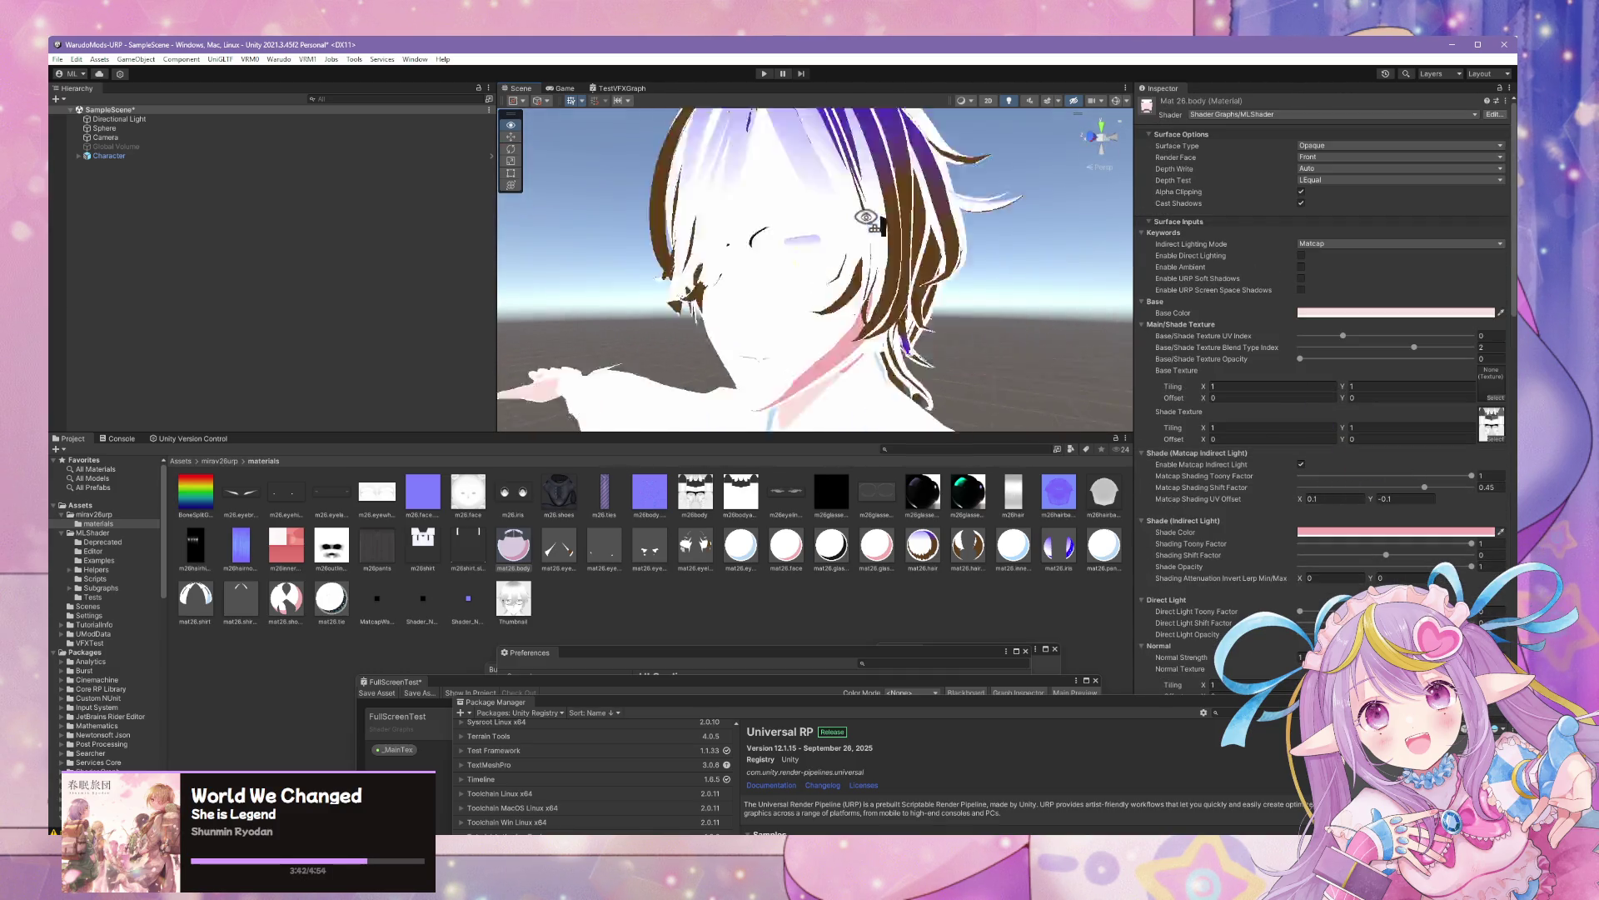
{"action": "scroll", "coordinate": [908, 258], "scroll_direction": "up", "scroll_amount": 5}
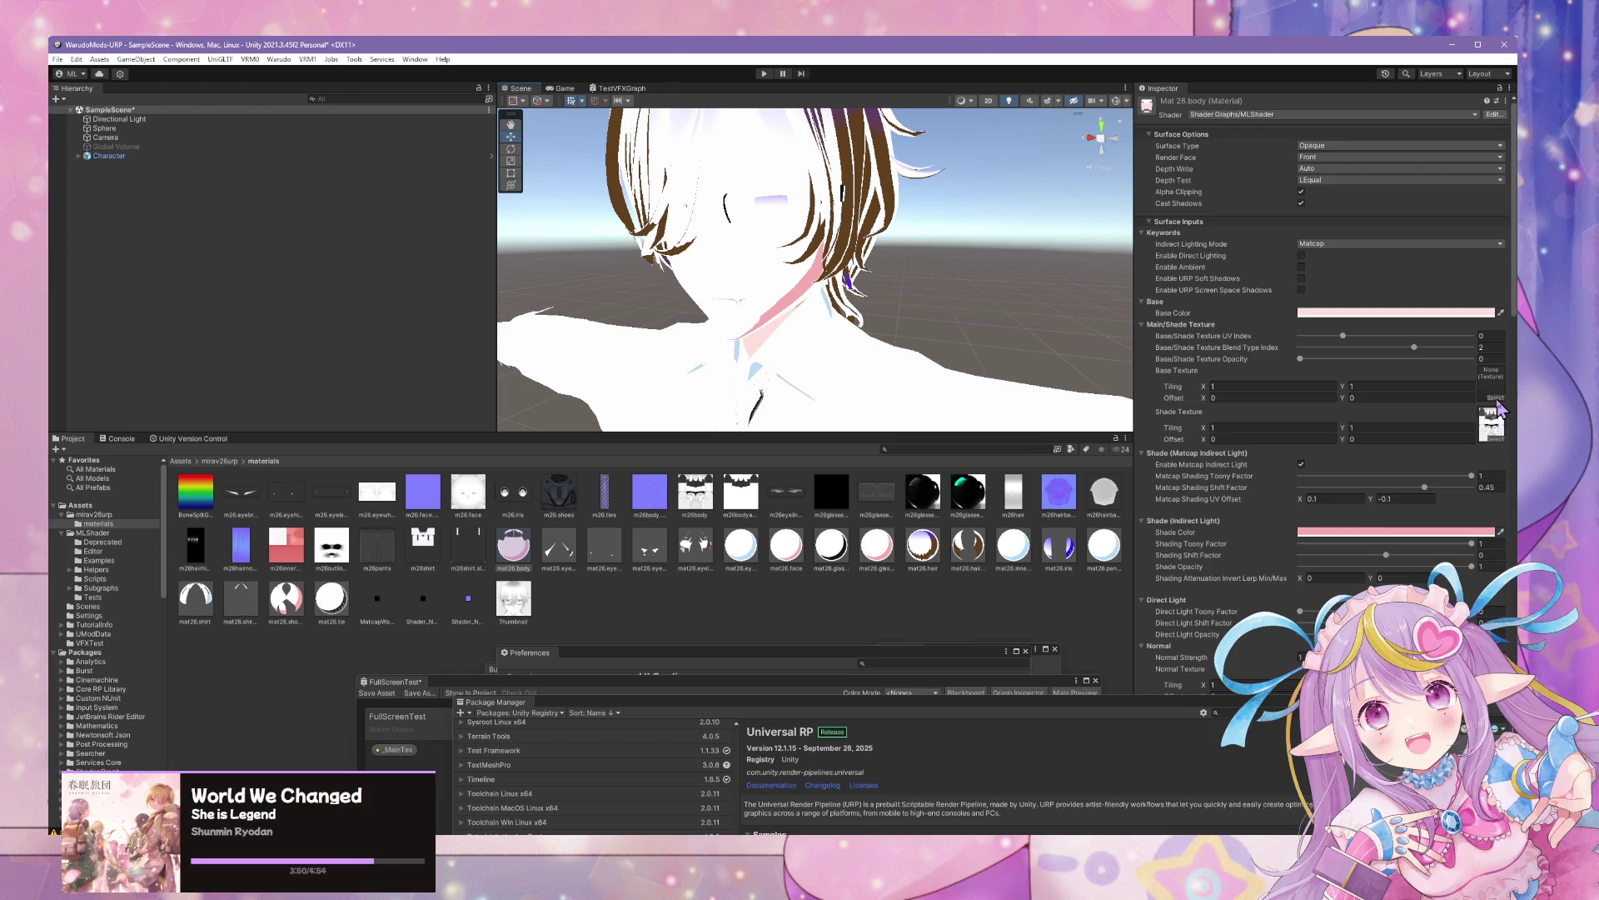
Compare the two m26body textures and assign the first as the body's base texture
{"action": "left_click", "coordinate": [1497, 400]}
{"action": "type", "text": "body"}
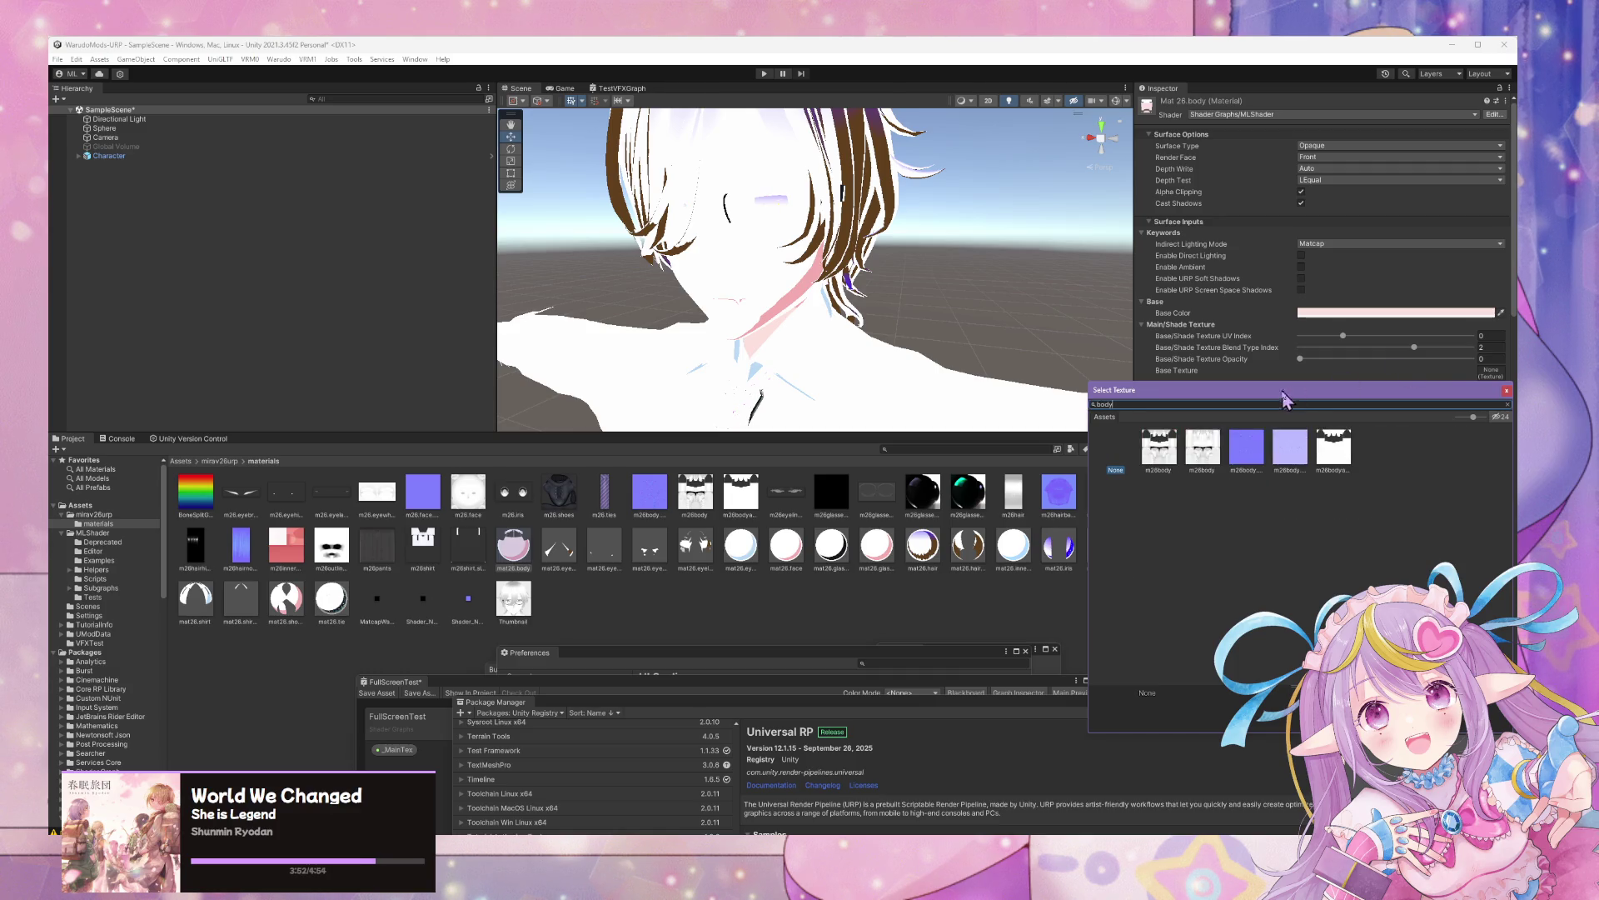
{"action": "left_click", "coordinate": [1178, 451]}
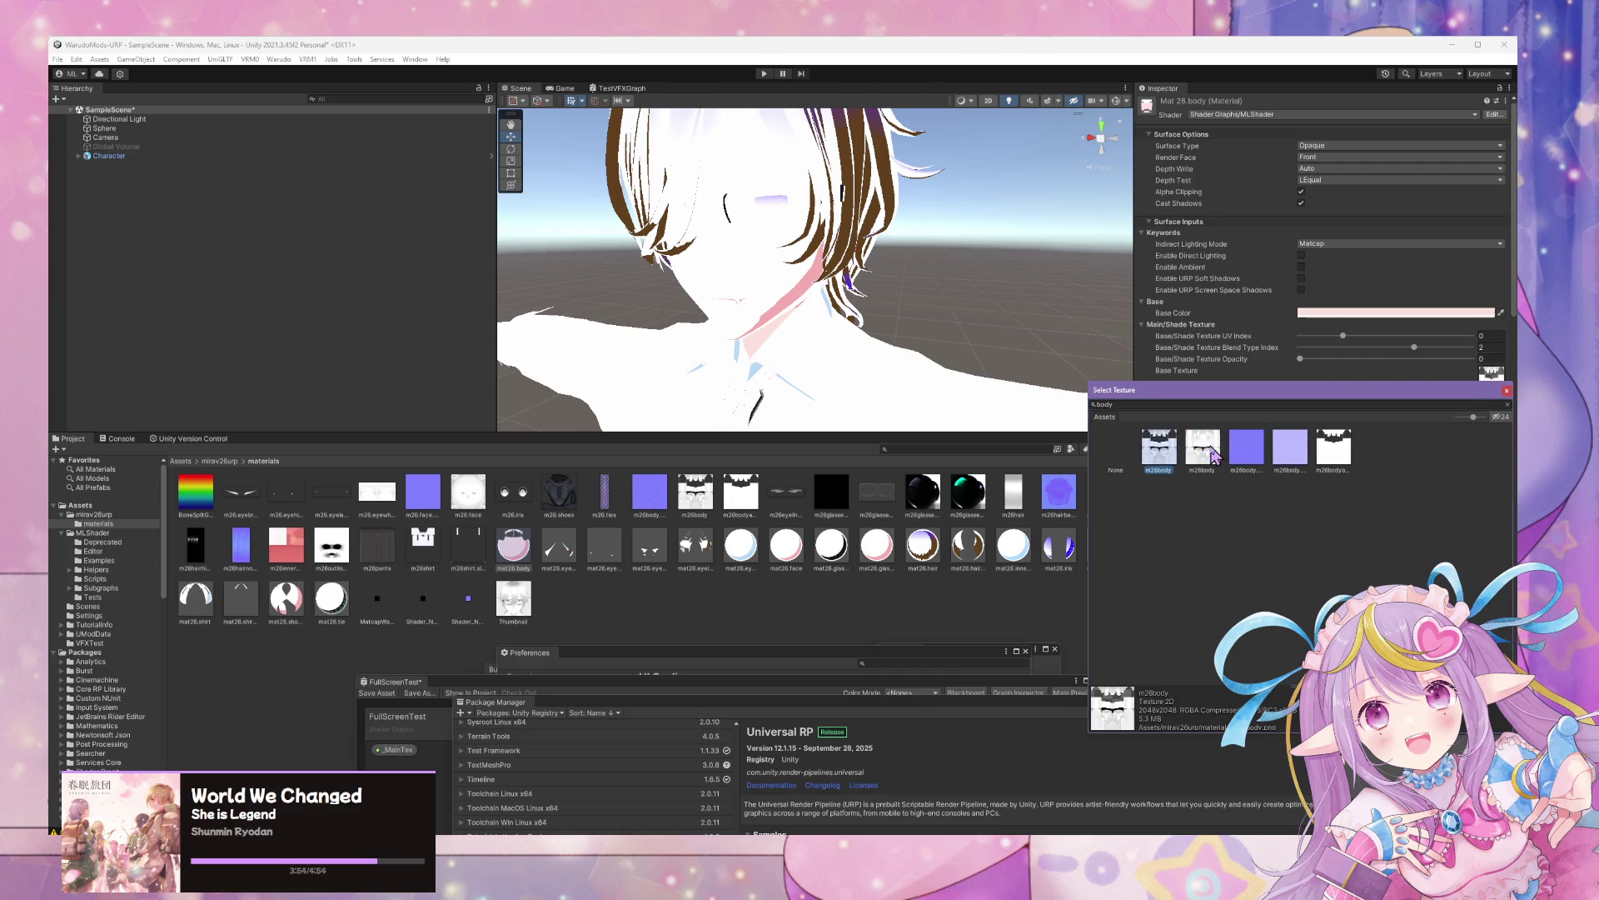
{"action": "left_click", "coordinate": [1214, 454]}
{"action": "left_click", "coordinate": [1171, 453]}
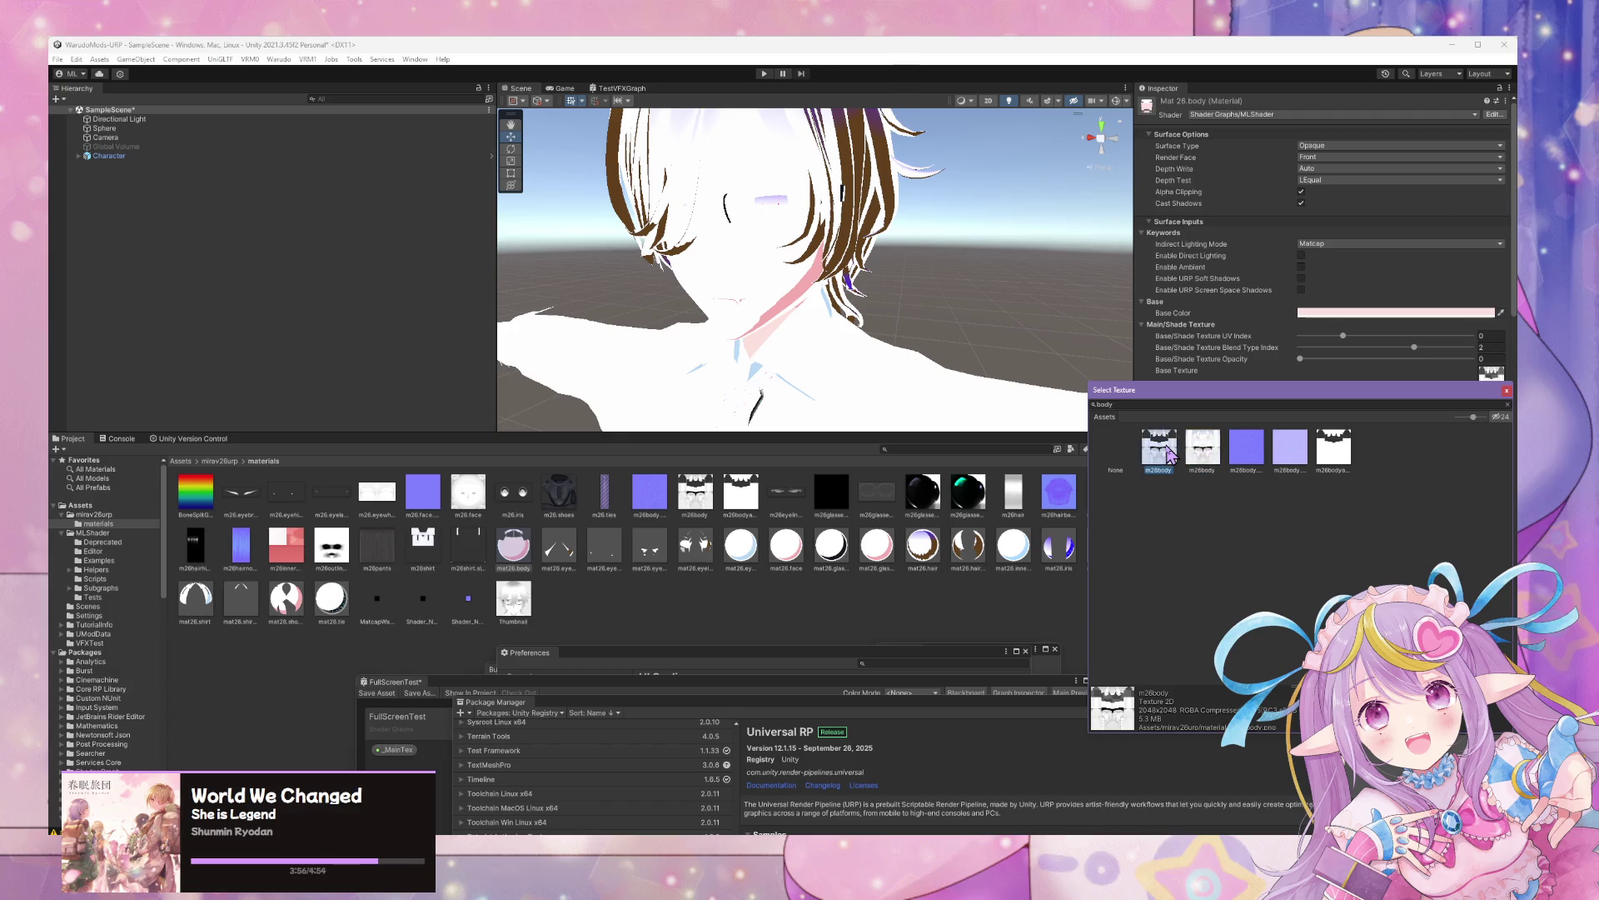
{"action": "left_click", "coordinate": [1208, 456]}
{"action": "left_click", "coordinate": [1166, 454]}
{"action": "left_click", "coordinate": [1202, 456]}
{"action": "left_click", "coordinate": [1166, 454]}
{"action": "left_click", "coordinate": [1204, 461]}
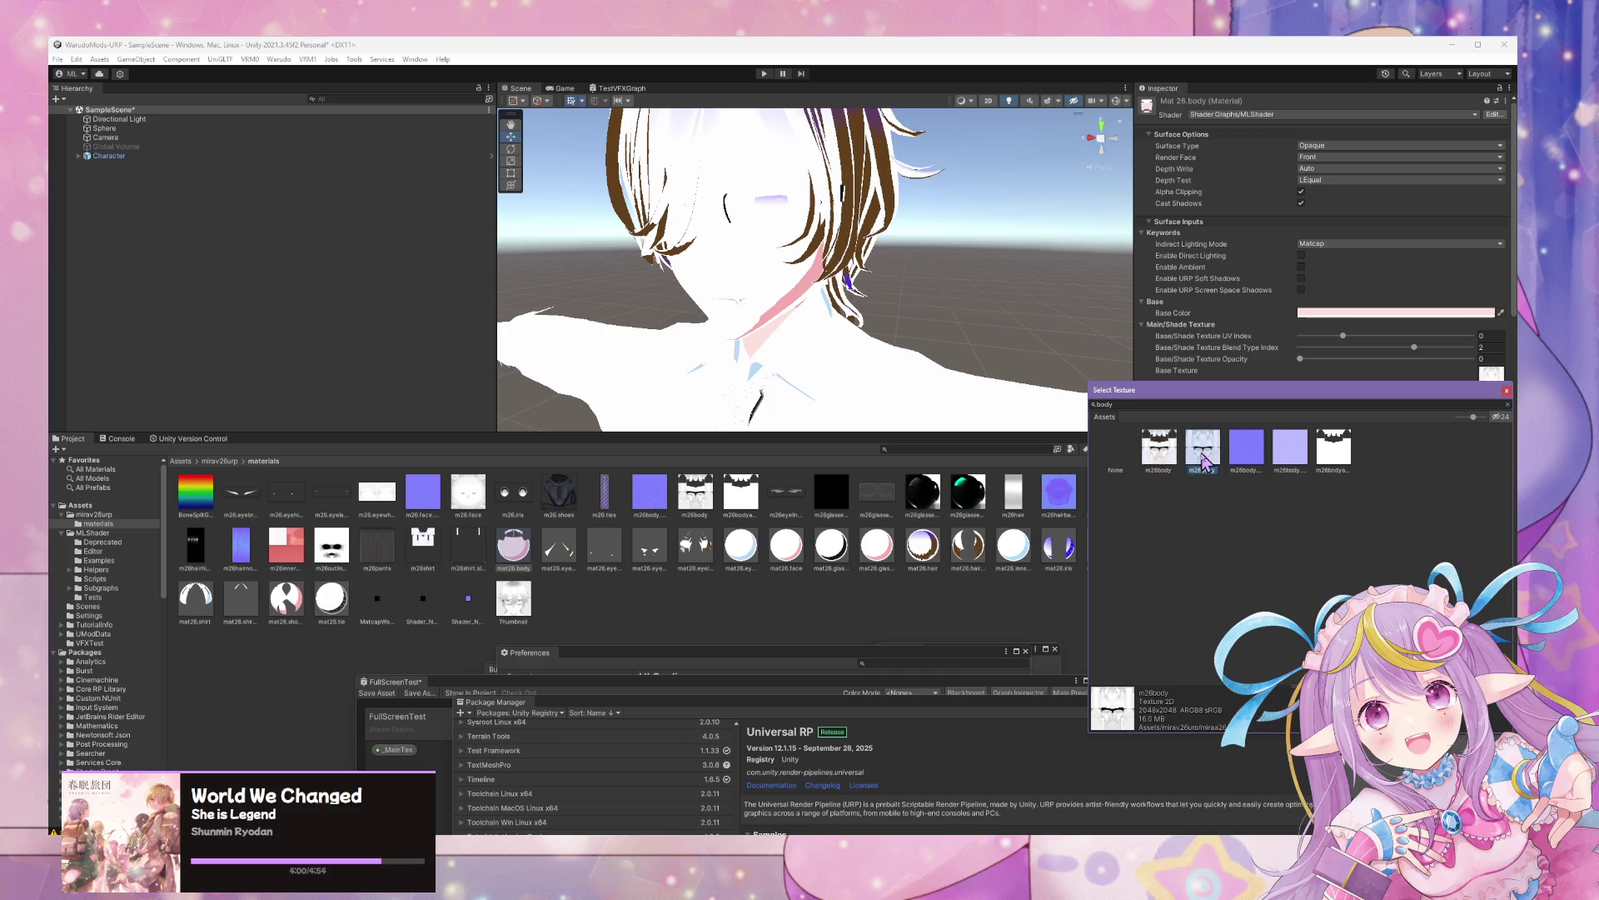
{"action": "left_click", "coordinate": [1163, 458]}
{"action": "double_click", "coordinate": [1163, 458]}
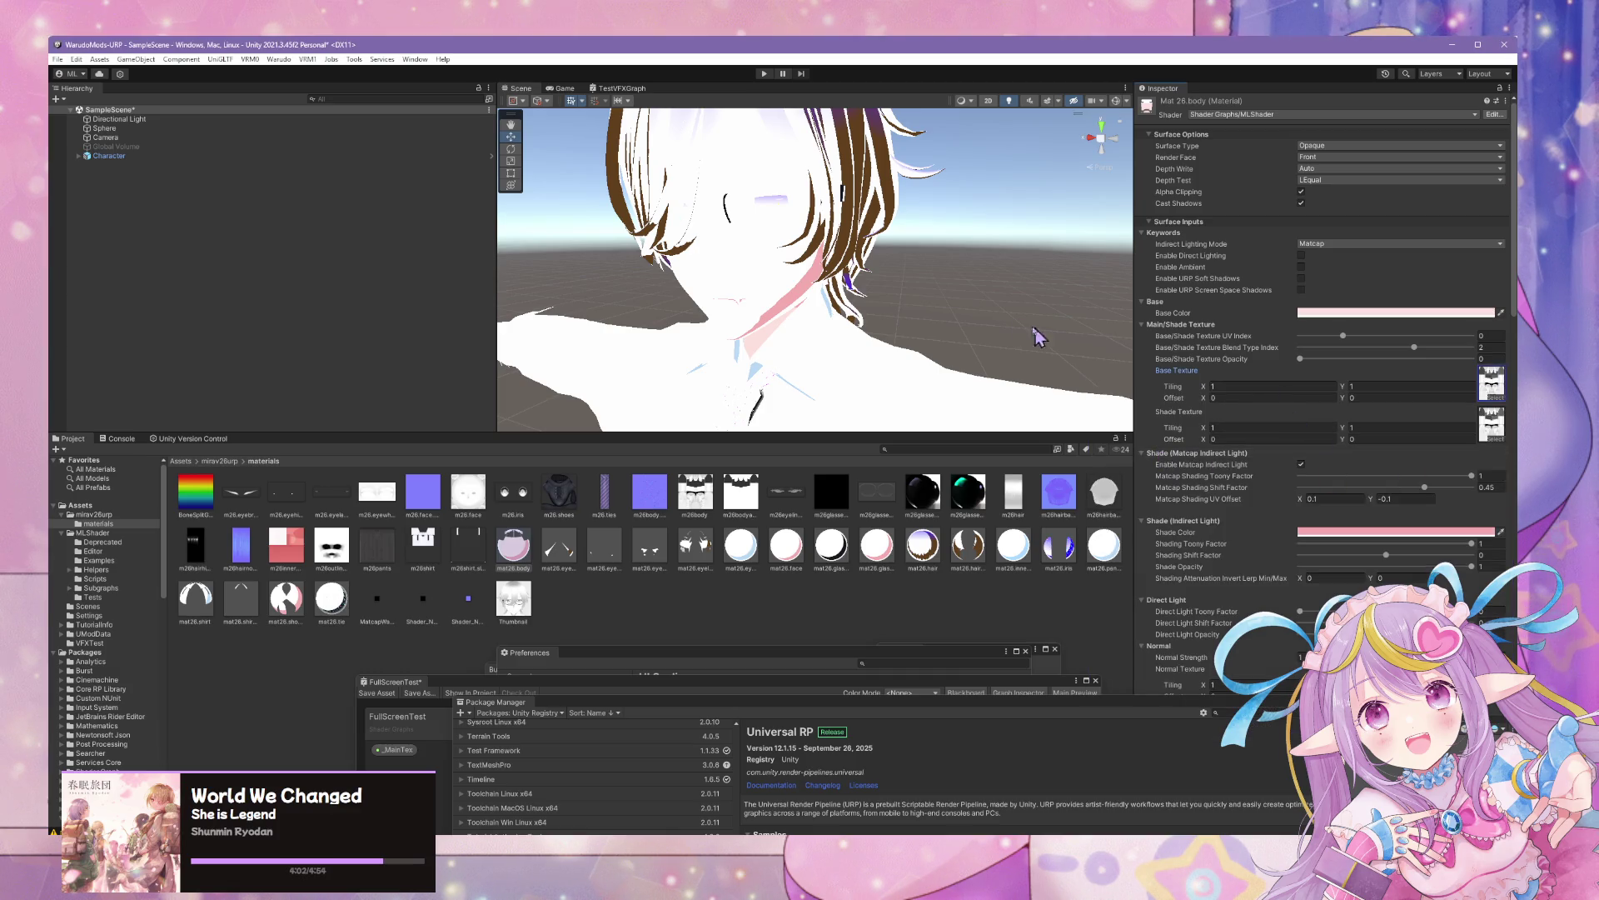
Raise the base/shade texture opacity to 1
{"action": "left_click_drag", "start_coordinate": [1051, 336], "coordinate": [1010, 319]}
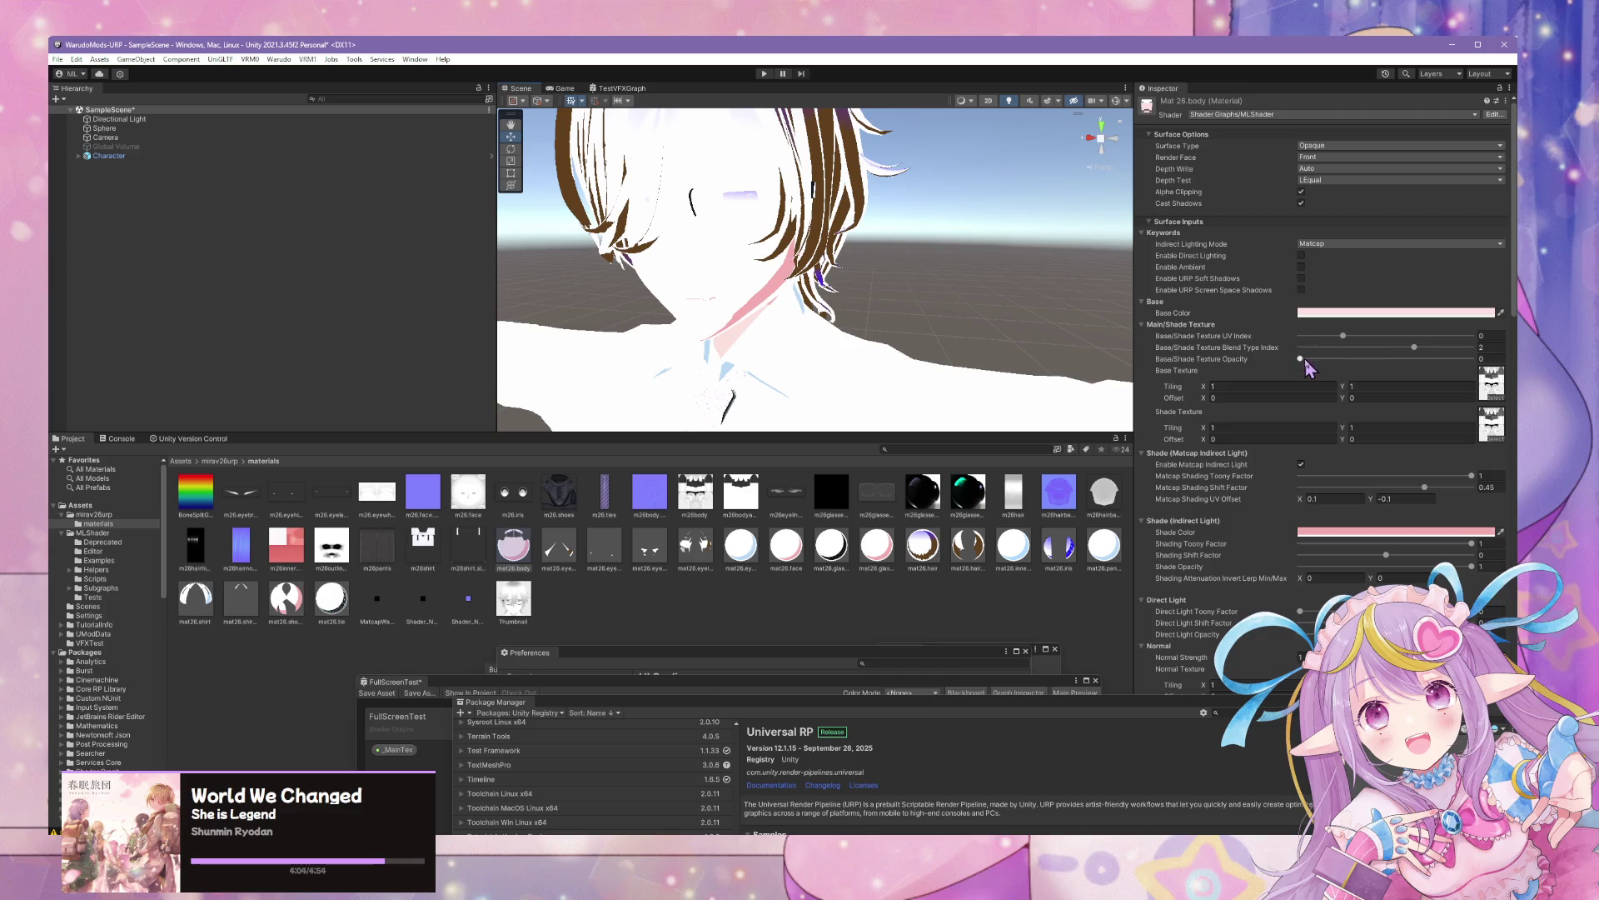
{"action": "mouse_move", "coordinate": [1407, 367]}
{"action": "left_mouse_down"}
{"action": "mouse_move", "coordinate": [1503, 369]}
{"action": "mouse_move", "coordinate": [1273, 358]}
{"action": "mouse_move", "coordinate": [1481, 354]}
{"action": "left_mouse_up"}
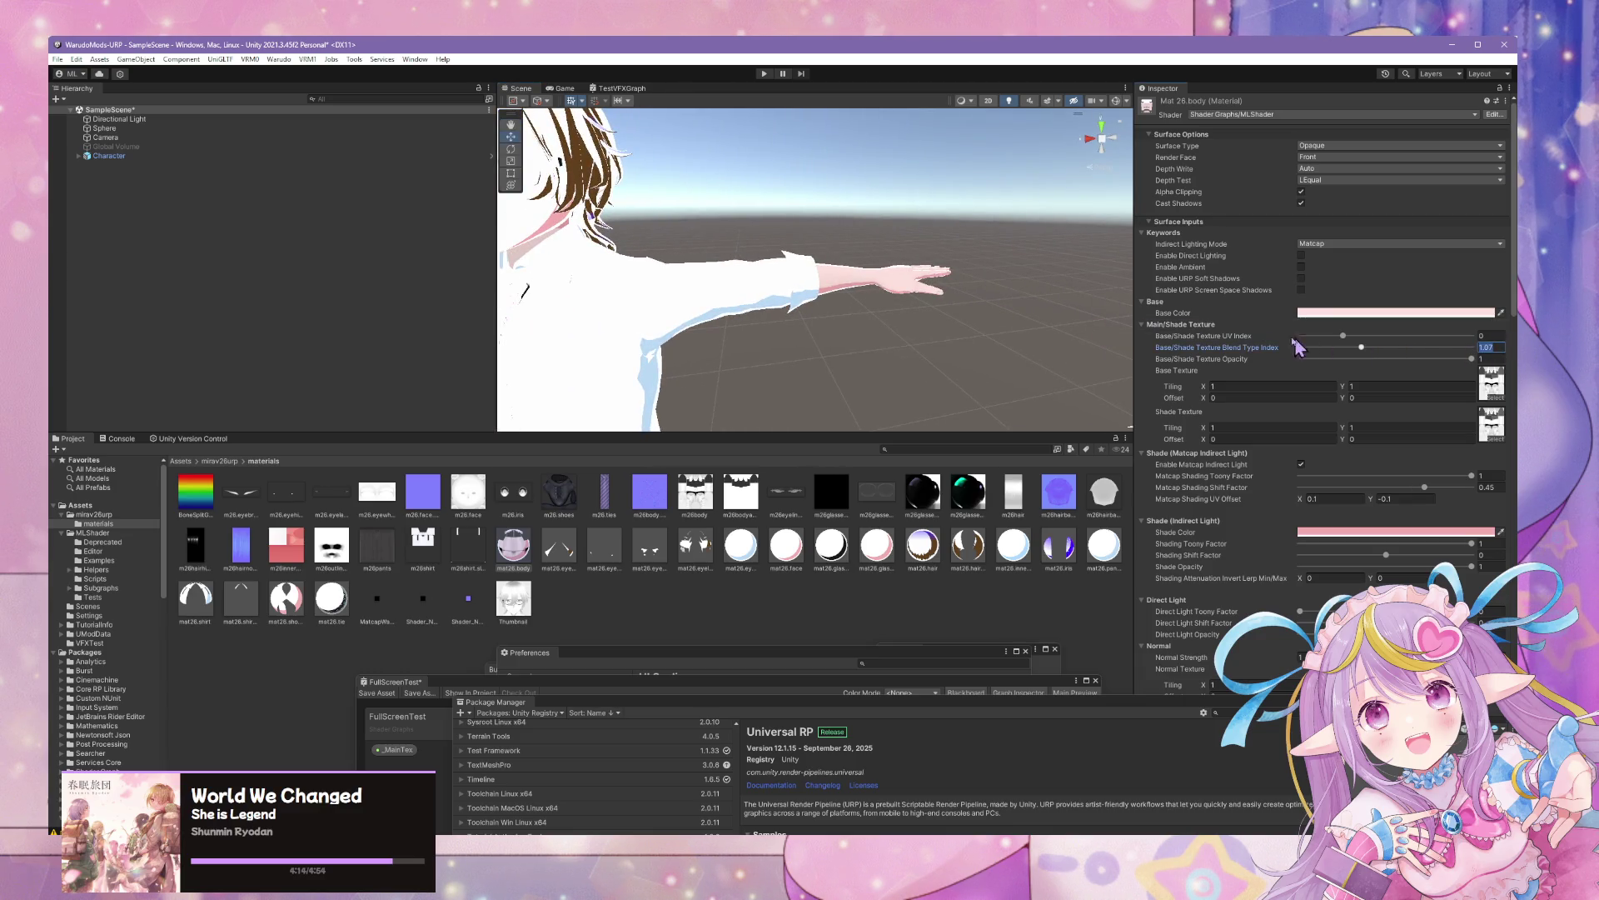
{"action": "mouse_move", "coordinate": [956, 297]}
{"action": "left_mouse_down"}
{"action": "mouse_move", "coordinate": [964, 285]}
{"action": "mouse_move", "coordinate": [1031, 378]}
{"action": "mouse_move", "coordinate": [934, 372]}
{"action": "mouse_move", "coordinate": [767, 236]}
{"action": "mouse_move", "coordinate": [1091, 417]}
{"action": "mouse_move", "coordinate": [841, 250]}
{"action": "left_mouse_up"}
Select all 18 character materials and set matcap shading shift factor to 0.371
{"action": "left_click", "coordinate": [741, 545]}
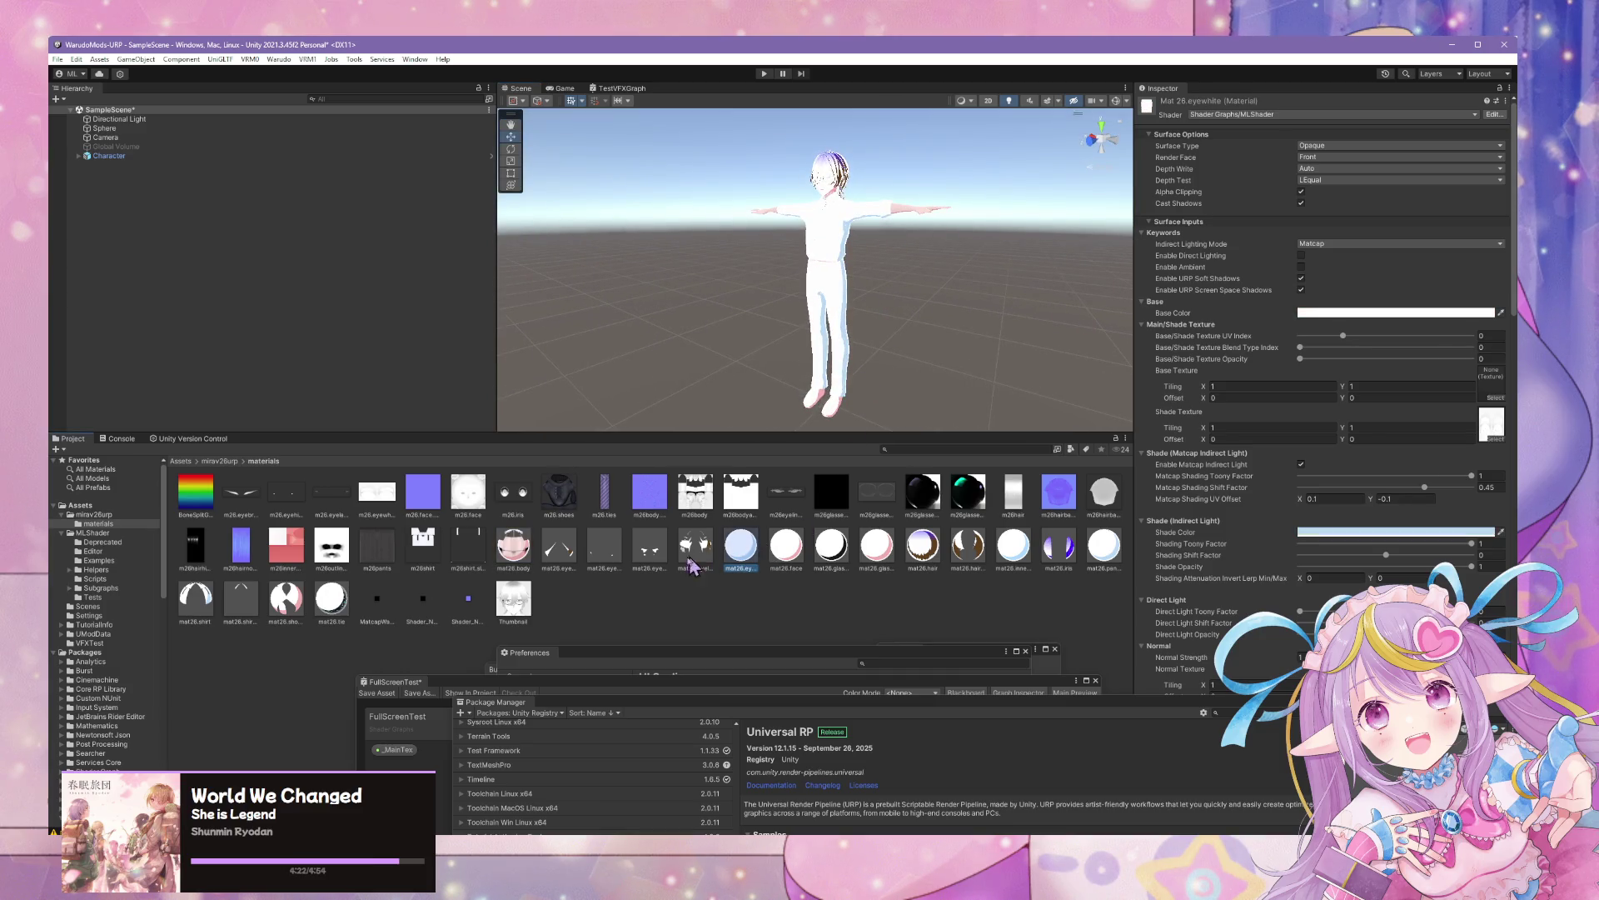
{"action": "left_click", "coordinate": [513, 546]}
{"action": "left_click", "coordinate": [331, 598], "text": "shift"}
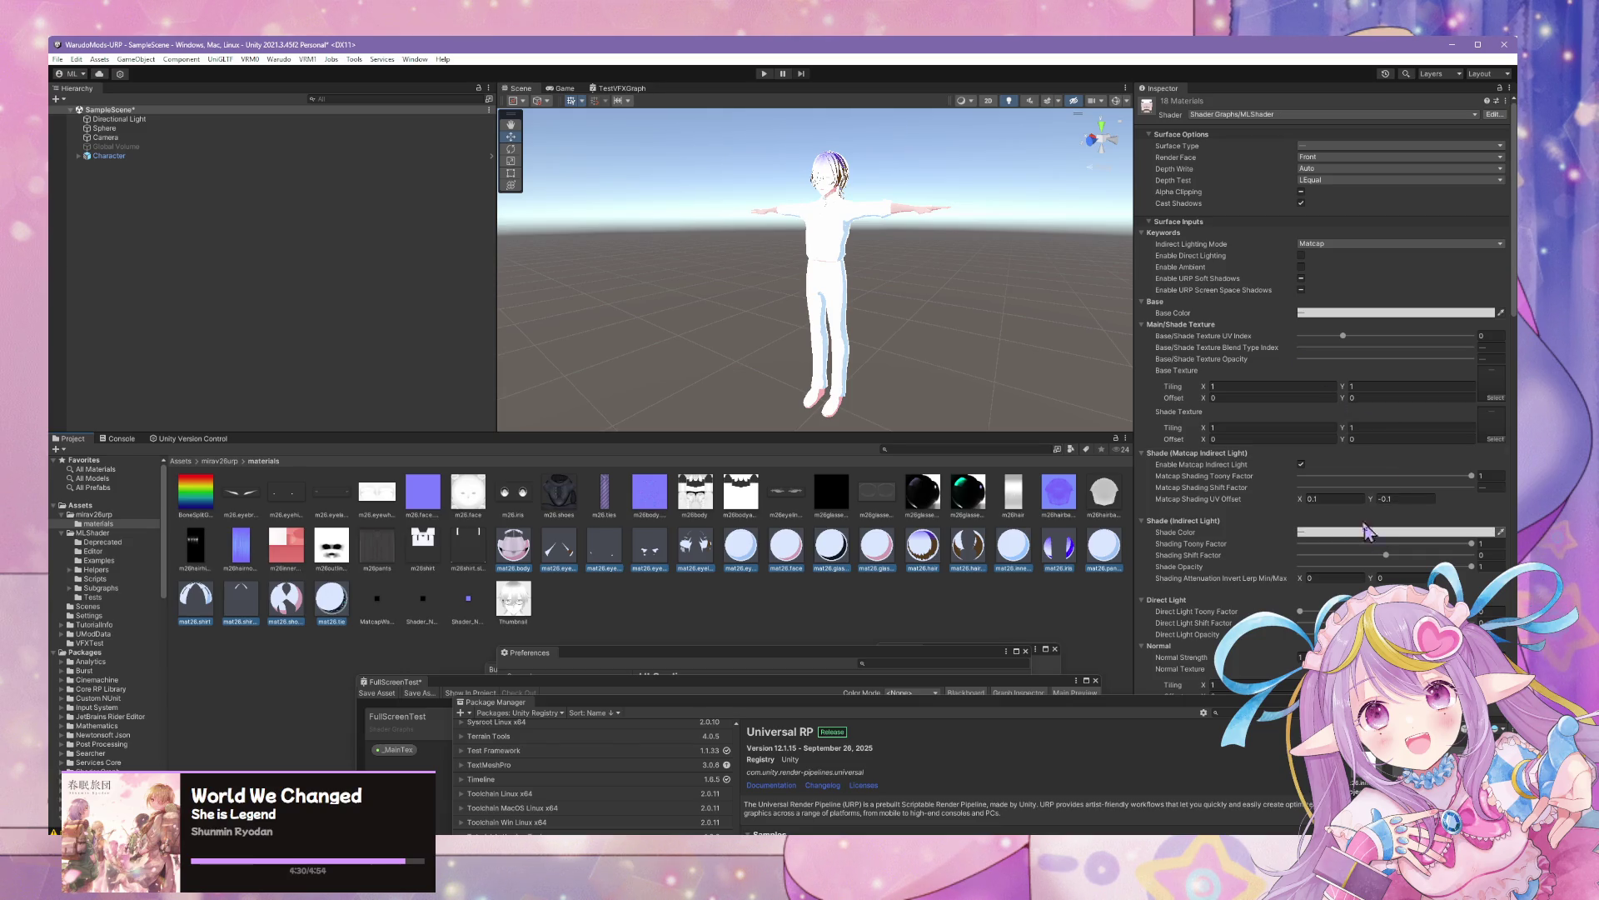
{"action": "left_click", "coordinate": [1486, 476]}
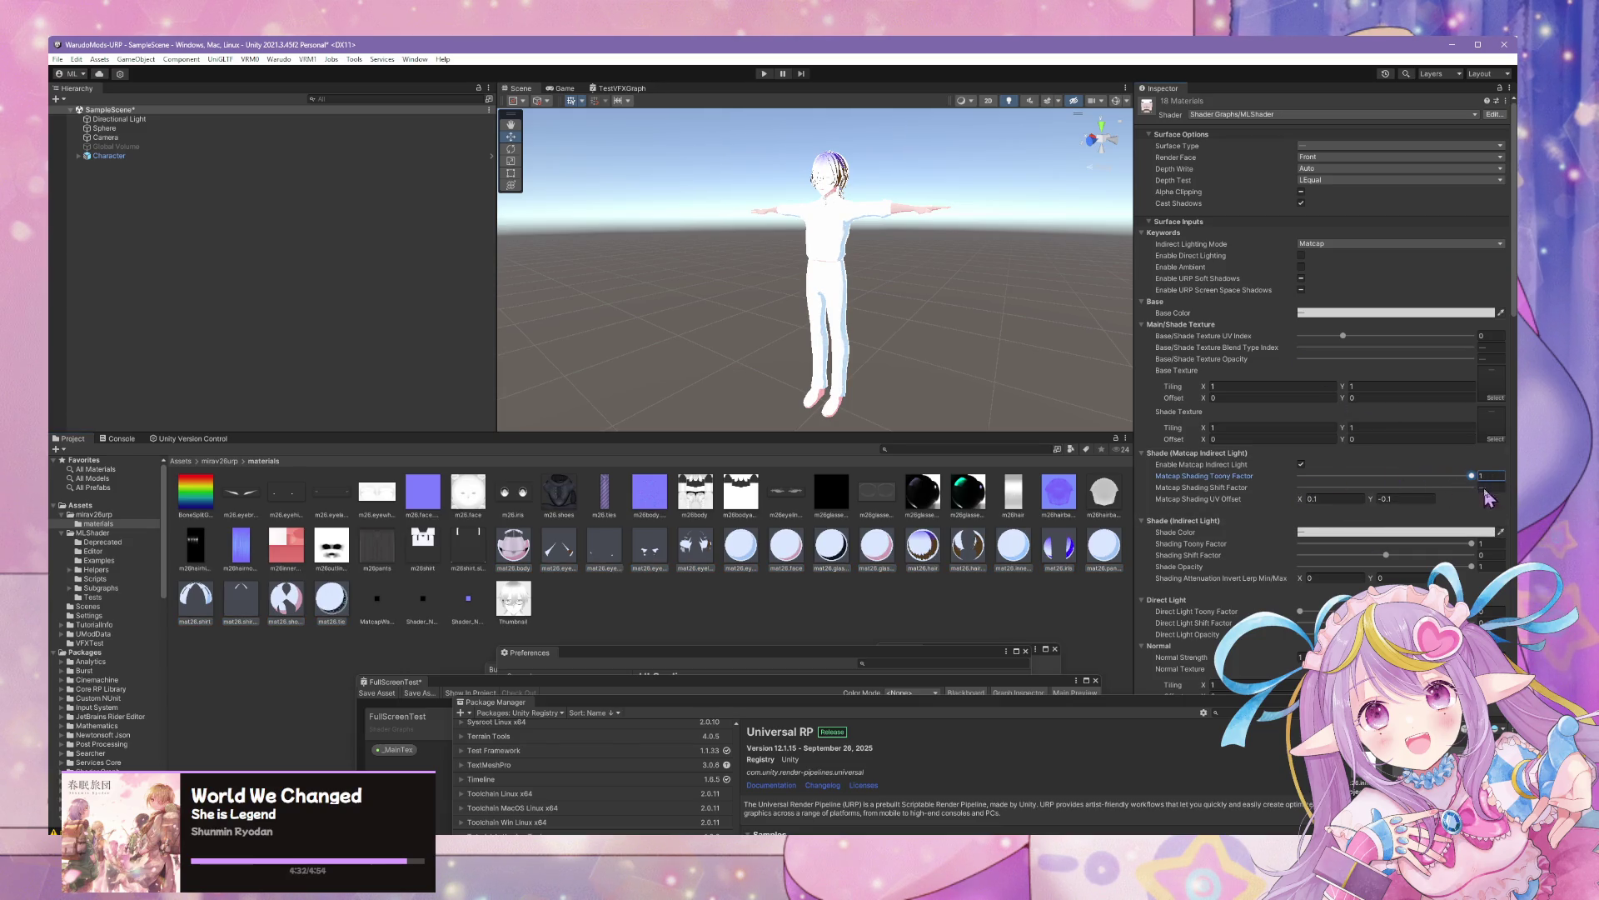
{"action": "mouse_move", "coordinate": [1486, 494]}
{"action": "left_mouse_down"}
{"action": "mouse_move", "coordinate": [1333, 491]}
{"action": "mouse_move", "coordinate": [1425, 496]}
{"action": "left_mouse_up"}
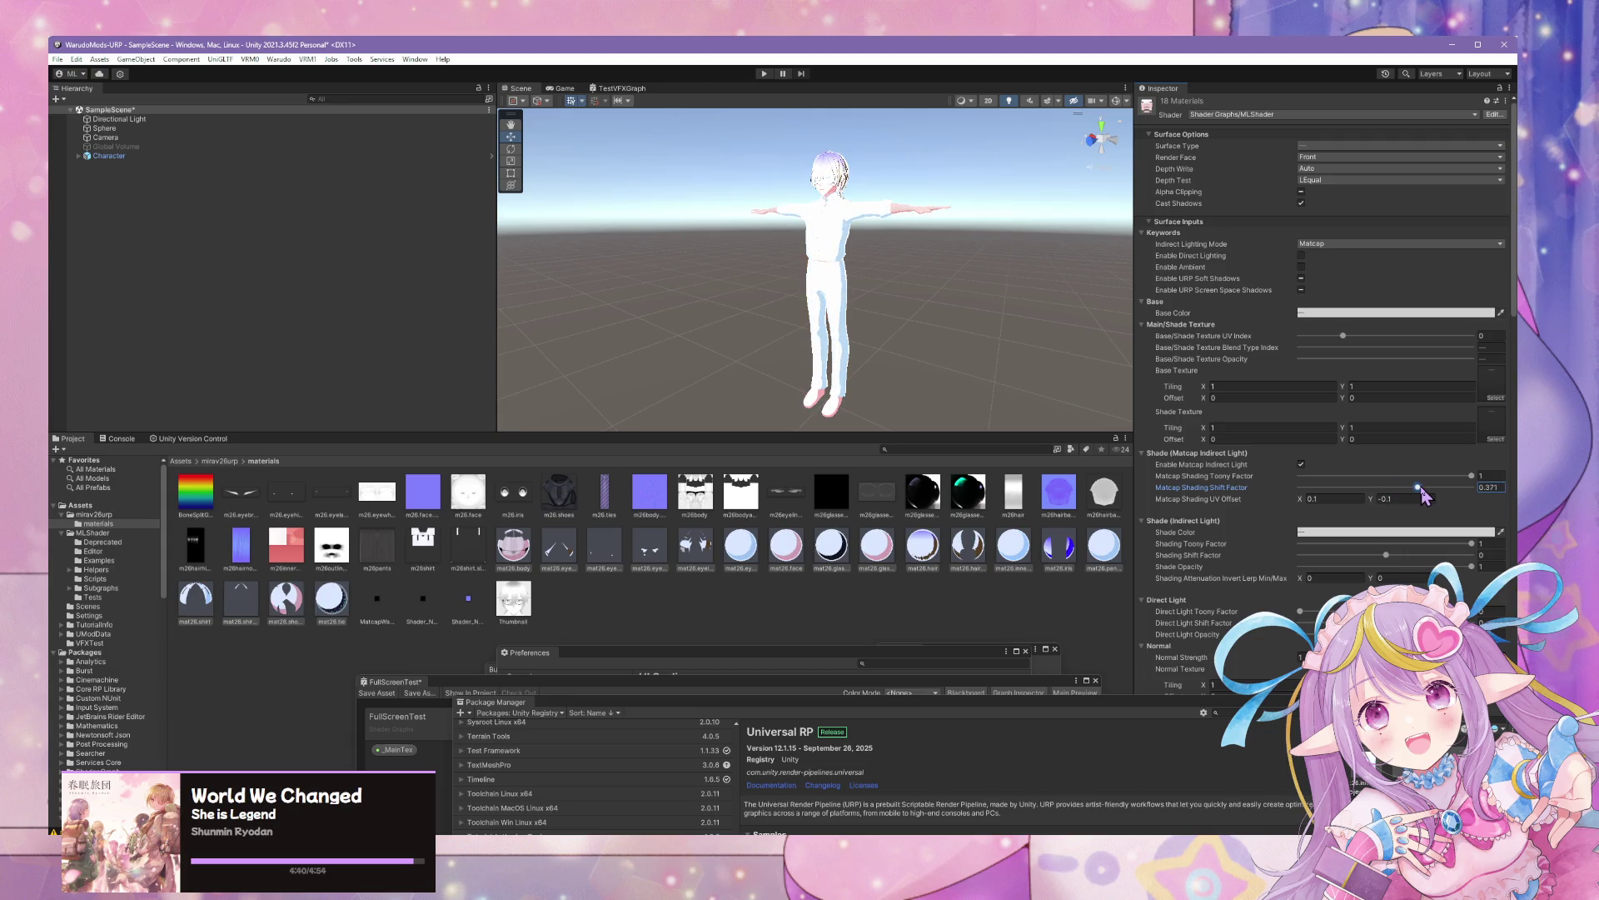
{"action": "mouse_move", "coordinate": [1120, 375]}
{"action": "left_mouse_down"}
{"action": "mouse_move", "coordinate": [956, 354]}
{"action": "mouse_move", "coordinate": [820, 177]}
{"action": "mouse_move", "coordinate": [896, 371]}
{"action": "mouse_move", "coordinate": [821, 229]}
{"action": "left_mouse_up"}
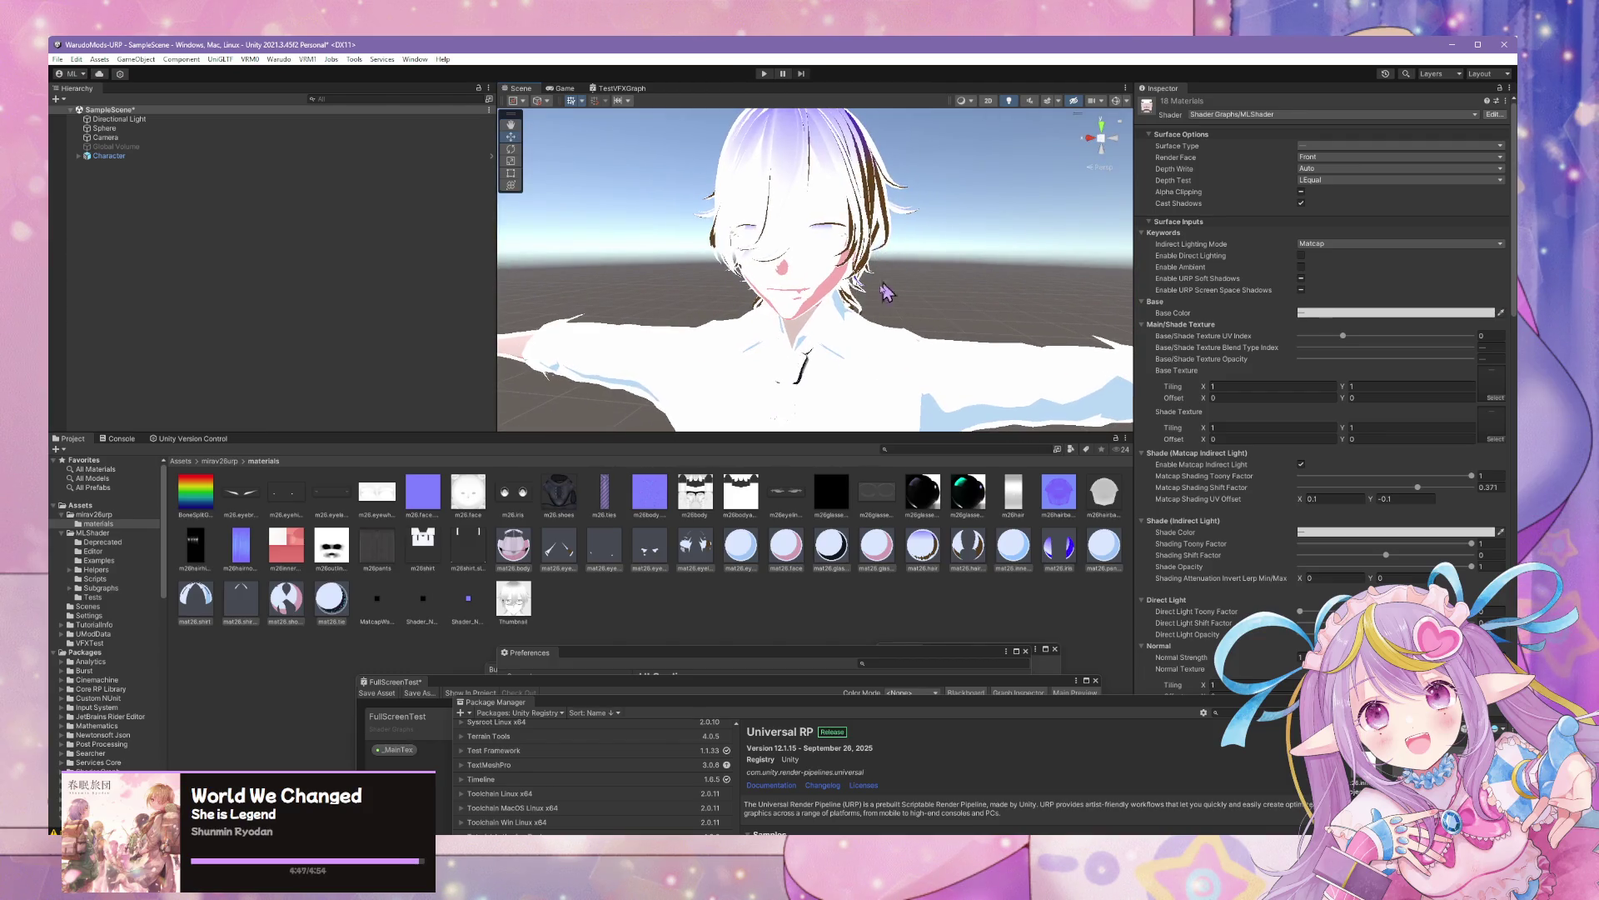
Set the mat26.face base colour to pale pink FCE1DD
{"action": "left_click", "coordinate": [558, 552]}
{"action": "left_click", "coordinate": [793, 552]}
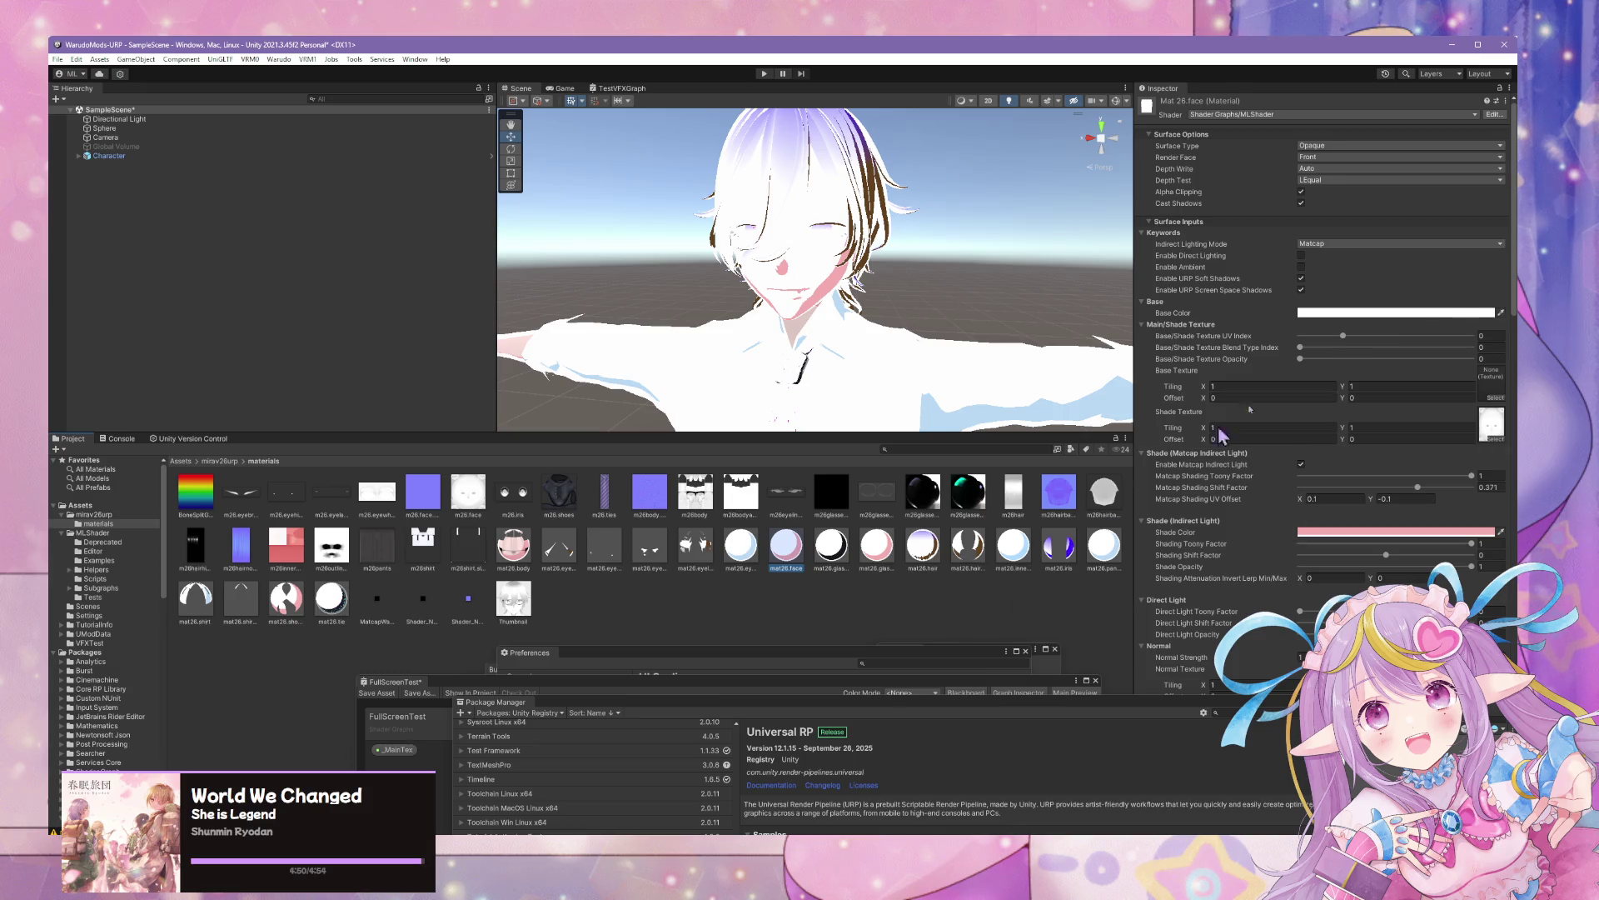
{"action": "left_click", "coordinate": [1431, 314]}
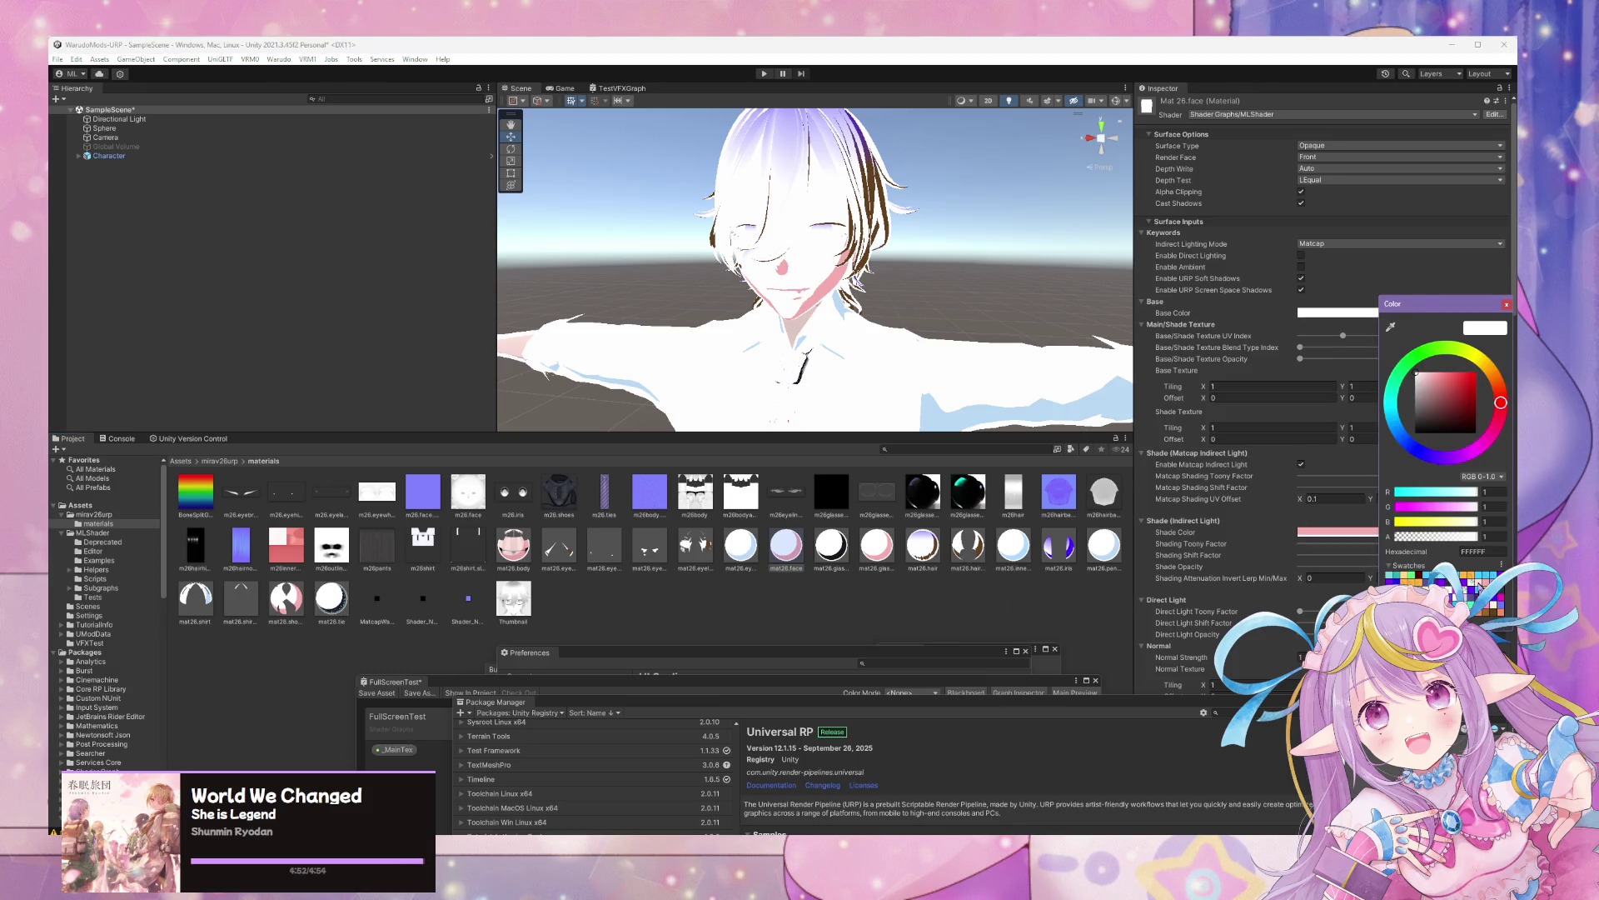
{"action": "left_click", "coordinate": [1479, 584]}
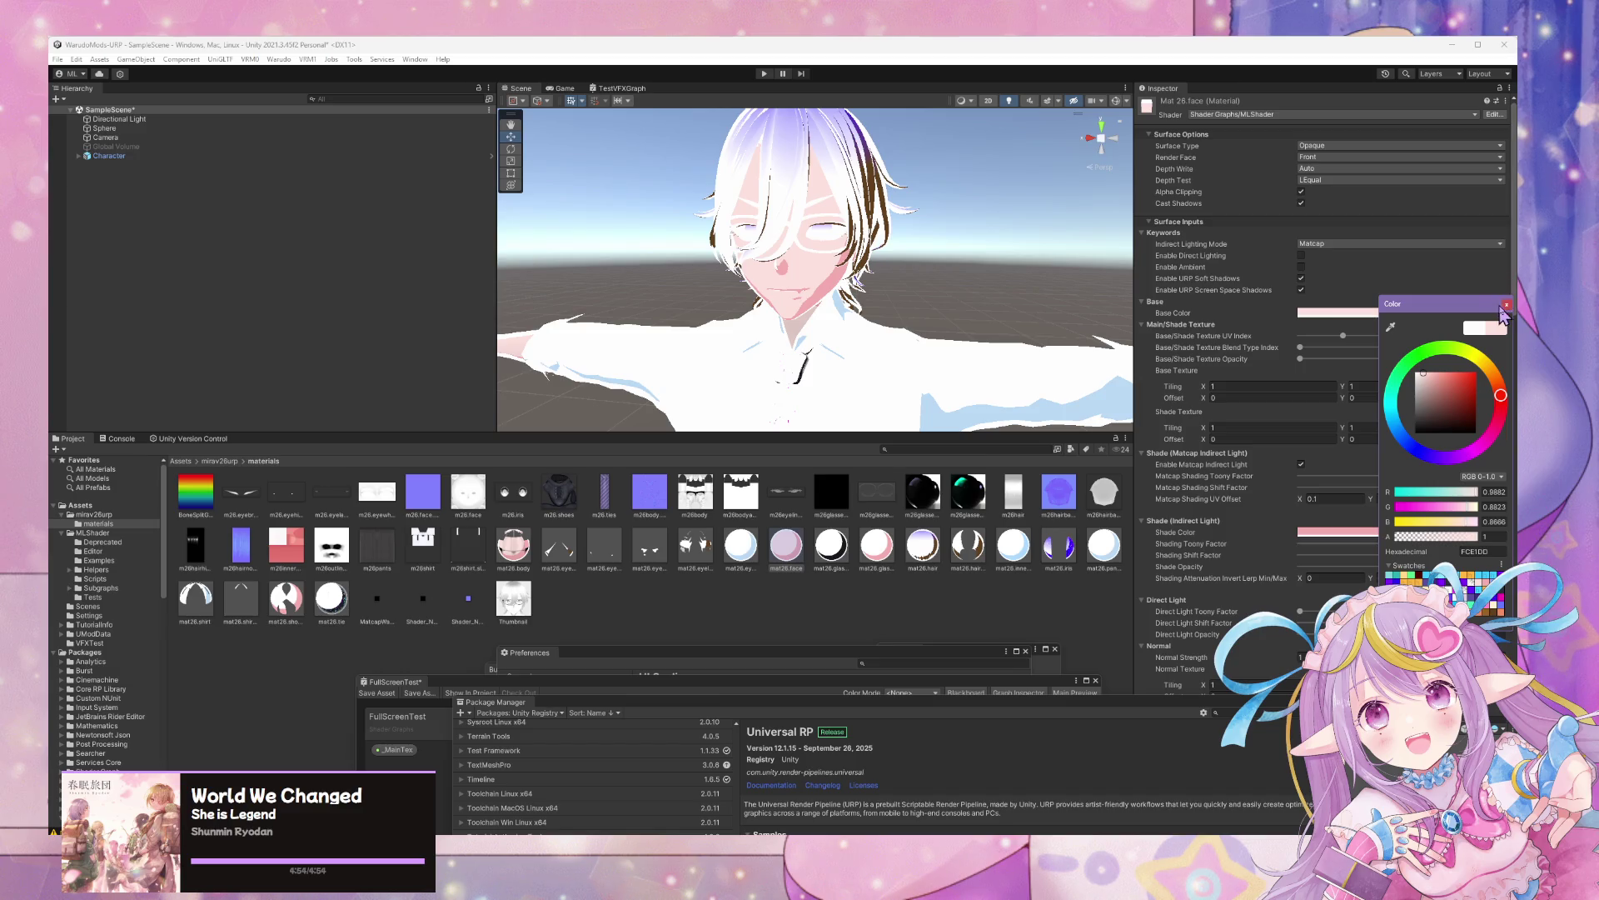
{"action": "left_click", "coordinate": [1507, 306]}
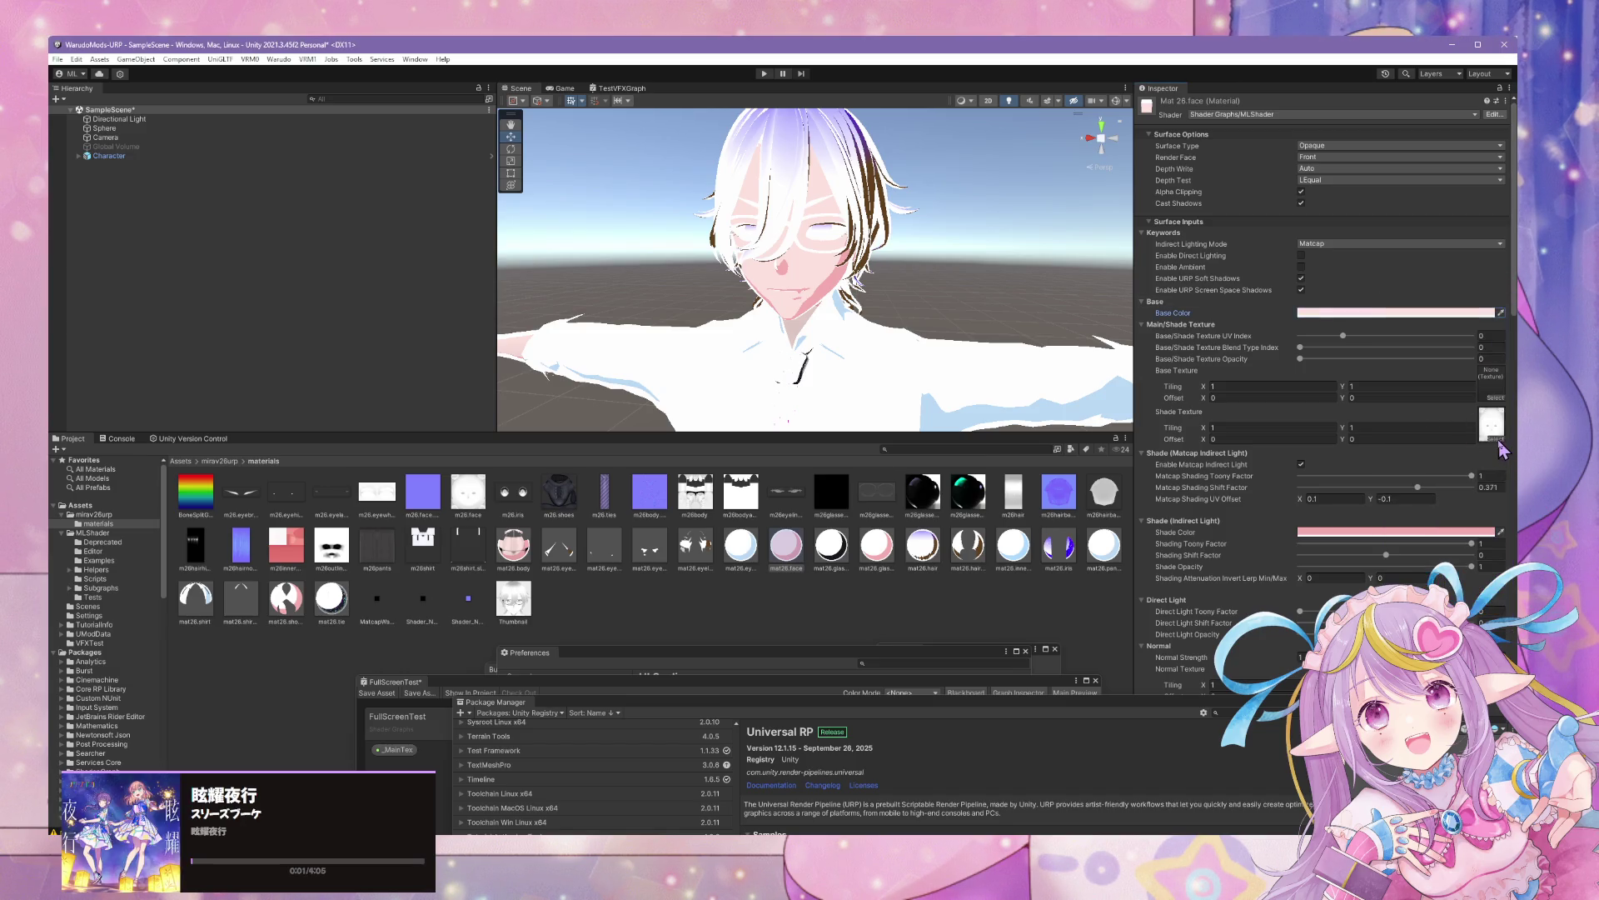
Assign the m26.face texture as the face material's base texture
{"action": "left_click", "coordinate": [1497, 398]}
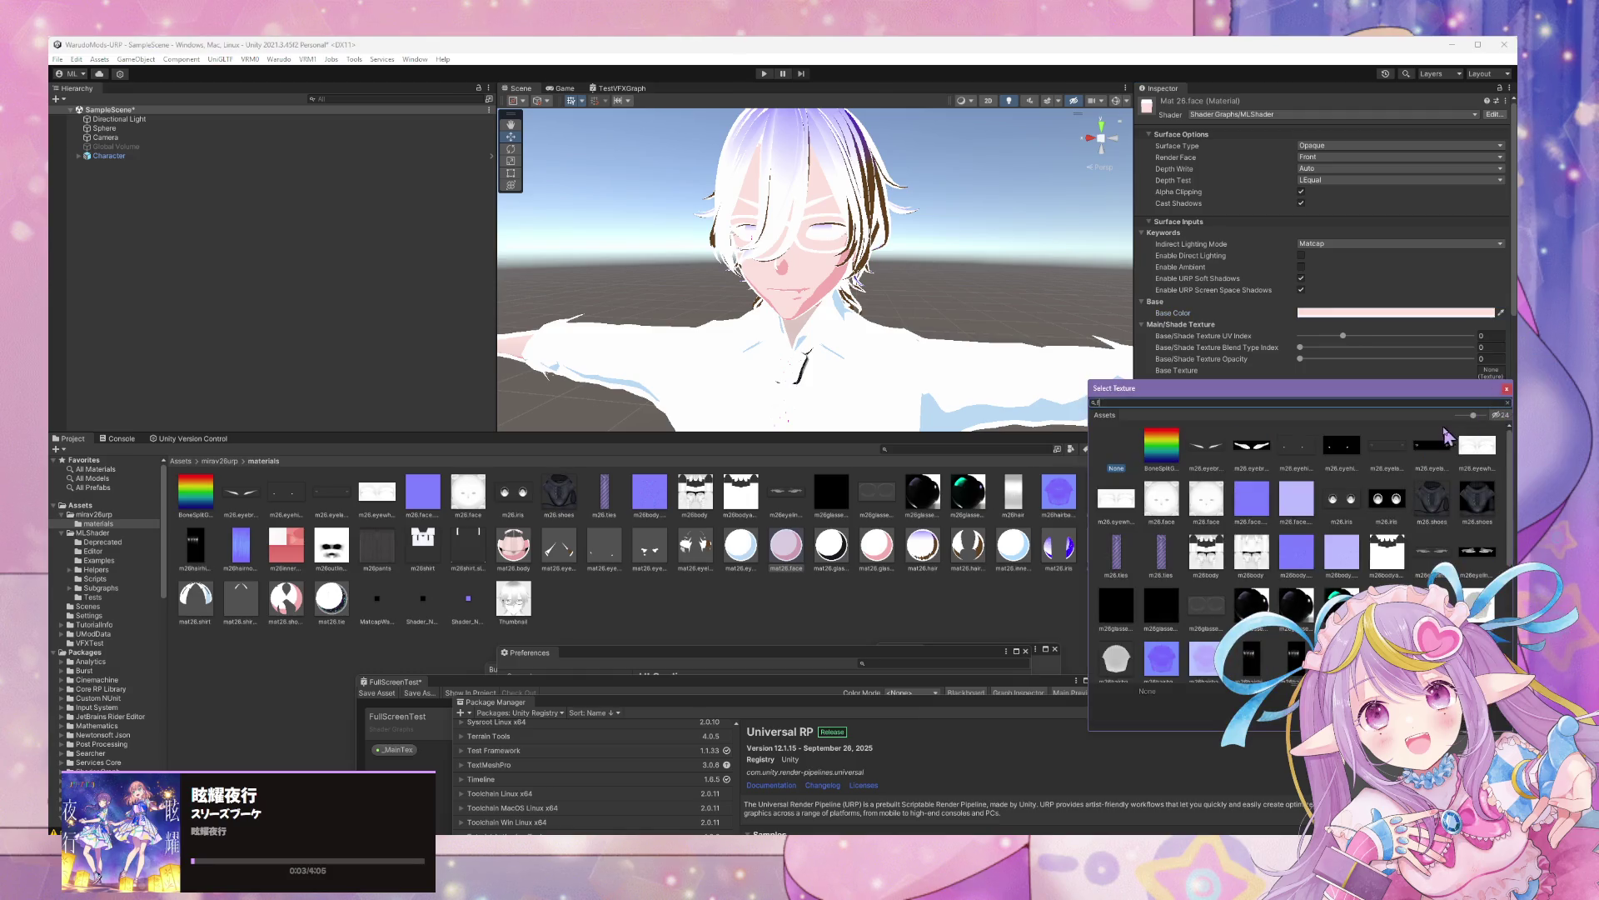
{"action": "type", "text": "face"}
{"action": "left_click", "coordinate": [1160, 446]}
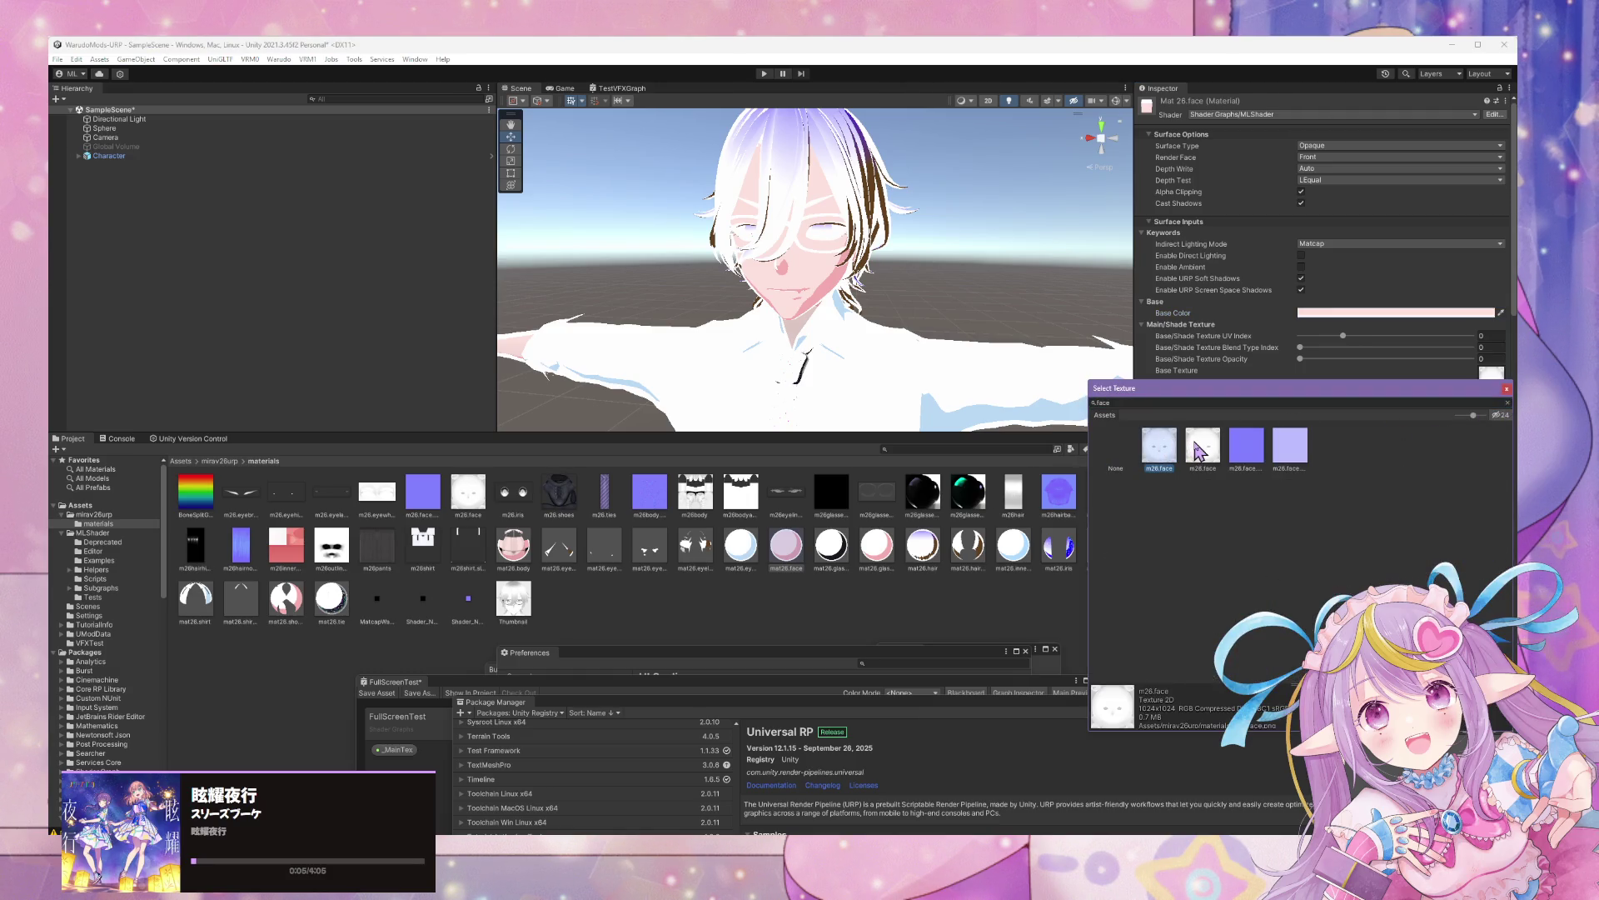
{"action": "double_click", "coordinate": [1159, 446]}
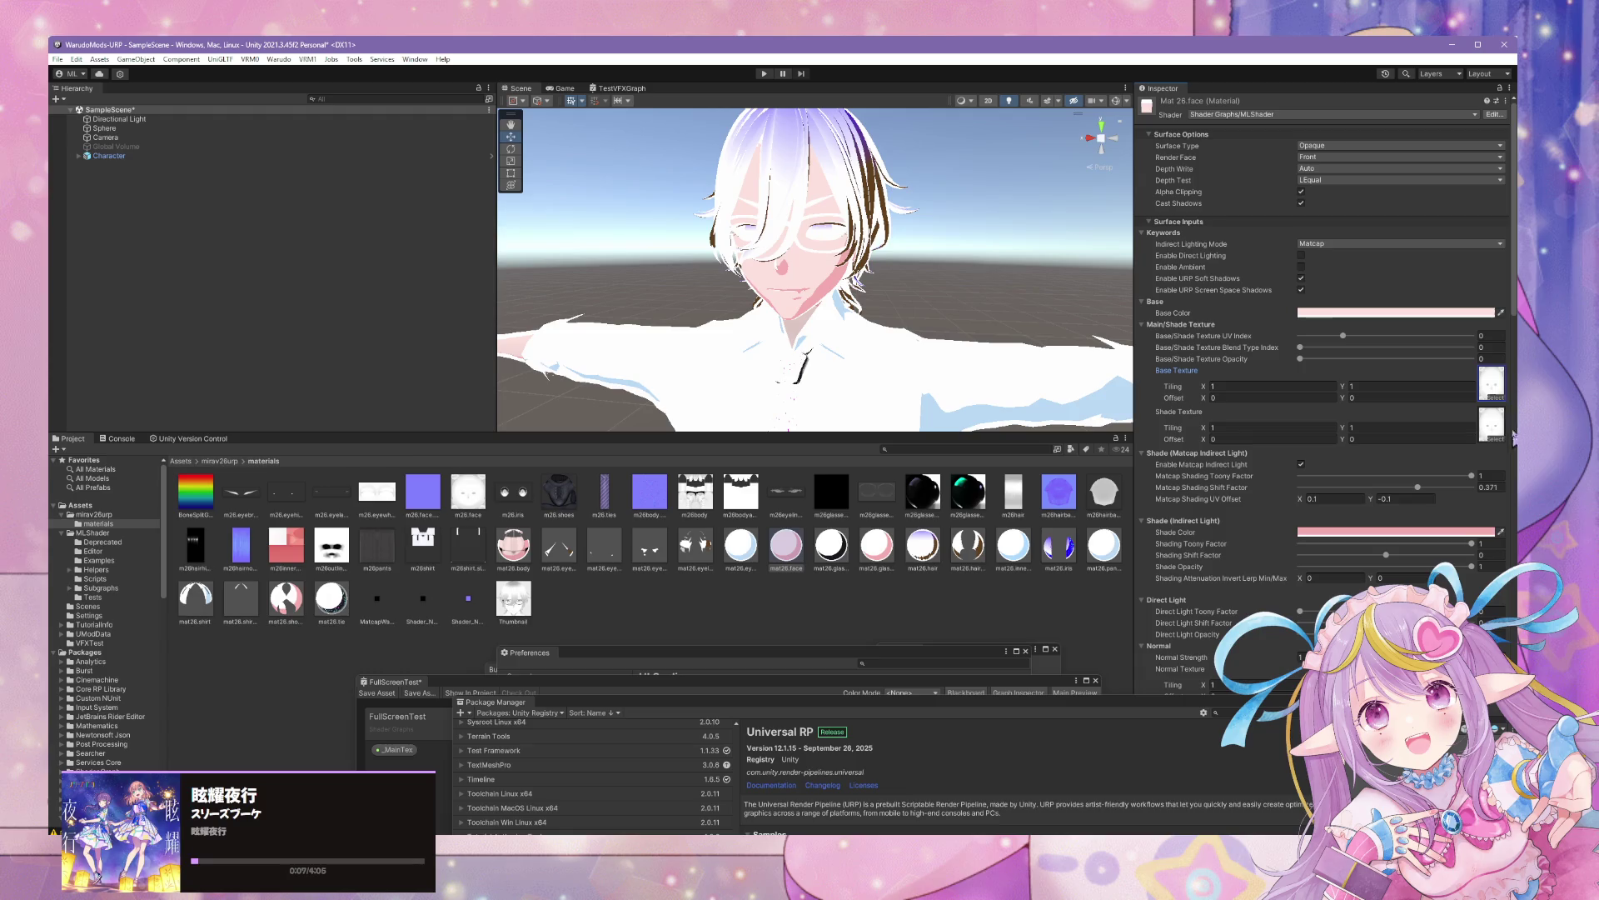
Set base/shade texture opacity to 1 and blend type index to 0, nudged slightly up
{"action": "left_click_drag", "start_coordinate": [1301, 359], "coordinate": [1496, 382]}
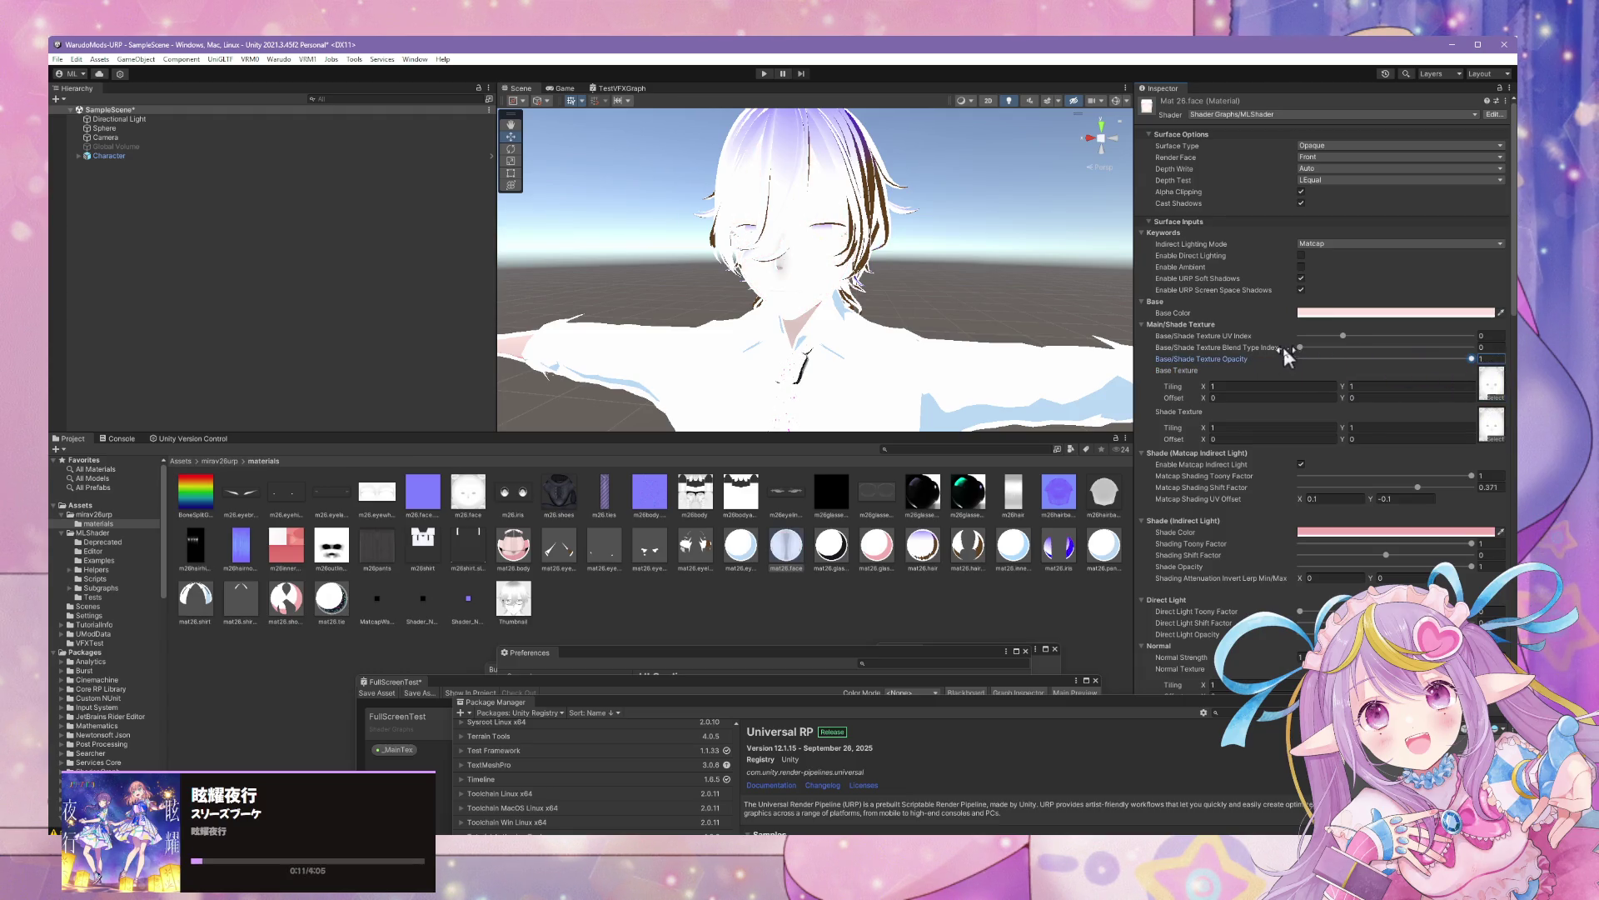
{"action": "left_click_drag", "start_coordinate": [1283, 350], "coordinate": [1340, 357]}
{"action": "left_click", "coordinate": [1495, 346]}
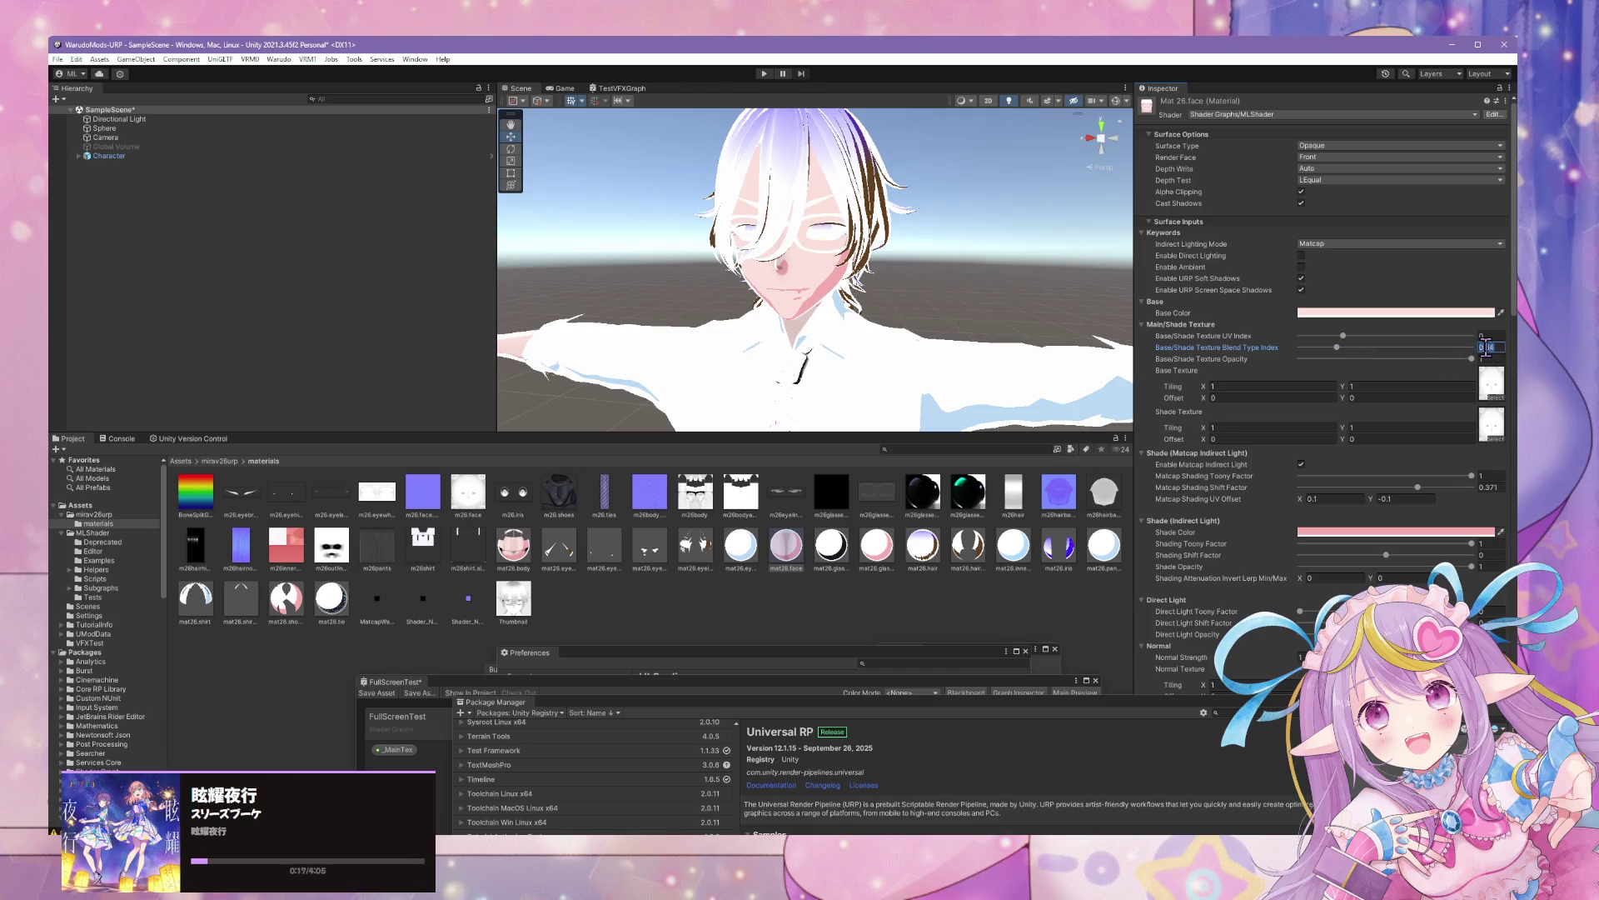
{"action": "type", "text": "0"}
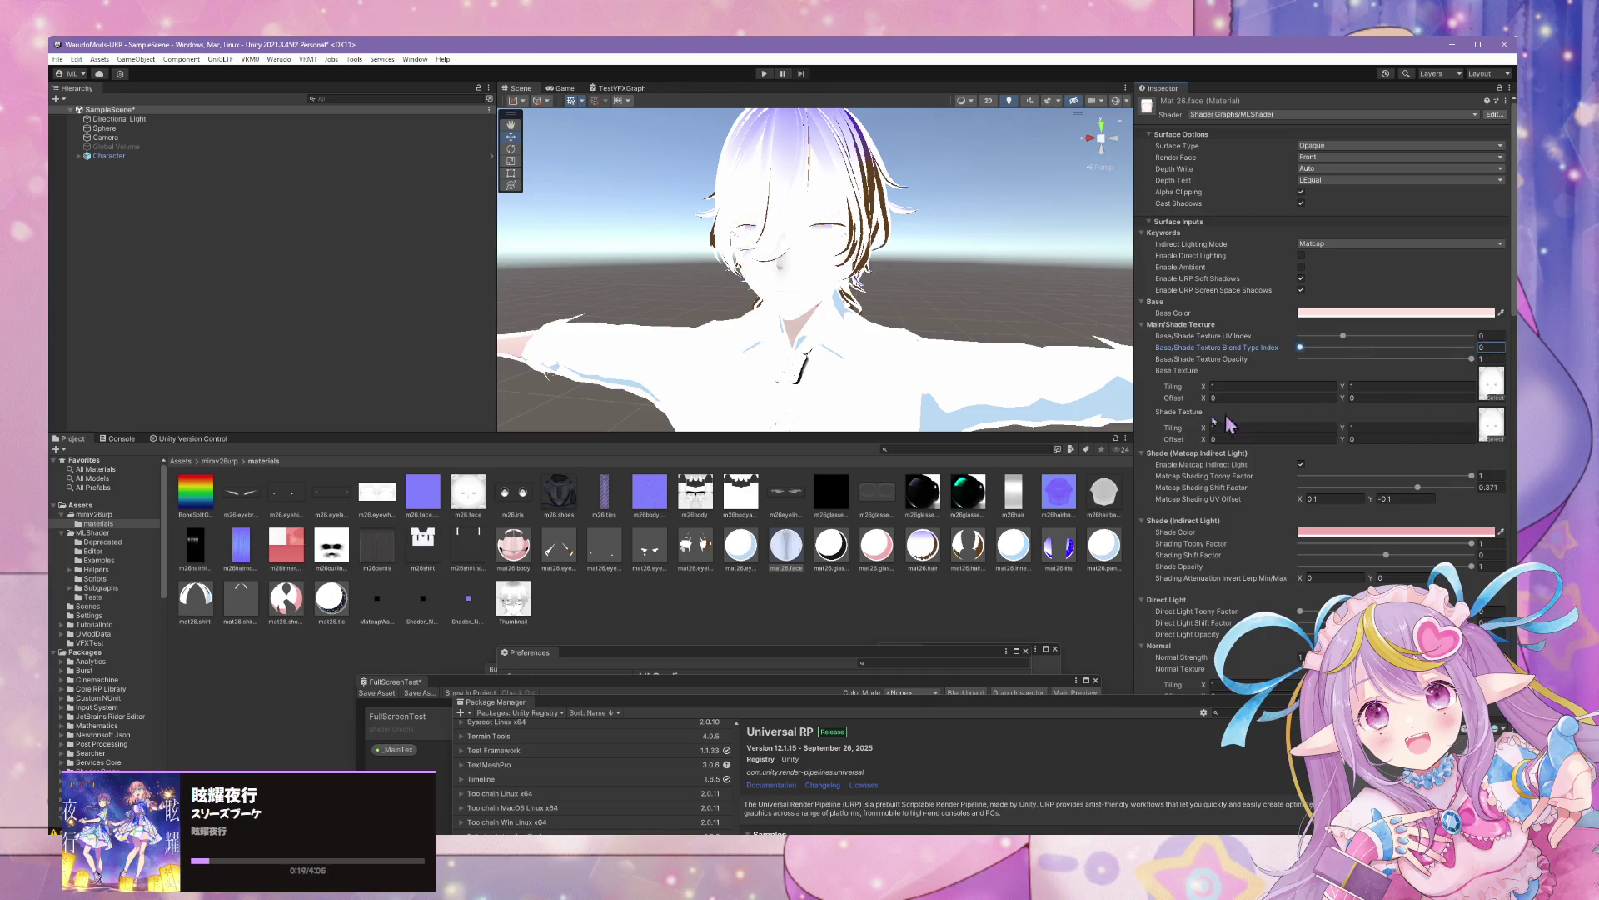
{"action": "mouse_move", "coordinate": [1300, 348]}
{"action": "left_mouse_down"}
{"action": "mouse_move", "coordinate": [1354, 356]}
{"action": "mouse_move", "coordinate": [1335, 357]}
{"action": "left_mouse_up"}
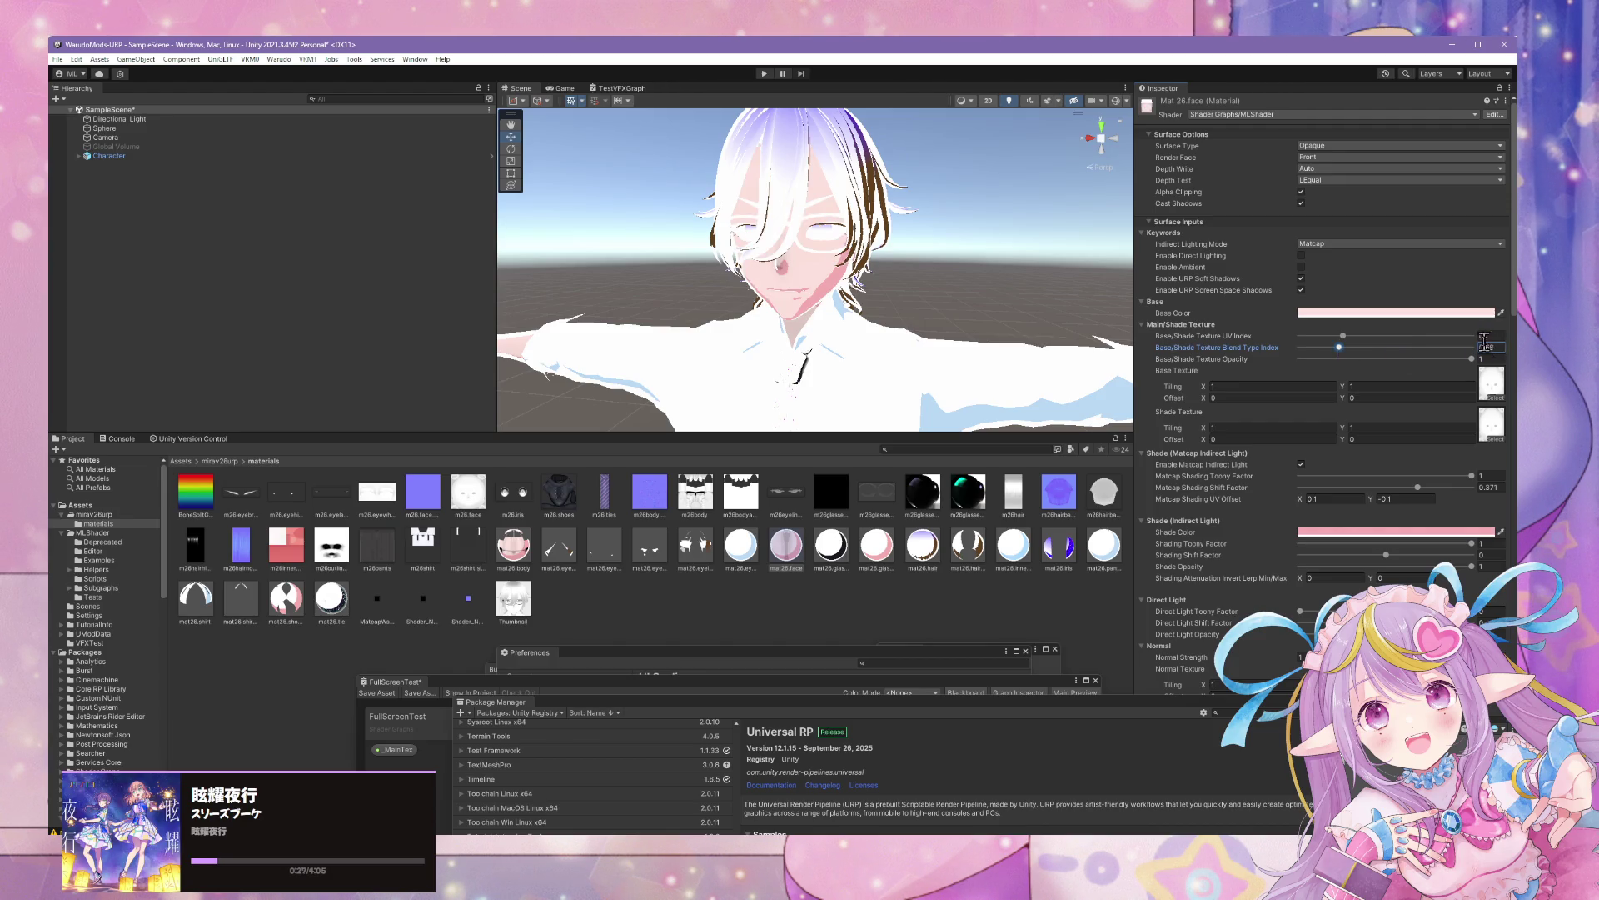
{"action": "mouse_move", "coordinate": [942, 278]}
{"action": "left_mouse_down"}
{"action": "mouse_move", "coordinate": [964, 250]}
{"action": "mouse_move", "coordinate": [870, 247]}
{"action": "mouse_move", "coordinate": [903, 325]}
{"action": "mouse_move", "coordinate": [849, 339]}
{"action": "mouse_move", "coordinate": [941, 258]}
{"action": "mouse_move", "coordinate": [914, 300]}
{"action": "left_mouse_up"}
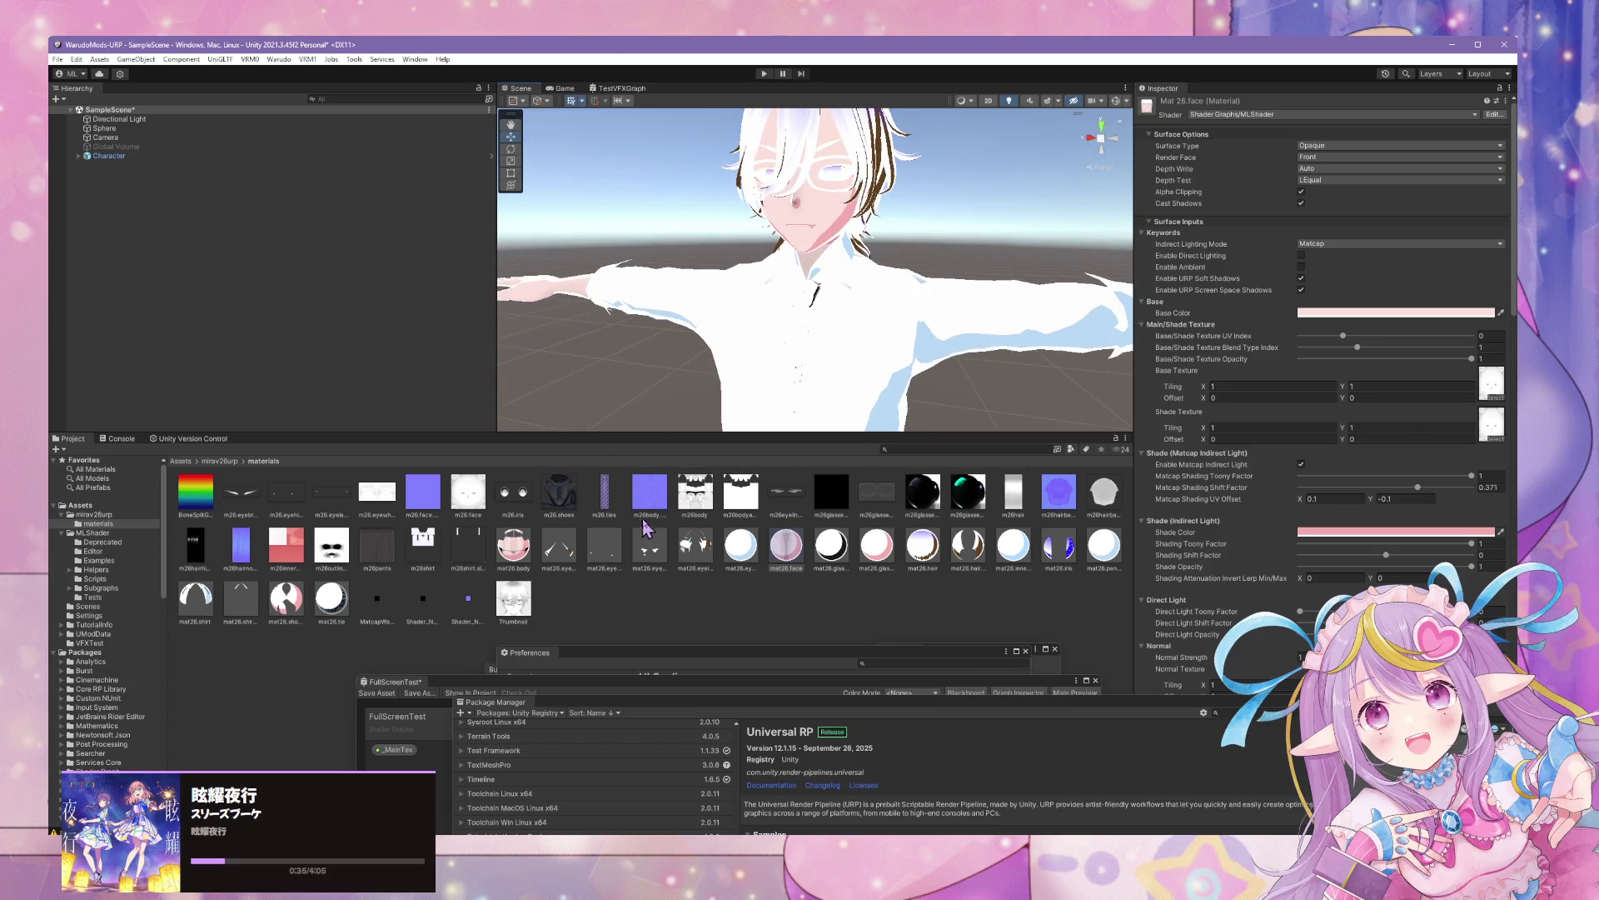
Give mat26.eyebrow the m26.eyebrow base texture at opacity 1
{"action": "left_click", "coordinate": [558, 545]}
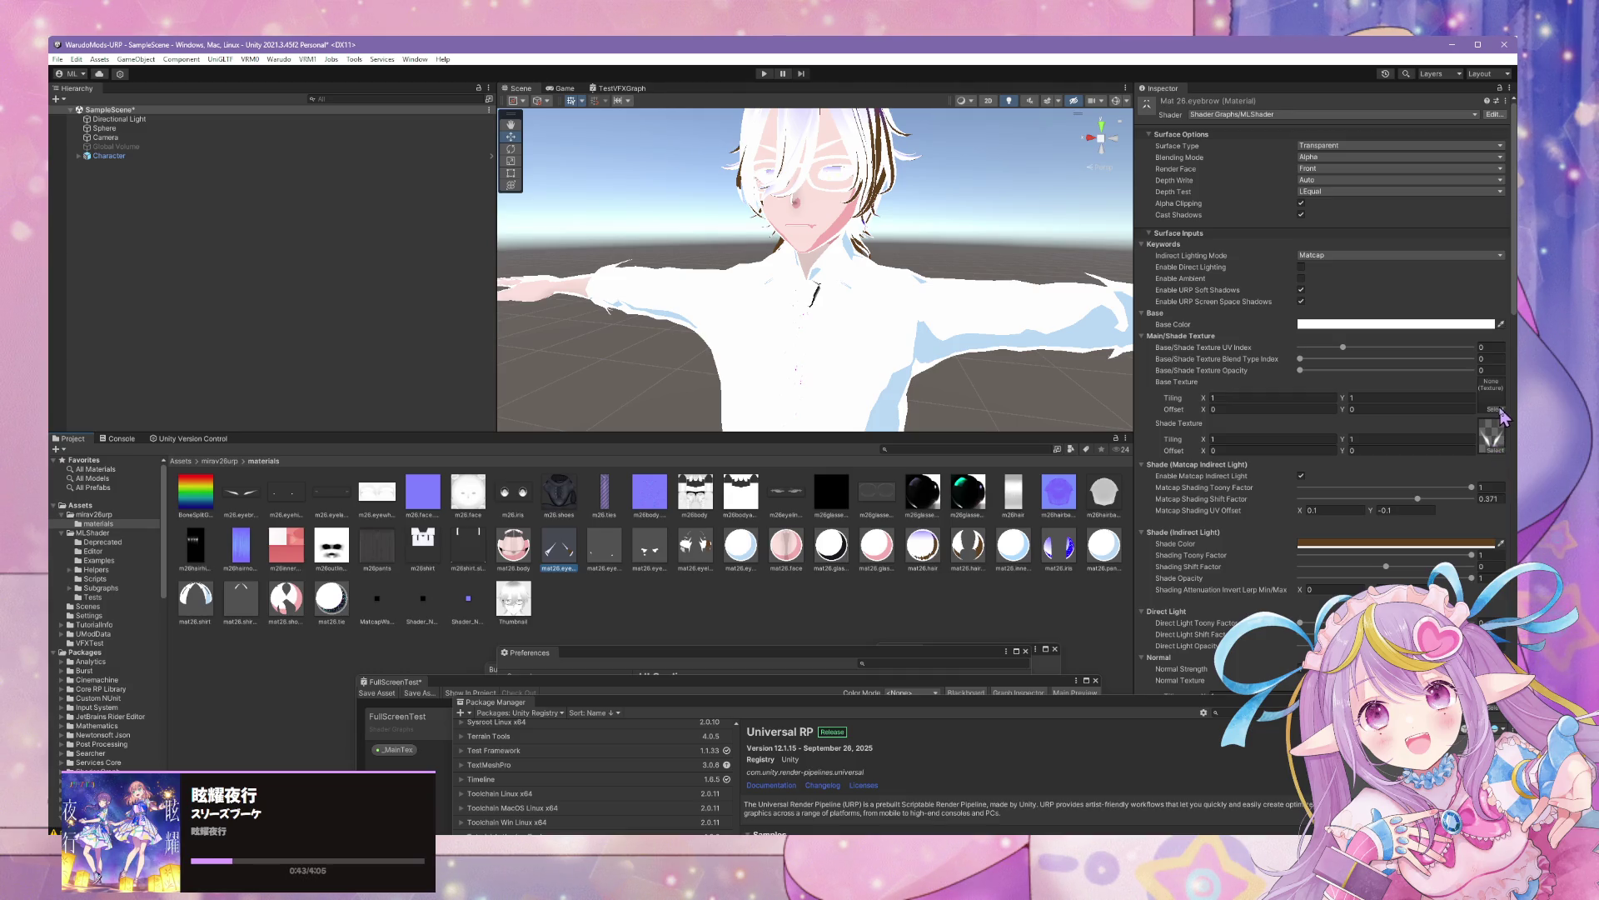
{"action": "left_click", "coordinate": [1498, 409]}
{"action": "type", "text": "b"}
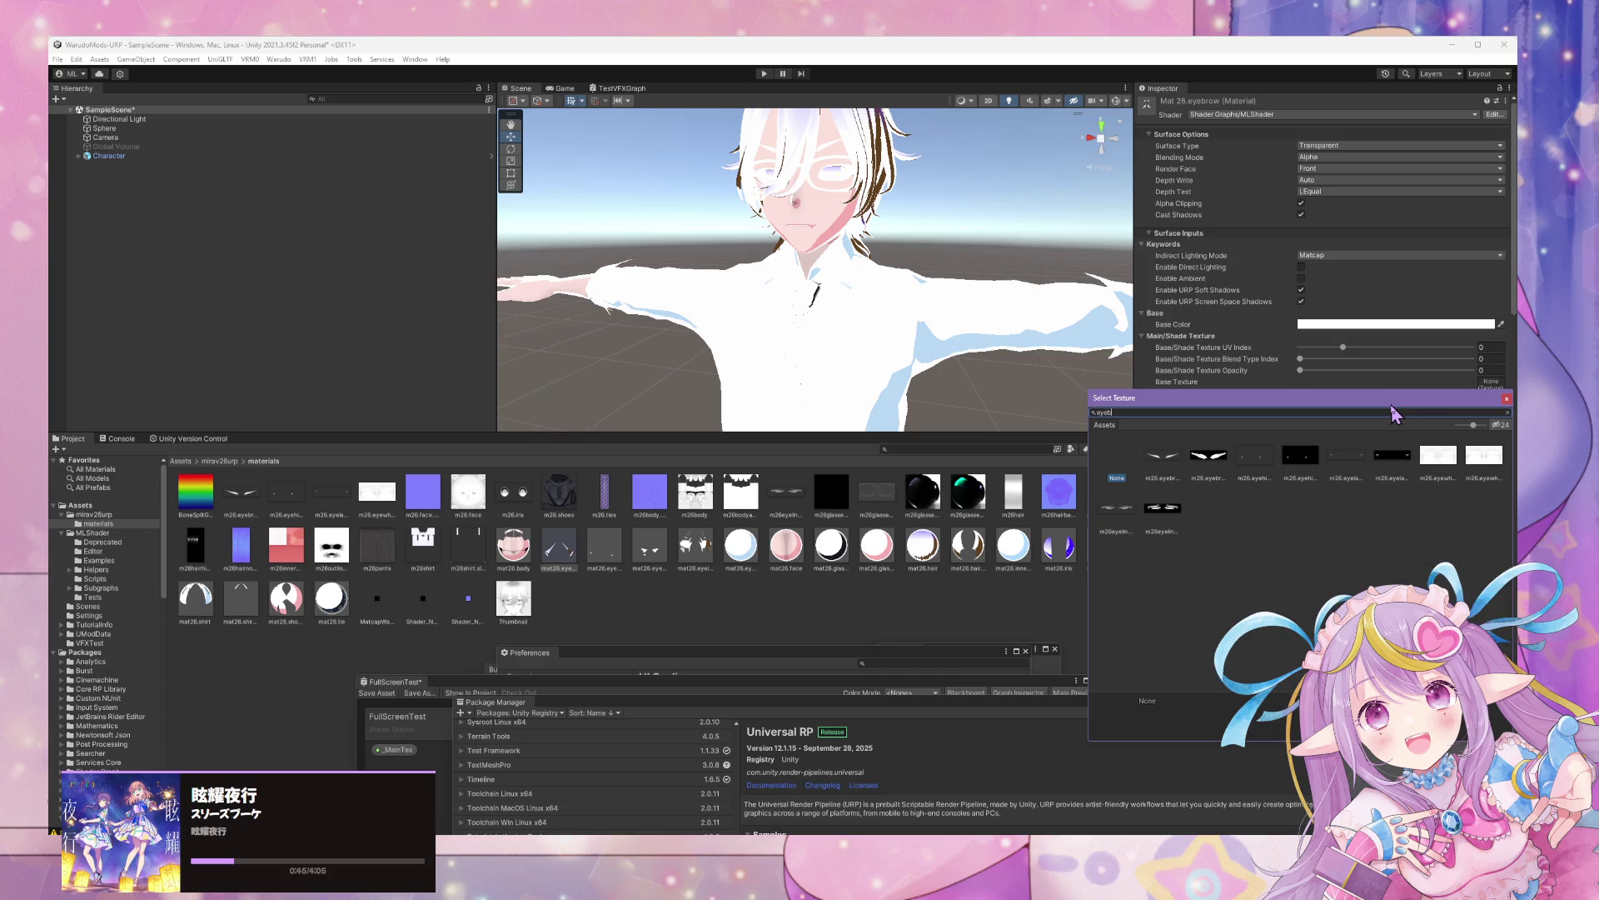
{"action": "left_click", "coordinate": [1152, 472]}
{"action": "double_click", "coordinate": [1160, 473]}
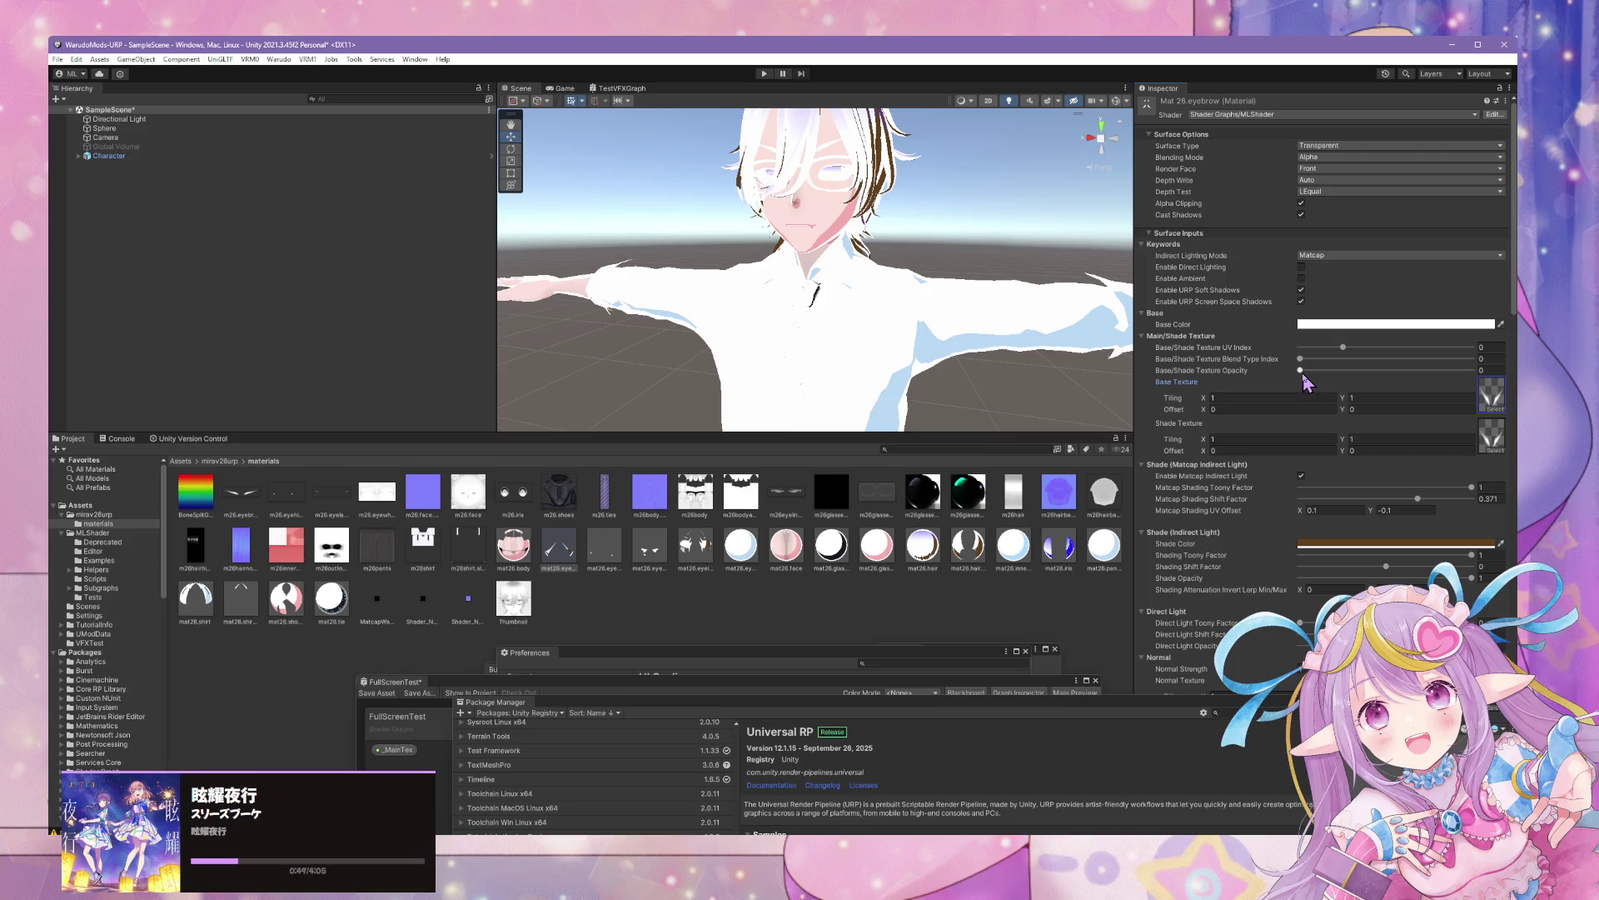
{"action": "left_click", "coordinate": [1469, 370]}
{"action": "scroll", "coordinate": [950, 242], "scroll_direction": "down", "scroll_amount": 5}
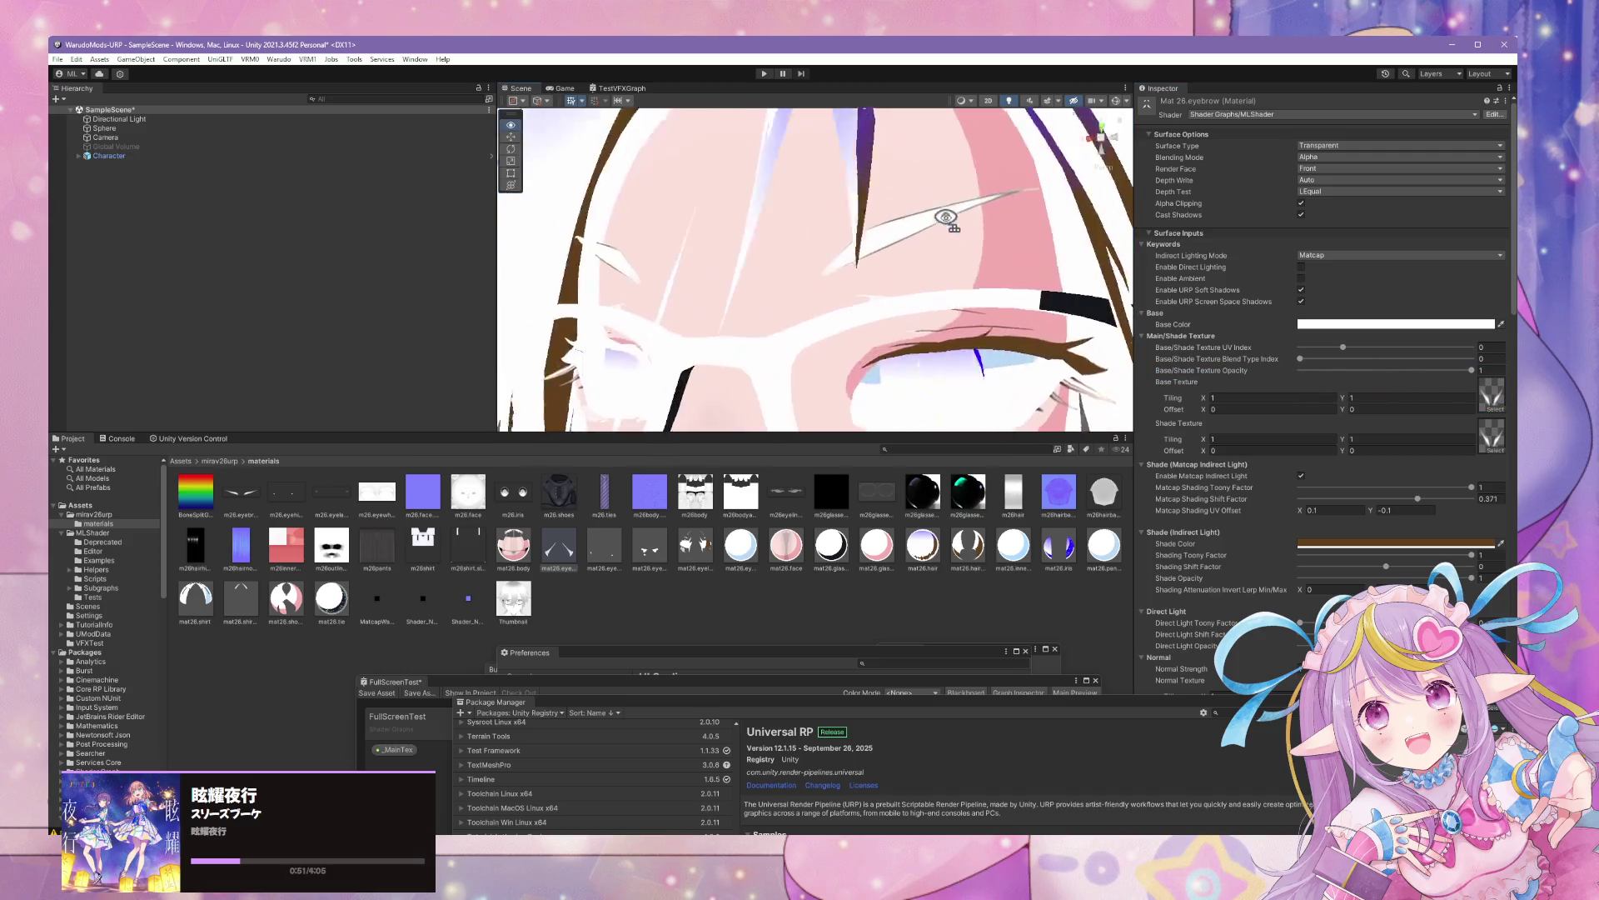
{"action": "scroll", "coordinate": [960, 239], "scroll_direction": "up", "scroll_amount": 5}
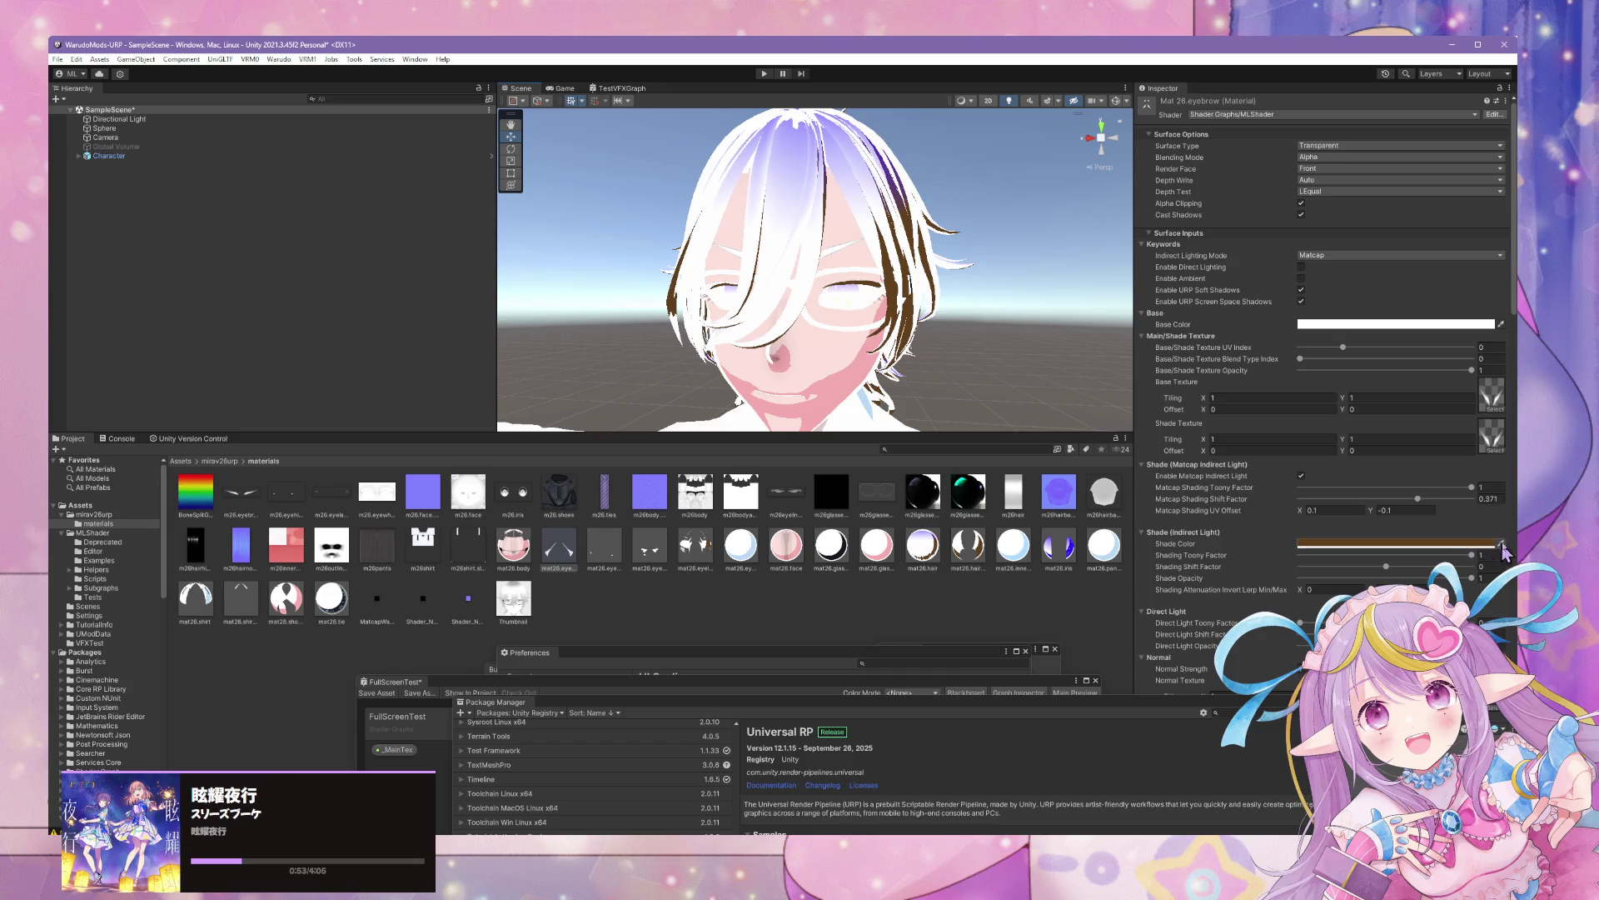
Set the eyebrow base colour to the shade colour's brown 976224 and raise blend type index
{"action": "left_click", "coordinate": [1422, 324]}
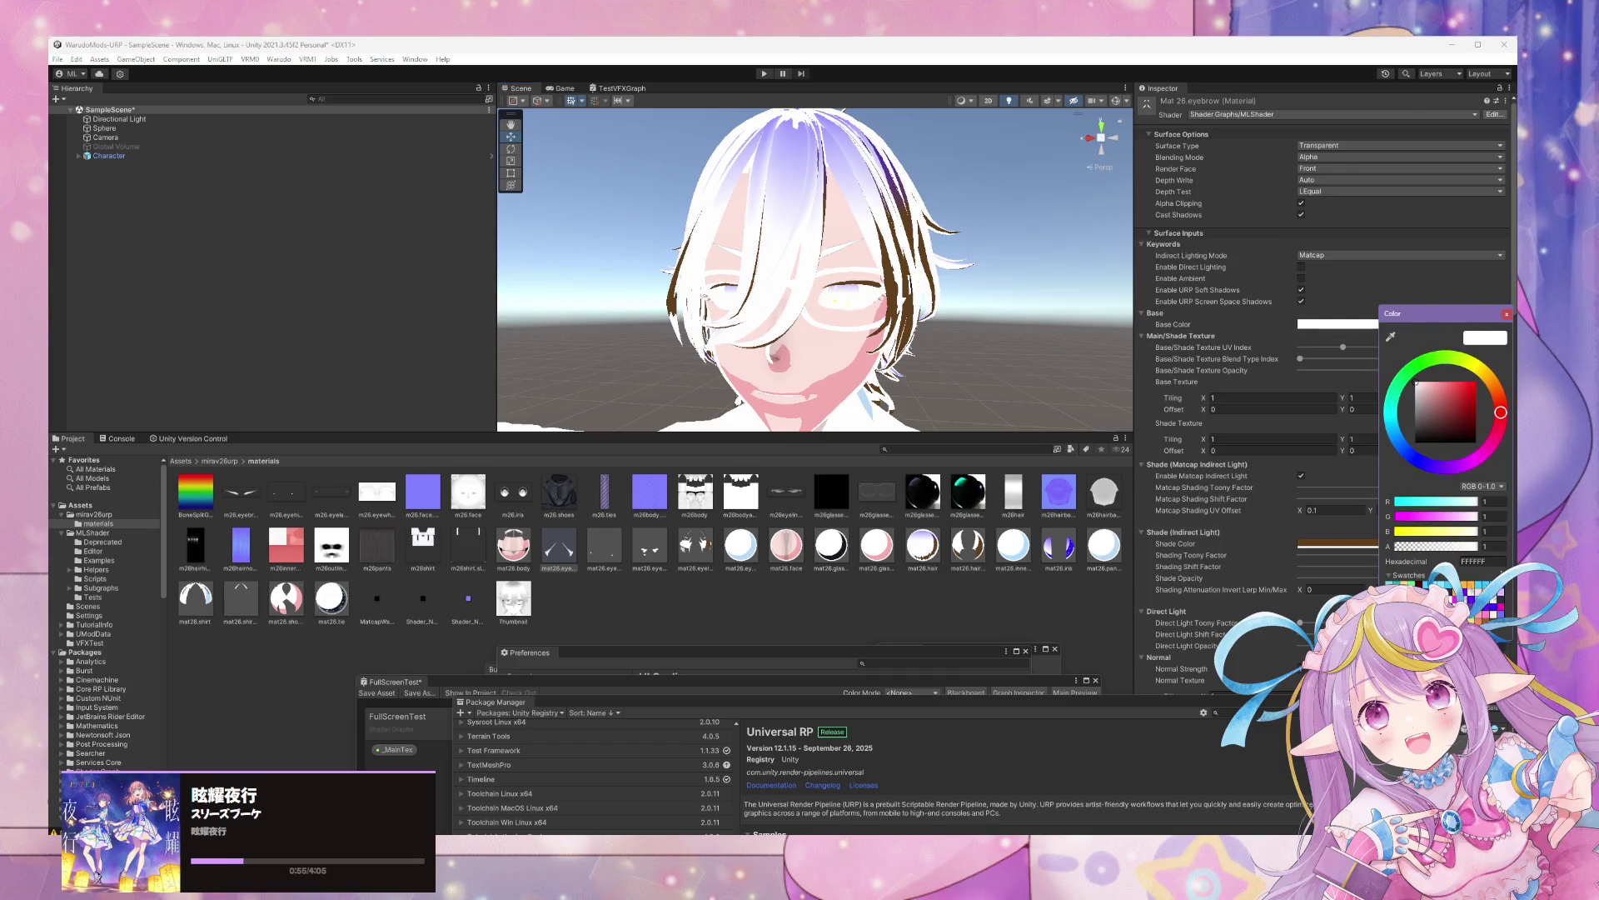
{"action": "left_click", "coordinate": [1390, 337]}
{"action": "left_click", "coordinate": [1333, 543]}
{"action": "left_click", "coordinate": [1506, 314]}
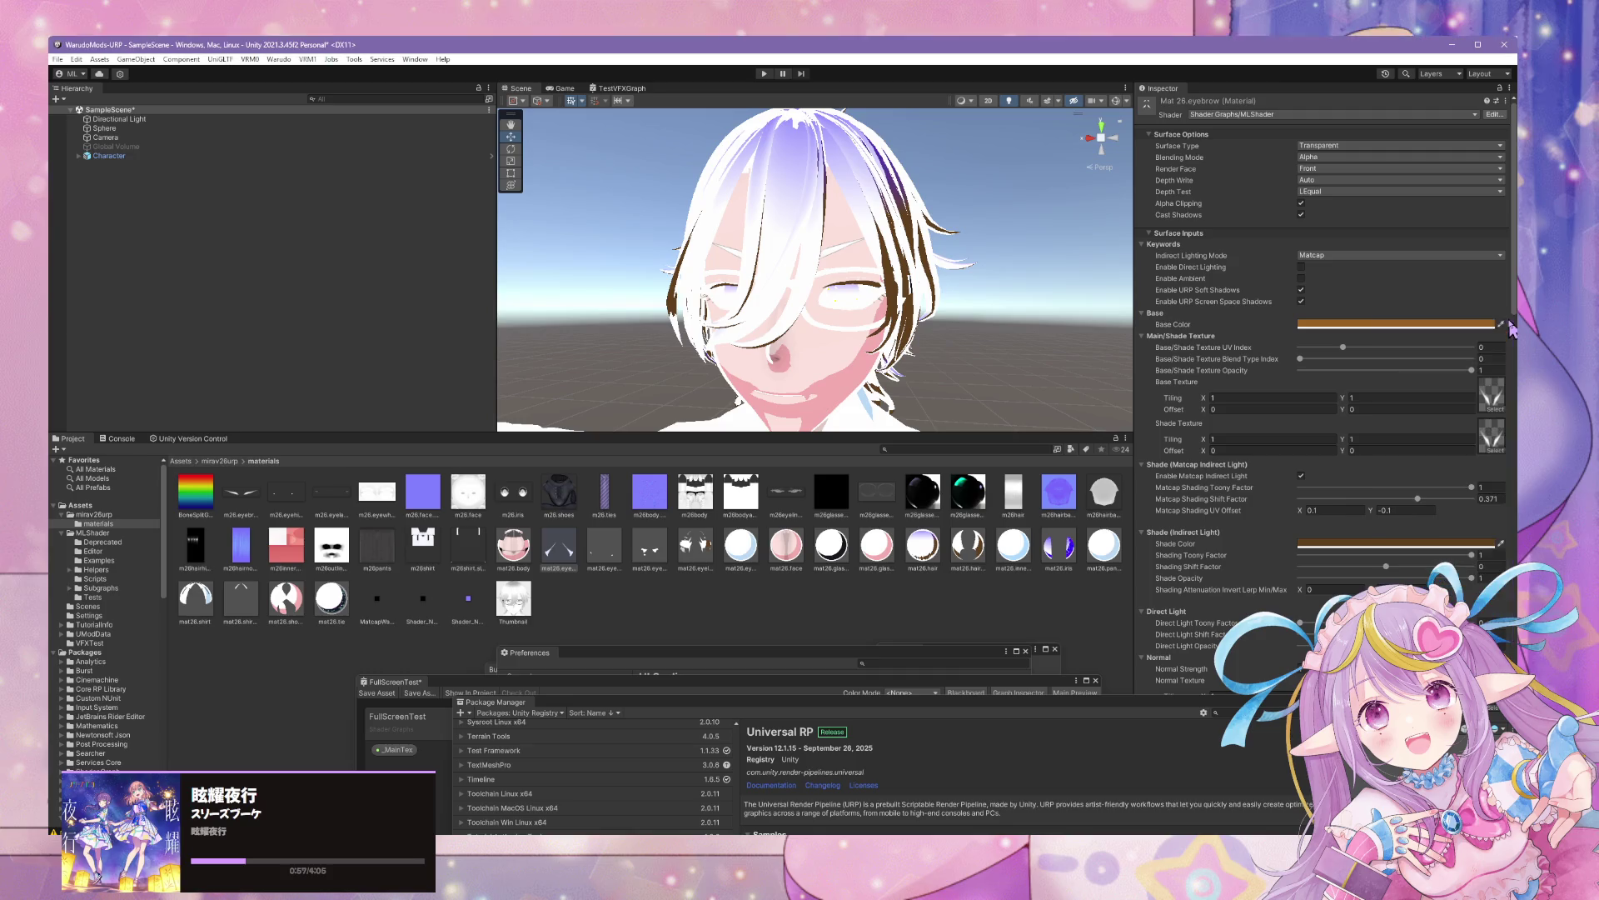
{"action": "left_click_drag", "start_coordinate": [1304, 365], "coordinate": [1345, 367]}
{"action": "scroll", "coordinate": [821, 386], "scroll_direction": "down", "scroll_amount": 5}
{"action": "scroll", "coordinate": [833, 400], "scroll_direction": "up", "scroll_amount": 3}
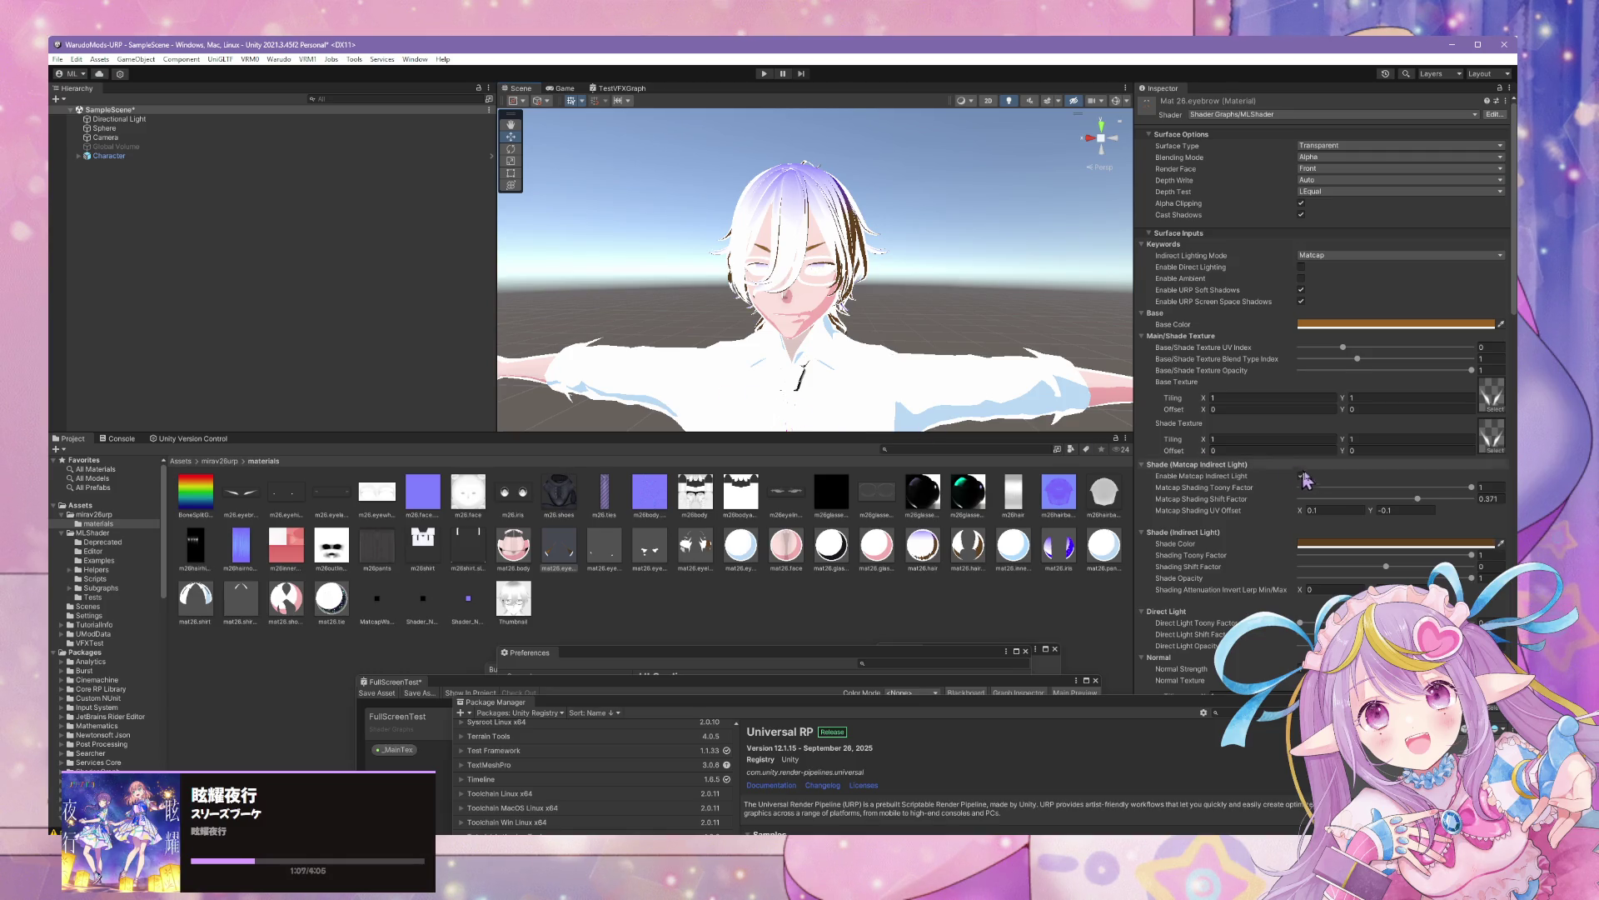
{"action": "left_click", "coordinate": [643, 554]}
Give mat26.eyehighlight the eye-highlight base texture at nearly full opacity
{"action": "left_click", "coordinate": [606, 558]}
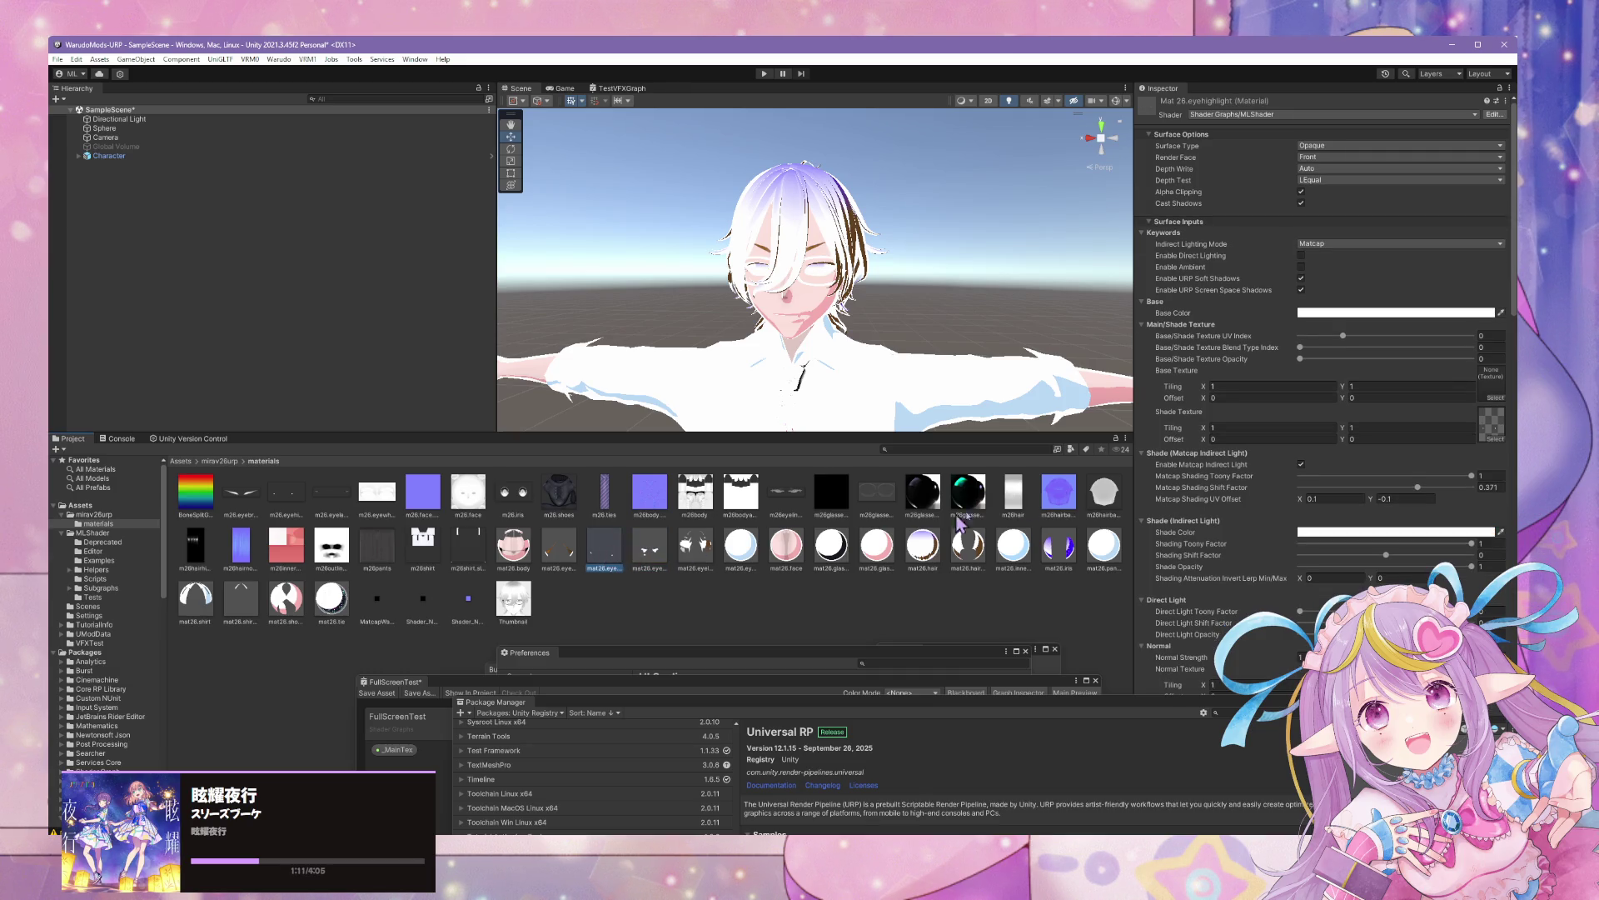
{"action": "scroll", "coordinate": [959, 381], "scroll_direction": "up", "scroll_amount": 3}
{"action": "scroll", "coordinate": [960, 381], "scroll_direction": "down", "scroll_amount": 5}
{"action": "scroll", "coordinate": [959, 381], "scroll_direction": "up", "scroll_amount": 4}
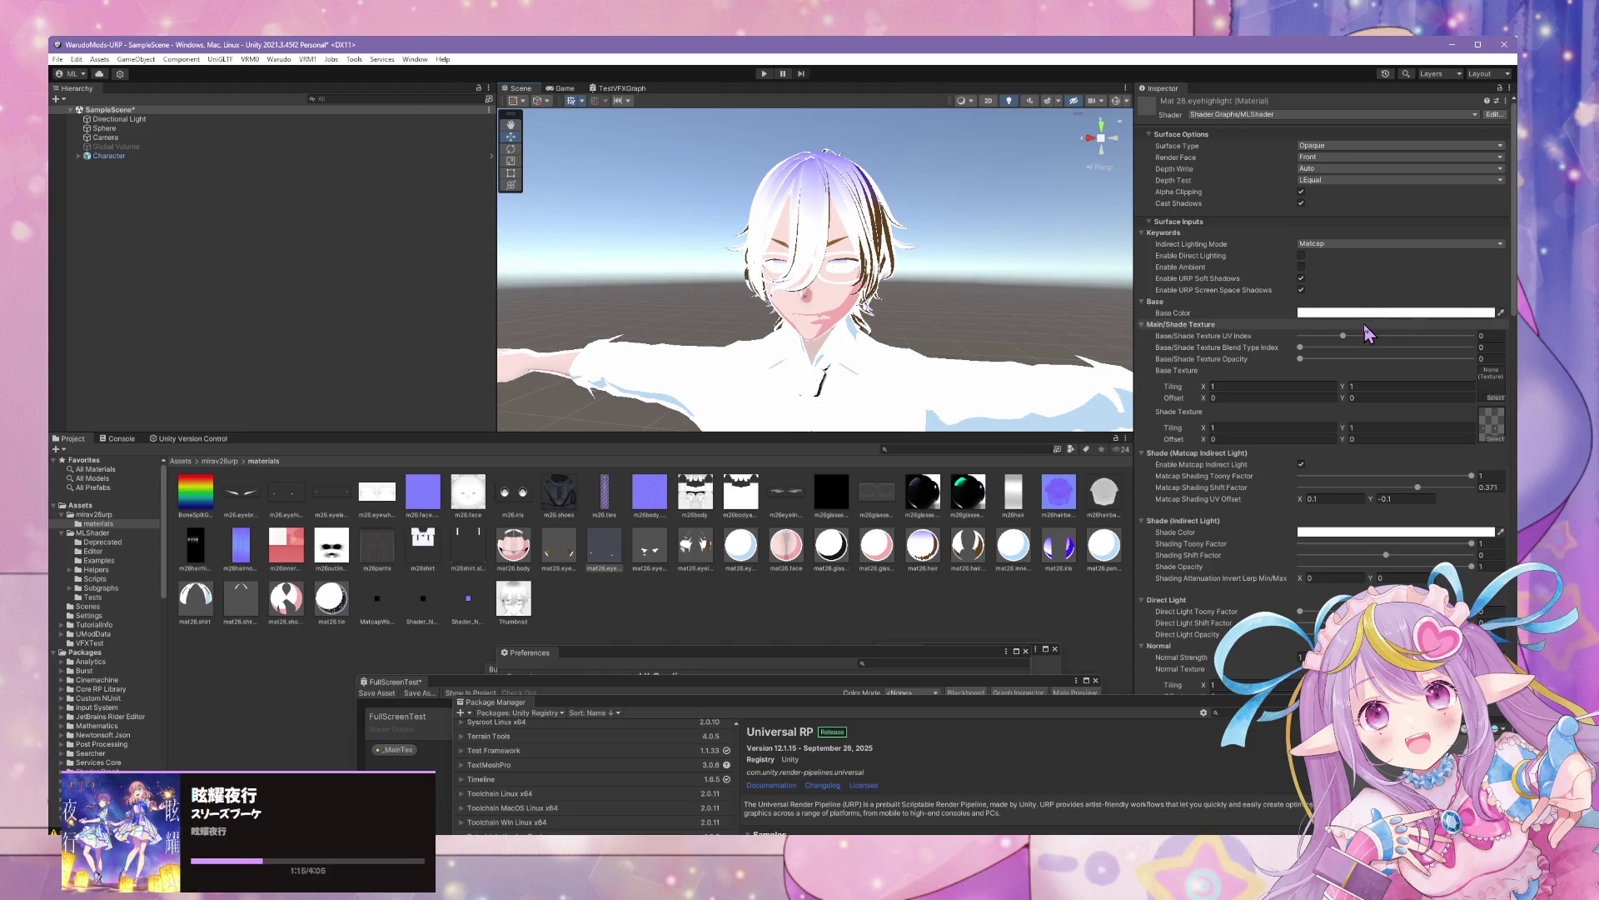
{"action": "scroll", "coordinate": [1441, 350], "scroll_direction": "down", "scroll_amount": 4}
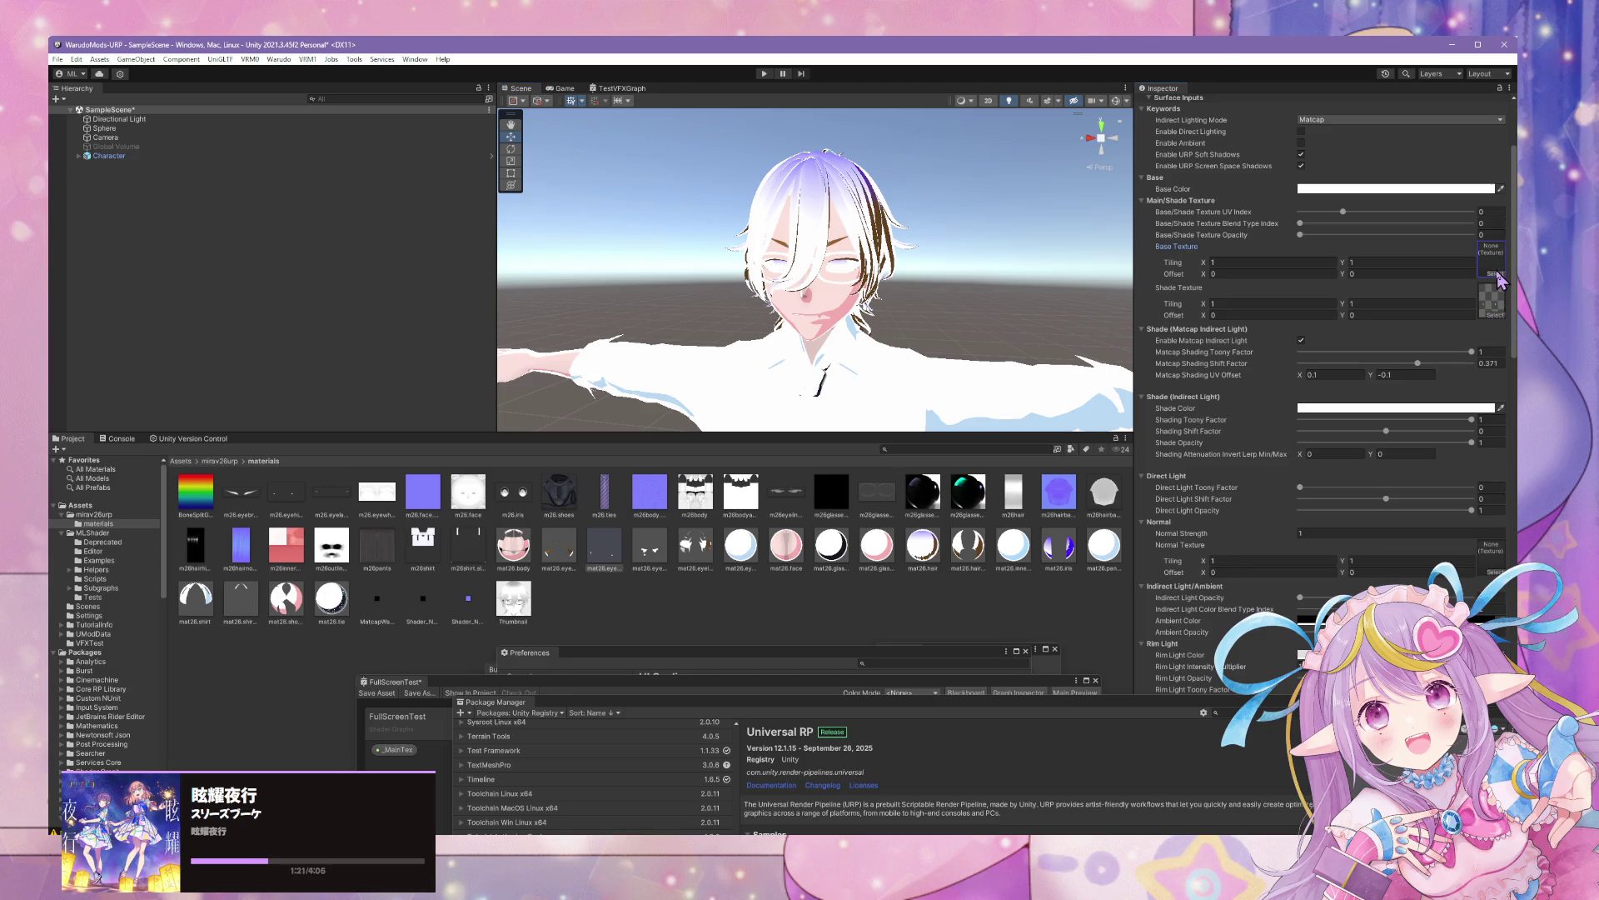
{"action": "left_click", "coordinate": [1497, 275]}
{"action": "type", "text": "u"}
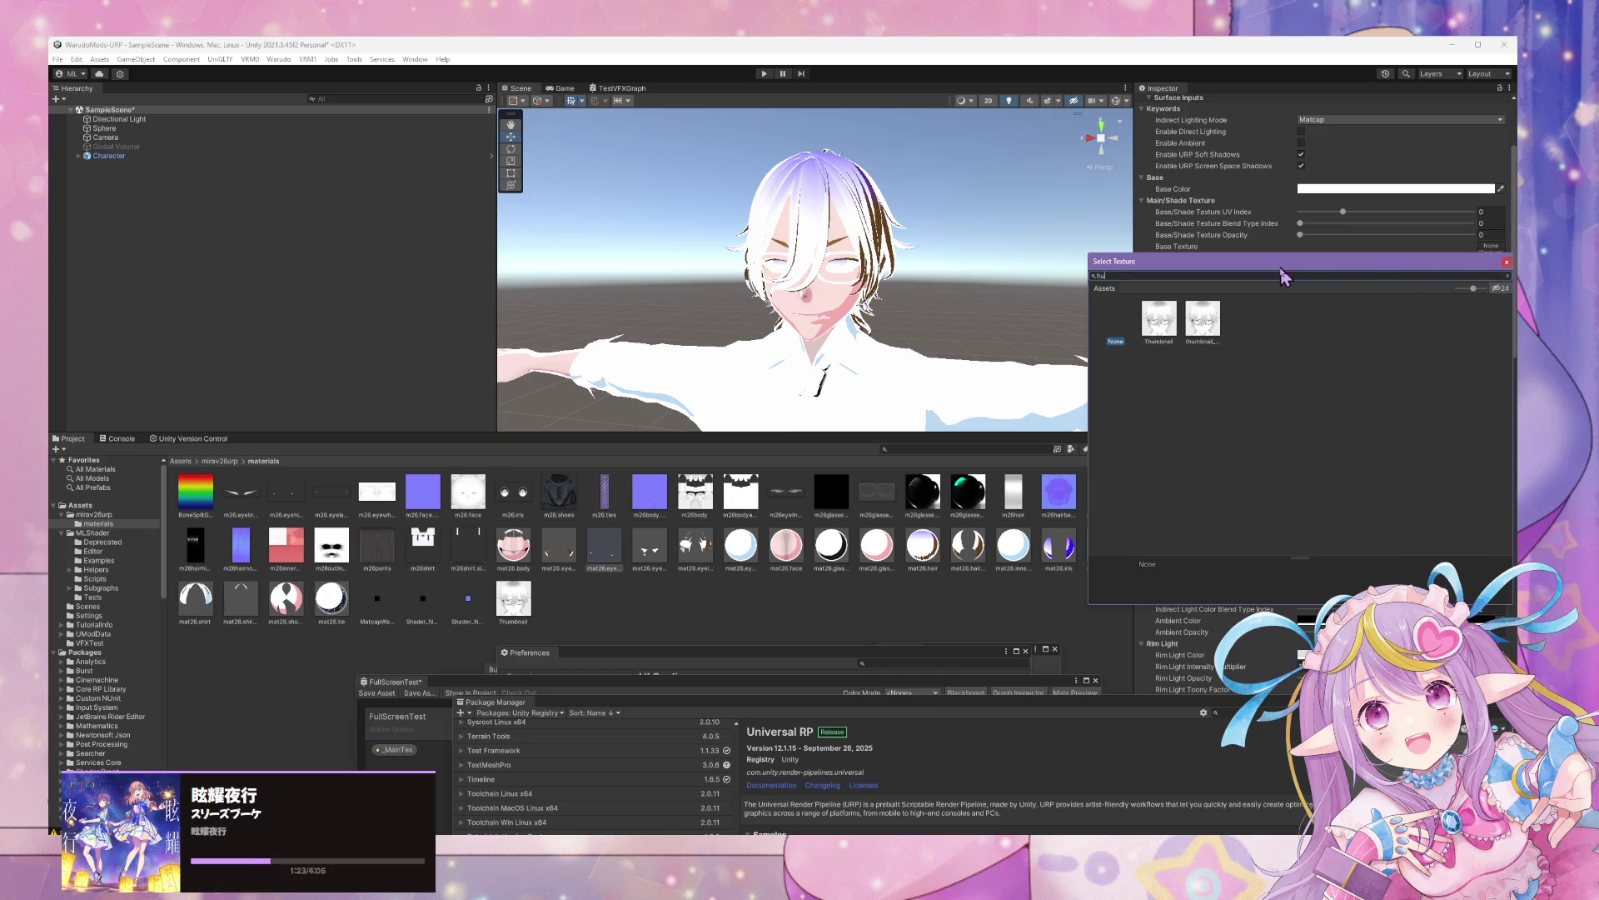
{"action": "key", "text": "BackSpace"}
{"action": "type", "text": "igh"}
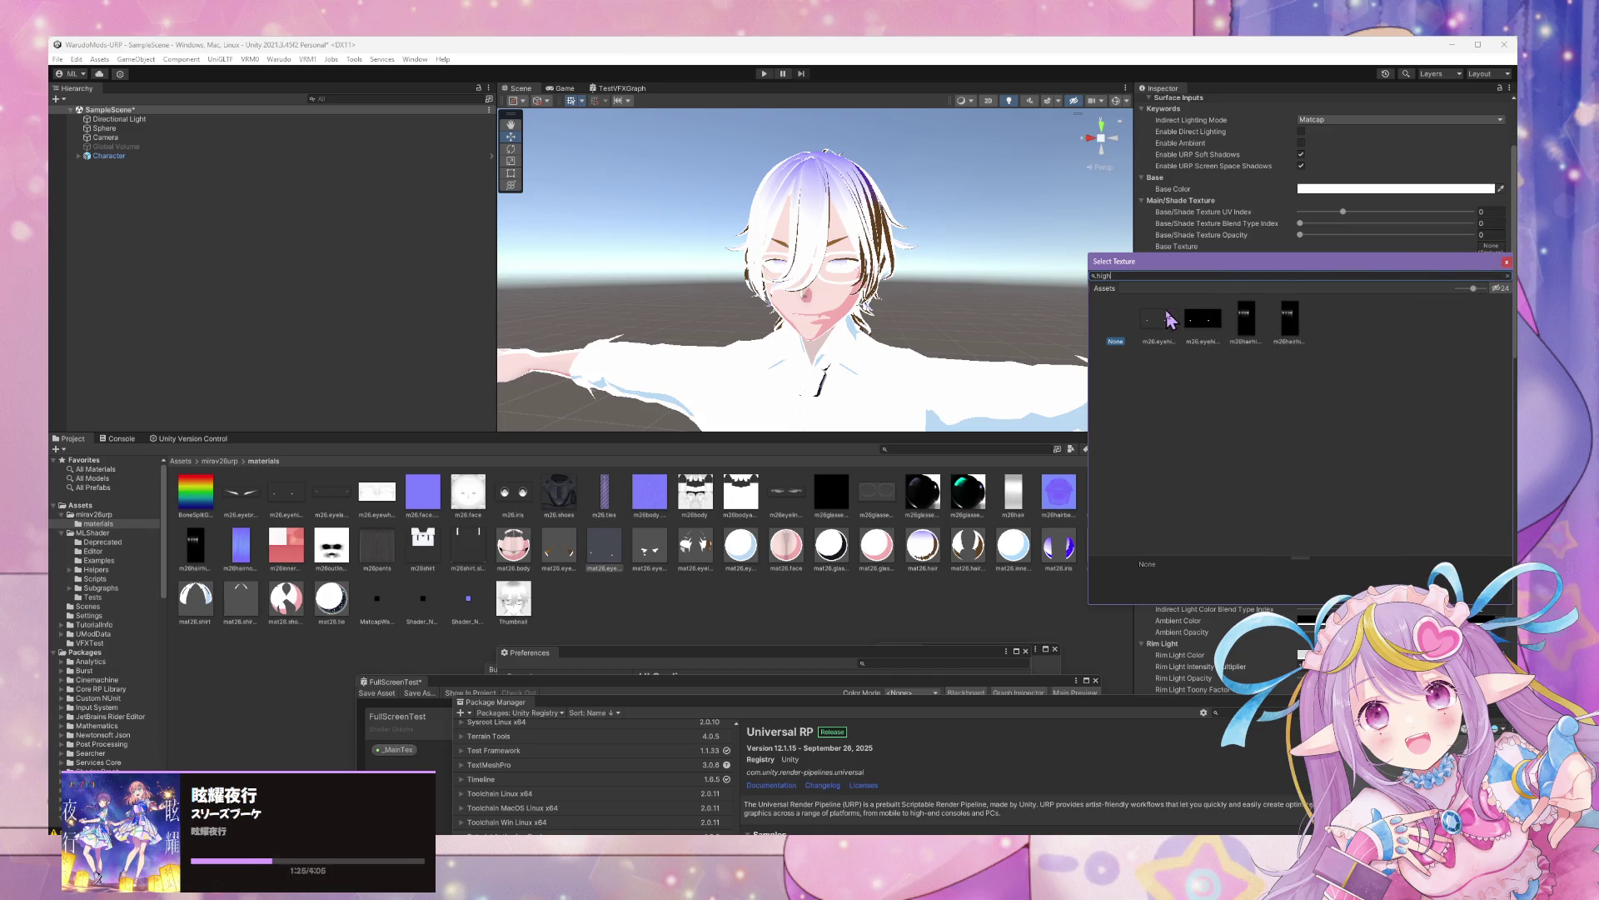
{"action": "double_click", "coordinate": [1169, 319]}
{"action": "left_click_drag", "start_coordinate": [1301, 234], "coordinate": [1496, 243]}
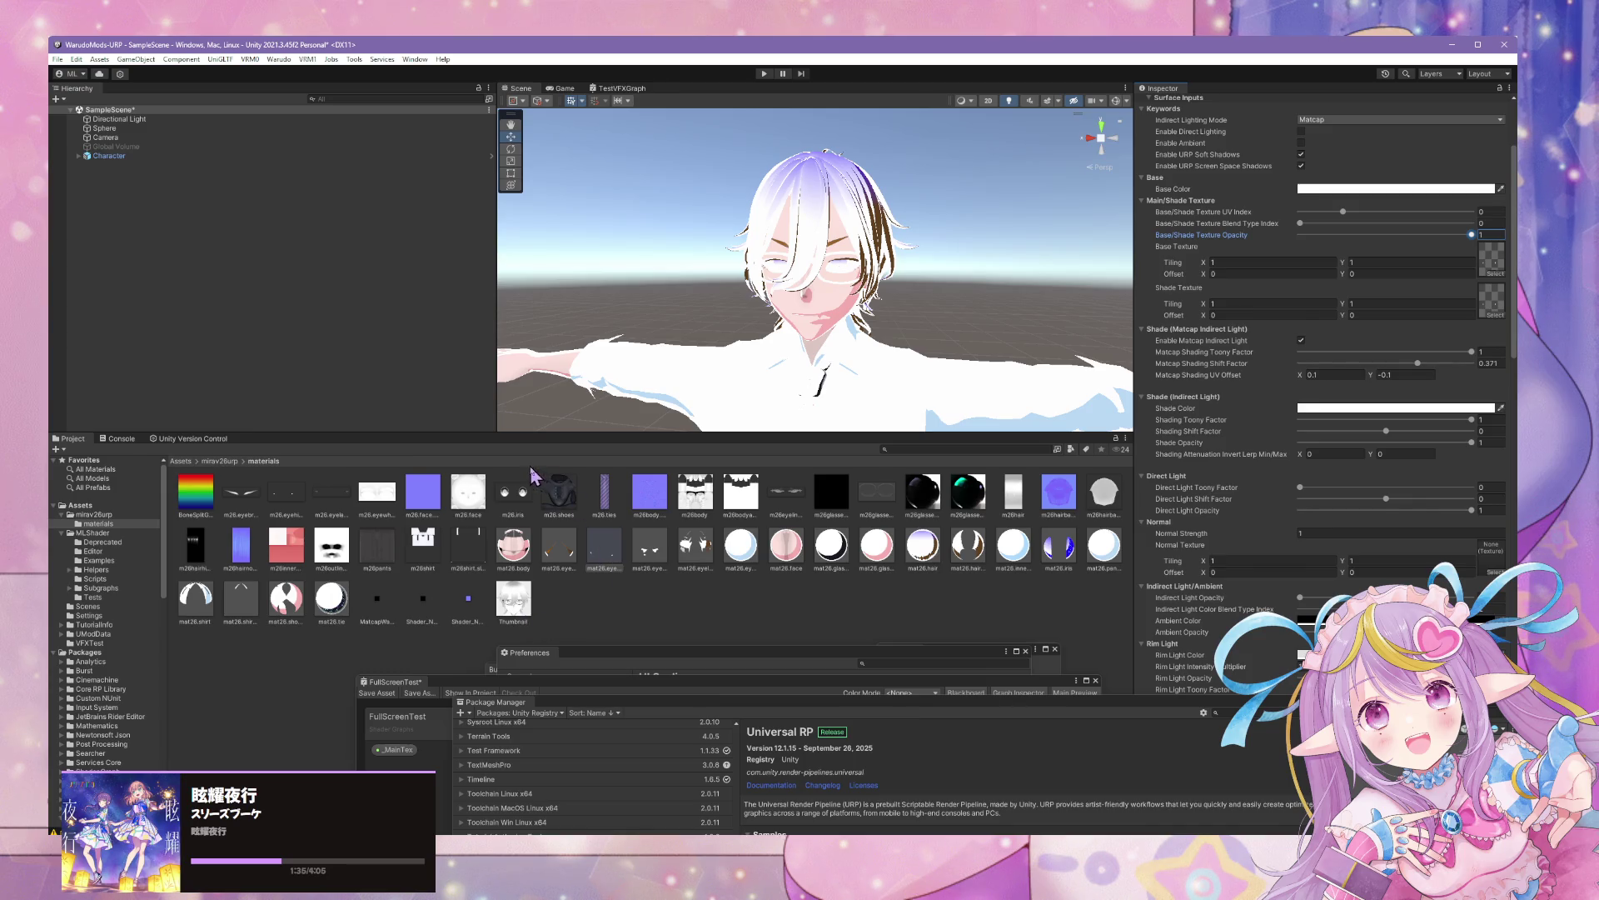
{"action": "left_click", "coordinate": [649, 551]}
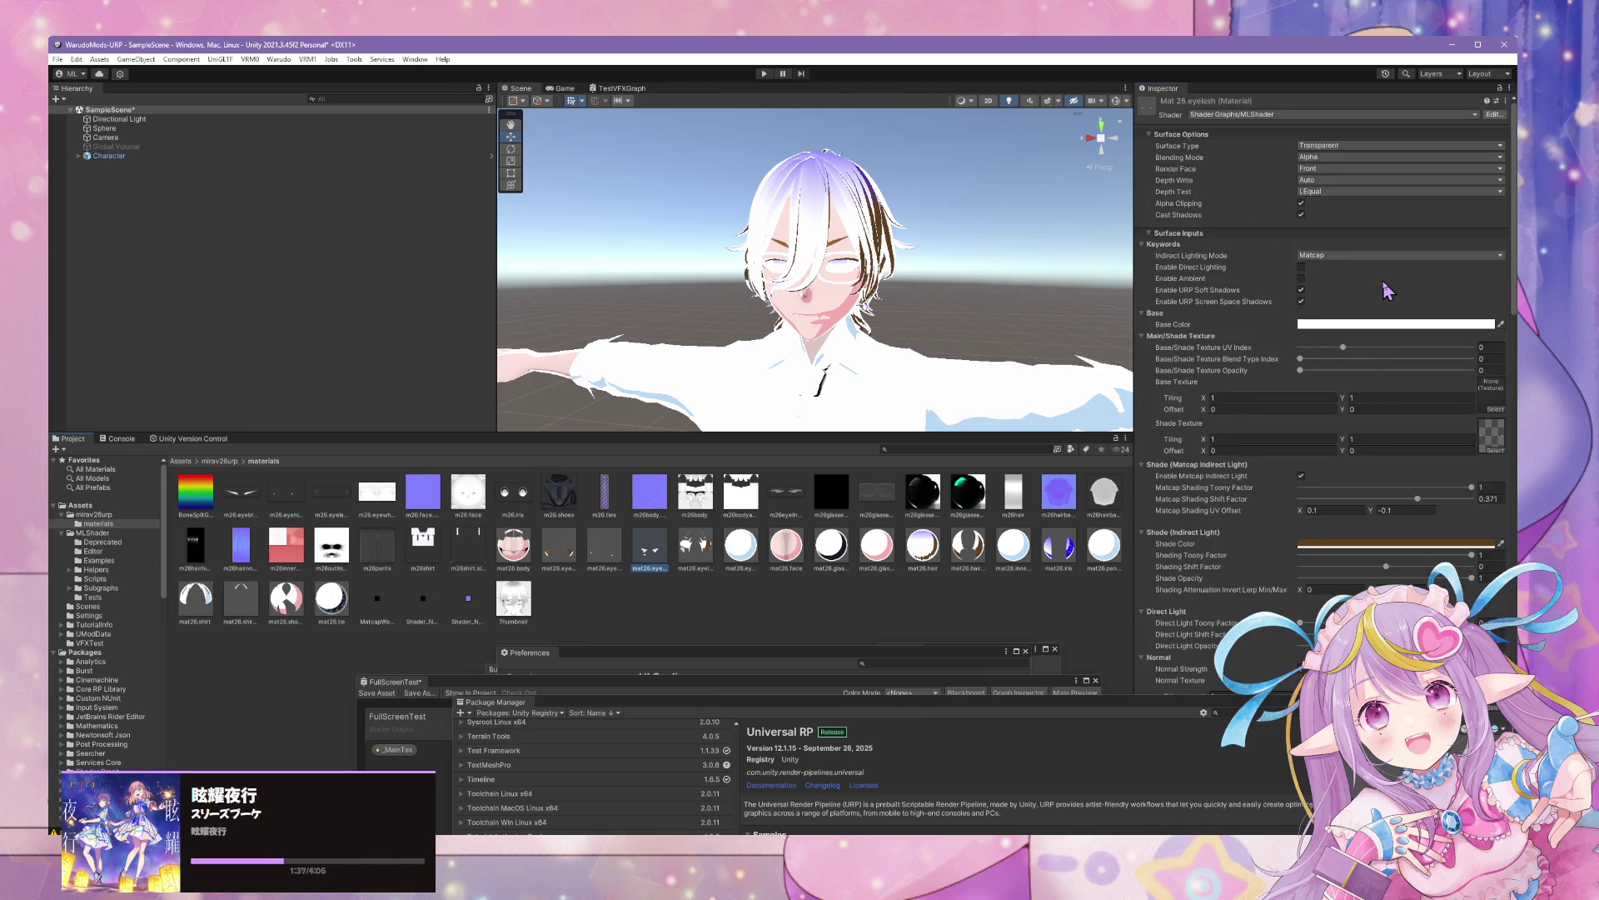
Set the eyelash material's base colour to brown 976224
{"action": "scroll", "coordinate": [1387, 290], "scroll_direction": "down", "scroll_amount": 1}
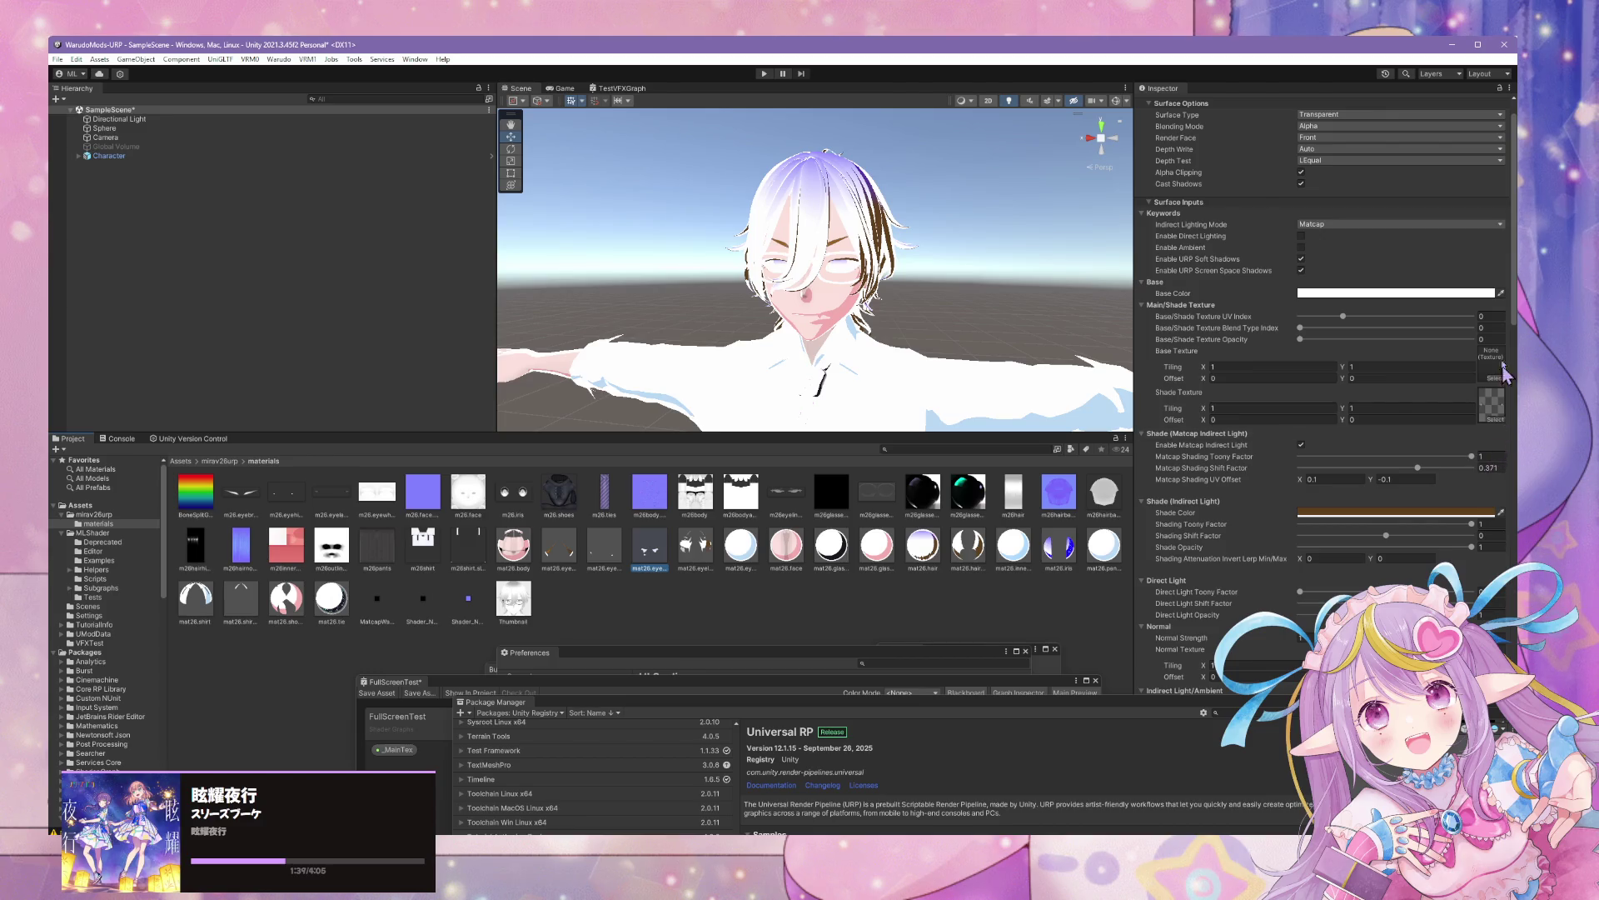
{"action": "left_click", "coordinate": [1465, 294]}
{"action": "left_click", "coordinate": [1487, 596]}
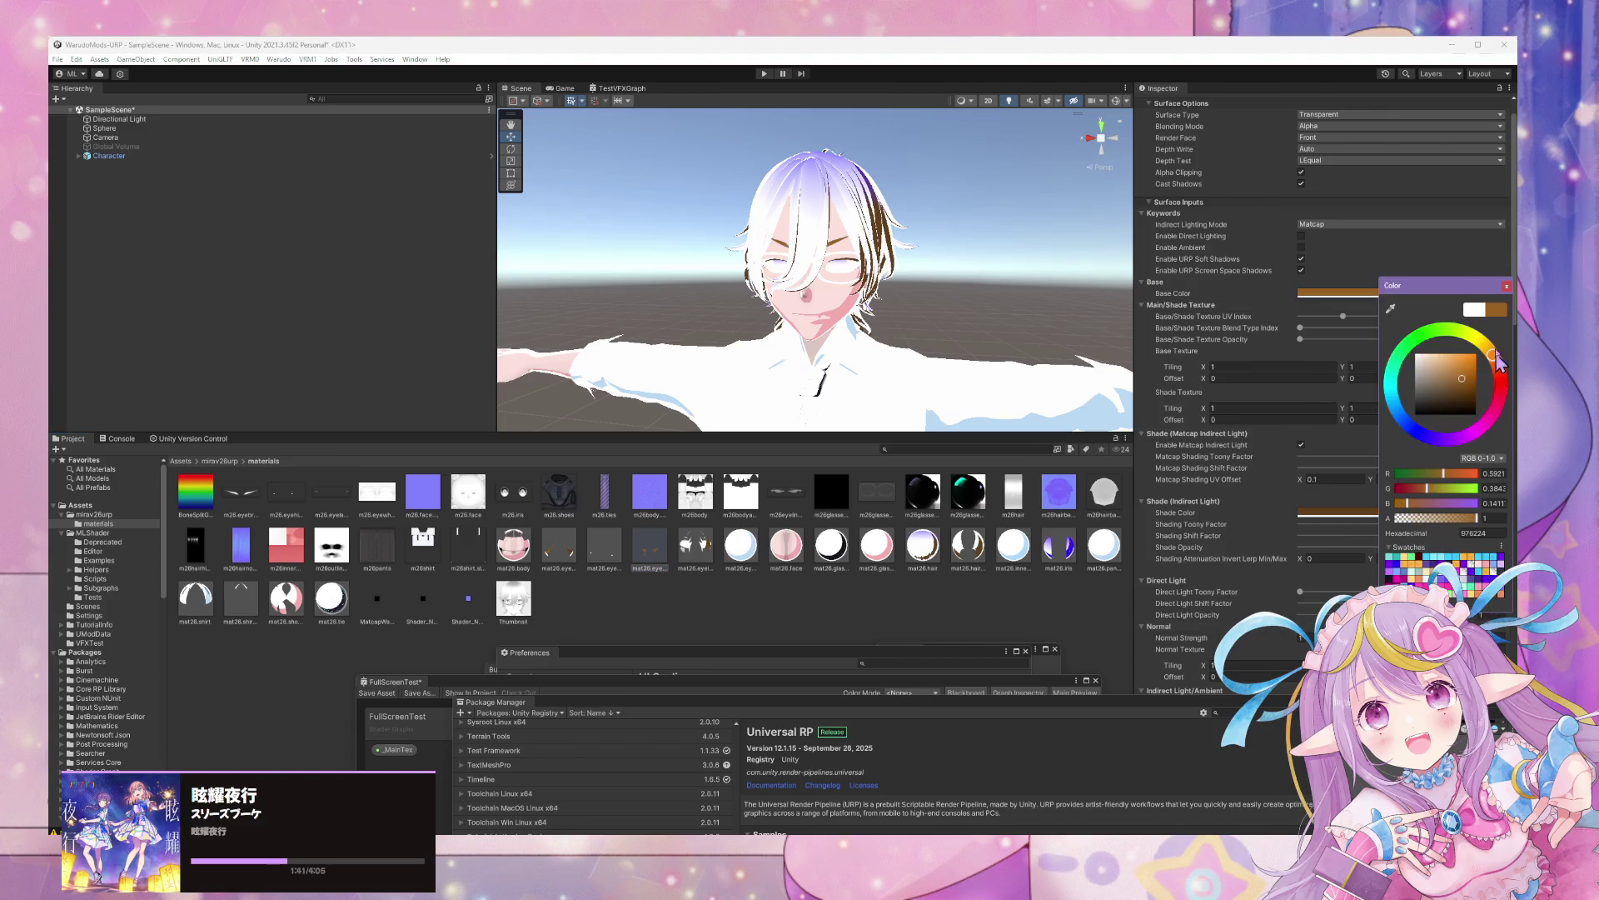
{"action": "left_click", "coordinate": [1507, 286]}
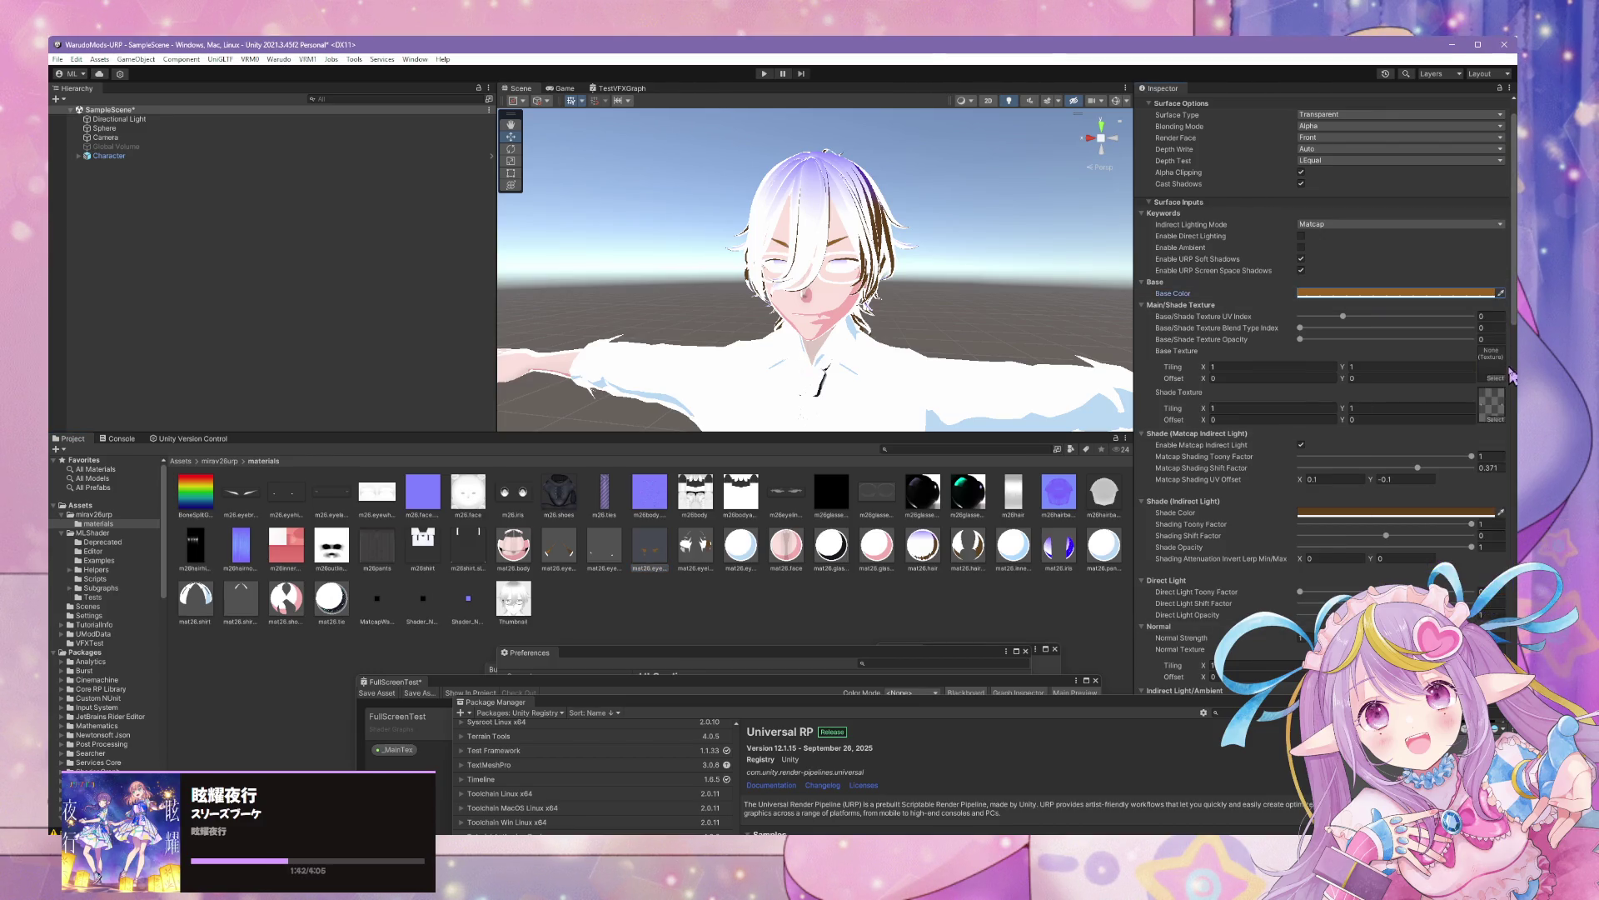
Assign the m26.eyelash base texture at full opacity
{"action": "left_click", "coordinate": [1496, 417]}
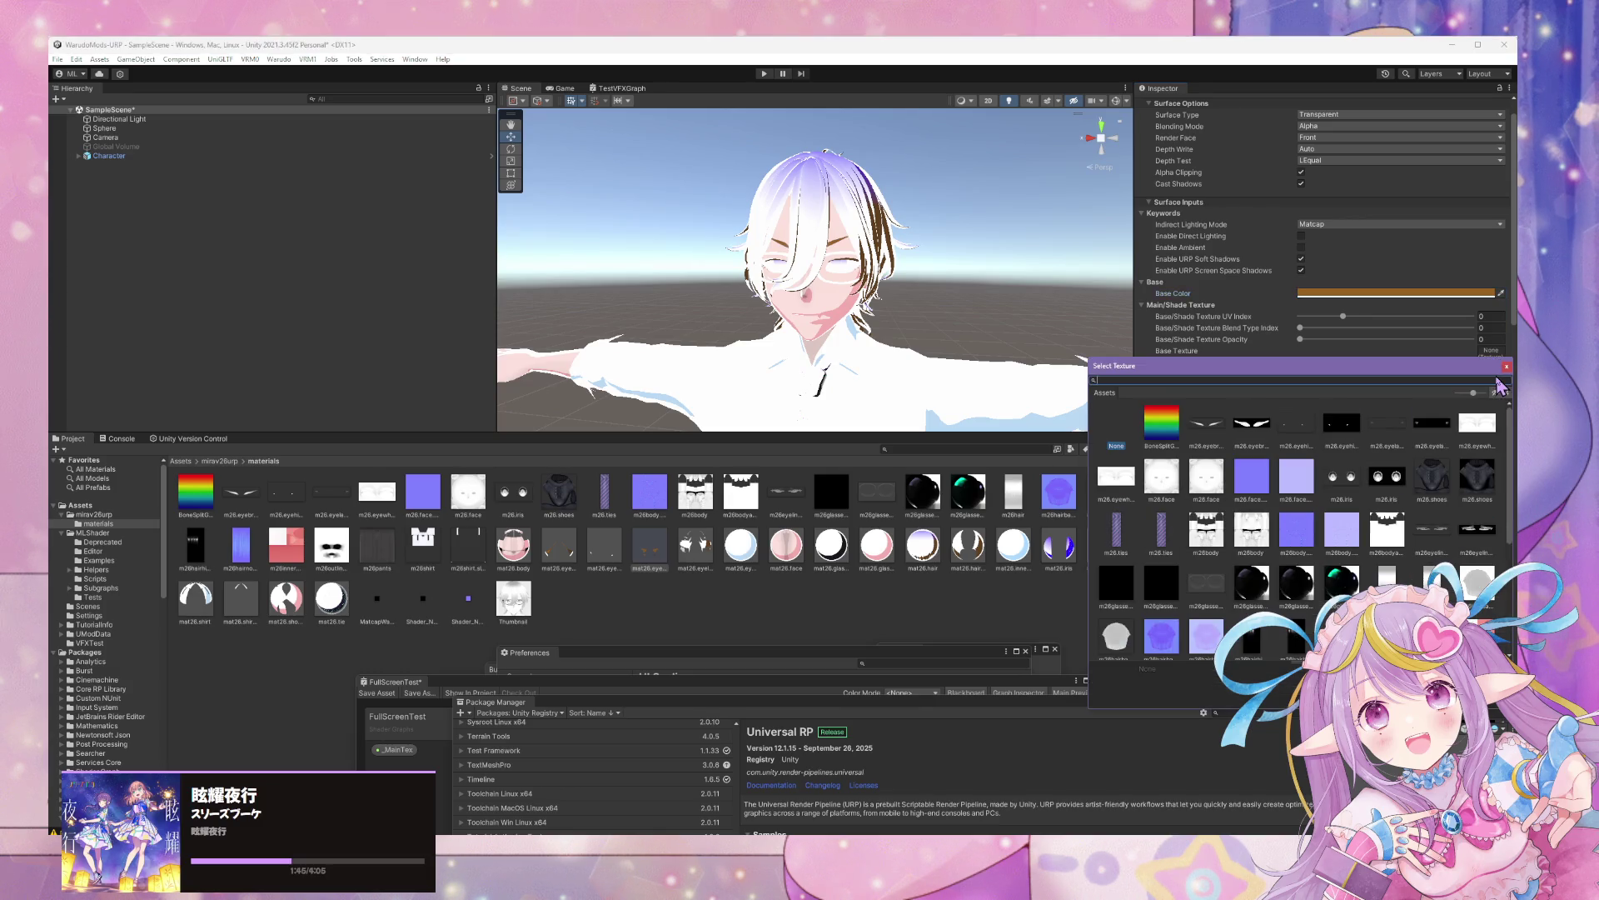
{"action": "type", "text": "eyel"}
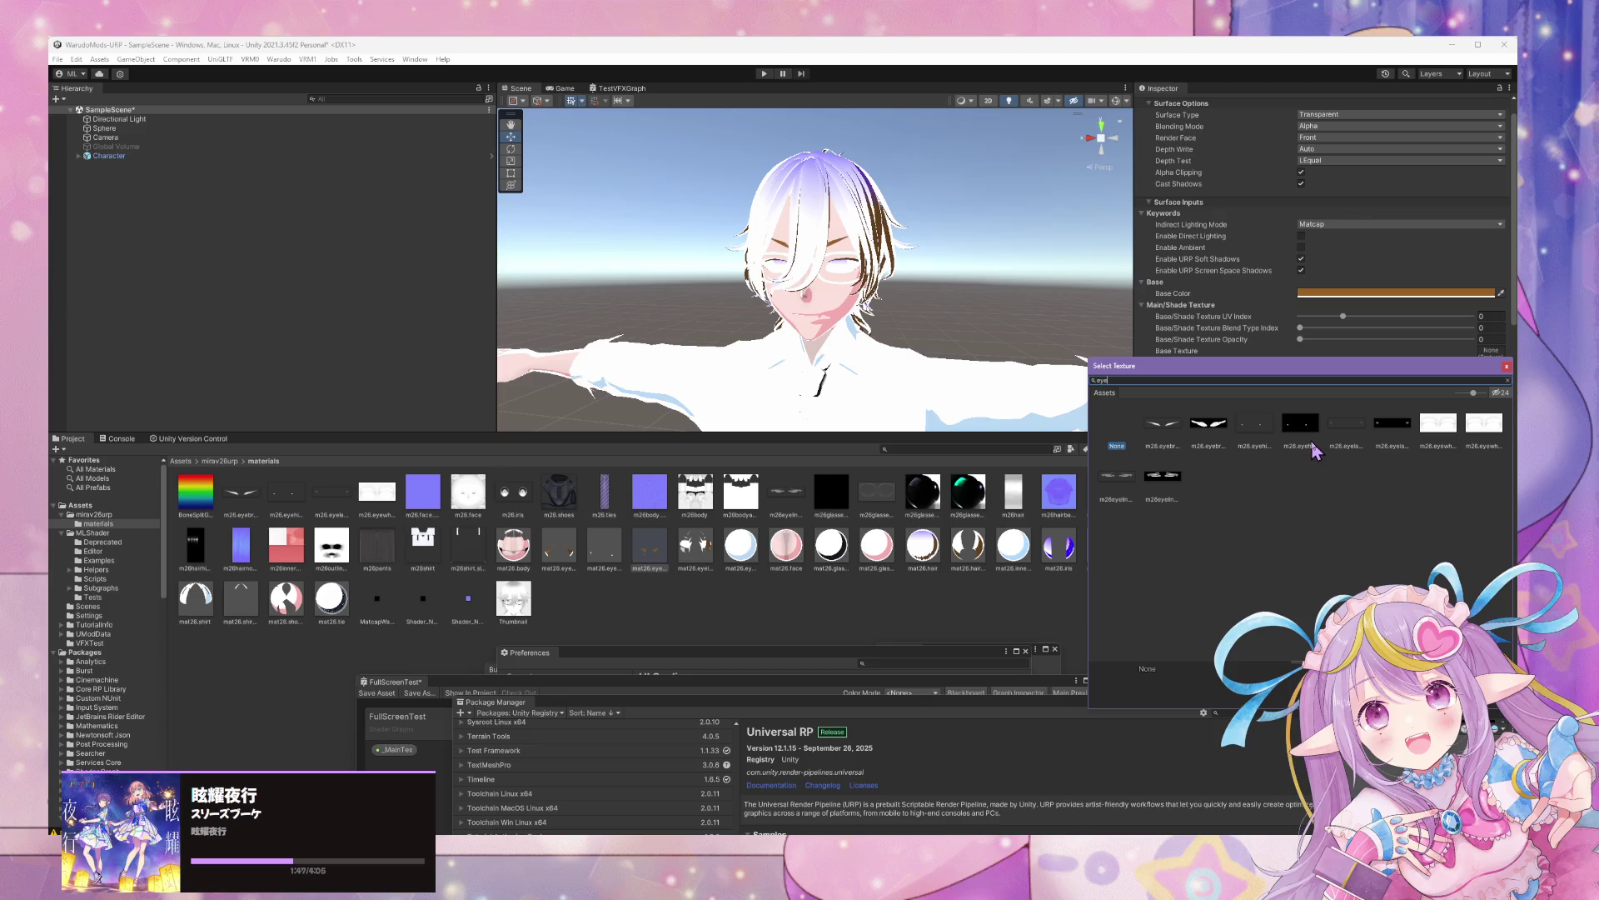
{"action": "left_click", "coordinate": [1156, 440]}
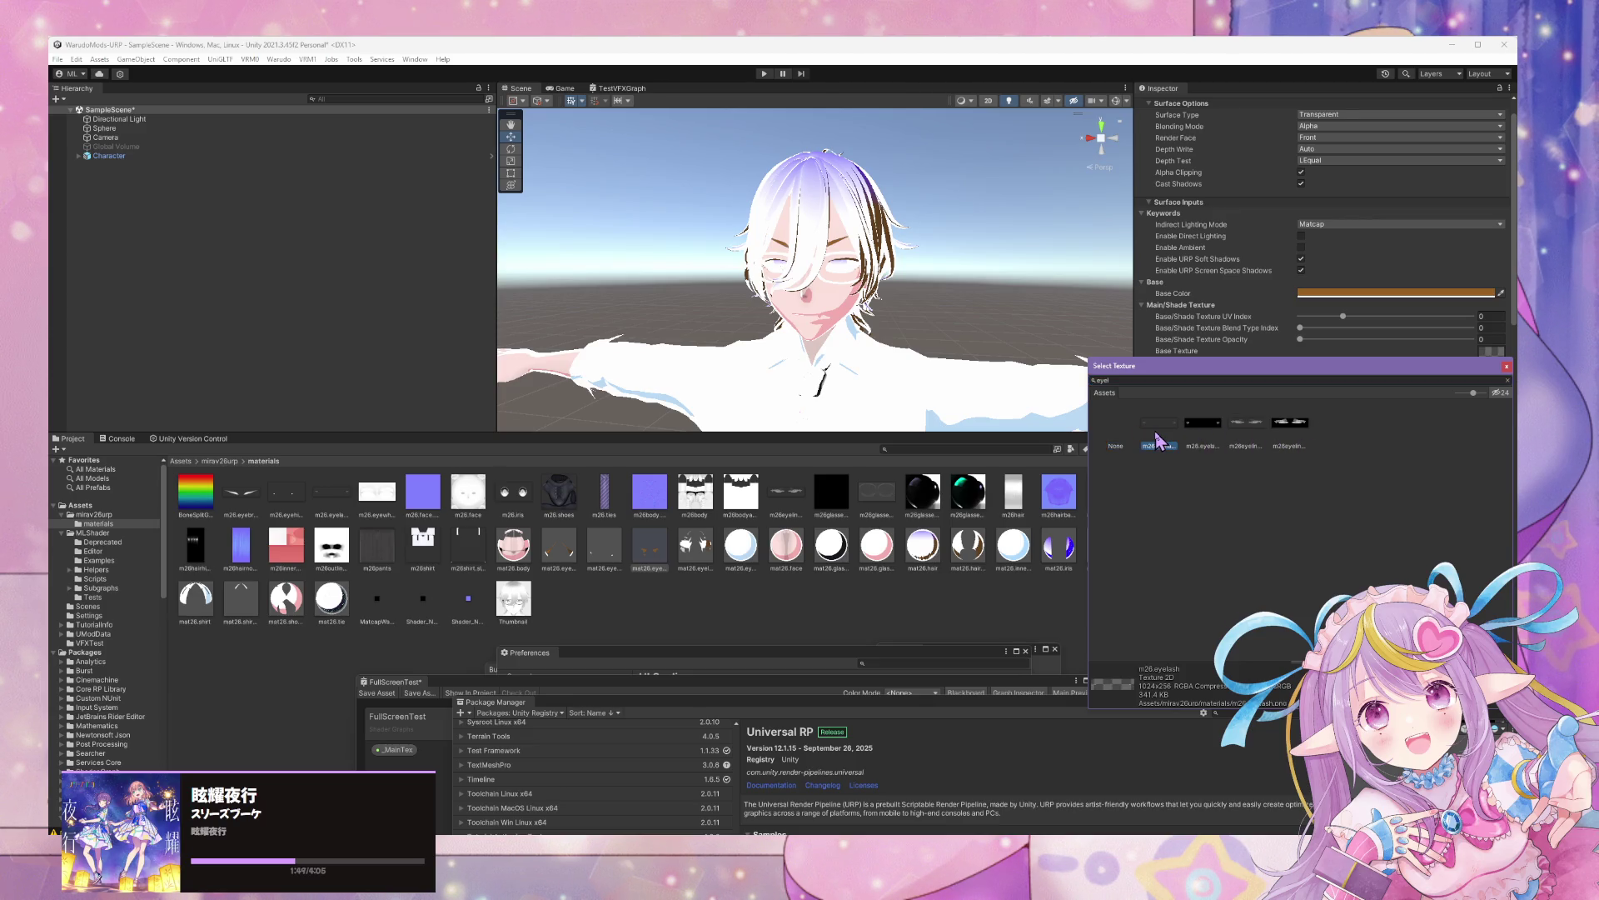
{"action": "double_click", "coordinate": [1159, 440]}
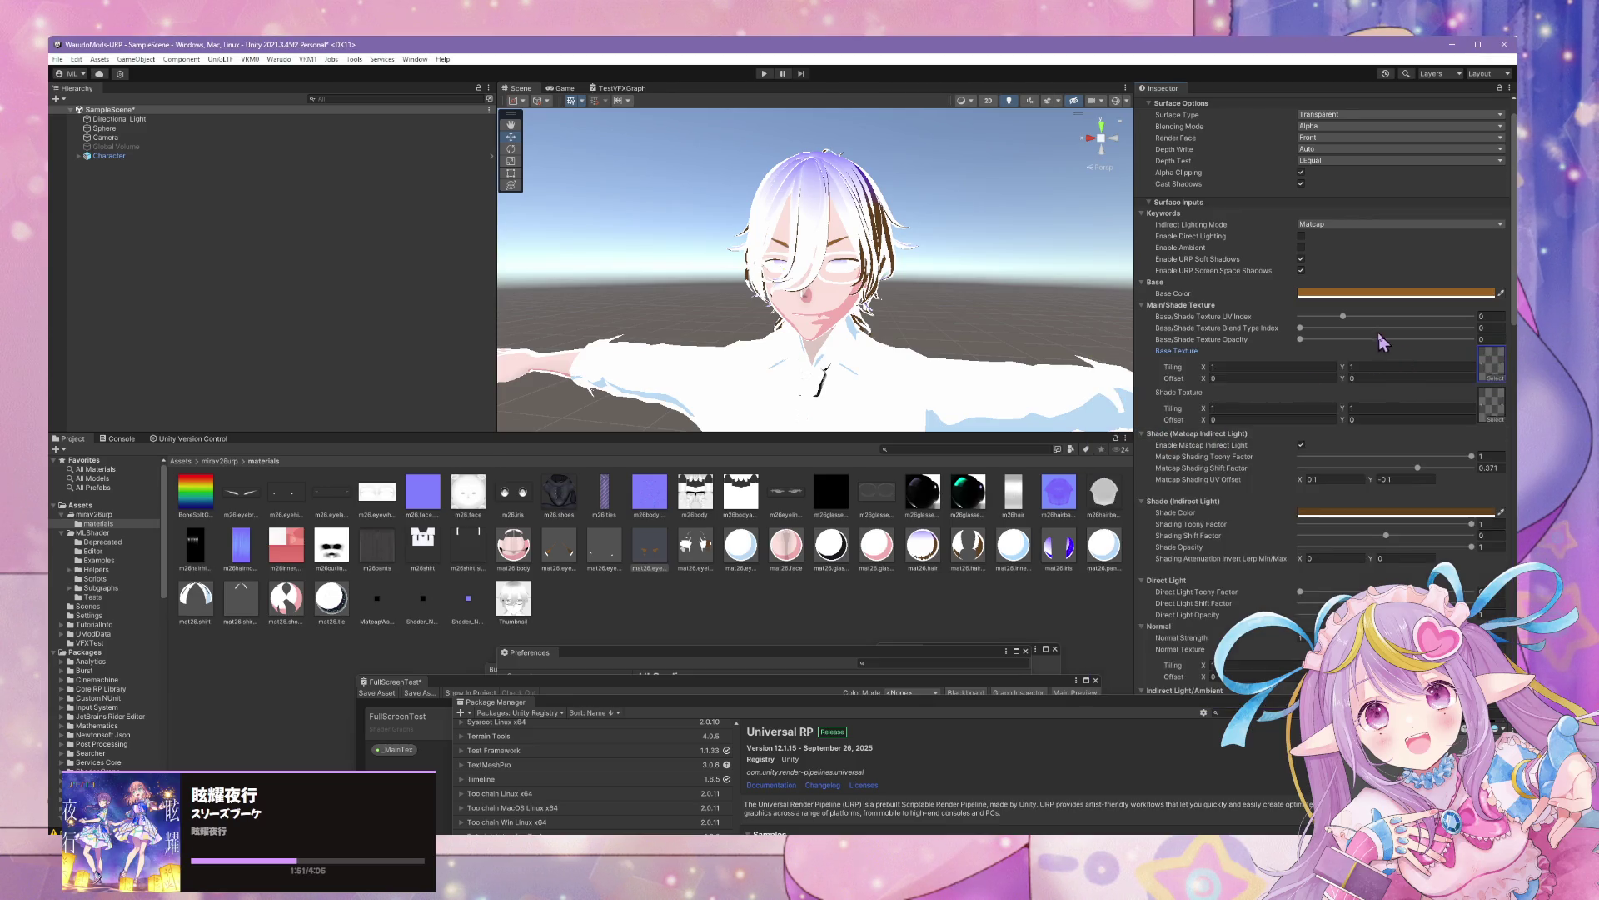
{"action": "left_click_drag", "start_coordinate": [1346, 336], "coordinate": [1495, 341]}
{"action": "left_click", "coordinate": [698, 548]}
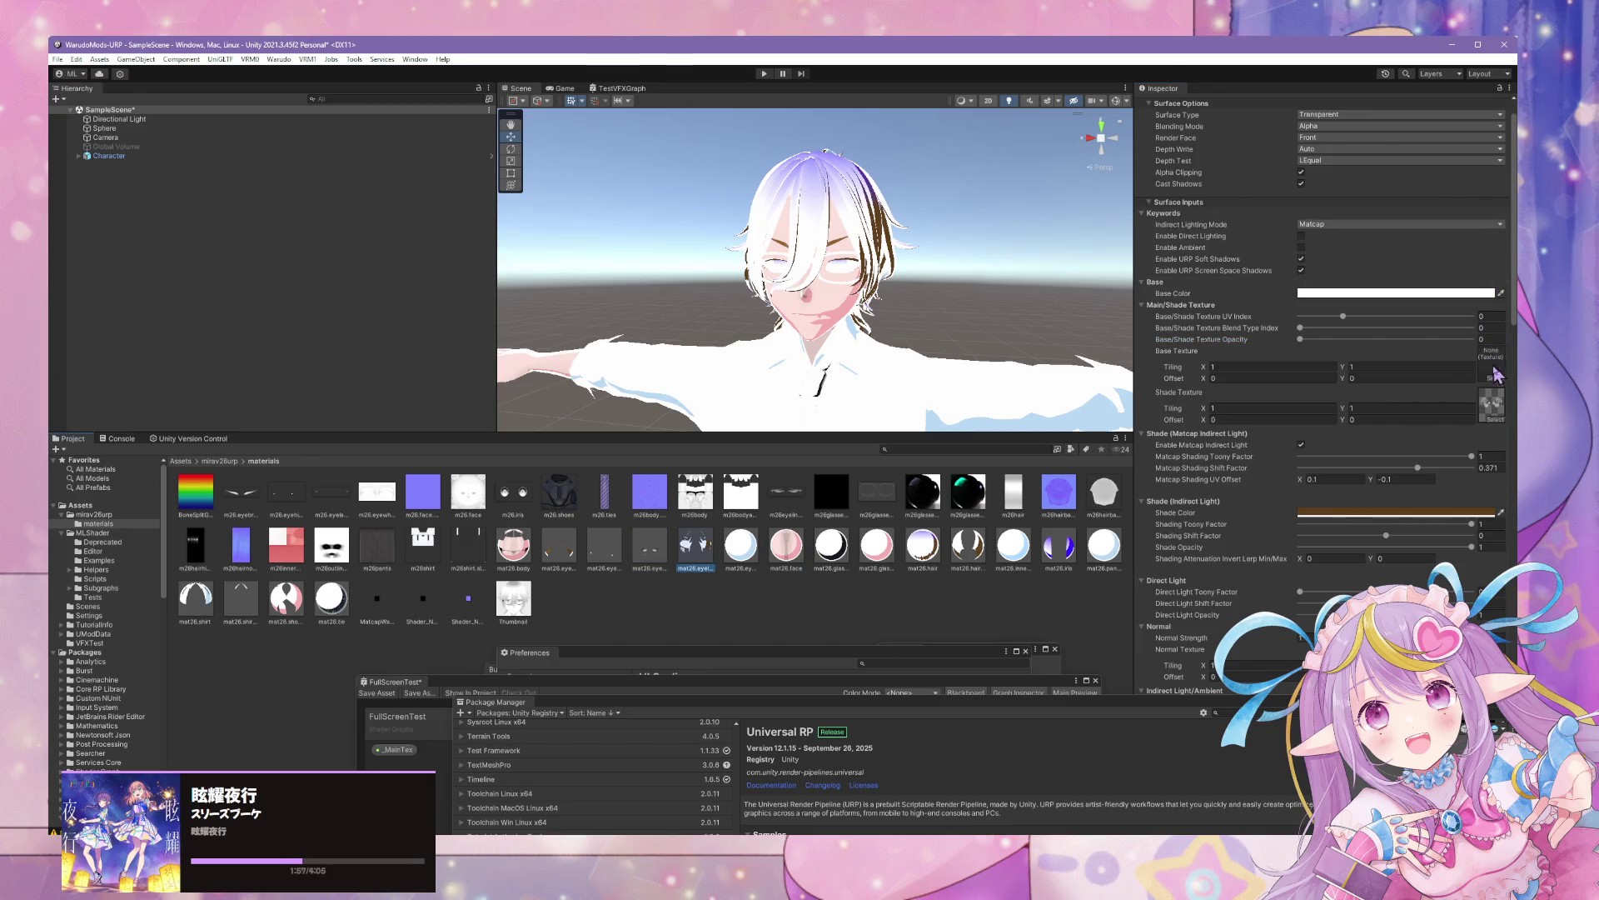
Give the eyeliner material the eyeliner texture, full opacity, Blend Type Index 1 and a brown base colour
{"action": "scroll", "coordinate": [1498, 385], "scroll_direction": "up", "scroll_amount": 2}
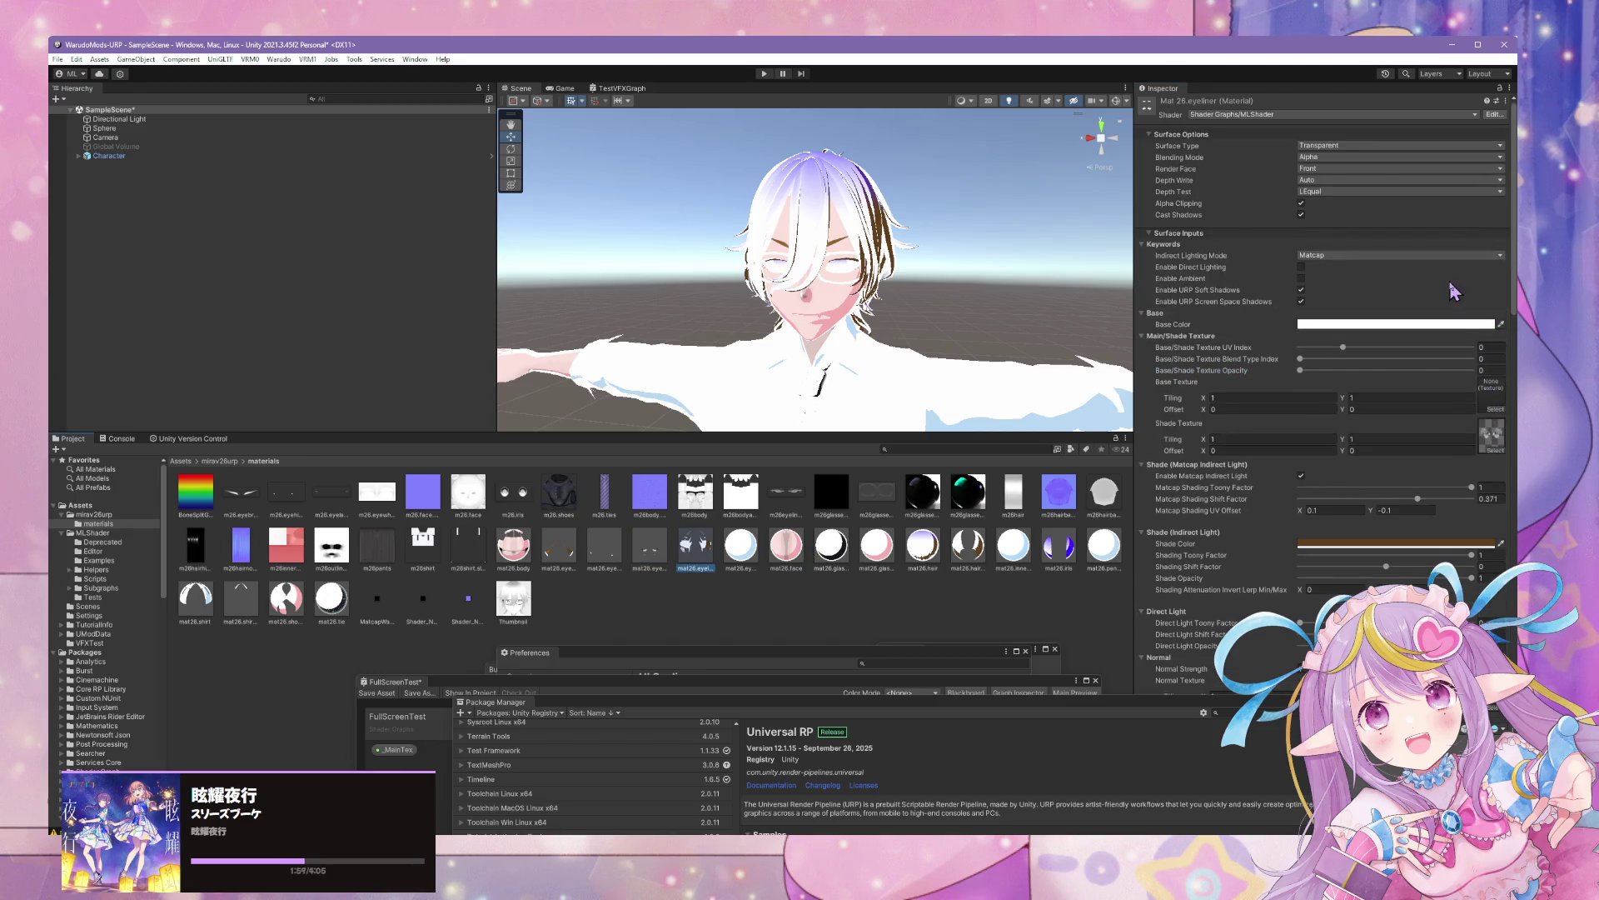
{"action": "left_click", "coordinate": [1497, 452]}
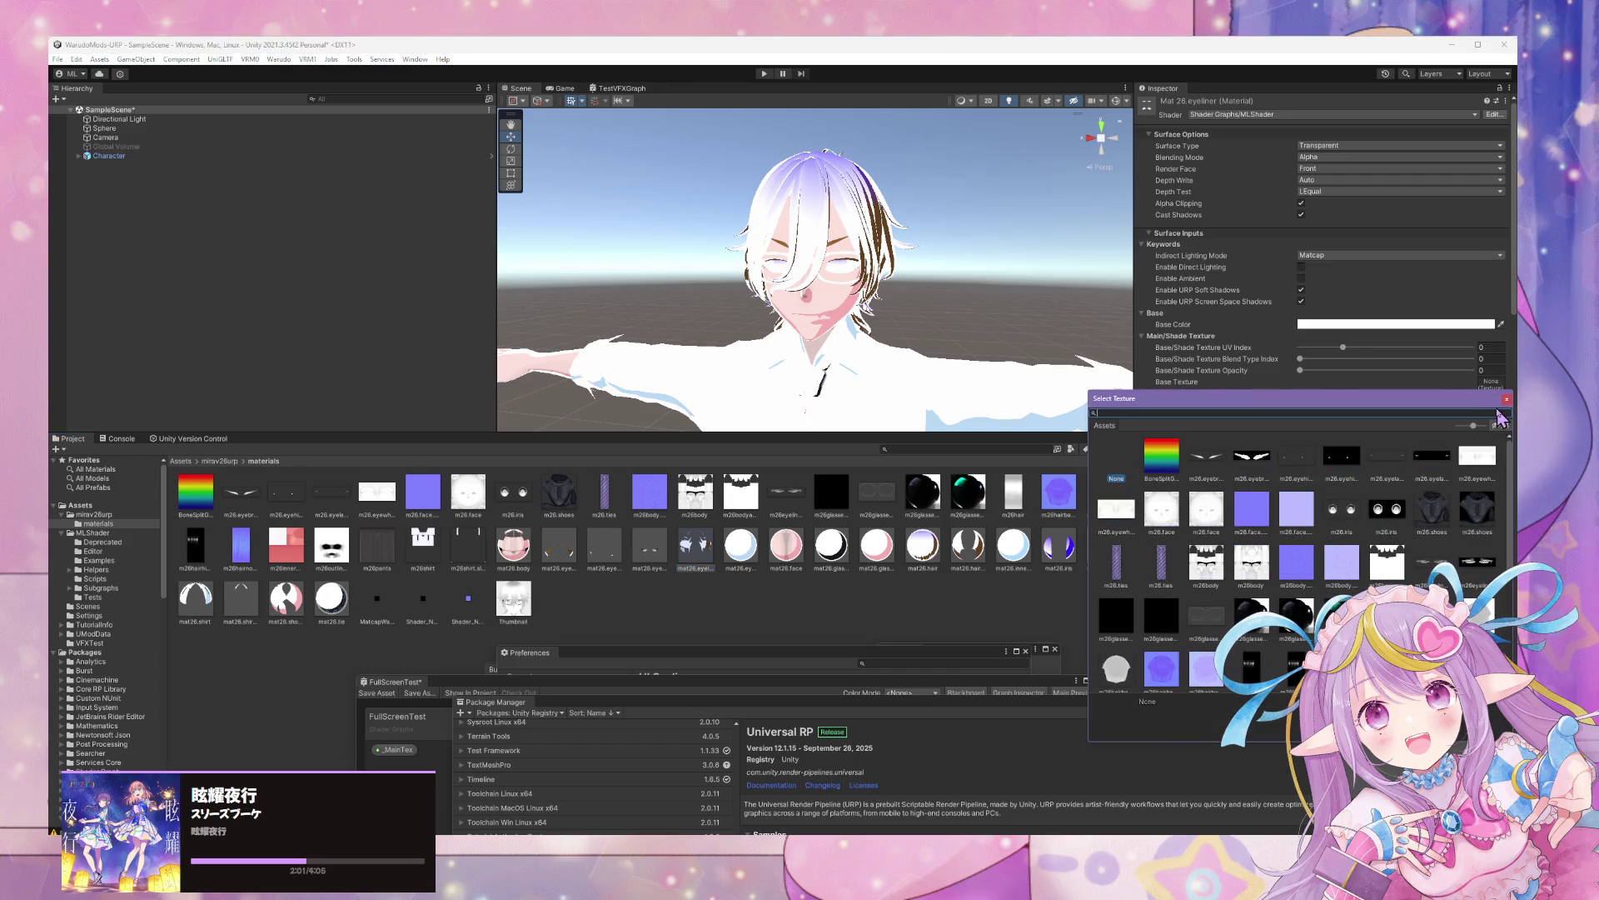
{"action": "type", "text": "liner"}
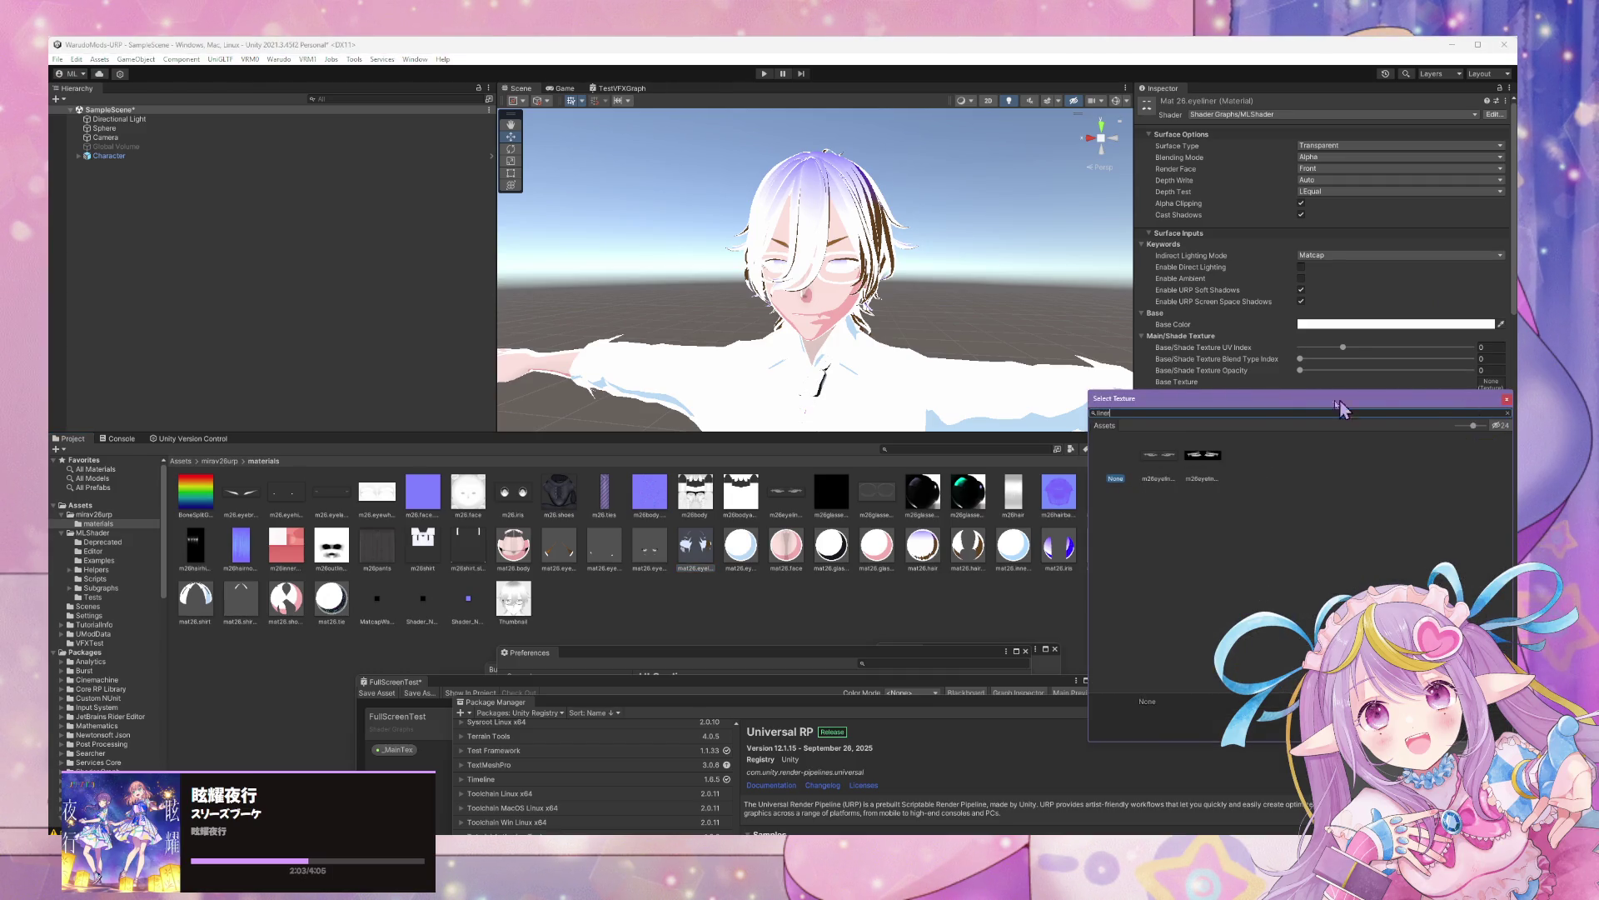
{"action": "left_click", "coordinate": [1158, 463]}
{"action": "left_click", "coordinate": [1158, 464]}
{"action": "left_click_drag", "start_coordinate": [1346, 370], "coordinate": [1487, 370]}
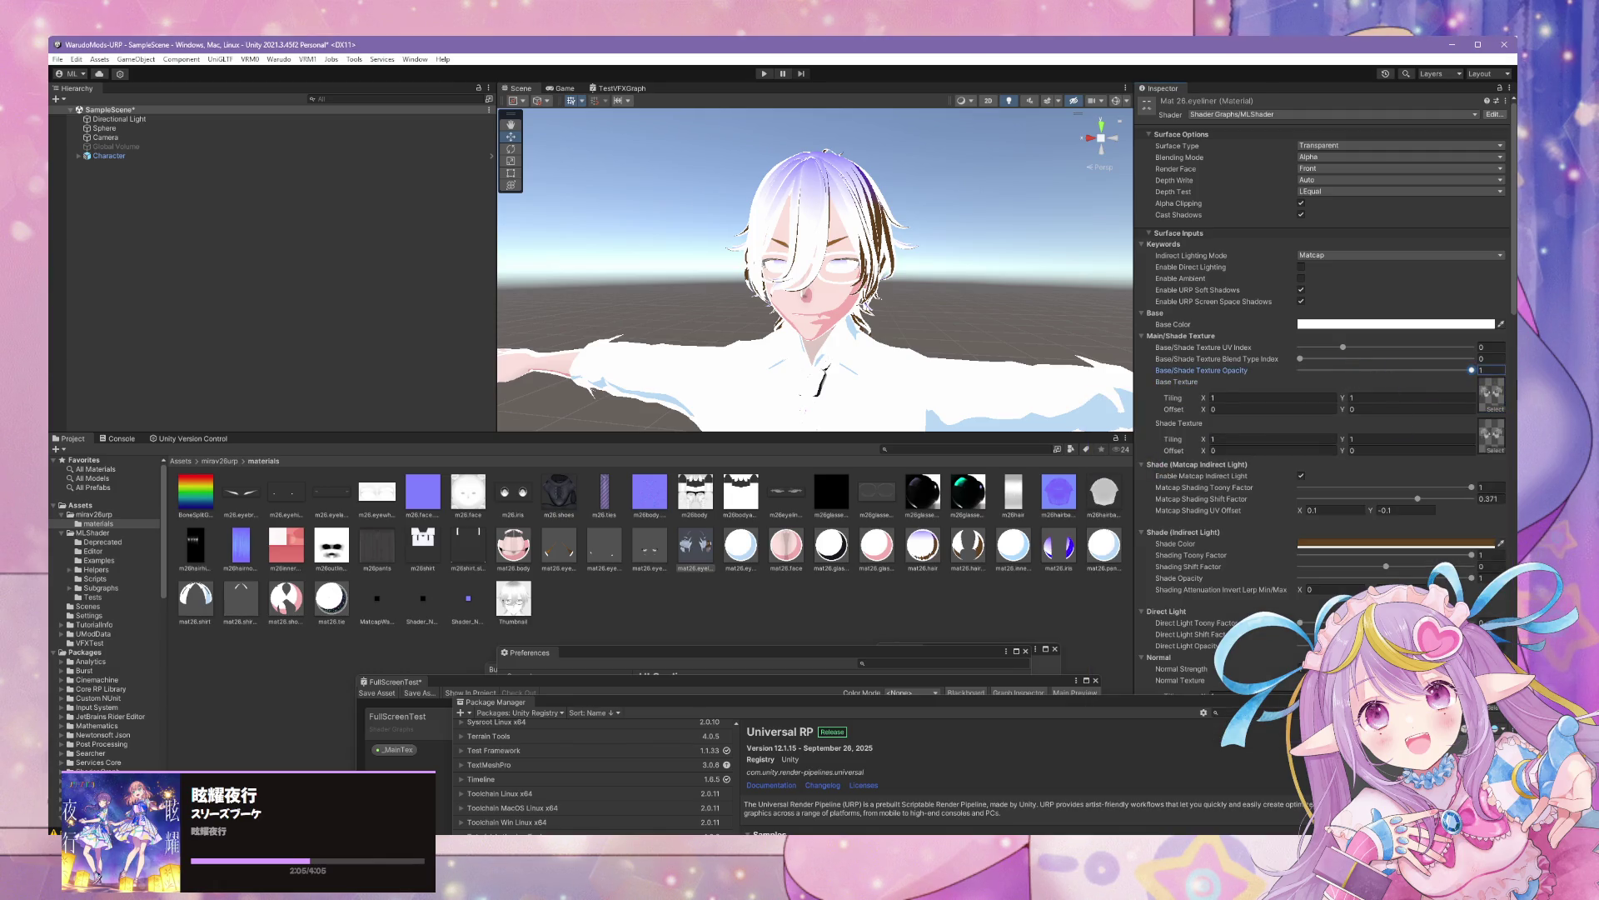
{"action": "left_click_drag", "start_coordinate": [1316, 360], "coordinate": [1358, 360]}
{"action": "left_click", "coordinate": [1426, 325]}
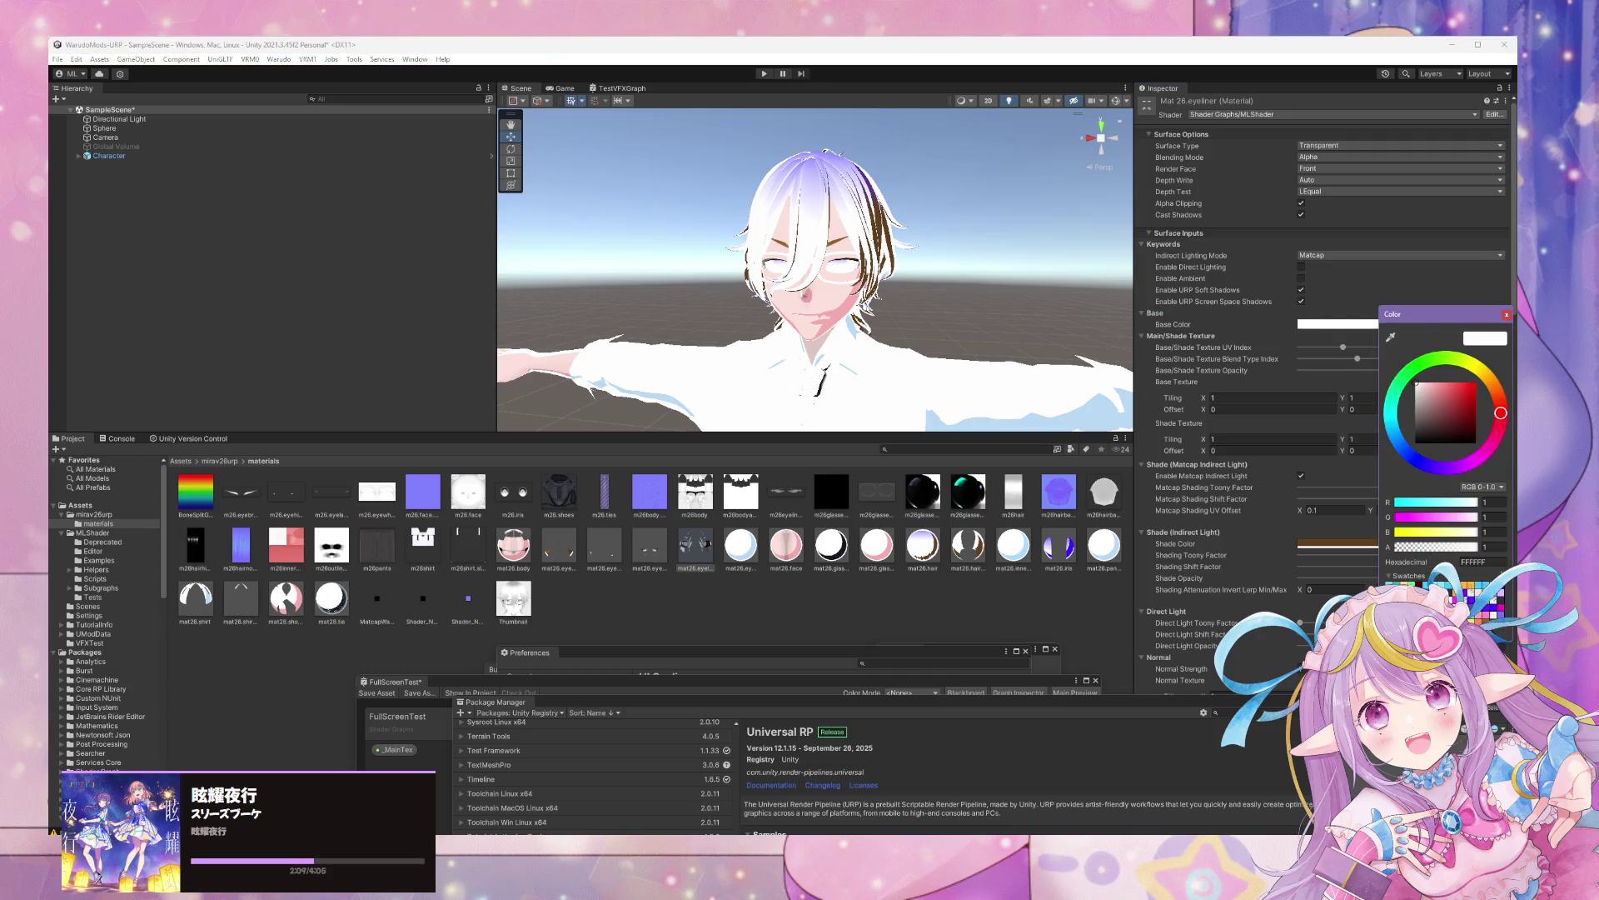
{"action": "left_click", "coordinate": [1390, 336]}
{"action": "left_click", "coordinate": [1333, 543]}
Set the eyelash material's Blend Type Index to 1
{"action": "left_click_drag", "start_coordinate": [972, 308], "coordinate": [1030, 338]}
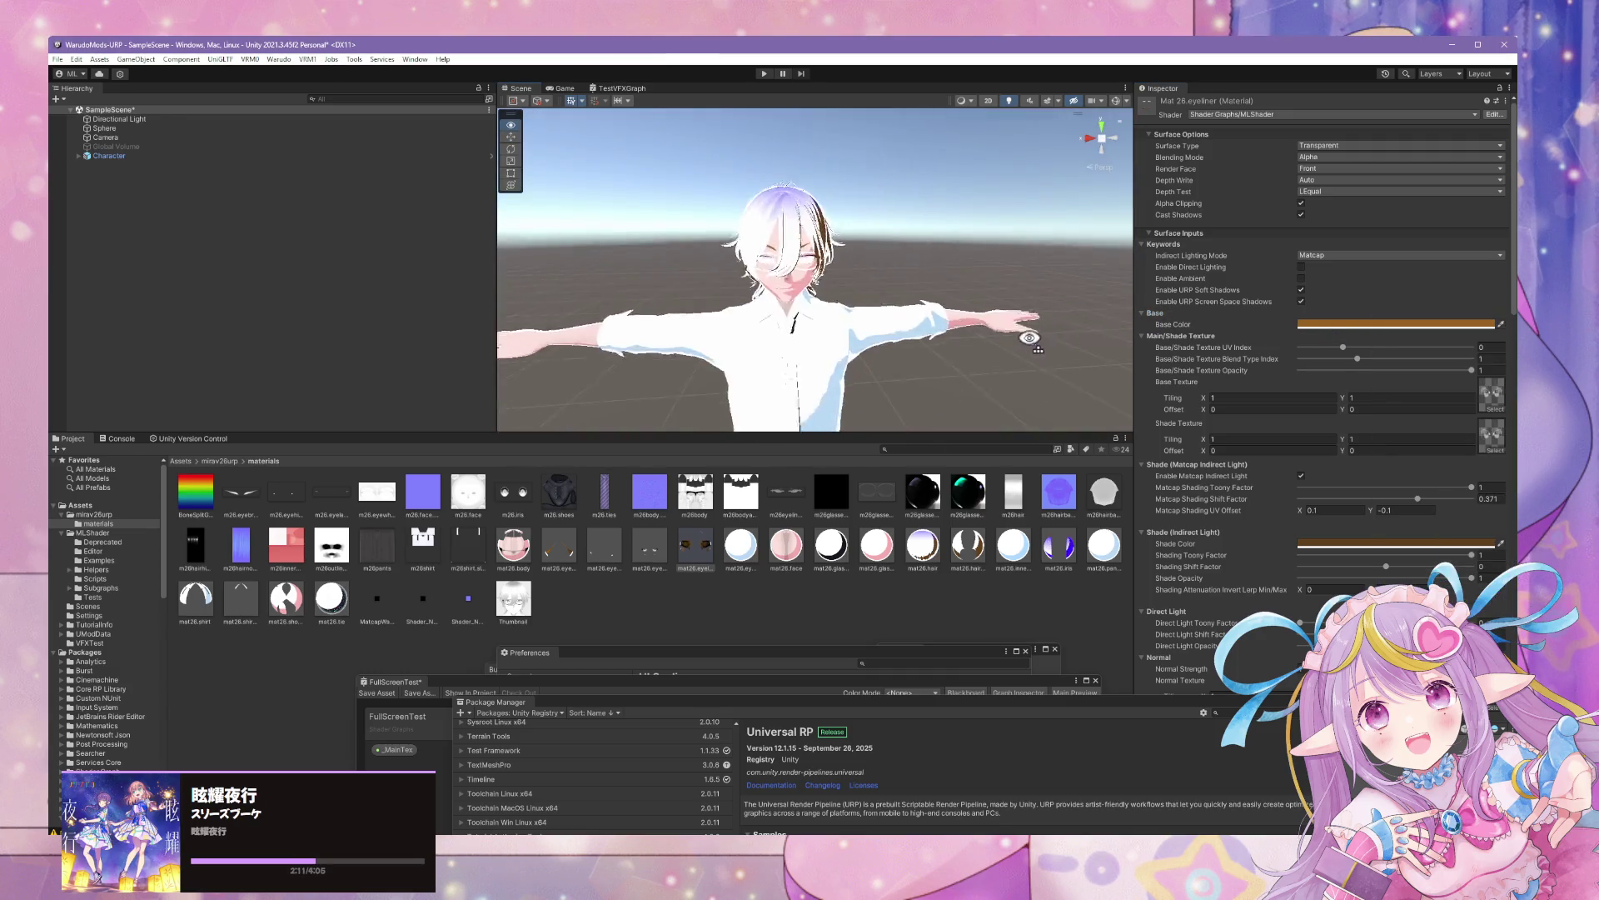
{"action": "scroll", "coordinate": [1029, 337], "scroll_direction": "up", "scroll_amount": 5}
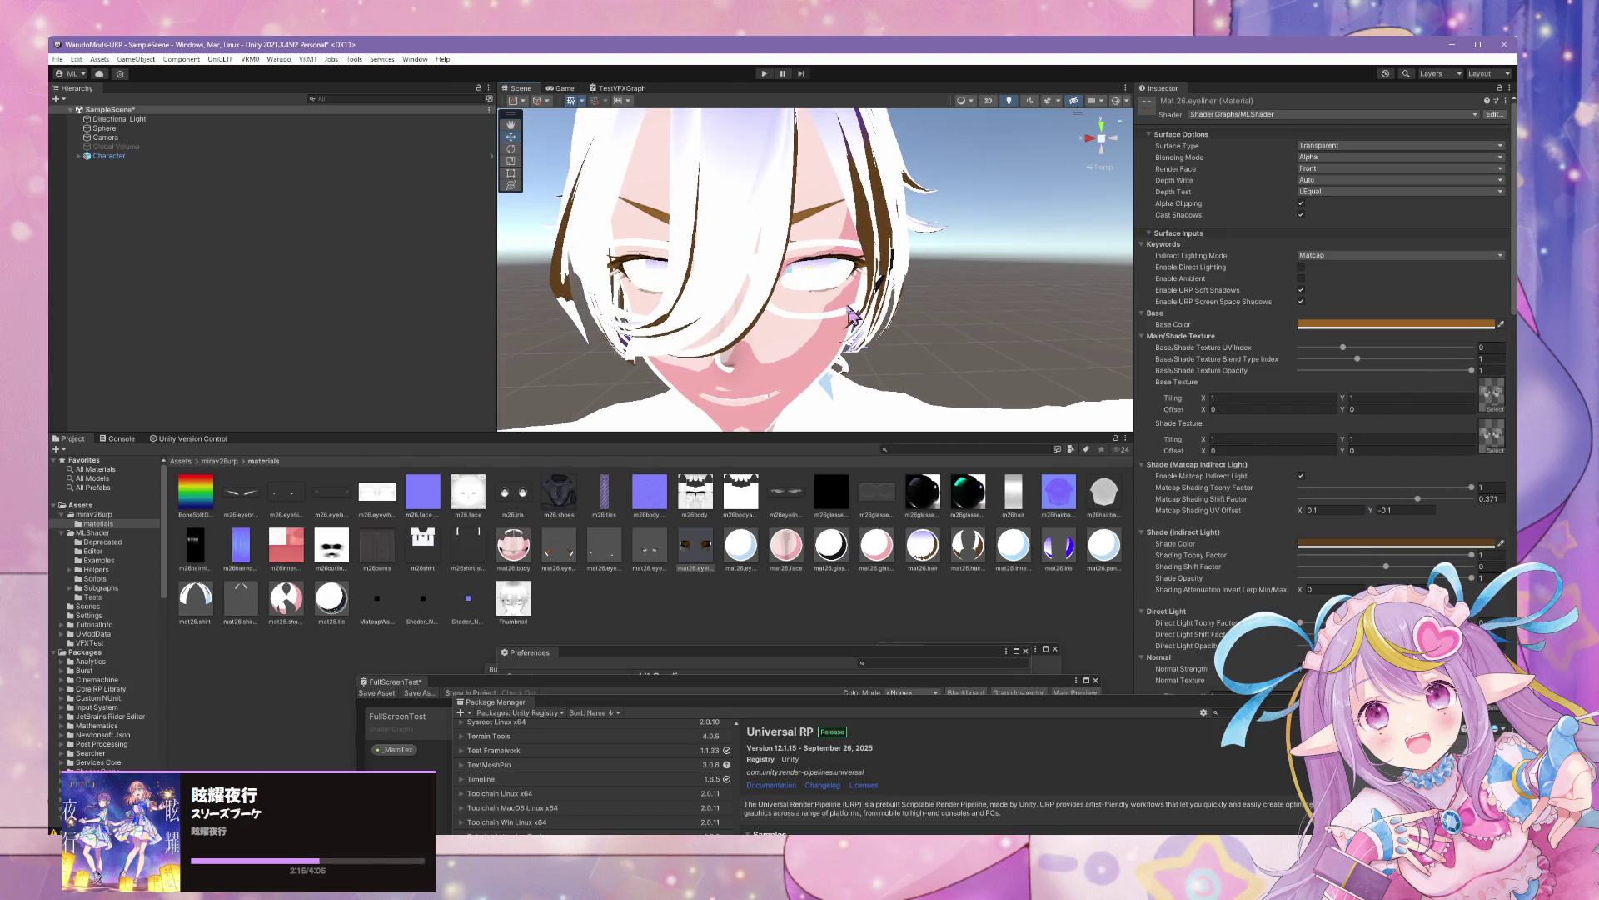
{"action": "left_click_drag", "start_coordinate": [851, 315], "coordinate": [836, 320]}
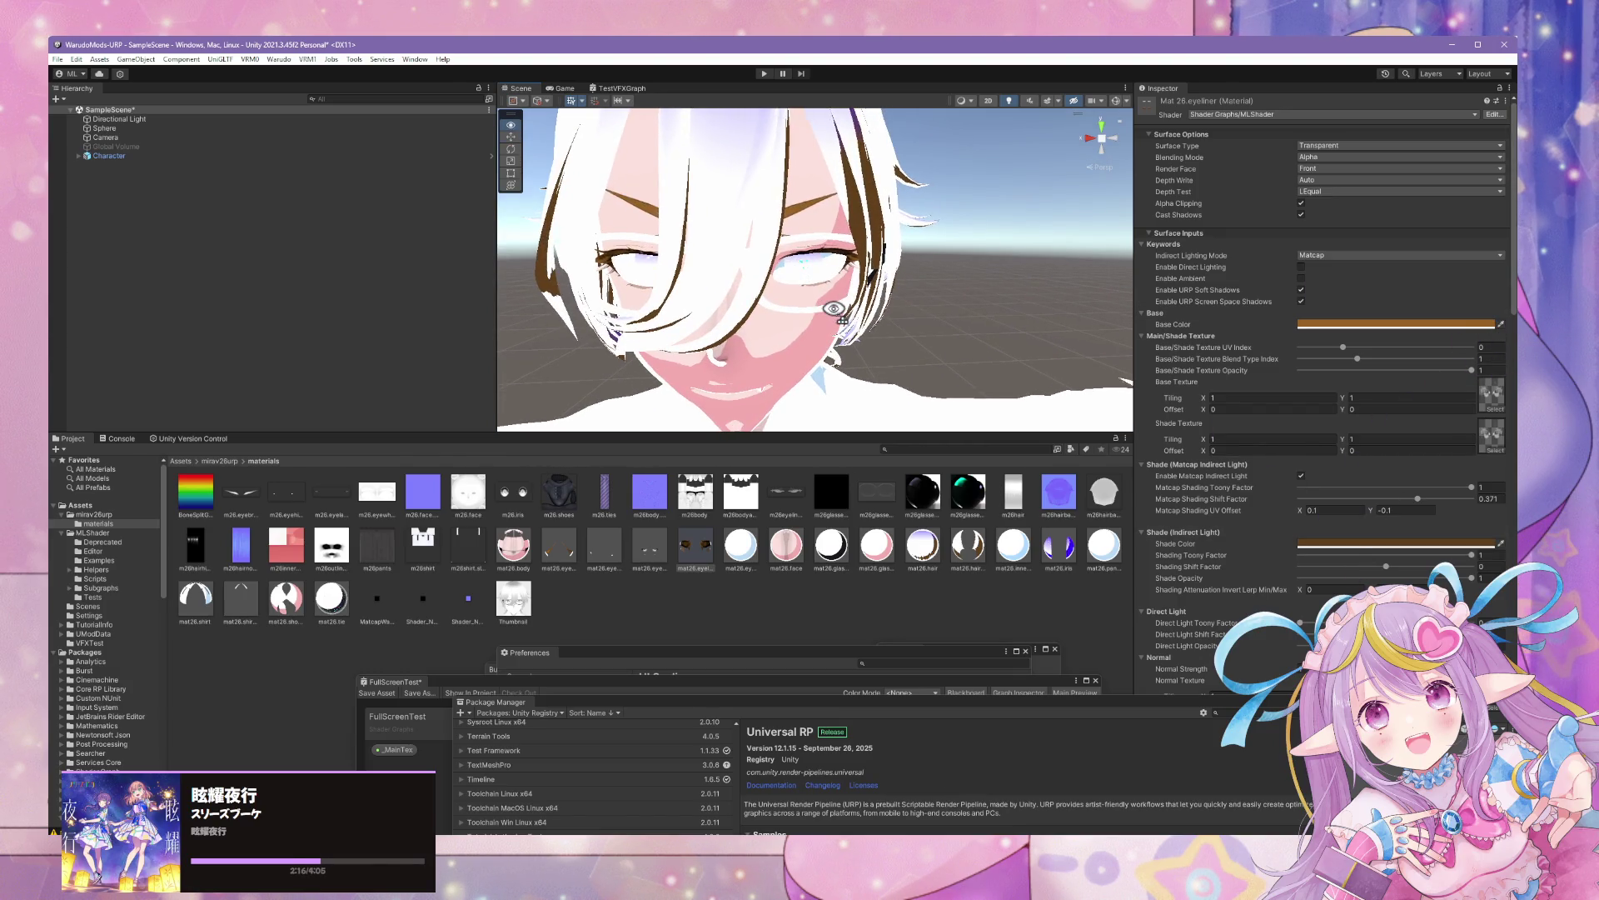
{"action": "left_click", "coordinate": [639, 560]}
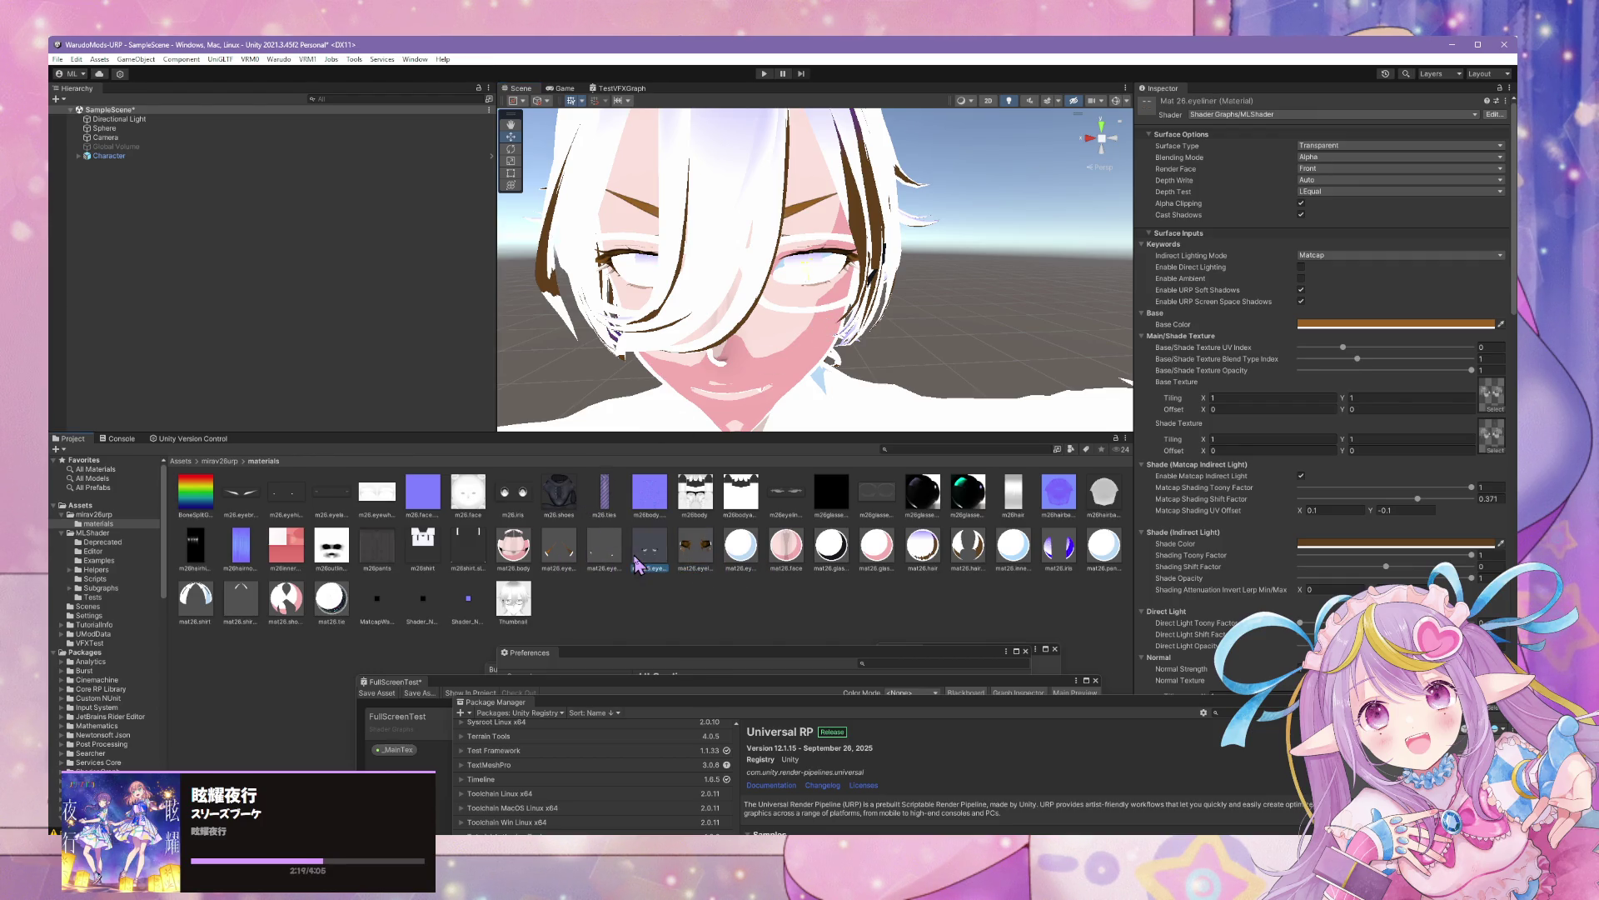
{"action": "left_click", "coordinate": [1301, 358]}
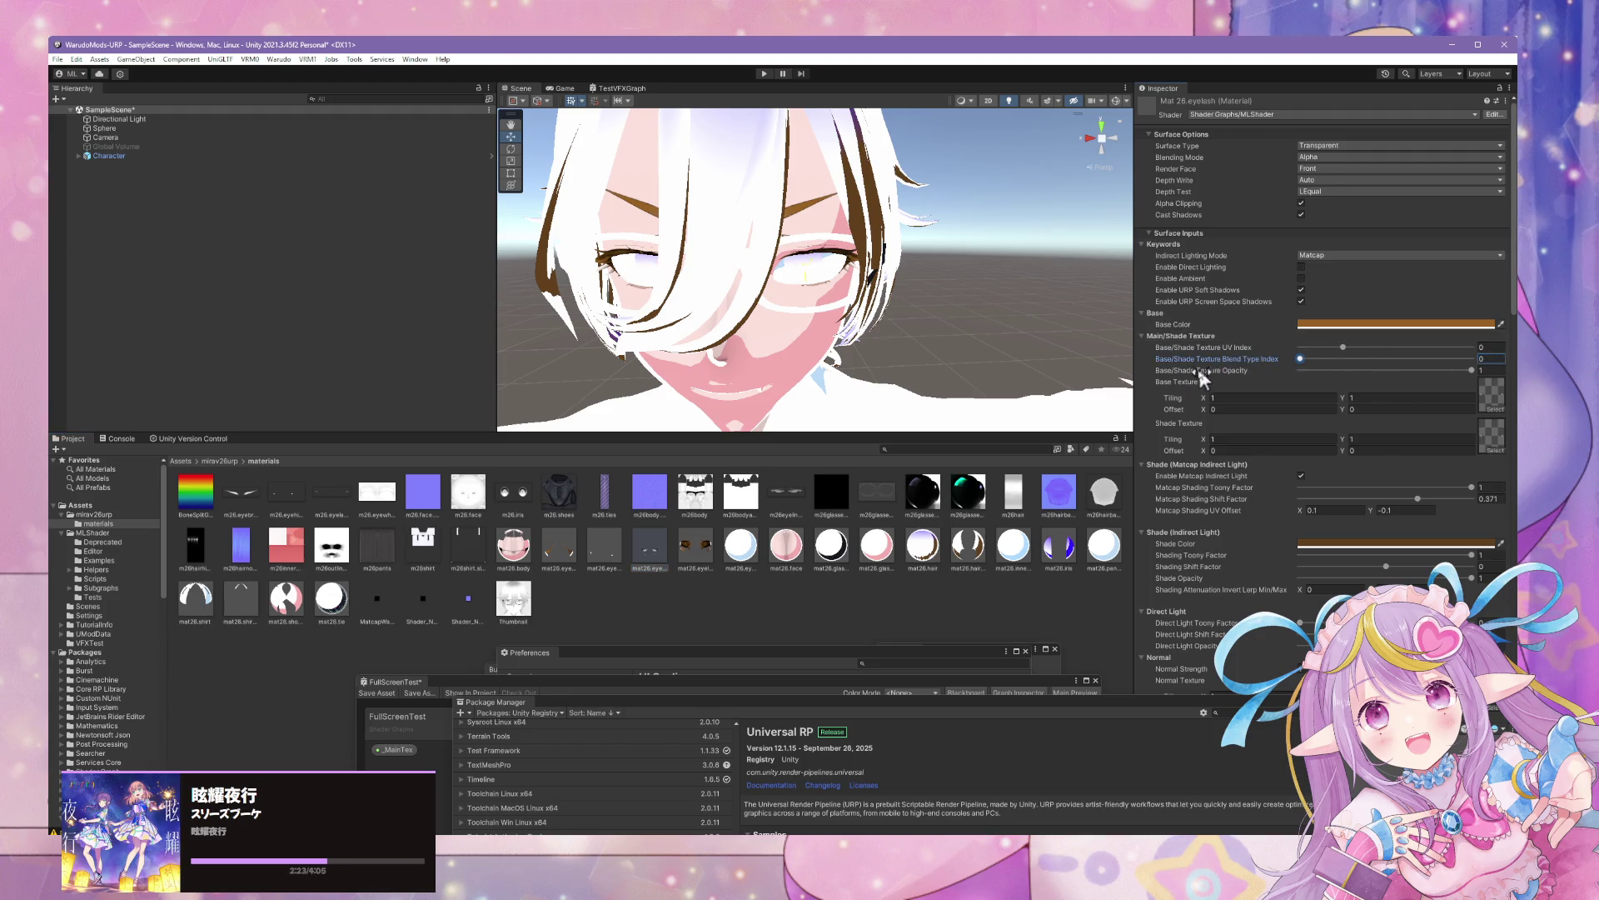
{"action": "type", "text": "1"}
Re-enter Blend Type Index 1 on both the eyeliner and eyelash materials
{"action": "left_click", "coordinate": [696, 553]}
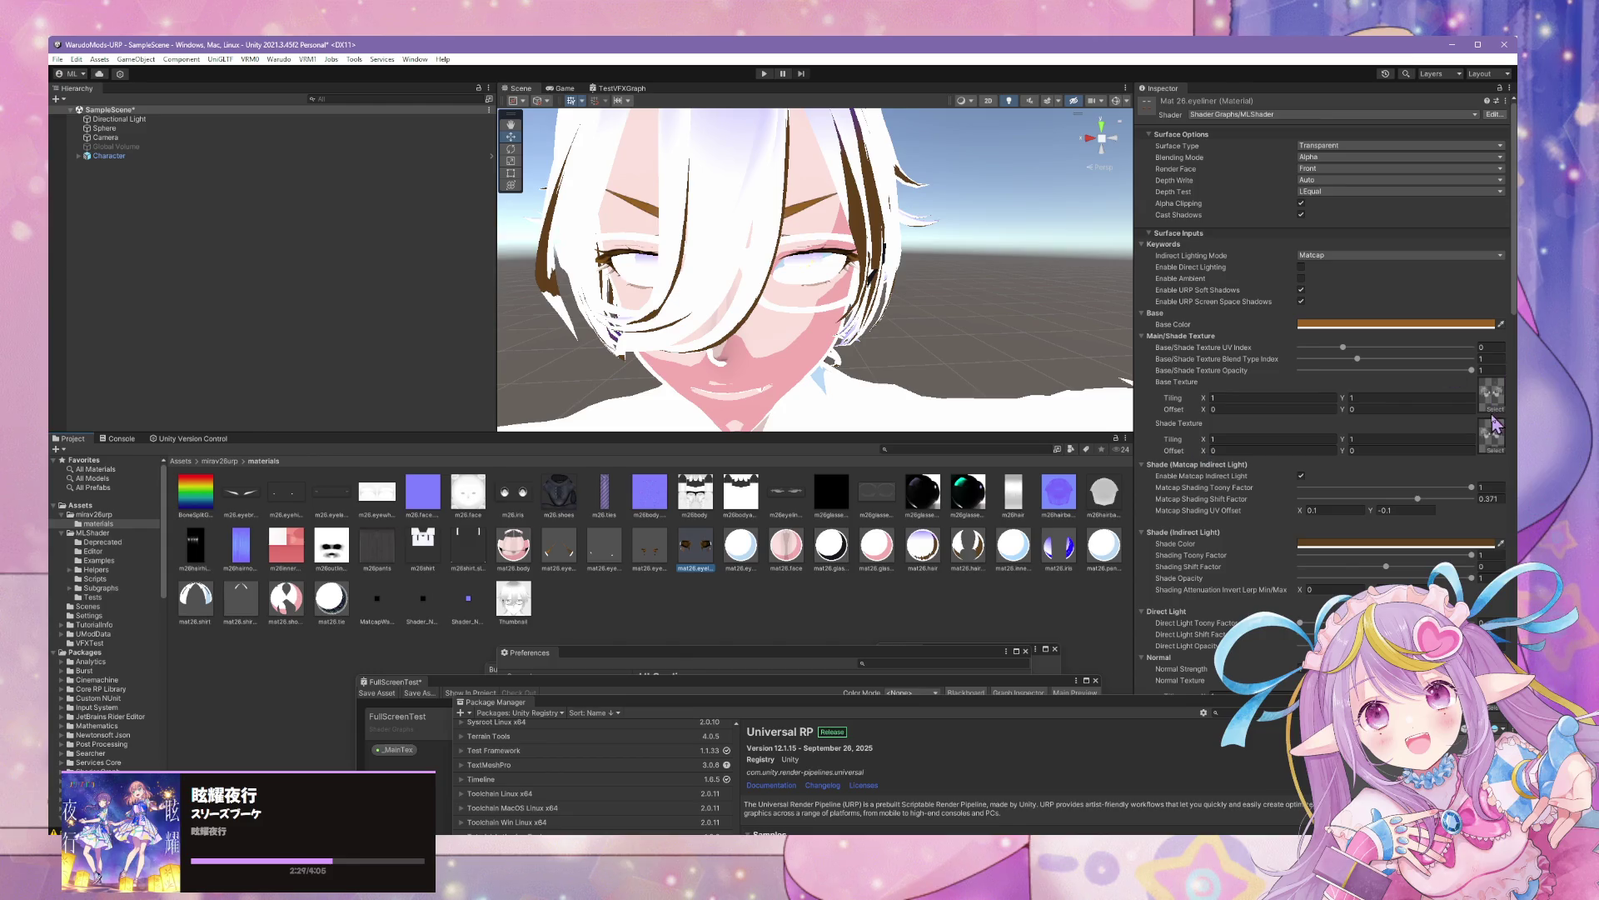
{"action": "left_click_drag", "start_coordinate": [1357, 358], "coordinate": [1433, 359]}
{"action": "left_click", "coordinate": [1487, 358]}
{"action": "type", "text": "1"}
{"action": "left_click", "coordinate": [650, 546]}
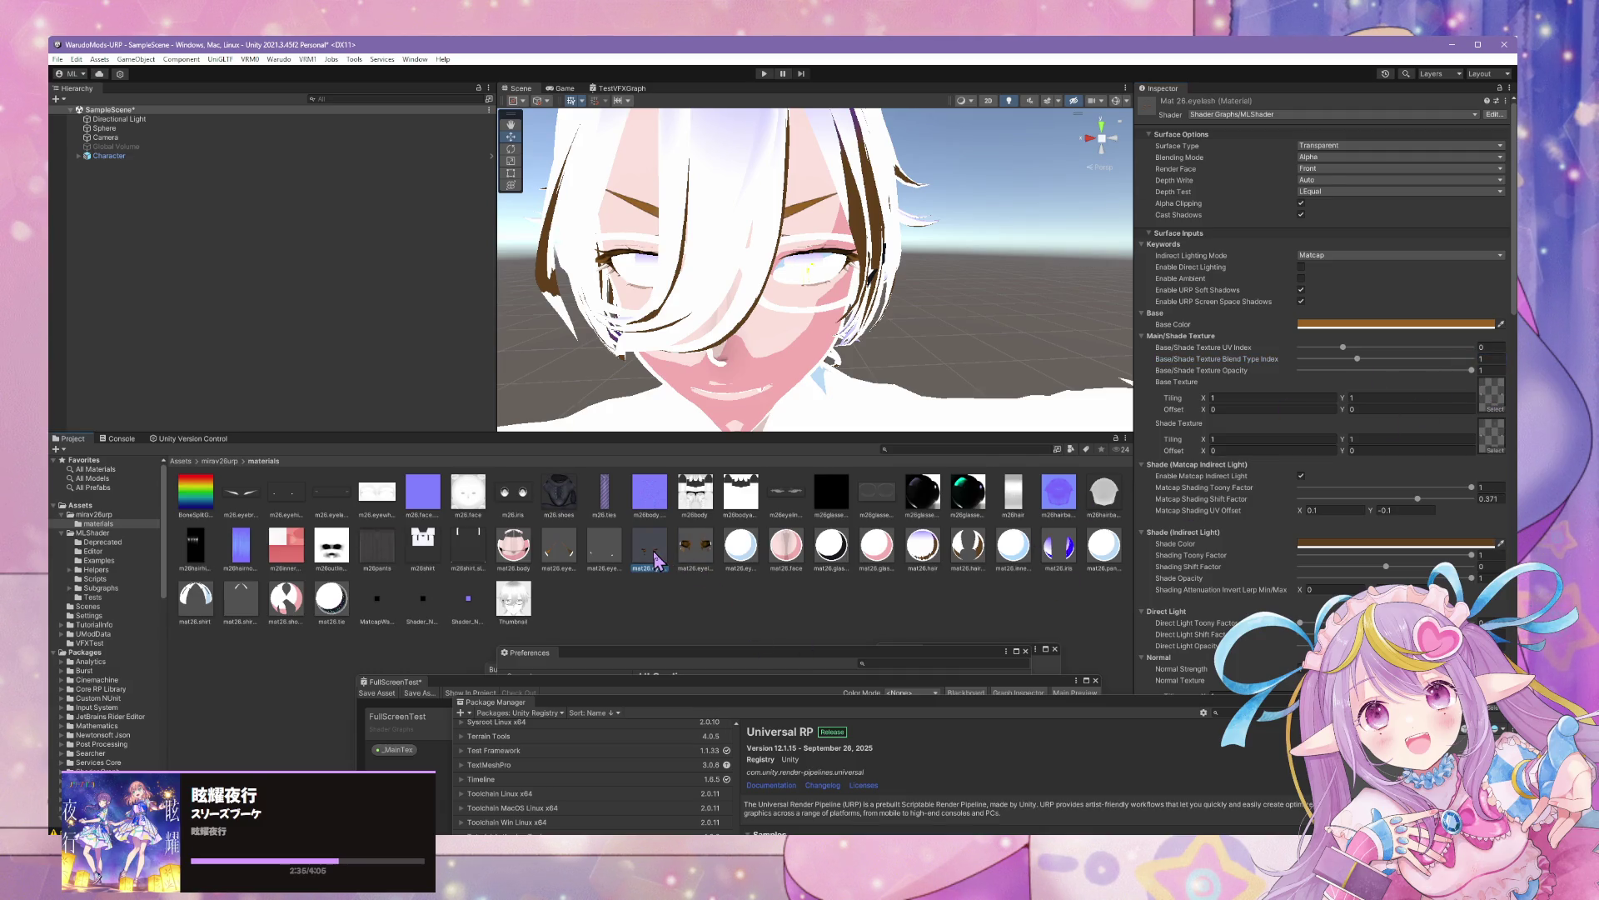
{"action": "left_click_drag", "start_coordinate": [1357, 359], "coordinate": [1347, 359]}
{"action": "type", "text": "1"}
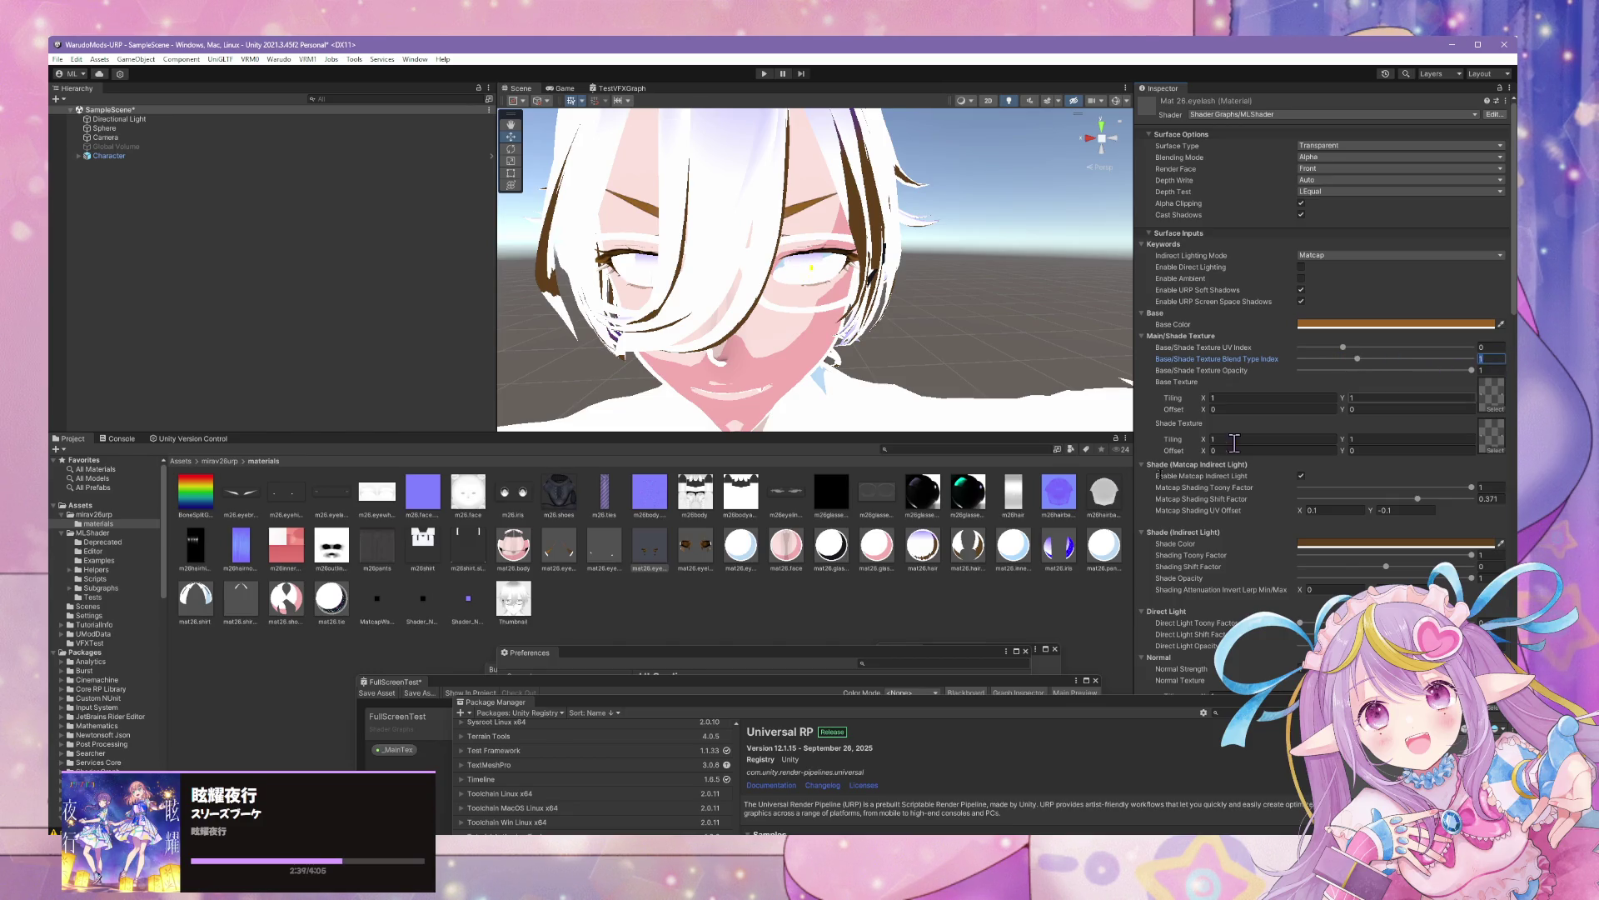
{"action": "left_click", "coordinate": [615, 555]}
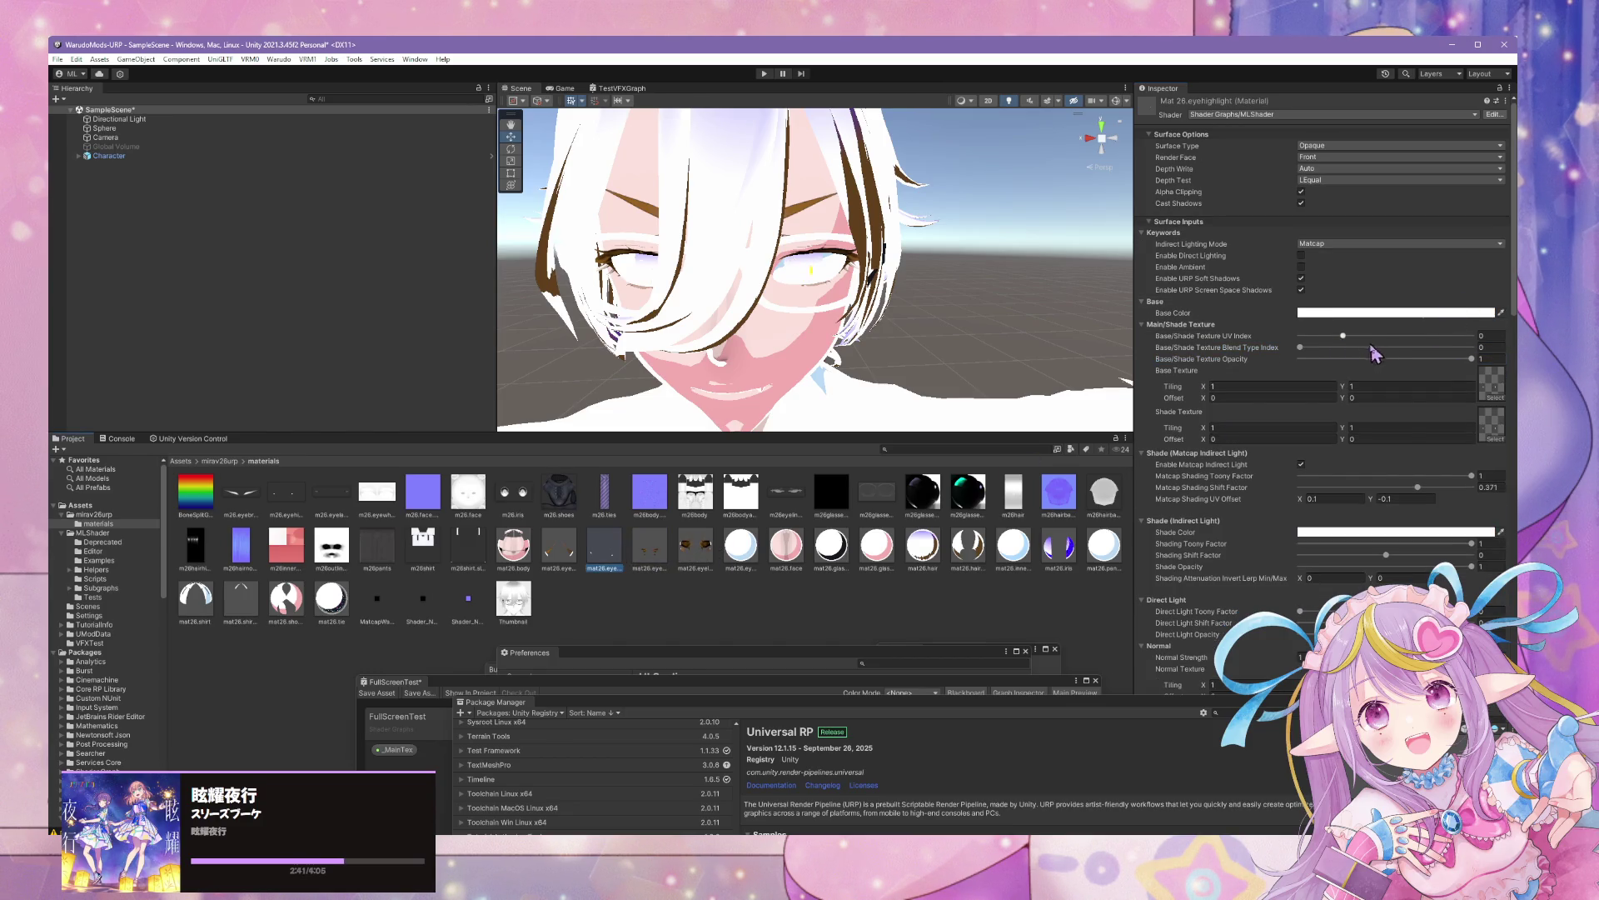
Set Render Face to Both on the eyeliner and eyelash materials
{"action": "mouse_move", "coordinate": [1304, 350]}
{"action": "left_mouse_down"}
{"action": "mouse_move", "coordinate": [1426, 355]}
{"action": "mouse_move", "coordinate": [1227, 354]}
{"action": "left_mouse_up"}
{"action": "left_click", "coordinate": [676, 555]}
{"action": "left_click", "coordinate": [695, 550]}
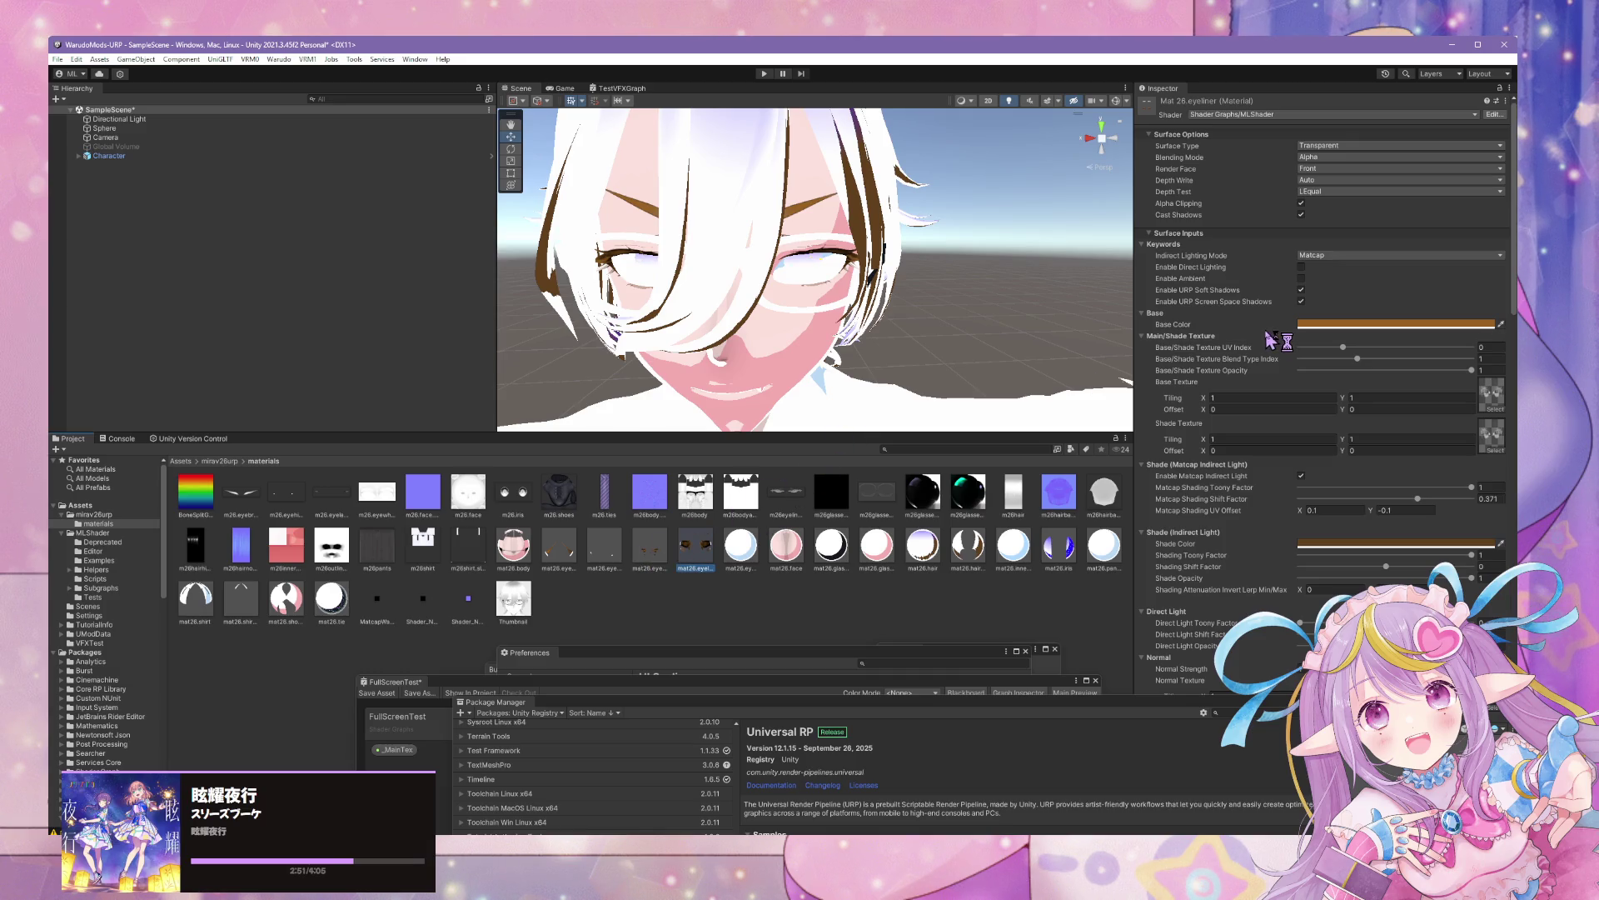
{"action": "left_click", "coordinate": [1327, 170]}
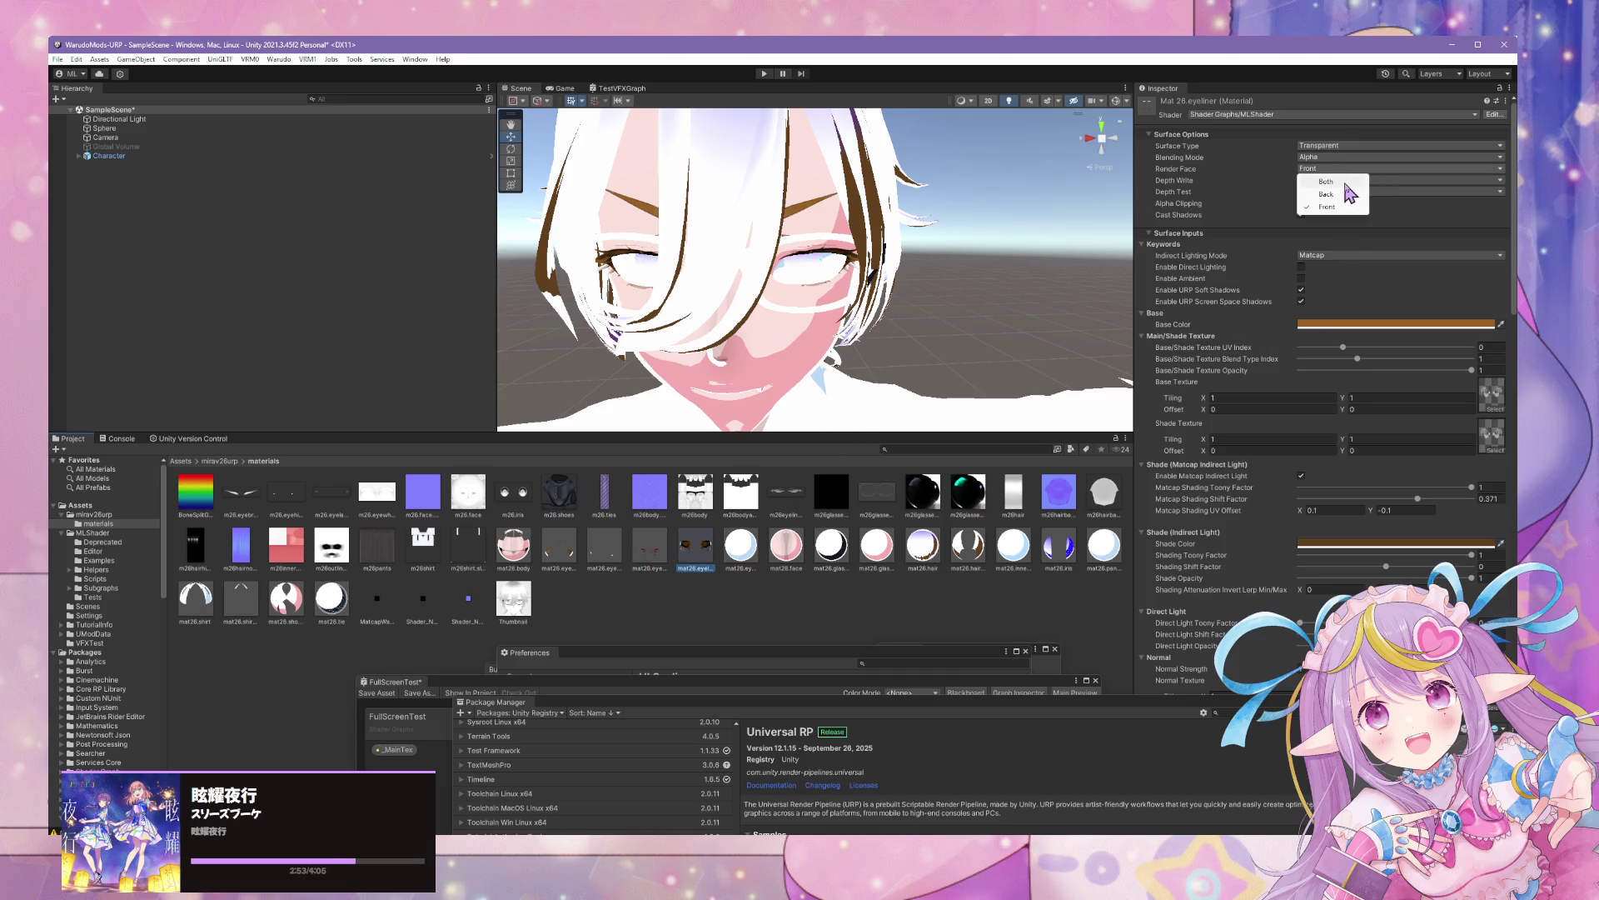
{"action": "left_click", "coordinate": [1345, 182]}
{"action": "left_click", "coordinate": [650, 546]}
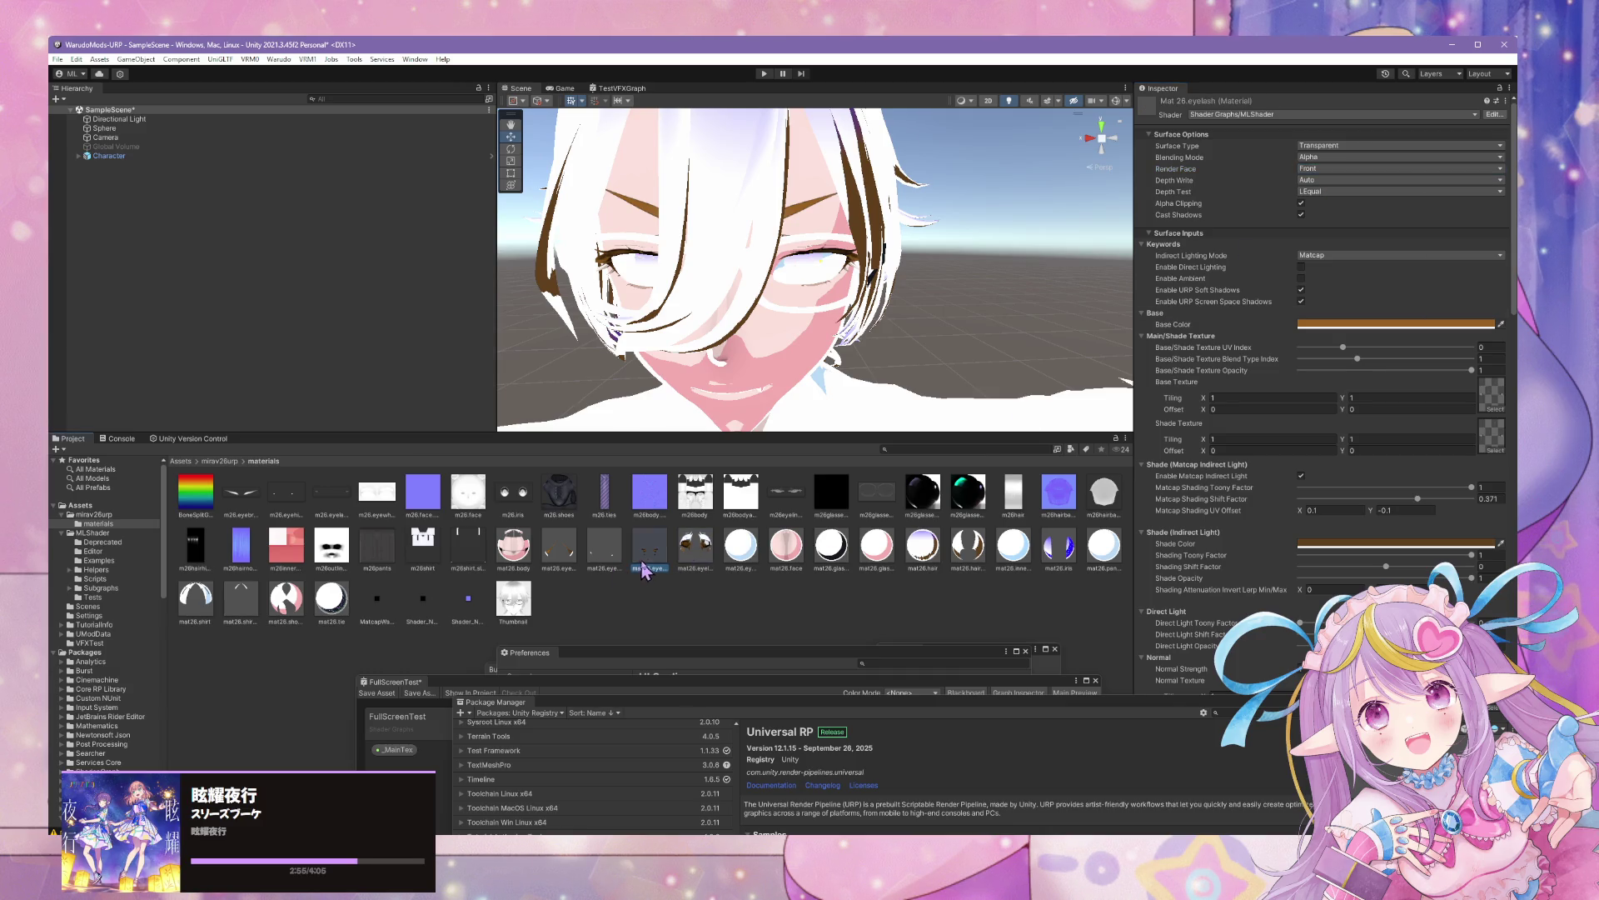
{"action": "left_click", "coordinate": [1349, 169]}
{"action": "left_click", "coordinate": [1348, 182]}
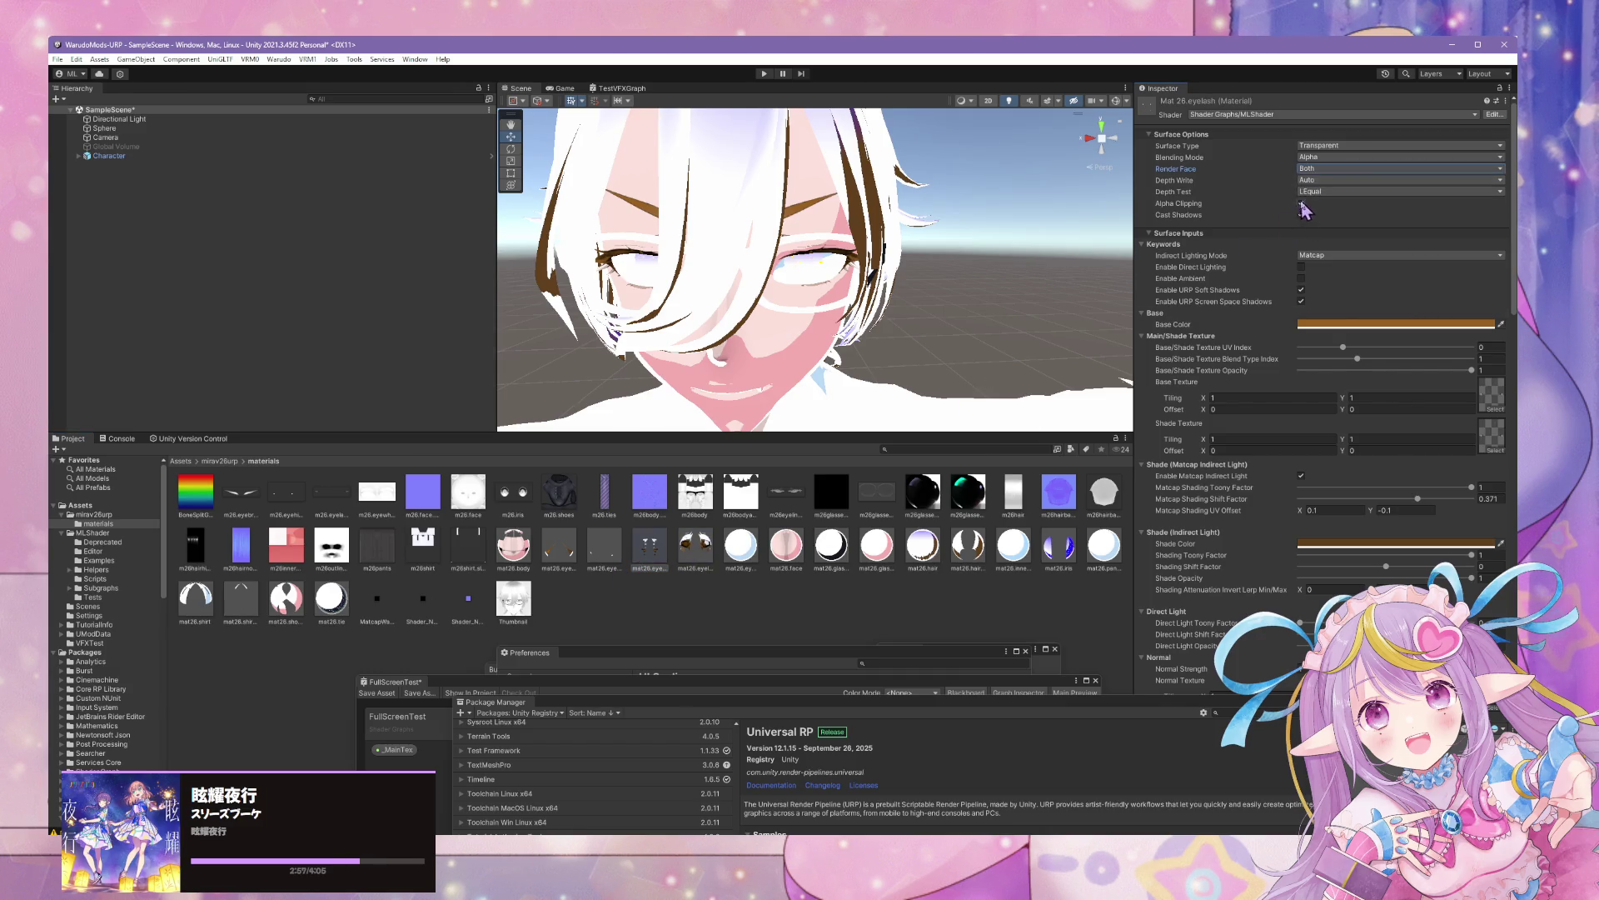
Switch the eyelash and eyeliner Surface Type to Opaque and inspect the face up close
{"action": "left_click", "coordinate": [1340, 147]}
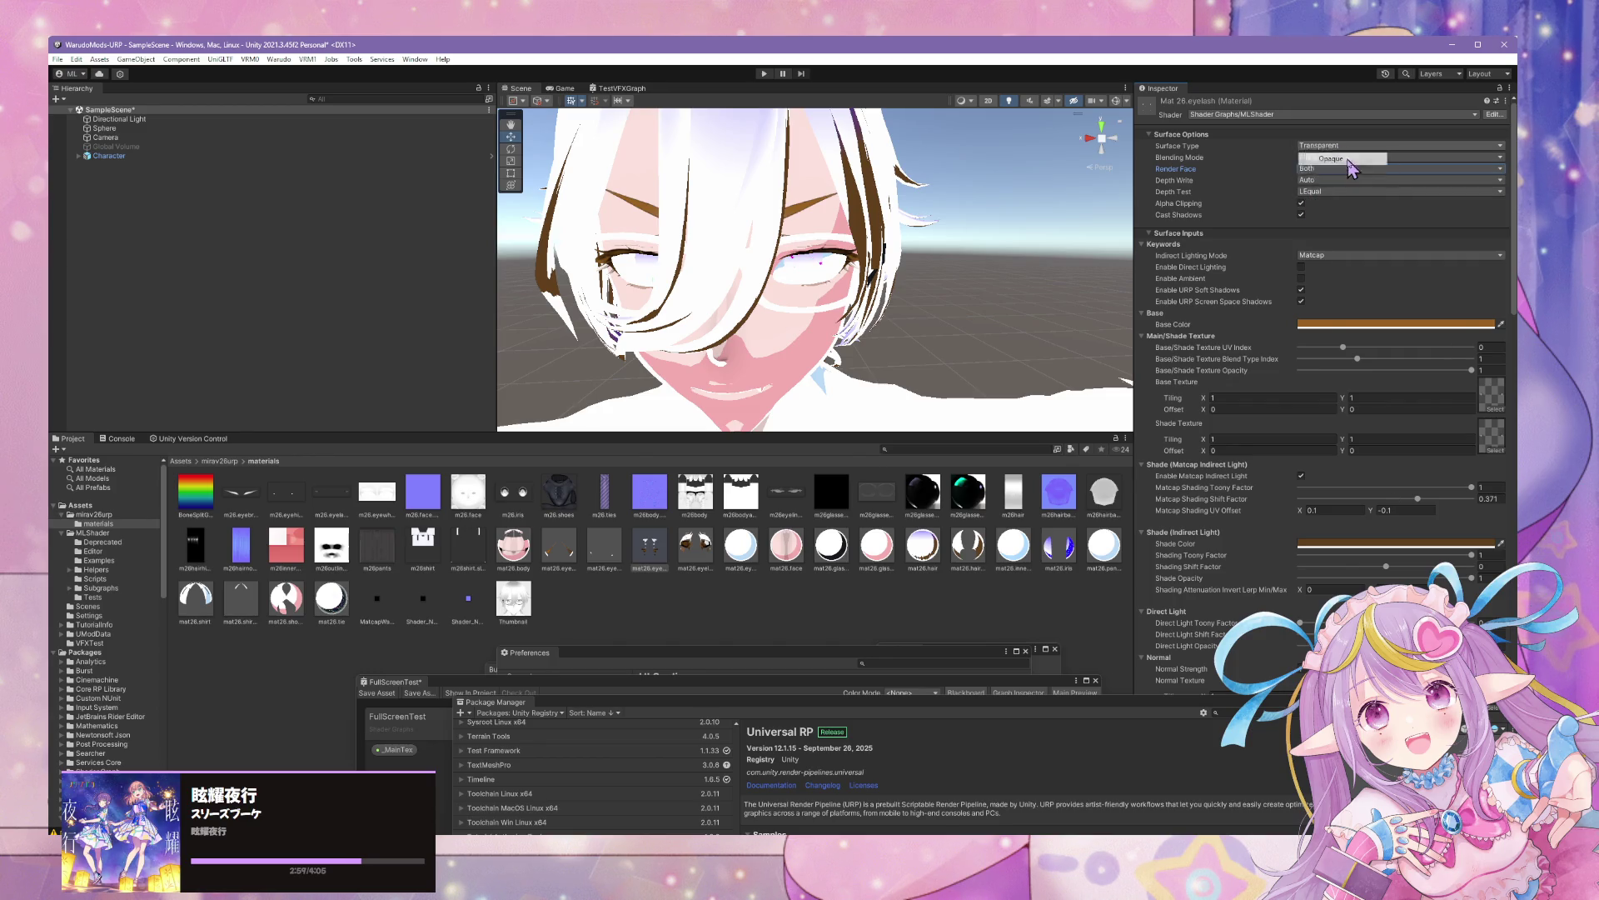
{"action": "left_click", "coordinate": [1343, 158]}
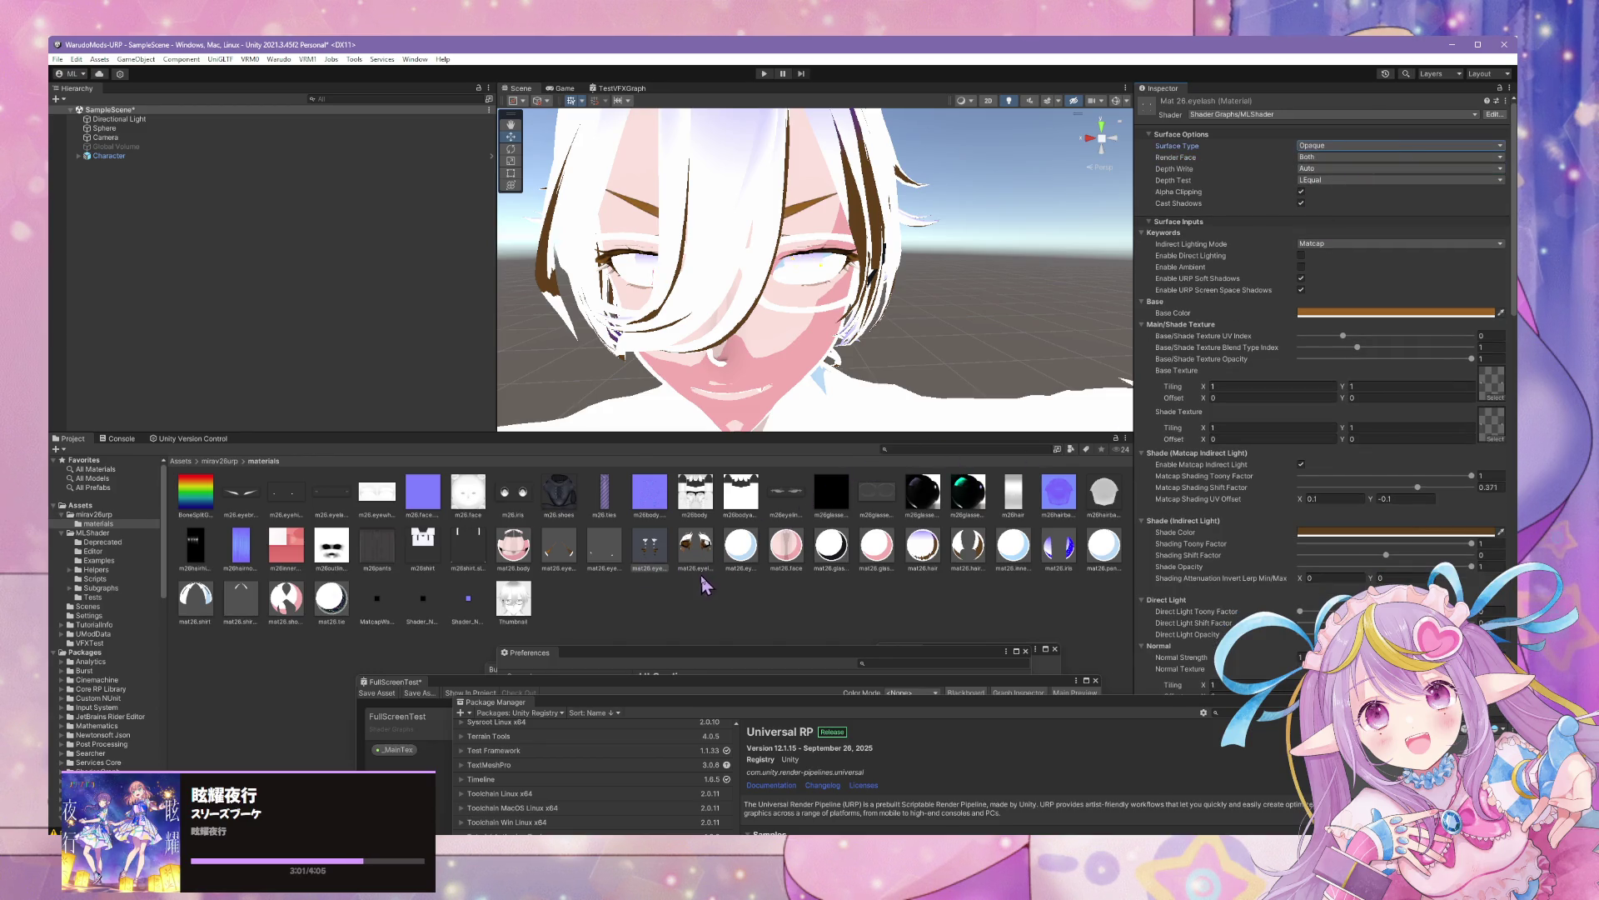
{"action": "left_click", "coordinate": [697, 550]}
{"action": "left_click", "coordinate": [1364, 146]}
{"action": "left_click", "coordinate": [1346, 158]}
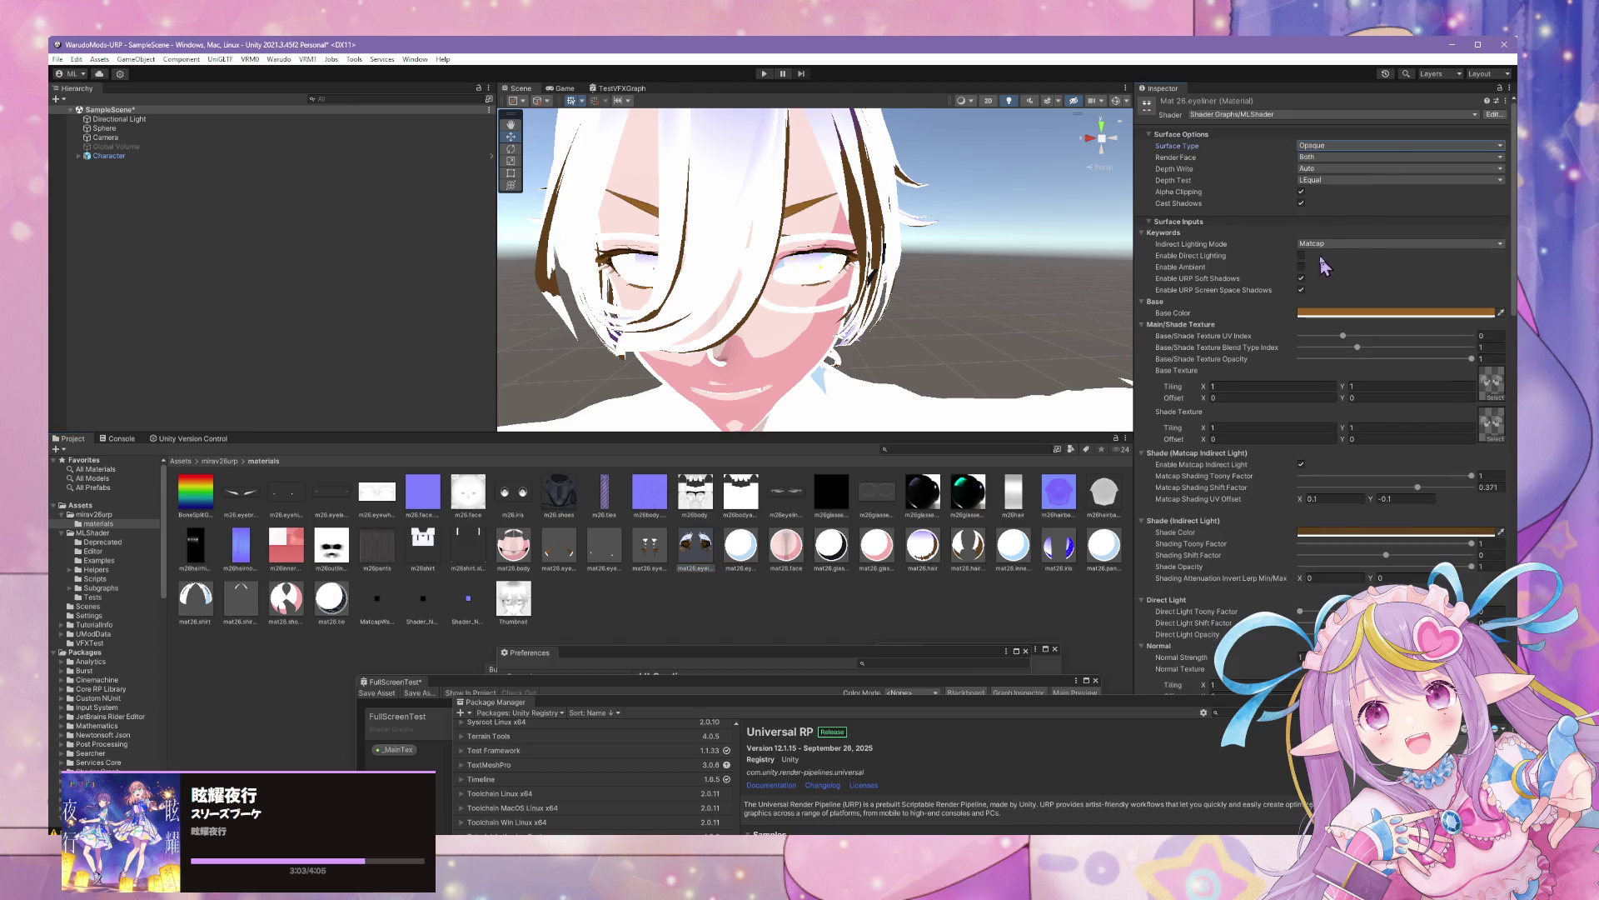
{"action": "mouse_move", "coordinate": [875, 348]}
{"action": "left_mouse_down"}
{"action": "mouse_move", "coordinate": [862, 323]}
{"action": "mouse_move", "coordinate": [882, 325]}
{"action": "mouse_move", "coordinate": [749, 332]}
{"action": "mouse_move", "coordinate": [797, 323]}
{"action": "left_mouse_up"}
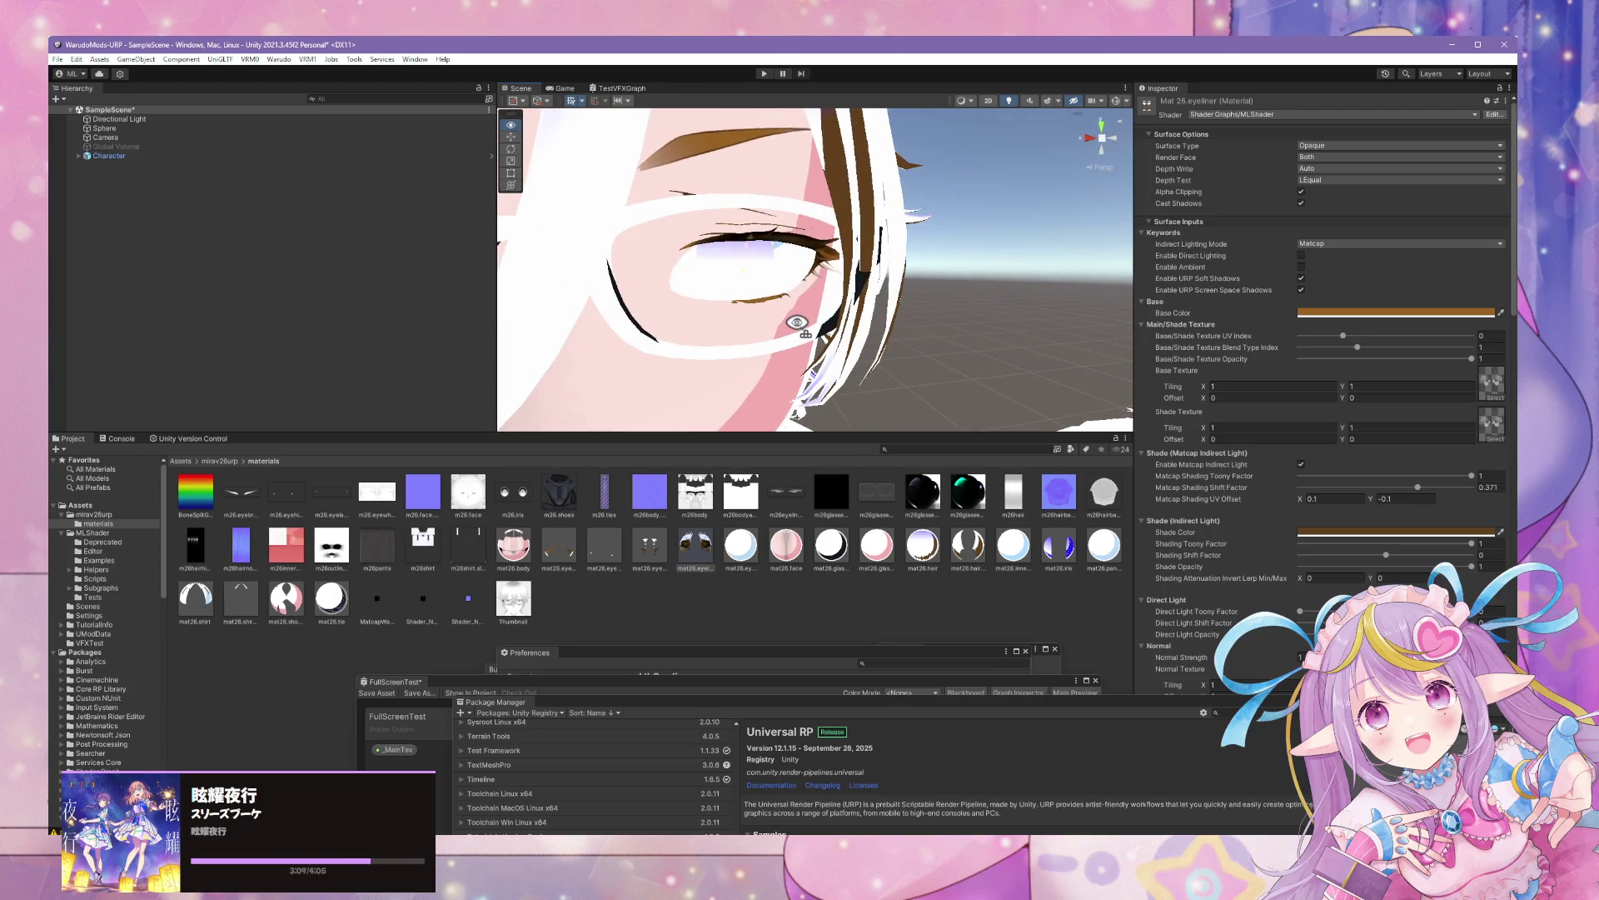
{"action": "scroll", "coordinate": [797, 325], "scroll_direction": "down", "scroll_amount": 10}
{"action": "scroll", "coordinate": [800, 329], "scroll_direction": "up", "scroll_amount": 2}
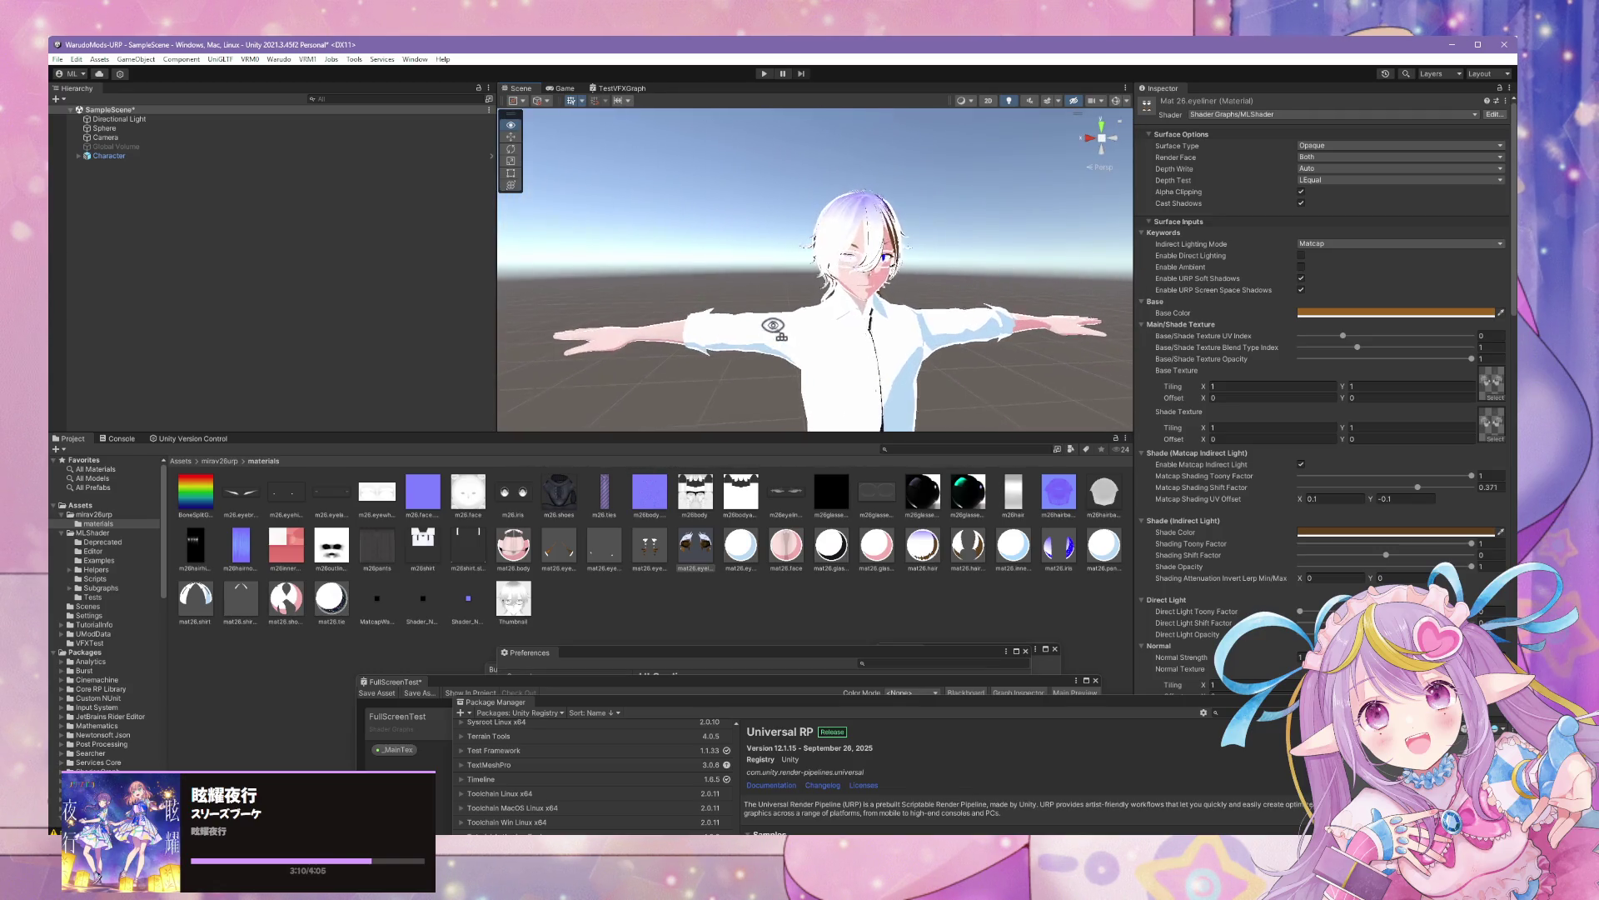
Give mat26.eyewhite a white base colour, the m26.eyewhite texture, full opacity and Blend Type Index 1
{"action": "left_click", "coordinate": [743, 573]}
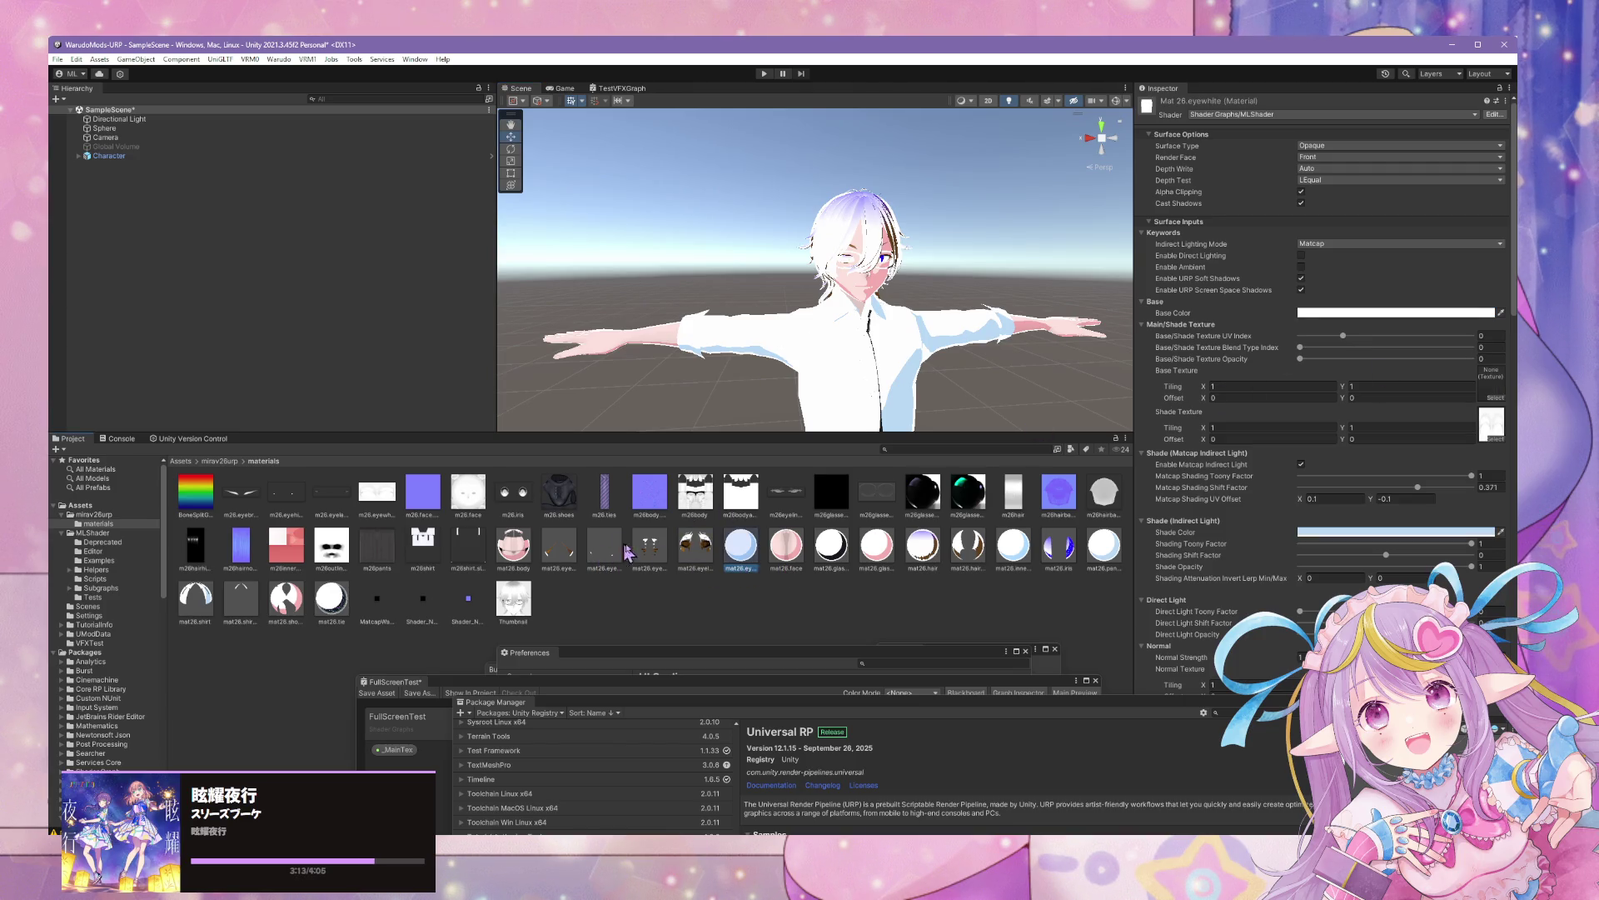
{"action": "left_click", "coordinate": [1399, 313]}
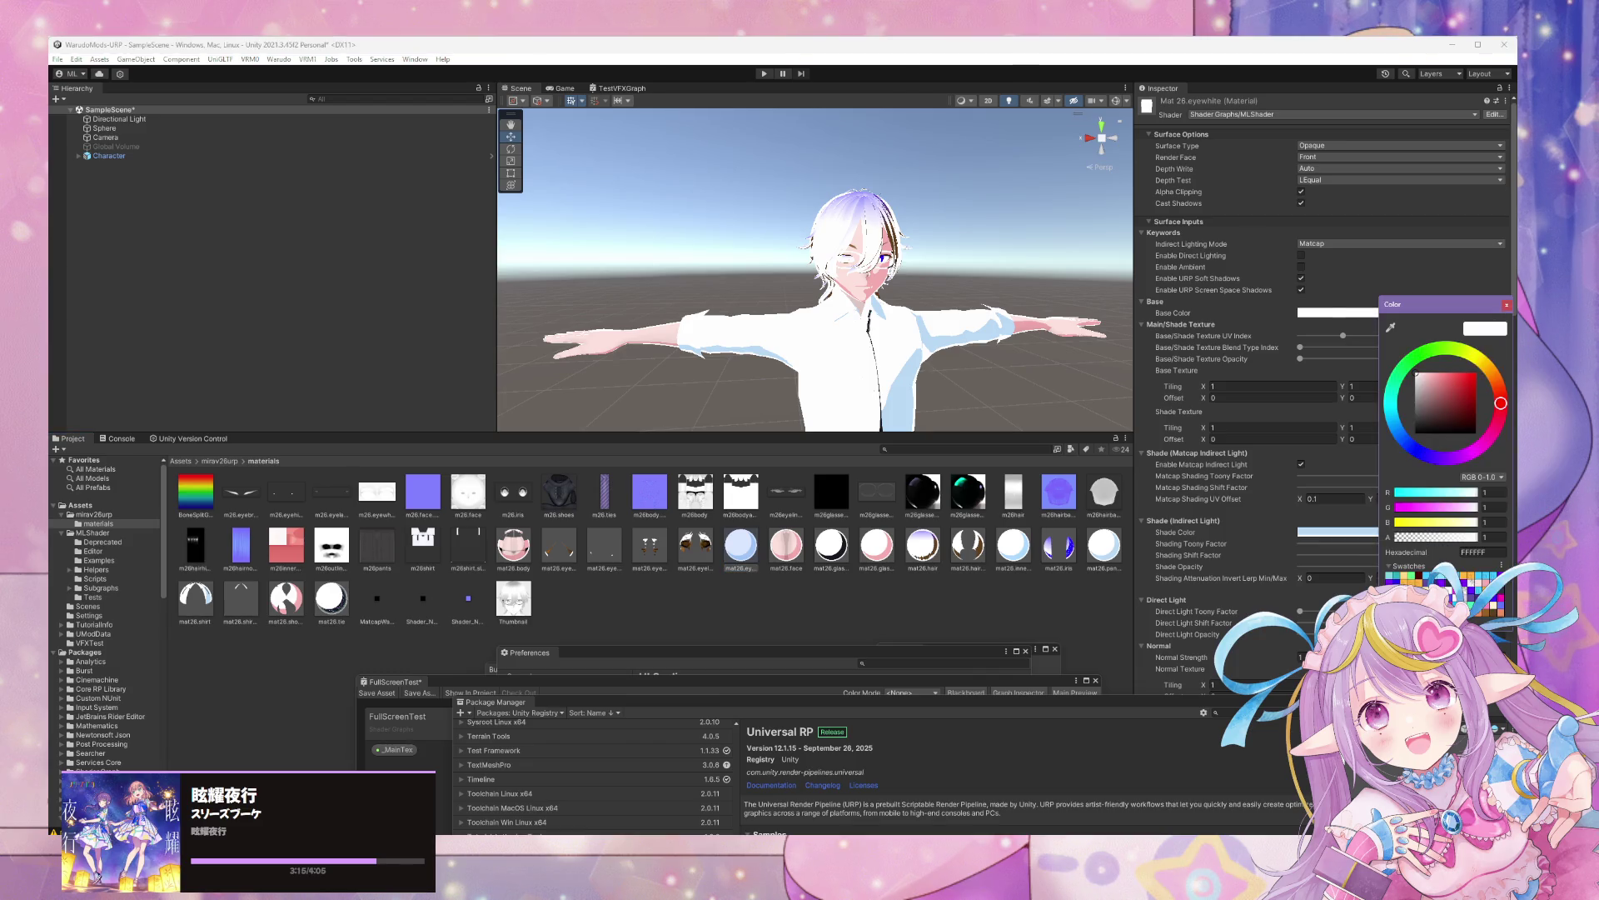
{"action": "left_click", "coordinate": [1339, 370]}
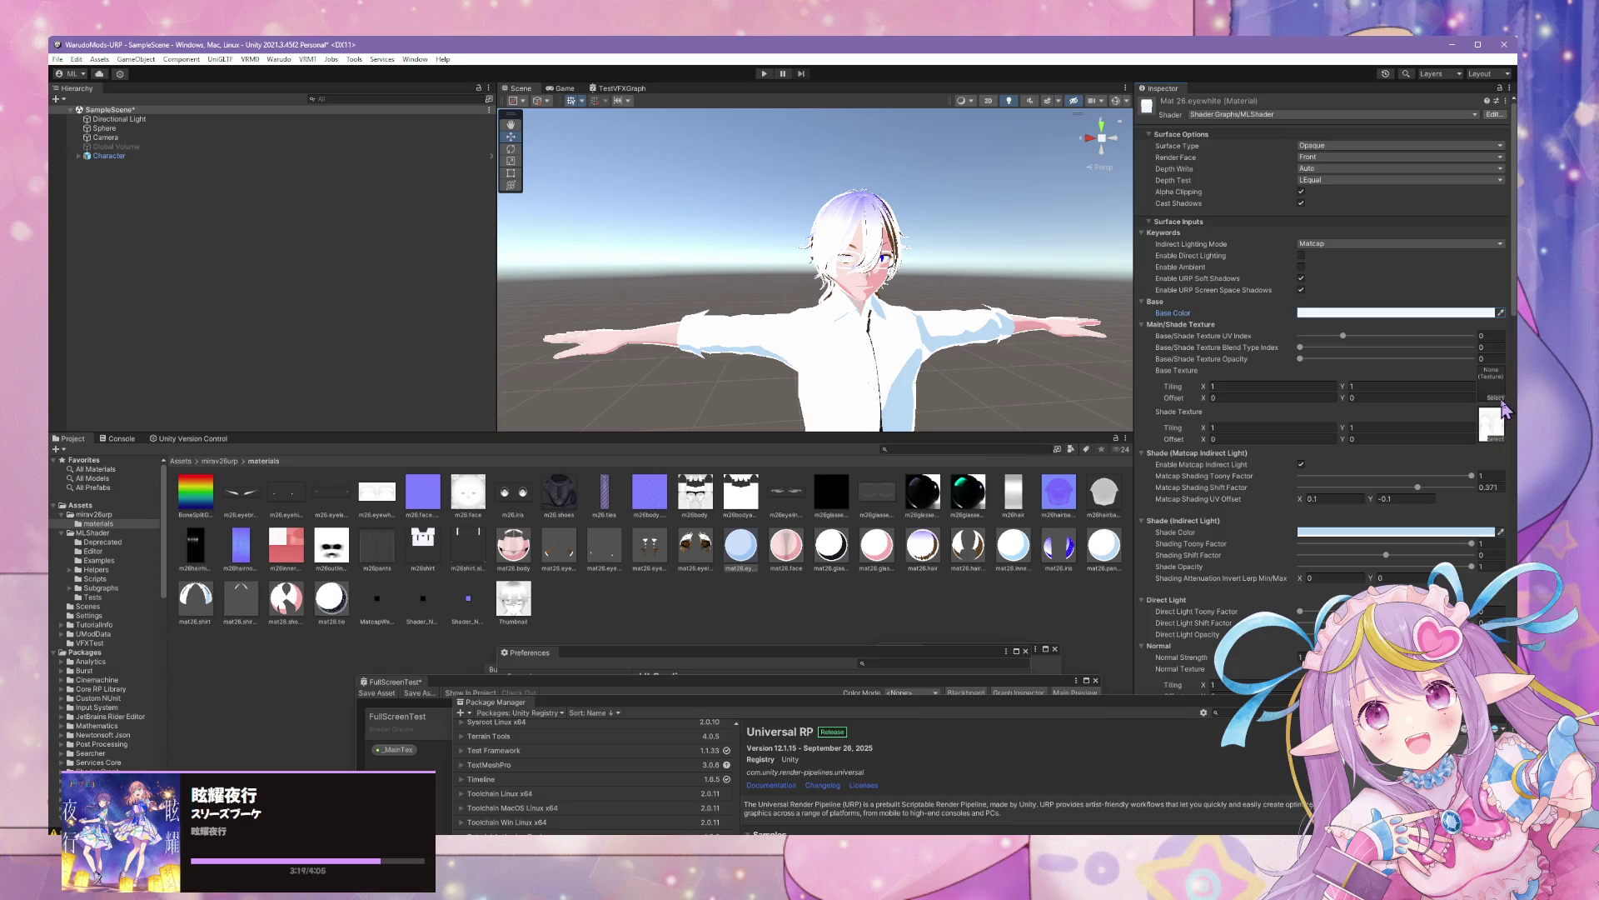
{"action": "left_click", "coordinate": [1497, 397]}
{"action": "type", "text": "eyew"}
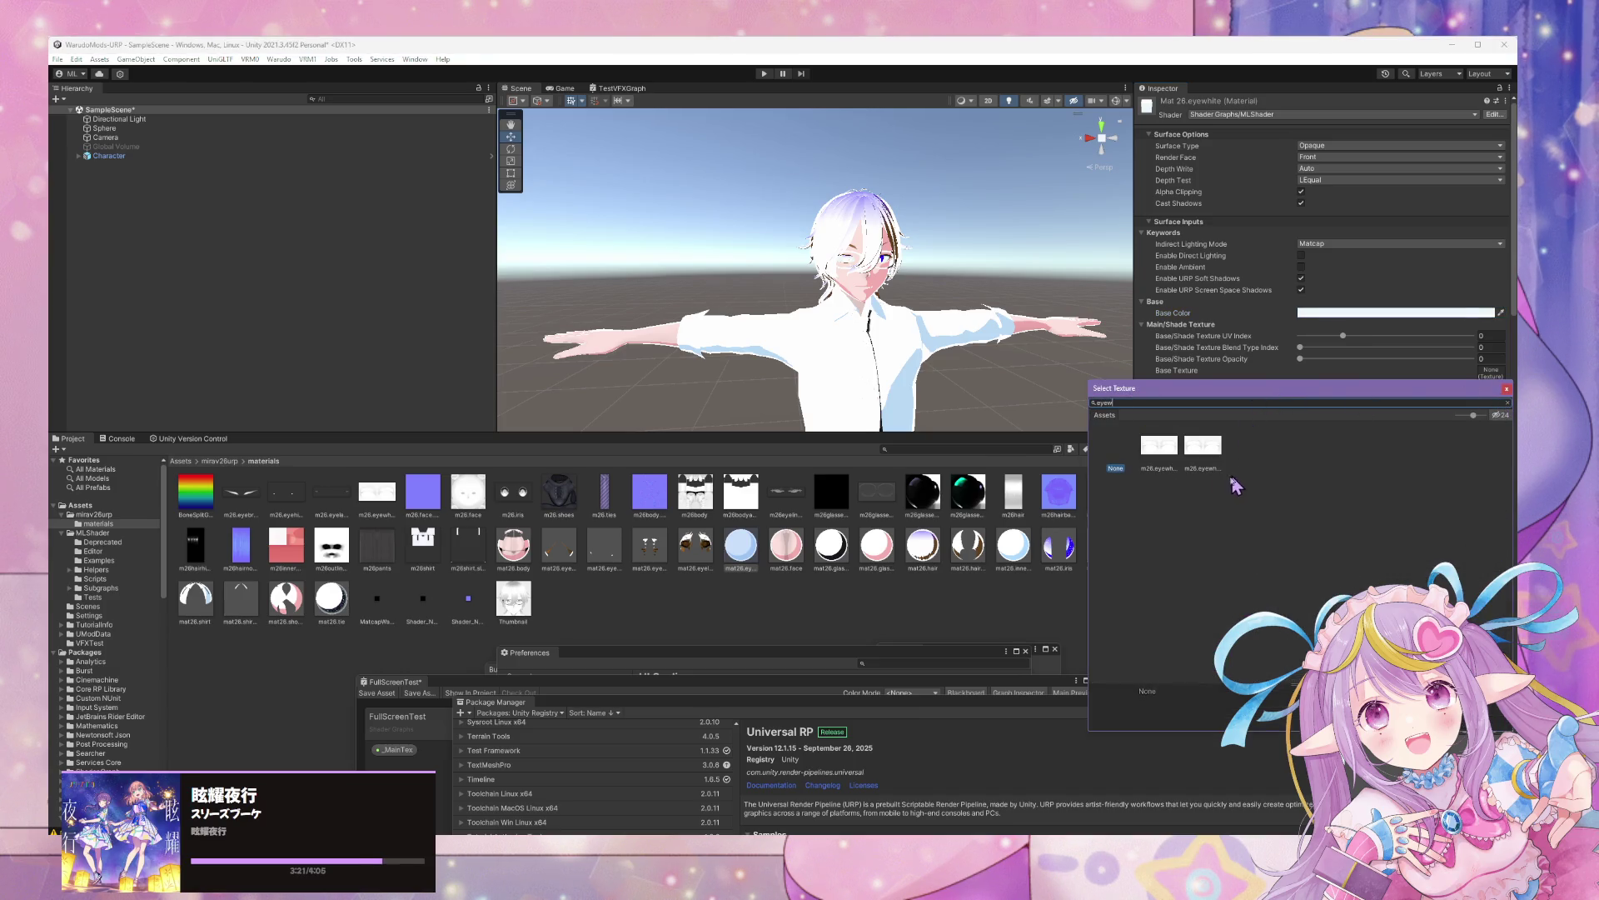
{"action": "left_click", "coordinate": [1158, 455]}
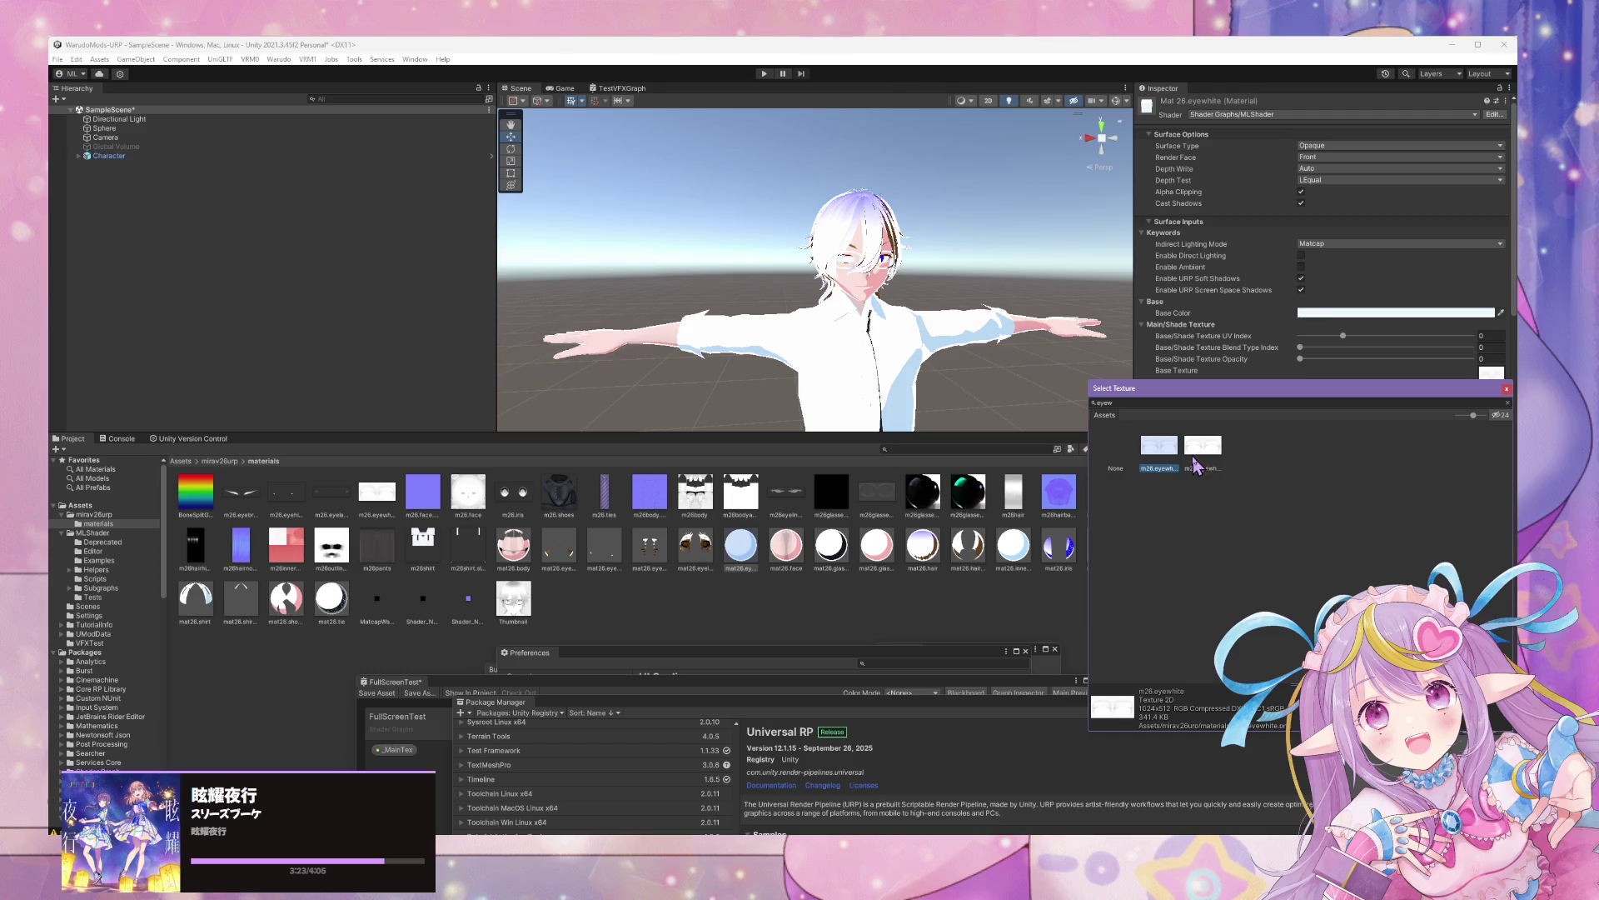
{"action": "double_click", "coordinate": [1164, 461]}
{"action": "left_click", "coordinate": [1315, 358]}
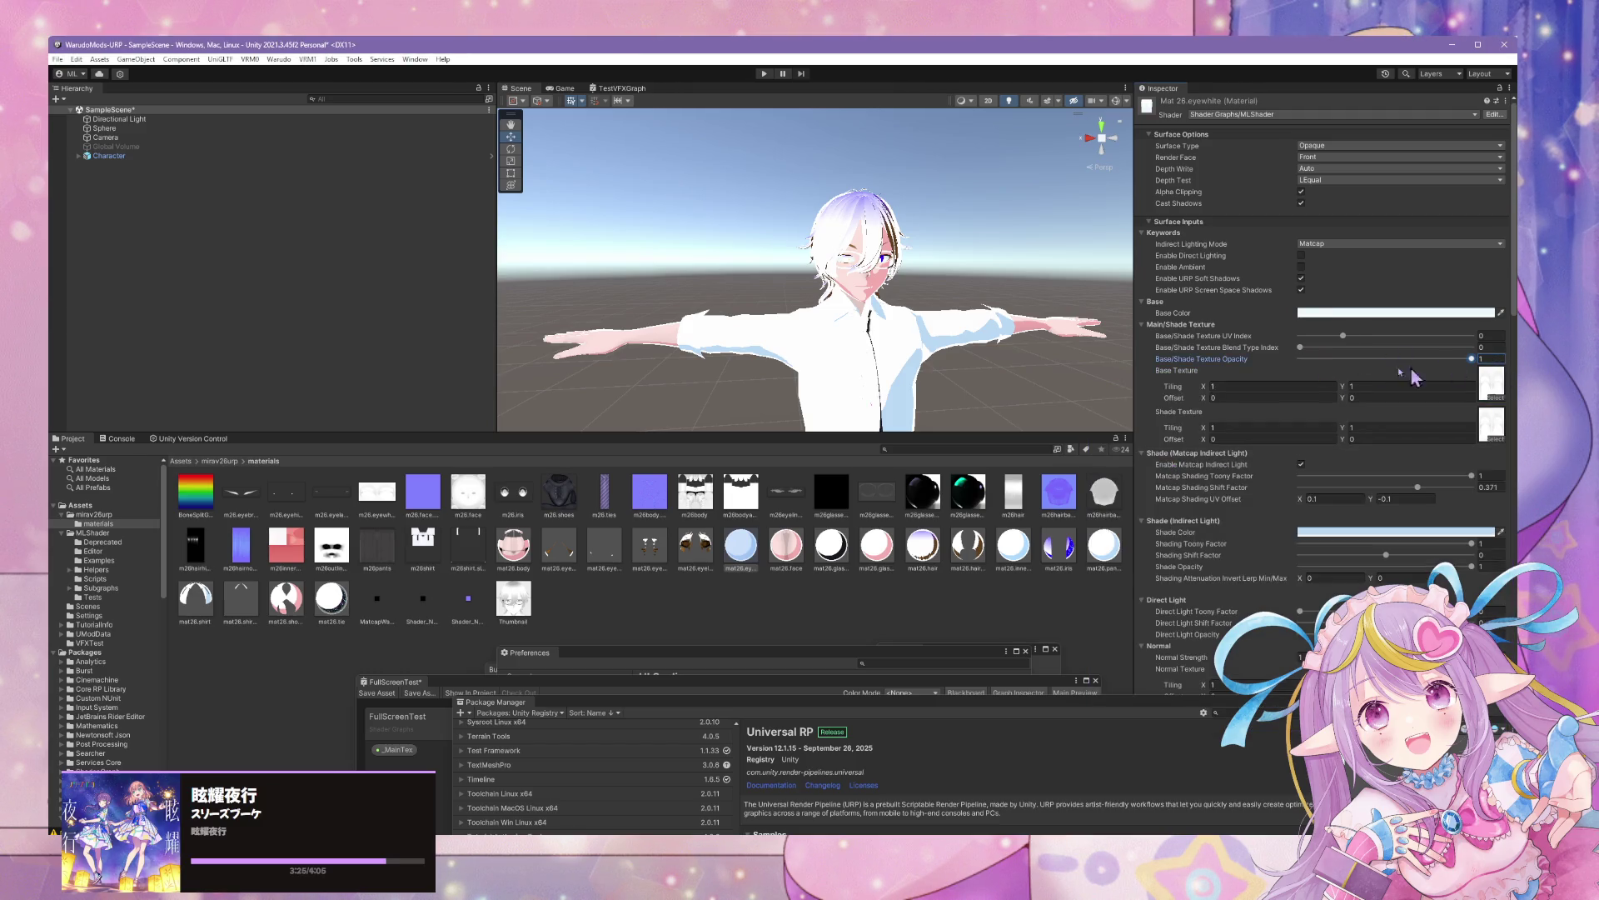
{"action": "left_click", "coordinate": [1491, 347]}
{"action": "type", "text": "1"}
{"action": "left_click_drag", "start_coordinate": [833, 250], "coordinate": [836, 247]}
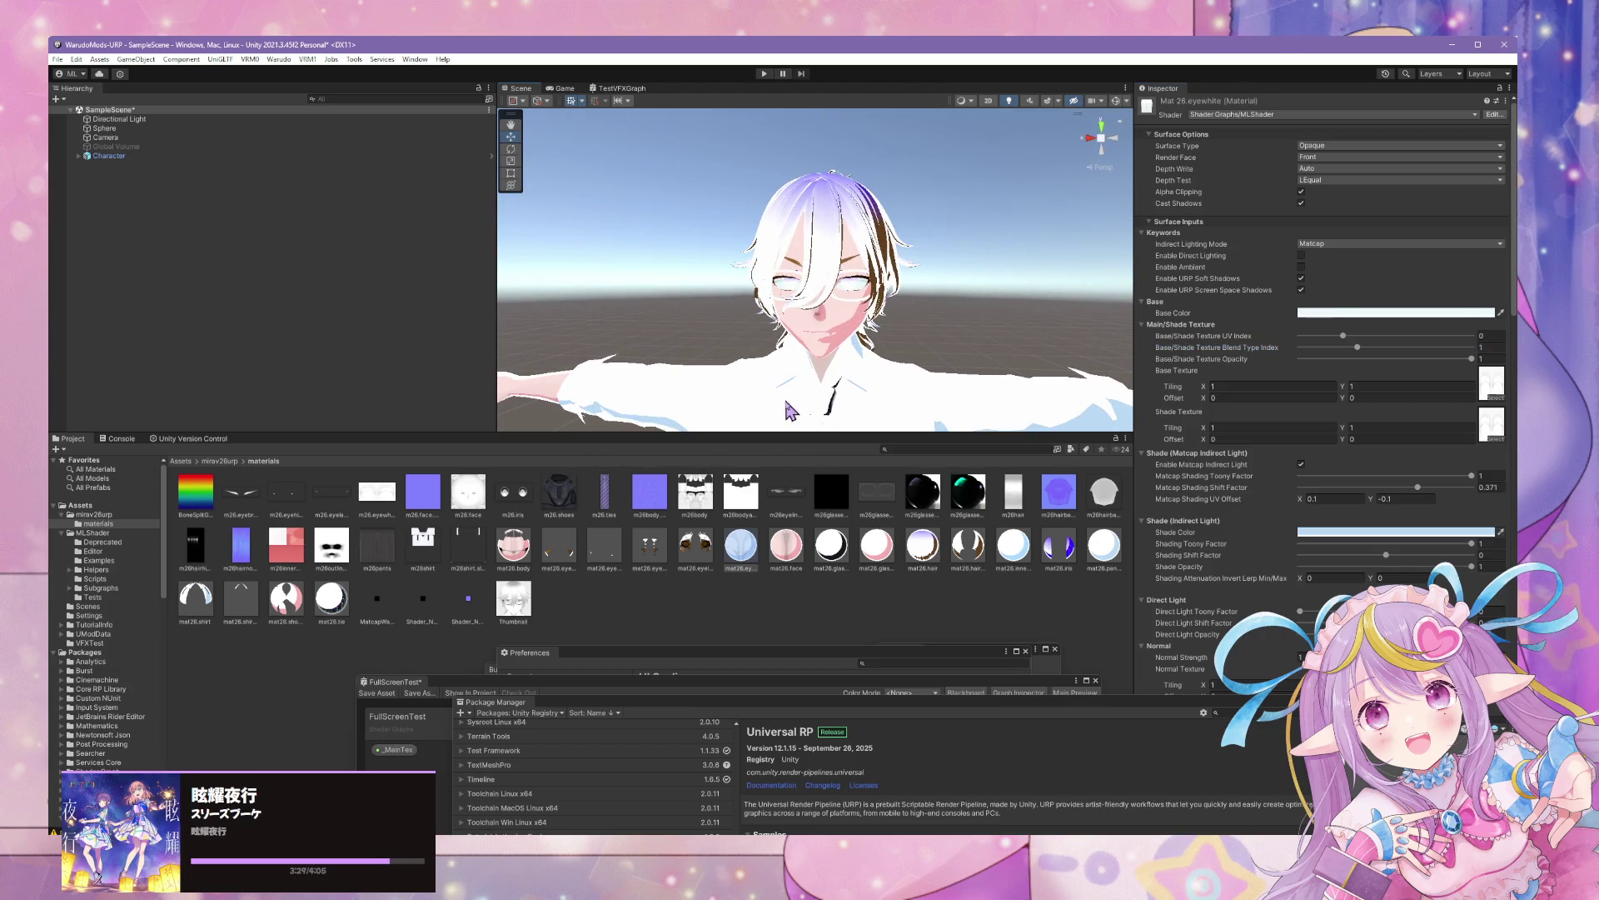
{"action": "left_click", "coordinate": [788, 551]}
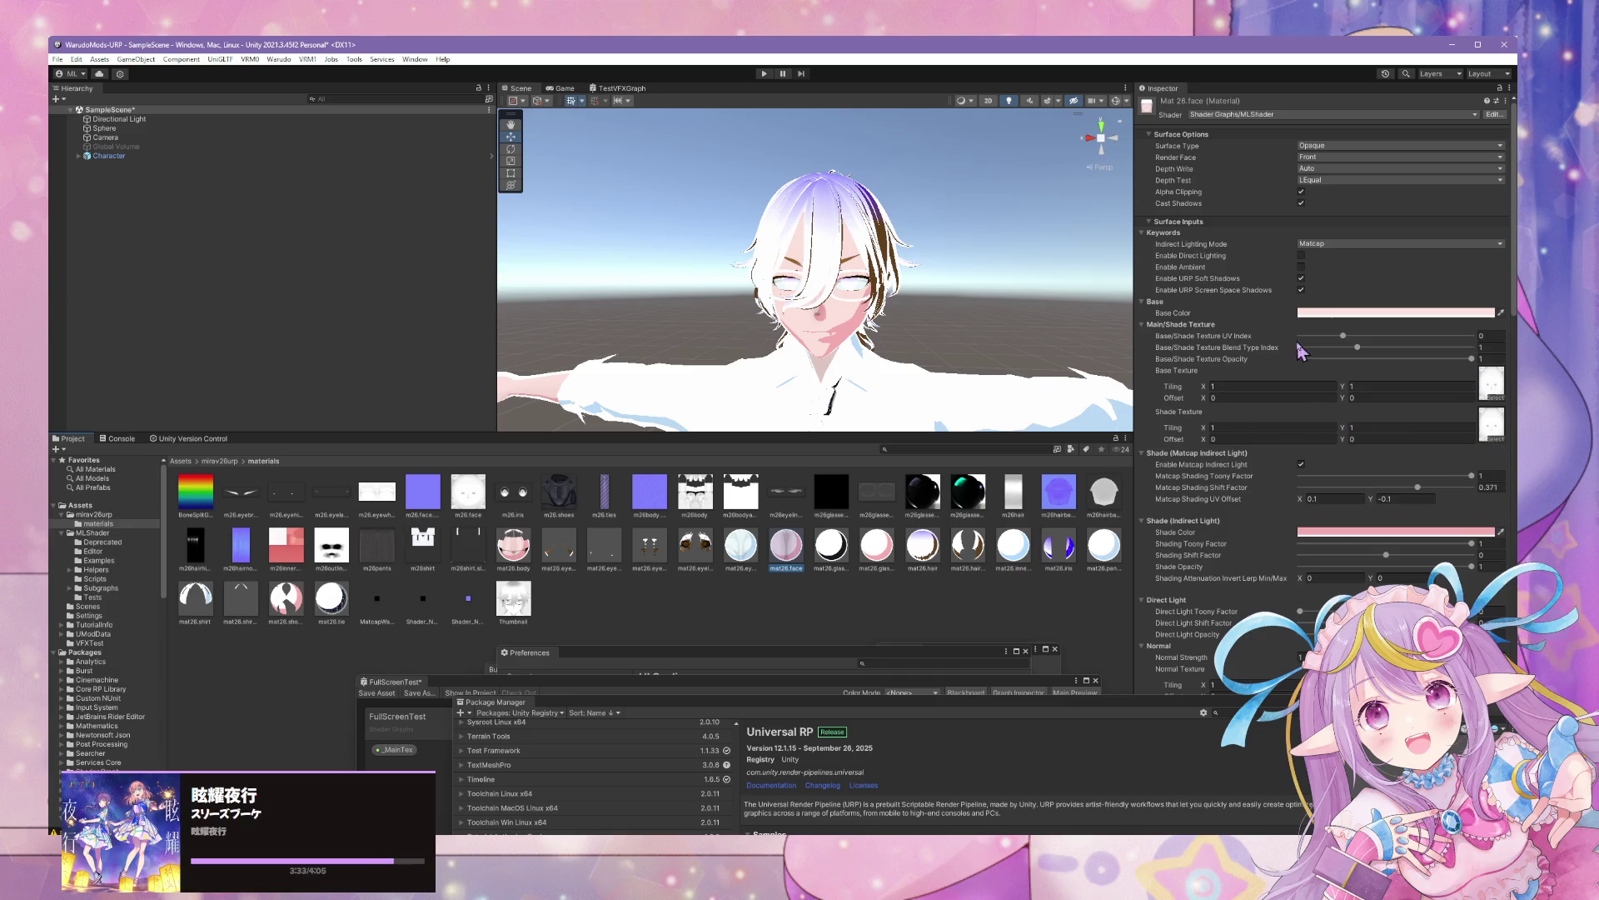
Set the mat26.glass.frame base colour to dark navy 2F3042
{"action": "left_click", "coordinate": [839, 565]}
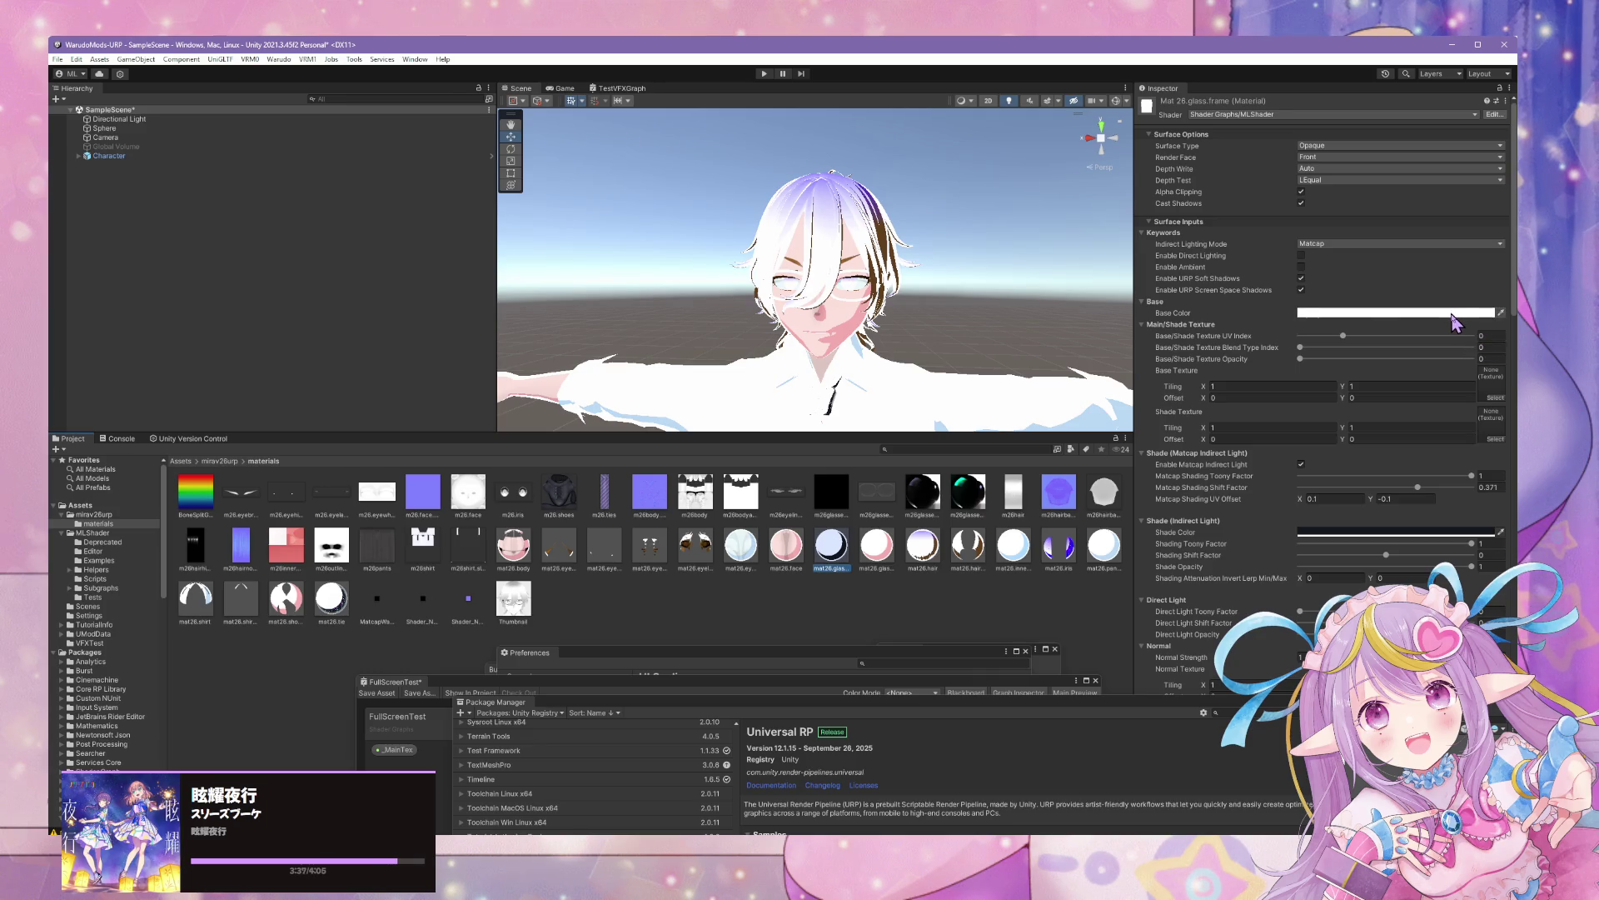
{"action": "left_click", "coordinate": [1452, 315]}
{"action": "left_click", "coordinate": [1502, 596]}
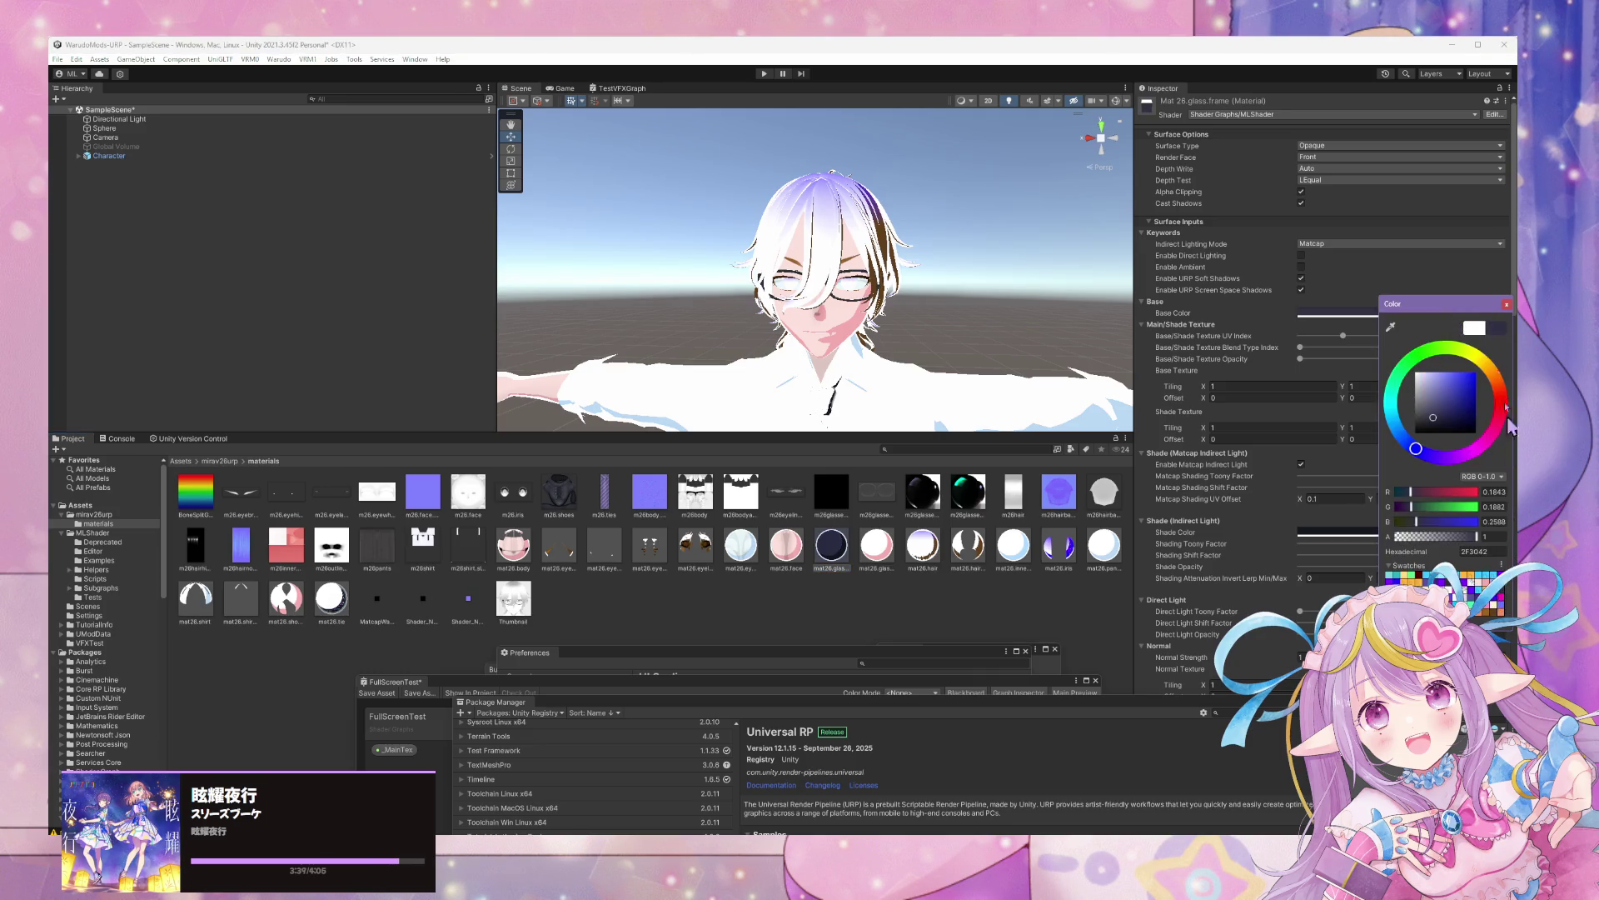
{"action": "left_click", "coordinate": [1507, 304]}
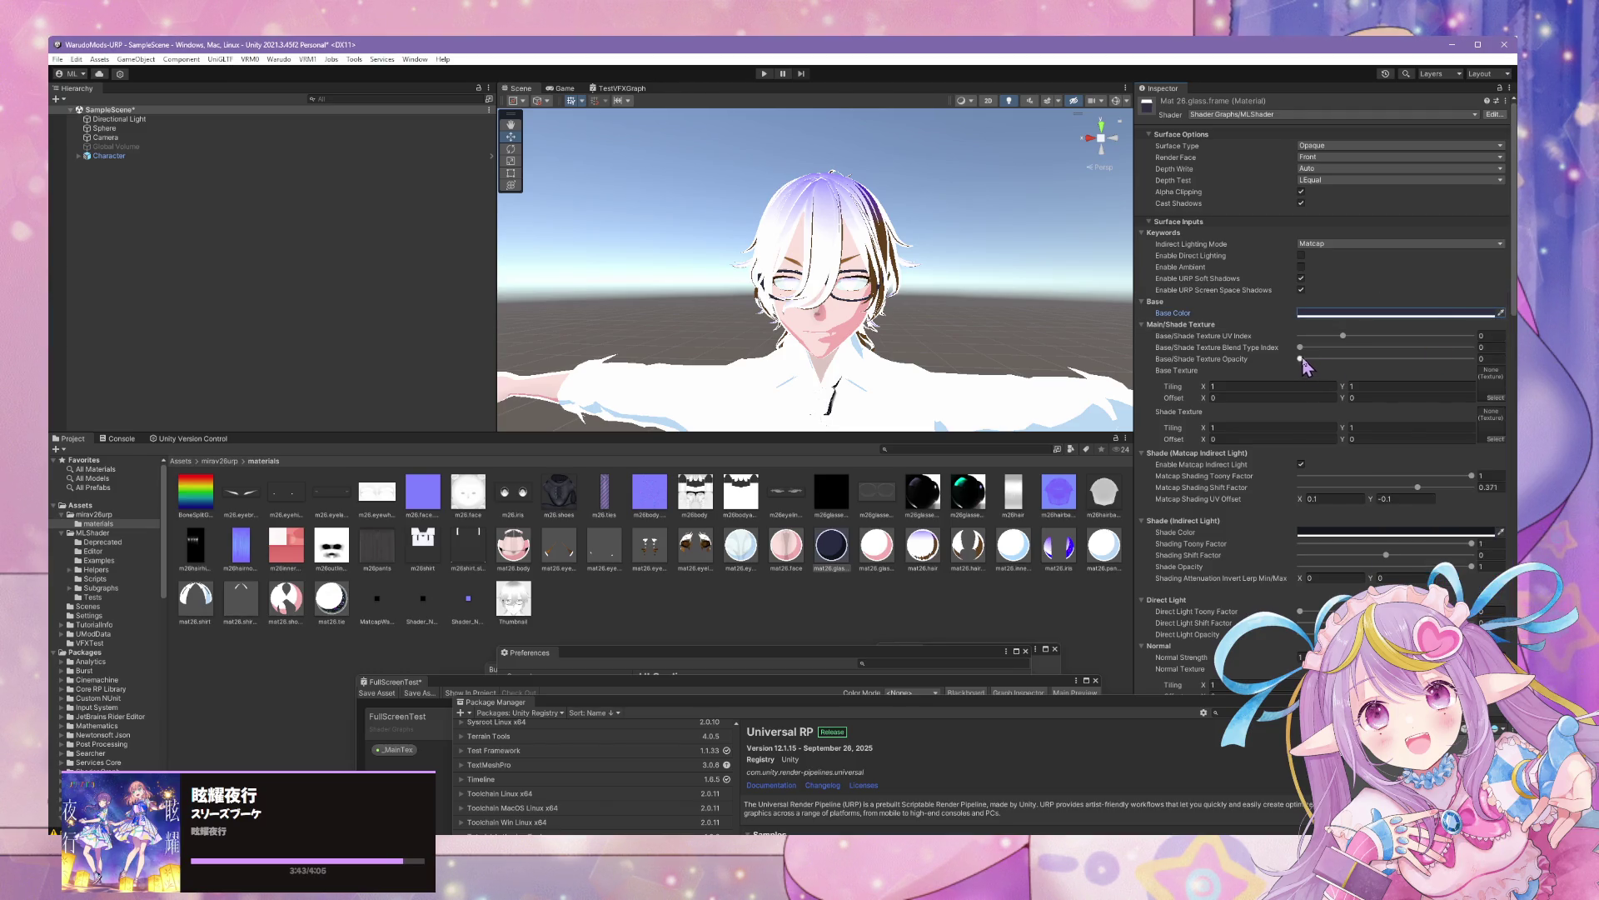
{"action": "left_click", "coordinate": [881, 567]}
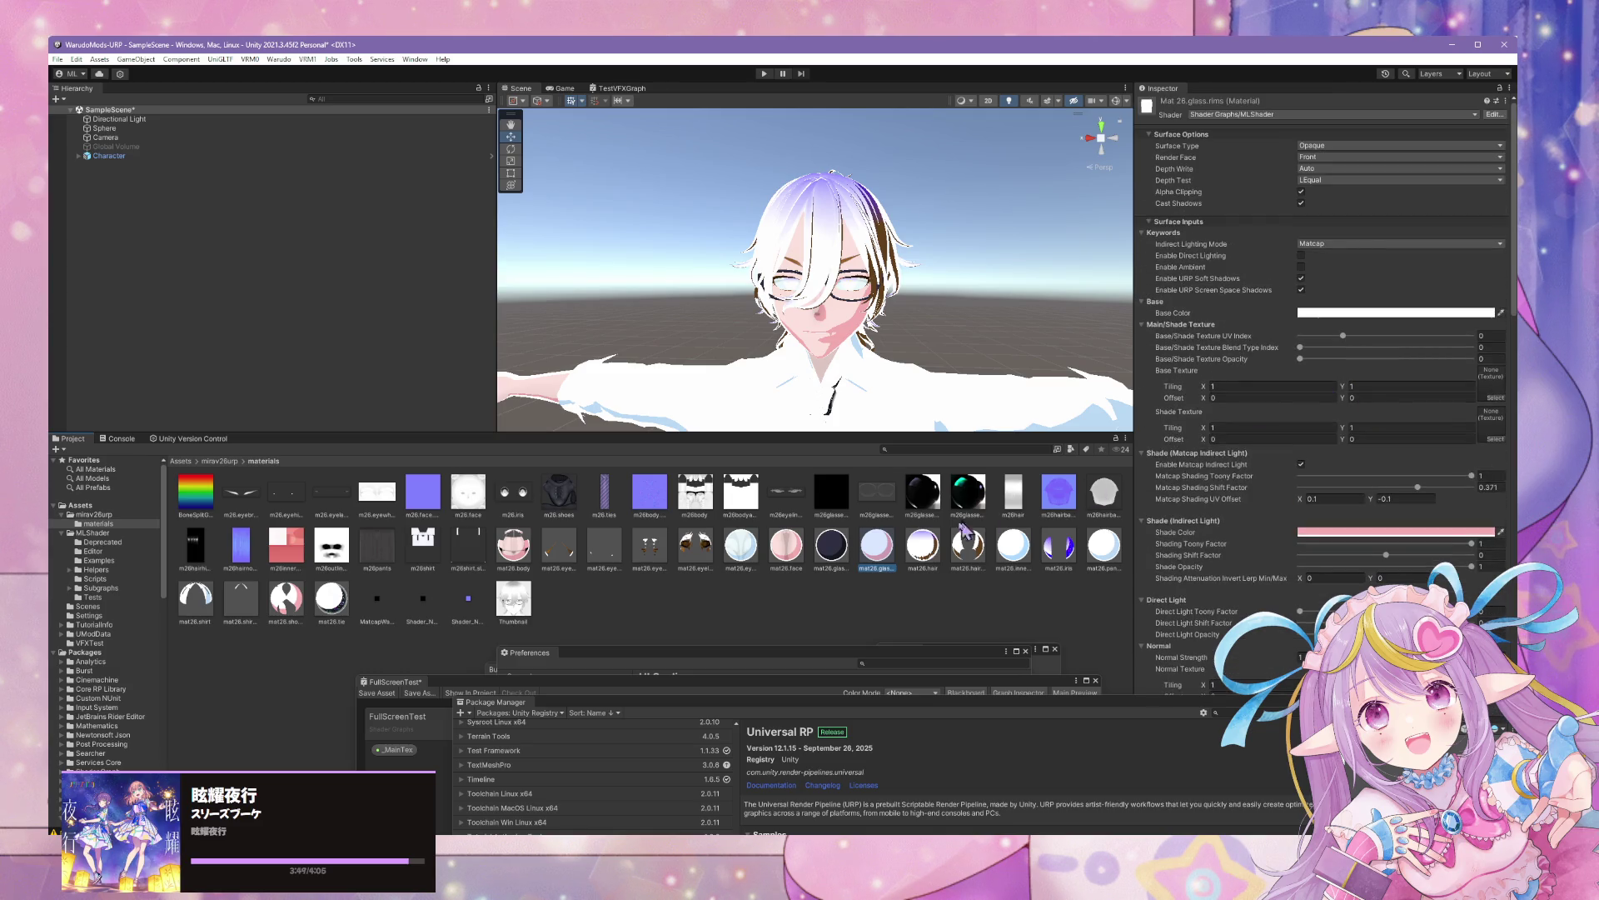
Choose the m26hair texture as mat26.hair's base texture after comparing the two candidates
{"action": "left_click", "coordinate": [923, 546]}
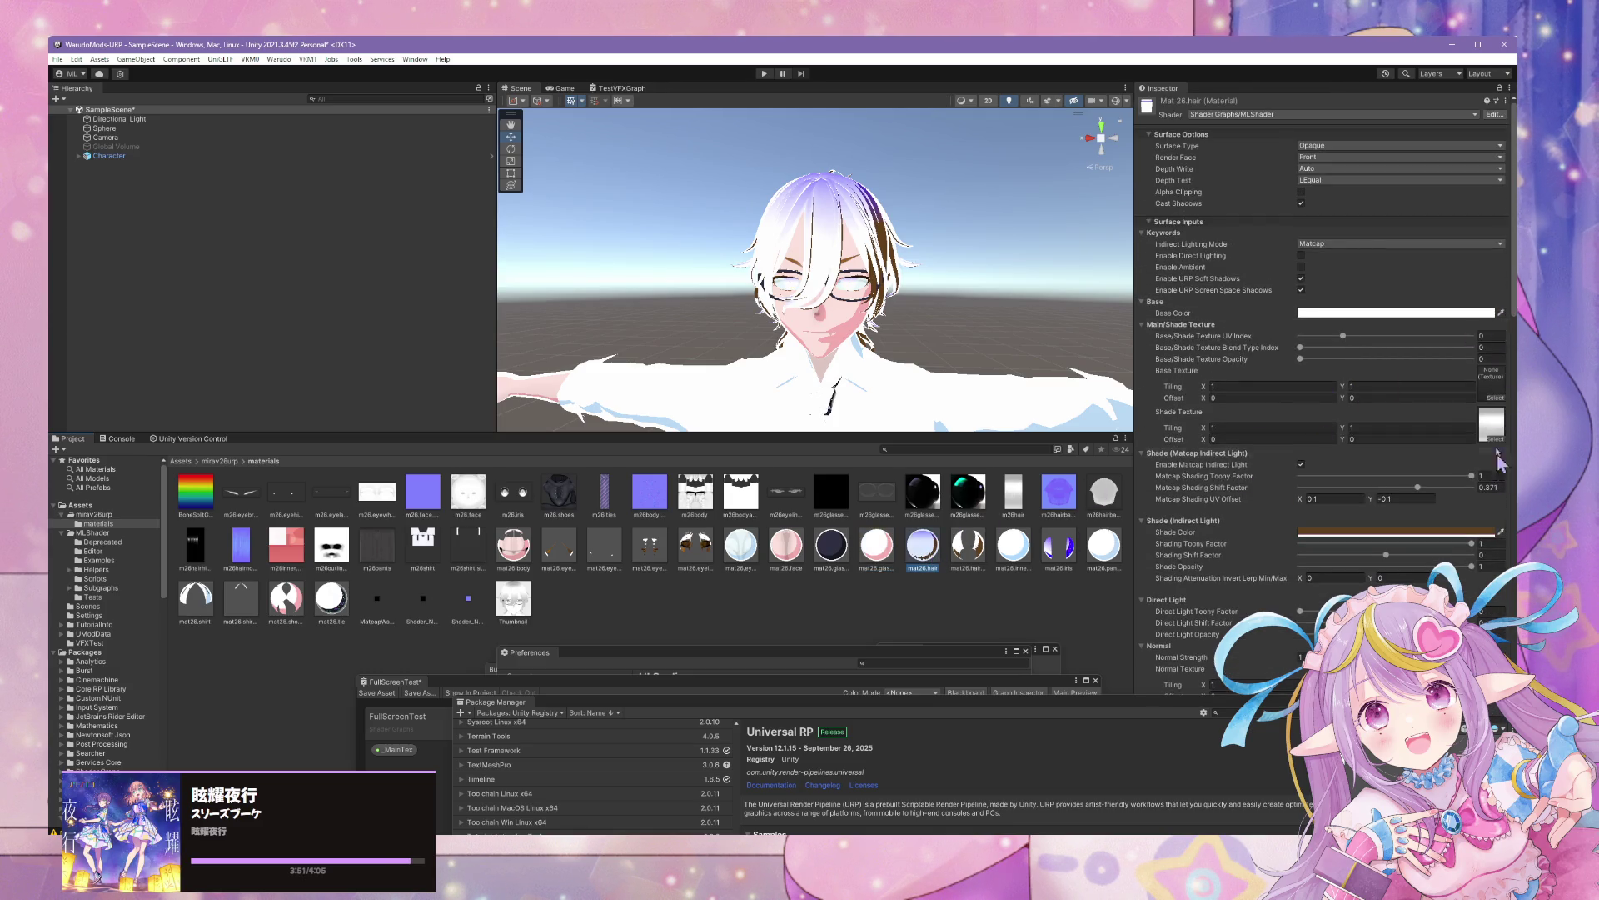
{"action": "left_click", "coordinate": [1496, 398]}
{"action": "type", "text": "ha"}
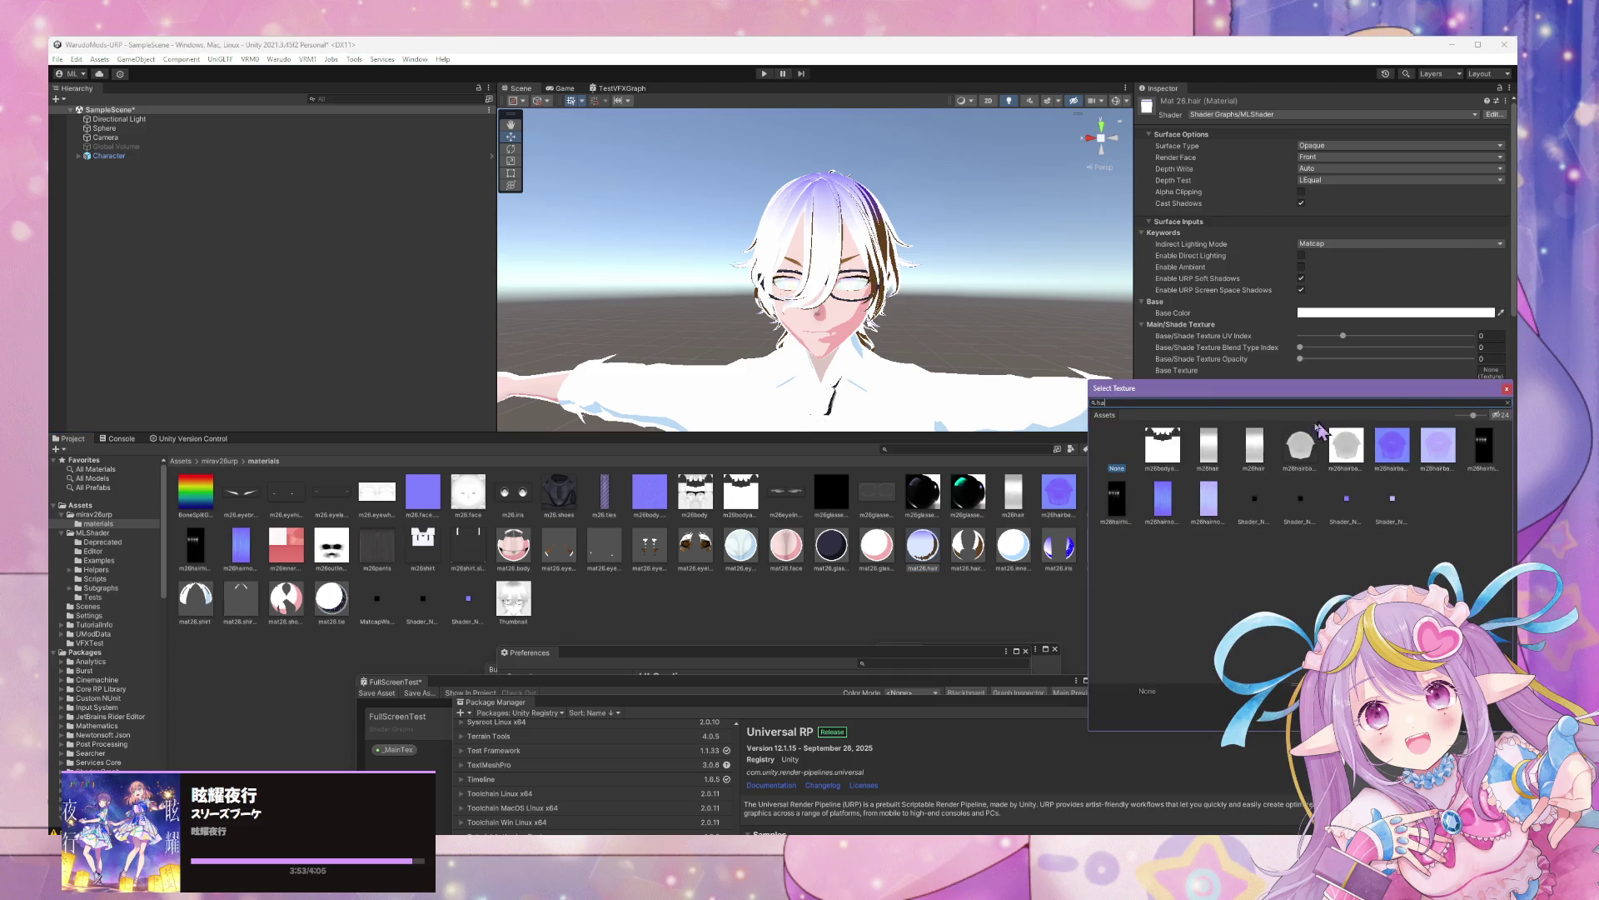
{"action": "left_click", "coordinate": [1208, 455]}
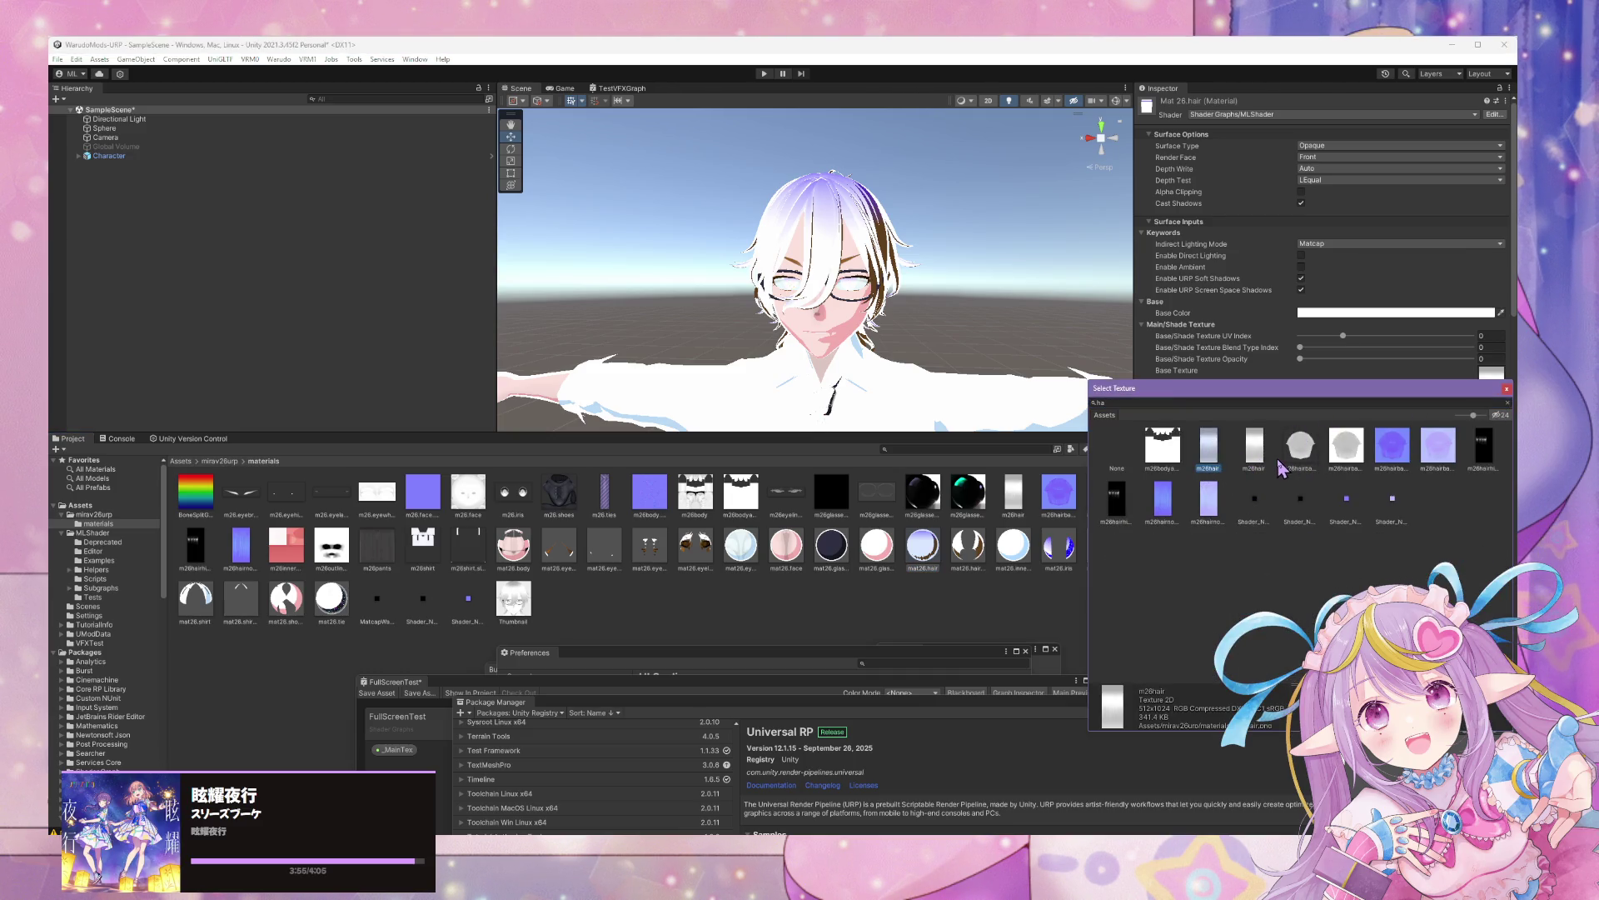
{"action": "left_click", "coordinate": [1252, 450]}
{"action": "left_click", "coordinate": [1208, 450]}
{"action": "left_click", "coordinate": [1249, 449]}
{"action": "left_click", "coordinate": [1196, 450]}
{"action": "left_click", "coordinate": [1487, 357]}
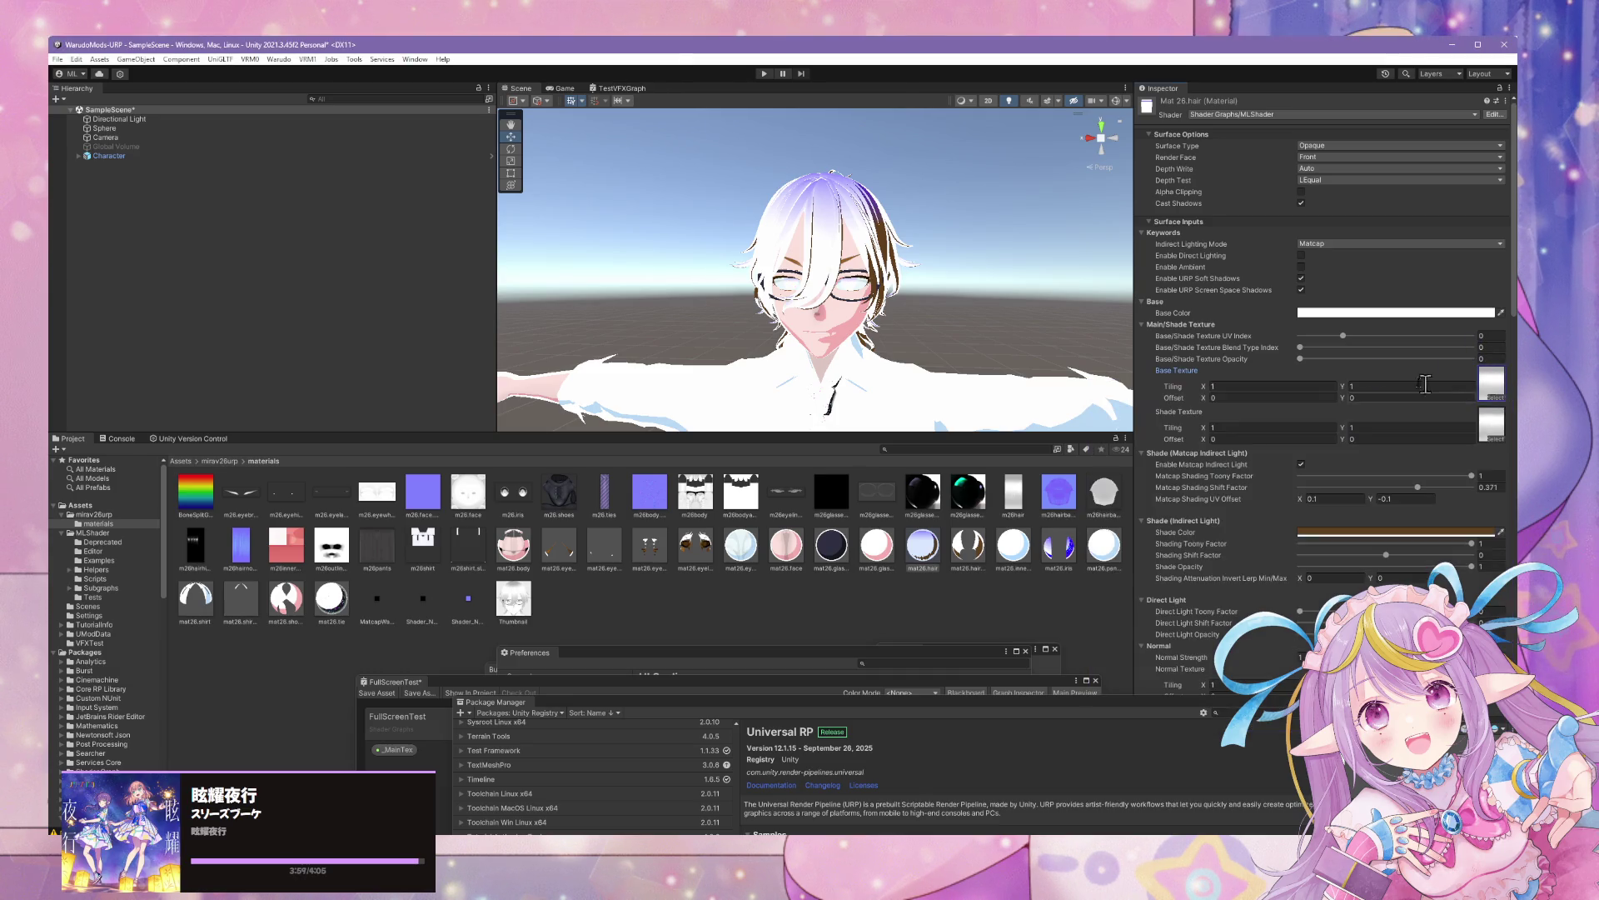
Give the hair full texture opacity, Blend Type Index 1 and a pasted brown base colour
{"action": "left_click", "coordinate": [1472, 358]}
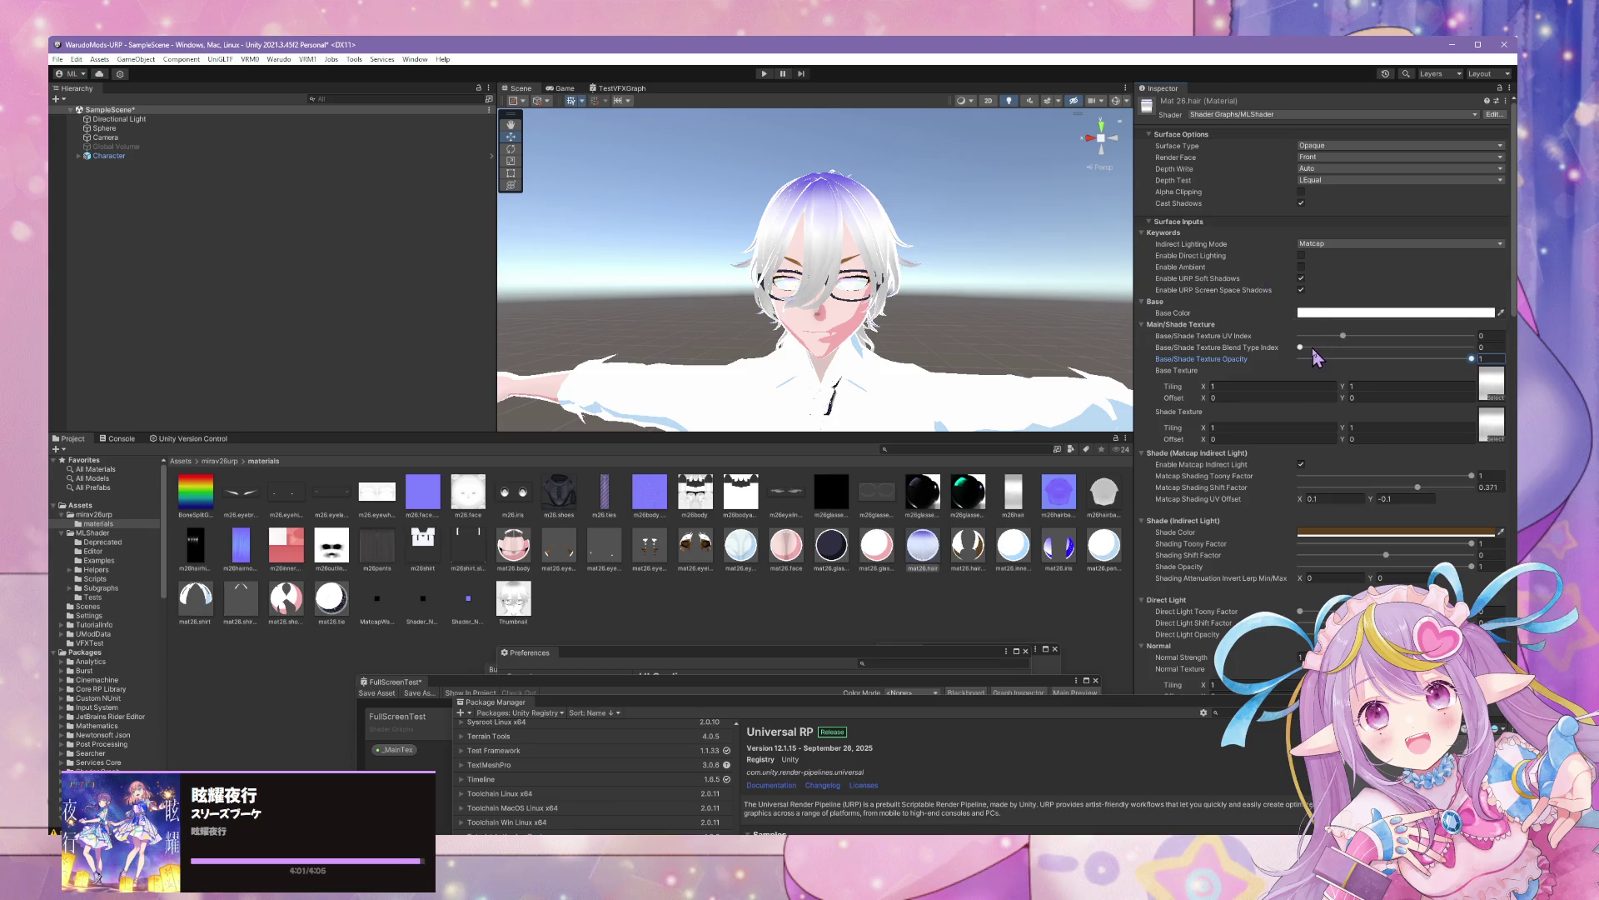
{"action": "left_click", "coordinate": [1336, 348]}
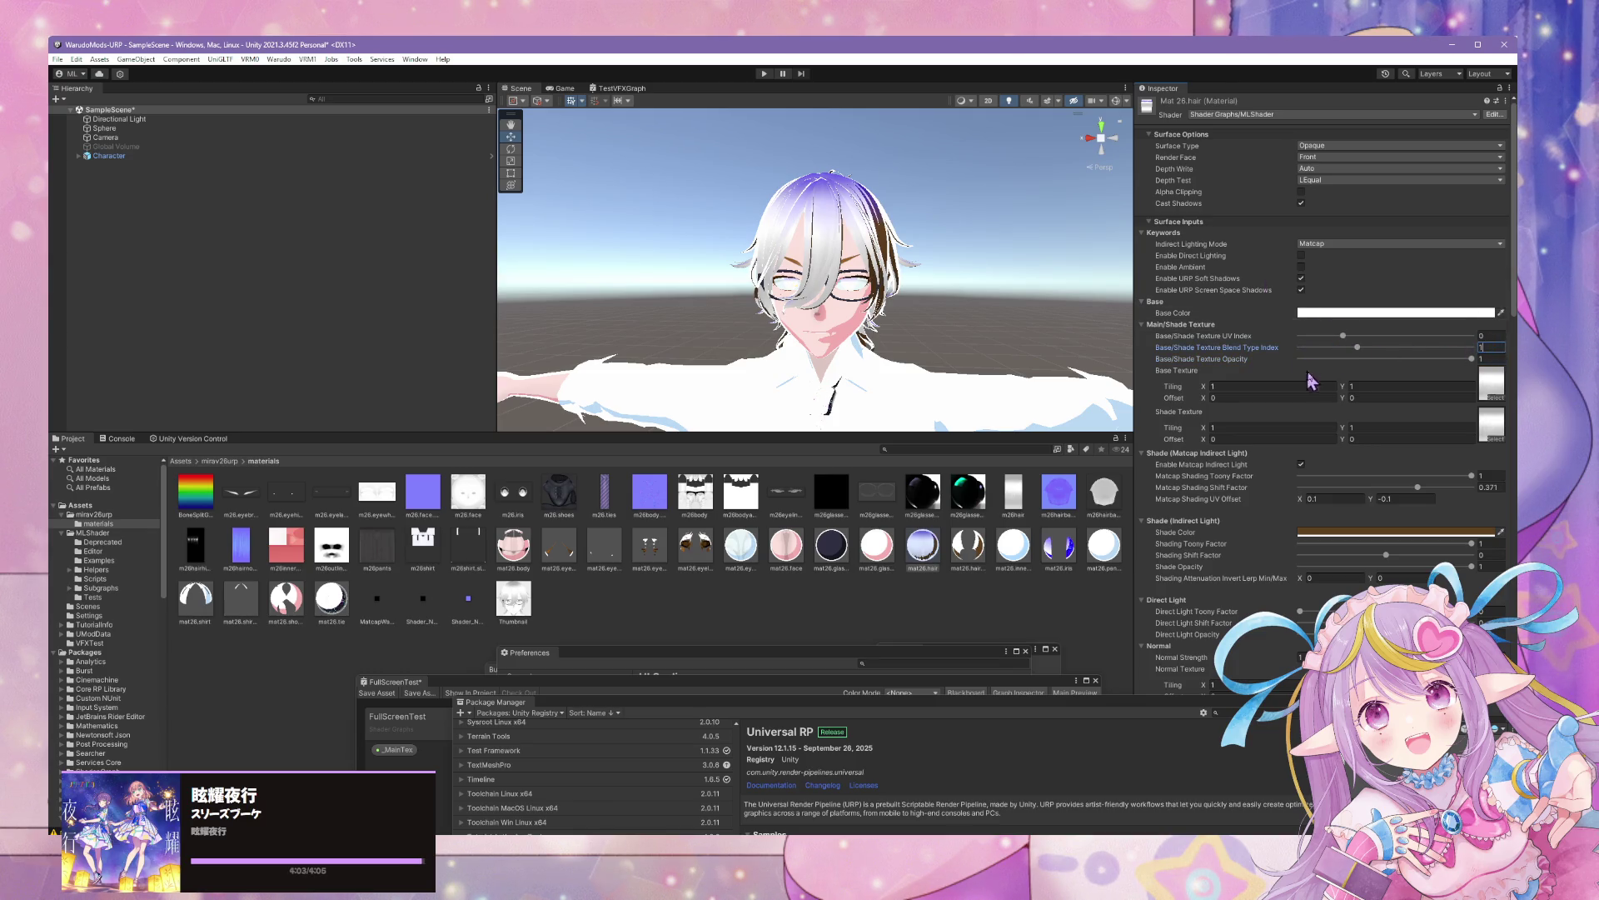
{"action": "type", "text": "1"}
{"action": "left_click", "coordinate": [1471, 315]}
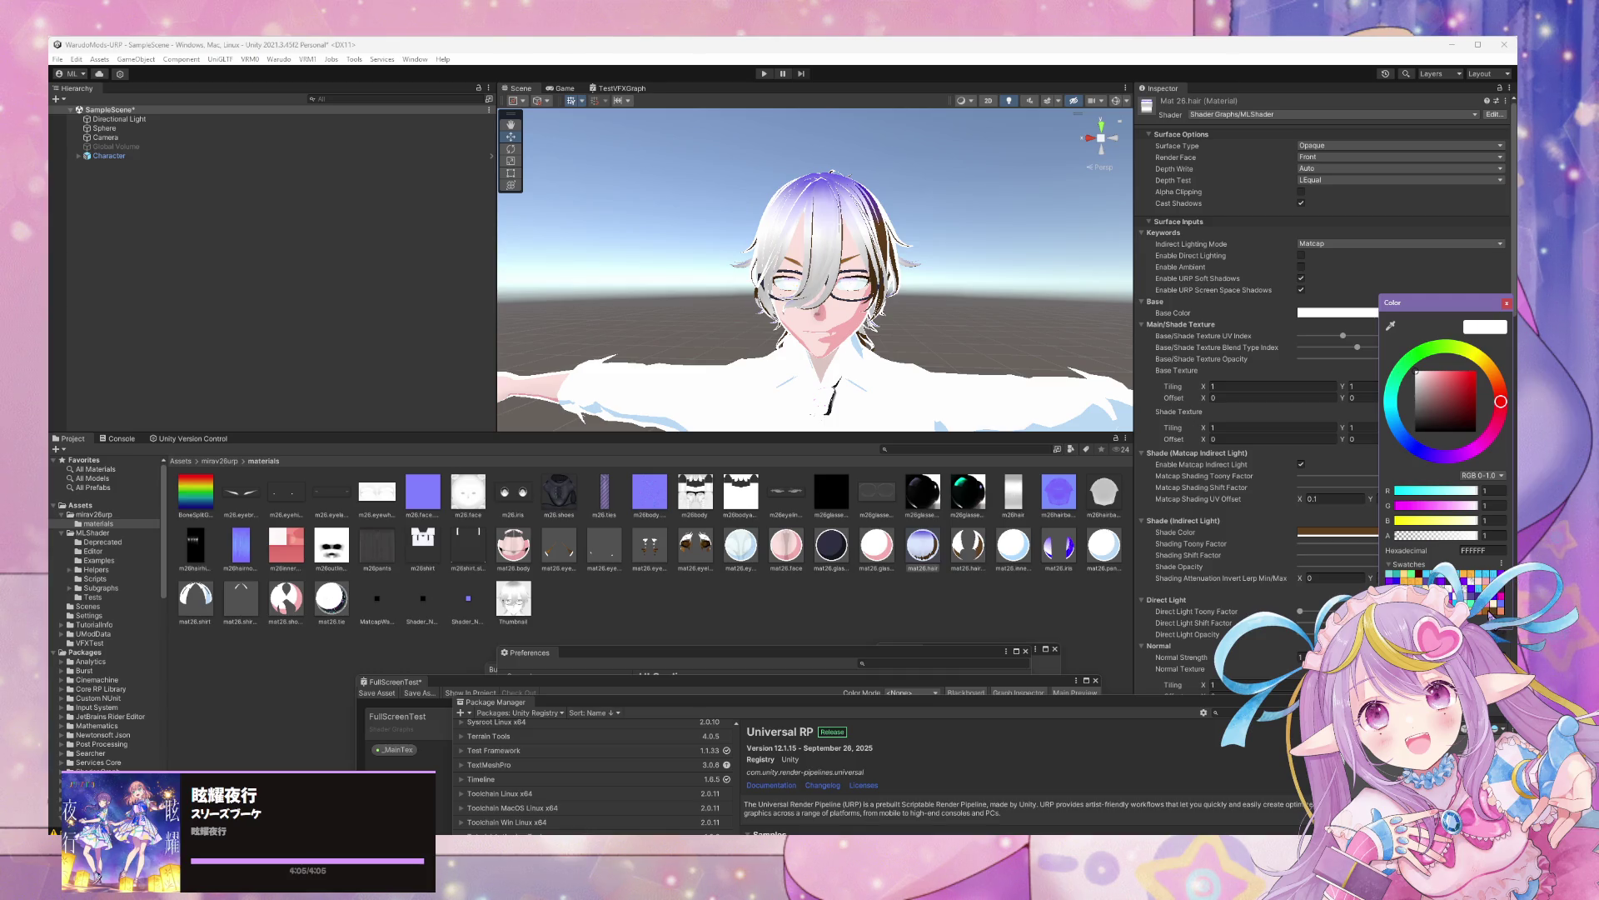
{"action": "type", "text": "876224"}
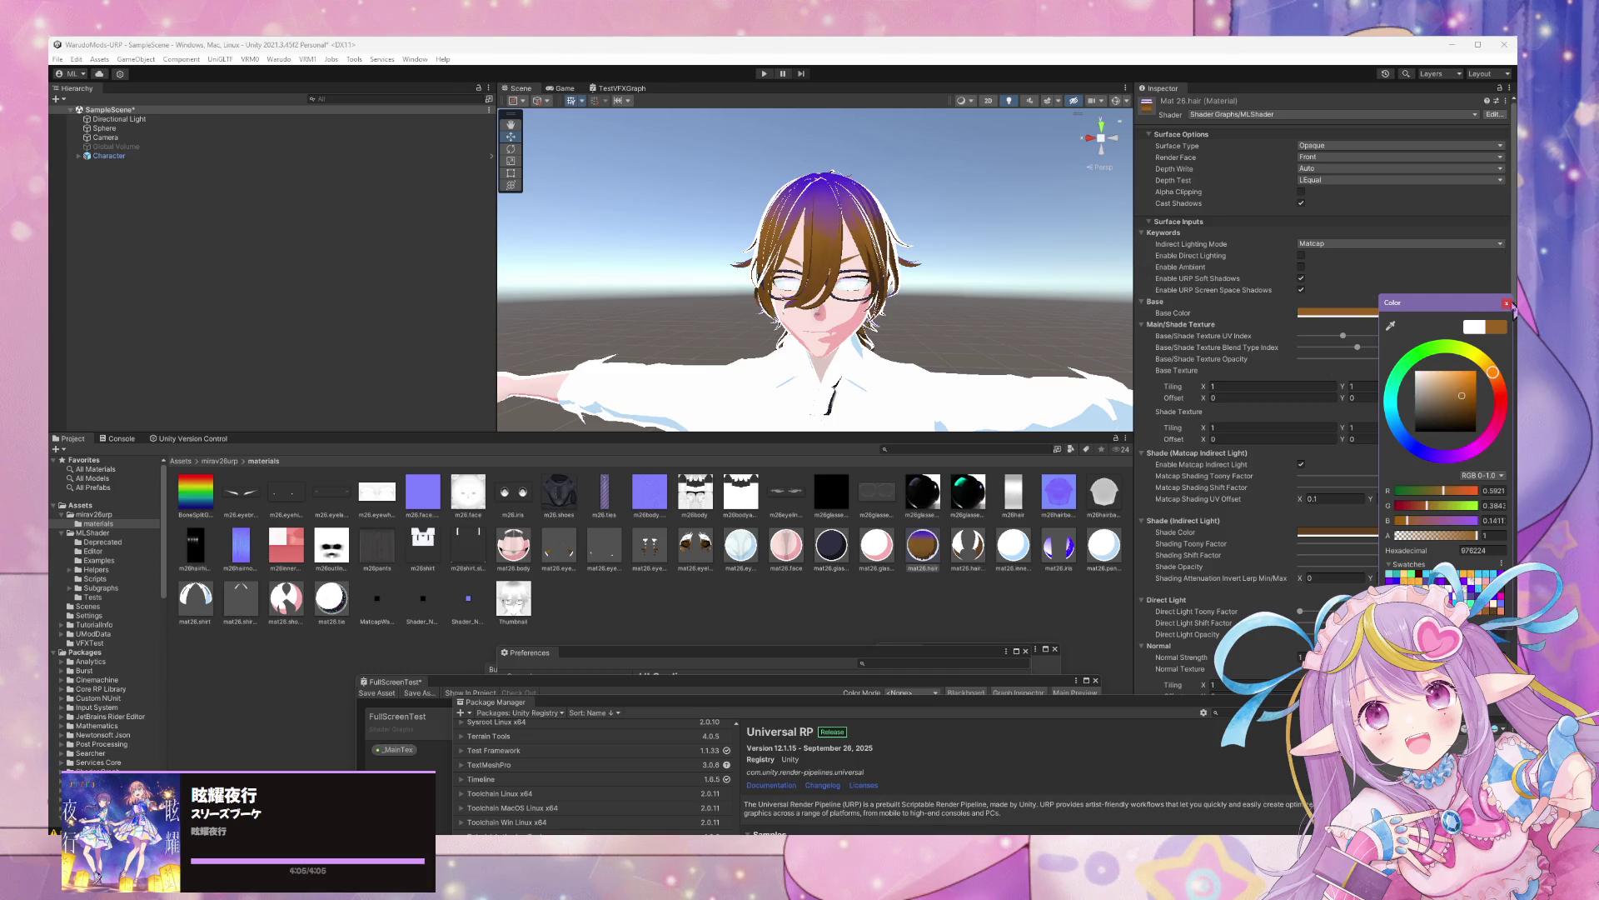
{"action": "left_click", "coordinate": [1507, 303]}
{"action": "left_click", "coordinate": [967, 548]}
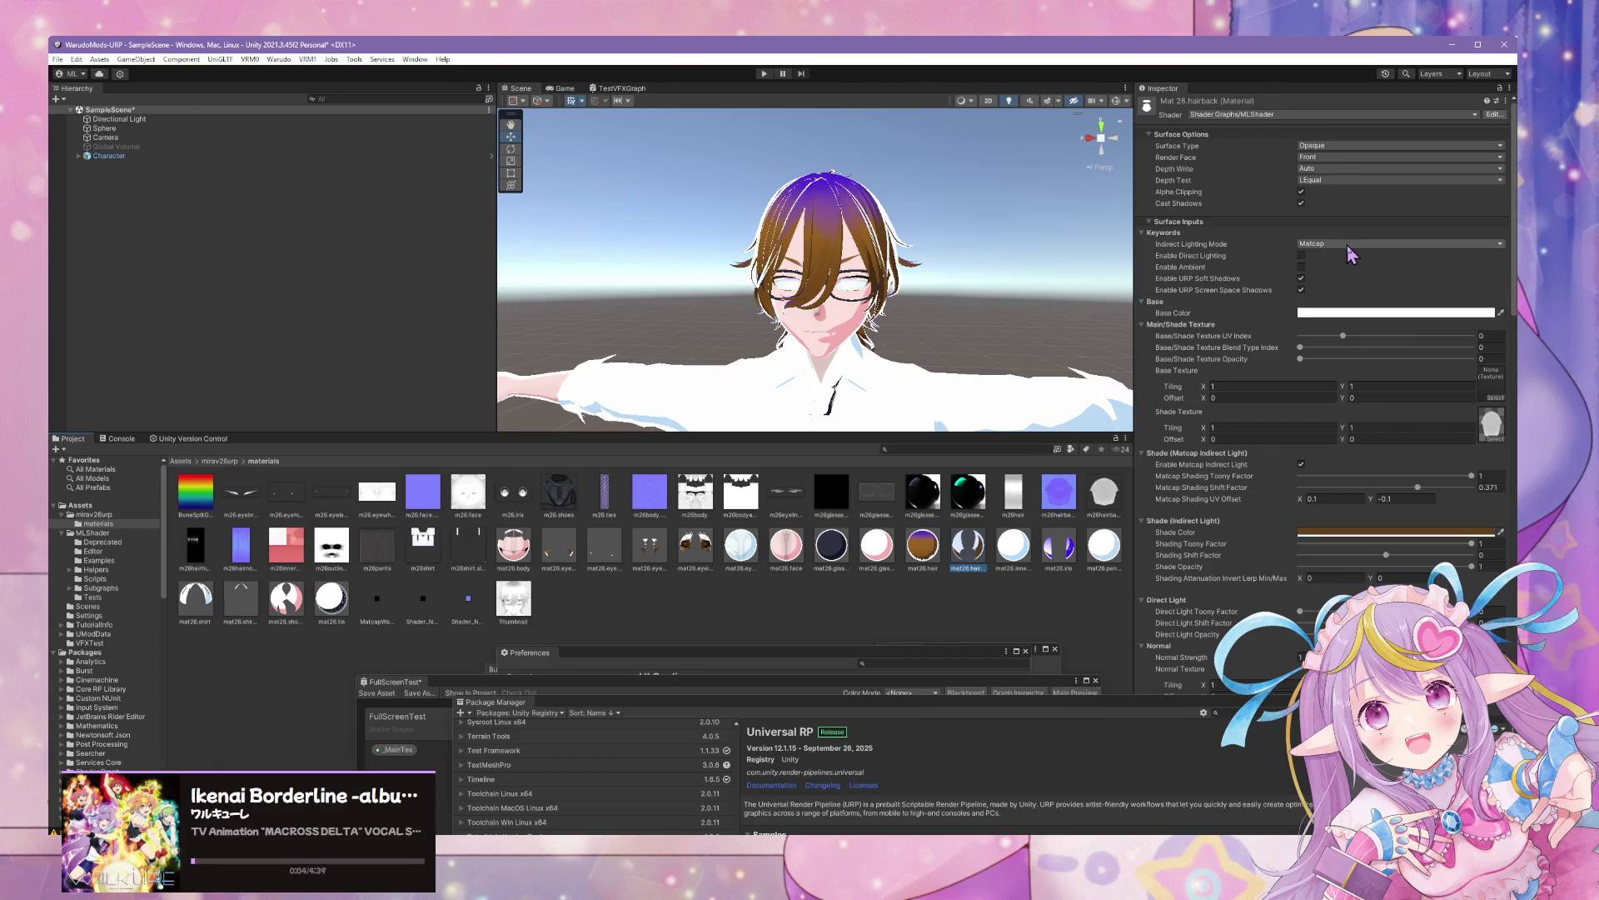
Give mat26.hairback a brown-orange base colour, the white hair-back texture and opacity 1
{"action": "left_click", "coordinate": [1466, 313]}
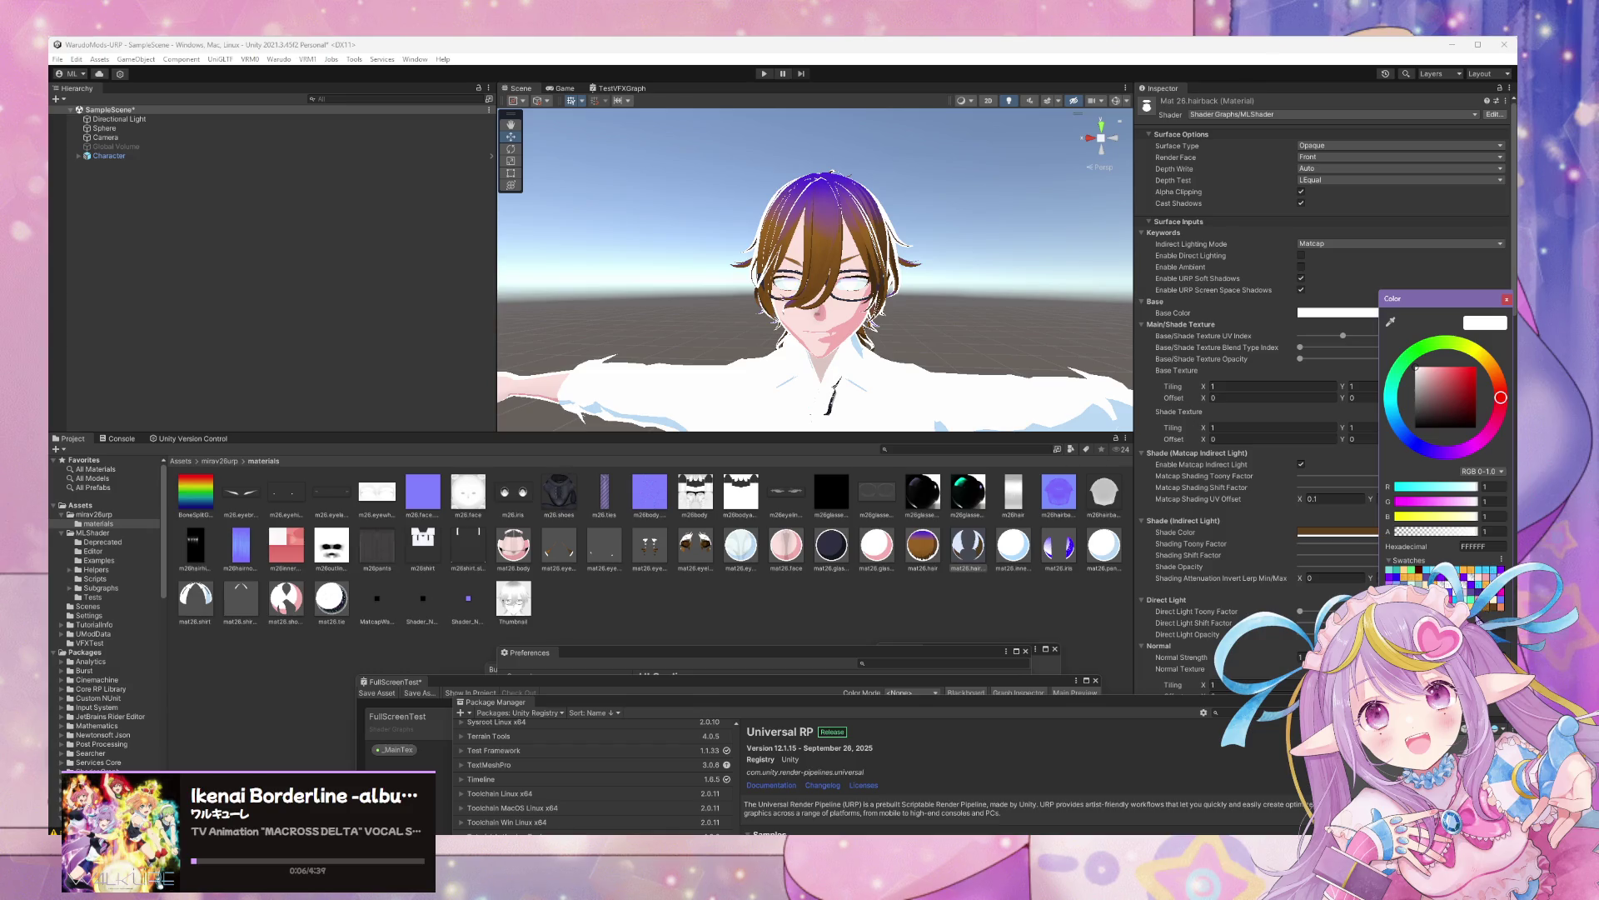
{"action": "left_click", "coordinate": [1466, 574]}
{"action": "left_click", "coordinate": [1503, 398]}
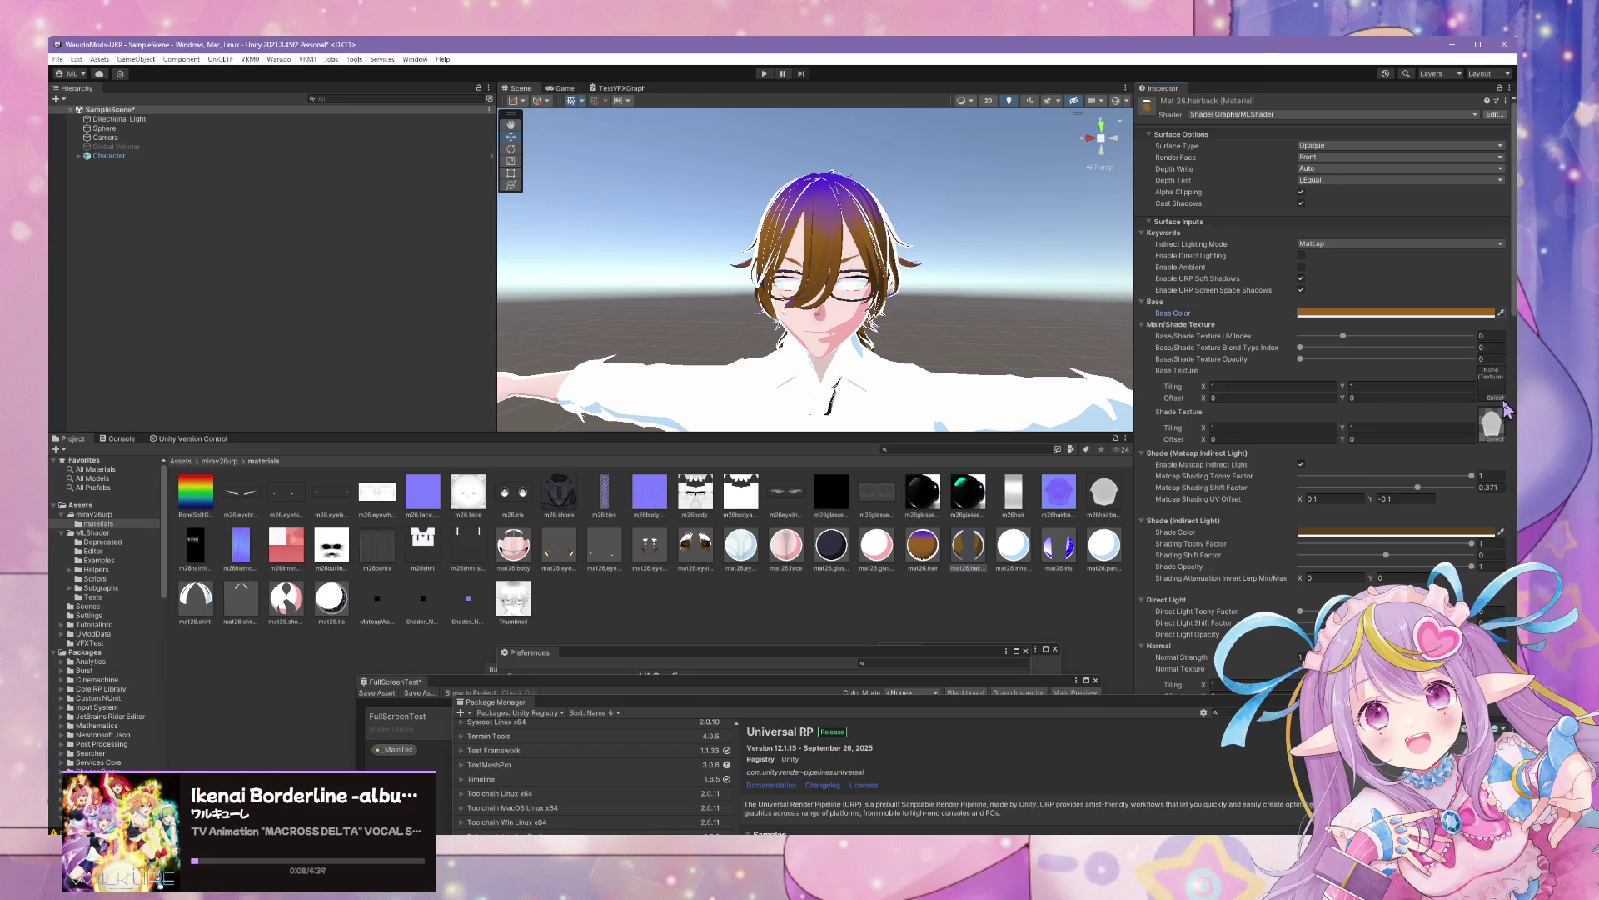
{"action": "left_click", "coordinate": [1496, 397]}
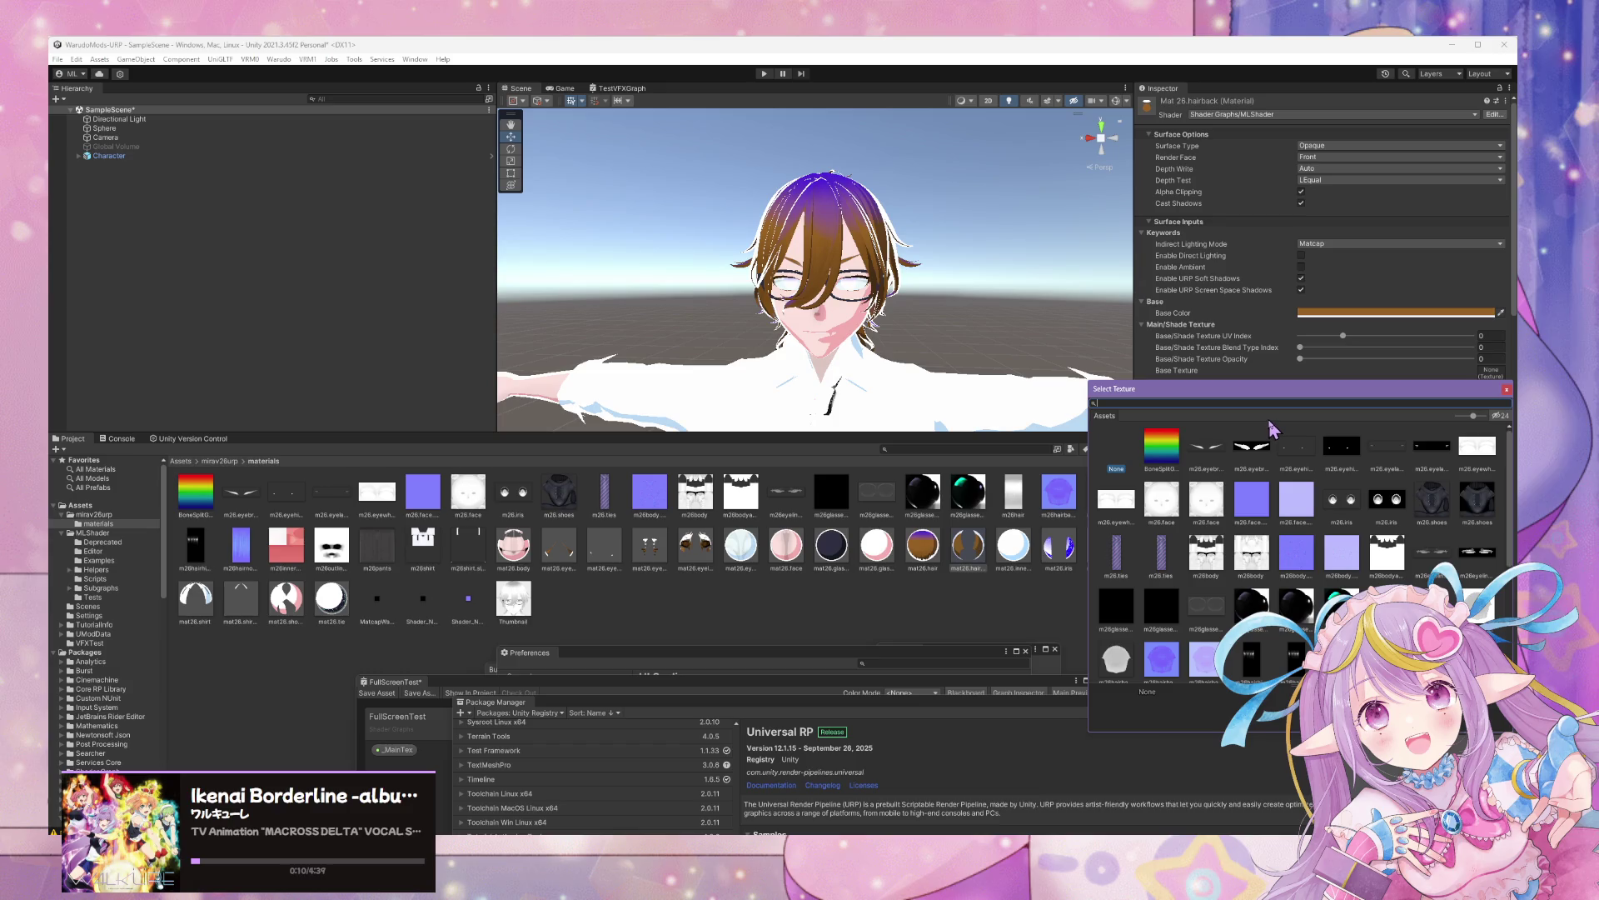
{"action": "type", "text": "hair"}
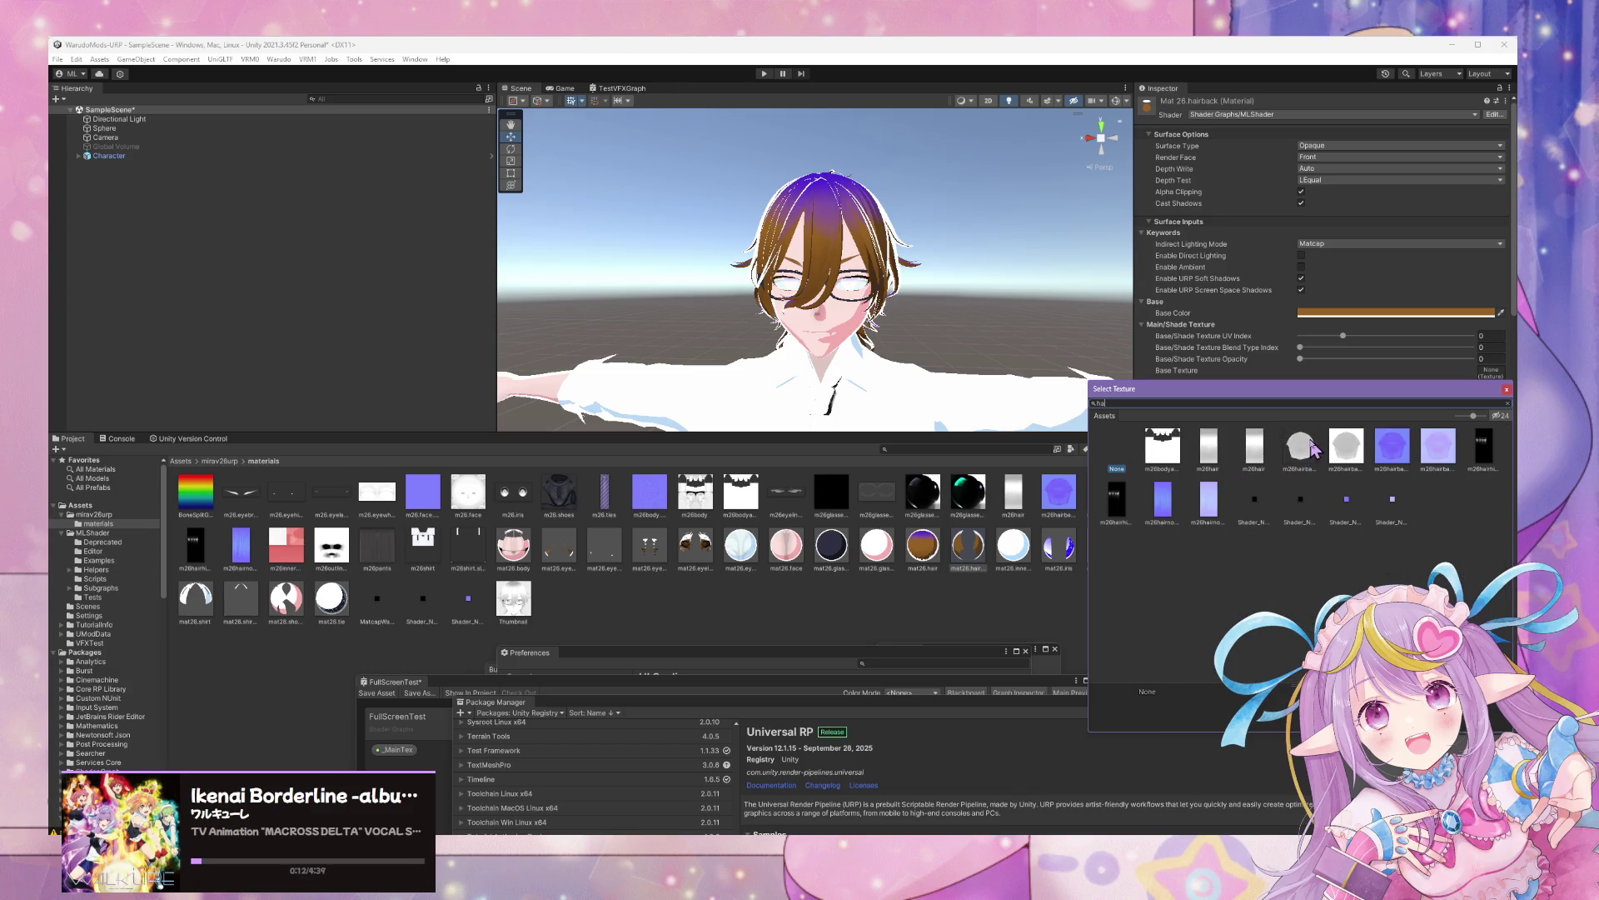
{"action": "double_click", "coordinate": [1313, 442]}
{"action": "left_click_drag", "start_coordinate": [1314, 360], "coordinate": [1473, 358]}
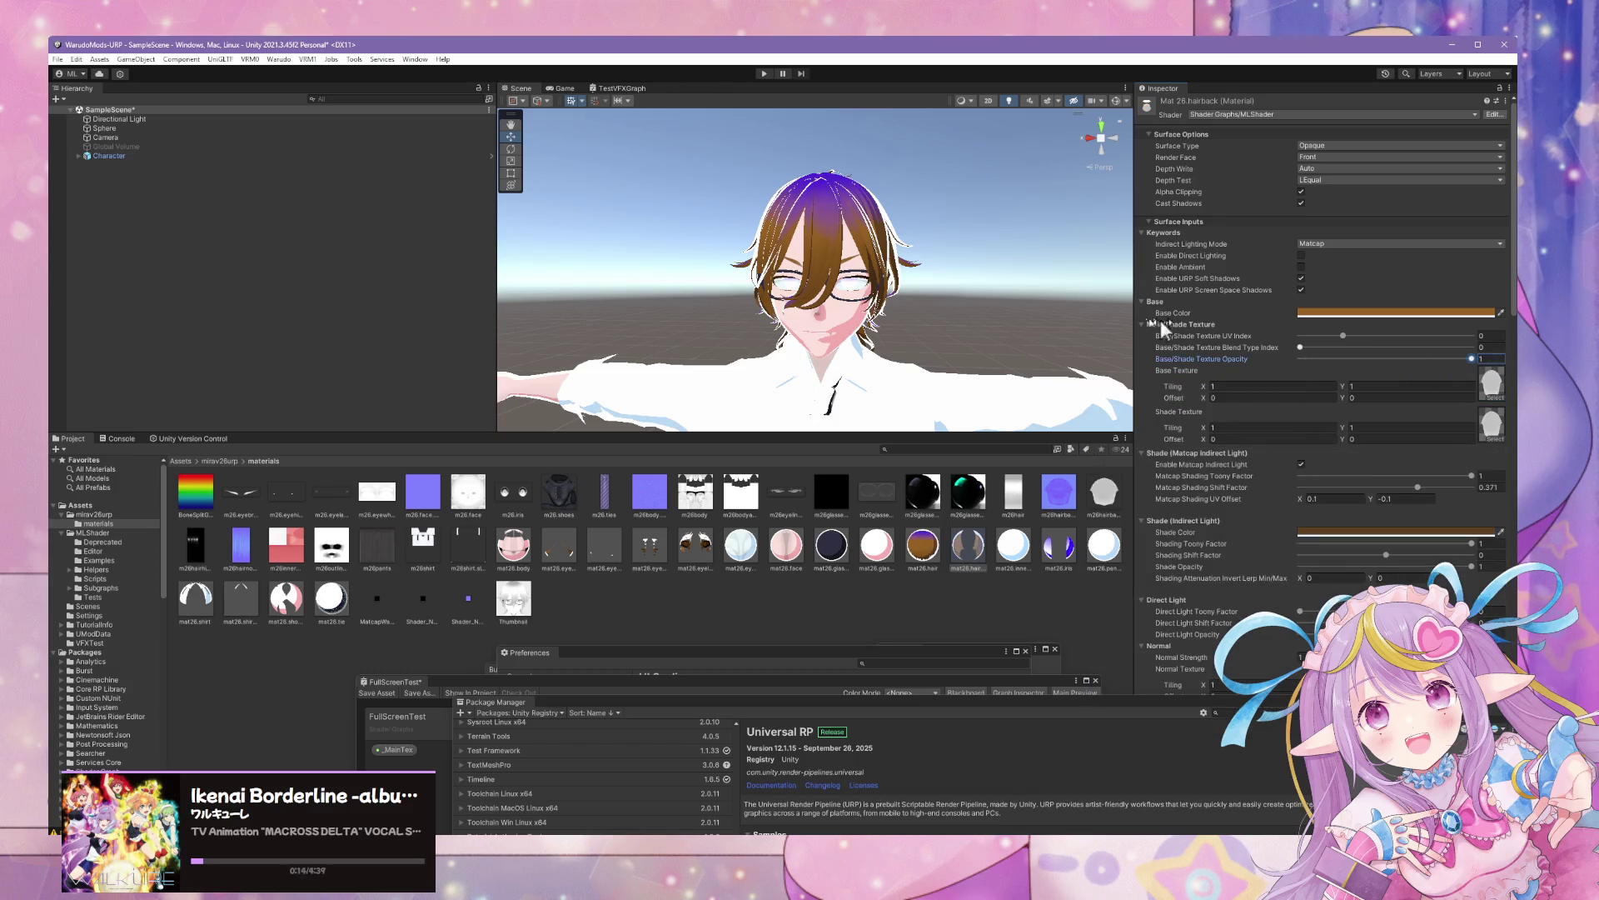
{"action": "left_click", "coordinate": [1013, 548]}
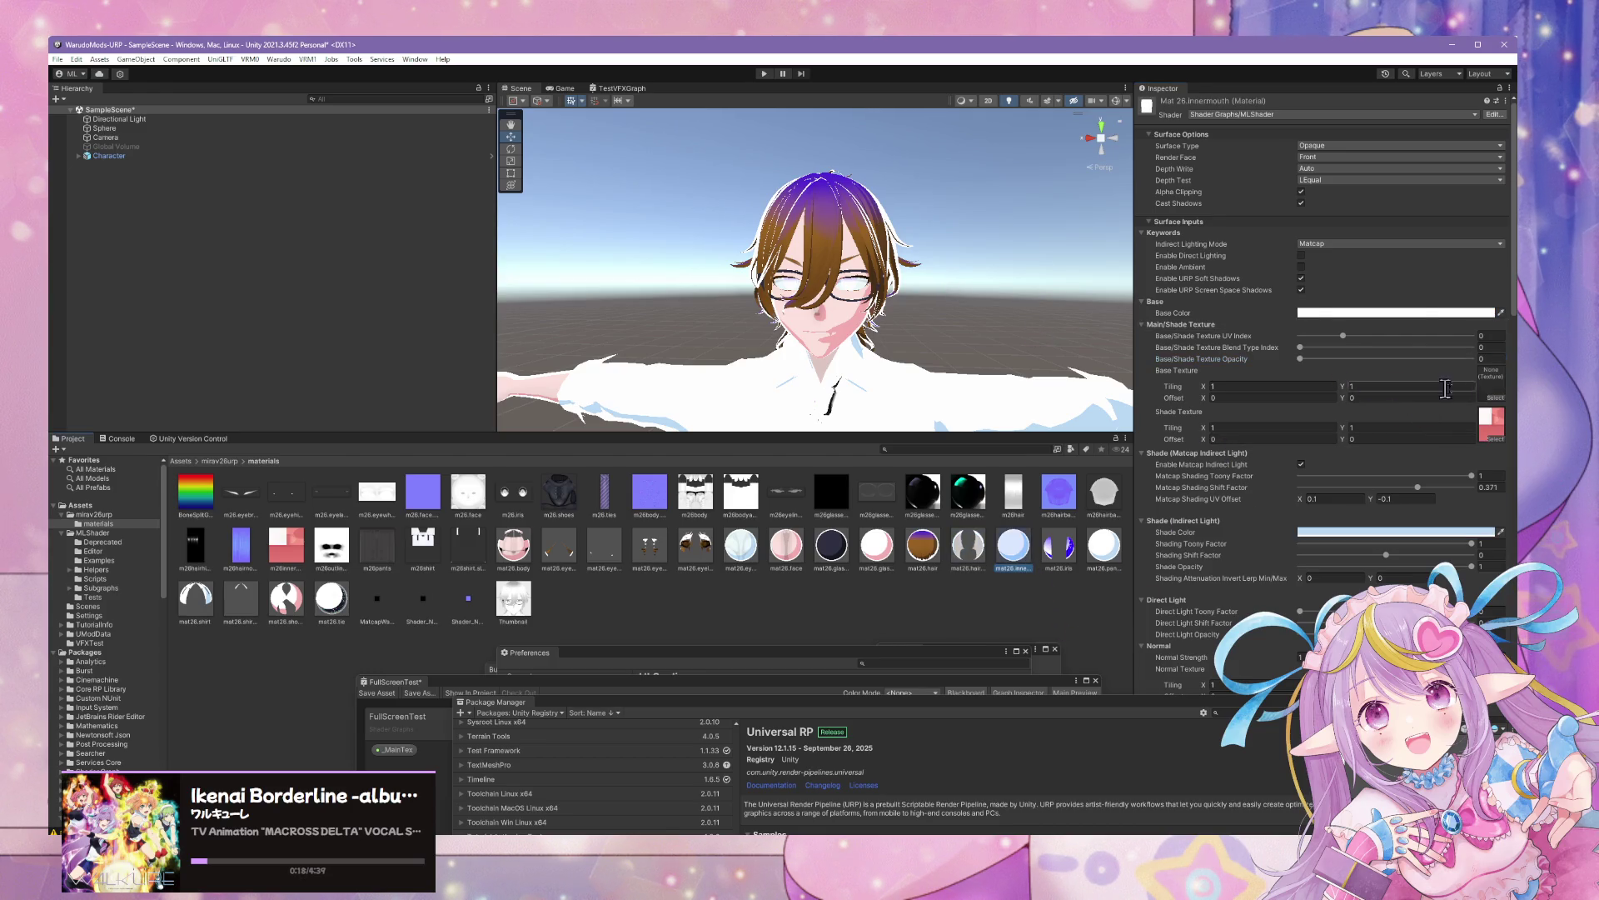
Give mat26.innermouth its inner-mouth texture, full opacity and Blend Type Index 1
{"action": "left_click", "coordinate": [1496, 398]}
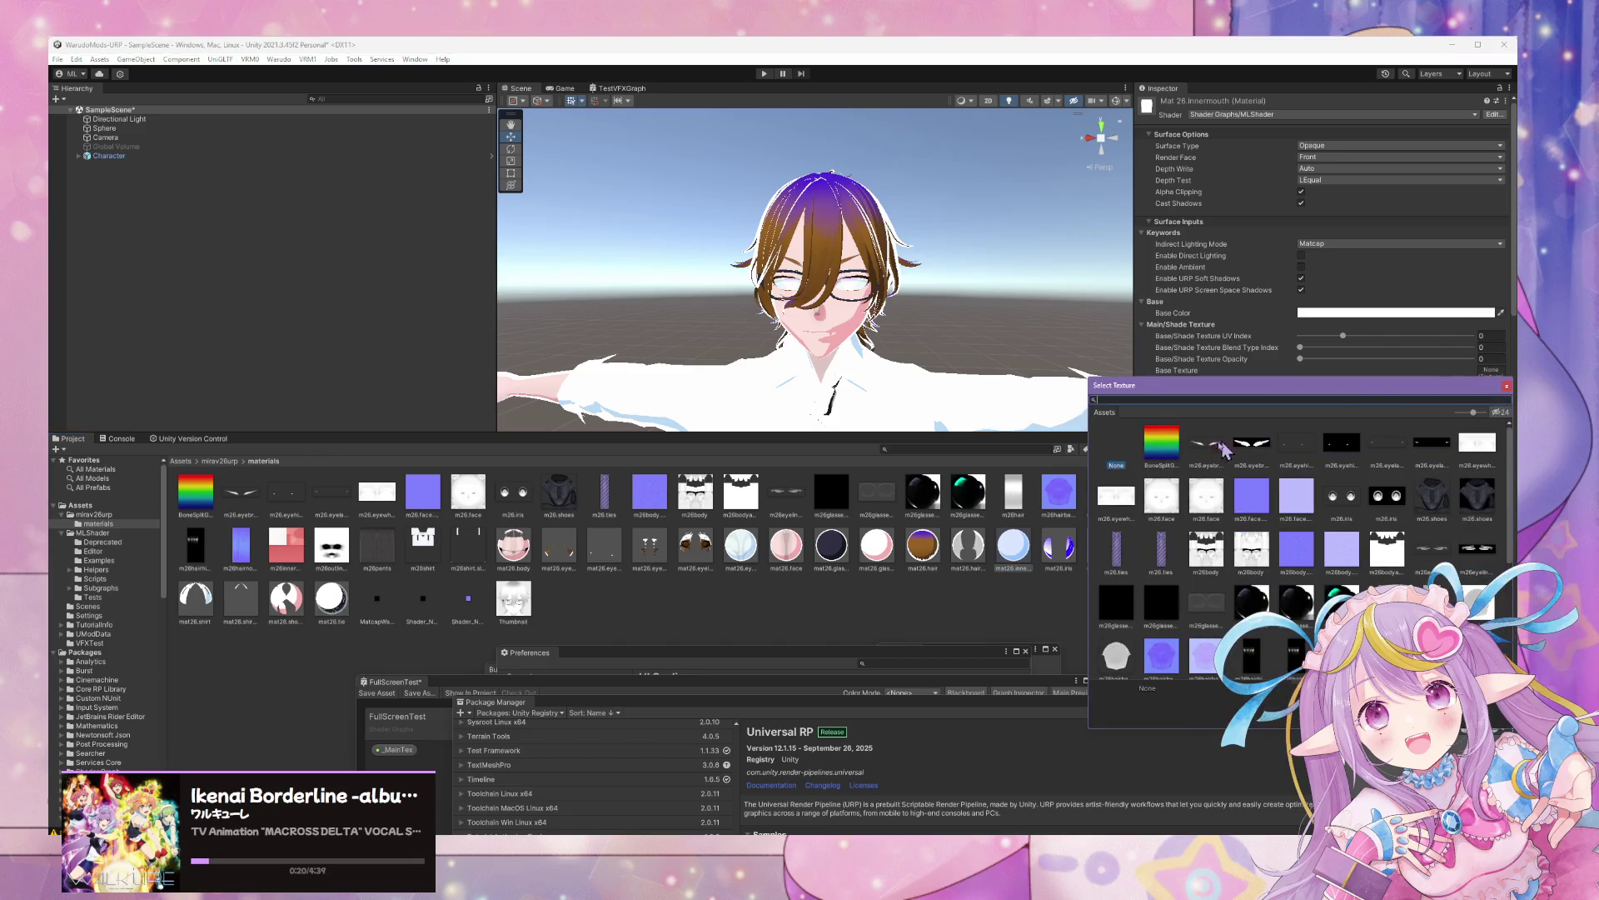
{"action": "type", "text": "inn"}
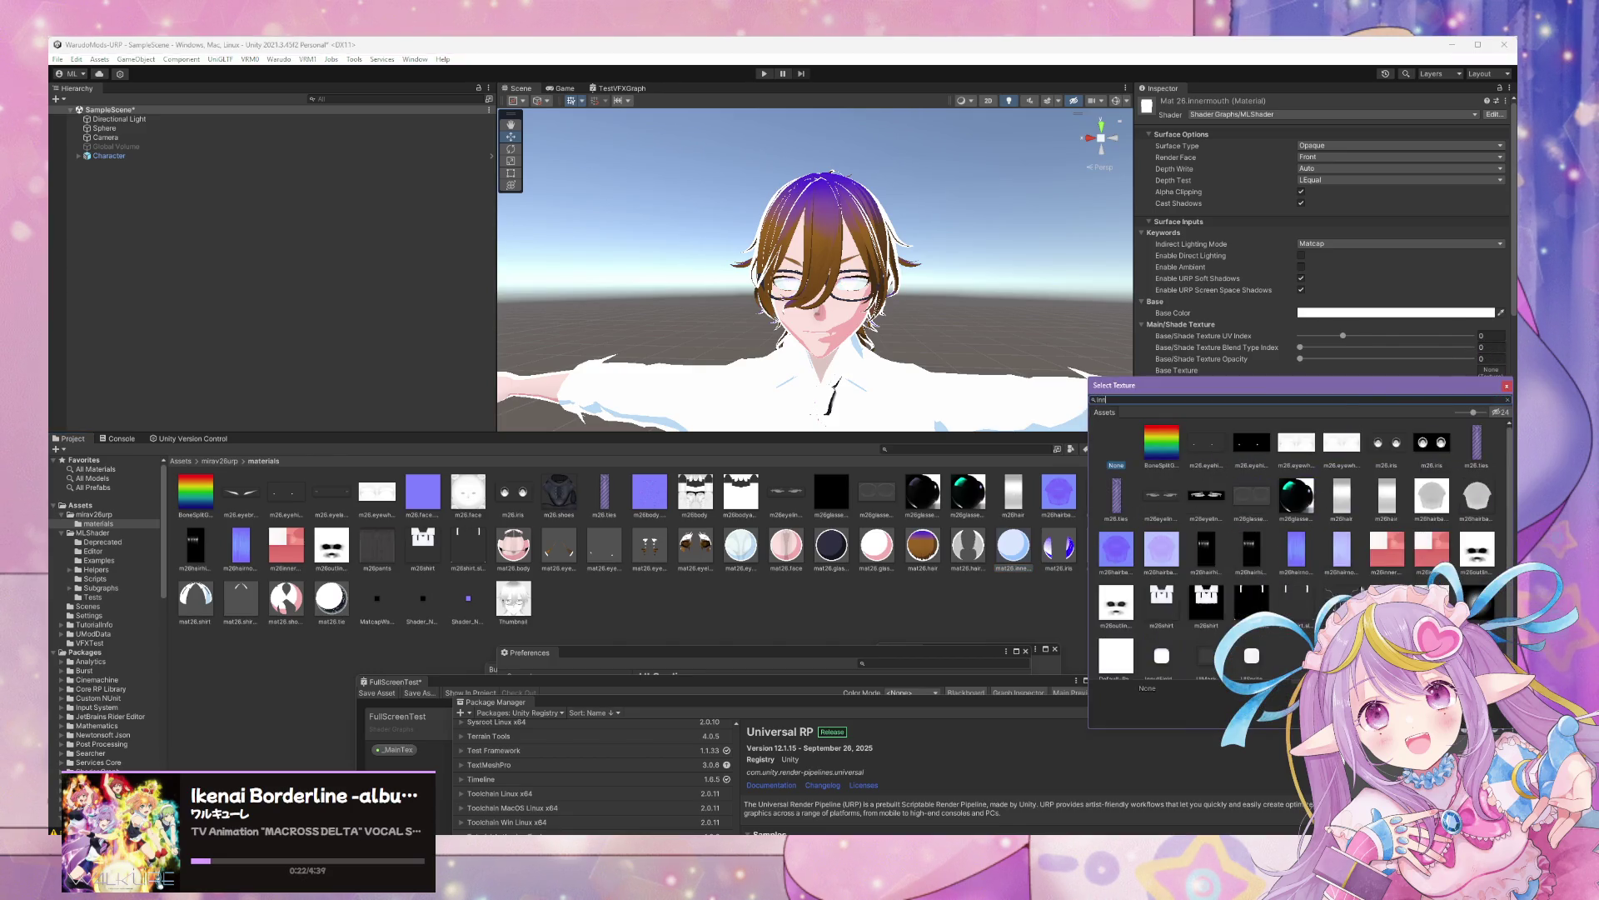
{"action": "left_click", "coordinate": [1153, 449]}
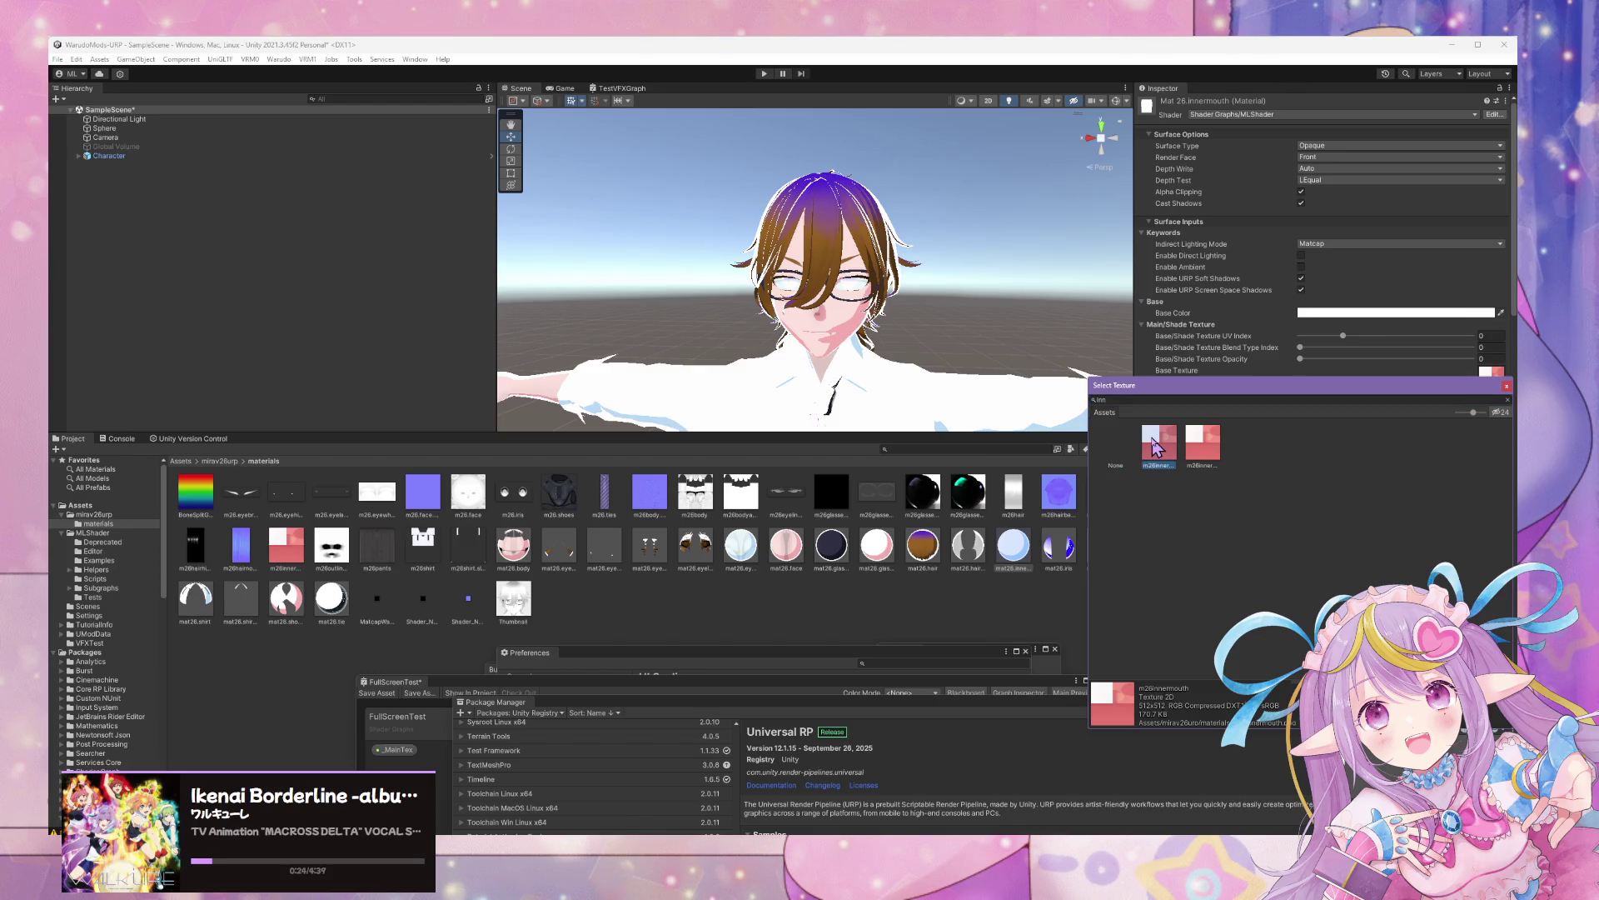
{"action": "double_click", "coordinate": [1160, 447]}
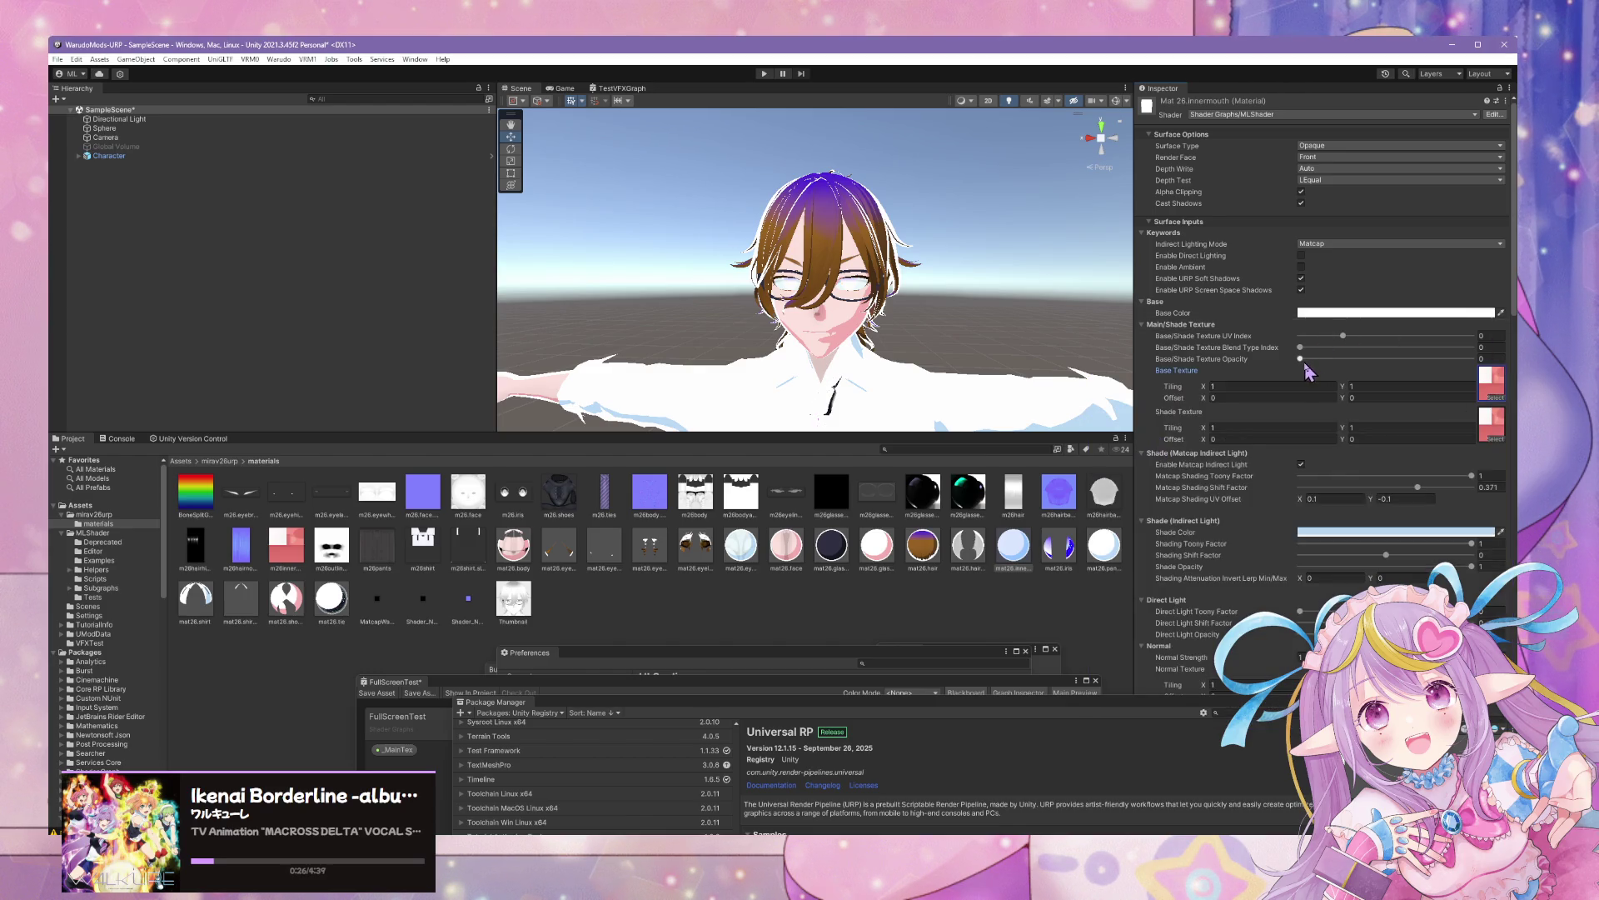
{"action": "left_click_drag", "start_coordinate": [1301, 359], "coordinate": [1471, 358]}
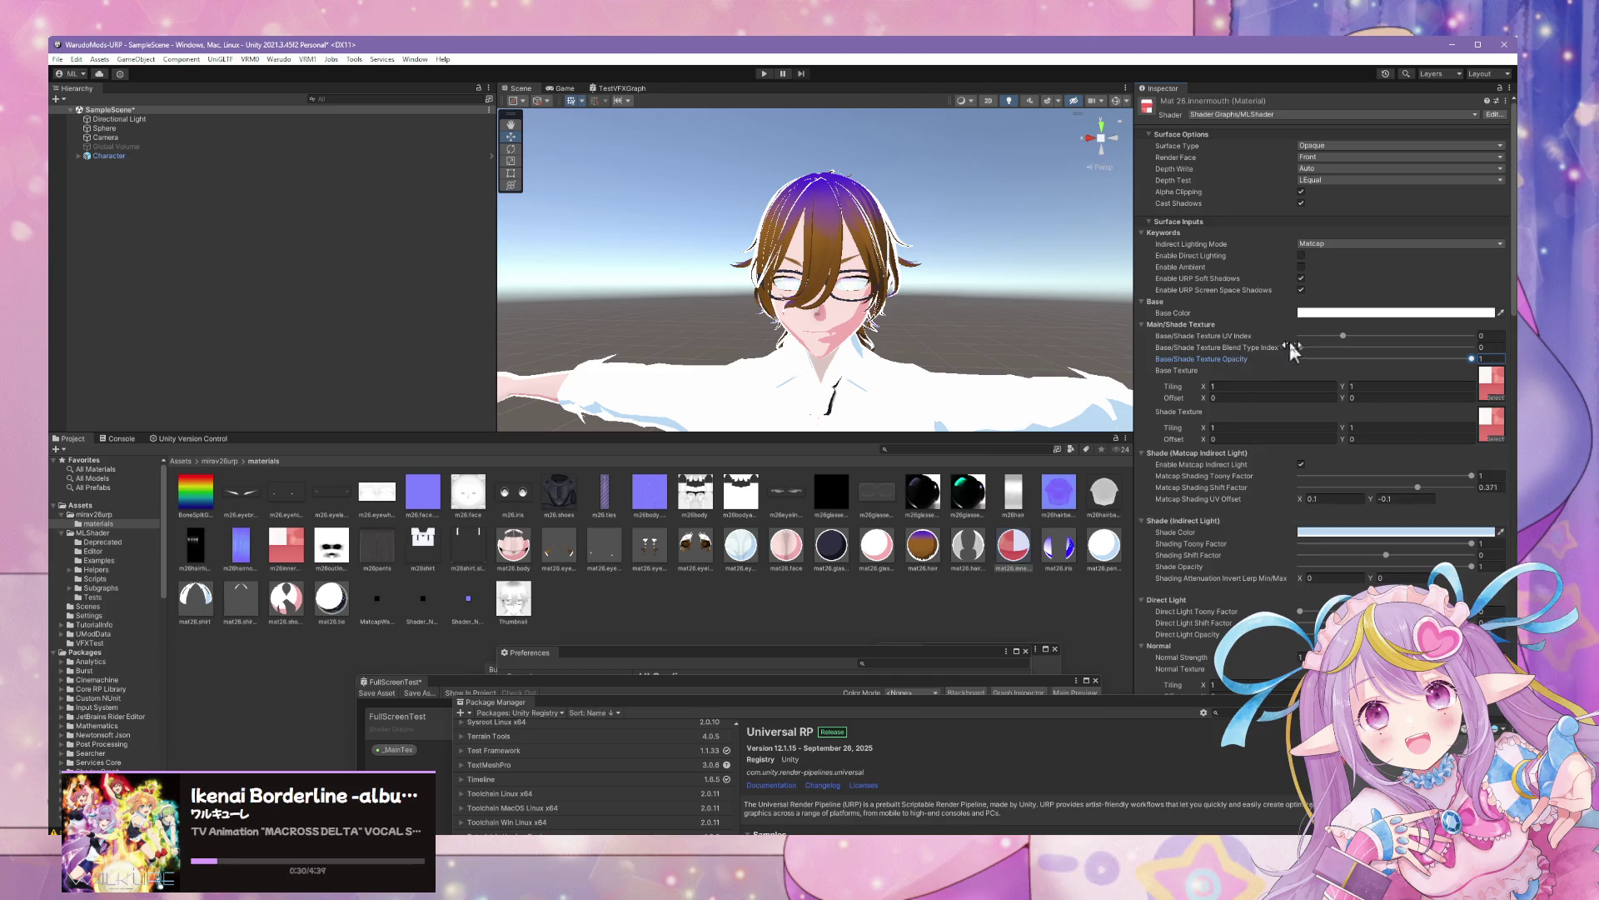
{"action": "left_click_drag", "start_coordinate": [1300, 348], "coordinate": [1323, 348]}
{"action": "double_click", "coordinate": [1494, 346]}
{"action": "type", "text": "1"}
Give mat26.iris the m26.iris base texture at full opacity
{"action": "left_click", "coordinate": [1059, 546]}
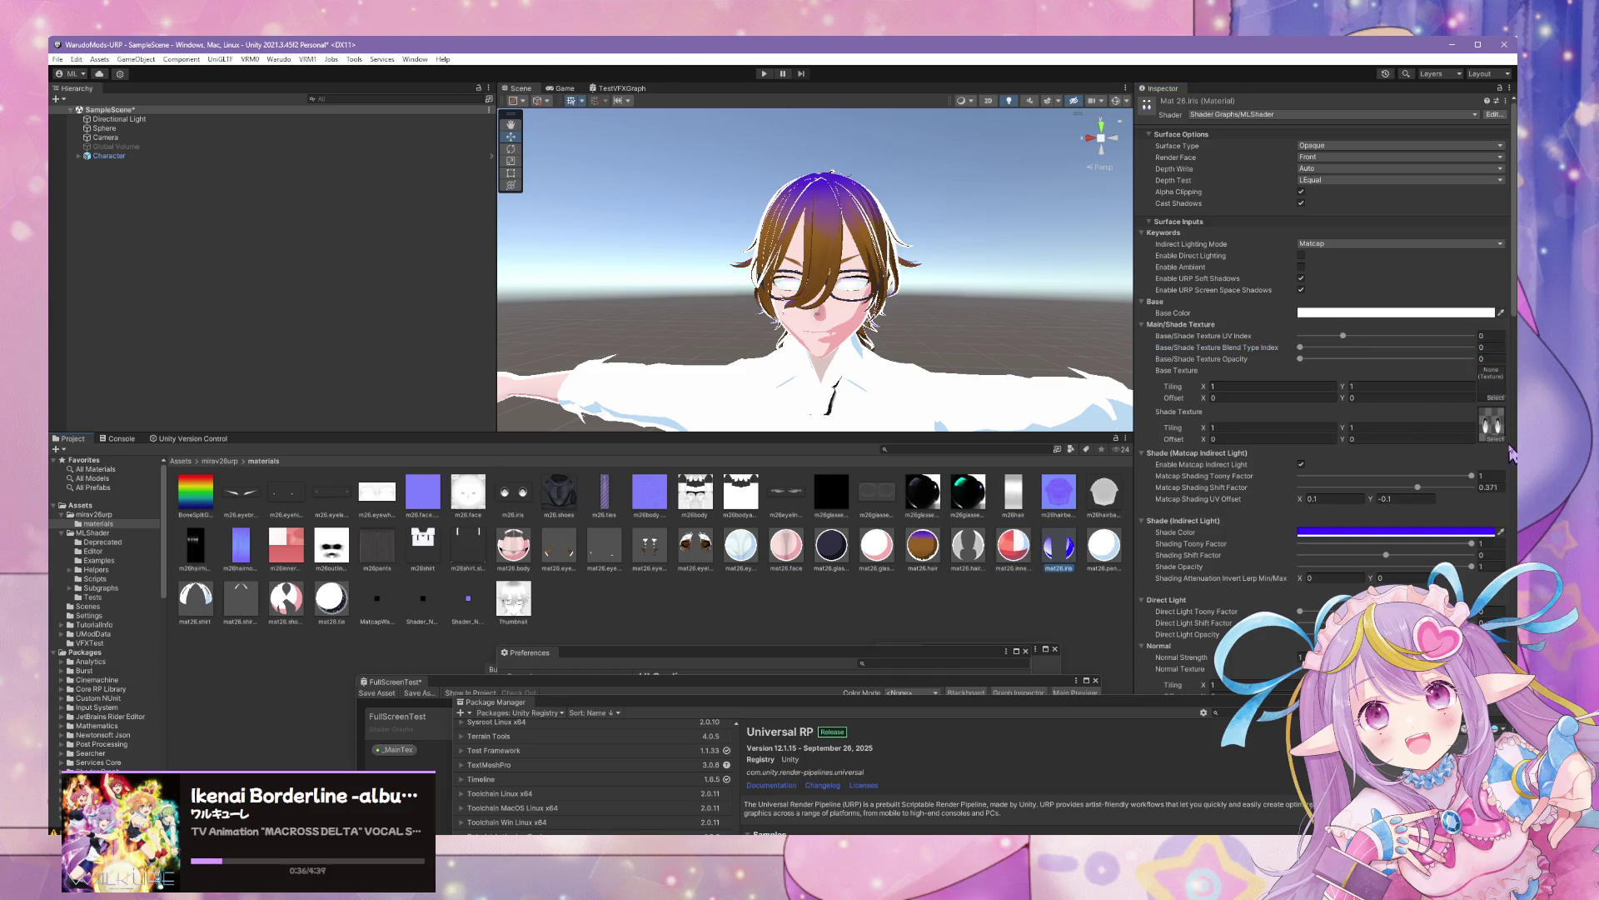
{"action": "left_click", "coordinate": [1496, 400]}
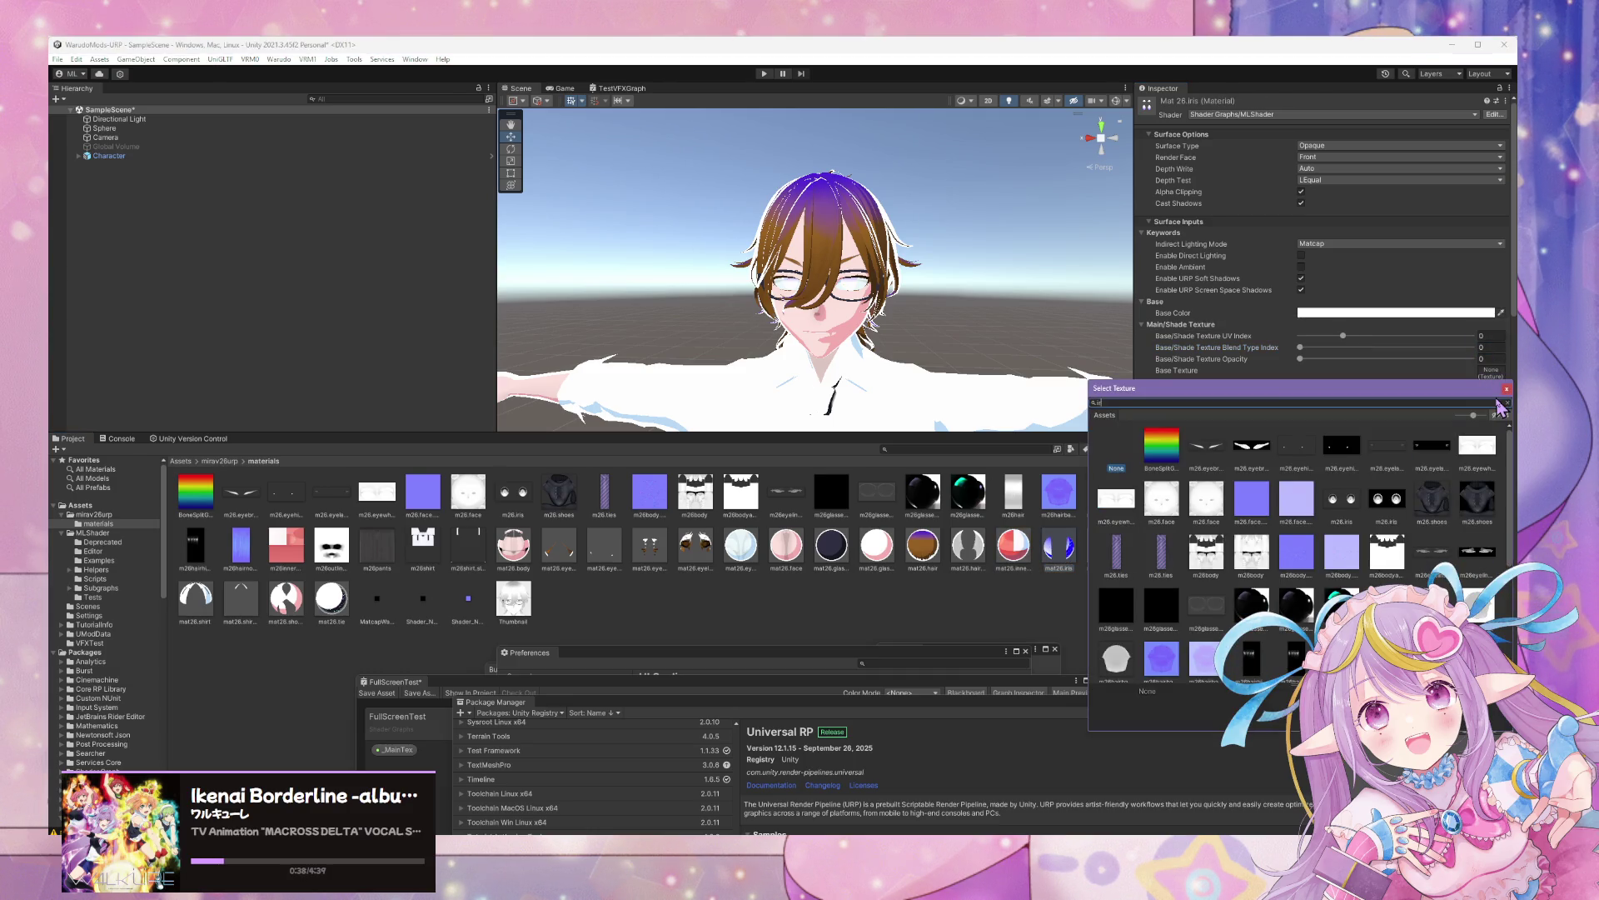
{"action": "type", "text": "is"}
{"action": "left_click", "coordinate": [1163, 454]}
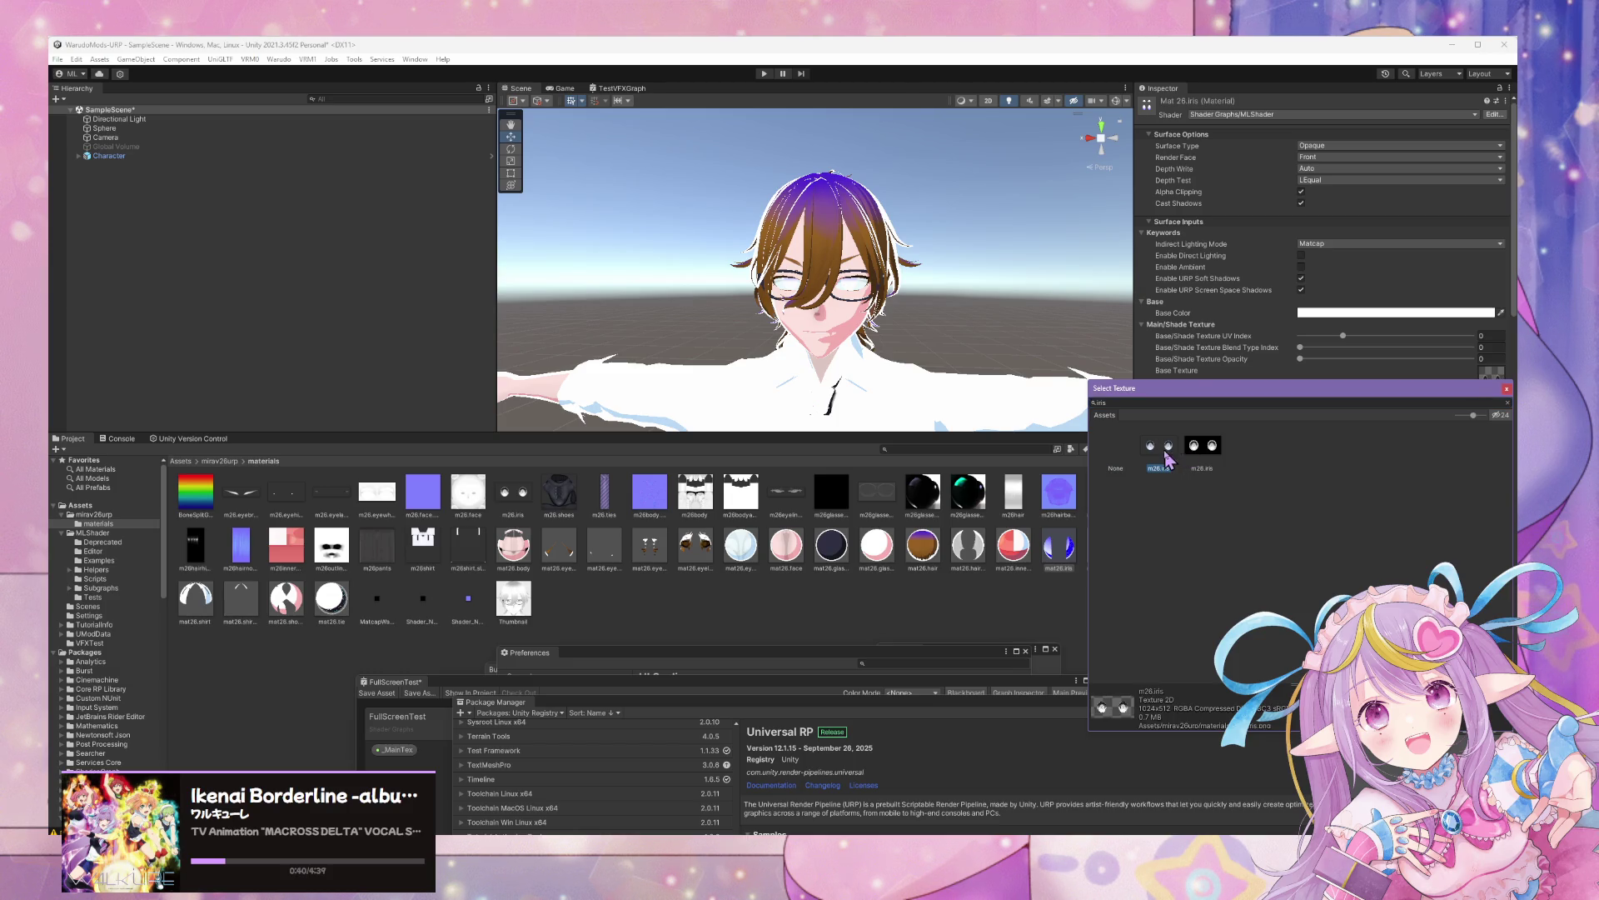
{"action": "double_click", "coordinate": [1167, 458]}
{"action": "left_click_drag", "start_coordinate": [1302, 359], "coordinate": [1487, 359]}
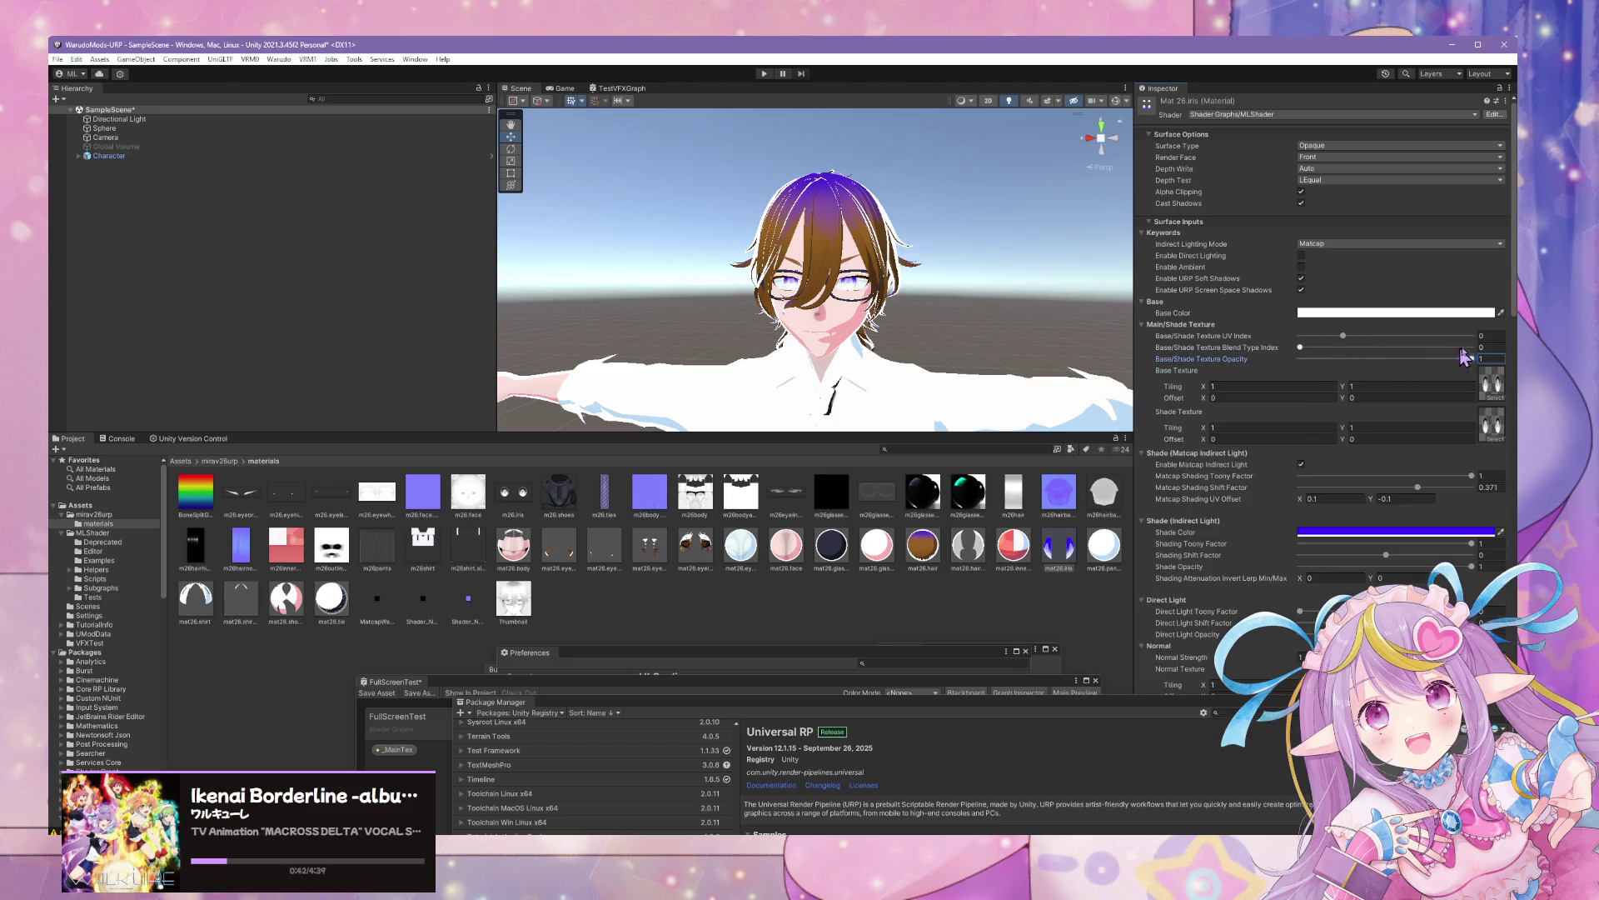
{"action": "scroll", "coordinate": [896, 383], "scroll_direction": "up", "scroll_amount": 5}
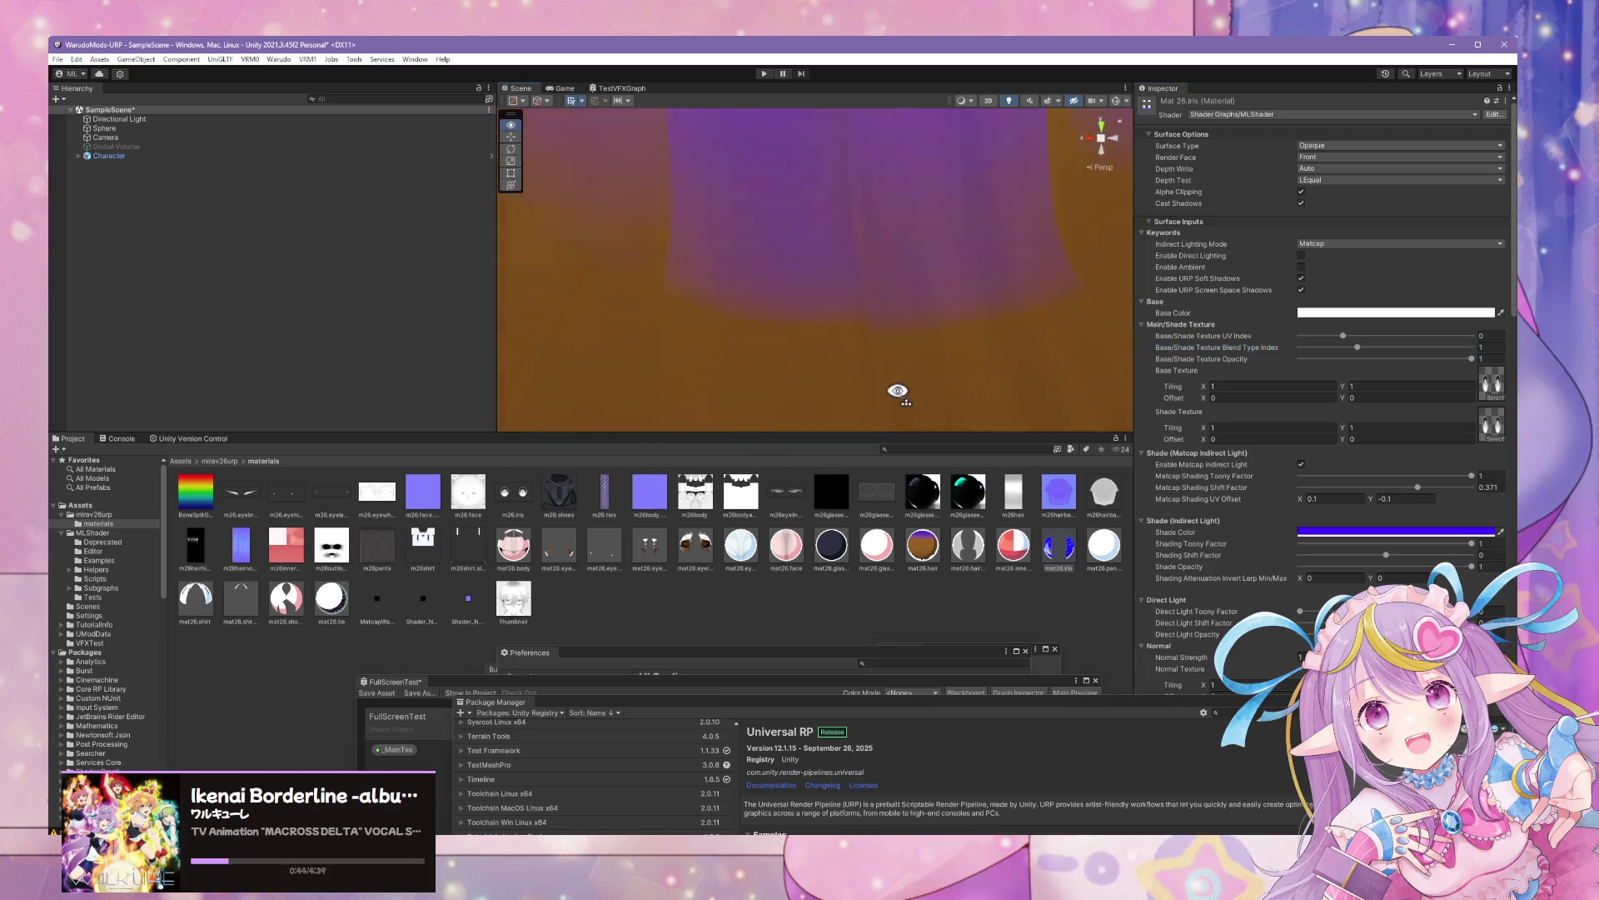
{"action": "left_click_drag", "start_coordinate": [933, 389], "coordinate": [937, 403]}
Give mat26.pants the m26pants base texture with opacity 1 and Blend Type Index 1
{"action": "left_click", "coordinate": [1104, 546]}
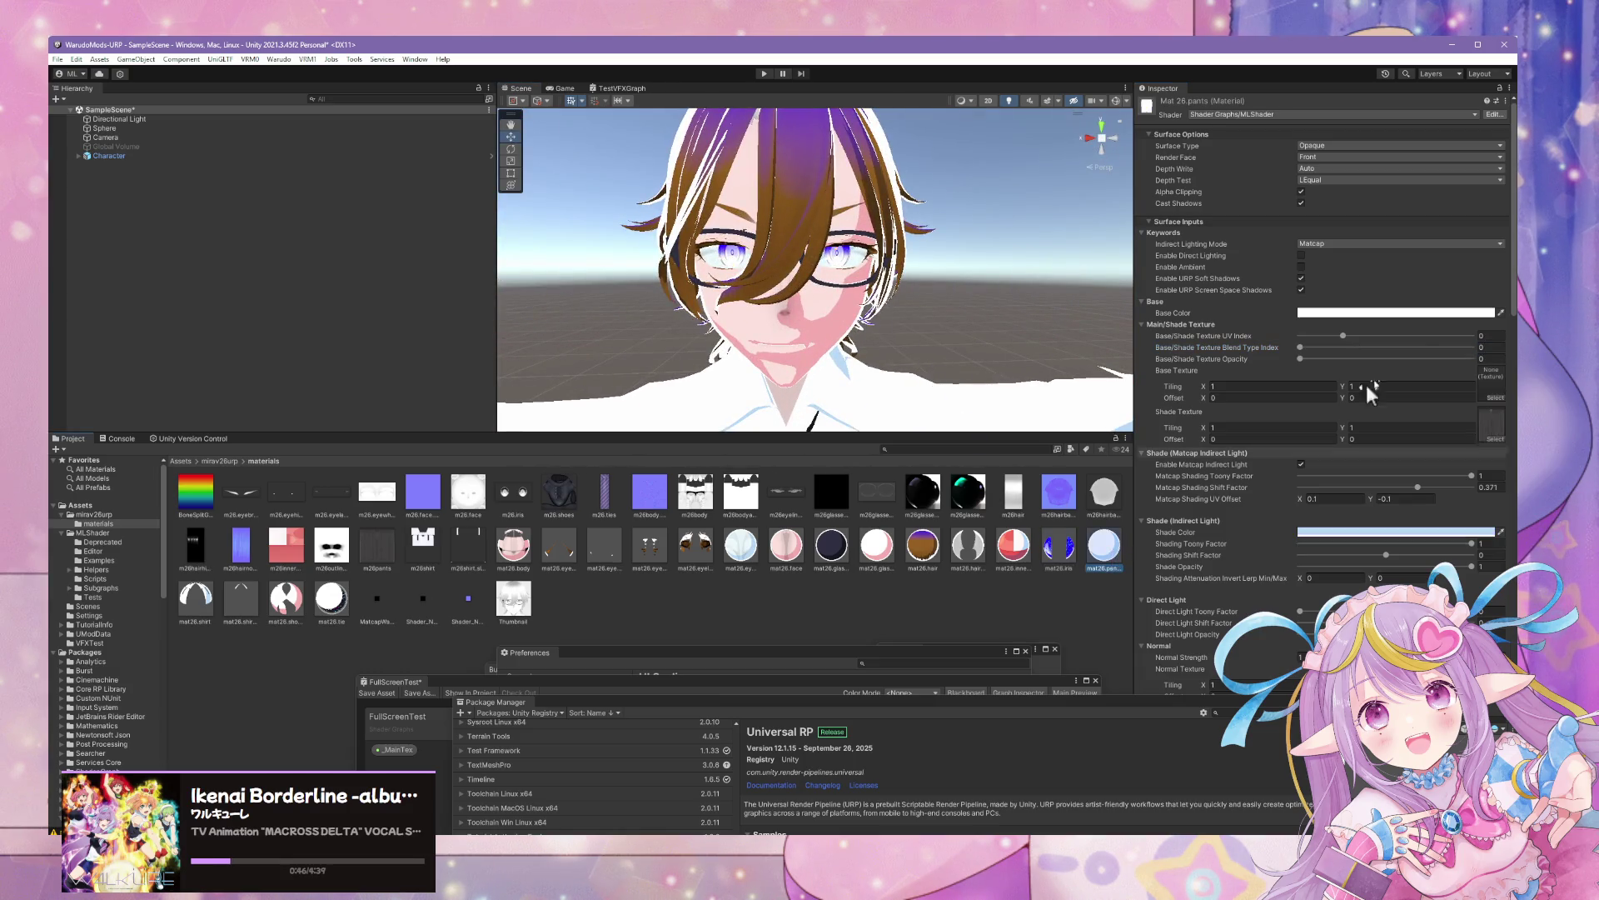
{"action": "left_click", "coordinate": [1497, 400]}
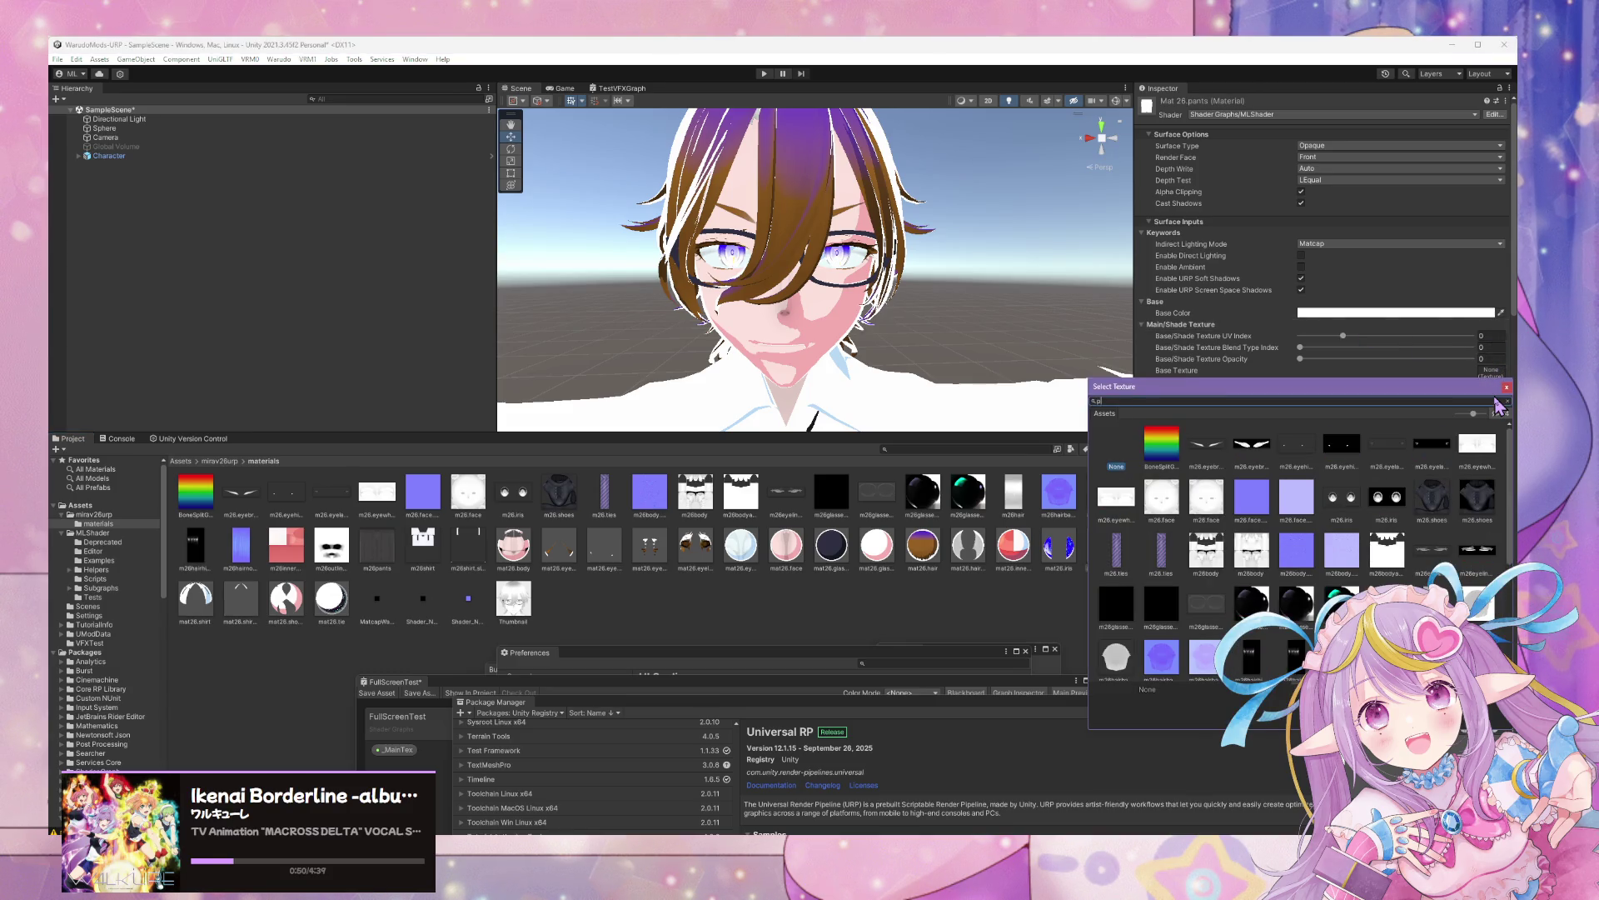
{"action": "left_click", "coordinate": [1156, 453]}
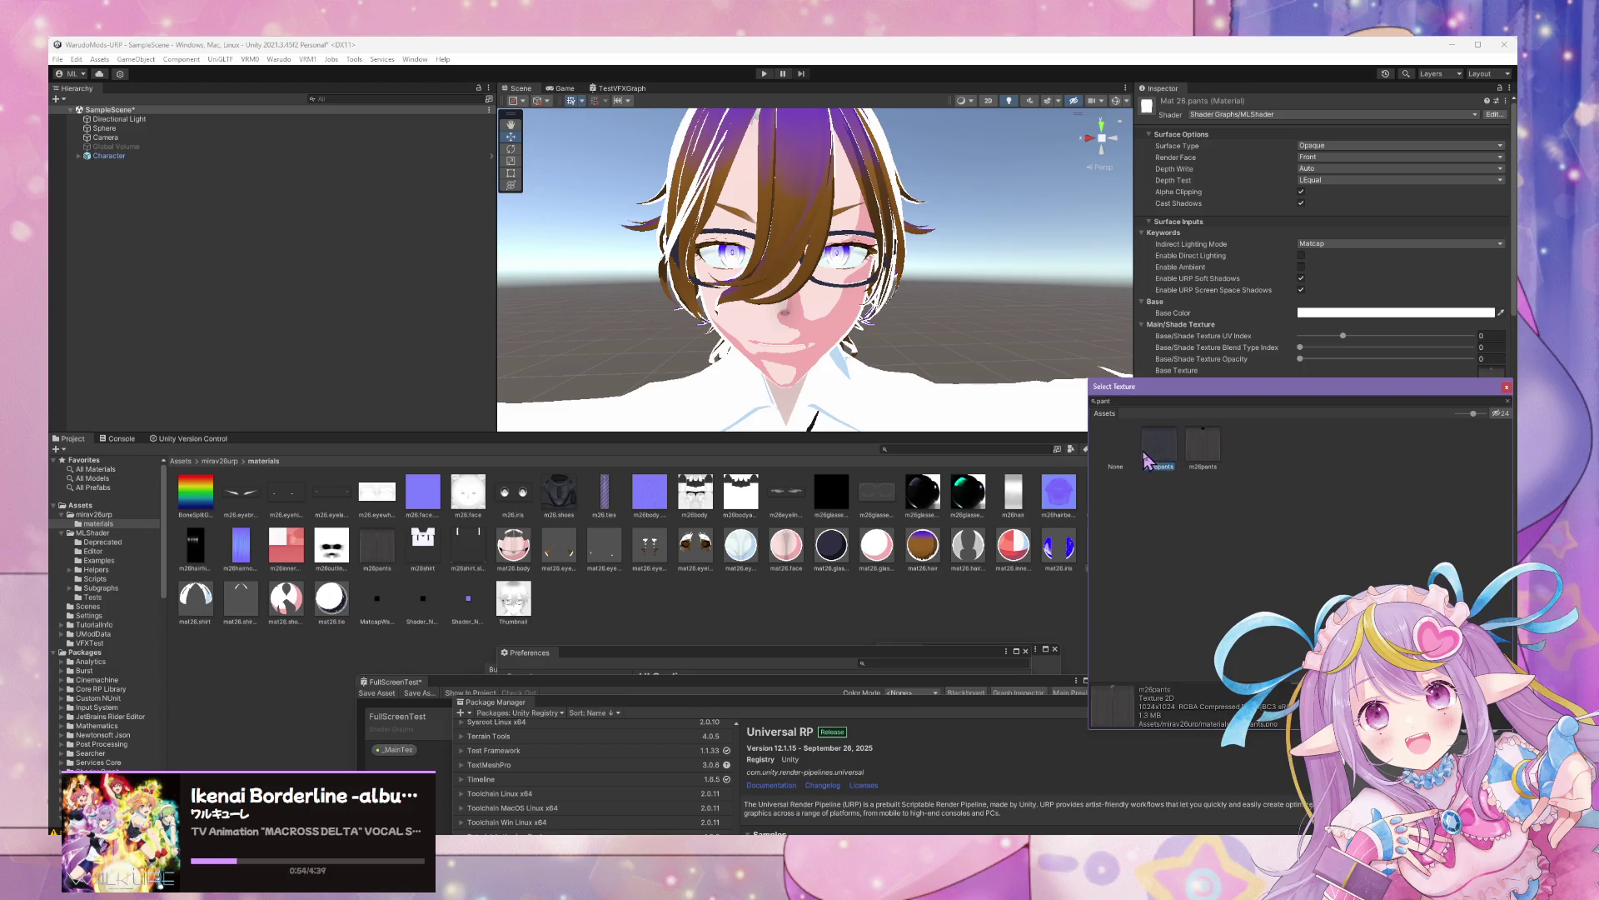
{"action": "double_click", "coordinate": [1158, 460]}
{"action": "left_click_drag", "start_coordinate": [1300, 358], "coordinate": [1512, 382]}
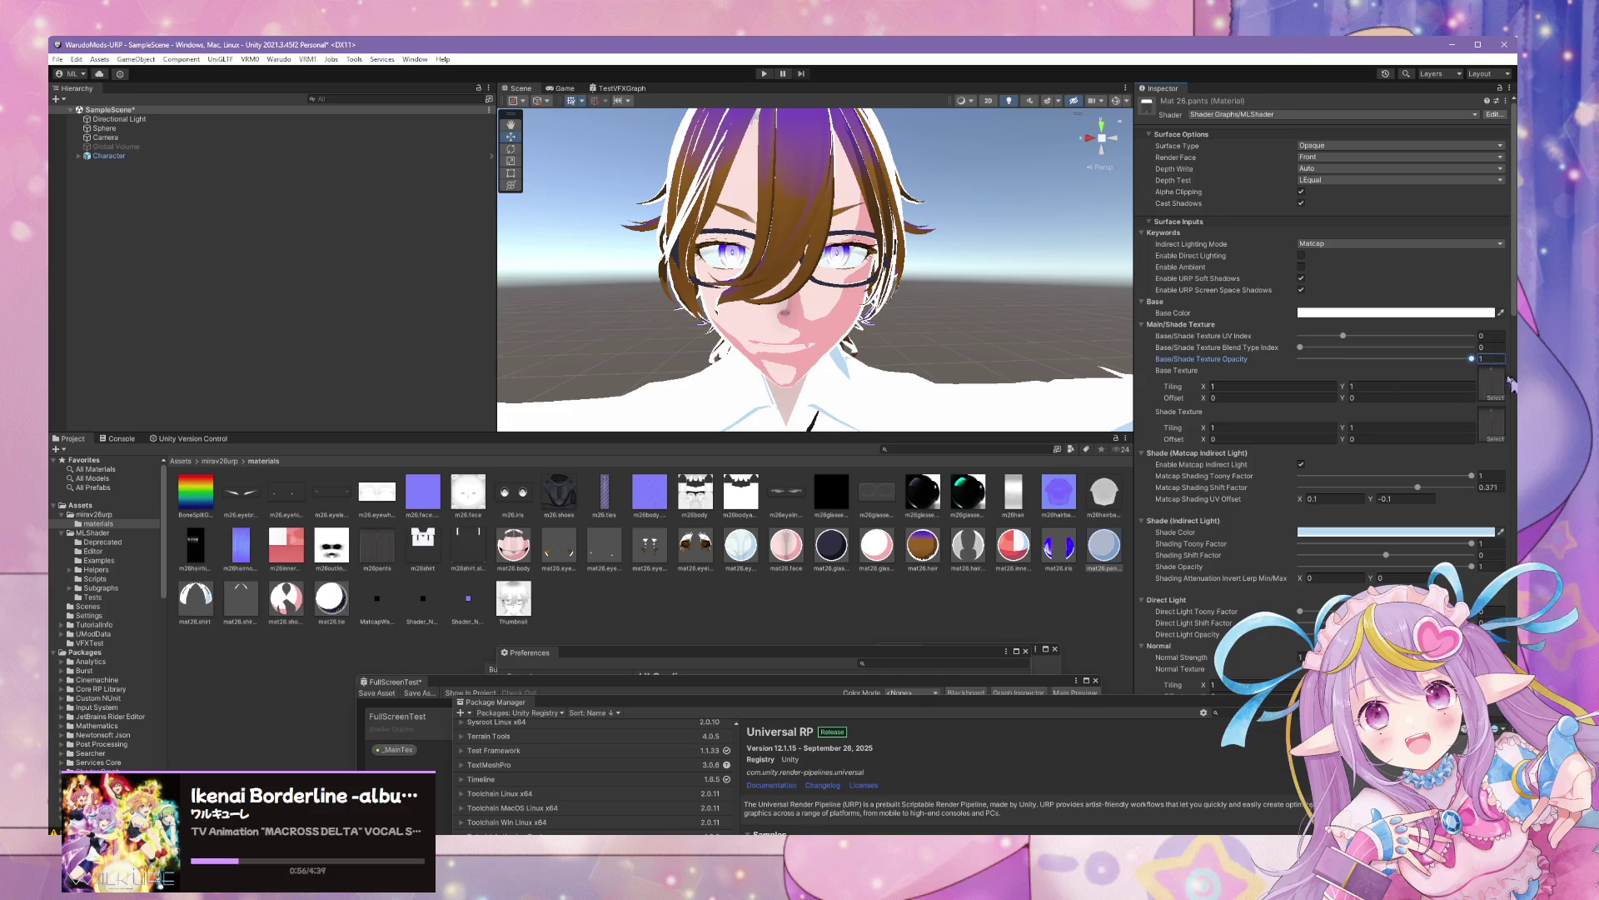
{"action": "left_click", "coordinate": [1491, 347]}
{"action": "type", "text": "1"}
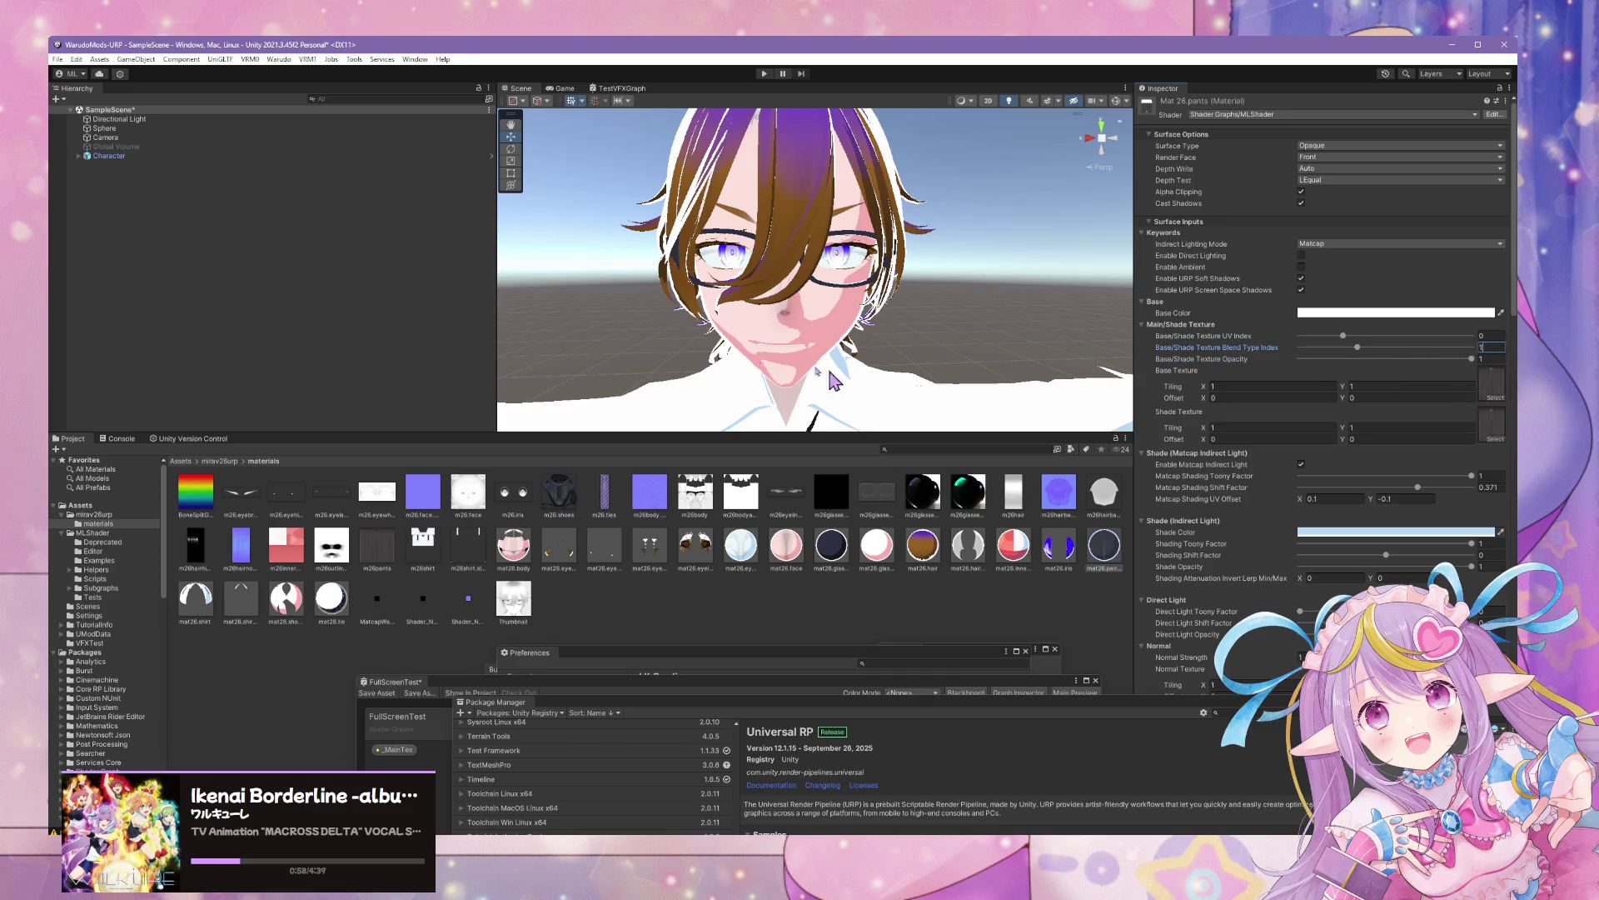
{"action": "mouse_move", "coordinate": [752, 285]}
{"action": "left_mouse_down"}
{"action": "mouse_move", "coordinate": [790, 467]}
{"action": "mouse_move", "coordinate": [753, 339]}
{"action": "mouse_move", "coordinate": [732, 447]}
{"action": "mouse_move", "coordinate": [749, 264]}
{"action": "left_mouse_up"}
{"action": "scroll", "coordinate": [749, 264], "scroll_direction": "up", "scroll_amount": 5}
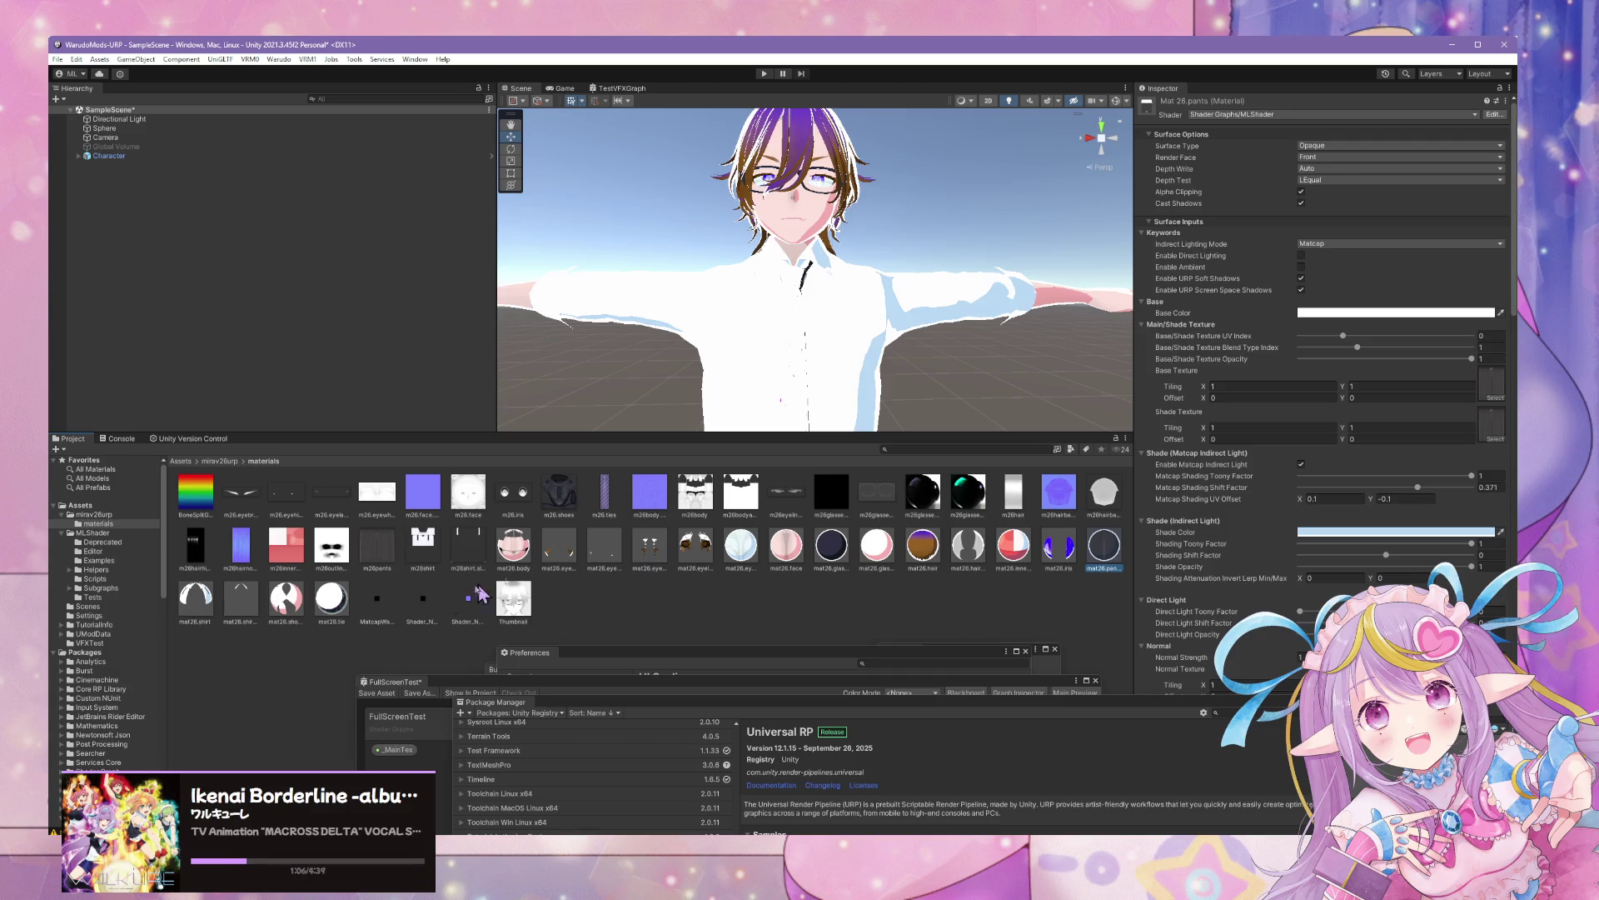
{"action": "left_click", "coordinate": [208, 621]}
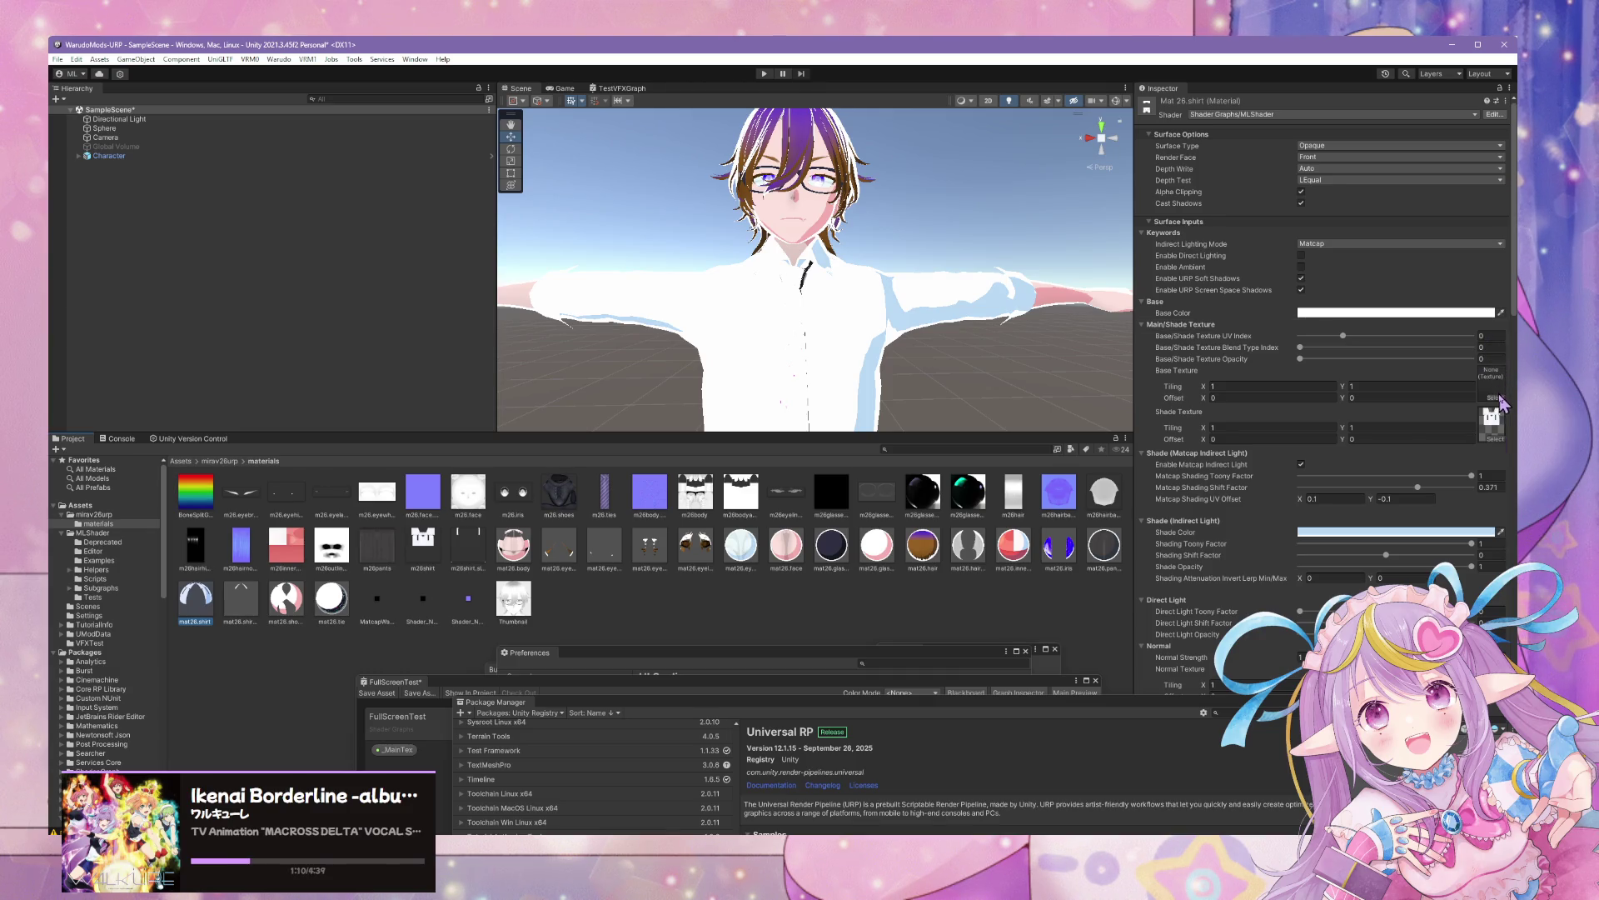
Give mat26.shirt the m26shirt texture, full opacity and Blend Type Index 1
{"action": "left_click", "coordinate": [1499, 398]}
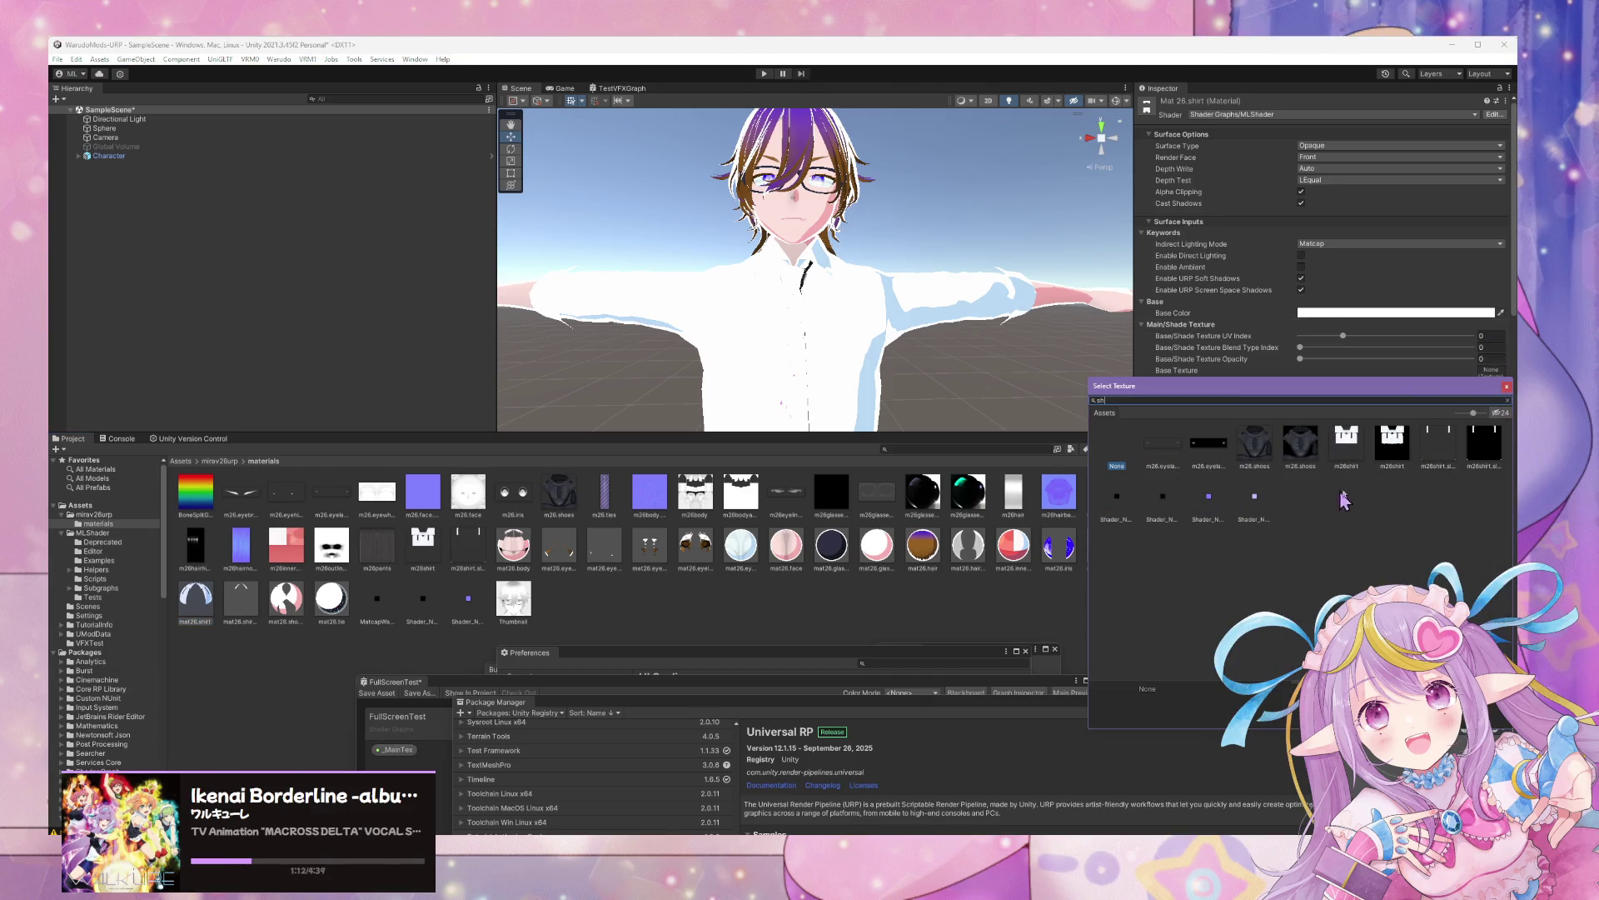
{"action": "left_click", "coordinate": [1351, 448]}
{"action": "double_click", "coordinate": [1351, 448]}
{"action": "left_click_drag", "start_coordinate": [1302, 359], "coordinate": [1515, 359]}
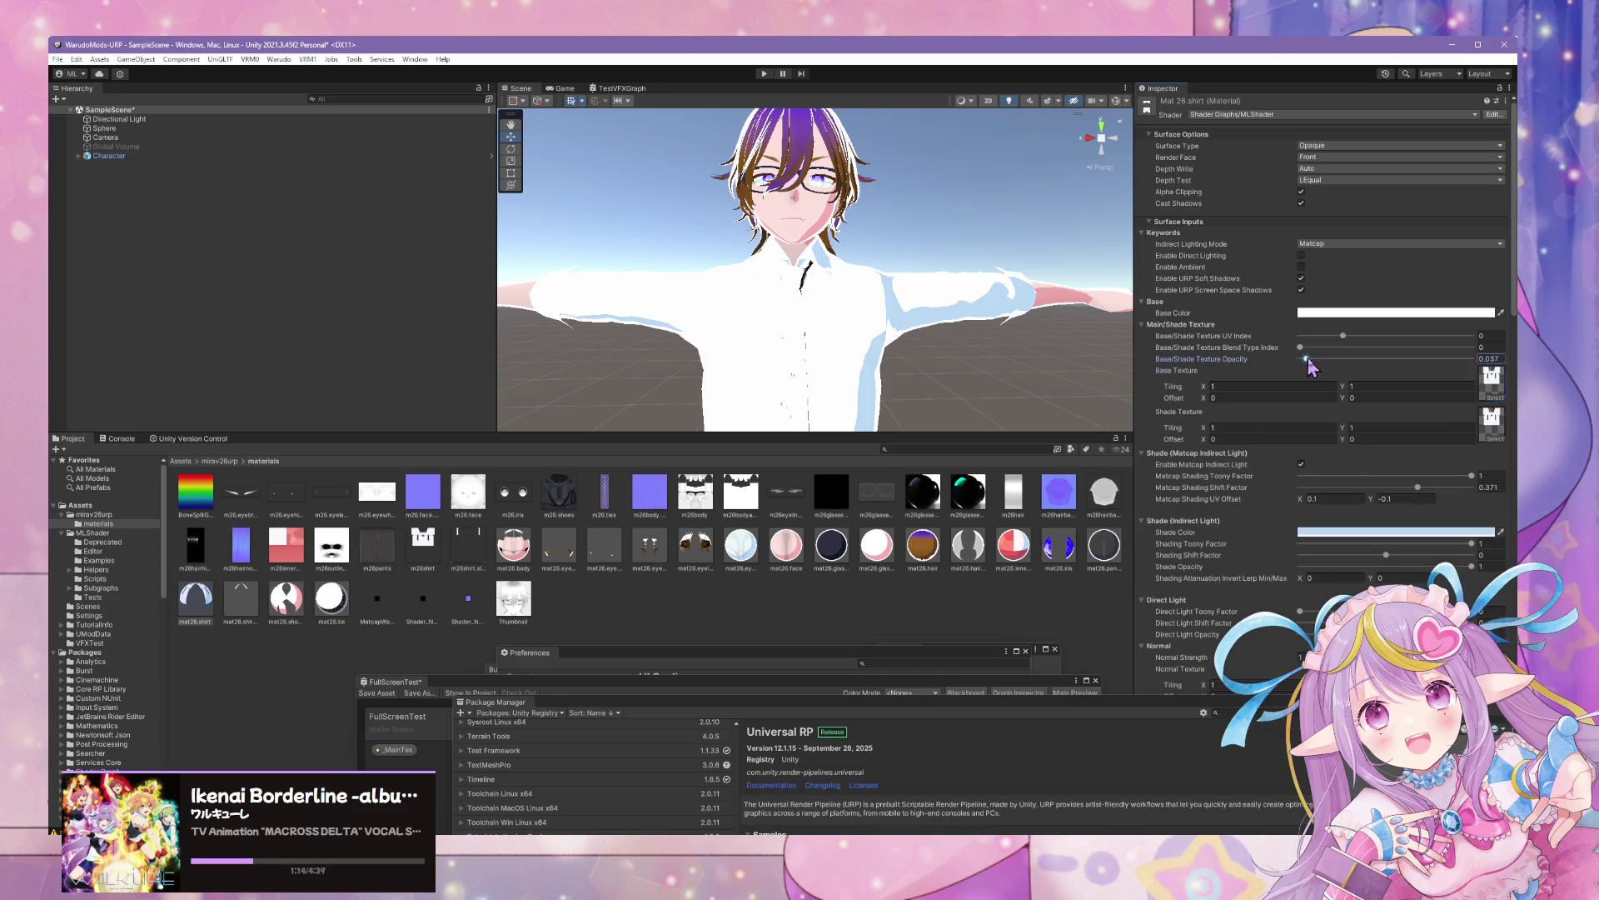
{"action": "type", "text": "1"}
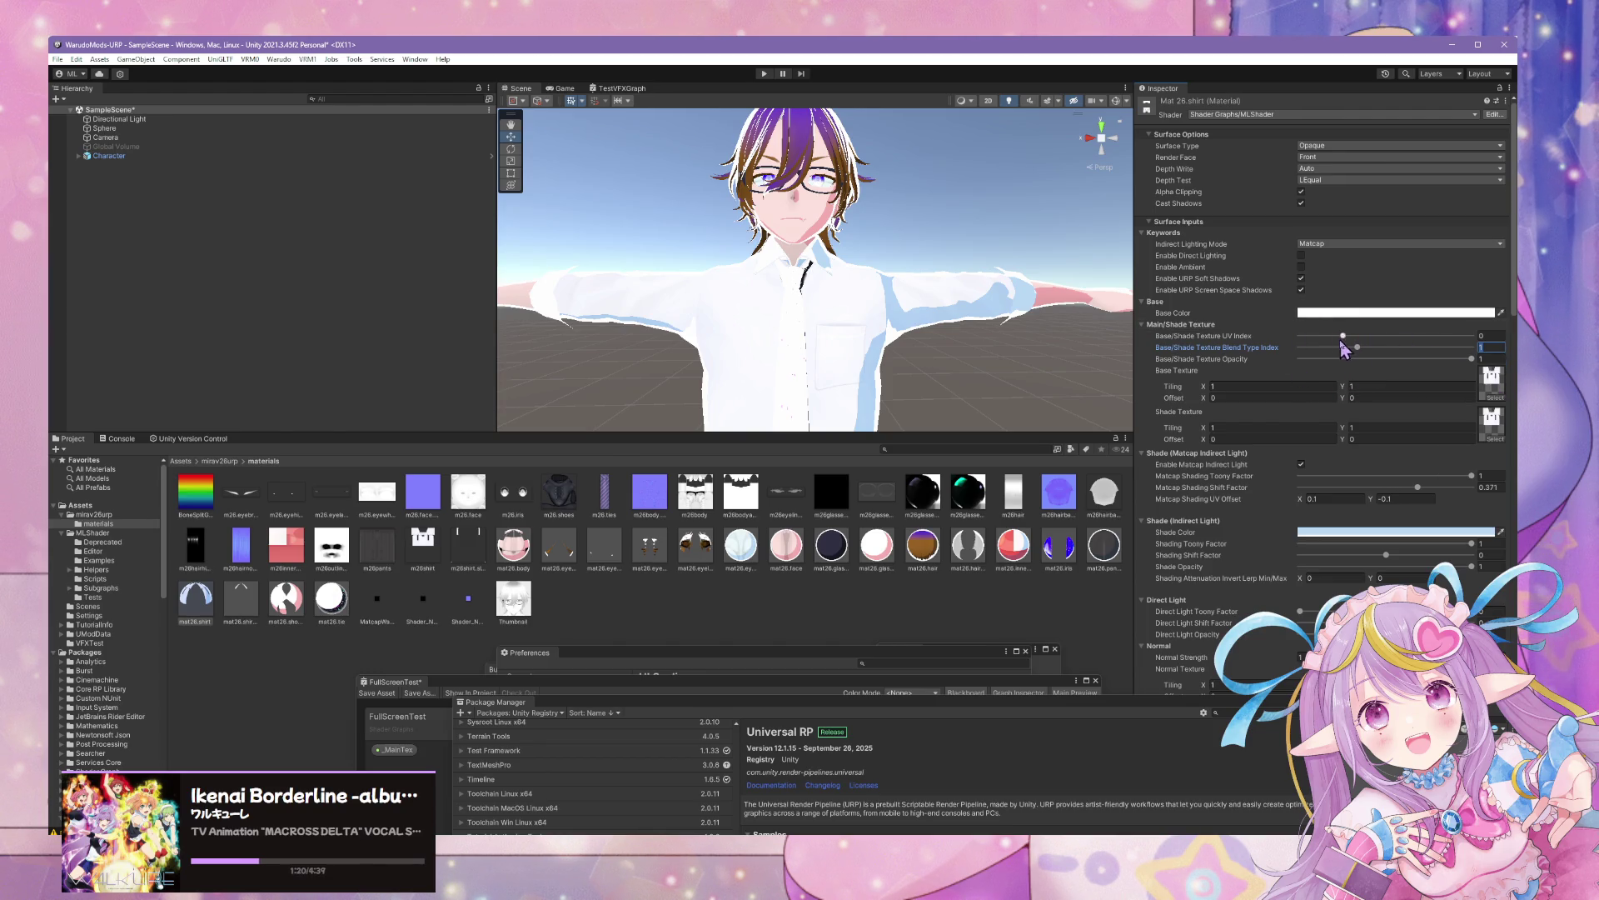
Set the shirt material's Render Face to Both and check it on the character
{"action": "left_click", "coordinate": [247, 620]}
{"action": "mouse_move", "coordinate": [750, 383]}
{"action": "left_mouse_down"}
{"action": "mouse_move", "coordinate": [760, 358]}
{"action": "mouse_move", "coordinate": [774, 367]}
{"action": "left_mouse_up"}
{"action": "left_click", "coordinate": [195, 598]}
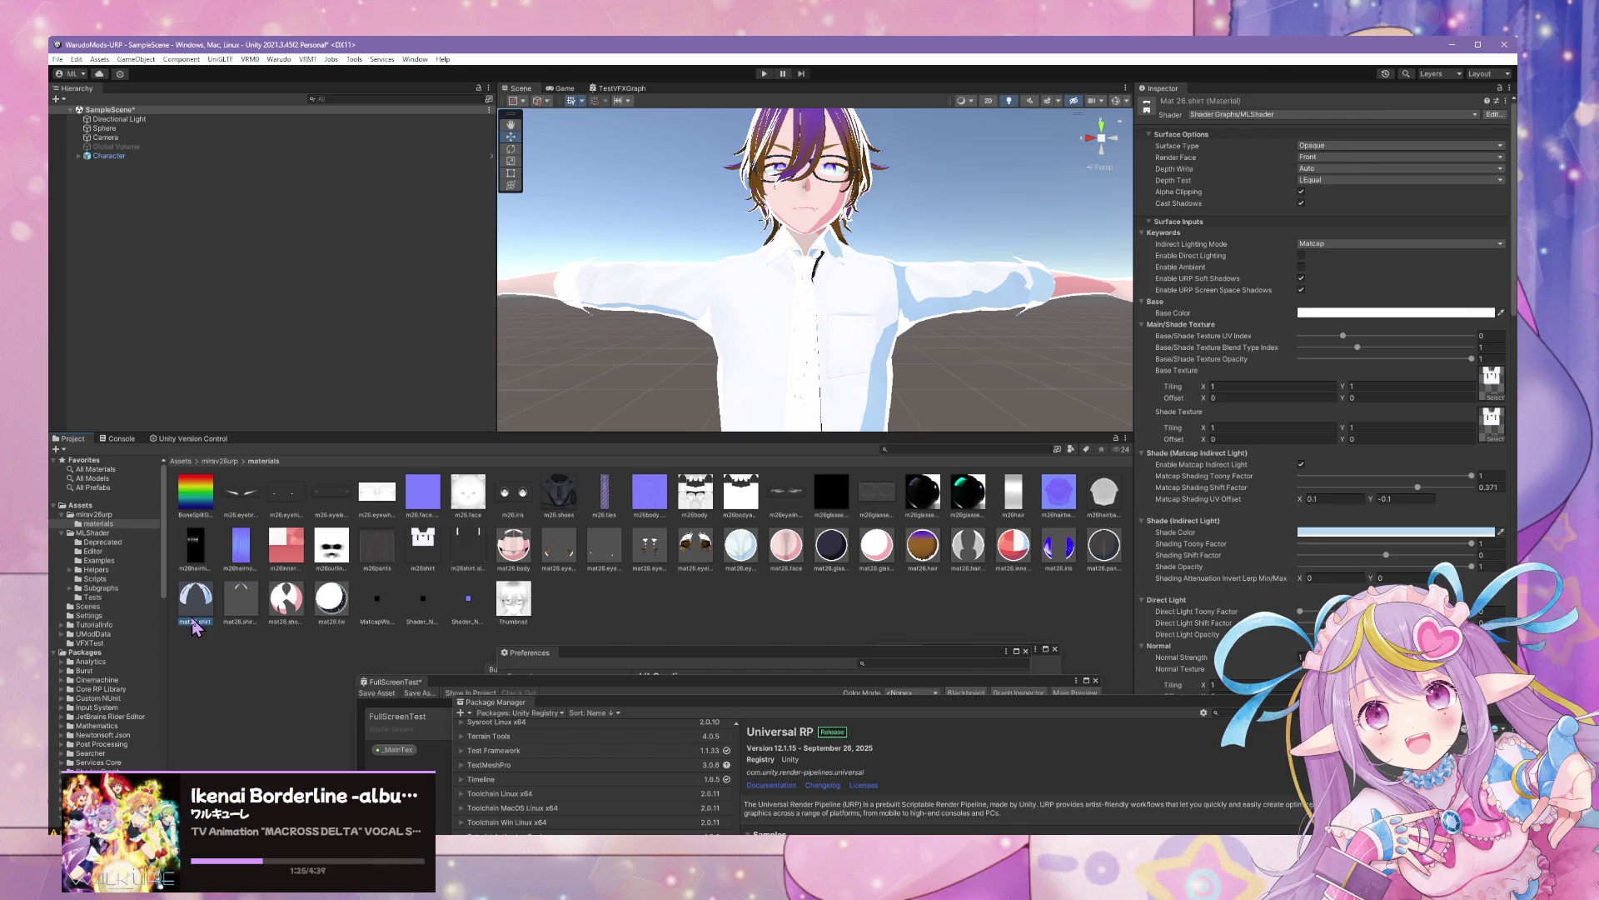
{"action": "left_click", "coordinate": [1311, 158]}
{"action": "left_click", "coordinate": [1316, 169]}
{"action": "mouse_move", "coordinate": [988, 343]}
{"action": "left_mouse_down"}
{"action": "mouse_move", "coordinate": [993, 363]}
{"action": "mouse_move", "coordinate": [1061, 346]}
{"action": "mouse_move", "coordinate": [1053, 332]}
{"action": "left_mouse_up"}
{"action": "scroll", "coordinate": [993, 363], "scroll_direction": "down", "scroll_amount": 5}
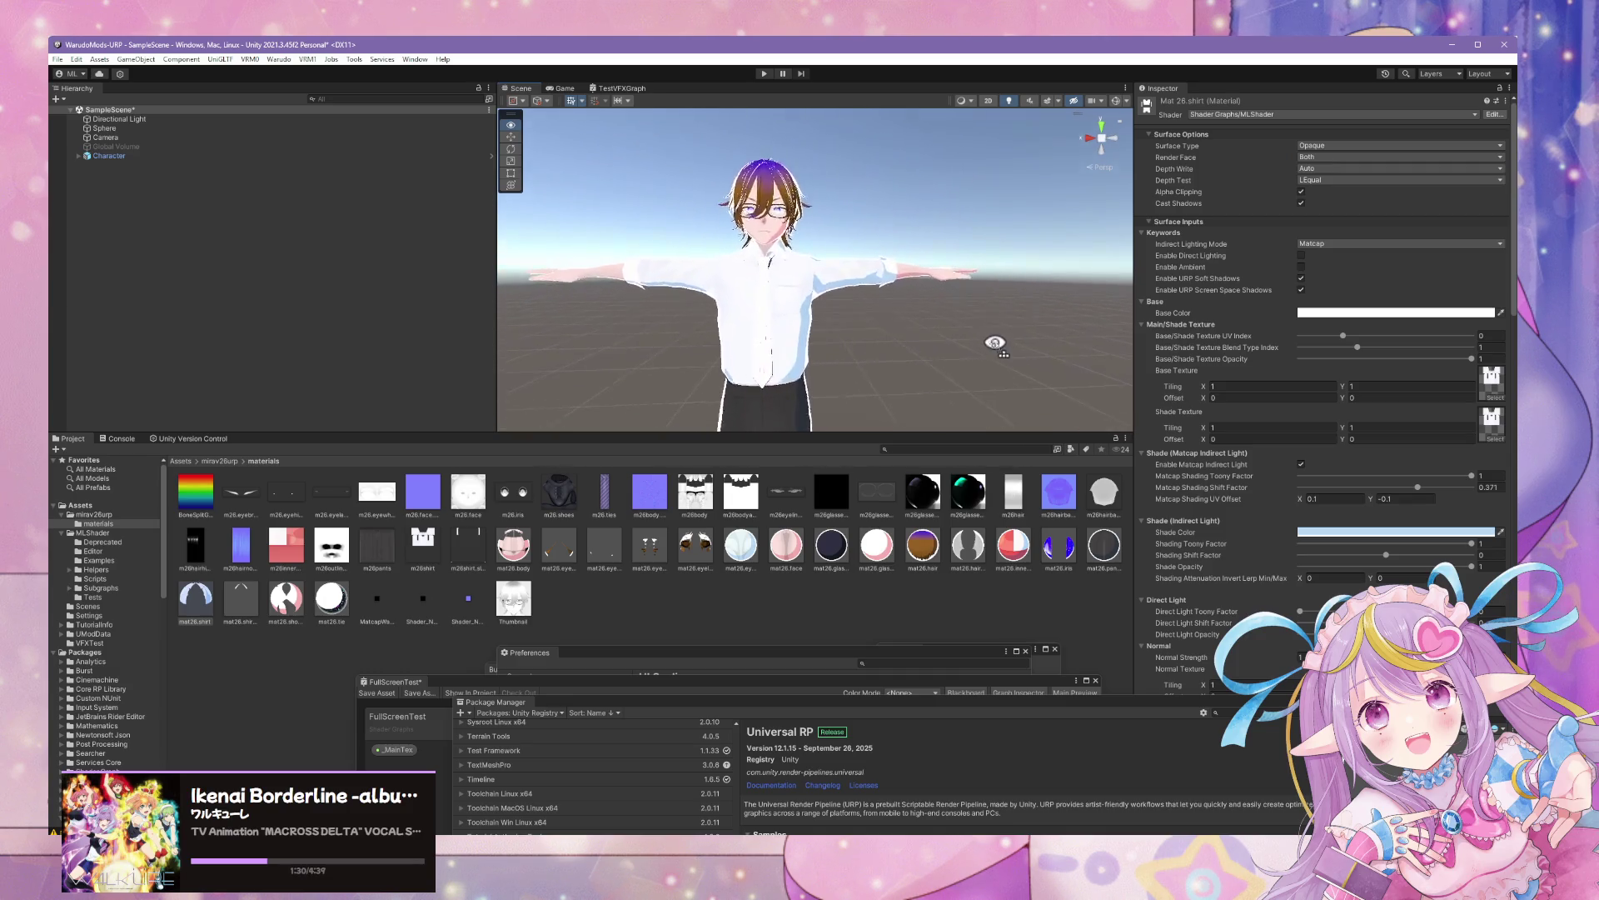
{"action": "scroll", "coordinate": [996, 342], "scroll_direction": "up", "scroll_amount": 2}
{"action": "left_click_drag", "start_coordinate": [956, 388], "coordinate": [1098, 372]}
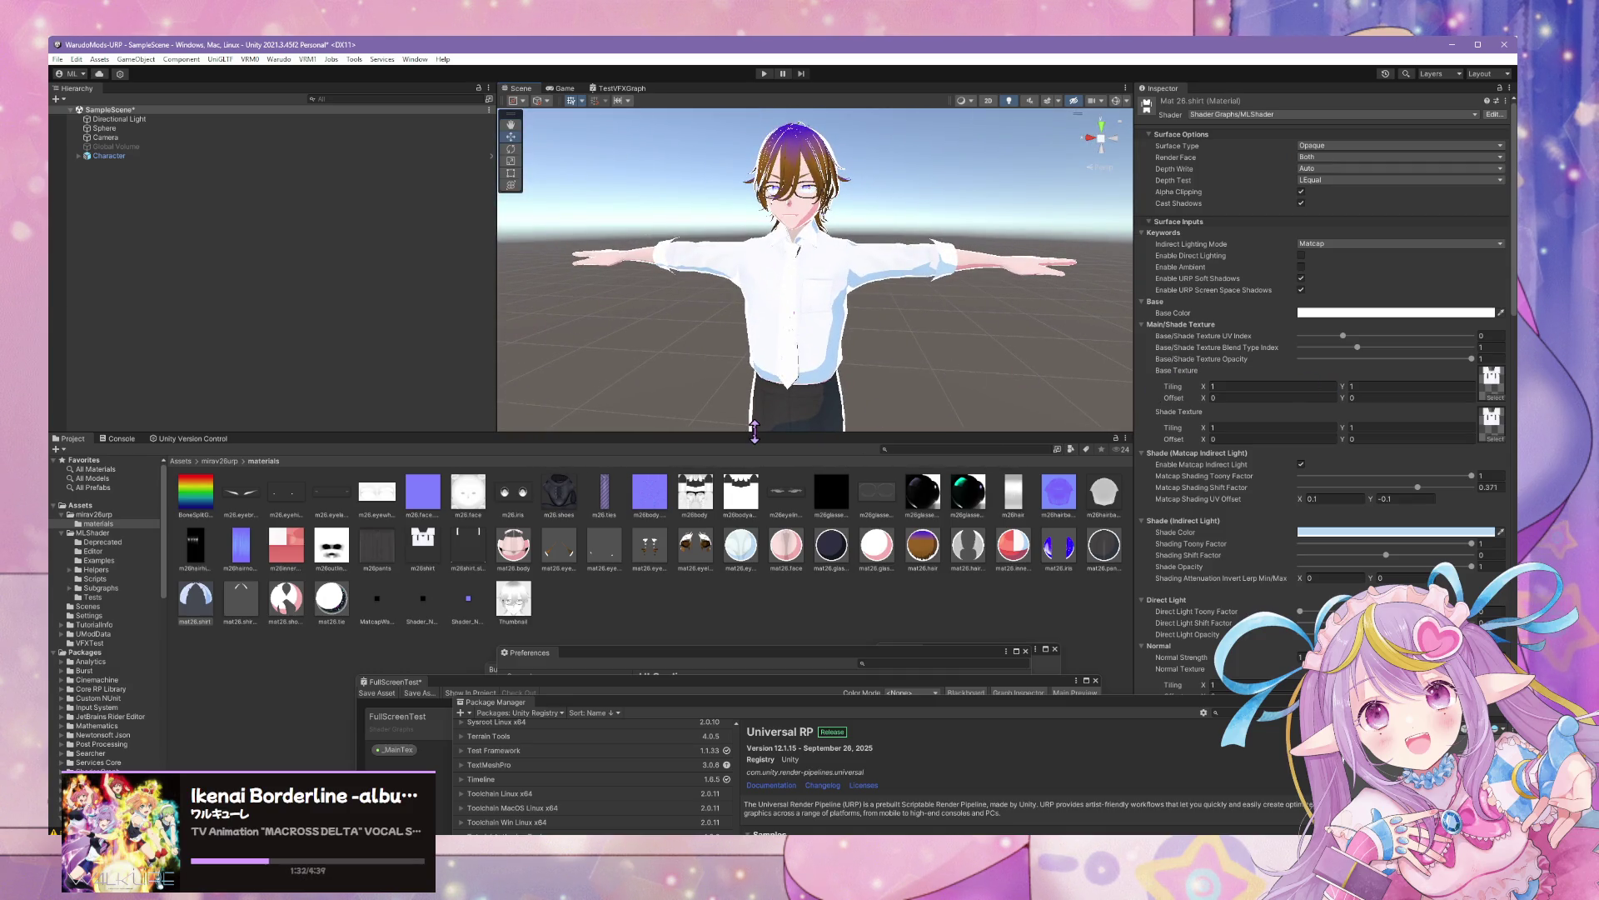
Keep mat26.shirtsleeve Opaque and set its Render Face to Both
{"action": "left_click", "coordinate": [240, 600]}
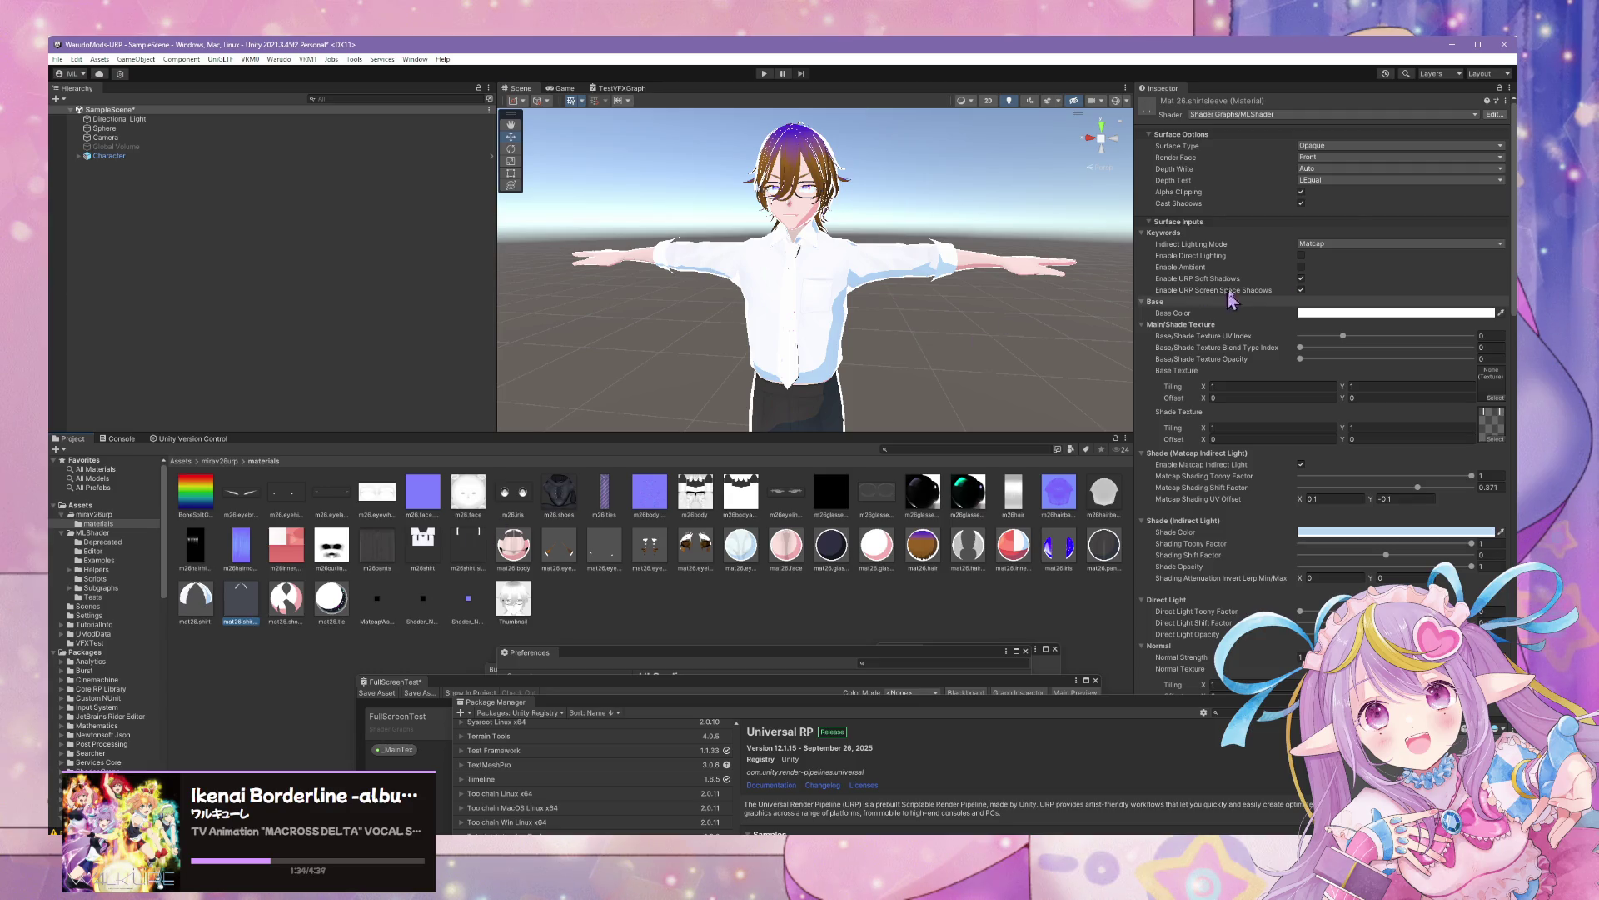
{"action": "left_click", "coordinate": [1373, 146]}
{"action": "left_click", "coordinate": [1345, 158]}
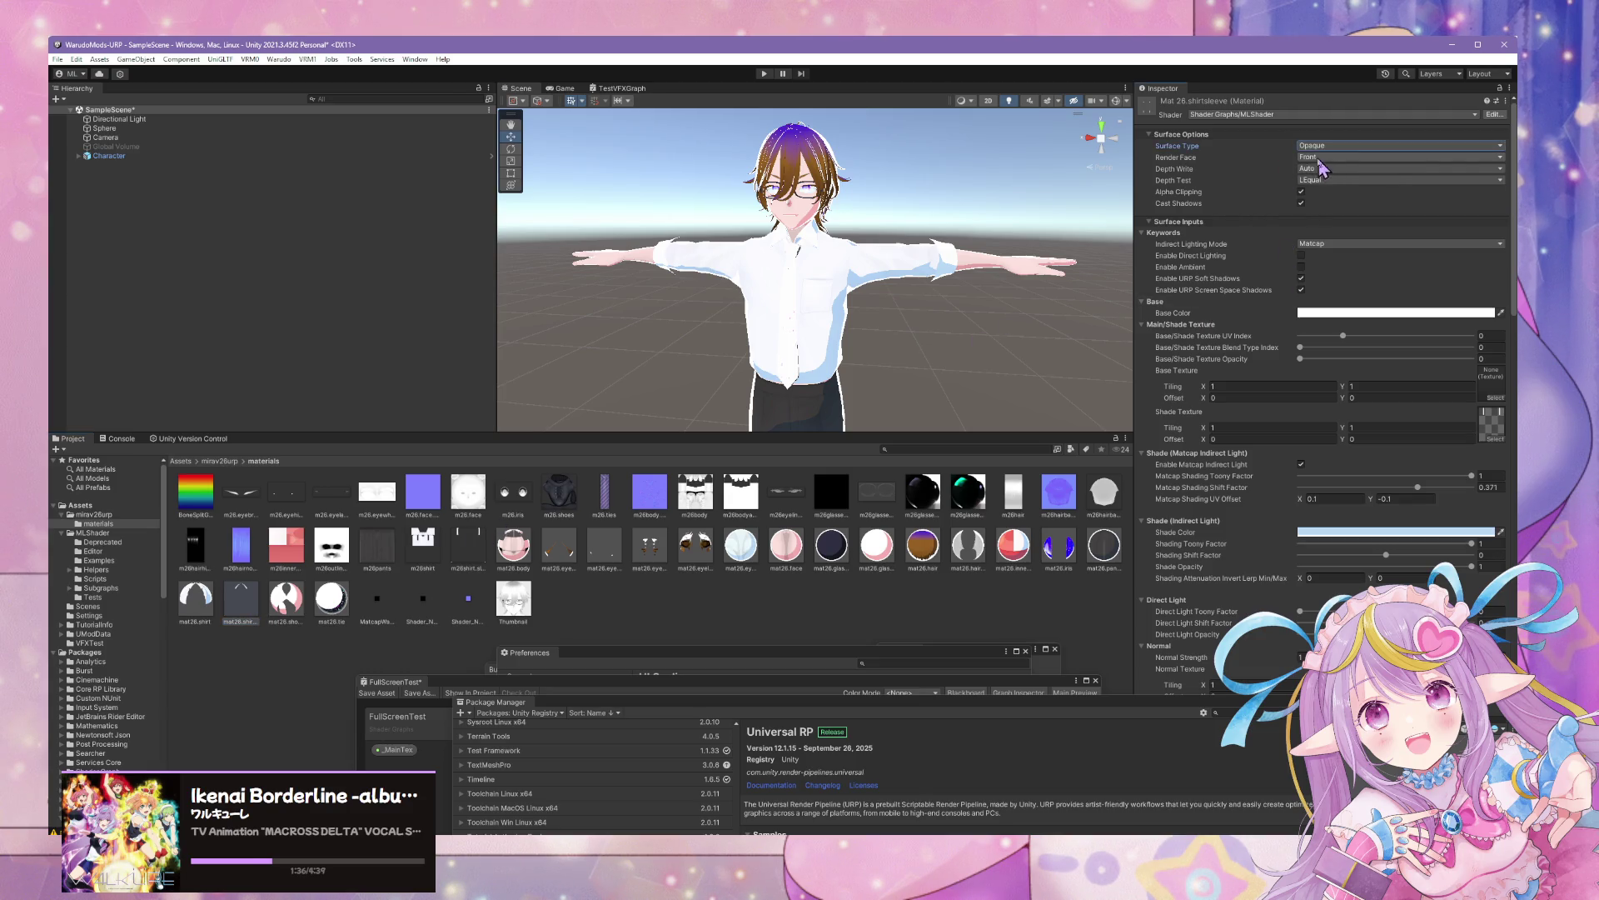
{"action": "left_click", "coordinate": [1345, 157]}
{"action": "left_click", "coordinate": [1308, 170]}
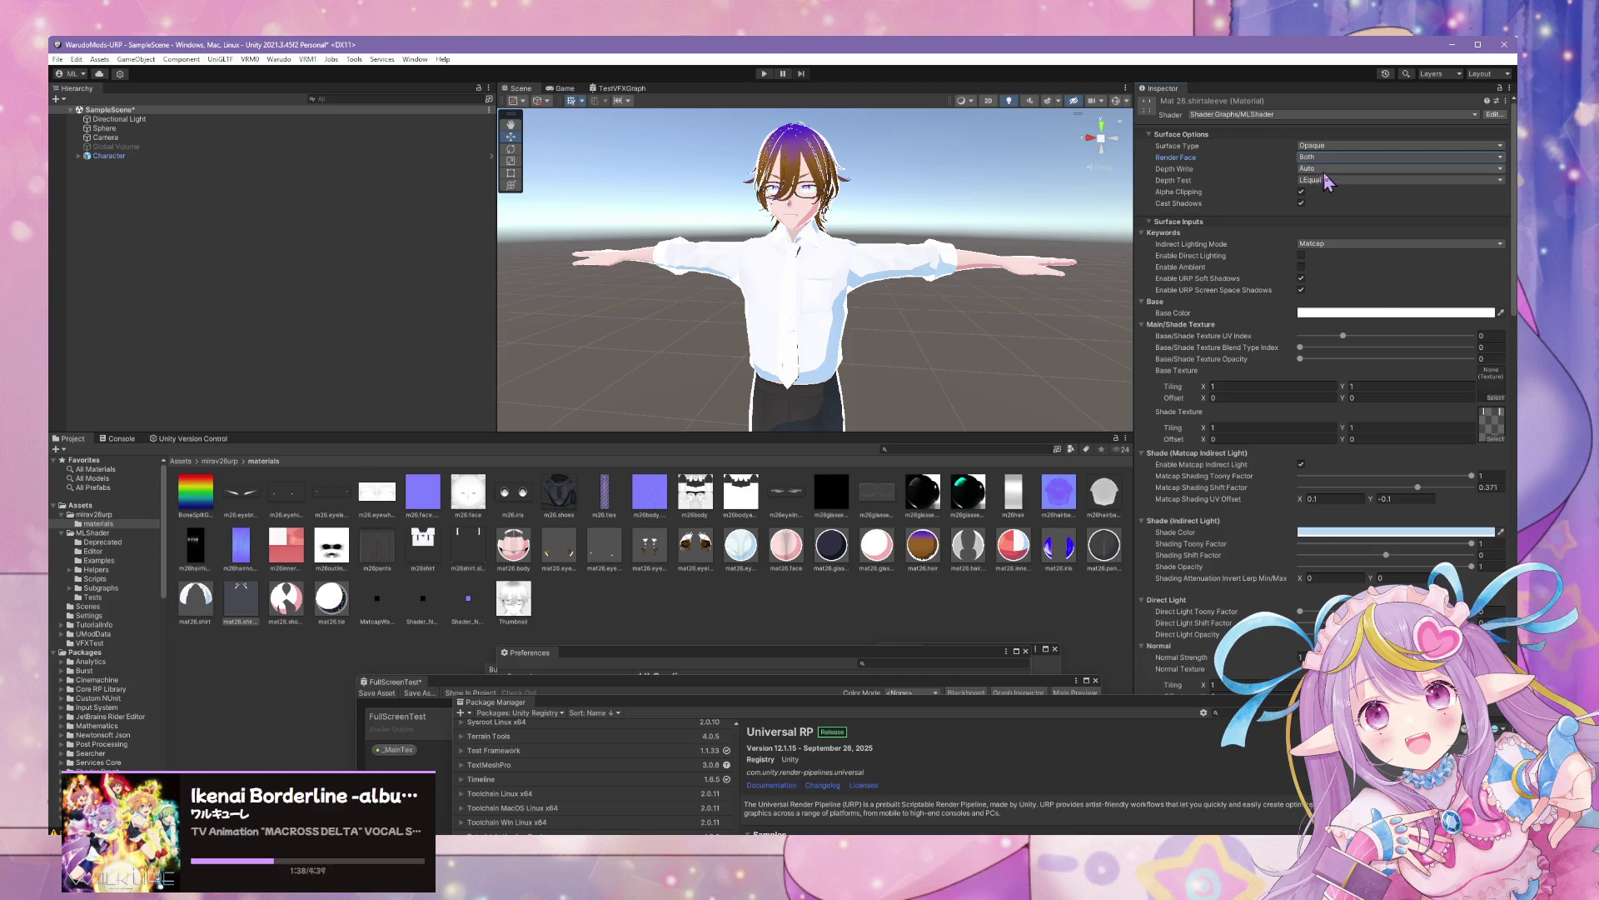
Give the sleeves the m26shirt.sleeves texture, opacity 1 and Blend Type Index 1
{"action": "left_click", "coordinate": [1497, 398]}
{"action": "type", "text": "sh"}
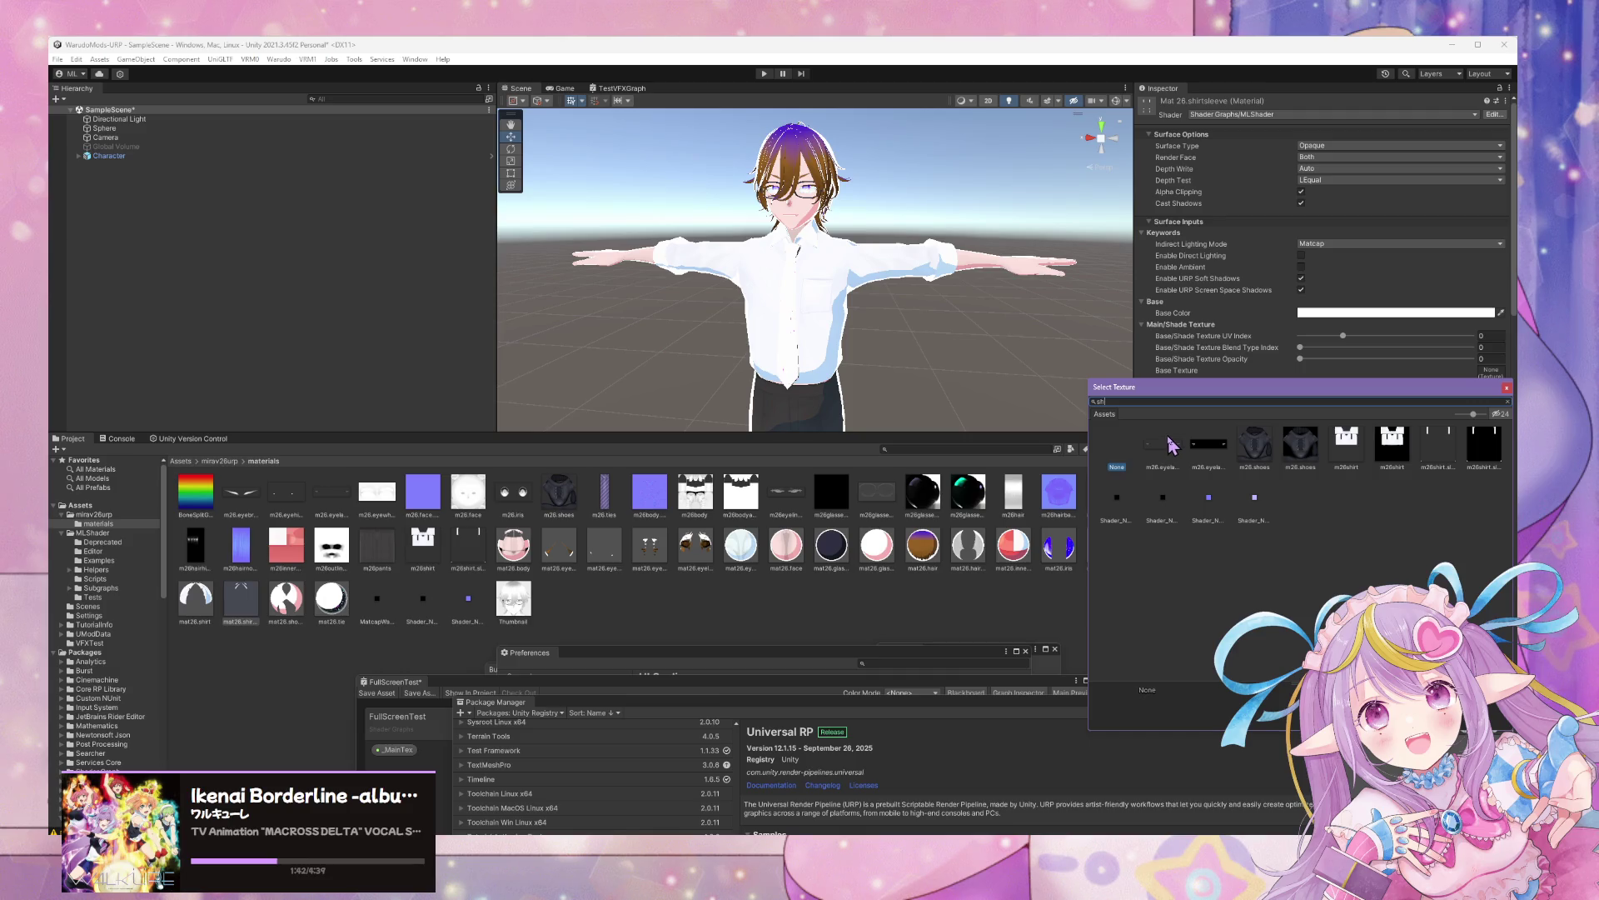
{"action": "left_click", "coordinate": [1163, 448]}
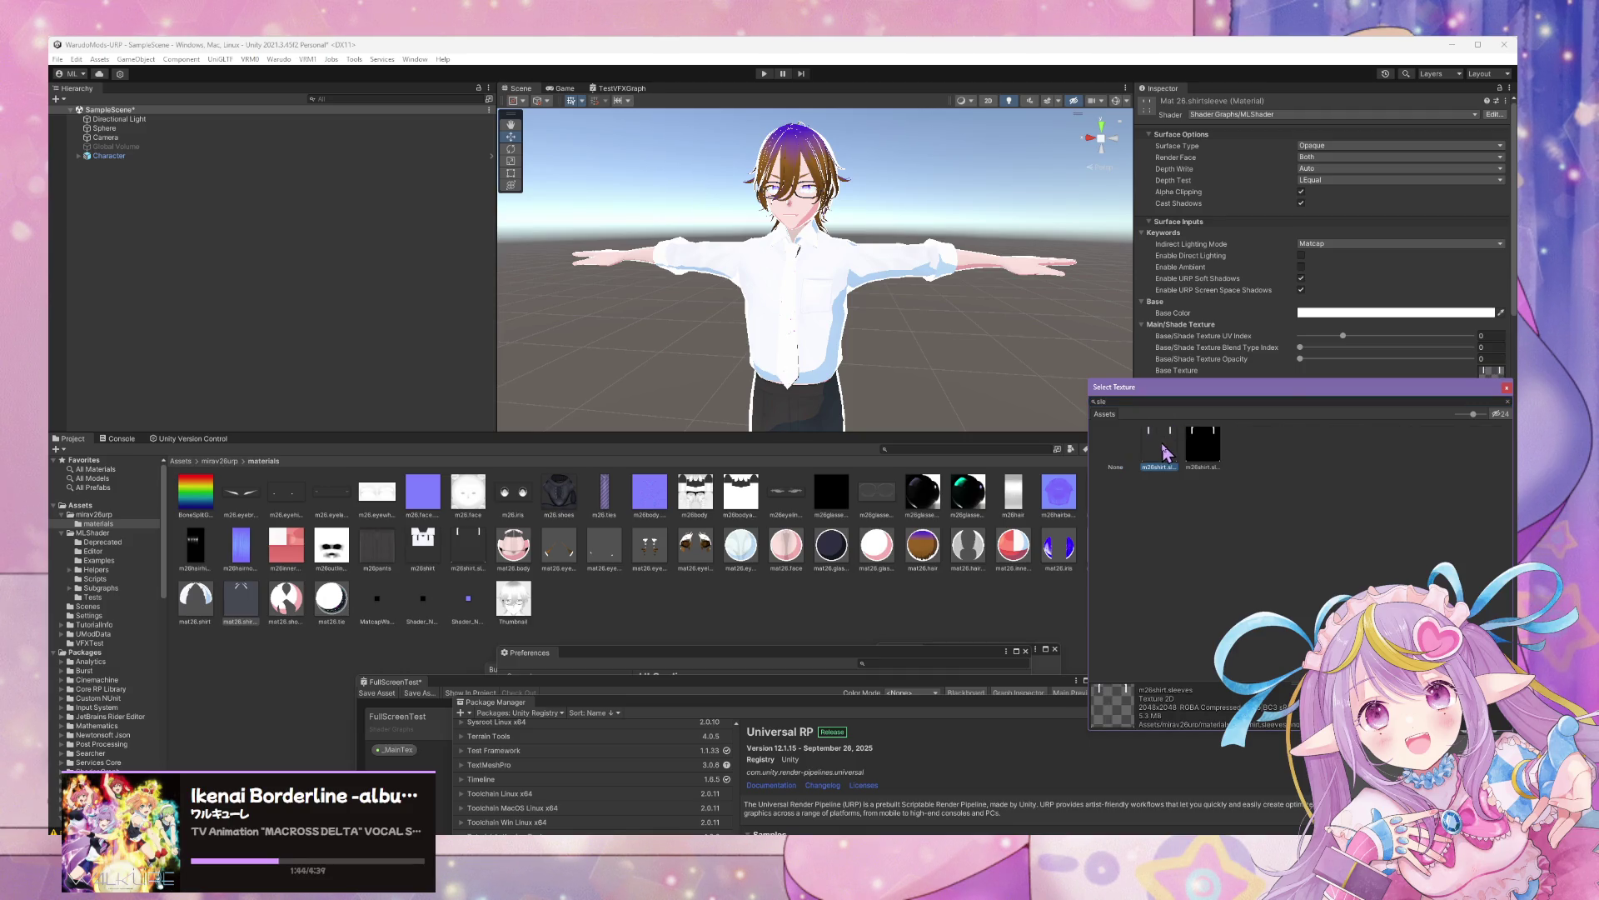
{"action": "double_click", "coordinate": [1160, 448]}
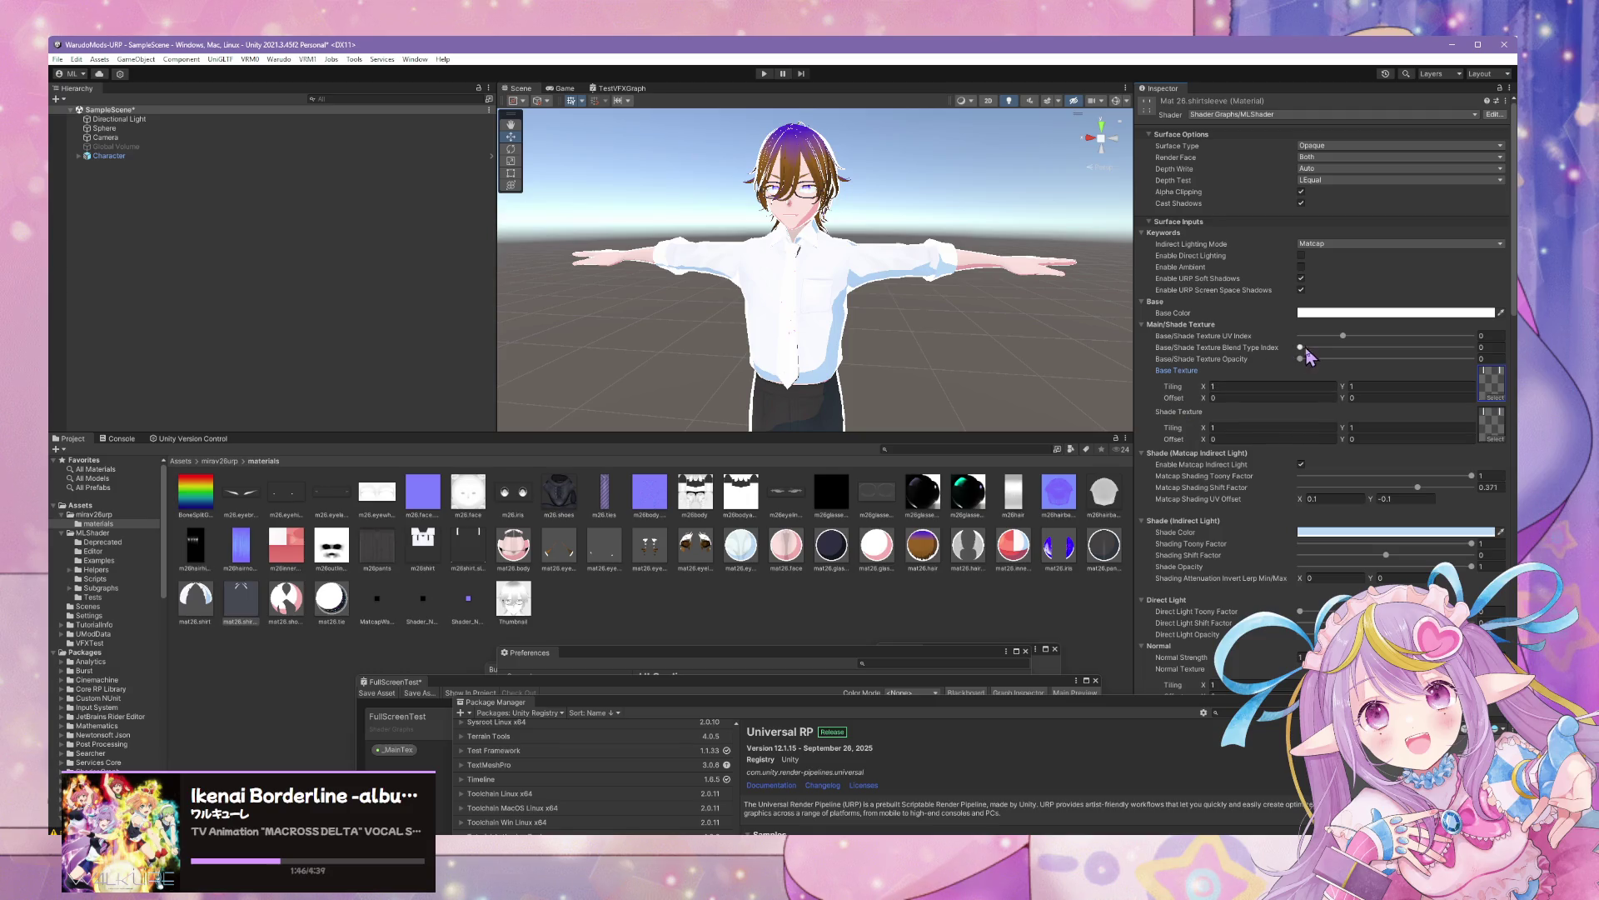
{"action": "left_click", "coordinate": [1303, 358]}
{"action": "type", "text": "1"}
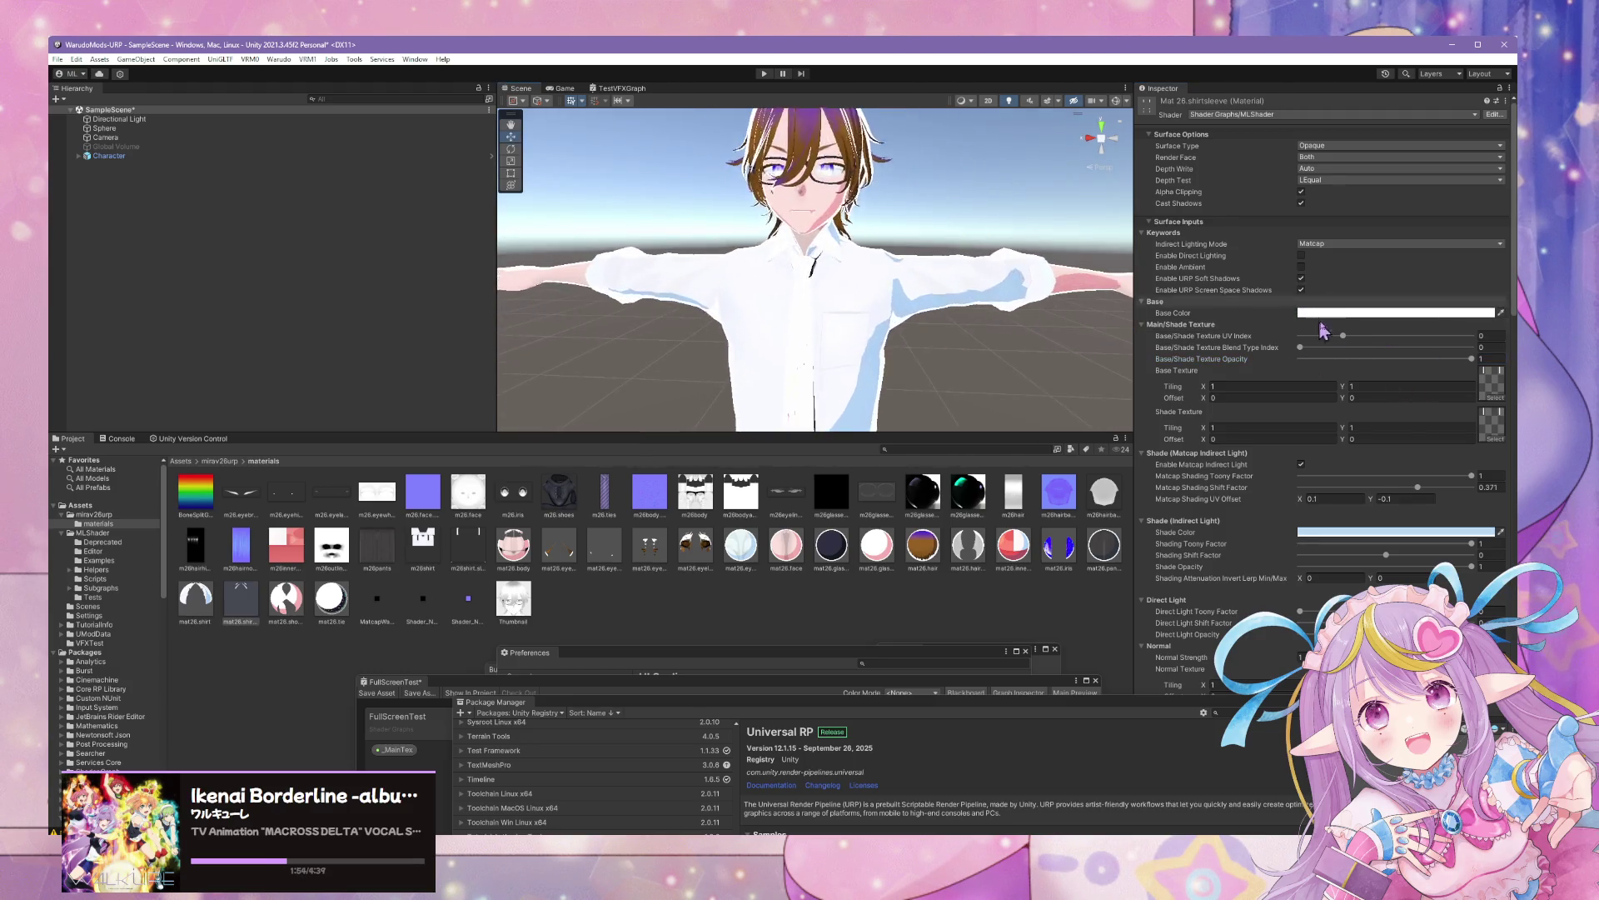
{"action": "left_click_drag", "start_coordinate": [1300, 347], "coordinate": [1358, 347]}
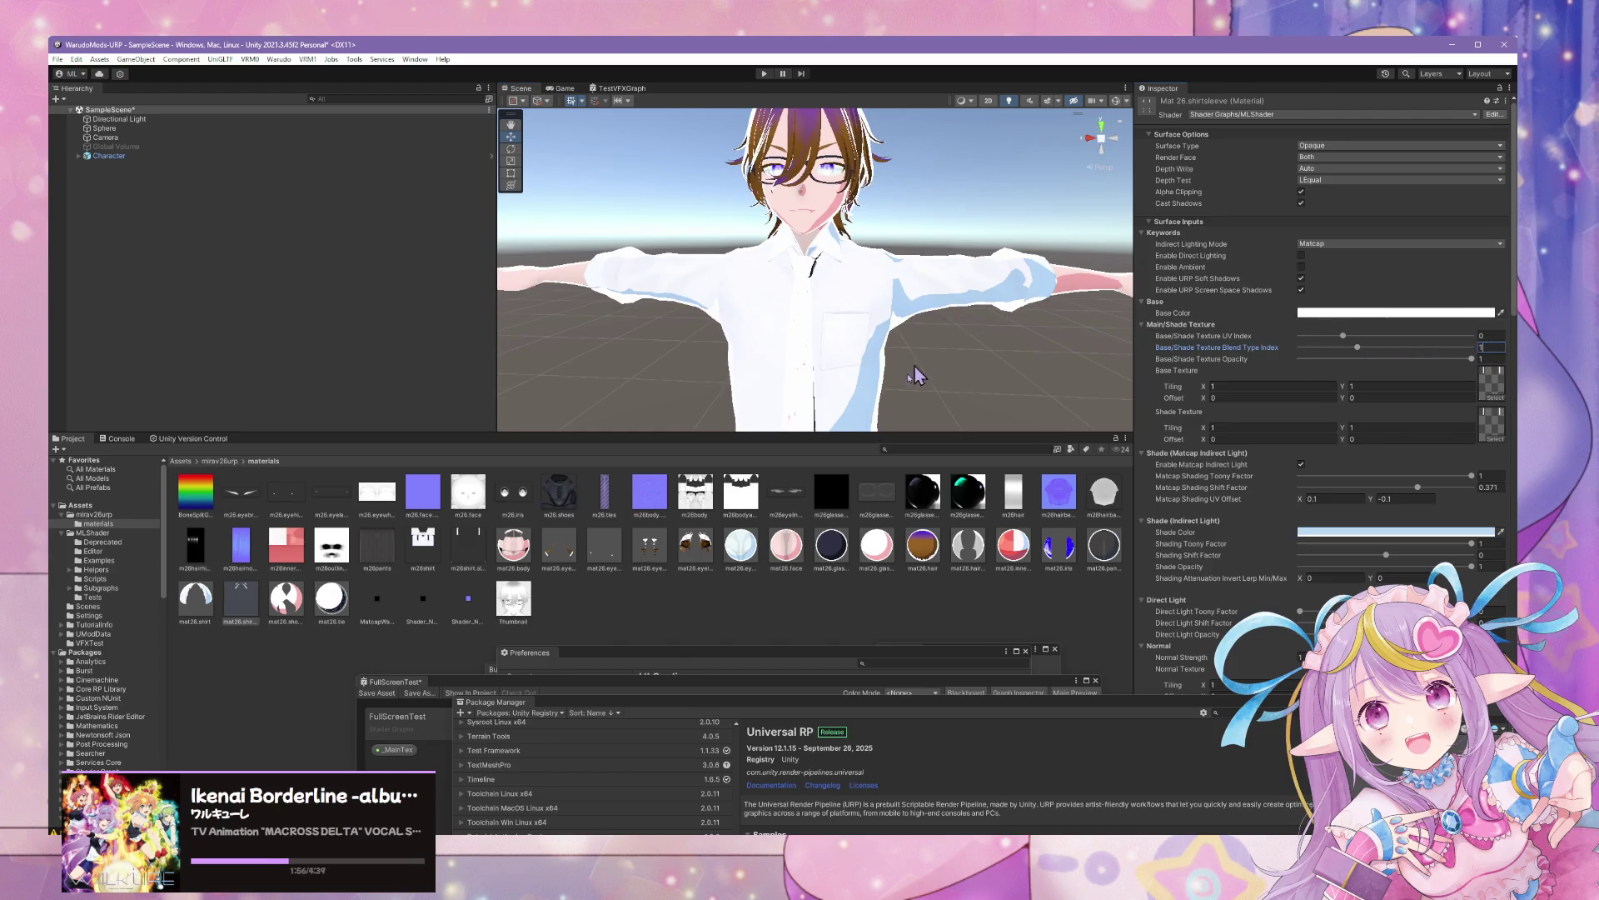
Give mat26.shoes the shoes base texture with texture opacity raised to full
{"action": "left_click", "coordinate": [285, 598]}
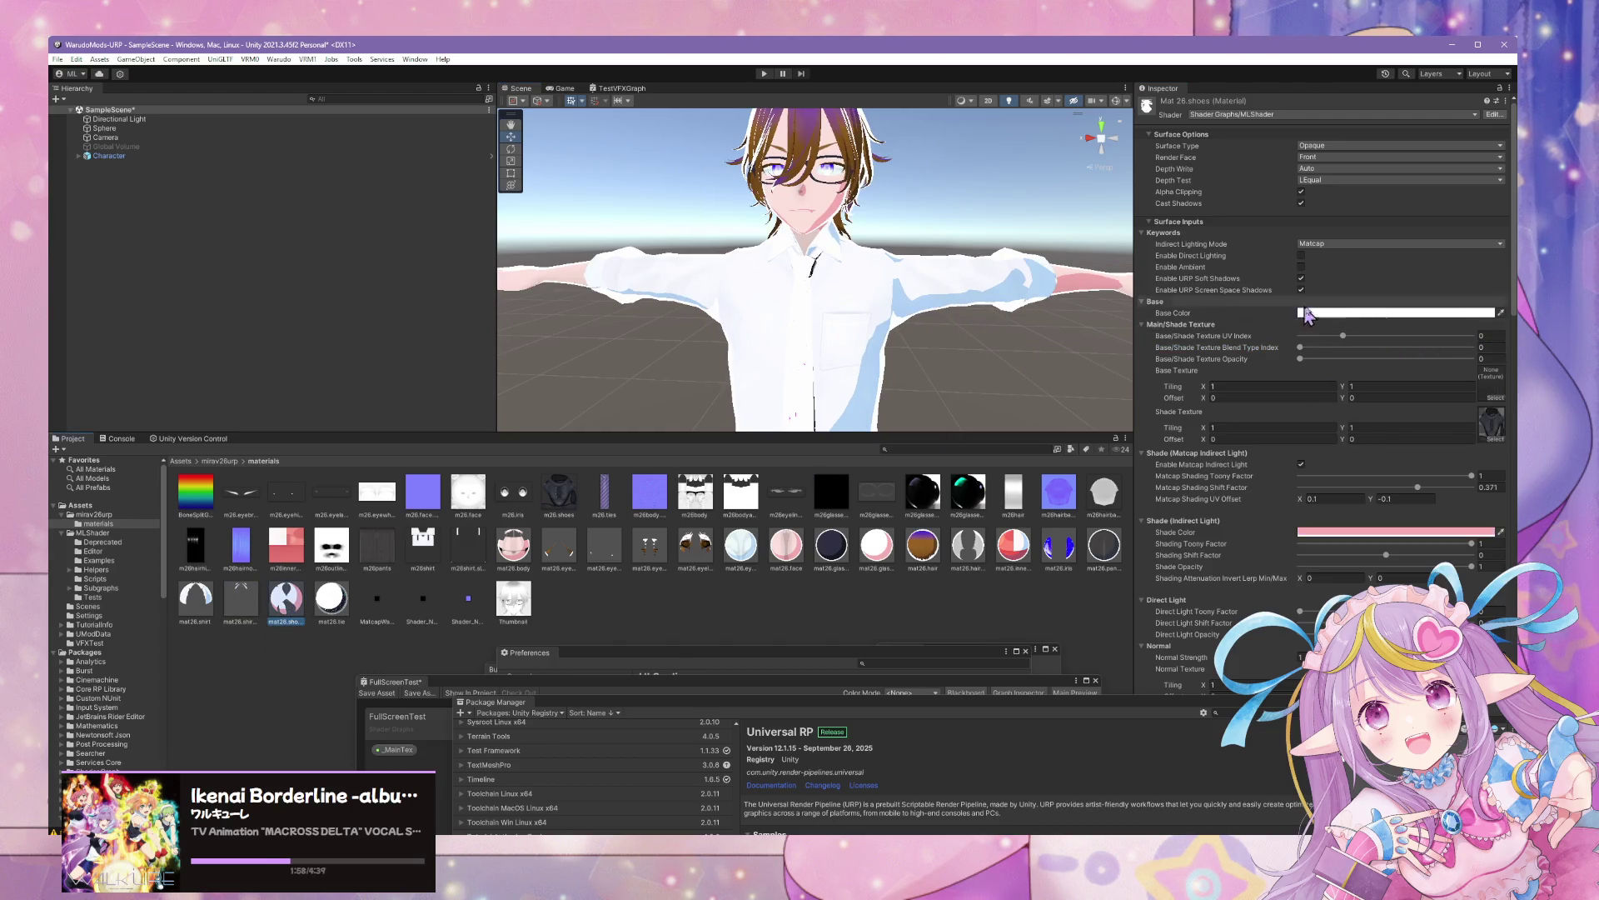
{"action": "scroll", "coordinate": [1305, 332], "scroll_direction": "down", "scroll_amount": 1}
{"action": "scroll", "coordinate": [1299, 337], "scroll_direction": "up", "scroll_amount": 1}
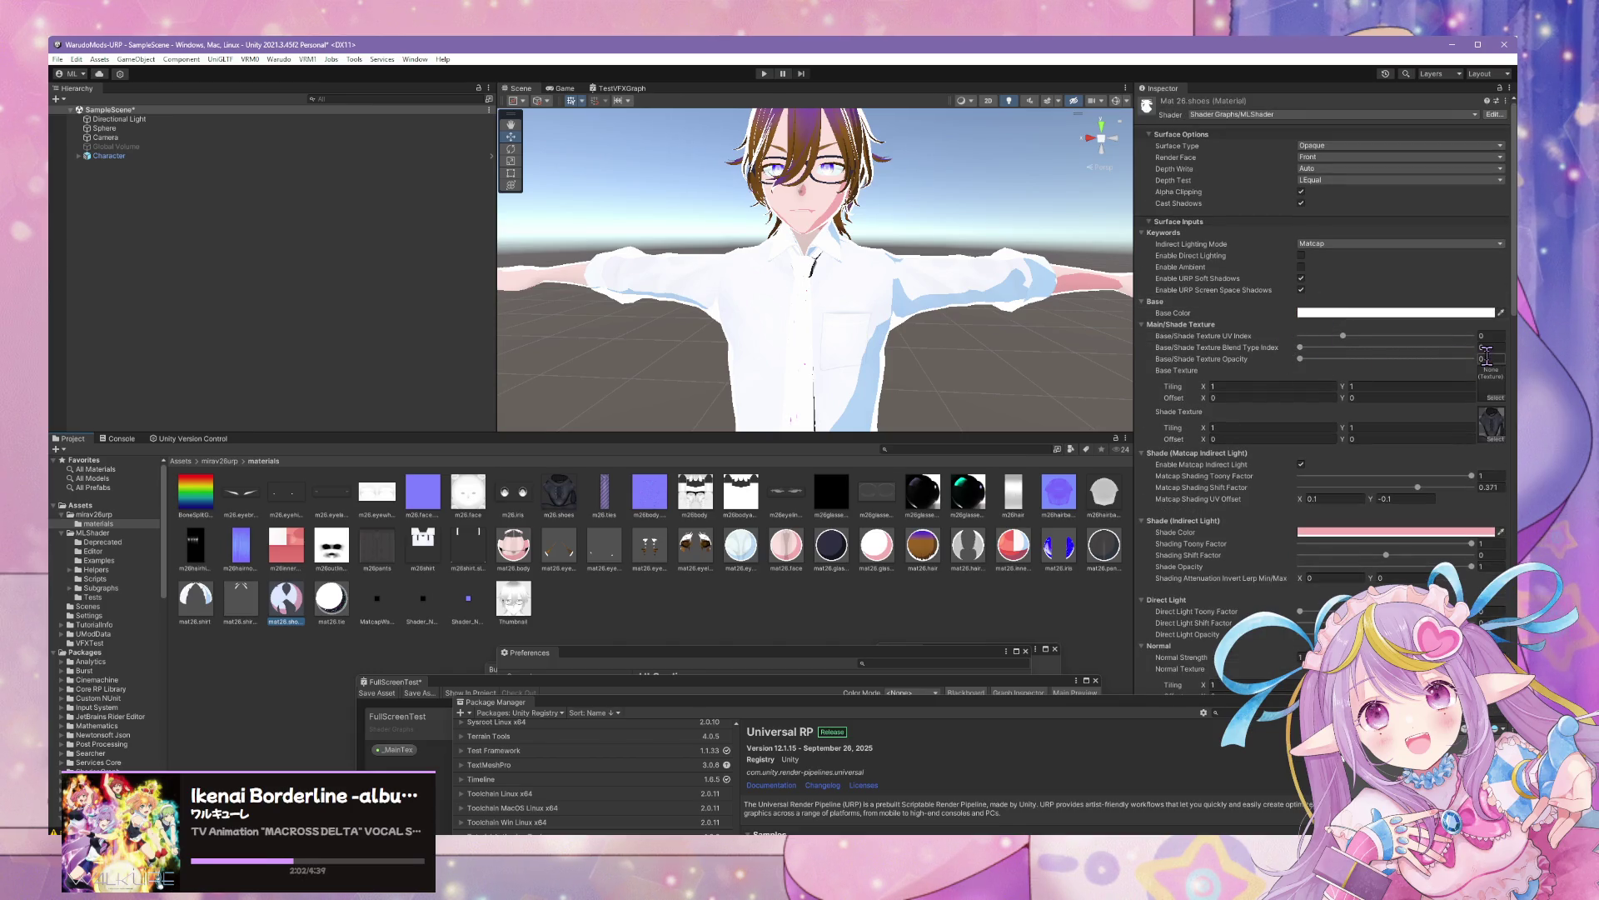
{"action": "left_click_drag", "start_coordinate": [1212, 357], "coordinate": [1474, 358]}
{"action": "left_click", "coordinate": [1496, 398]}
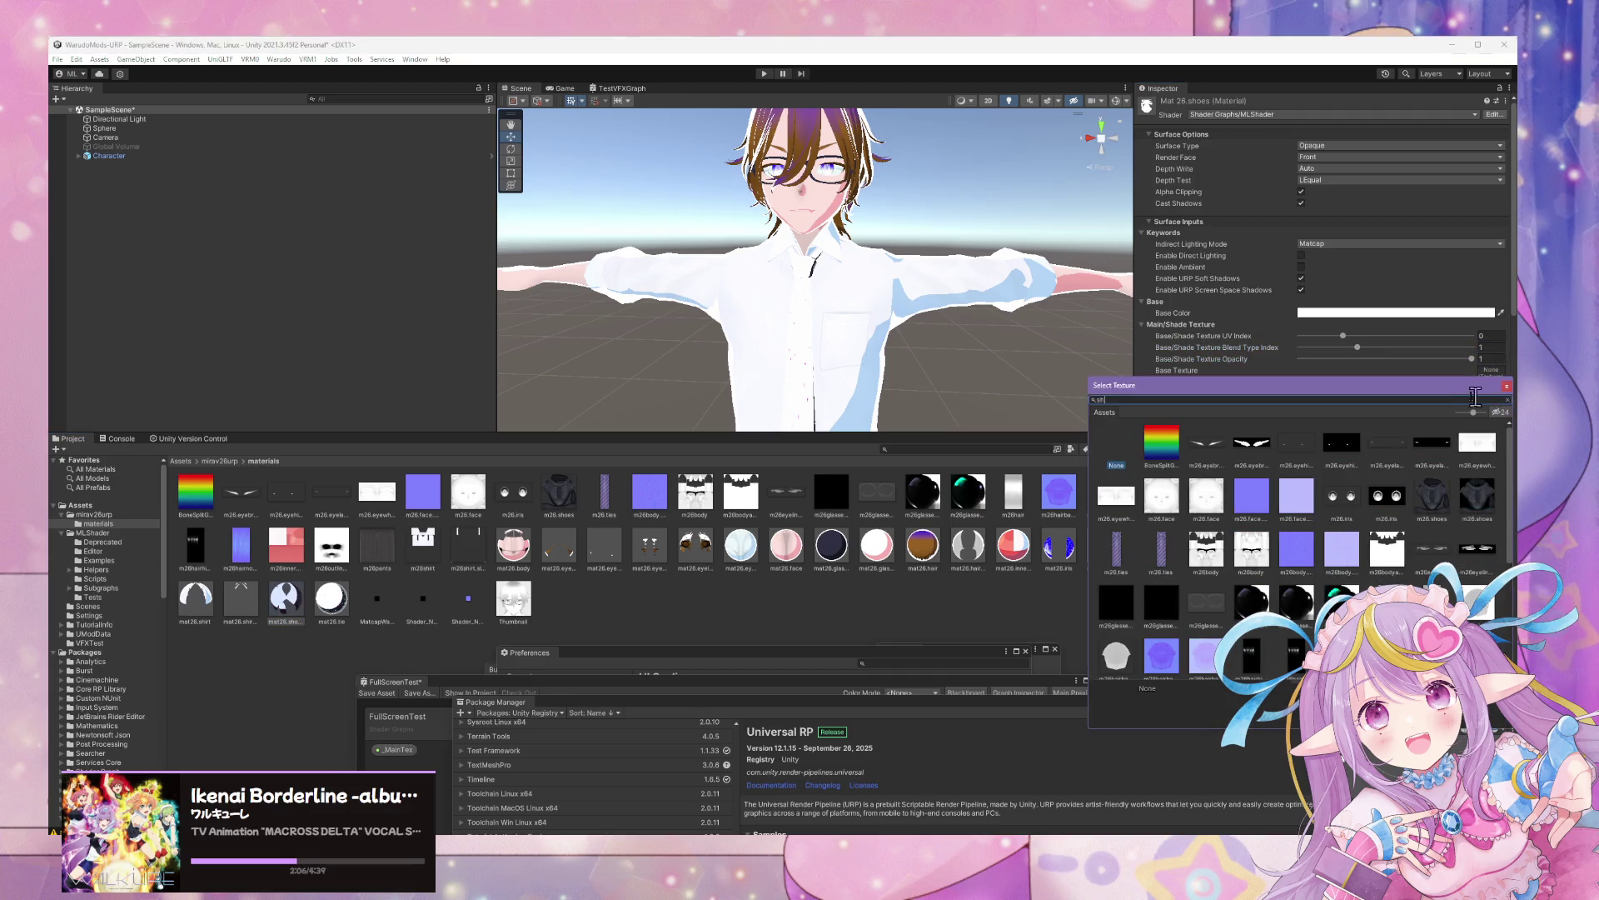
{"action": "double_click", "coordinate": [1252, 454]}
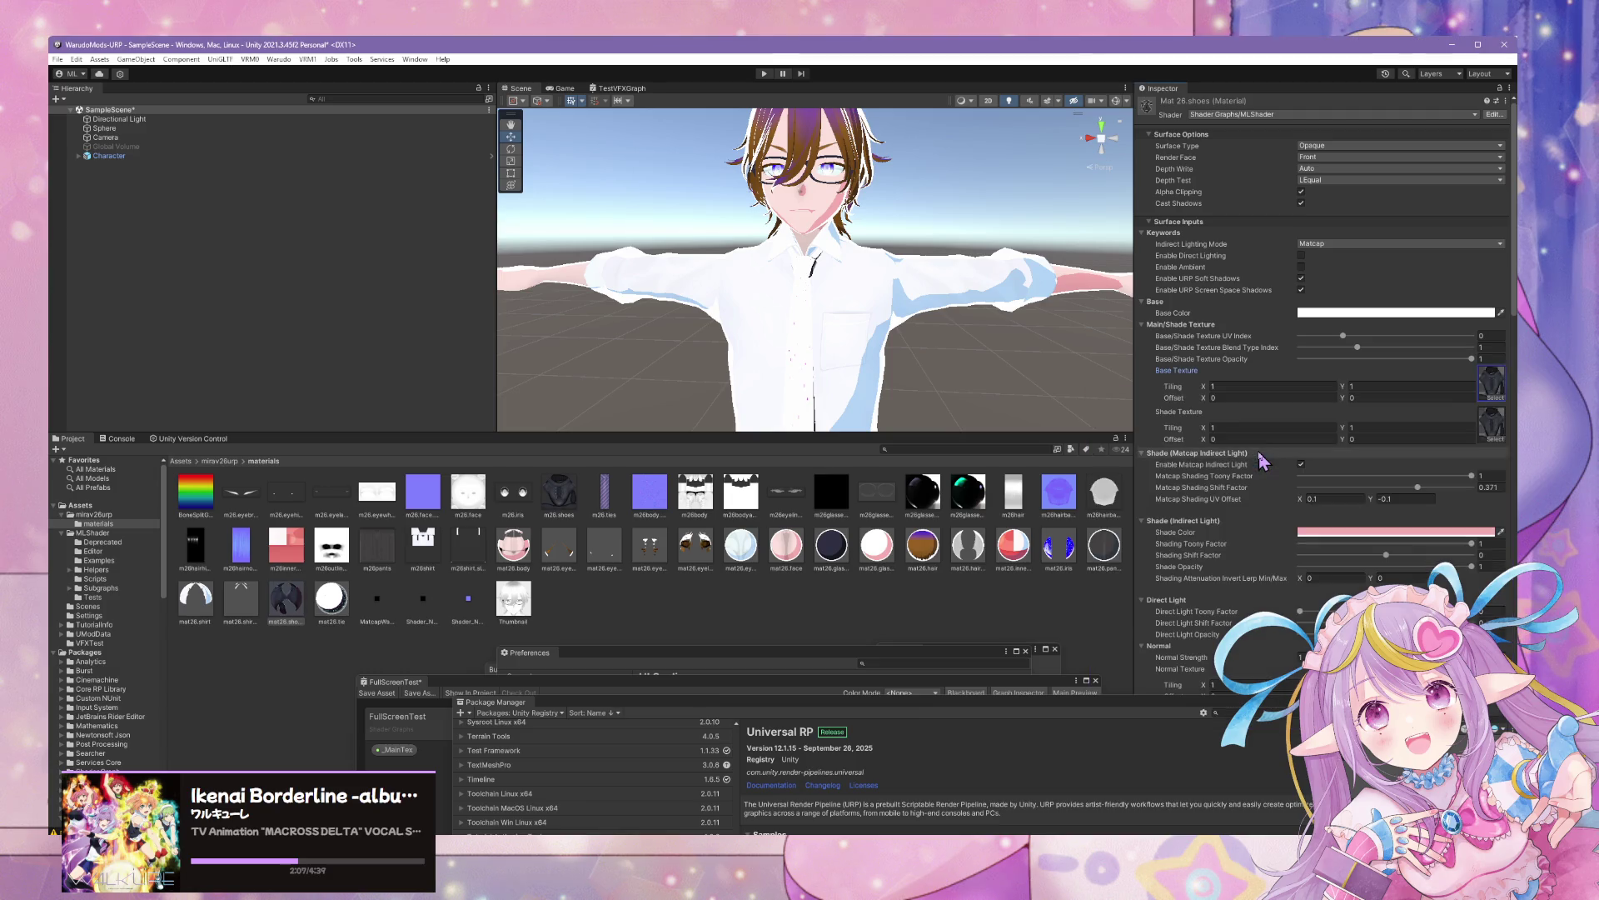
Set the shoes' Base Color to dark navy 2F3042 and Shade Color to purple 442D89
{"action": "left_click", "coordinate": [1394, 314]}
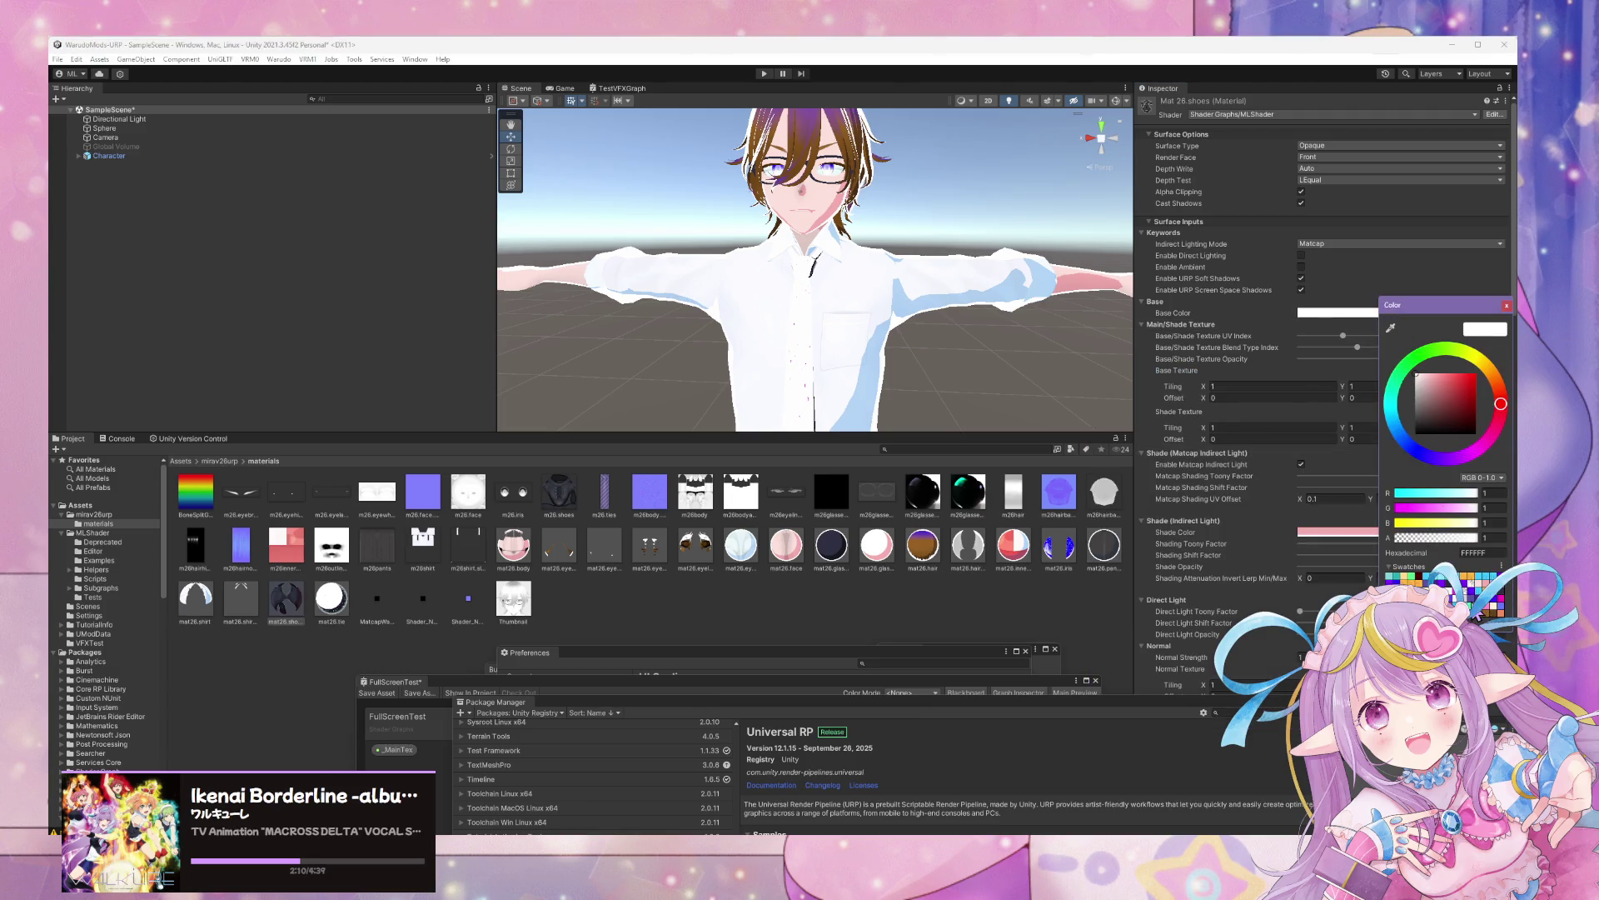
{"action": "left_click", "coordinate": [1416, 576]}
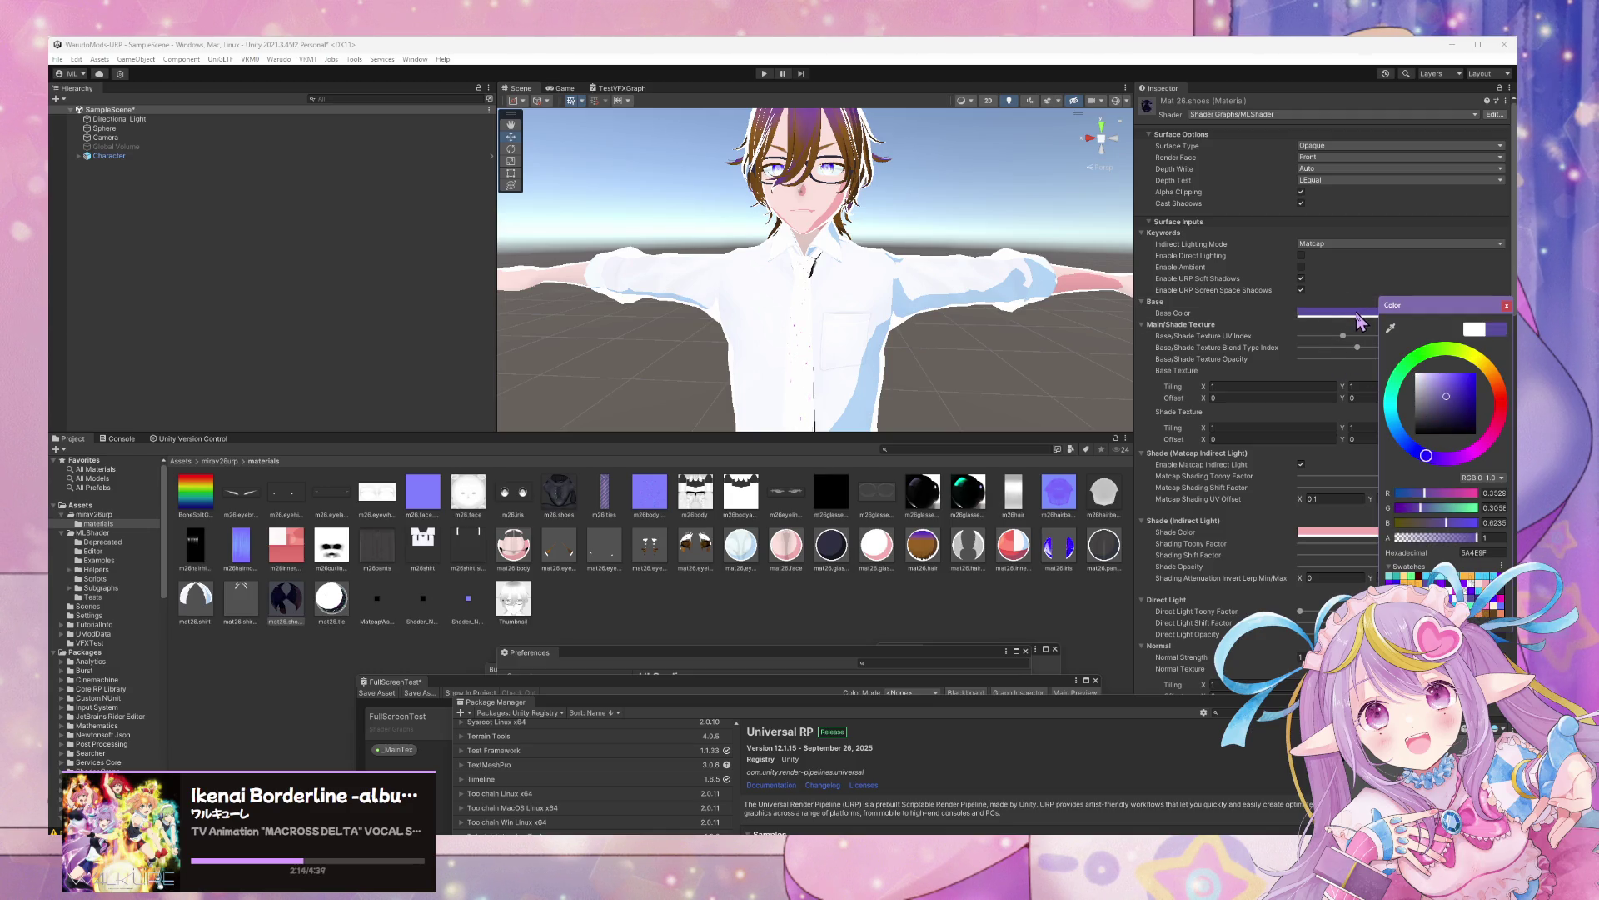
{"action": "left_click_drag", "start_coordinate": [1403, 307], "coordinate": [1131, 294]}
{"action": "left_click", "coordinate": [1337, 531]}
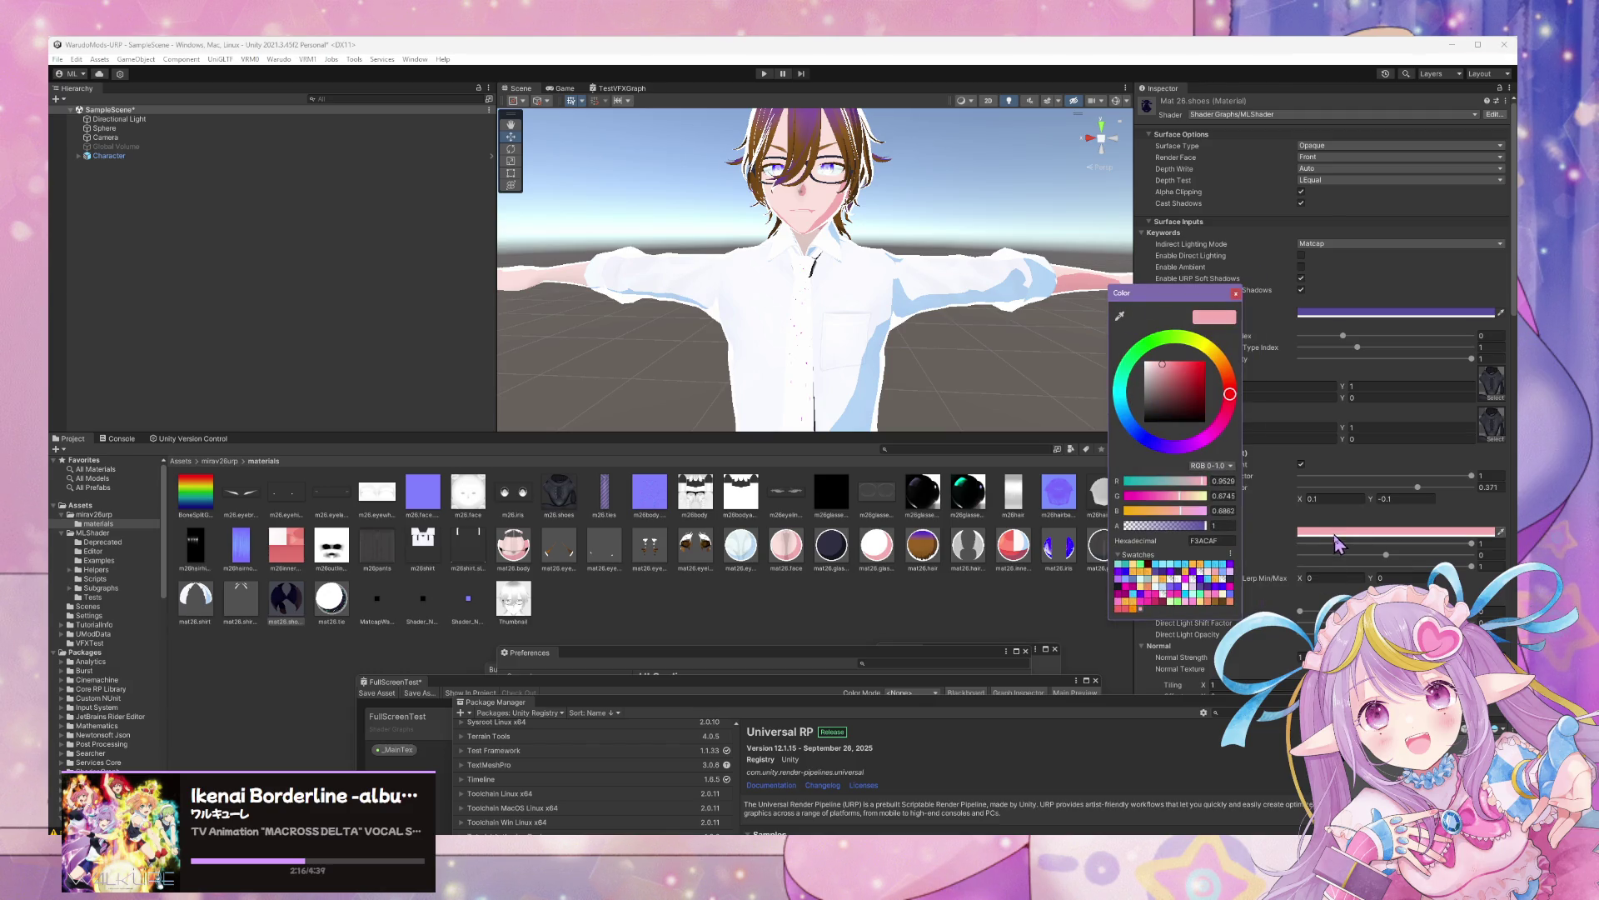
{"action": "left_click", "coordinate": [1212, 601]}
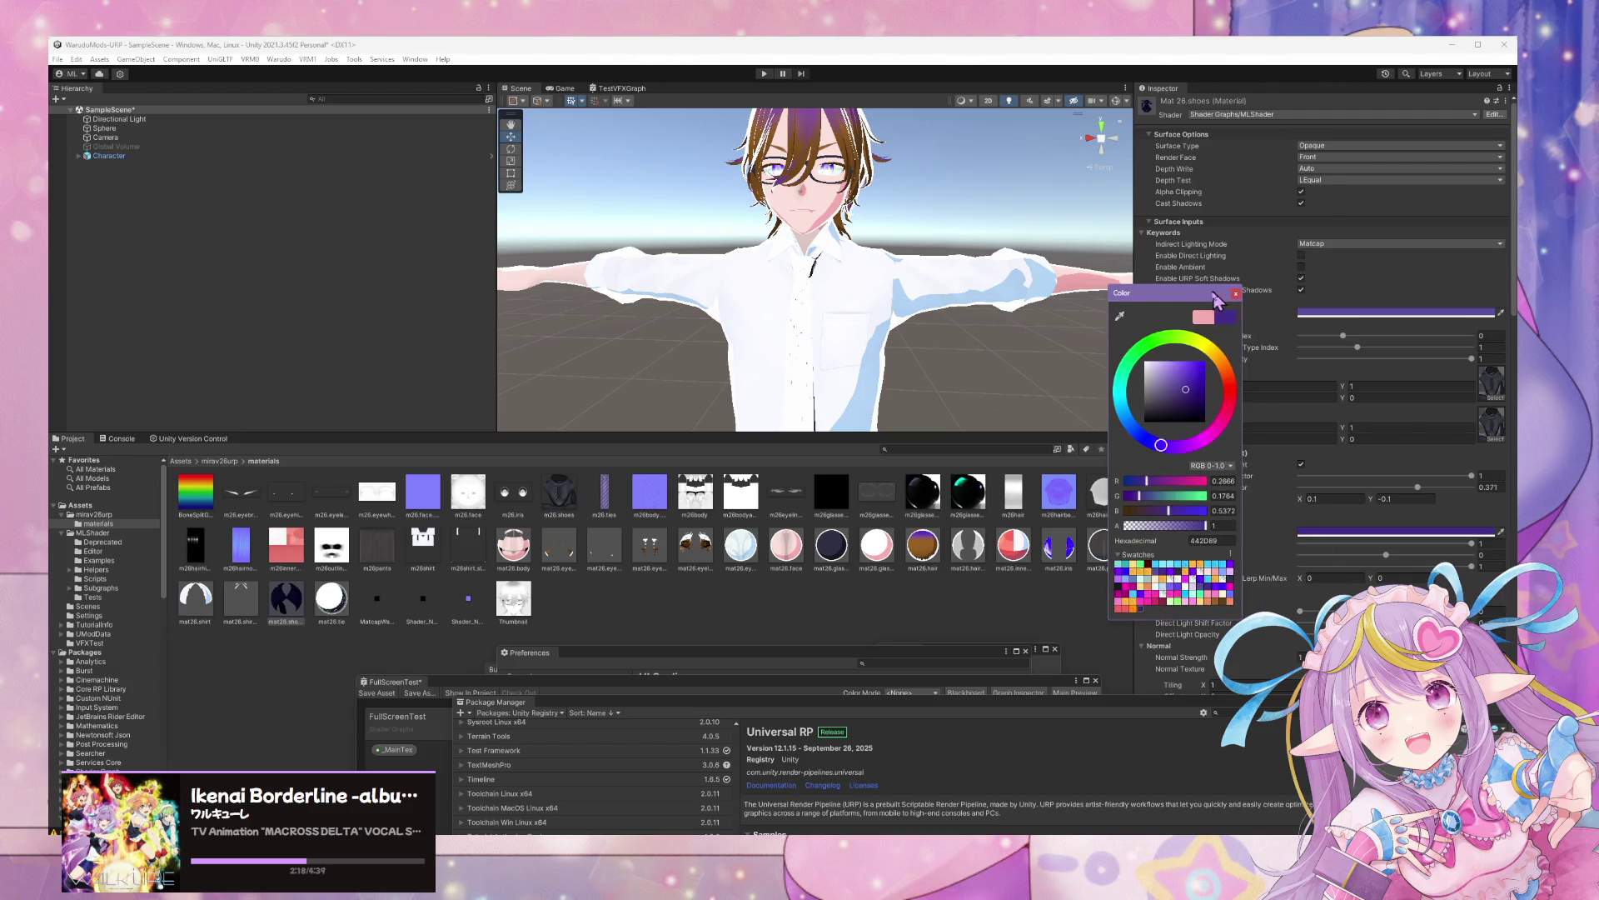
{"action": "mouse_move", "coordinate": [1216, 294]}
{"action": "left_mouse_down"}
{"action": "mouse_move", "coordinate": [1208, 450]}
{"action": "mouse_move", "coordinate": [1103, 480]}
{"action": "mouse_move", "coordinate": [1197, 441]}
{"action": "left_mouse_up"}
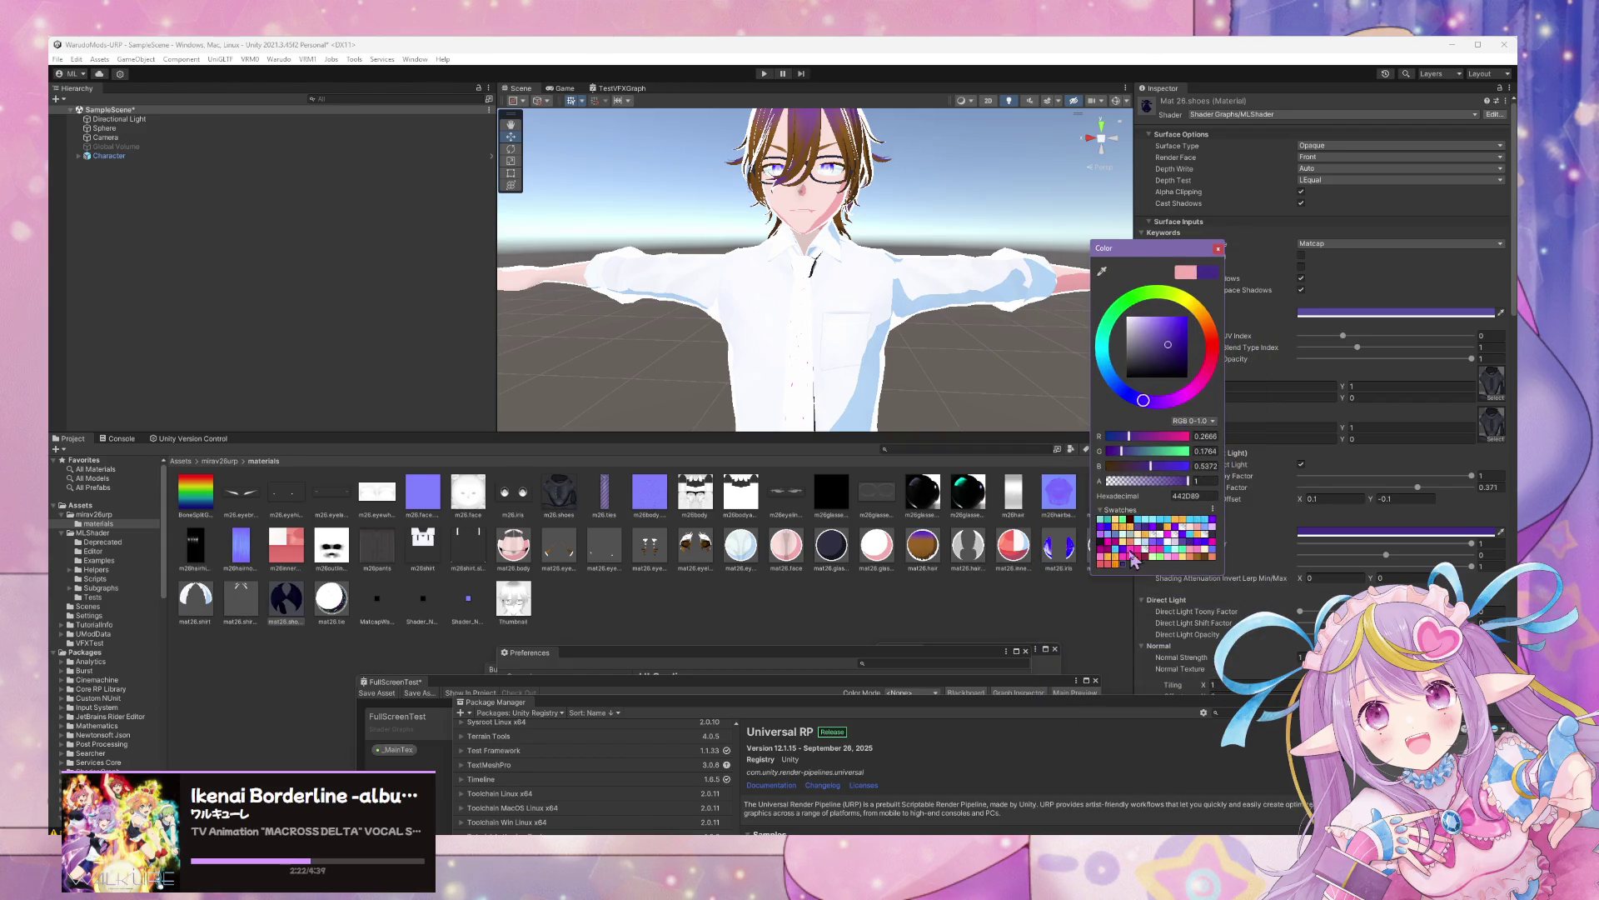
{"action": "left_click", "coordinate": [1209, 545]}
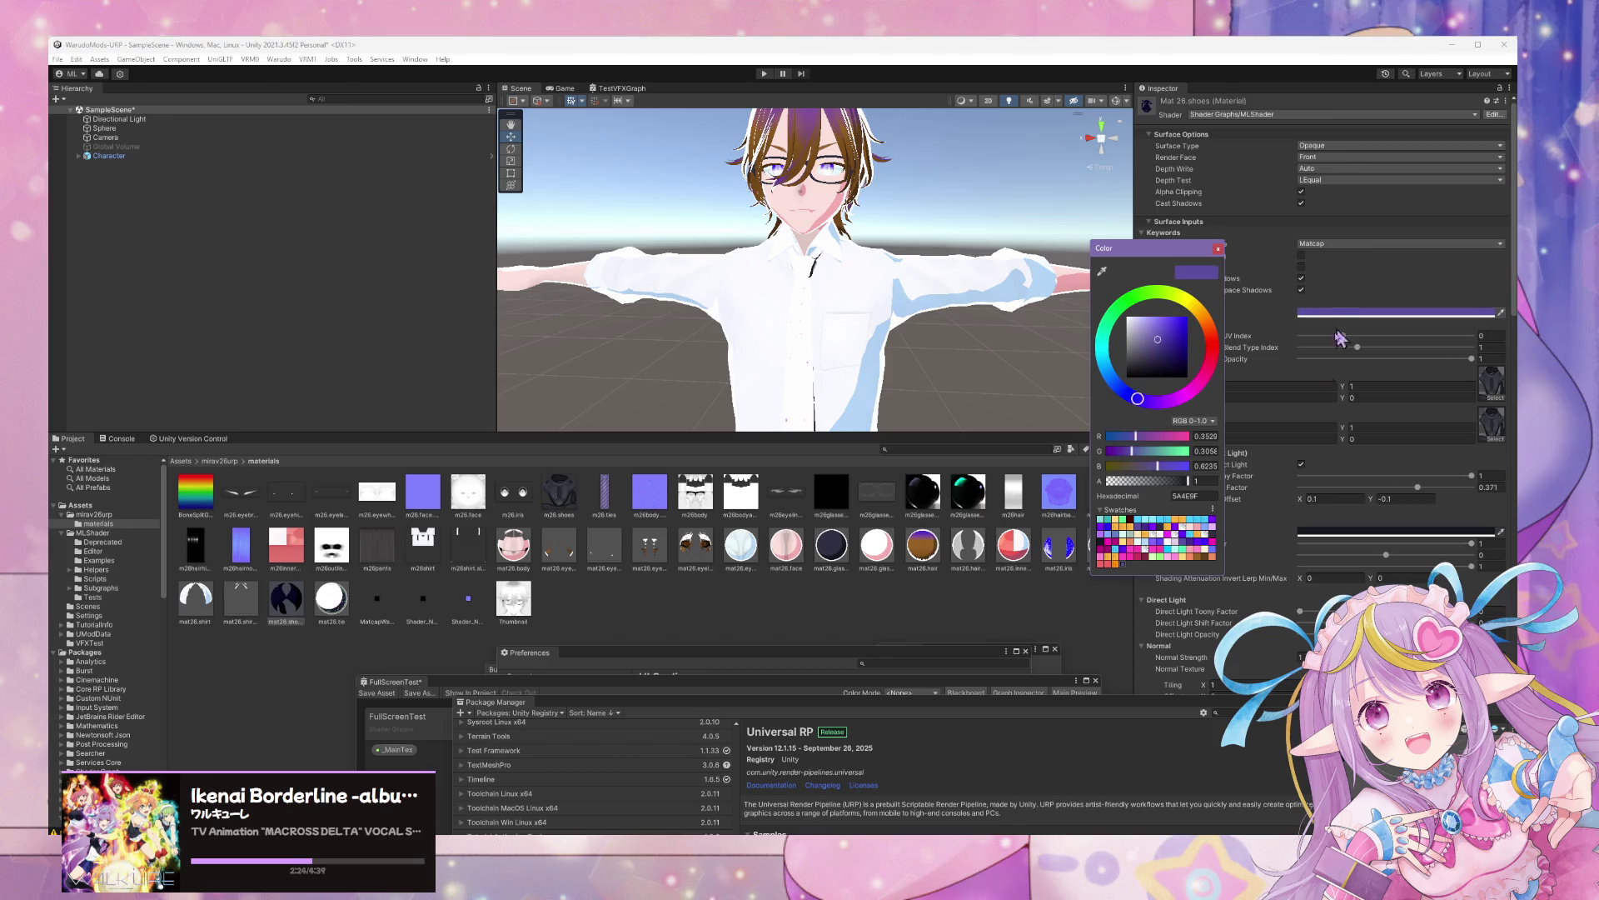
{"action": "left_click", "coordinate": [1208, 541]}
{"action": "mouse_move", "coordinate": [1166, 250]}
{"action": "left_mouse_down"}
{"action": "mouse_move", "coordinate": [1094, 452]}
{"action": "mouse_move", "coordinate": [1108, 517]}
{"action": "left_mouse_up"}
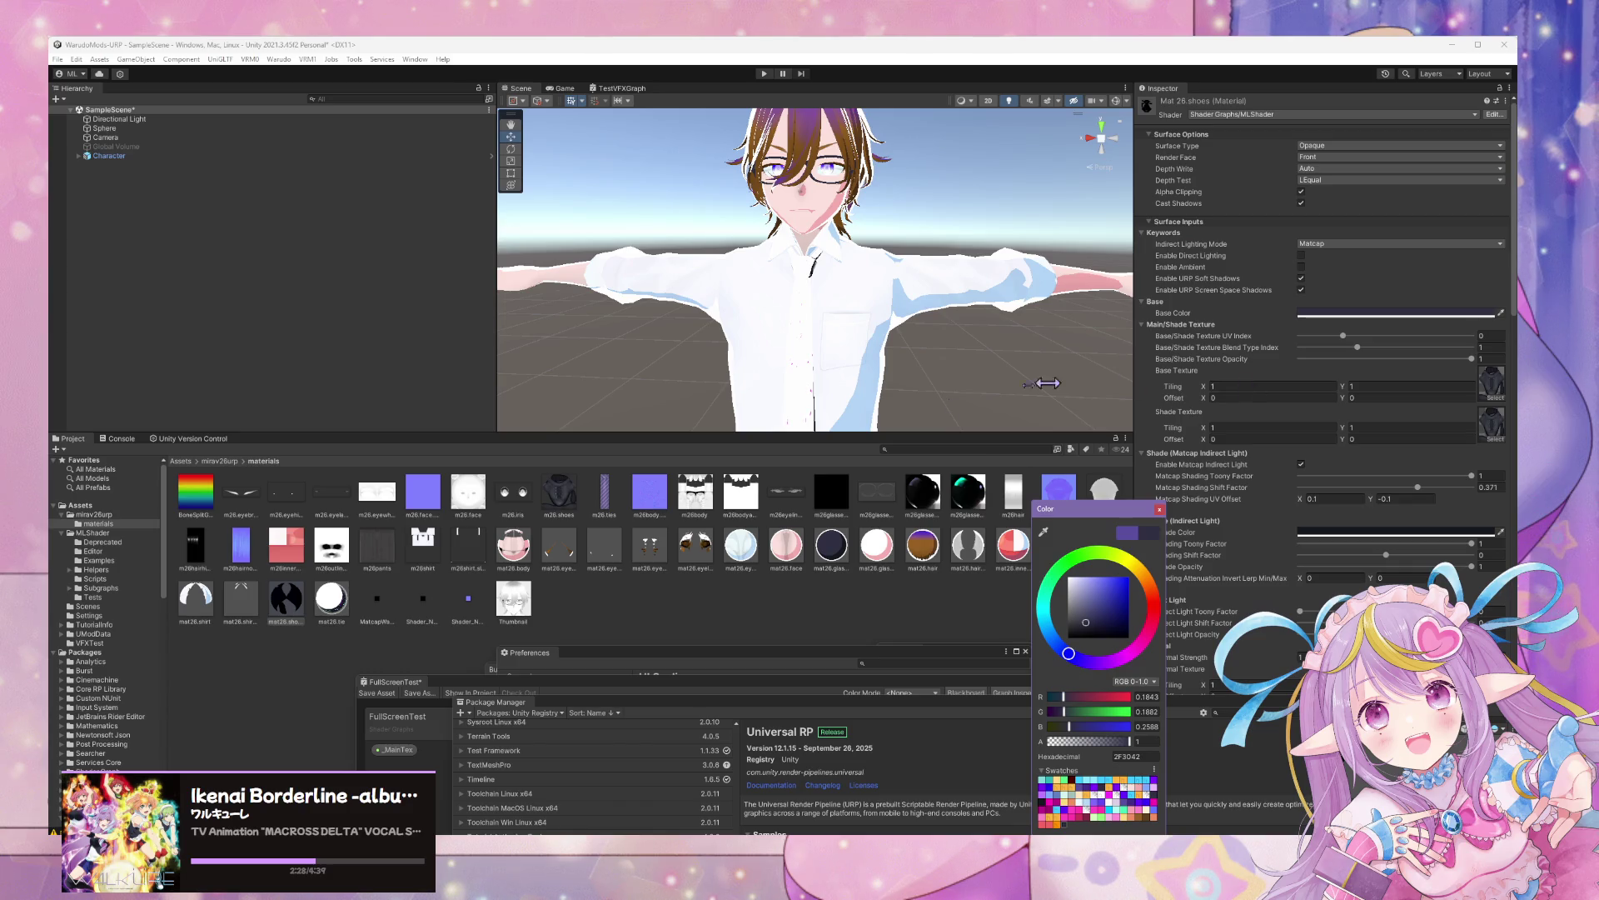
Orbit the Scene view down to the darkened shoes and scroll the Inspector down
{"action": "mouse_move", "coordinate": [817, 275]}
{"action": "left_mouse_down"}
{"action": "mouse_move", "coordinate": [864, 522]}
{"action": "mouse_move", "coordinate": [867, 337]}
{"action": "mouse_move", "coordinate": [843, 344]}
{"action": "mouse_move", "coordinate": [896, 421]}
{"action": "mouse_move", "coordinate": [953, 296]}
{"action": "mouse_move", "coordinate": [924, 286]}
{"action": "mouse_move", "coordinate": [929, 357]}
{"action": "mouse_move", "coordinate": [958, 348]}
{"action": "left_mouse_up"}
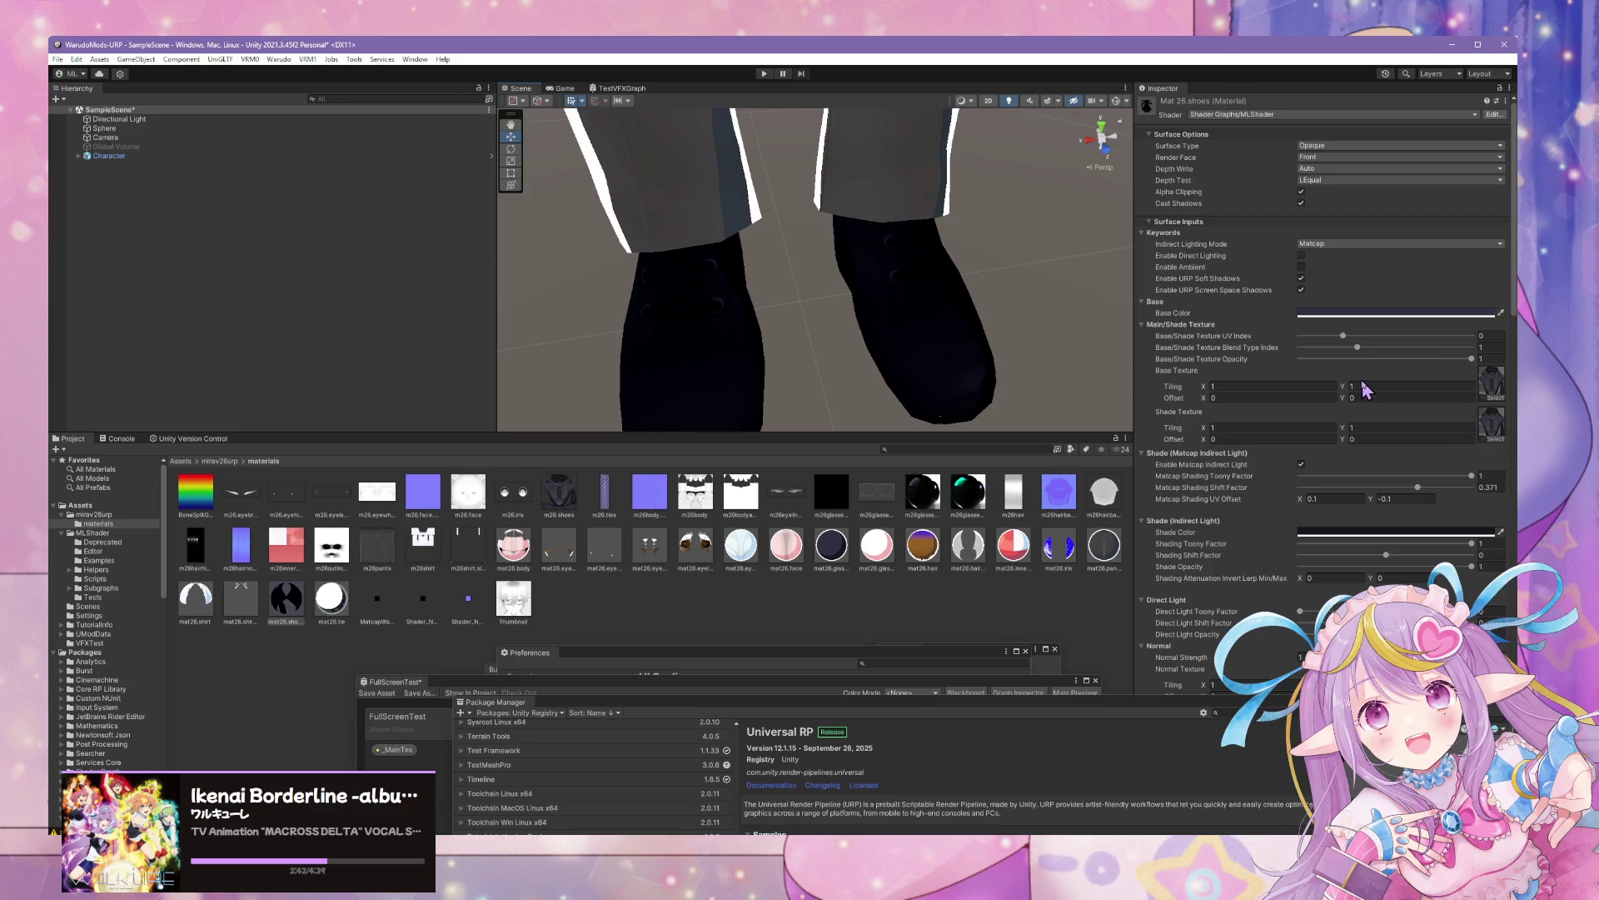
{"action": "scroll", "coordinate": [1399, 437], "scroll_direction": "down", "scroll_amount": 10}
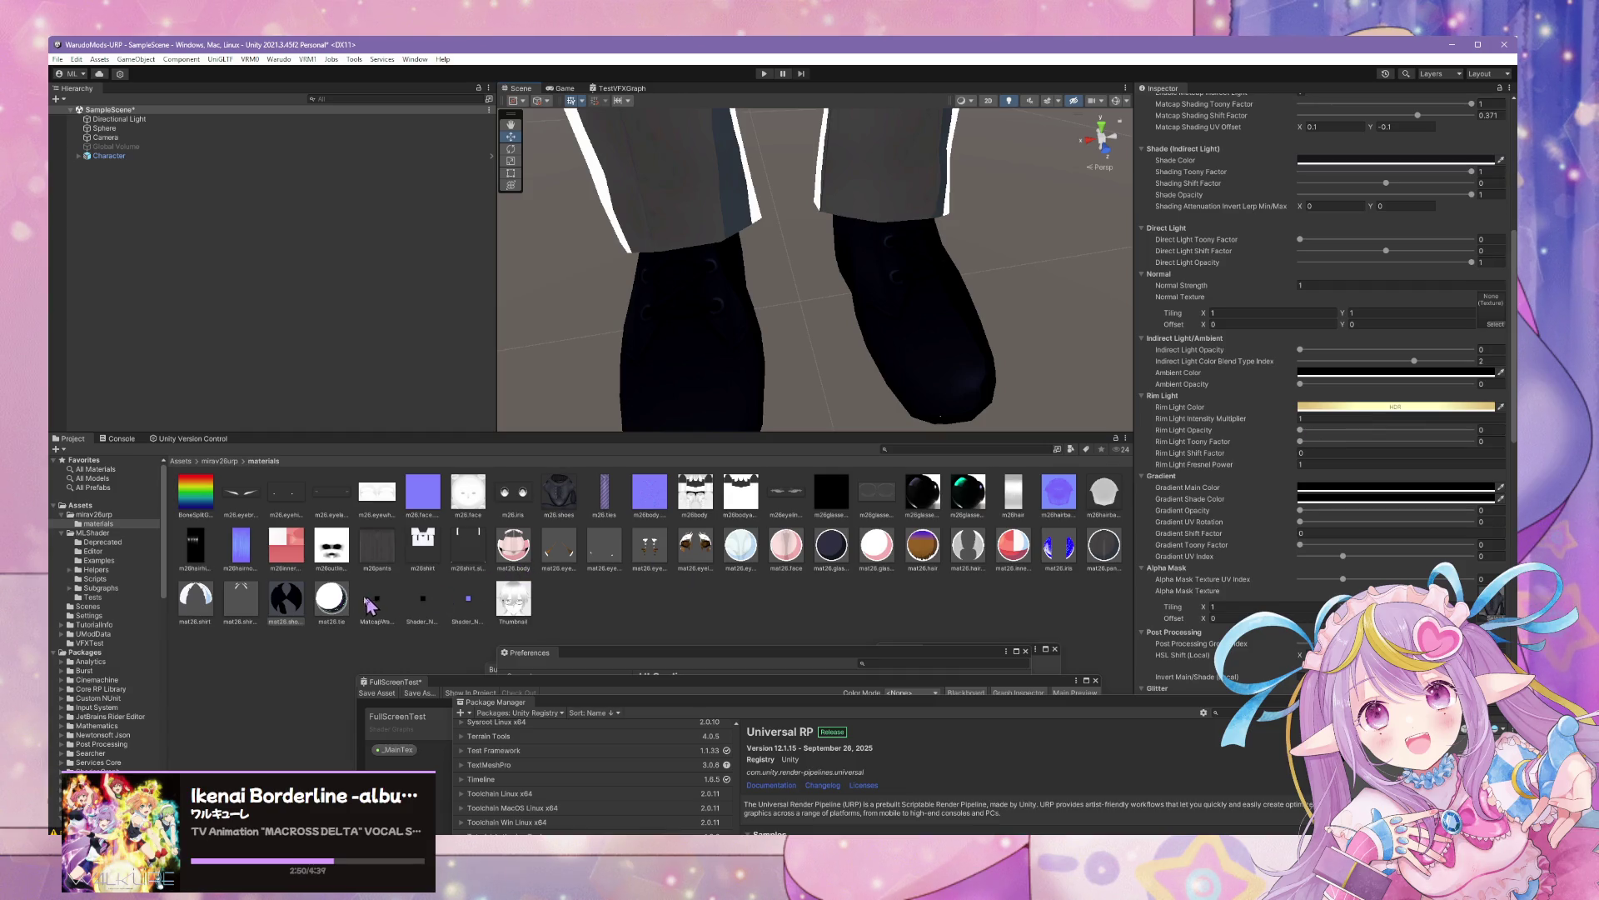
Darken the mat26.shoes Base Color further to 14171E
{"action": "left_click", "coordinate": [289, 614]}
{"action": "left_click_drag", "start_coordinate": [817, 327], "coordinate": [787, 248]}
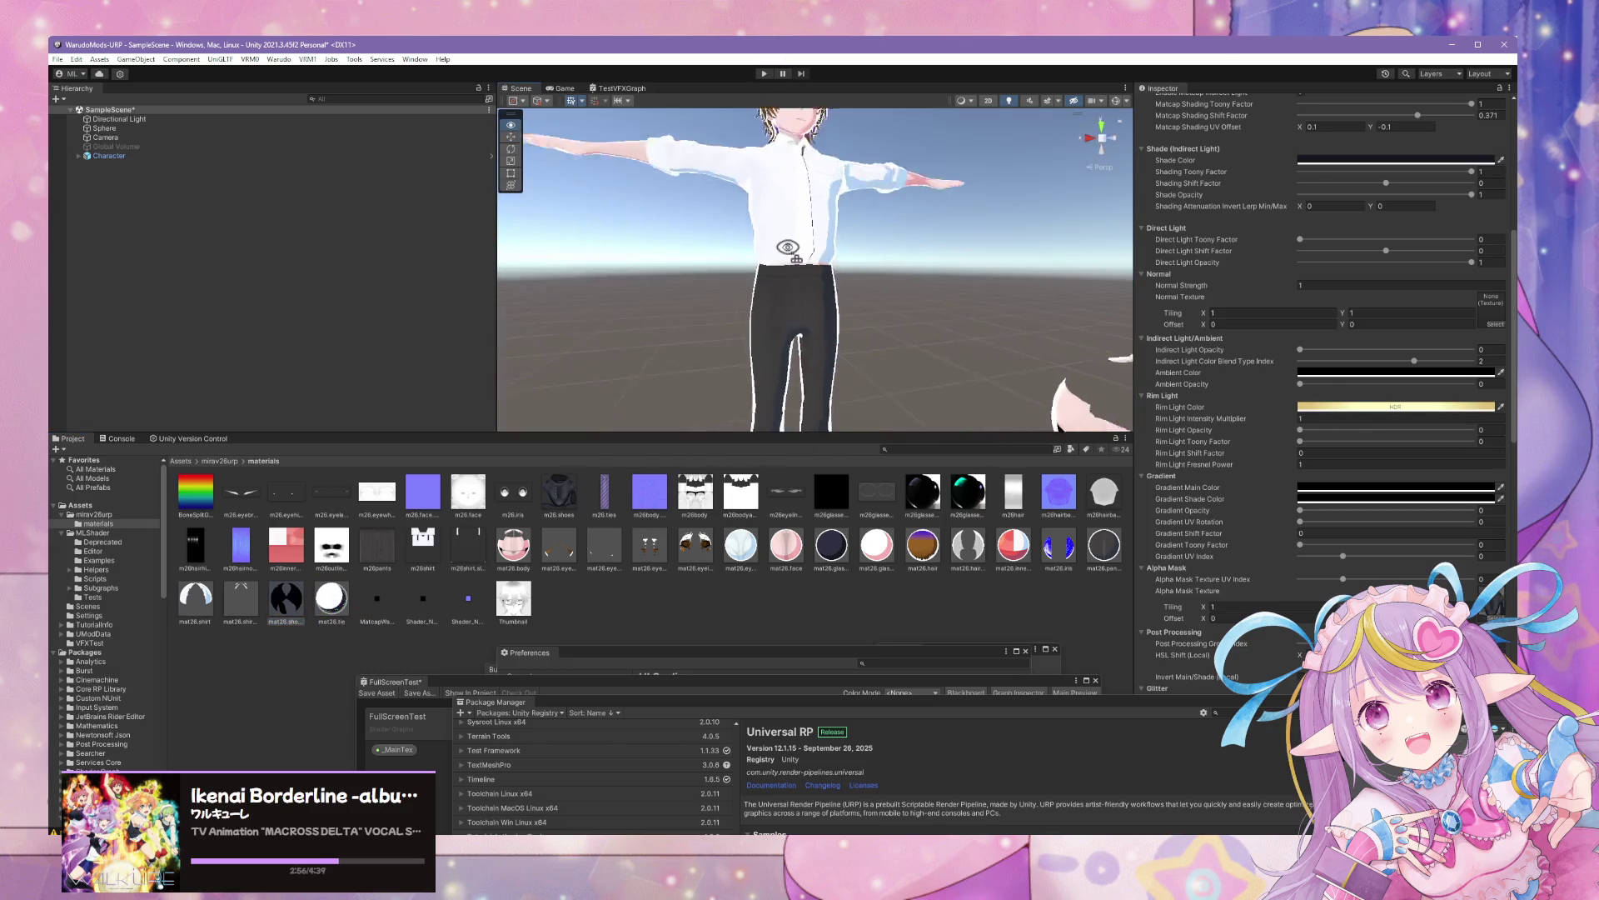
{"action": "scroll", "coordinate": [787, 248], "scroll_direction": "up", "scroll_amount": 3}
{"action": "left_click", "coordinate": [1104, 550]}
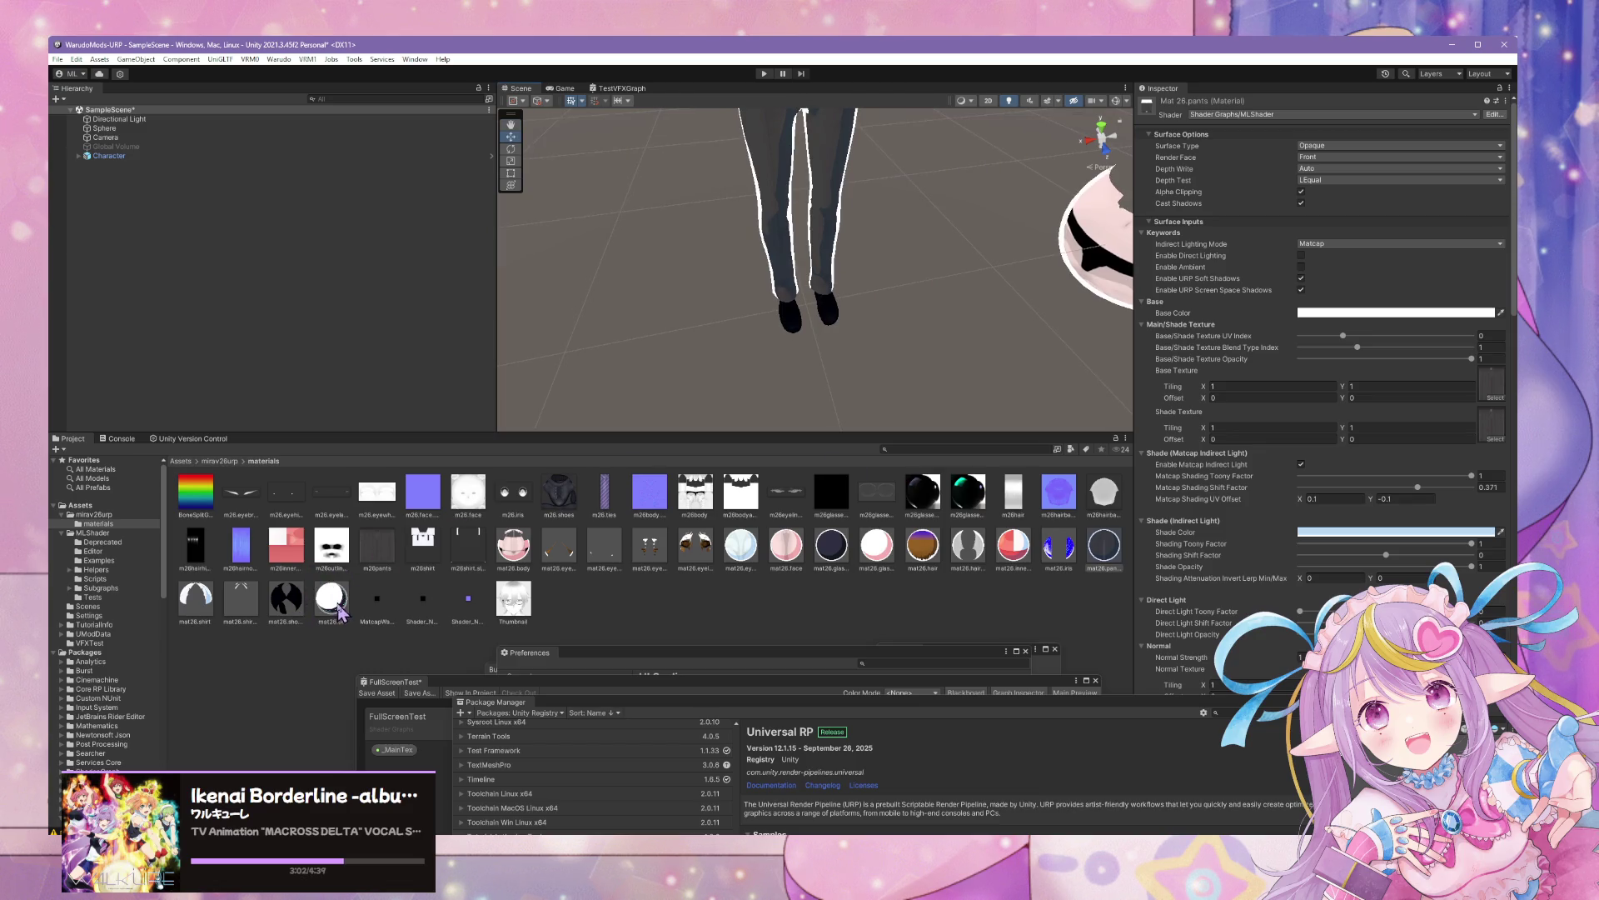
{"action": "left_click", "coordinate": [291, 606]}
{"action": "left_click", "coordinate": [1425, 314]}
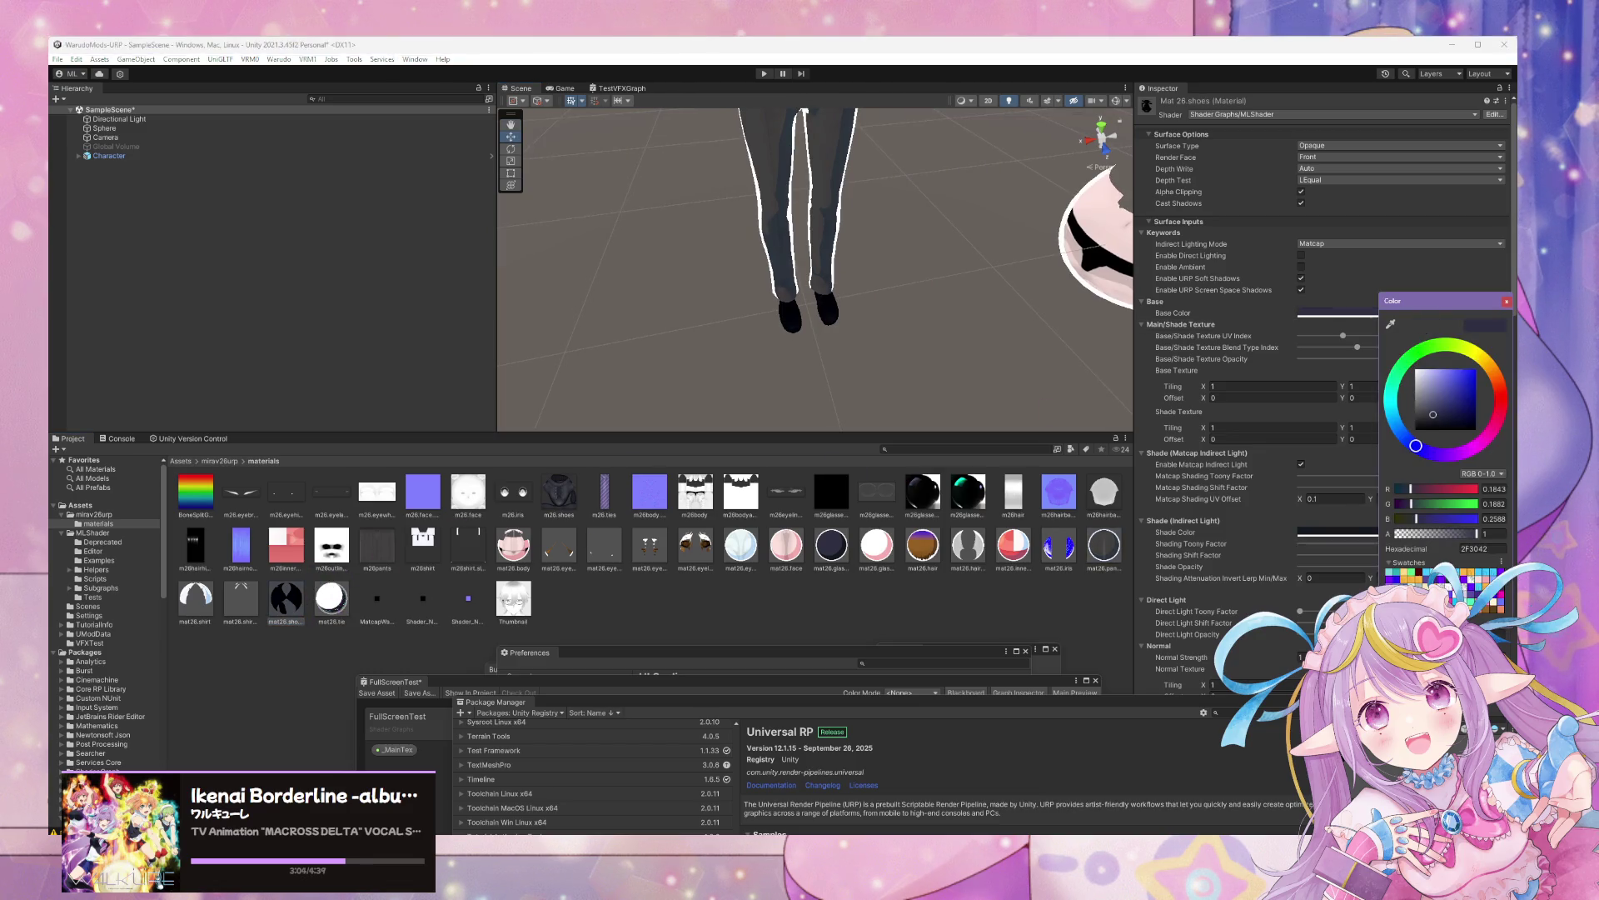
{"action": "mouse_move", "coordinate": [1416, 446]}
{"action": "left_mouse_down"}
{"action": "mouse_move", "coordinate": [1405, 437]}
{"action": "mouse_move", "coordinate": [1436, 423]}
{"action": "left_mouse_up"}
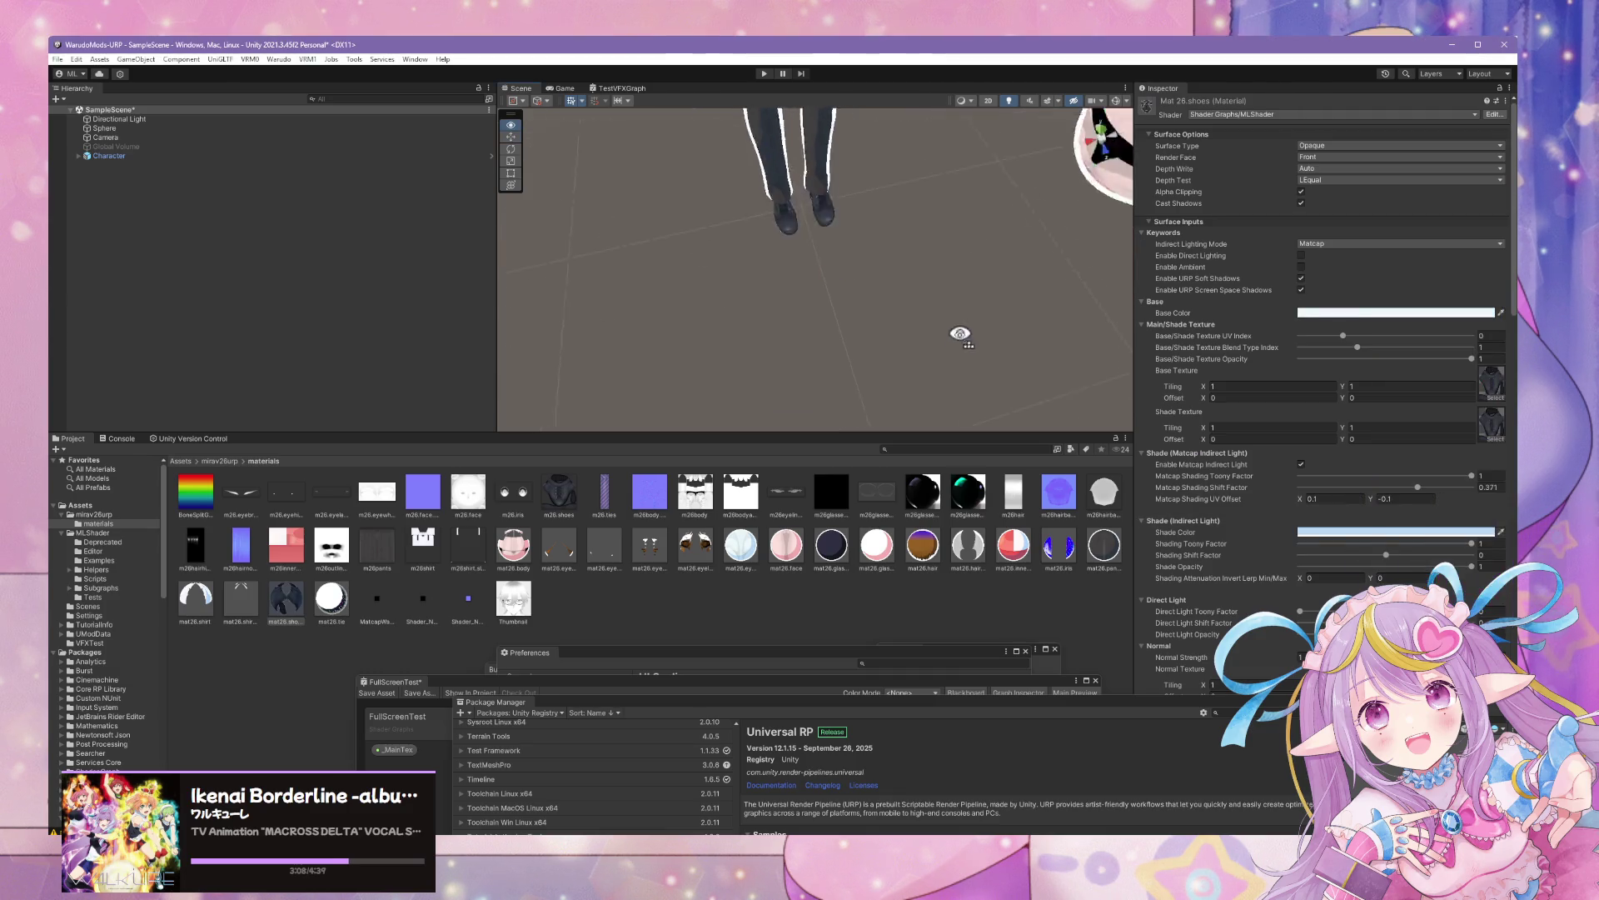
{"action": "mouse_move", "coordinate": [957, 336]}
{"action": "left_mouse_down"}
{"action": "mouse_move", "coordinate": [889, 200]}
{"action": "mouse_move", "coordinate": [909, 158]}
{"action": "left_mouse_up"}
{"action": "scroll", "coordinate": [909, 158], "scroll_direction": "up", "scroll_amount": 3}
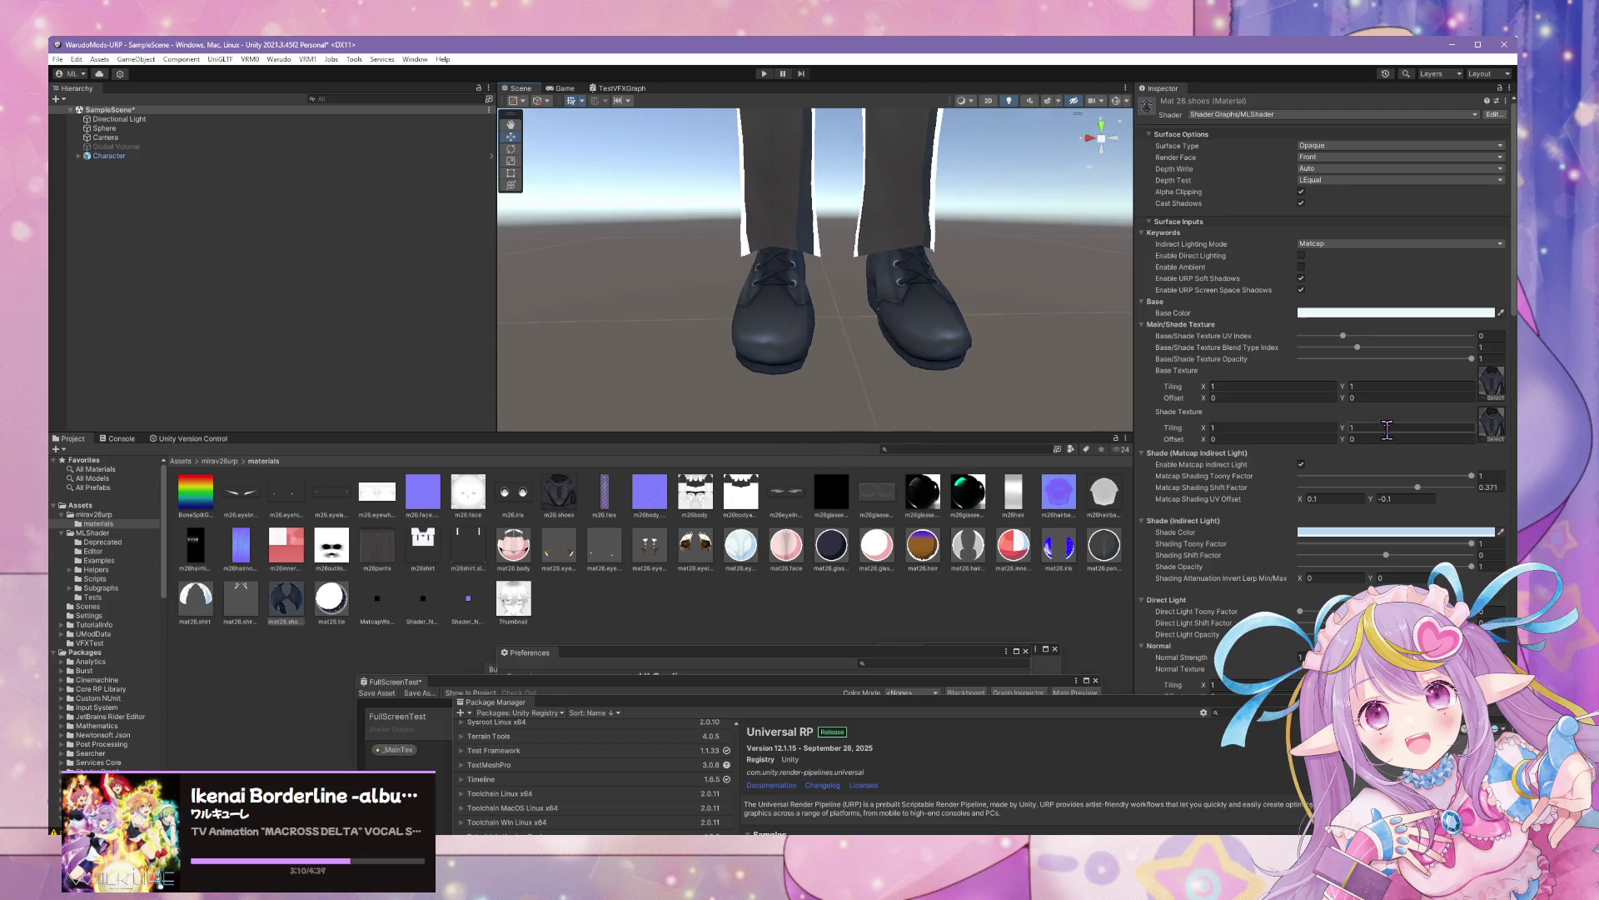
{"action": "scroll", "coordinate": [1389, 443], "scroll_direction": "down", "scroll_amount": 5}
{"action": "scroll", "coordinate": [1387, 437], "scroll_direction": "down", "scroll_amount": 3}
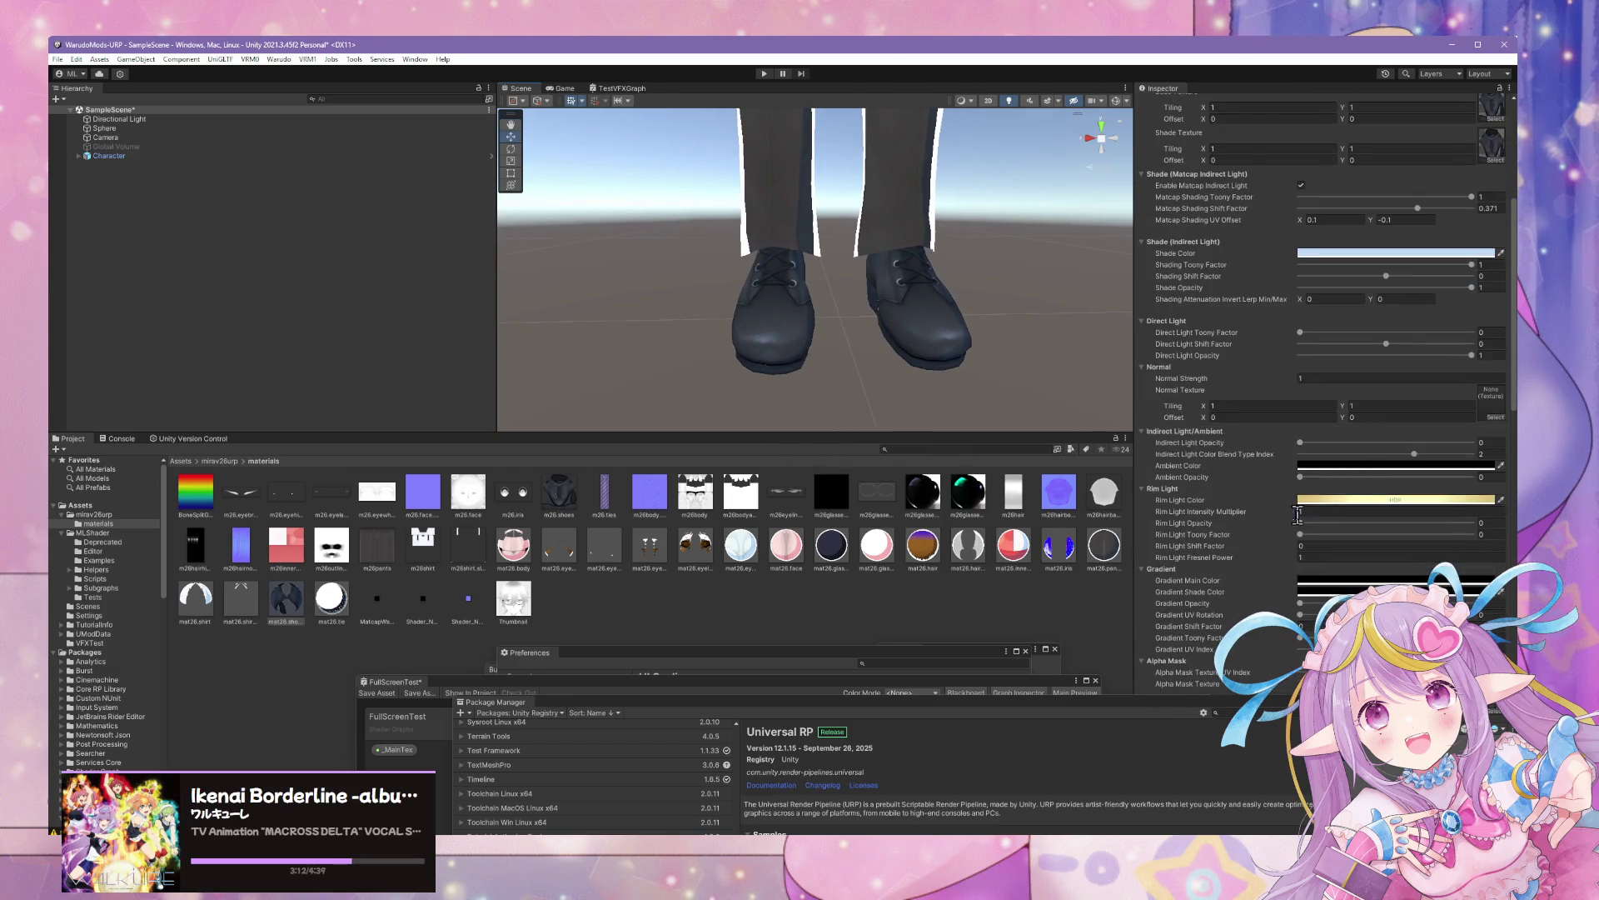
Set the mat26.tie Base Color to dark navy 2F3042
{"action": "left_click", "coordinate": [240, 598]}
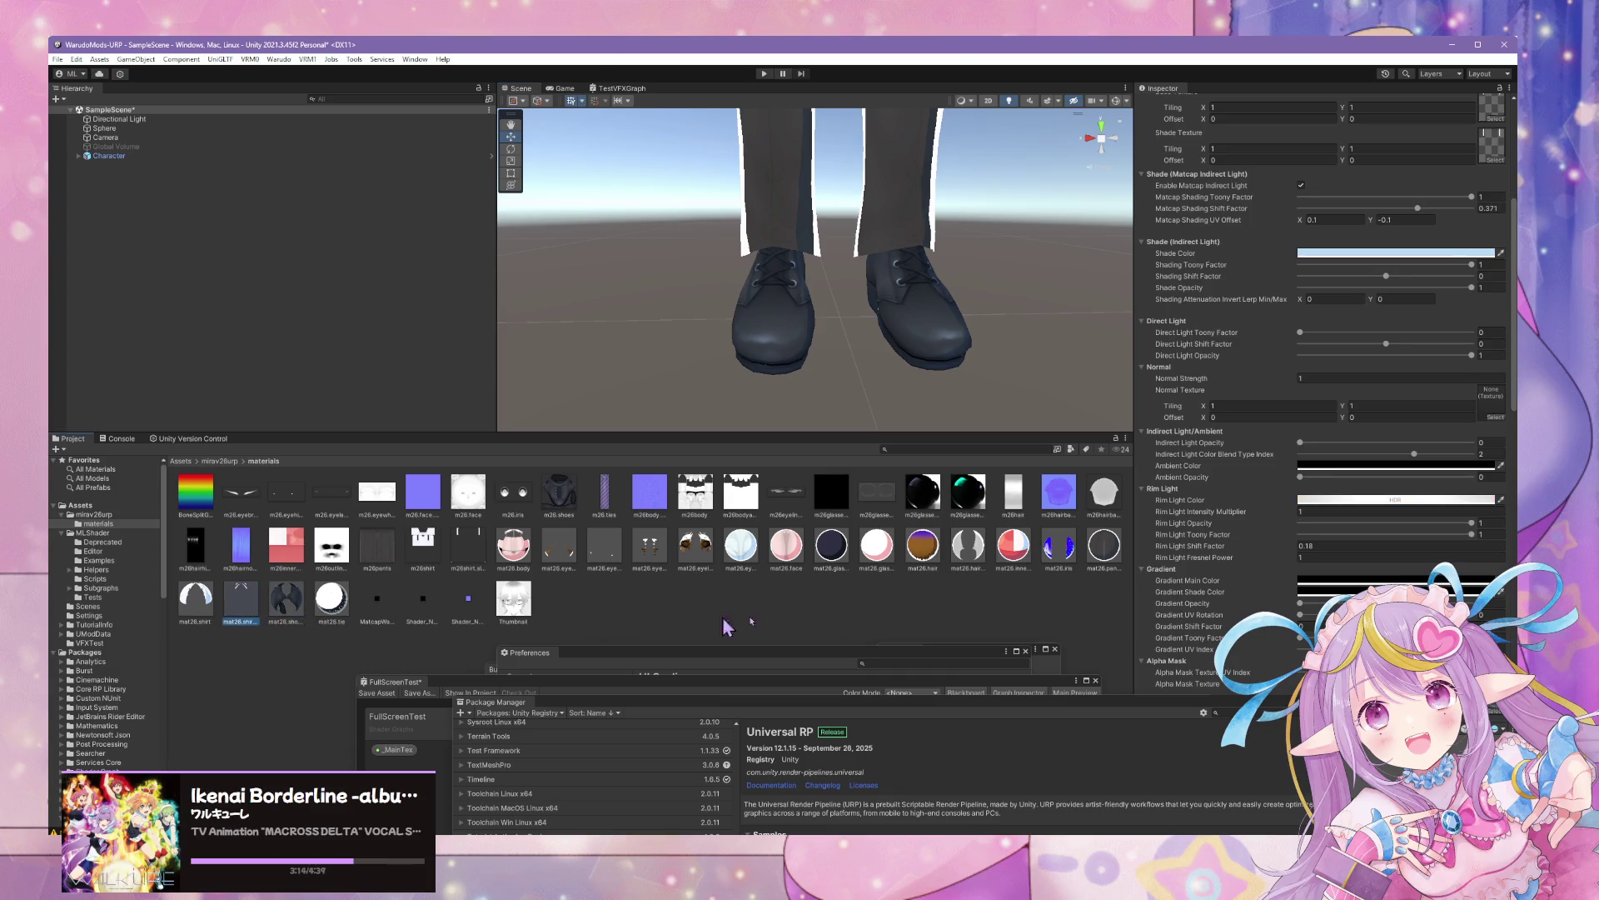
{"action": "left_click", "coordinate": [1395, 500]}
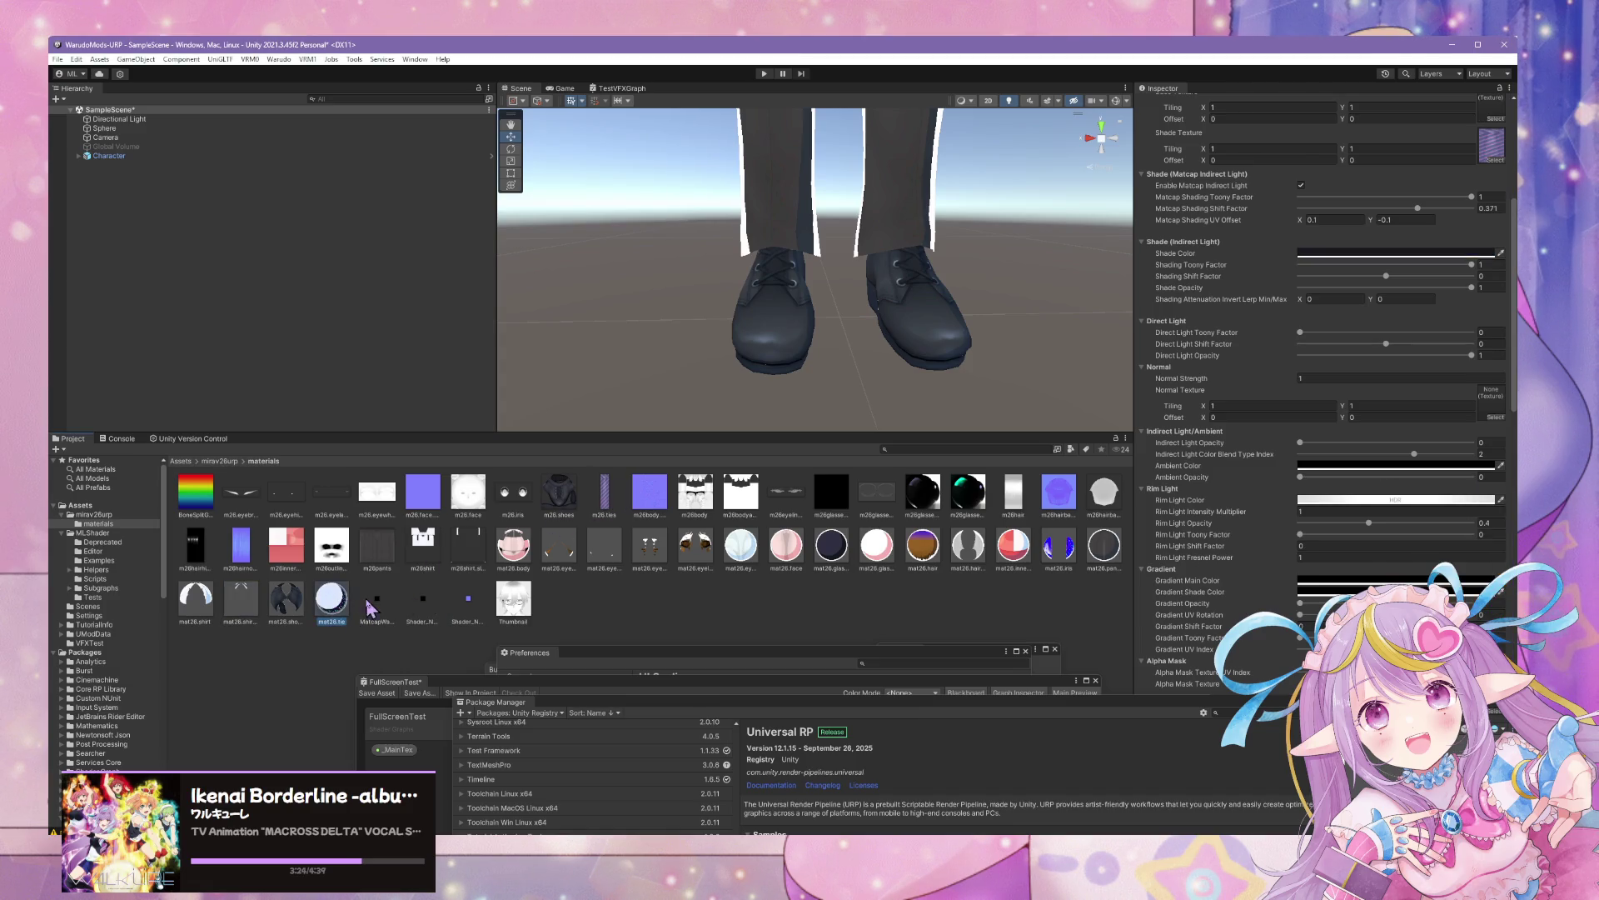
{"action": "left_click", "coordinate": [358, 610]}
{"action": "left_click", "coordinate": [332, 600]}
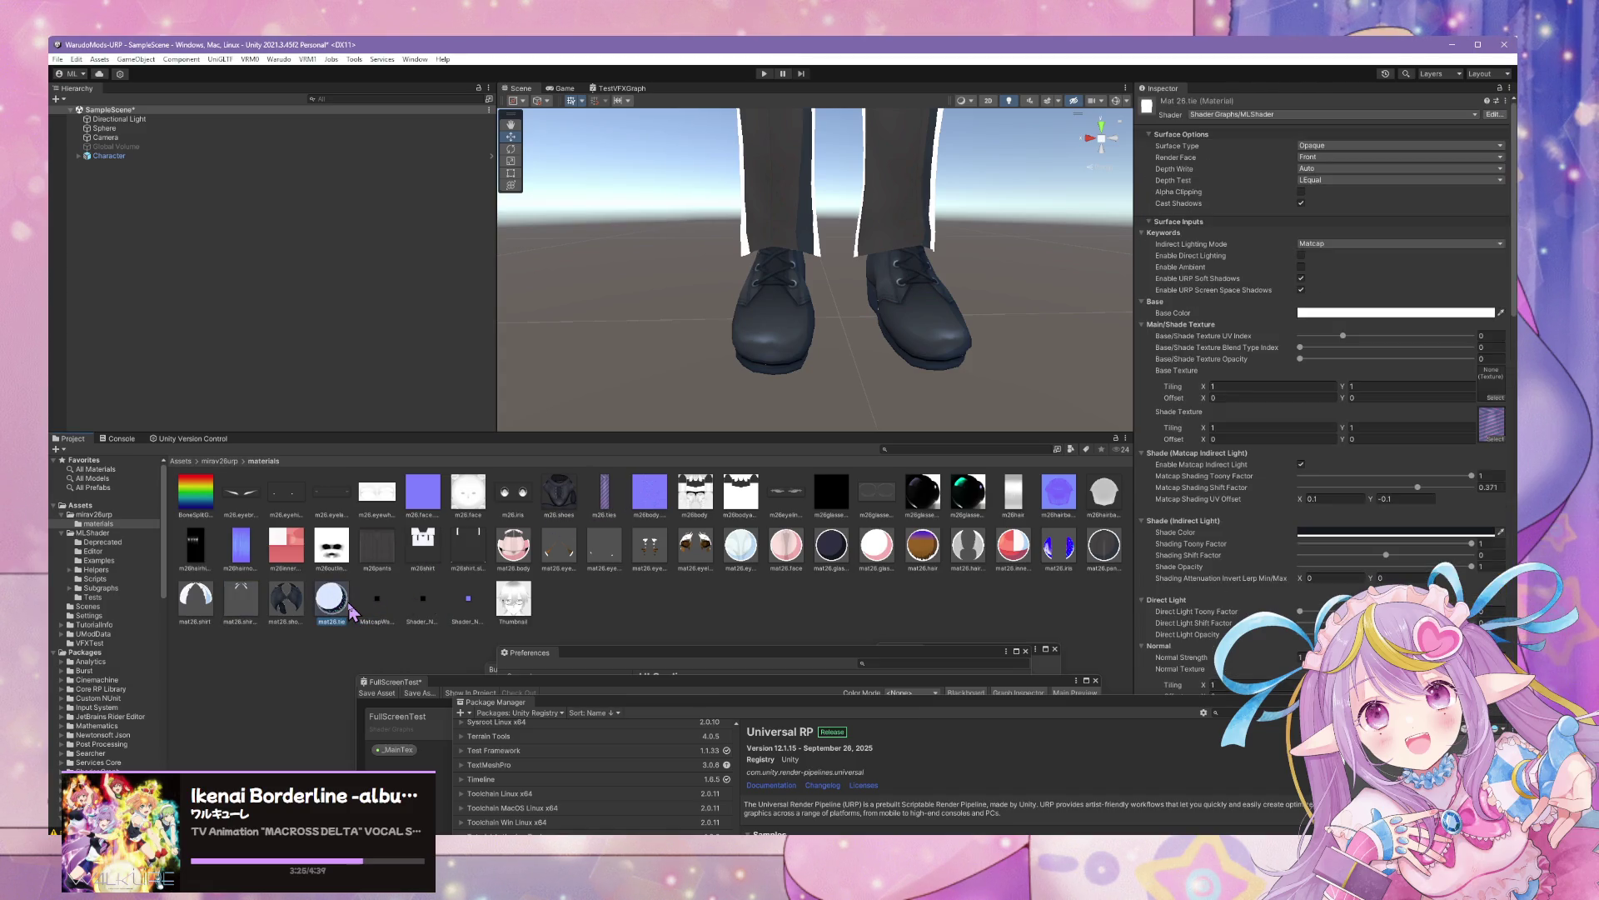
{"action": "left_click", "coordinate": [1446, 314]}
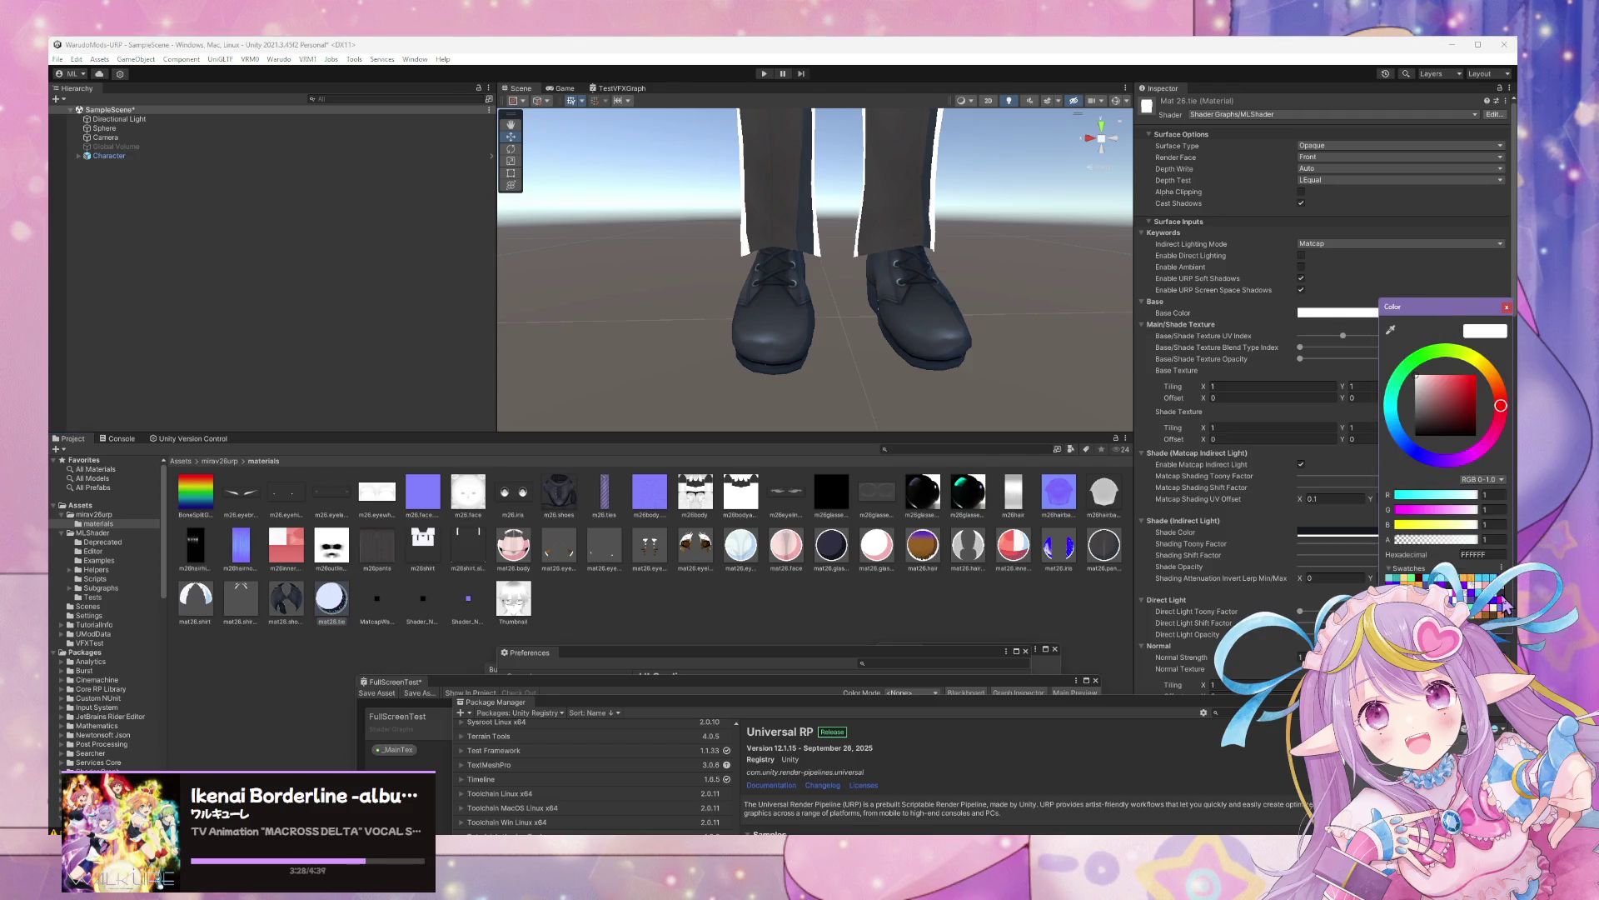
{"action": "left_click", "coordinate": [1501, 598]}
{"action": "left_click", "coordinate": [1506, 307]}
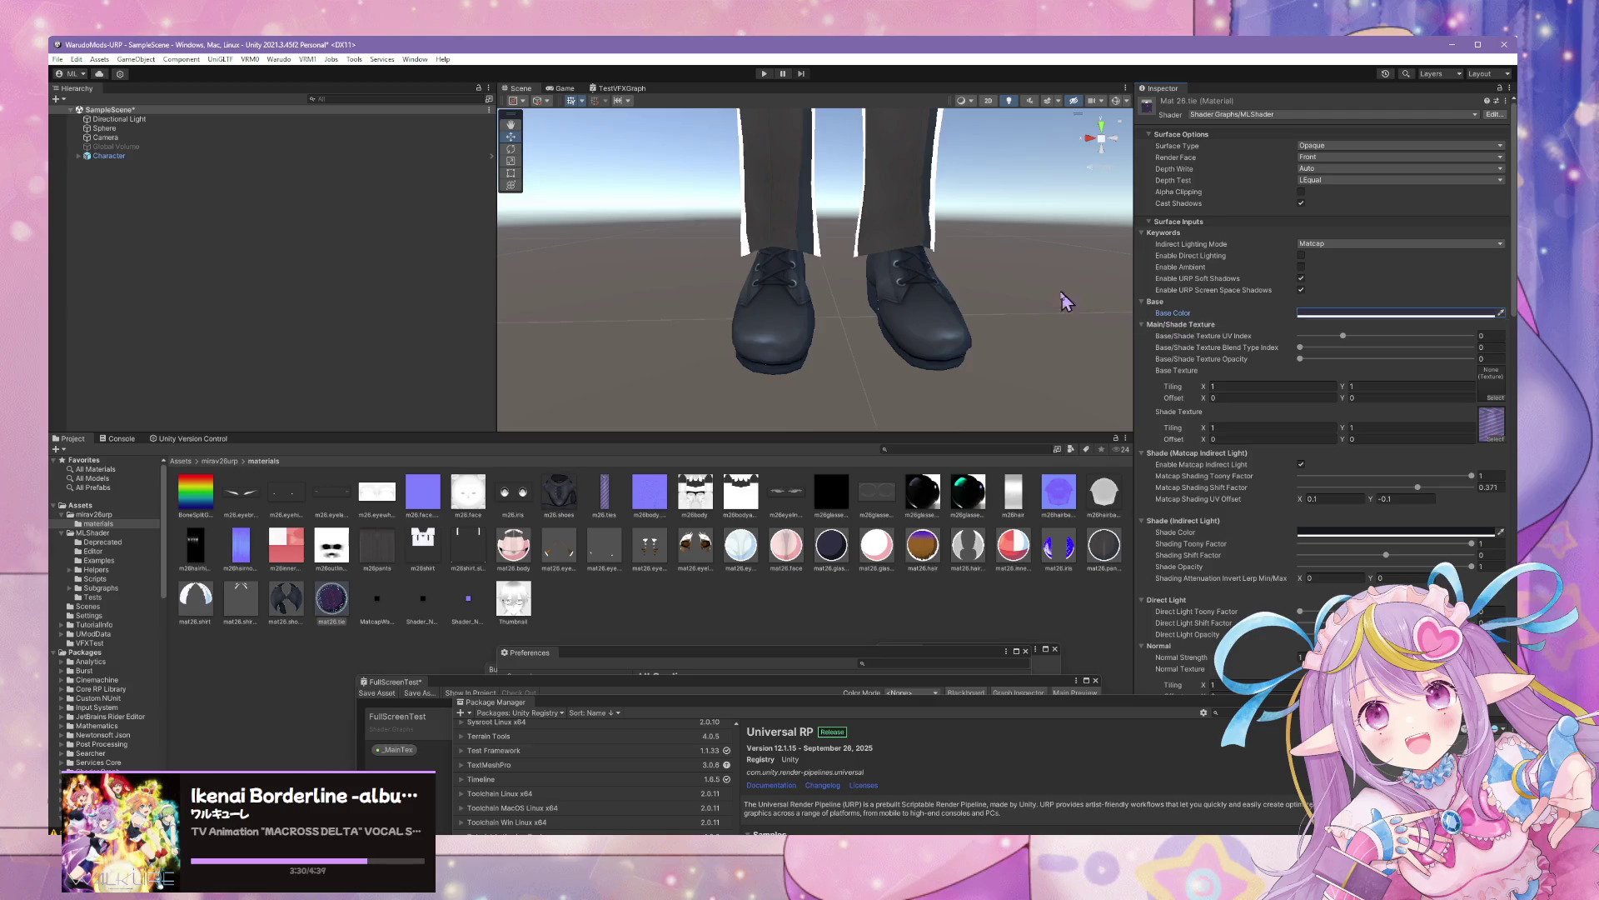
{"action": "mouse_move", "coordinate": [1064, 299]}
{"action": "left_mouse_down"}
{"action": "mouse_move", "coordinate": [1047, 81]}
{"action": "mouse_move", "coordinate": [870, 538]}
{"action": "left_mouse_up"}
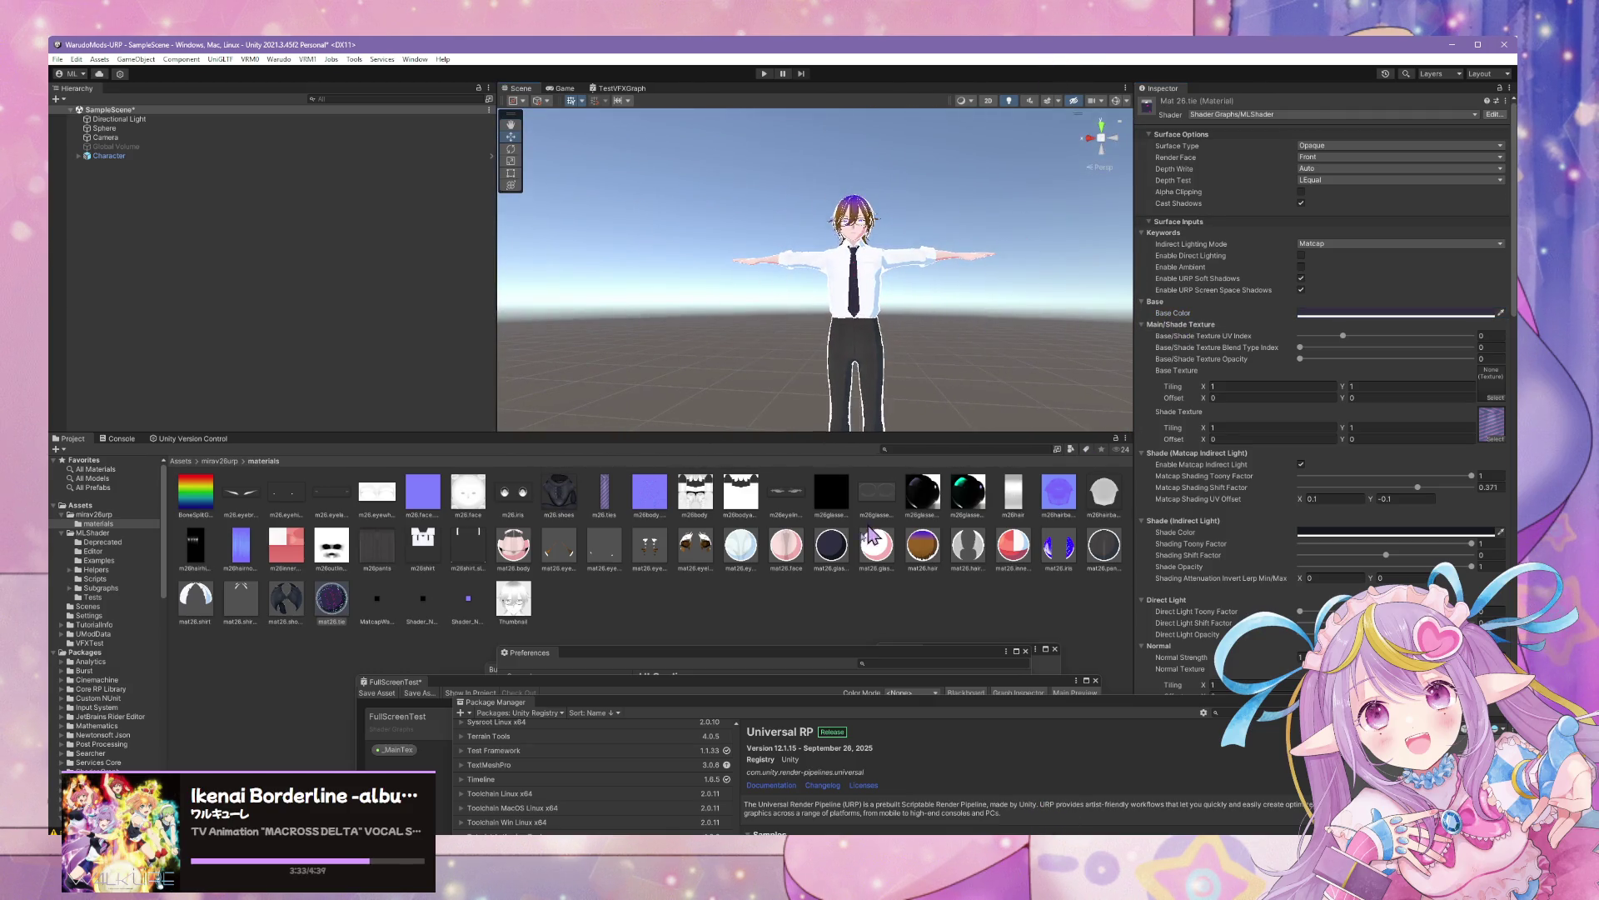
For materials body through tie, lower Rim Light Color V to 75; set Rim Light Opacity and Toony Factor to 1
{"action": "left_click", "coordinate": [513, 546]}
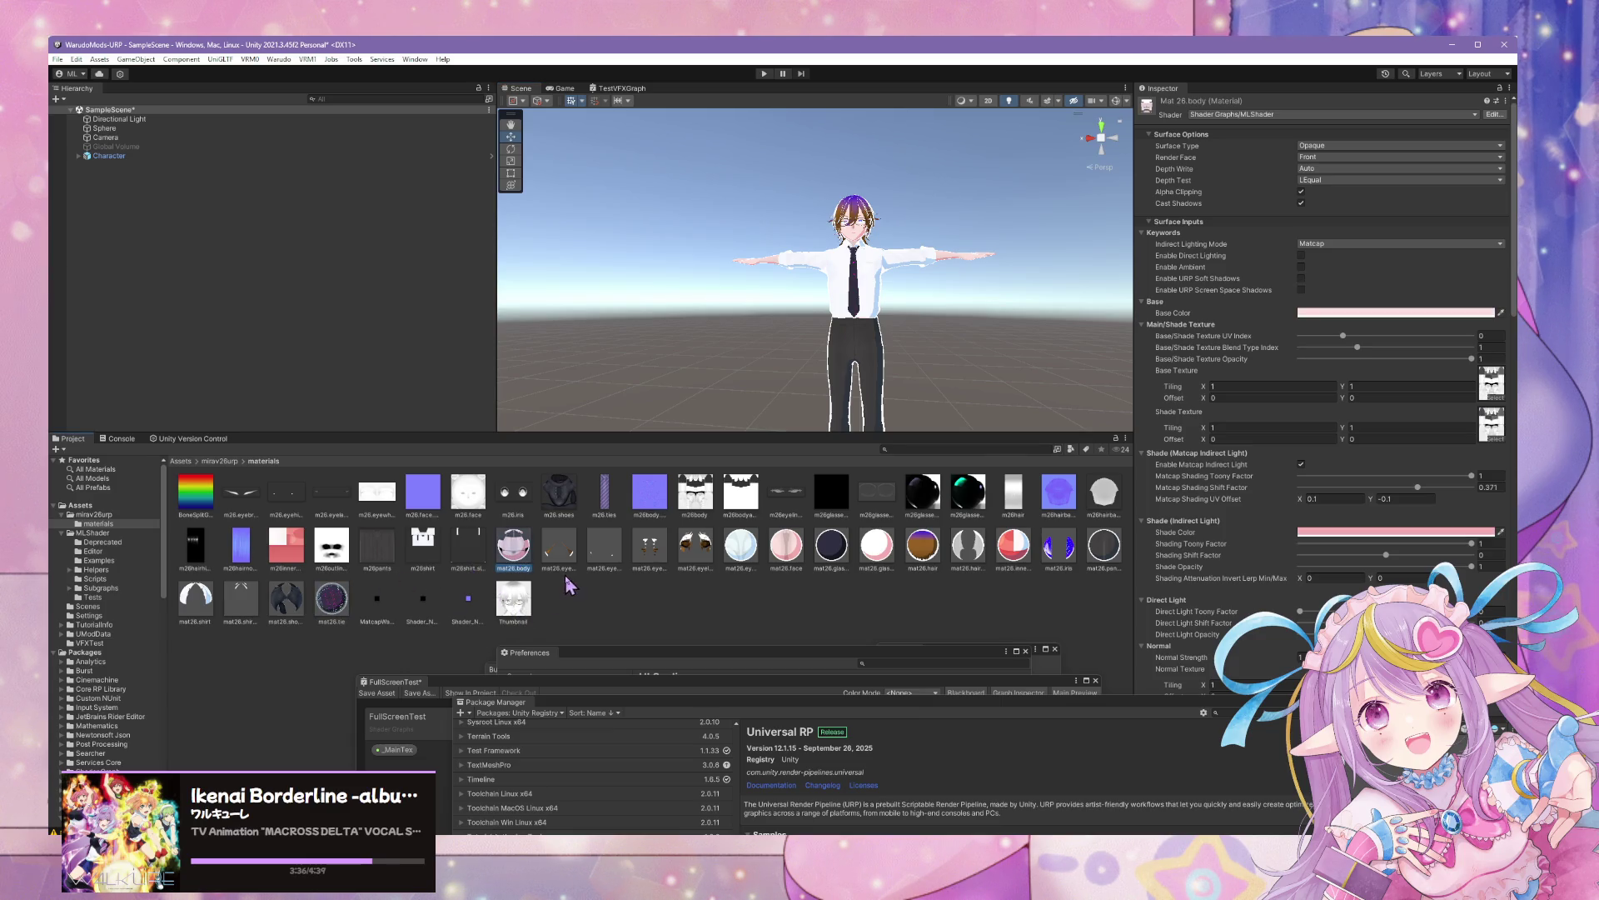
{"action": "left_click", "coordinate": [335, 625], "text": "shift"}
{"action": "scroll", "coordinate": [1460, 504], "scroll_direction": "down", "scroll_amount": 6}
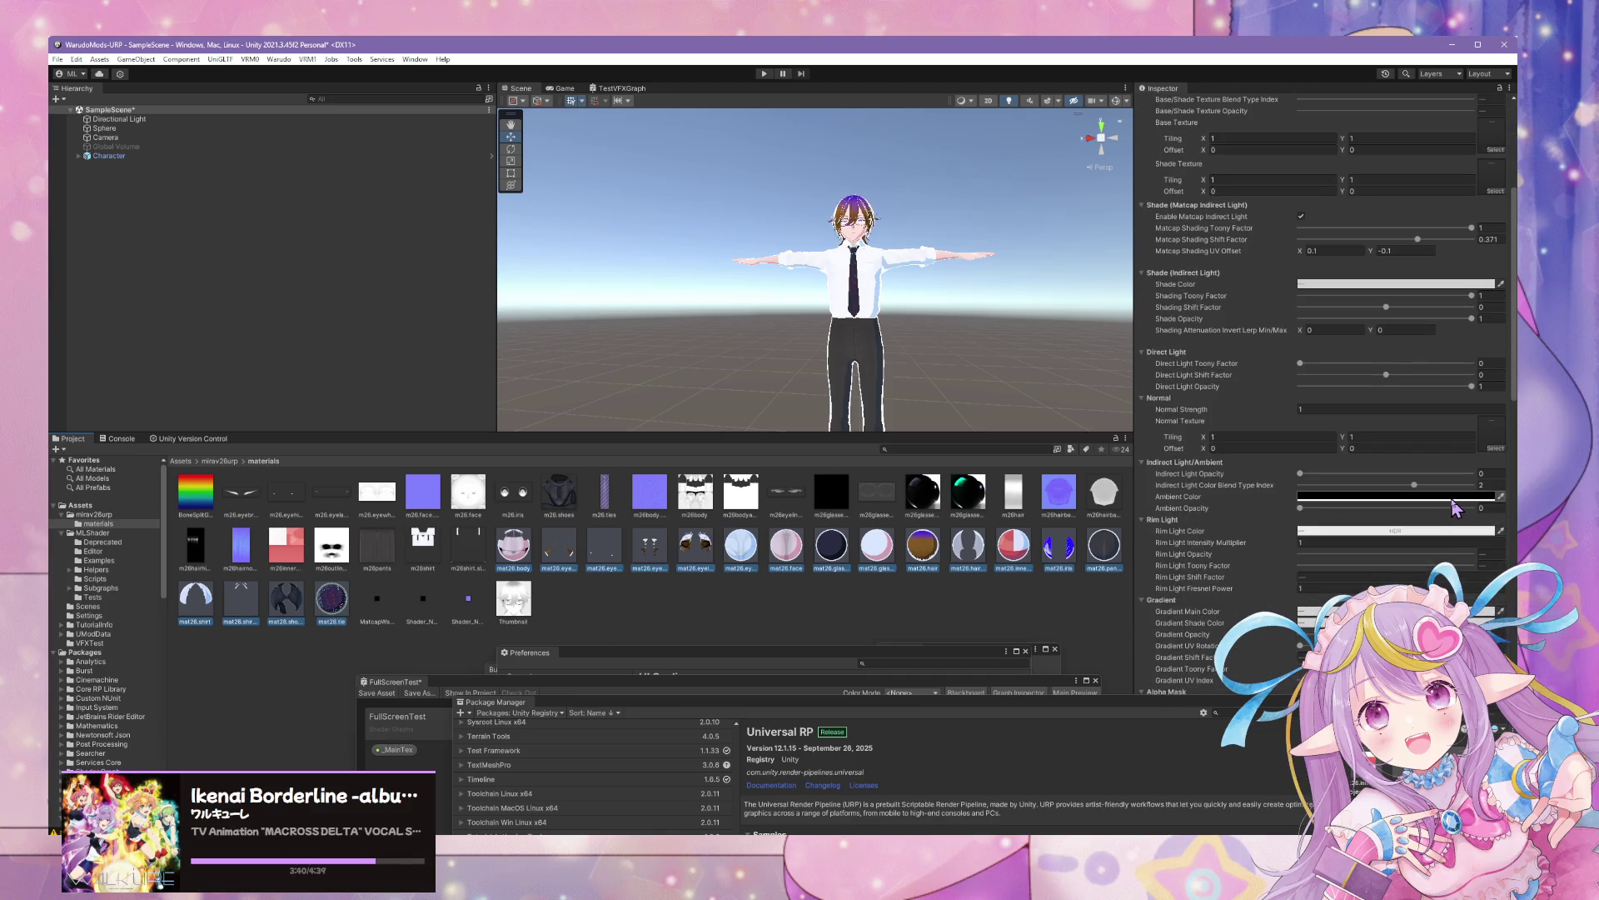
{"action": "scroll", "coordinate": [1421, 500], "scroll_direction": "down", "scroll_amount": 4}
{"action": "left_click", "coordinate": [1357, 346]}
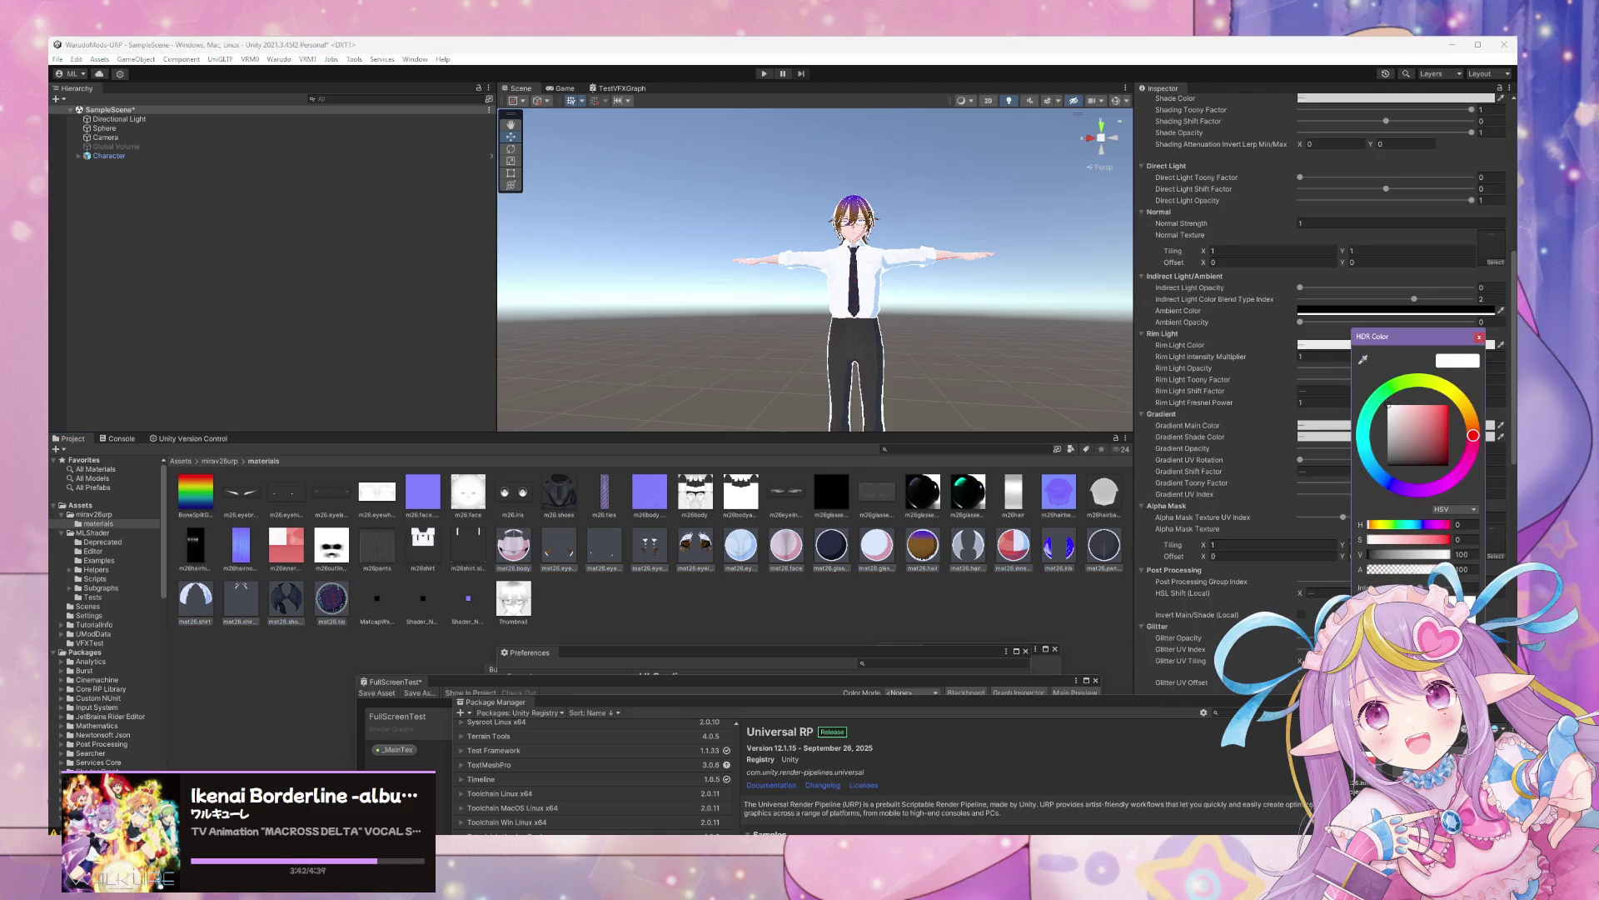
{"action": "left_click_drag", "start_coordinate": [1449, 554], "coordinate": [1430, 554]}
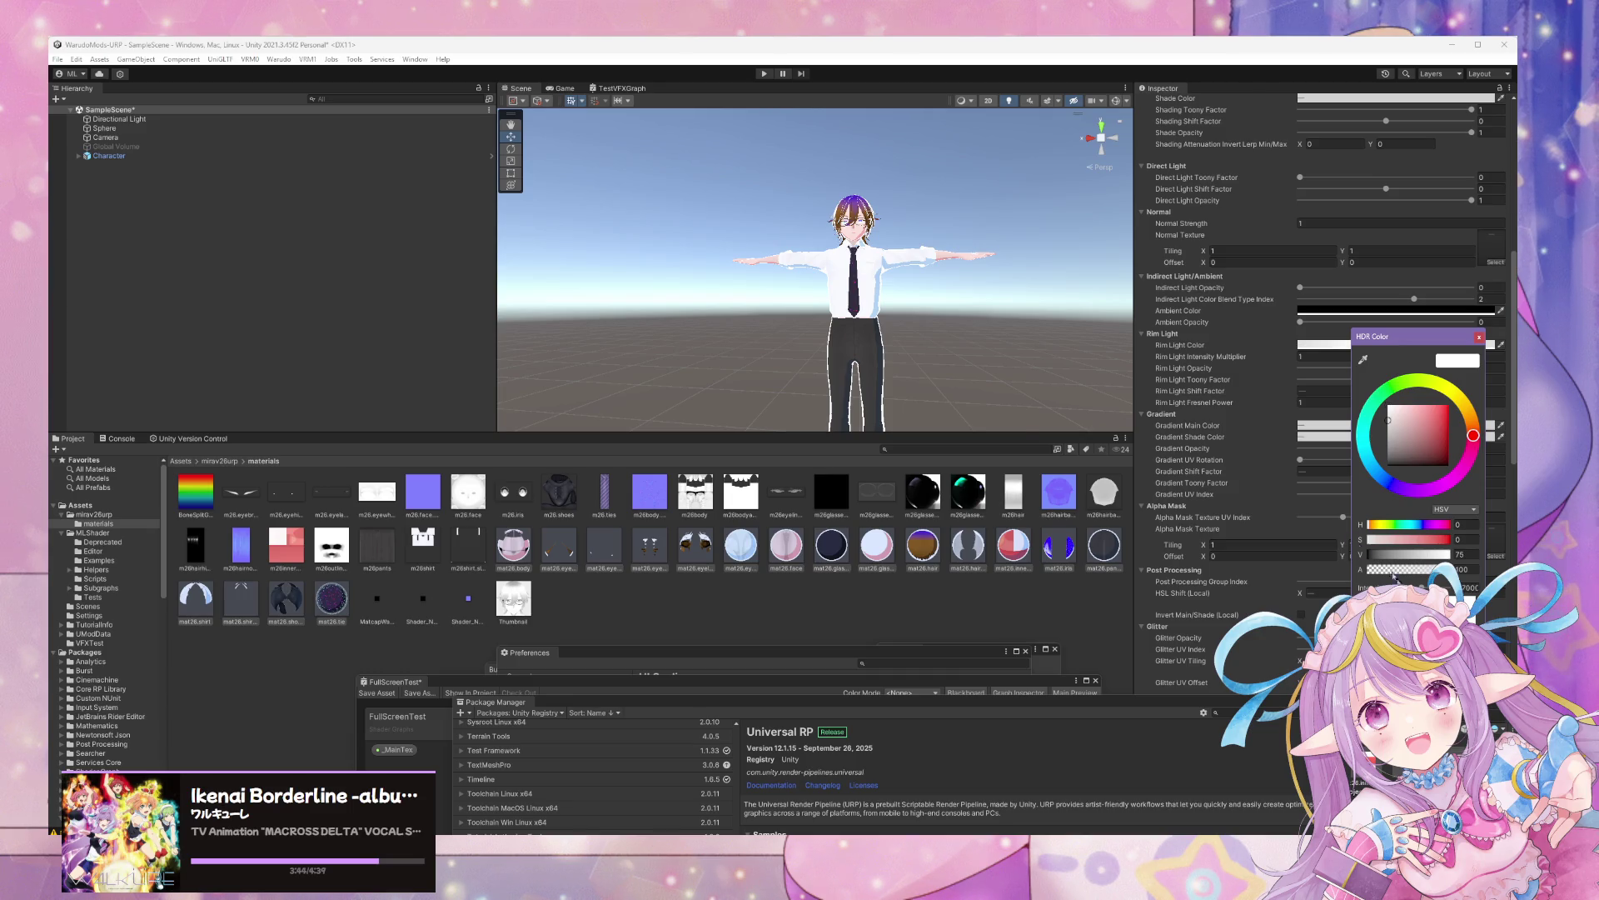
{"action": "left_click", "coordinate": [1478, 338]}
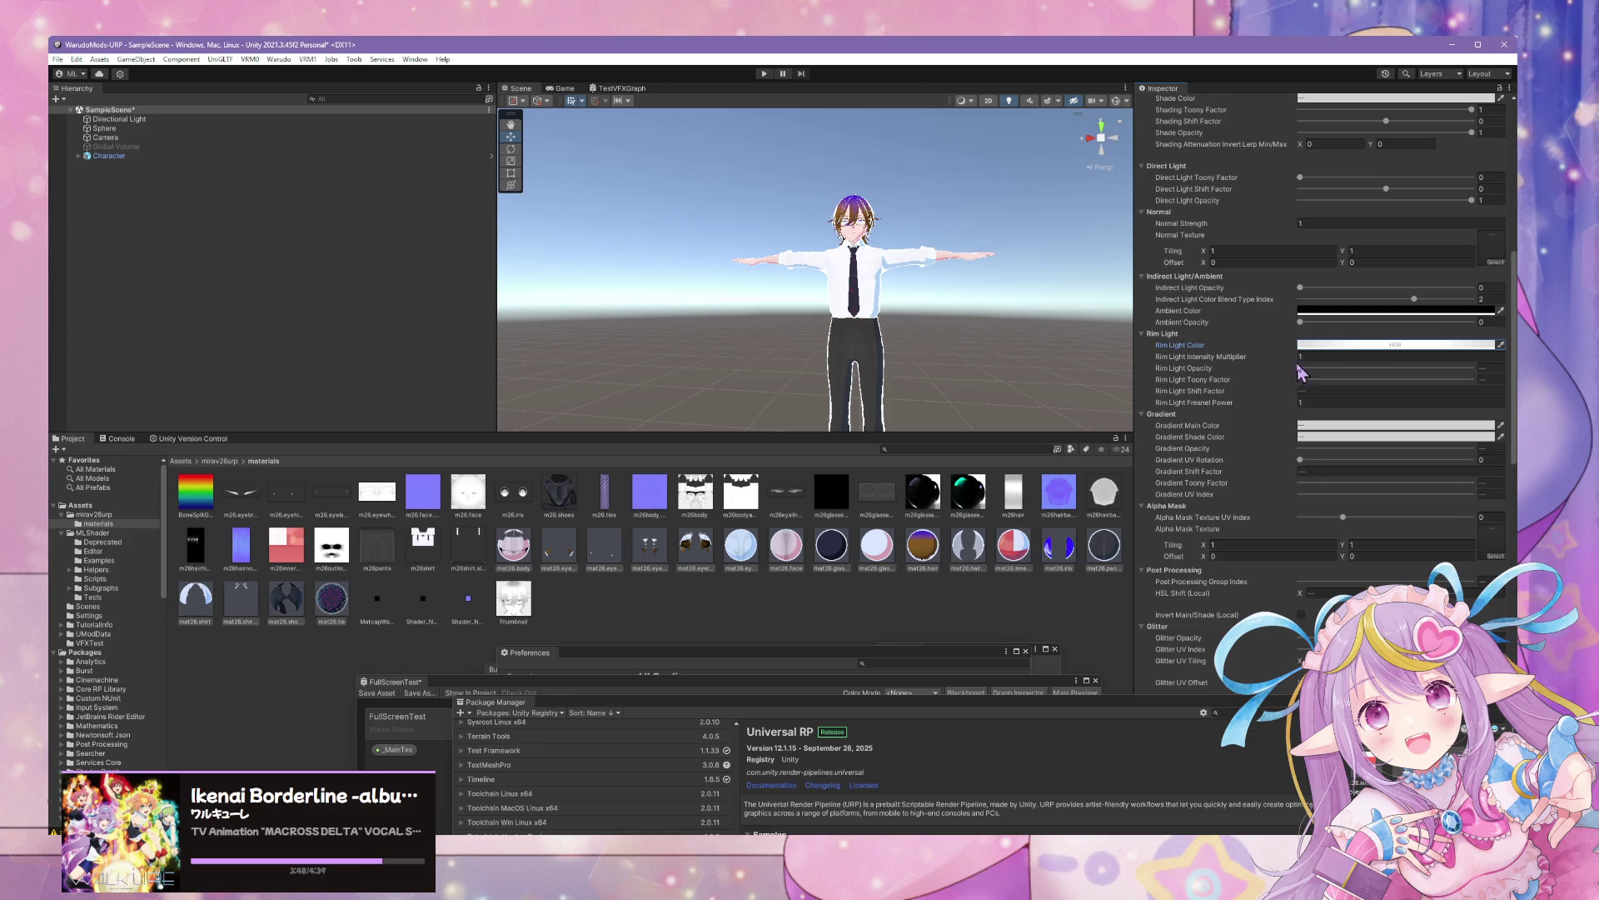
{"action": "left_click_drag", "start_coordinate": [1301, 368], "coordinate": [1516, 379]}
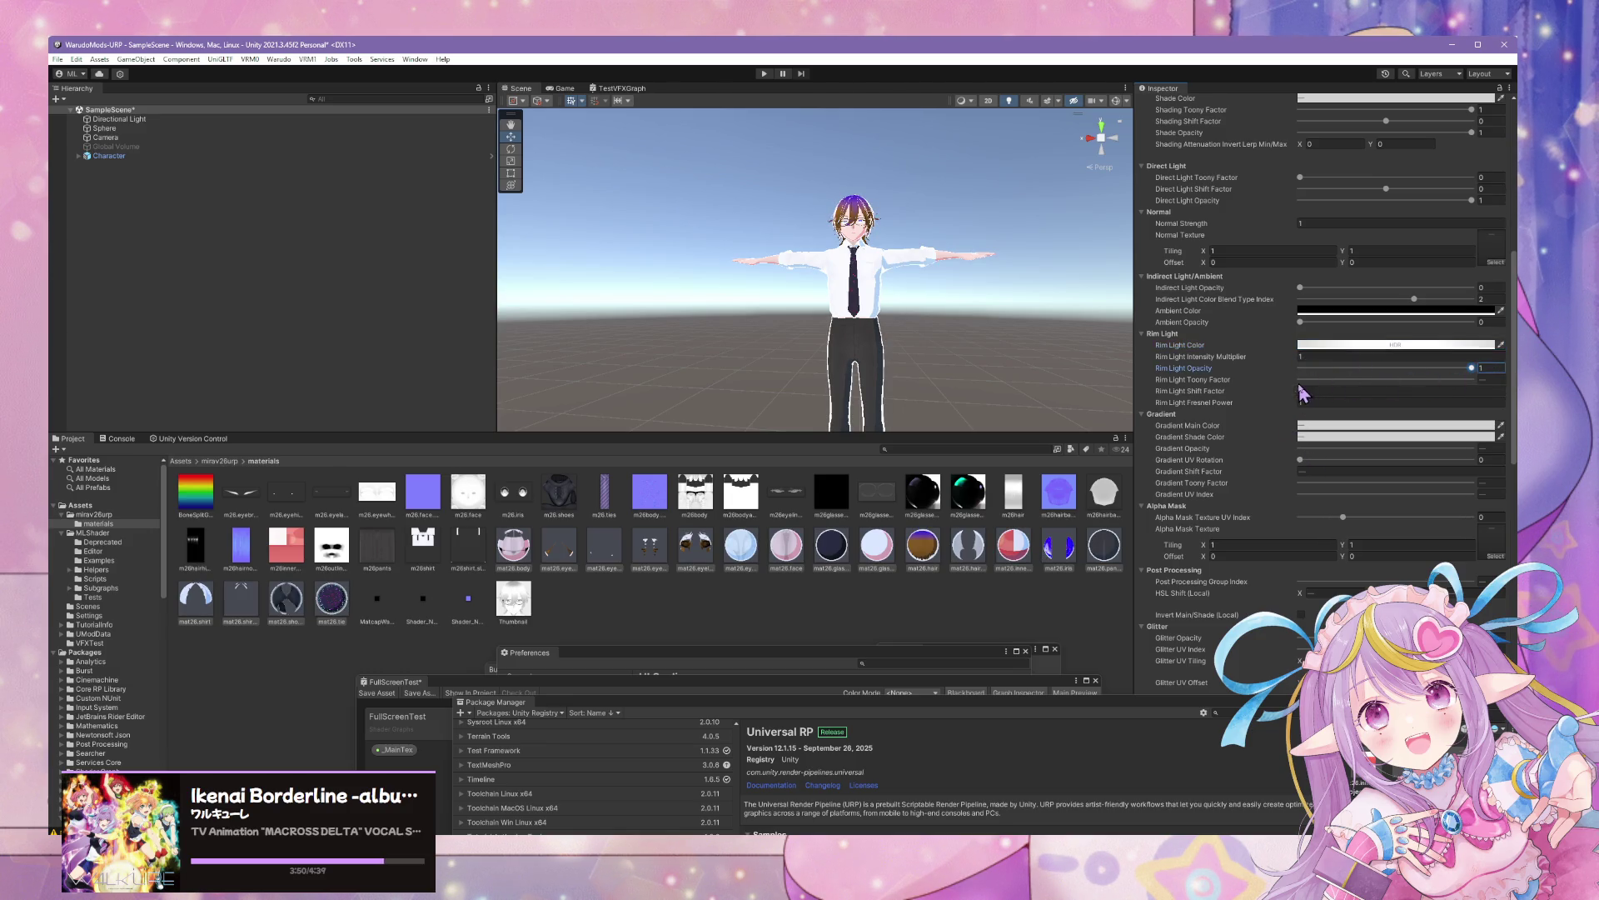
{"action": "left_click_drag", "start_coordinate": [1300, 382], "coordinate": [1479, 385]}
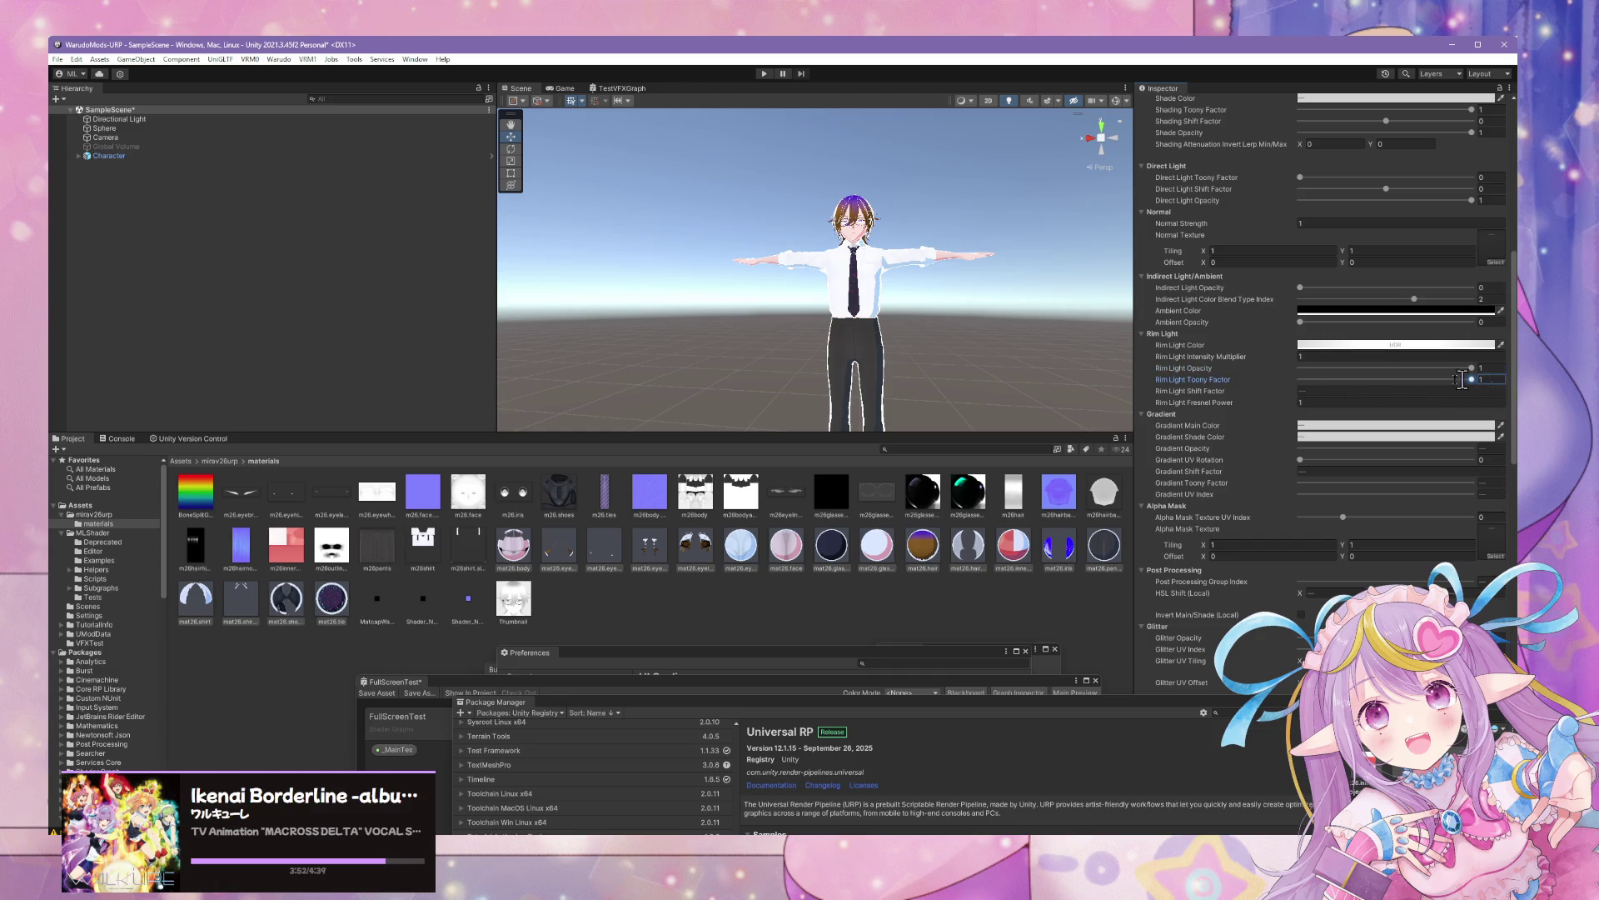
{"action": "left_click_drag", "start_coordinate": [1285, 396], "coordinate": [1289, 395]}
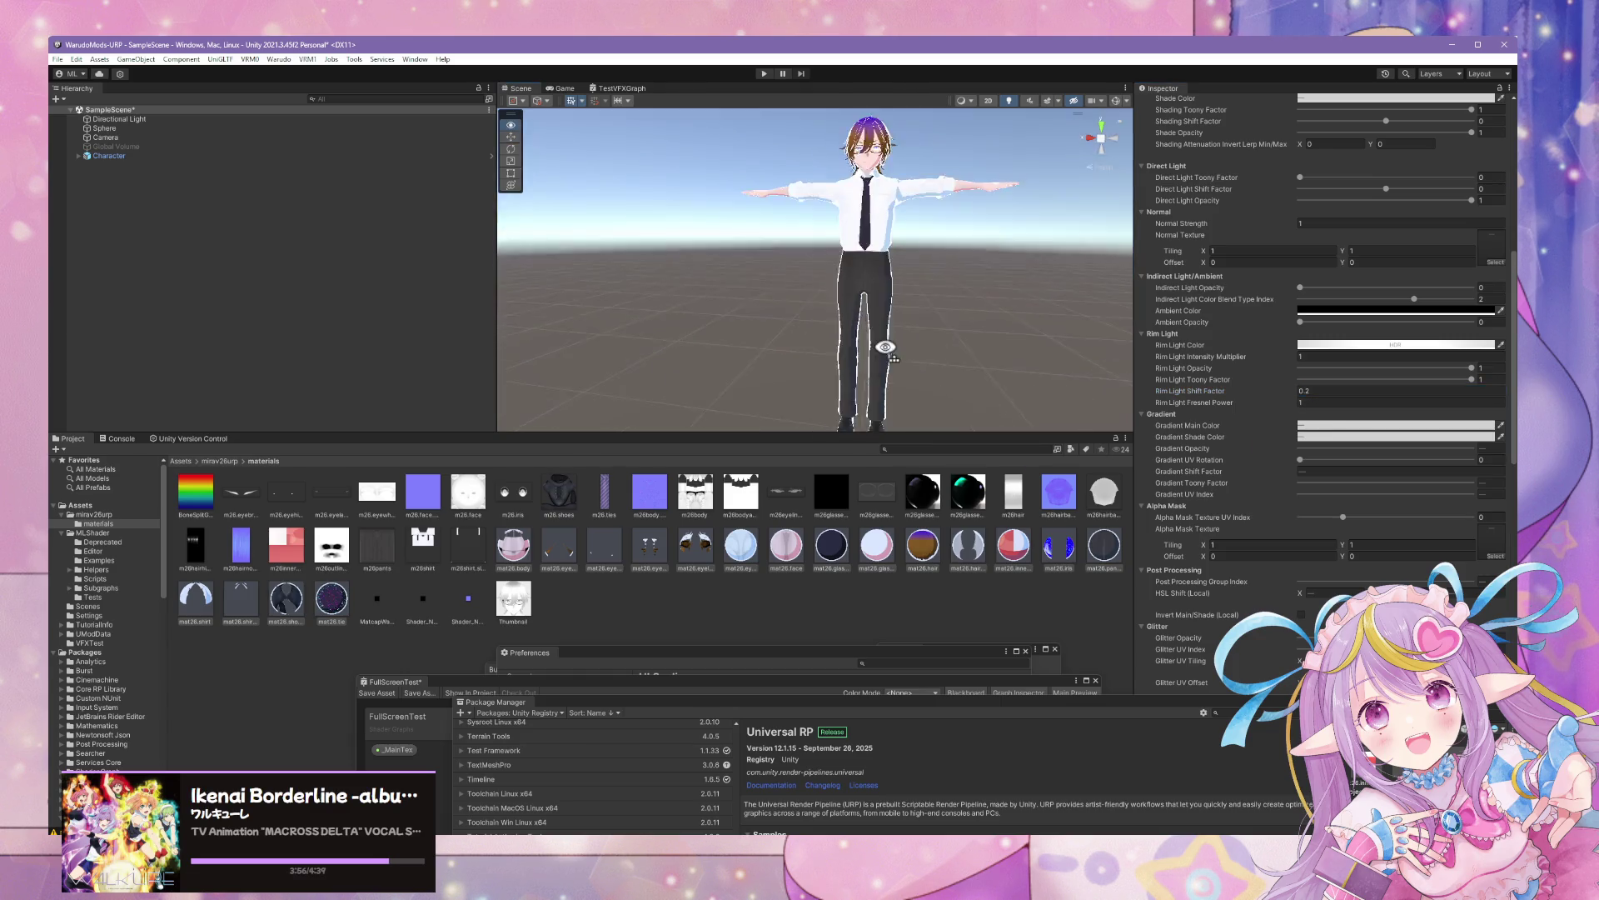
Apply the m26glitter material from the mirav26urp folder to the tie
{"action": "scroll", "coordinate": [950, 398], "scroll_direction": "up", "scroll_amount": 5}
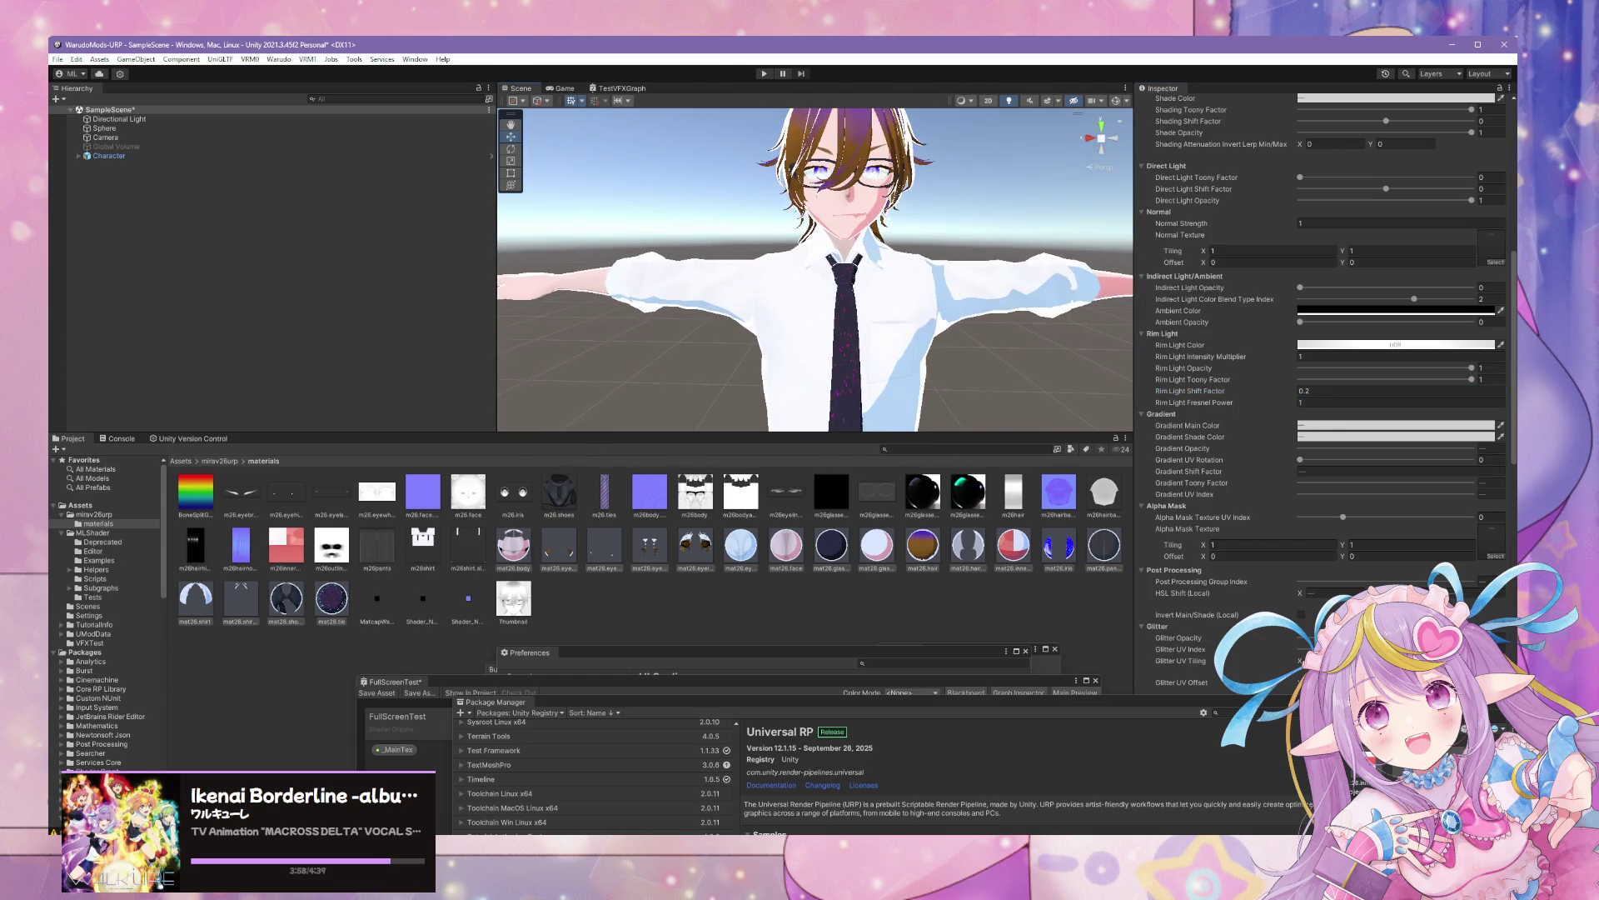
{"action": "left_click", "coordinate": [94, 514]}
{"action": "mouse_move", "coordinate": [324, 498]}
{"action": "left_mouse_down"}
{"action": "mouse_move", "coordinate": [833, 350]}
{"action": "mouse_move", "coordinate": [844, 372]}
{"action": "left_mouse_up"}
{"action": "scroll", "coordinate": [916, 399], "scroll_direction": "up", "scroll_amount": 5}
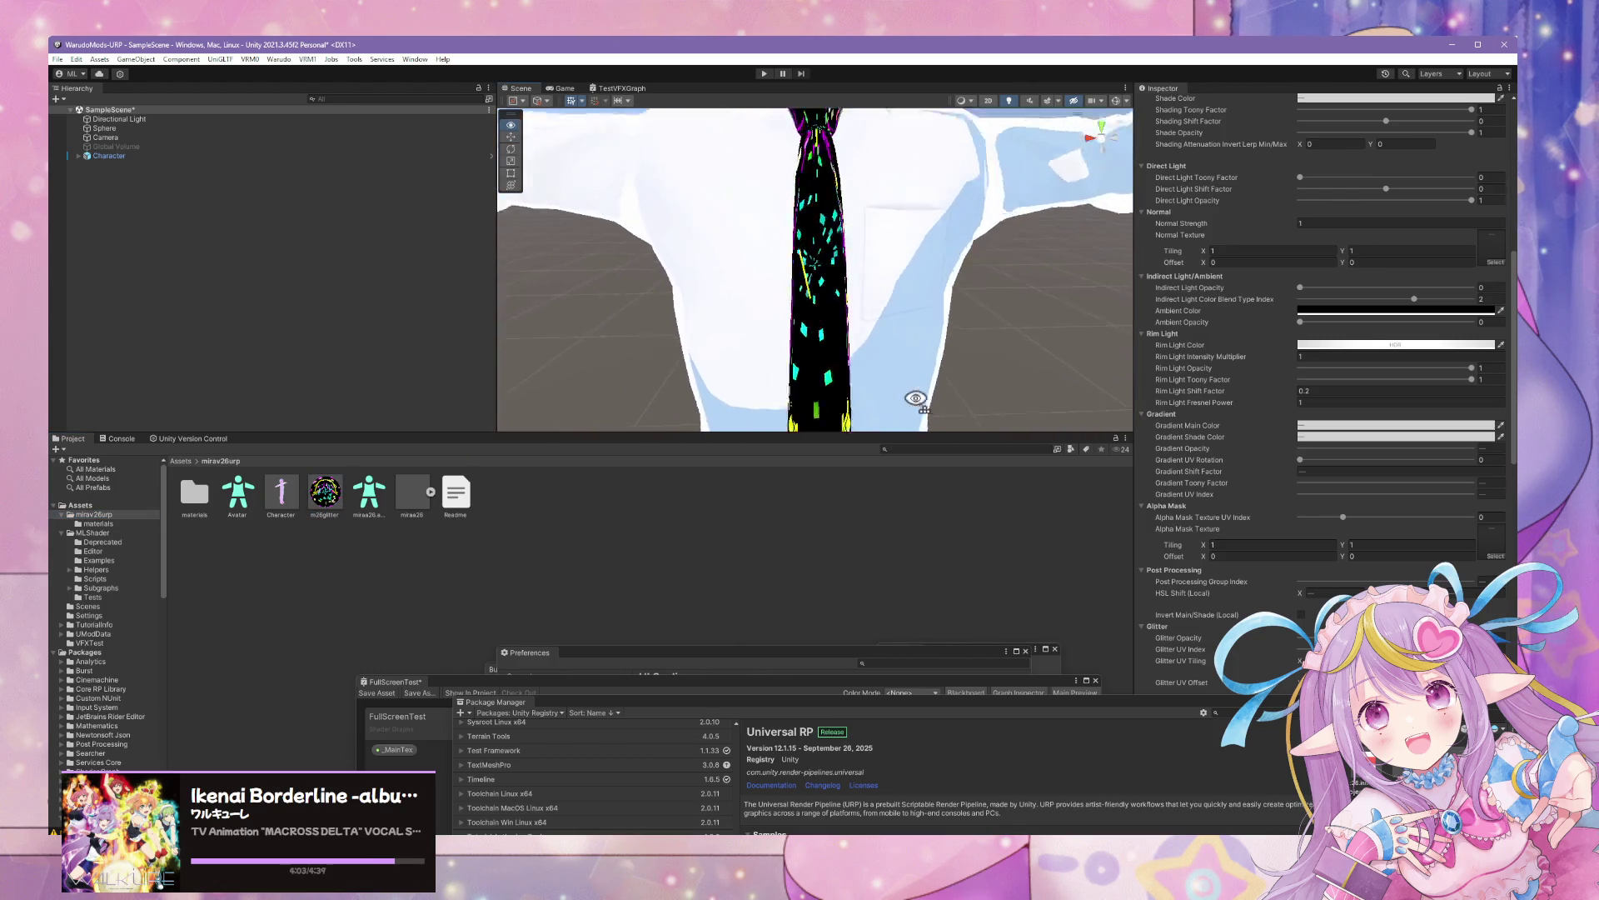
{"action": "scroll", "coordinate": [916, 398], "scroll_direction": "down", "scroll_amount": 5}
{"action": "scroll", "coordinate": [900, 318], "scroll_direction": "up", "scroll_amount": 5}
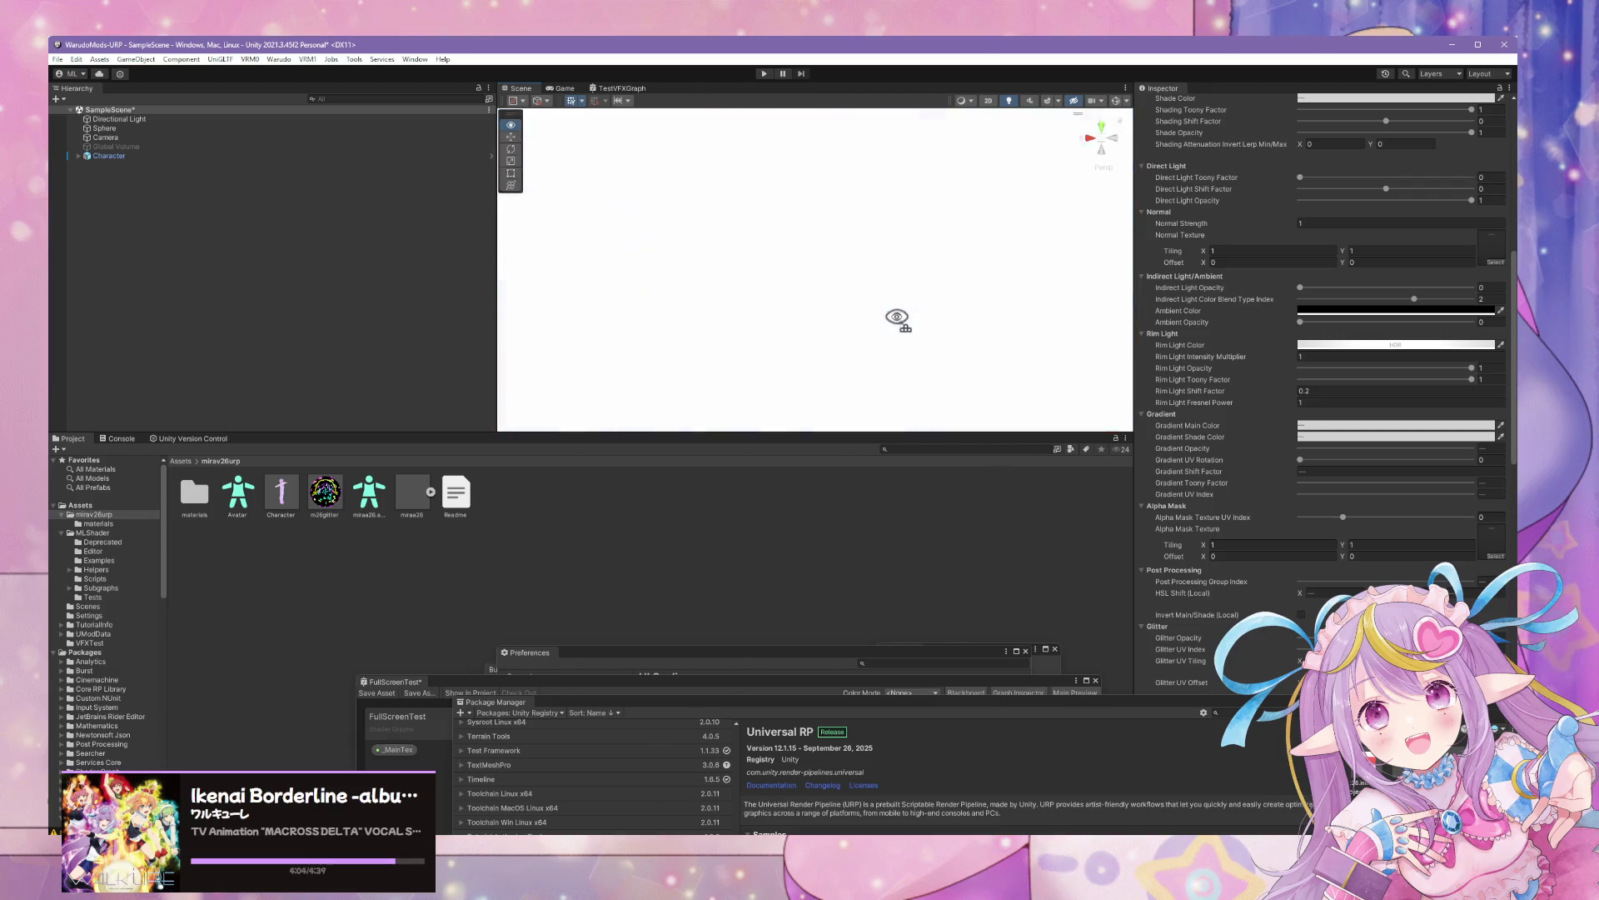
{"action": "scroll", "coordinate": [899, 318], "scroll_direction": "down", "scroll_amount": 5}
{"action": "scroll", "coordinate": [901, 329], "scroll_direction": "up", "scroll_amount": 4}
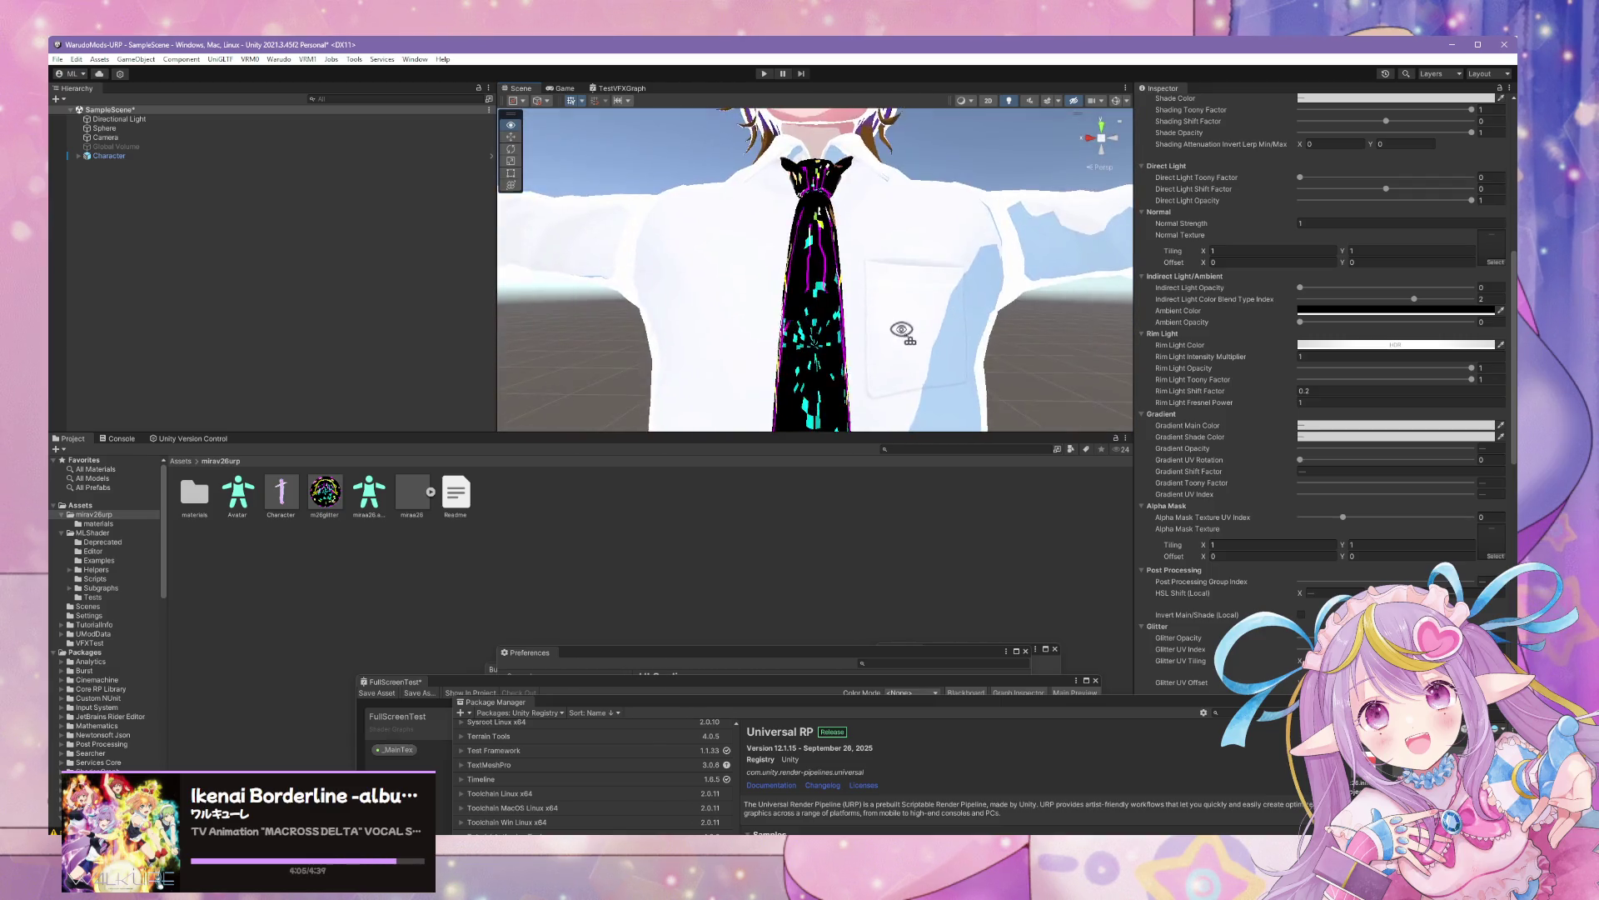
{"action": "scroll", "coordinate": [901, 329], "scroll_direction": "down", "scroll_amount": 5}
{"action": "scroll", "coordinate": [901, 329], "scroll_direction": "up", "scroll_amount": 6}
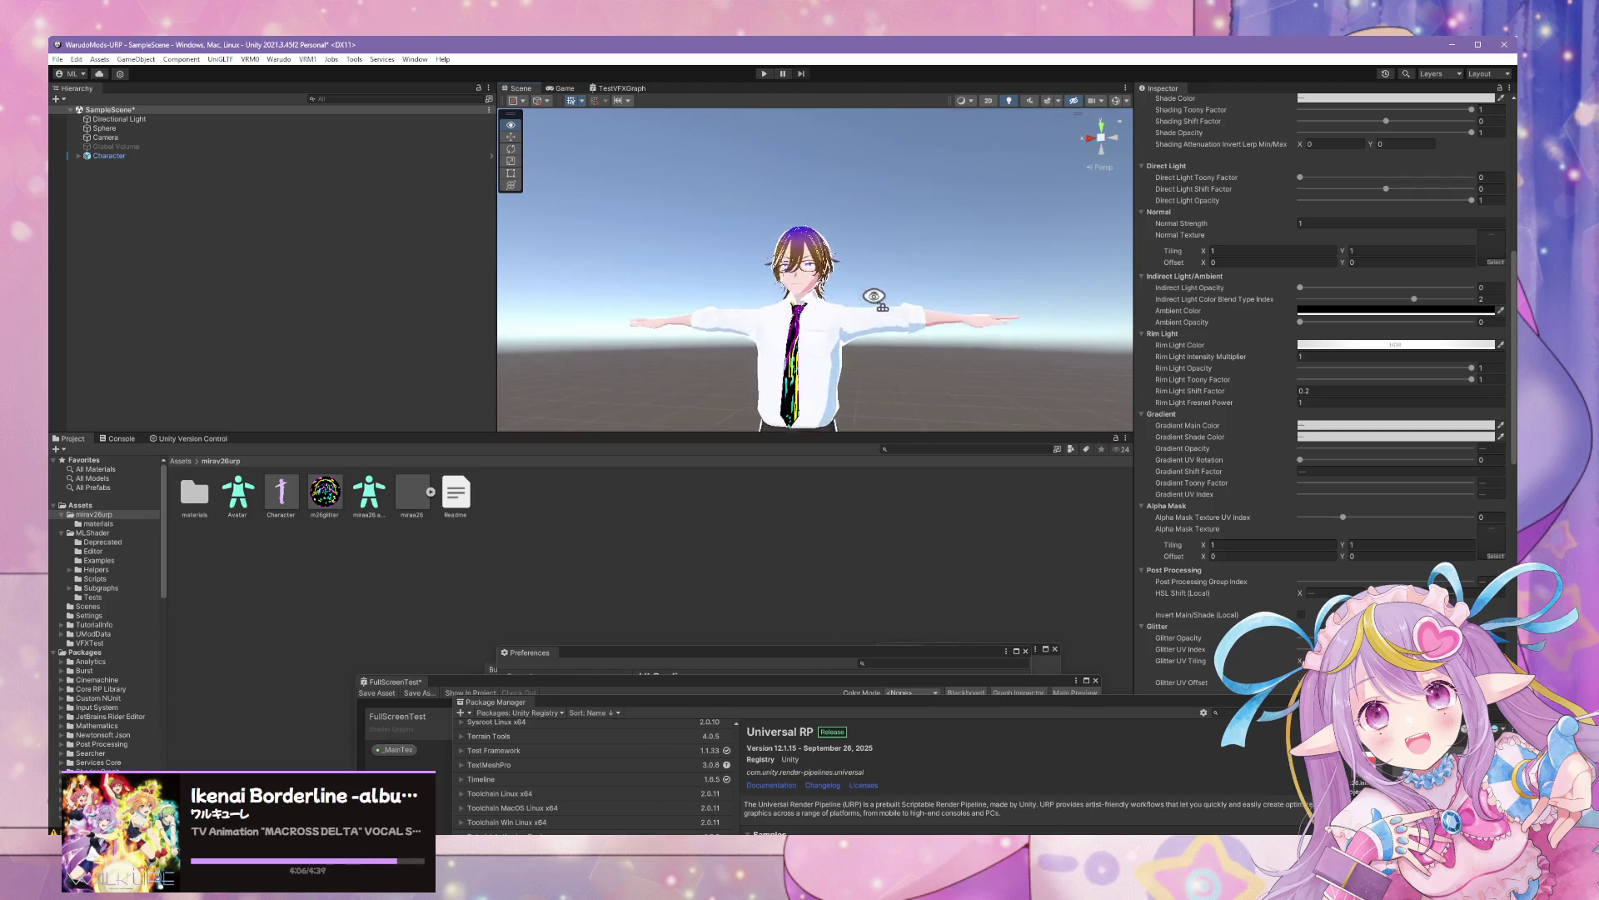
{"action": "mouse_move", "coordinate": [857, 339]}
{"action": "left_mouse_down"}
{"action": "mouse_move", "coordinate": [838, 411]}
{"action": "mouse_move", "coordinate": [864, 346]}
{"action": "left_mouse_up"}
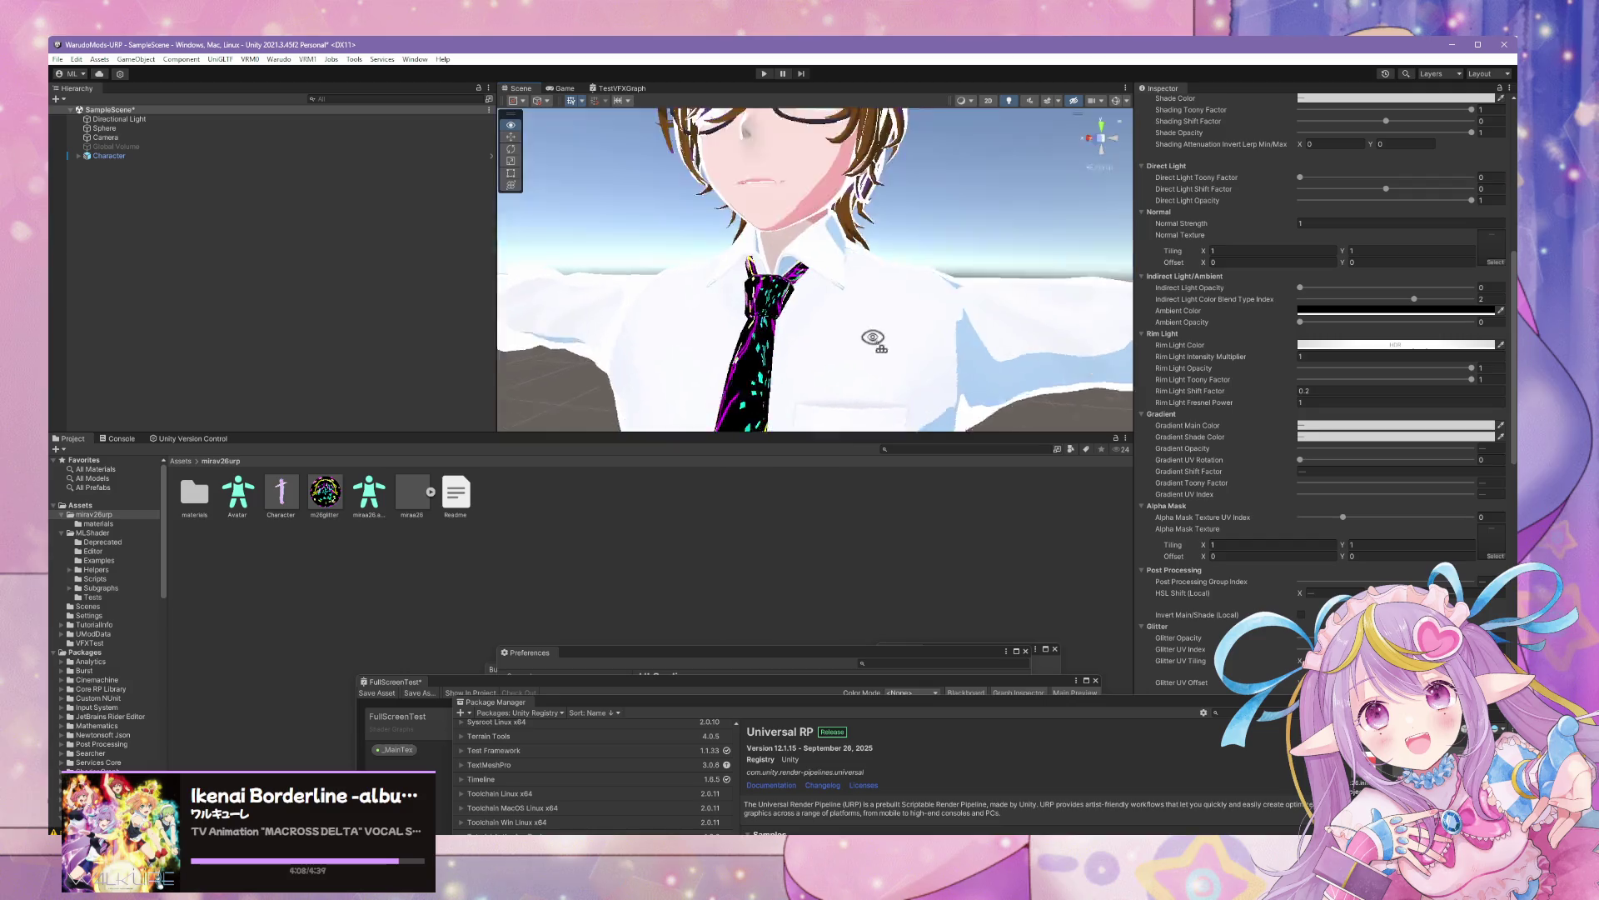
Try the glitter material on the hair, then undo it
{"action": "scroll", "coordinate": [863, 346], "scroll_direction": "down", "scroll_amount": 5}
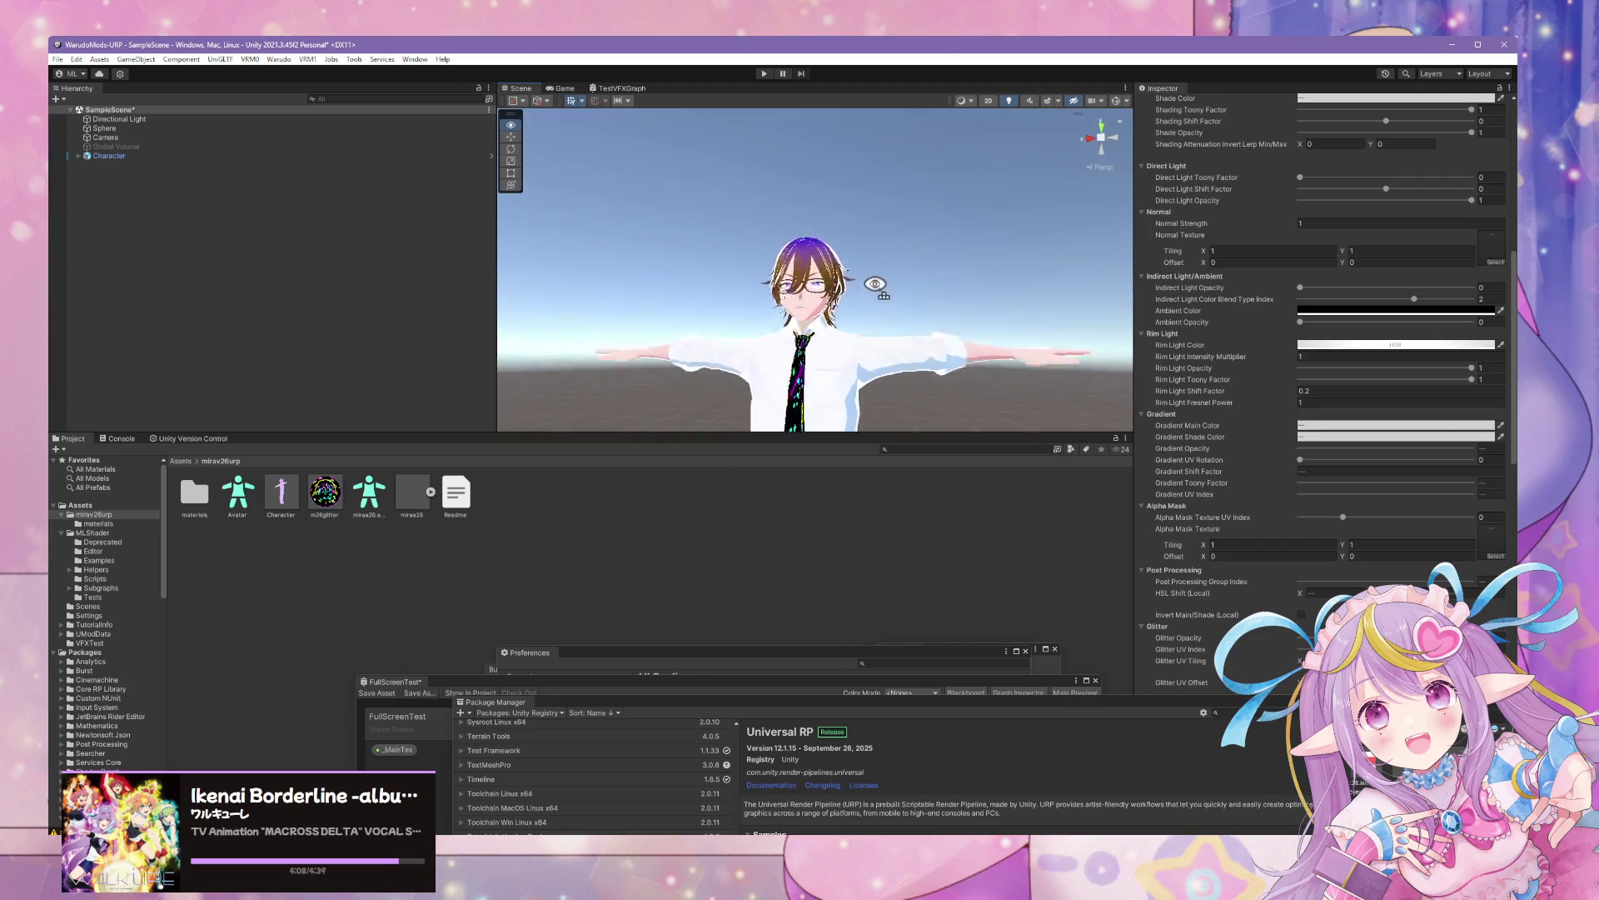
{"action": "scroll", "coordinate": [864, 347], "scroll_direction": "up", "scroll_amount": 6}
{"action": "mouse_move", "coordinate": [325, 492]}
{"action": "left_mouse_down"}
{"action": "mouse_move", "coordinate": [775, 250]}
{"action": "mouse_move", "coordinate": [792, 225]}
{"action": "left_mouse_up"}
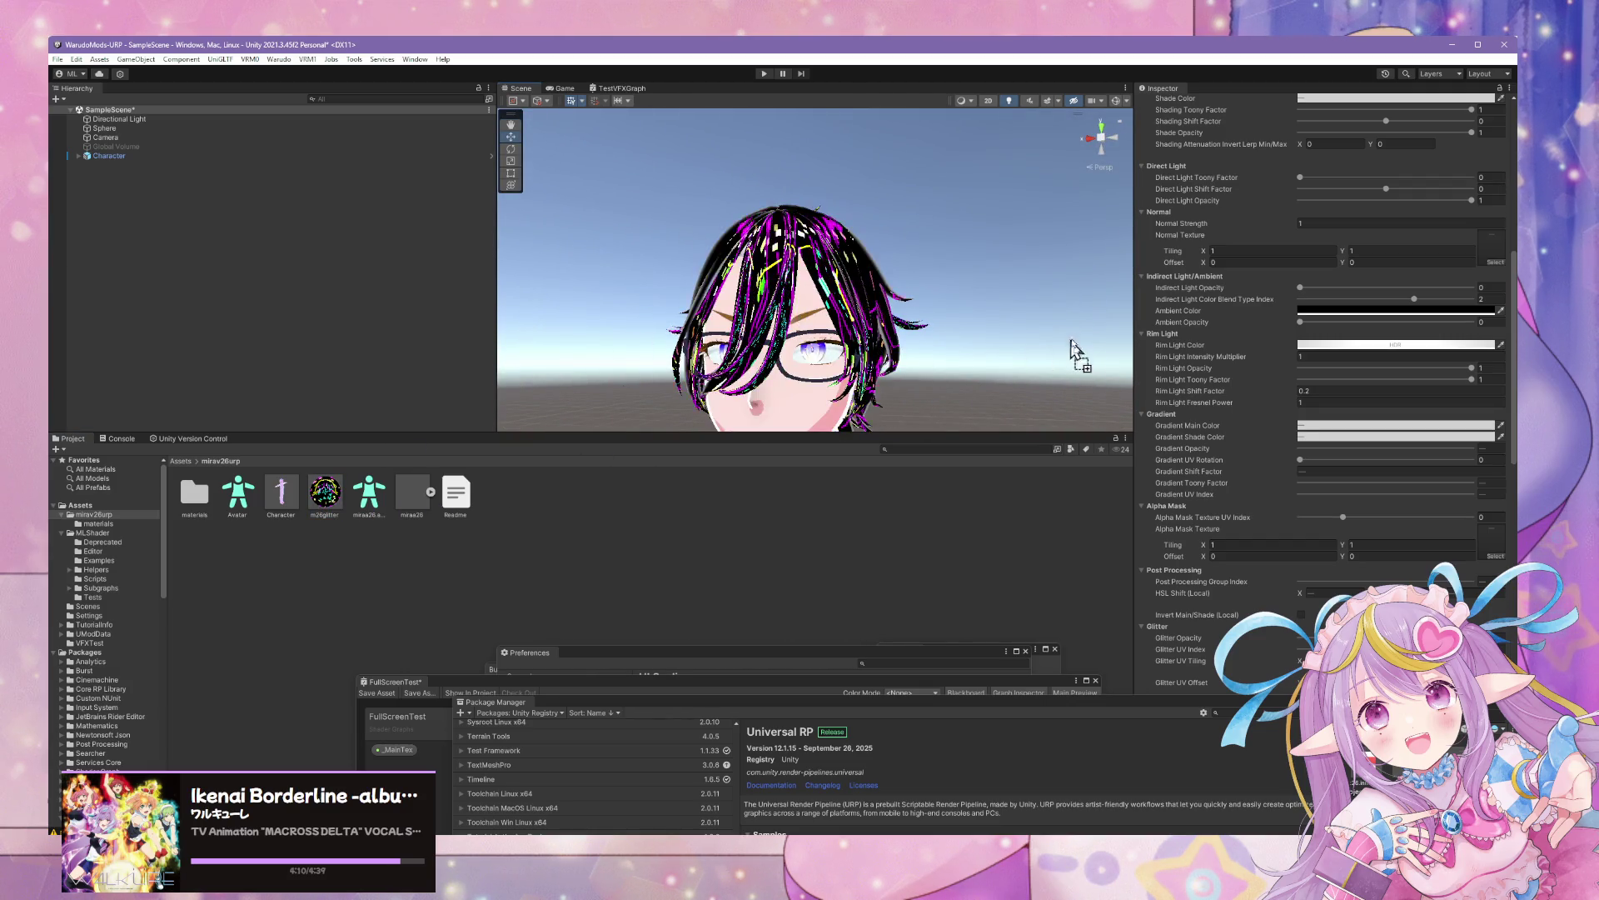
{"action": "key", "text": "ctrl+z"}
{"action": "mouse_move", "coordinate": [1081, 331]}
{"action": "left_mouse_down"}
{"action": "mouse_move", "coordinate": [1031, 383]}
{"action": "mouse_move", "coordinate": [1011, 492]}
{"action": "mouse_move", "coordinate": [1020, 416]}
{"action": "left_mouse_up"}
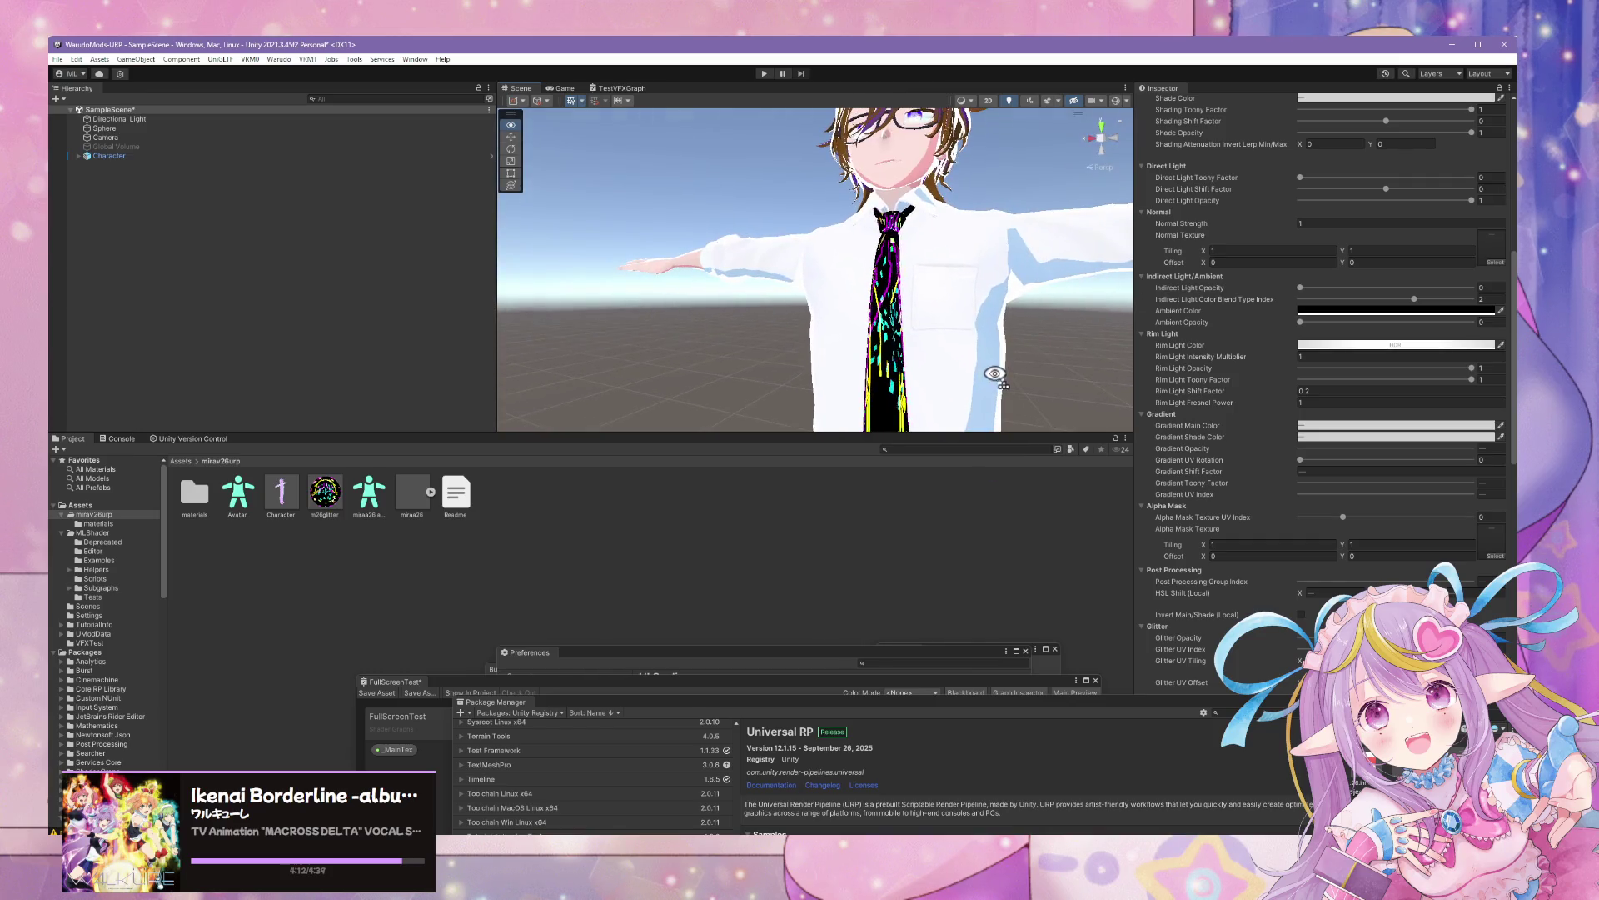
Turn the Global Volume on and back off, then delete the Sphere
{"action": "left_click", "coordinate": [165, 148]}
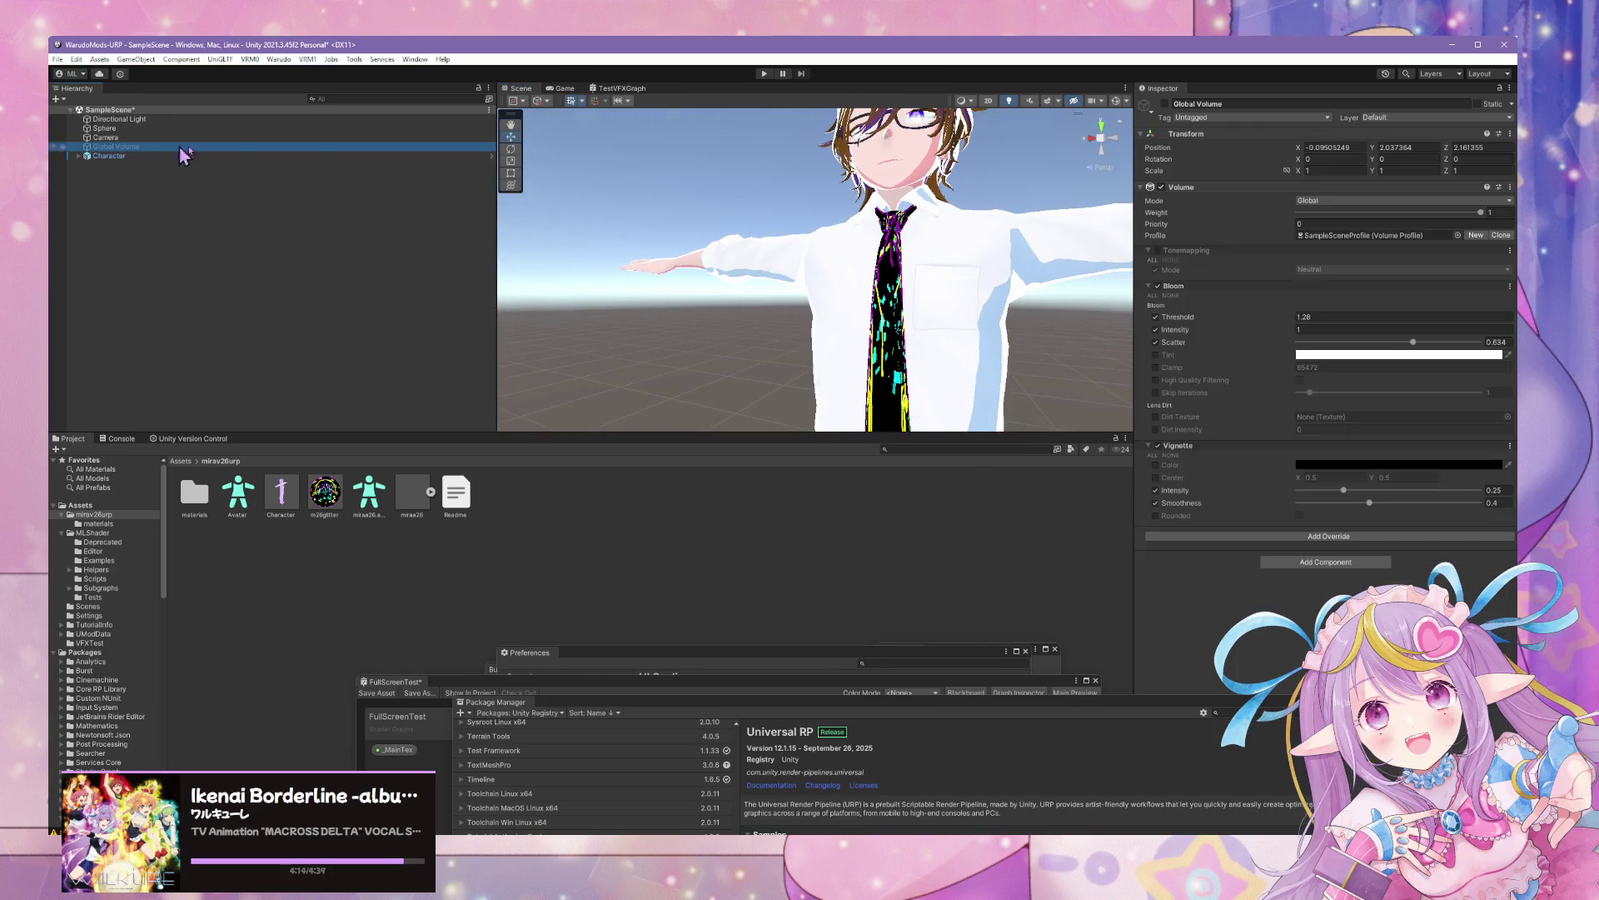
{"action": "left_click", "coordinate": [1165, 105]}
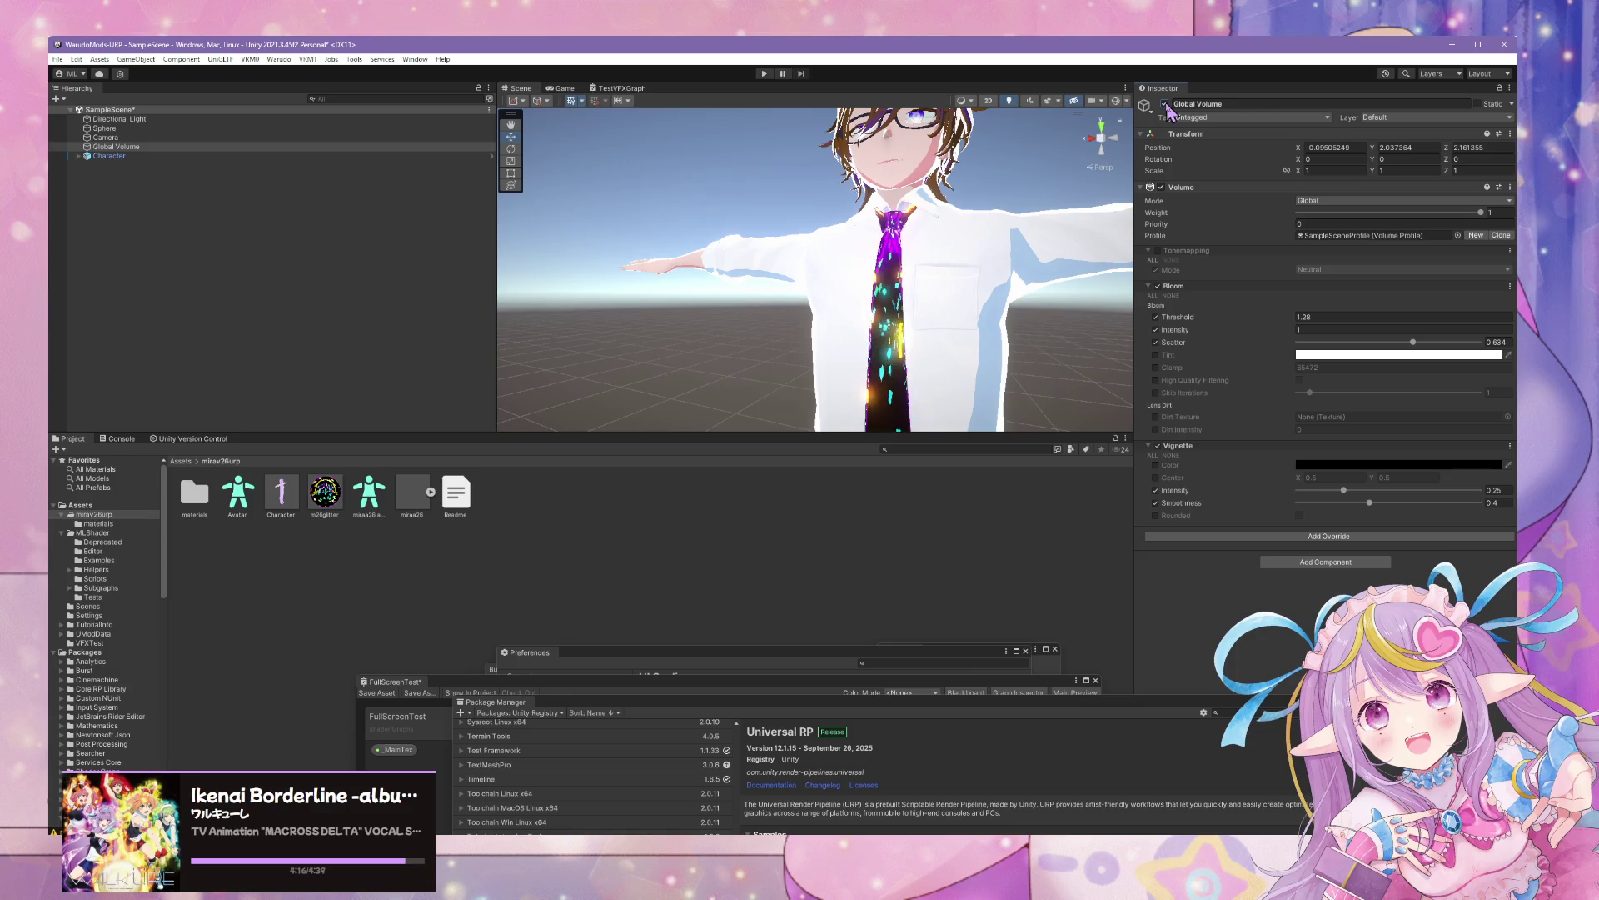
{"action": "left_click", "coordinate": [1165, 105]}
{"action": "scroll", "coordinate": [991, 391], "scroll_direction": "down", "scroll_amount": 5}
{"action": "mouse_move", "coordinate": [916, 366]}
{"action": "left_mouse_down"}
{"action": "mouse_move", "coordinate": [990, 391]}
{"action": "mouse_move", "coordinate": [958, 275]}
{"action": "left_mouse_up"}
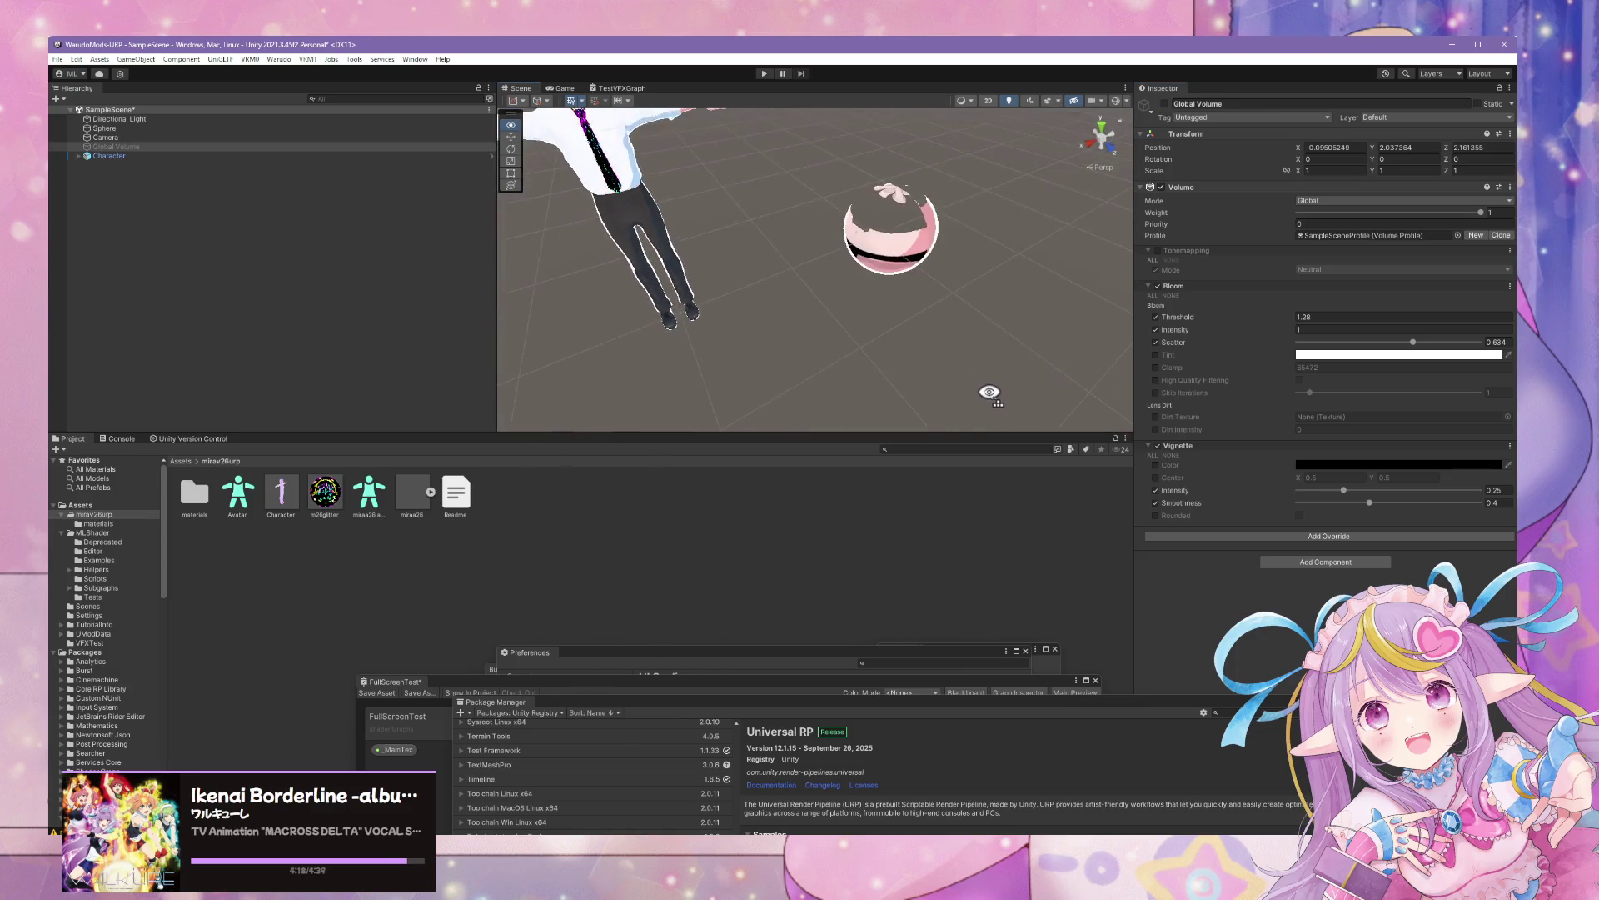
{"action": "left_click", "coordinate": [951, 265]}
{"action": "key", "text": "Delete"}
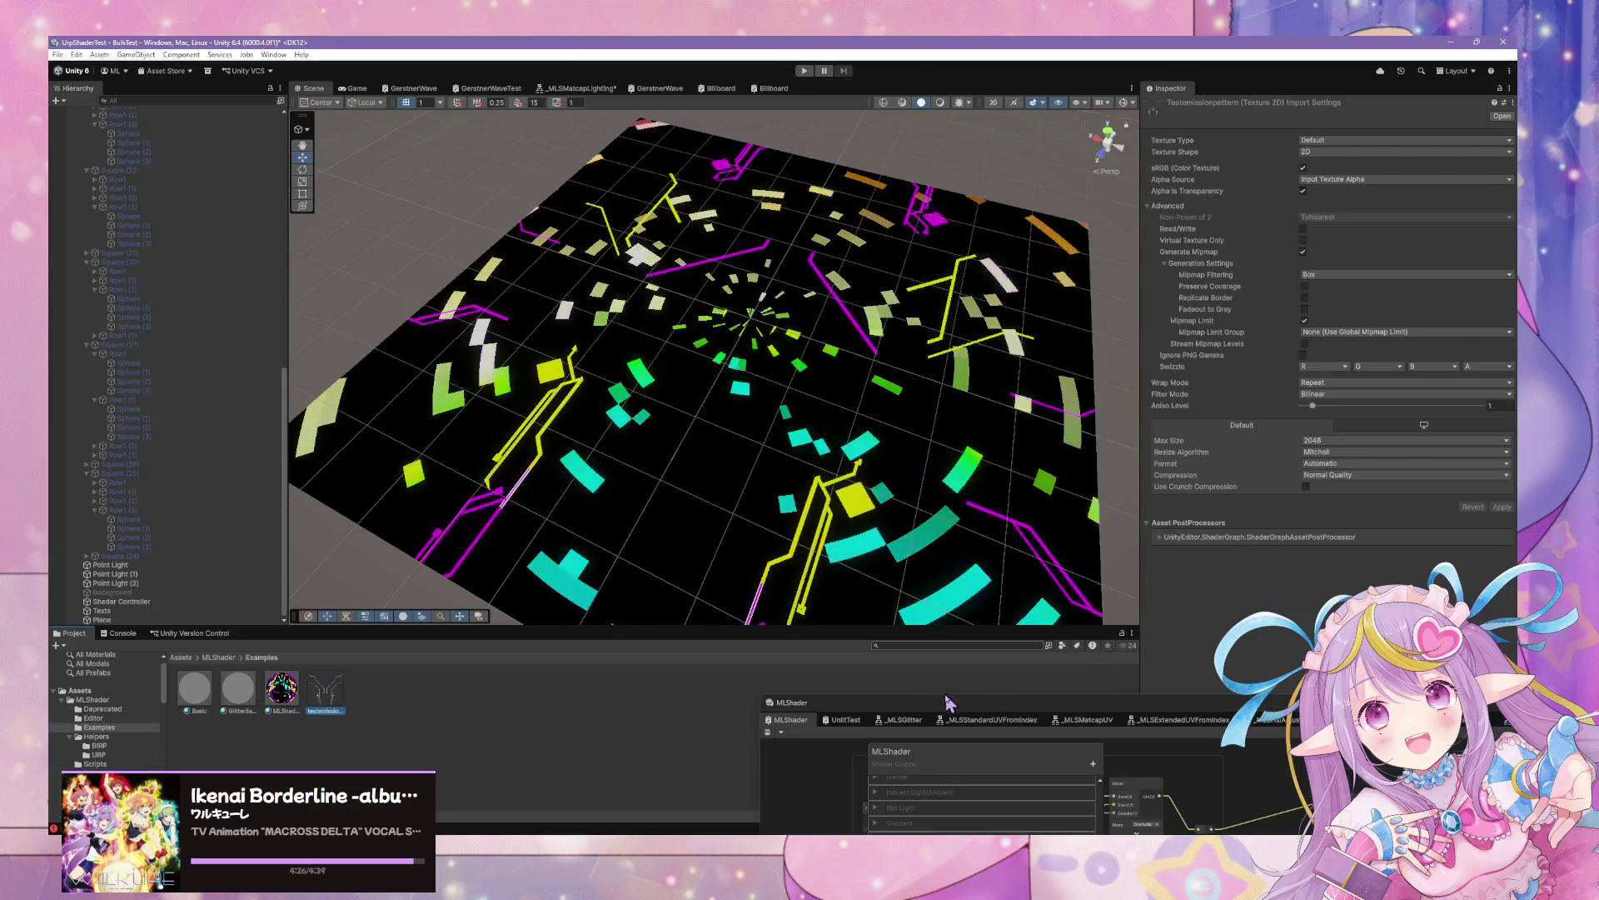
Bring up the MLShader graph and expand the Shade (Indirect Light) blackboard group
{"action": "mouse_move", "coordinate": [956, 702]}
{"action": "left_mouse_down"}
{"action": "mouse_move", "coordinate": [900, 293]}
{"action": "mouse_move", "coordinate": [769, 199]}
{"action": "left_mouse_up"}
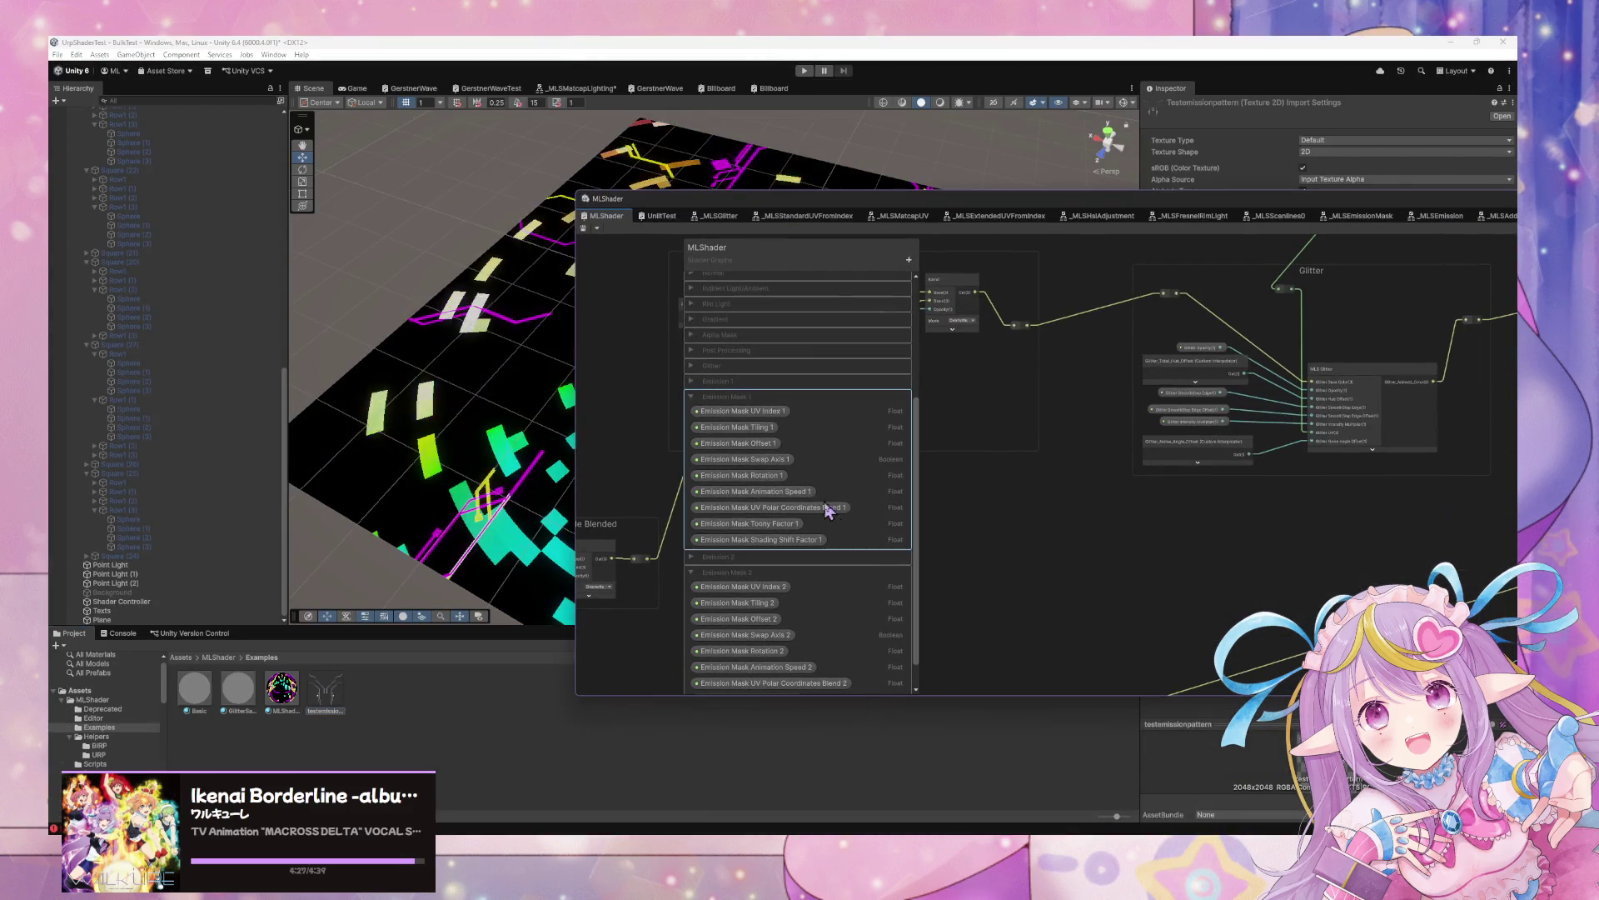
{"action": "left_click", "coordinate": [695, 403]}
{"action": "scroll", "coordinate": [699, 408], "scroll_direction": "up", "scroll_amount": 2}
{"action": "left_click", "coordinate": [691, 393]}
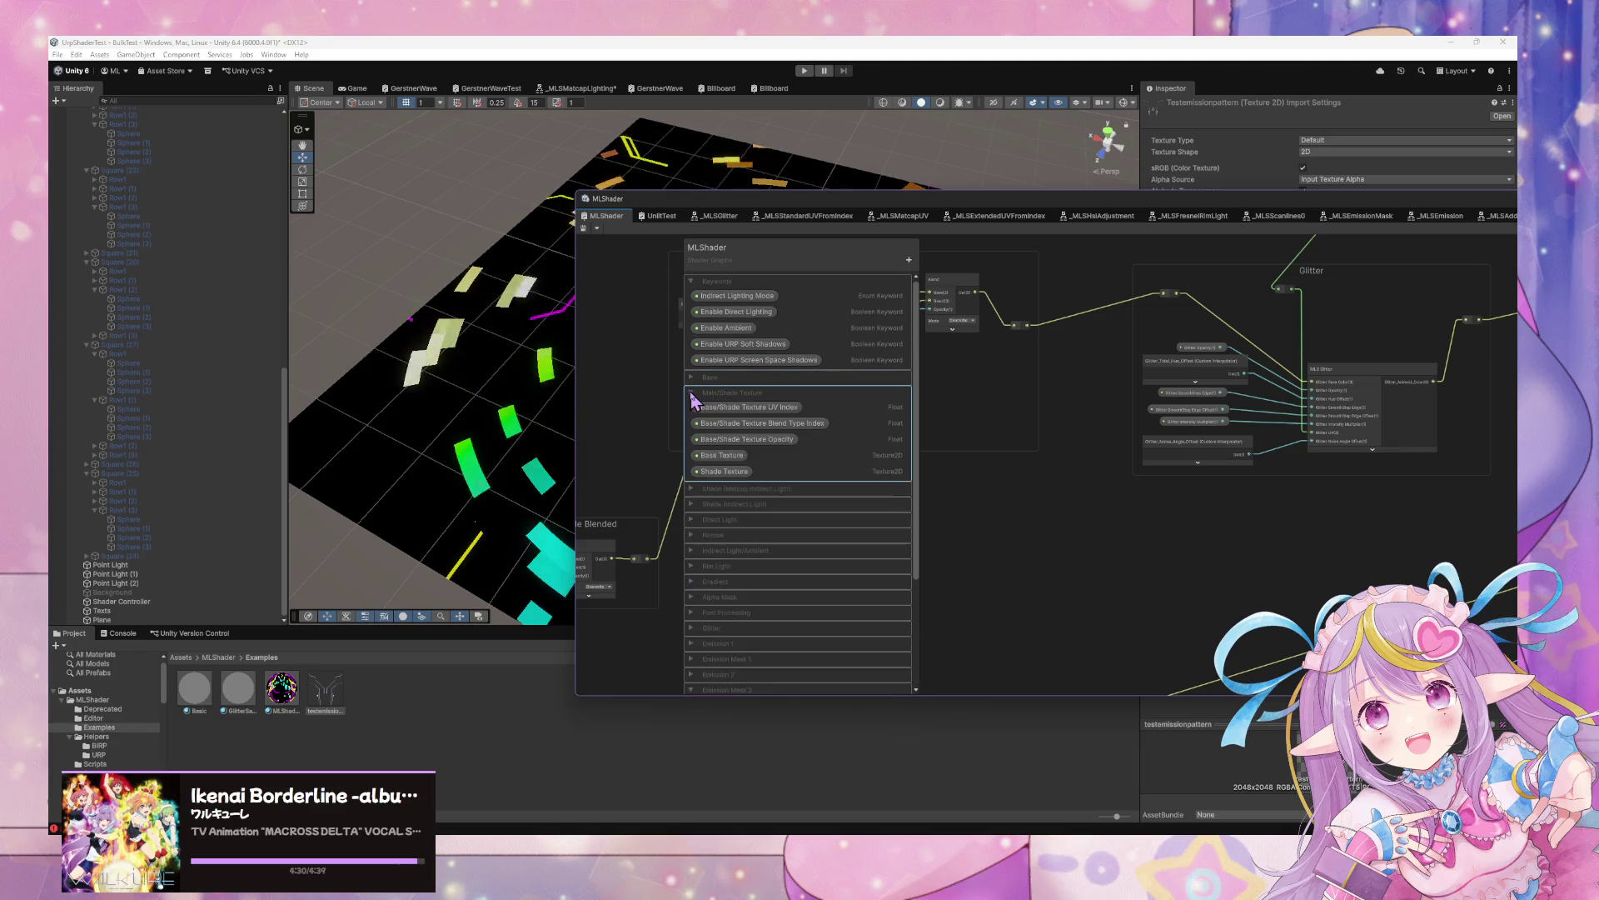
{"action": "left_click", "coordinate": [691, 395]}
{"action": "left_click", "coordinate": [691, 410]}
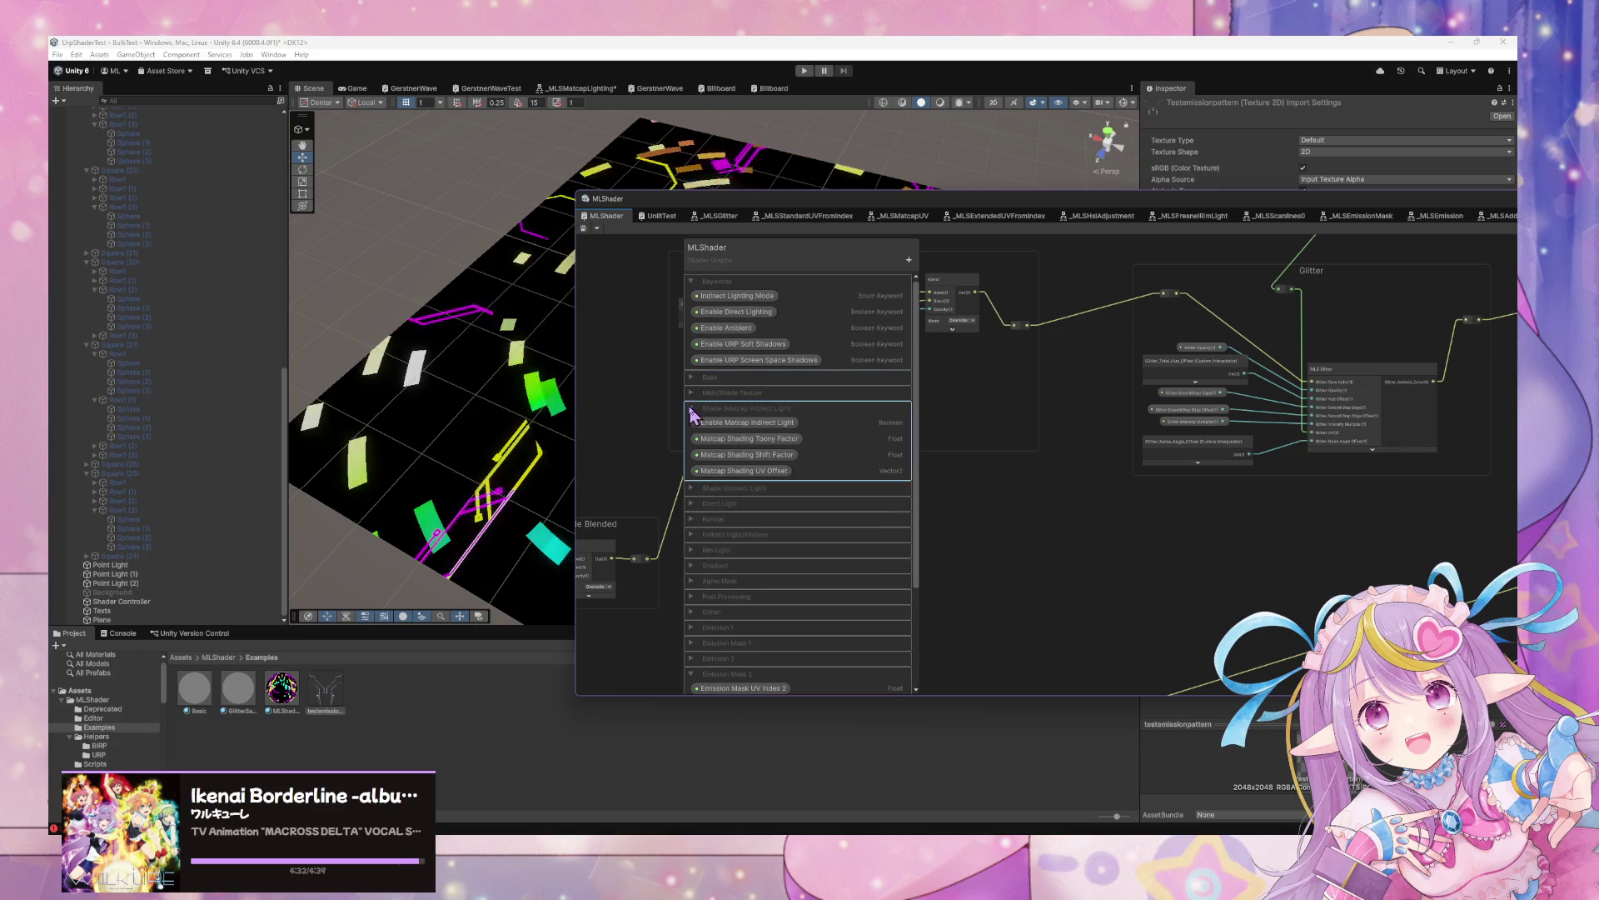
{"action": "left_click", "coordinate": [691, 408]}
{"action": "left_click", "coordinate": [693, 423]}
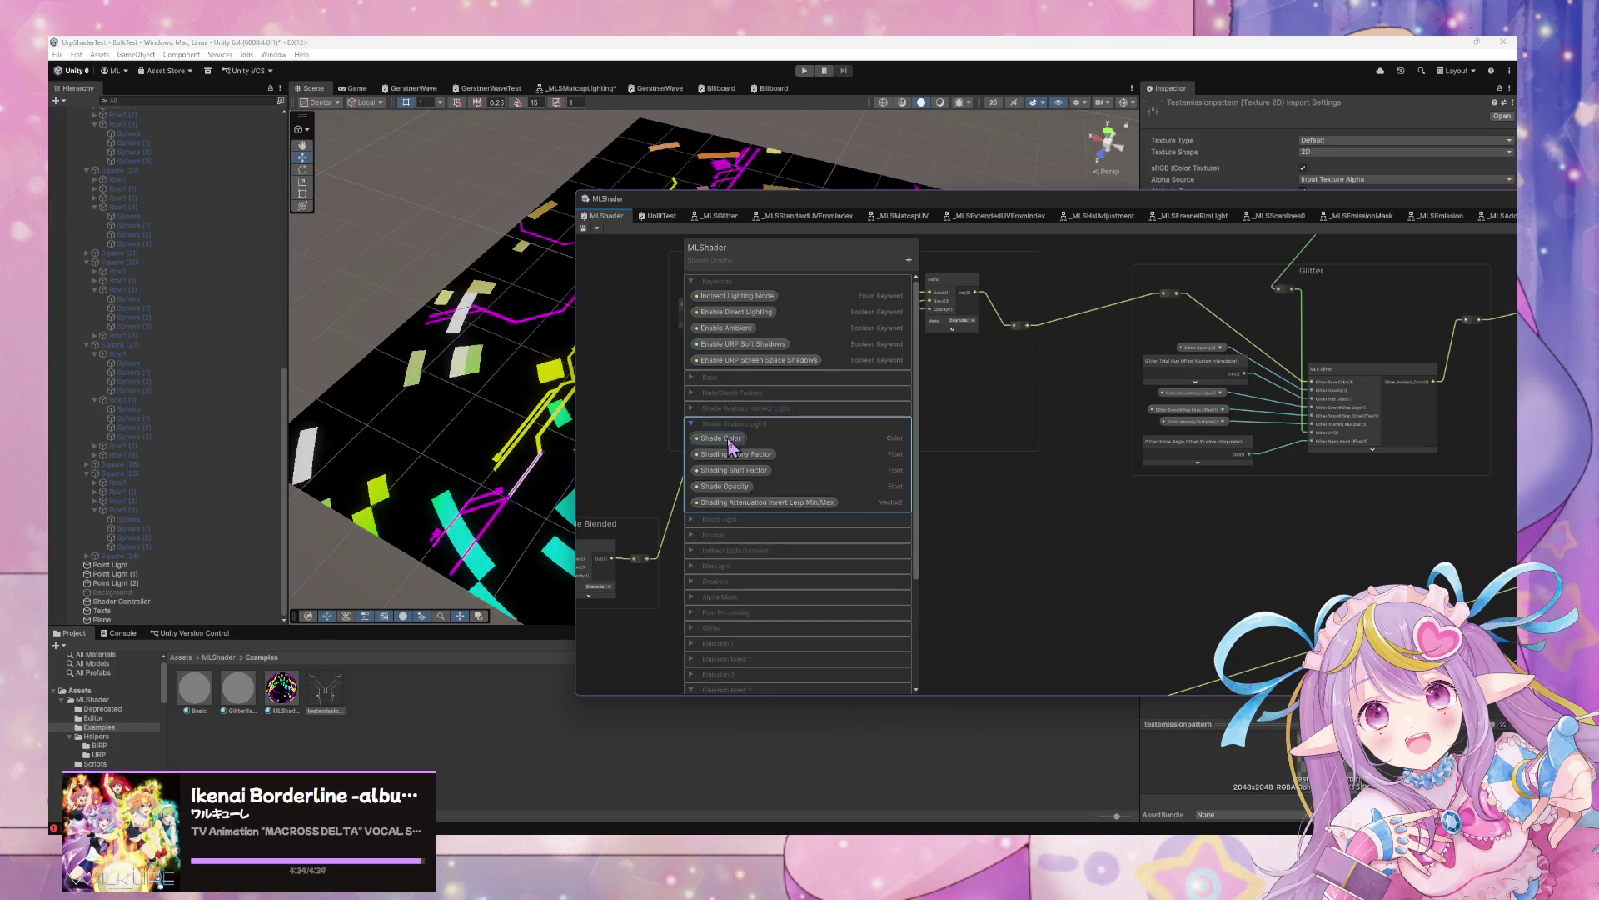
Move Shade Color into the Base group under Base Color and save the graph
{"action": "left_click", "coordinate": [704, 377]}
{"action": "left_click_drag", "start_coordinate": [709, 393], "coordinate": [713, 404]}
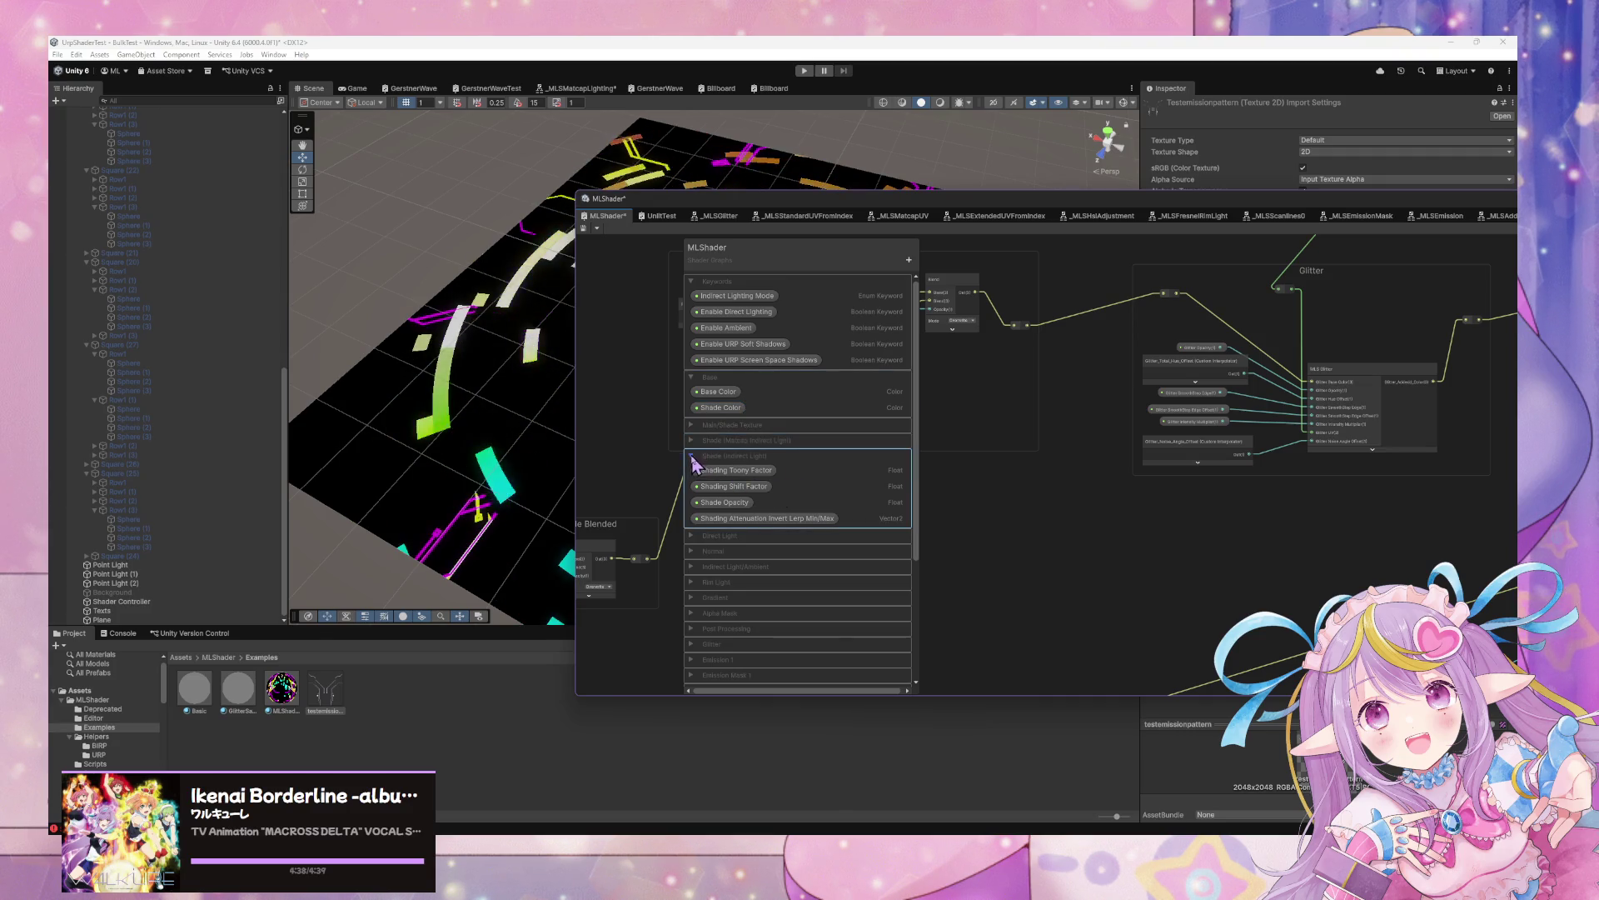
{"action": "left_click", "coordinate": [691, 456]}
{"action": "left_click", "coordinate": [691, 425]}
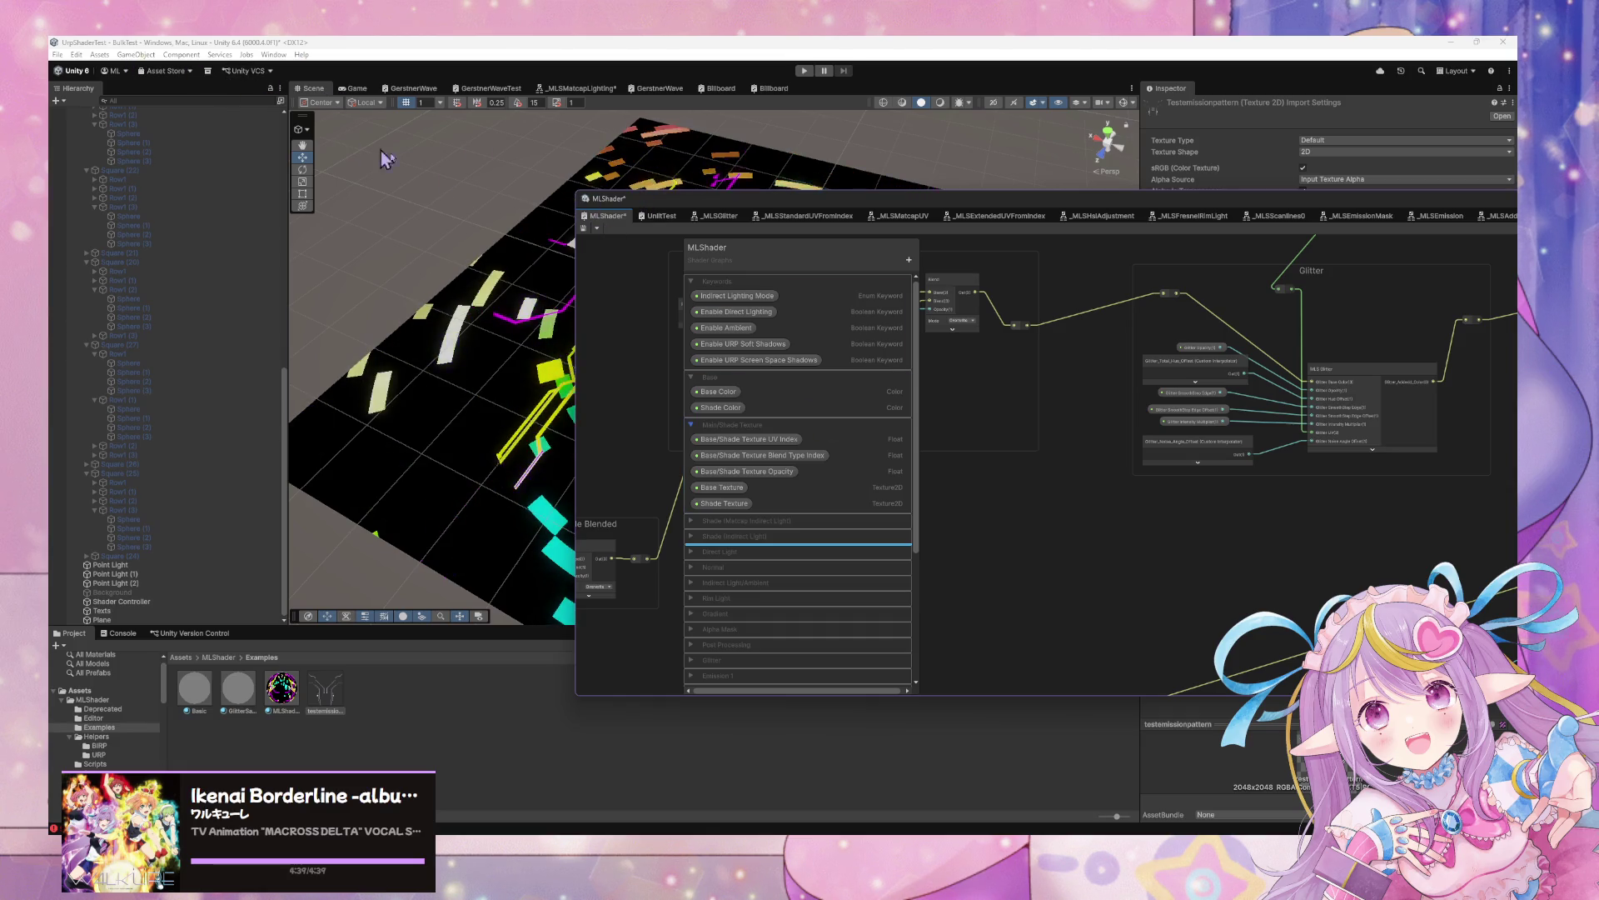
{"action": "left_click", "coordinate": [583, 227]}
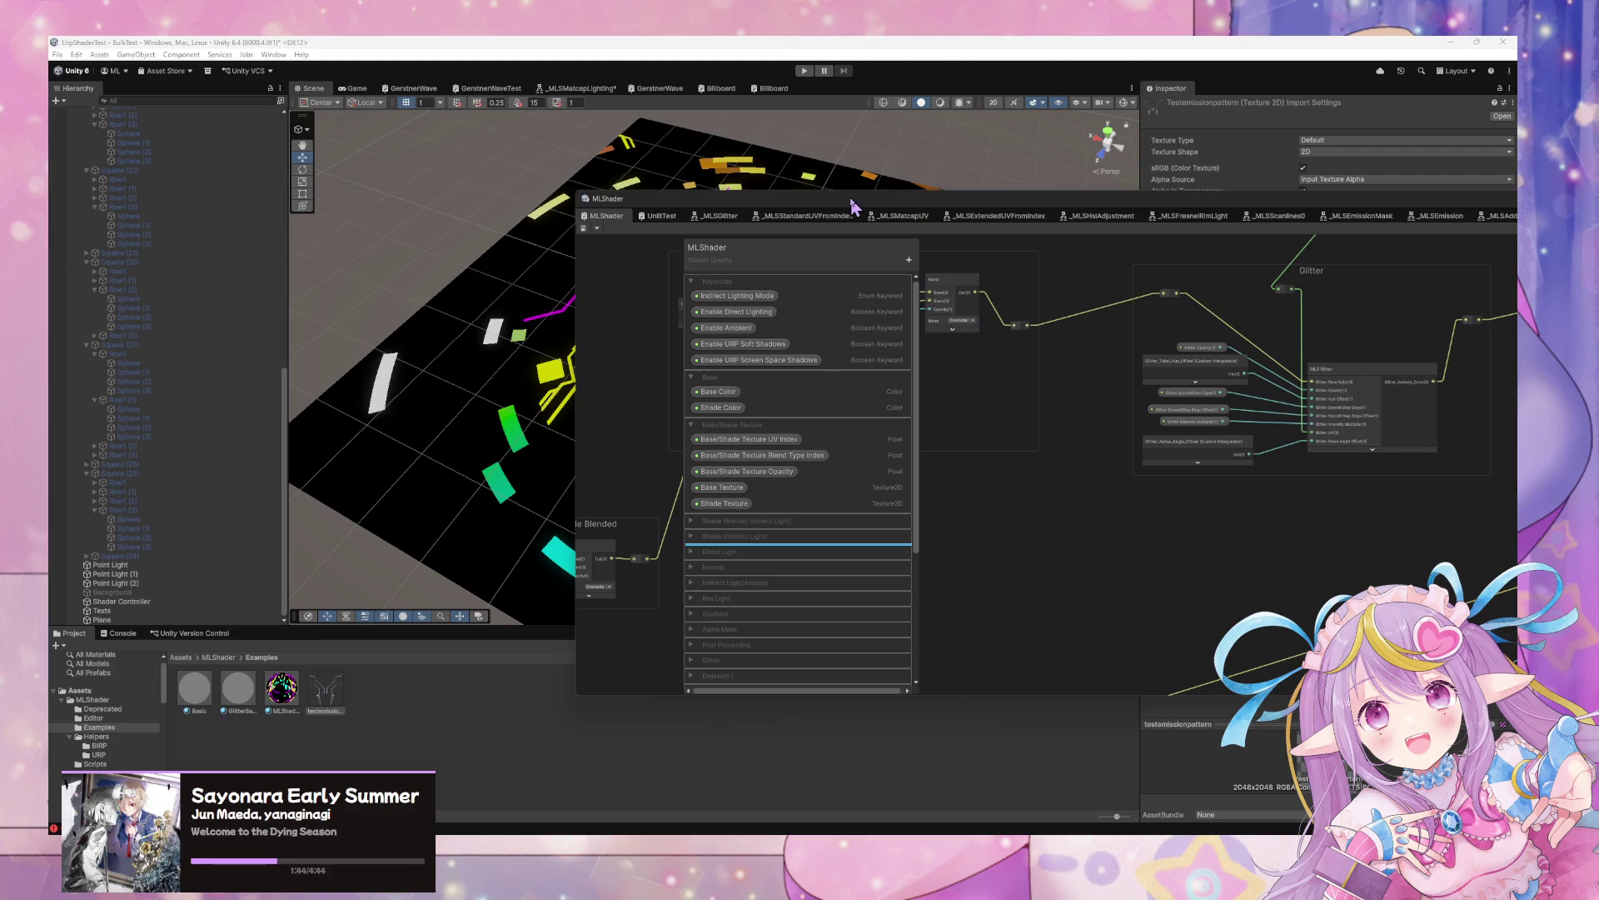
{"action": "mouse_move", "coordinate": [855, 207]}
{"action": "left_mouse_down"}
{"action": "mouse_move", "coordinate": [1133, 346]}
{"action": "mouse_move", "coordinate": [1002, 223]}
{"action": "mouse_move", "coordinate": [1027, 212]}
{"action": "mouse_move", "coordinate": [986, 230]}
{"action": "mouse_move", "coordinate": [829, 238]}
{"action": "mouse_move", "coordinate": [396, 447]}
{"action": "mouse_move", "coordinate": [533, 392]}
{"action": "mouse_move", "coordinate": [500, 375]}
{"action": "mouse_move", "coordinate": [945, 654]}
{"action": "left_mouse_up"}
Switch GitHub Desktop to the MLShader repository
{"action": "key", "text": "alt+Tab"}
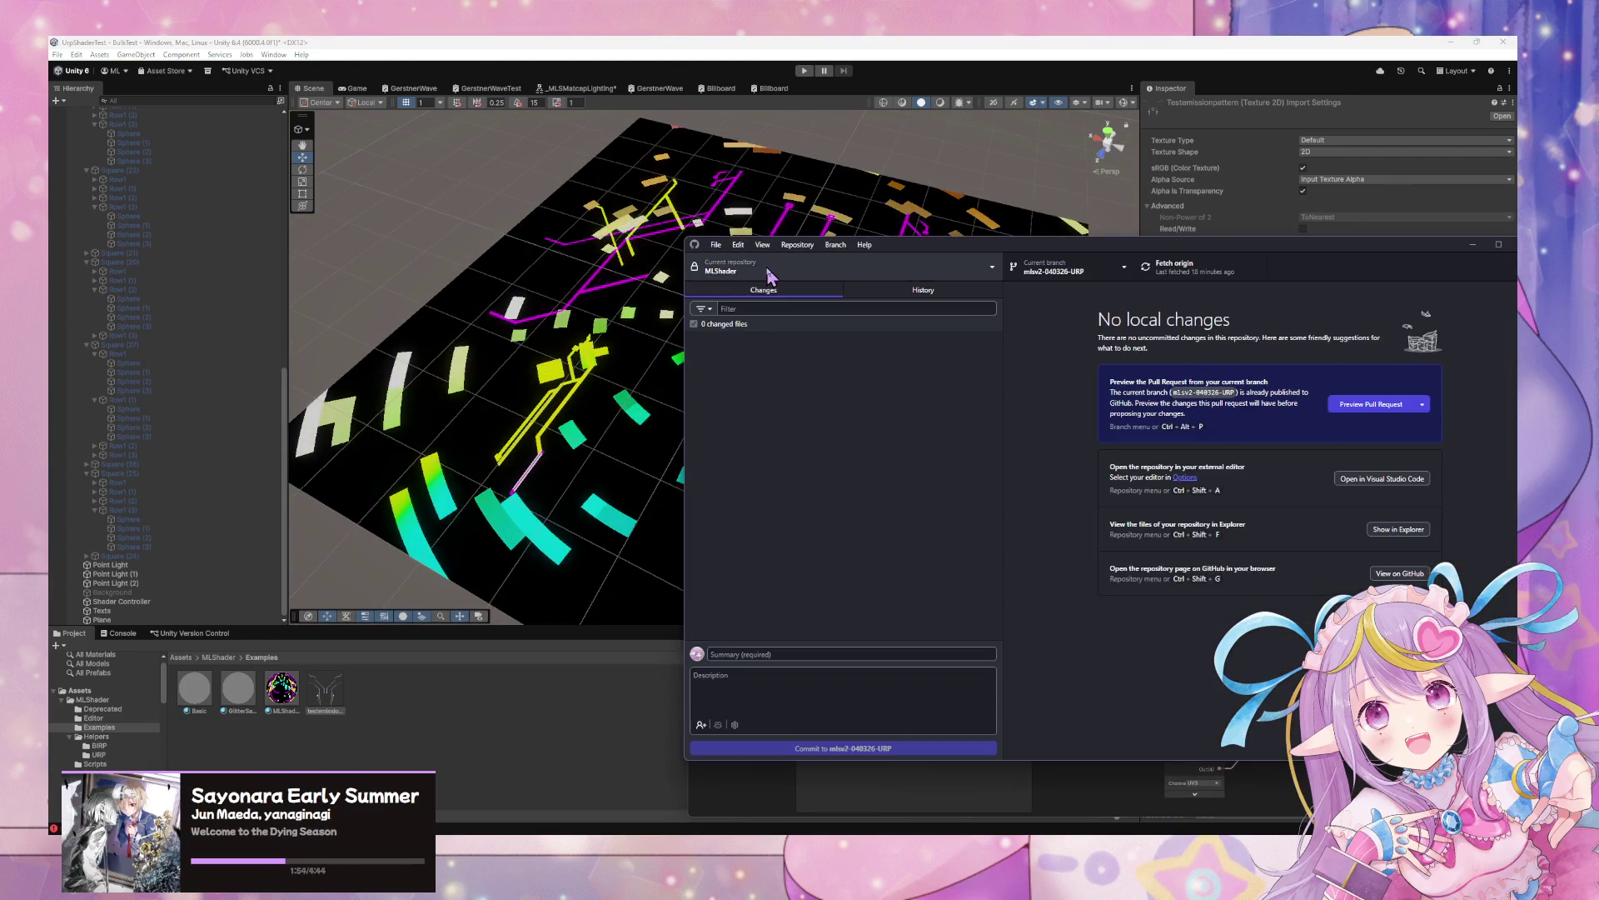
{"action": "left_click", "coordinate": [774, 279]}
{"action": "left_click", "coordinate": [750, 664]}
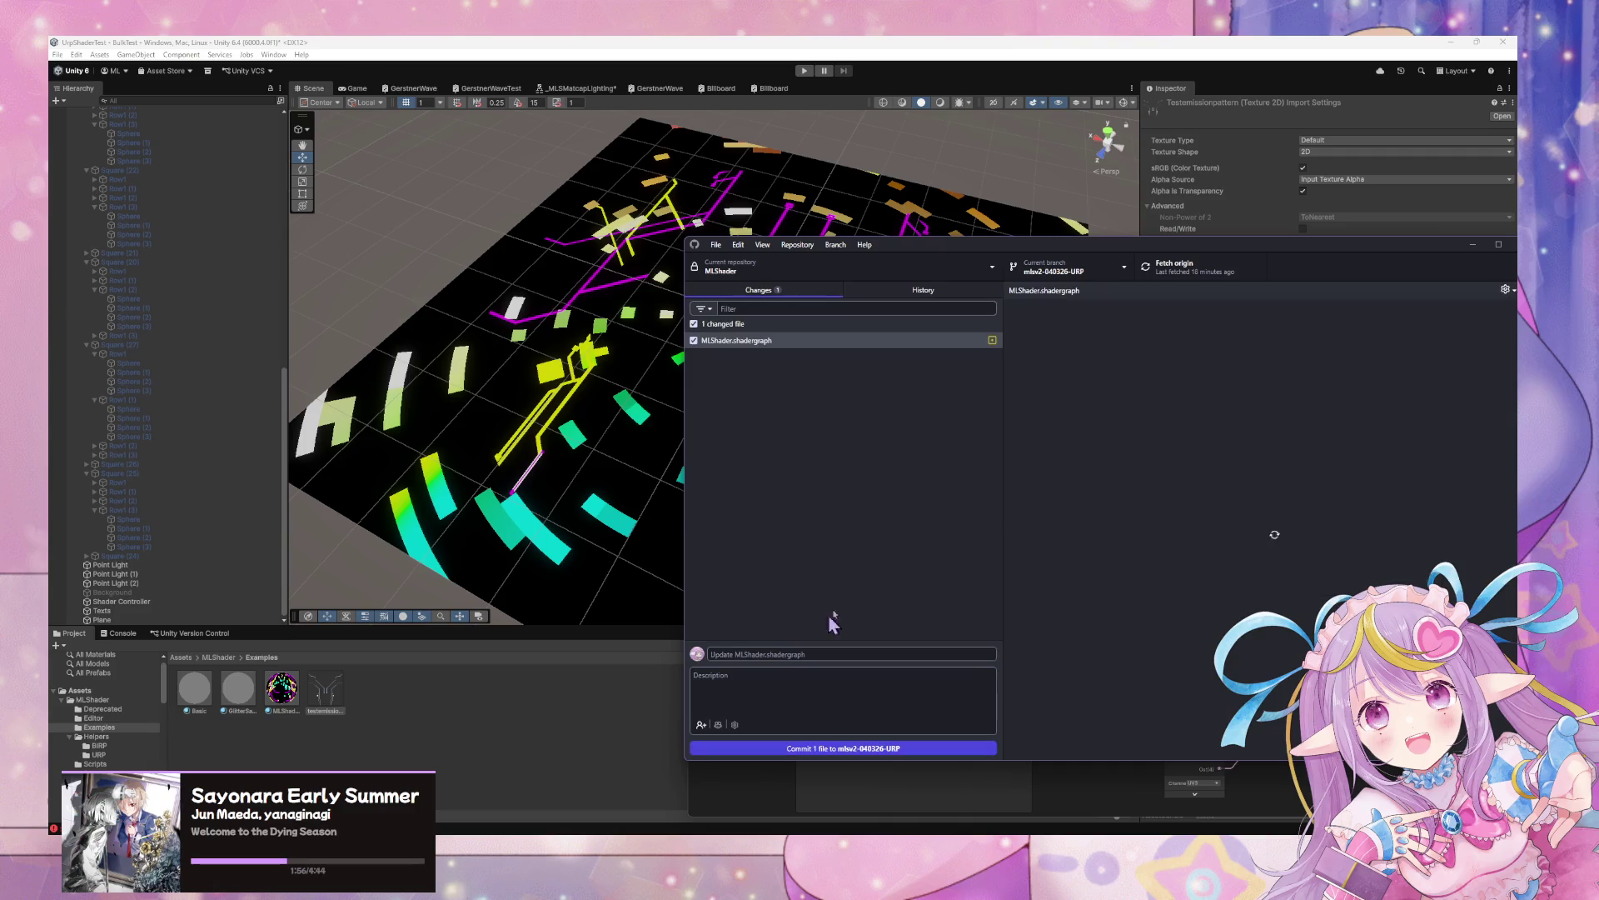
Commit the change with summary 'Recategorize Parameter' and push to origin
{"action": "left_click", "coordinate": [801, 651]}
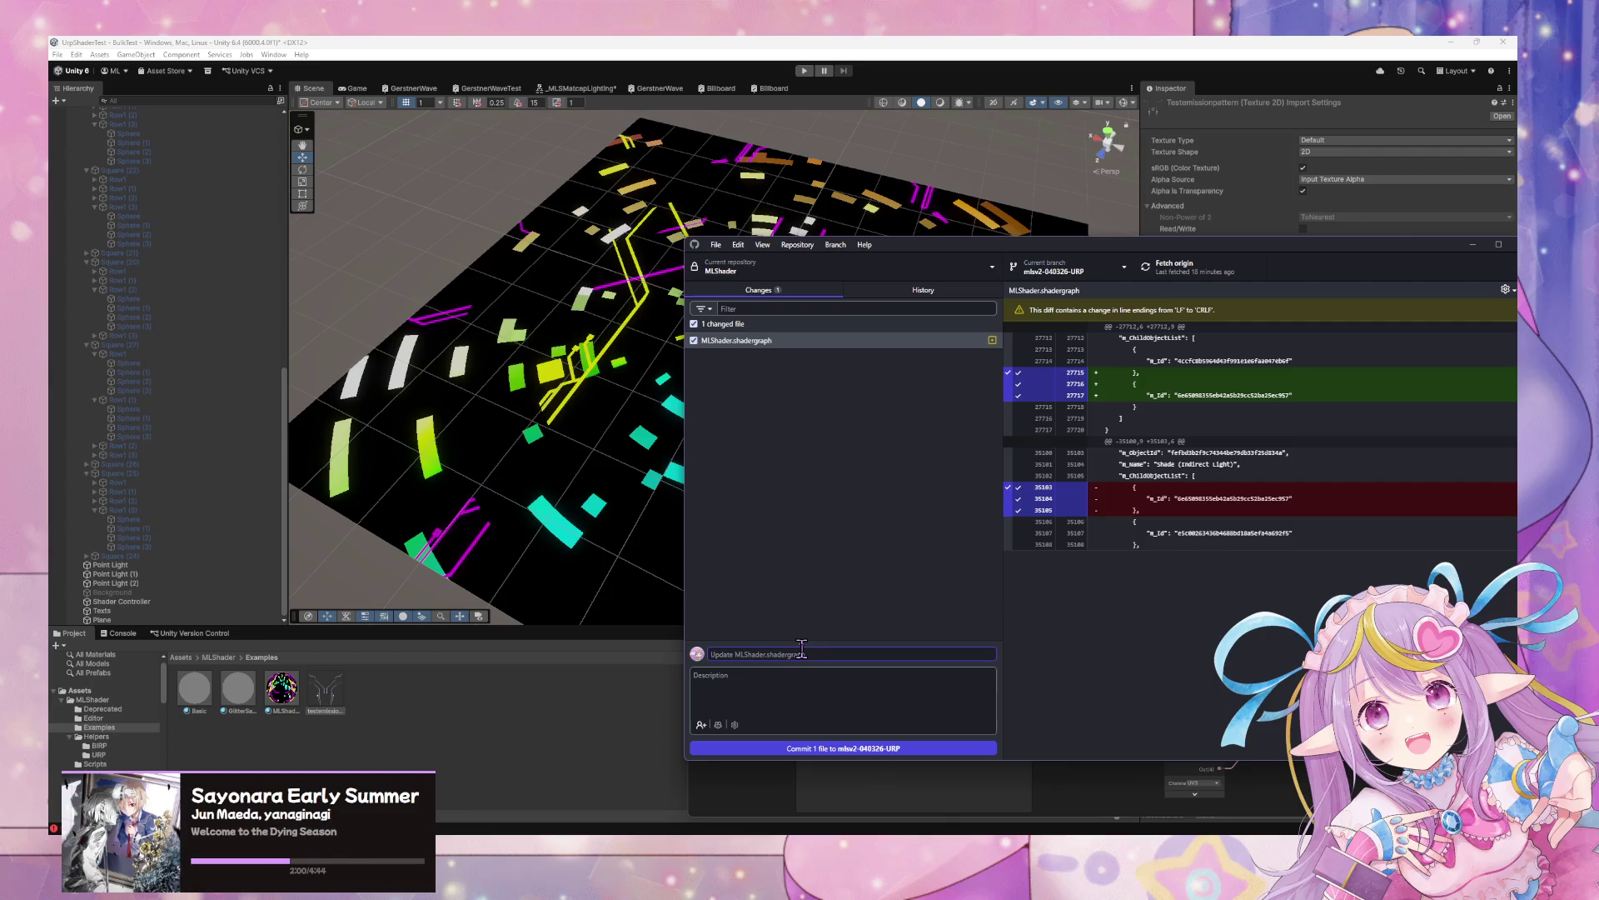
{"action": "type", "text": "Fix"}
{"action": "key", "text": "BackSpace"}
{"action": "key", "text": "BackSpace"}
{"action": "type", "text": "Recate"}
{"action": "type", "text": "gorize Pa"}
{"action": "type", "text": "rameter"}
{"action": "left_click", "coordinate": [888, 746]}
{"action": "key", "text": "ctrl+p"}
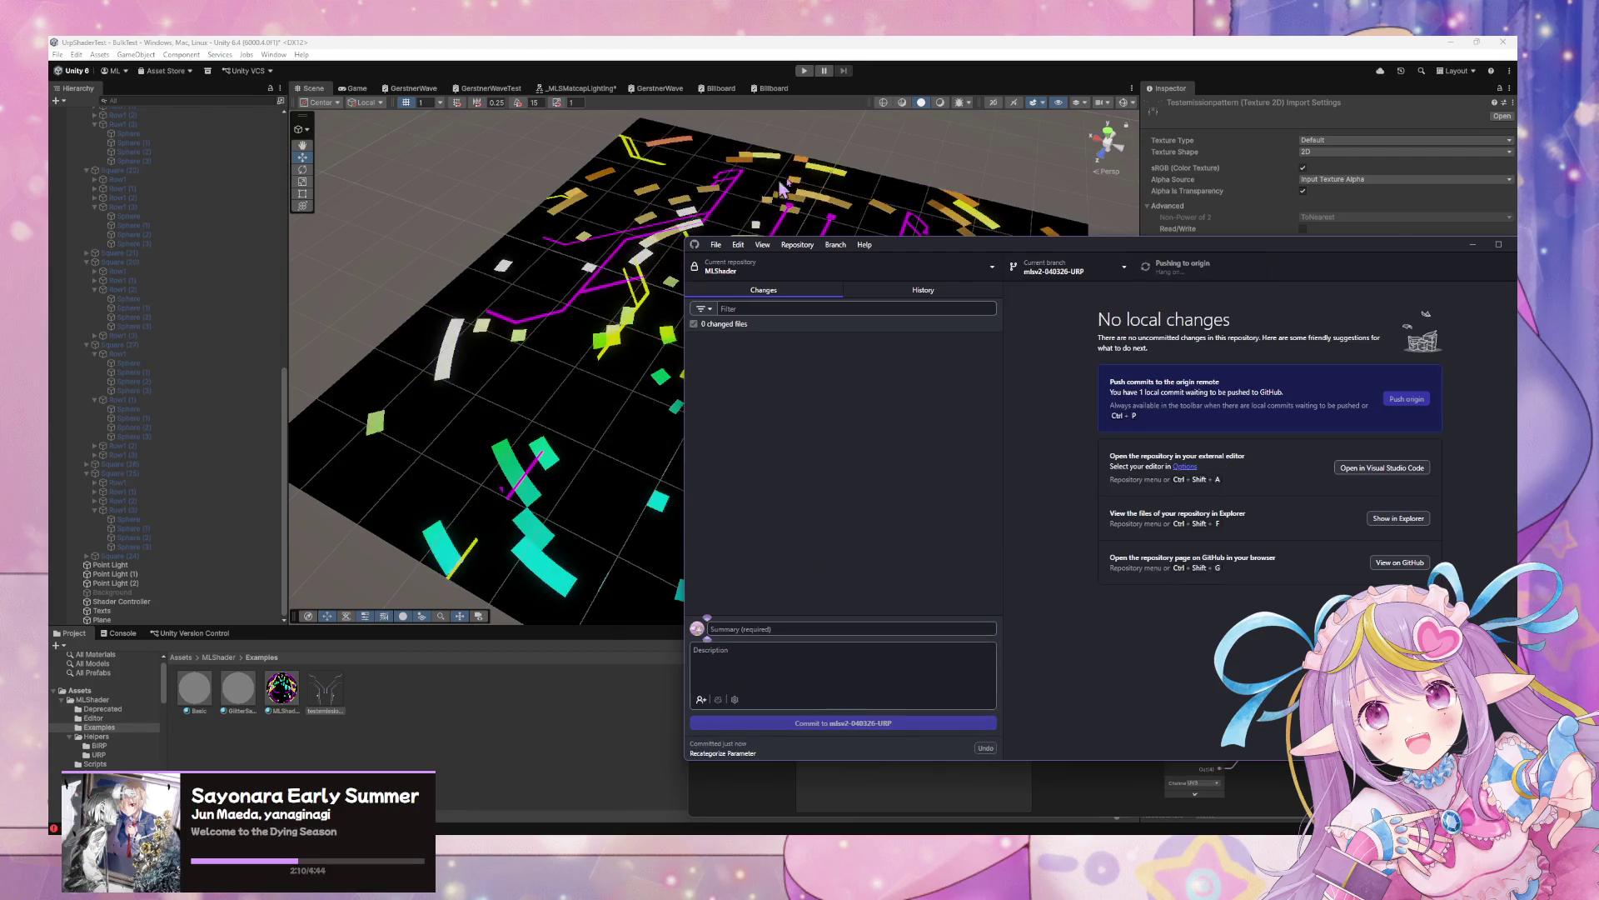
Compare the emission sample between the Game and Scene views
{"action": "left_click", "coordinate": [777, 219]}
{"action": "right_click", "coordinate": [625, 234]}
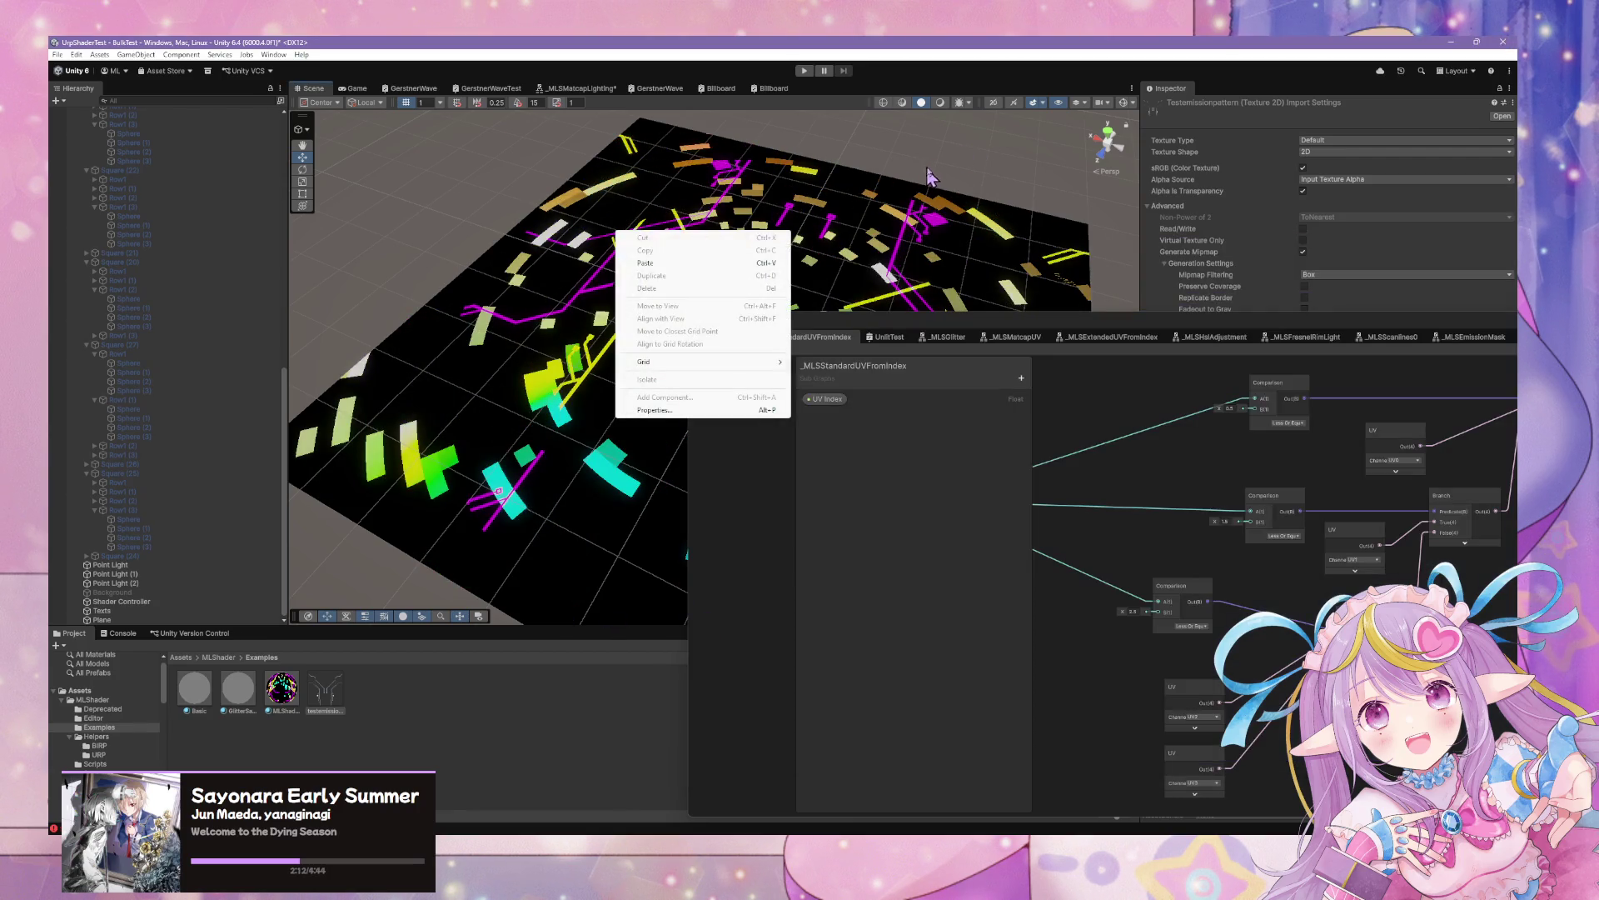
{"action": "left_click", "coordinate": [358, 46]}
{"action": "left_click", "coordinate": [355, 88]}
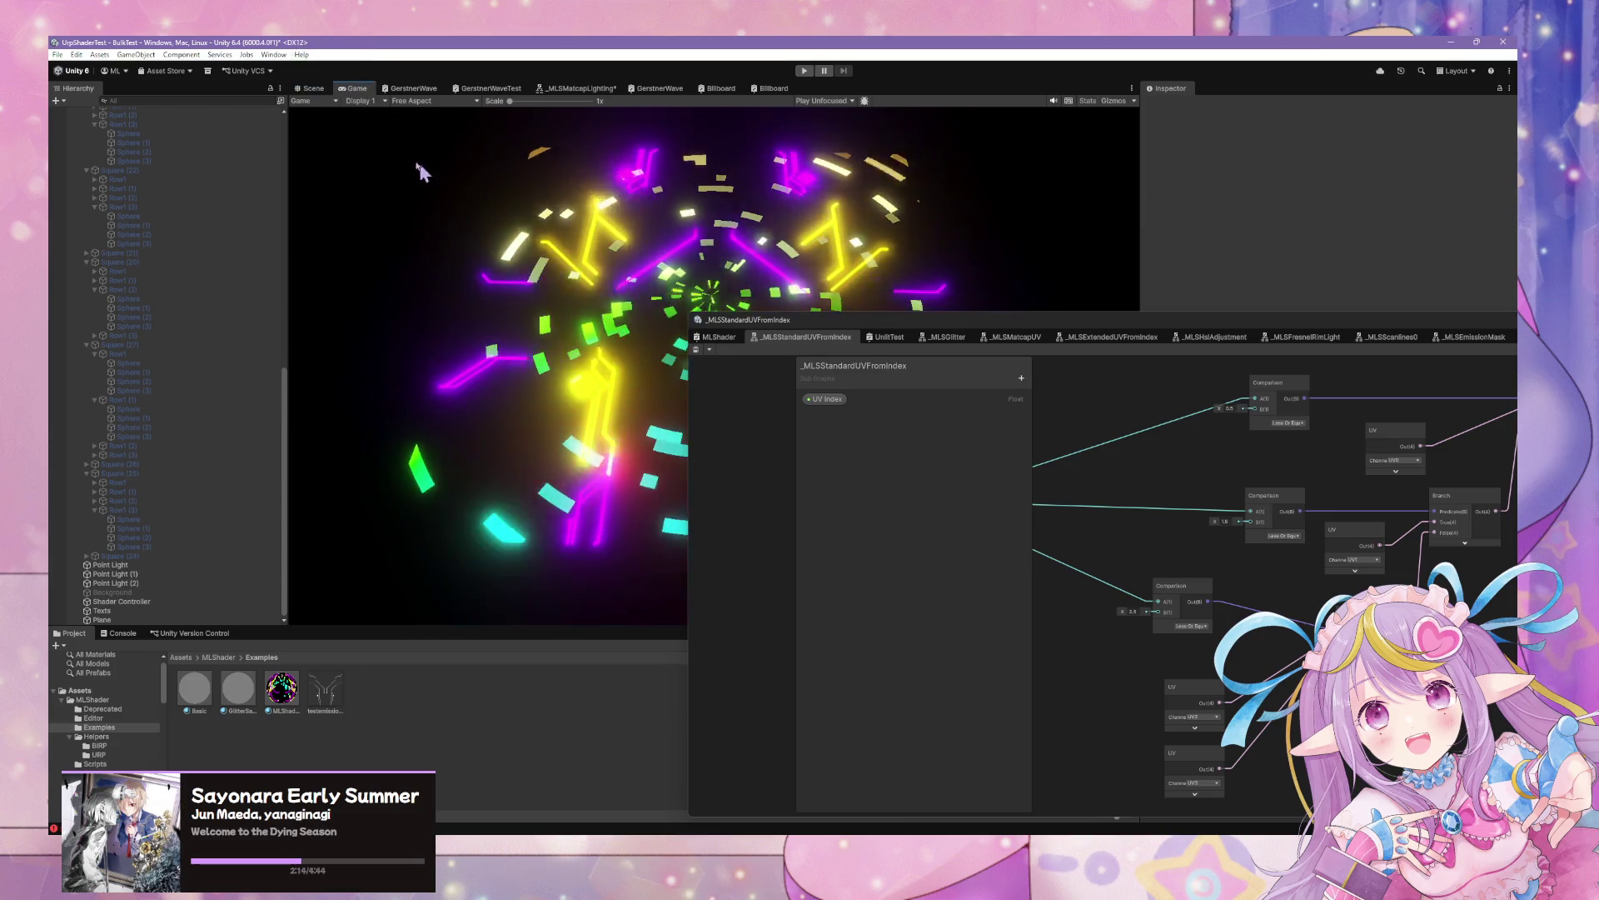
{"action": "left_click_drag", "start_coordinate": [1039, 328], "coordinate": [1179, 445]}
{"action": "left_click", "coordinate": [310, 88]}
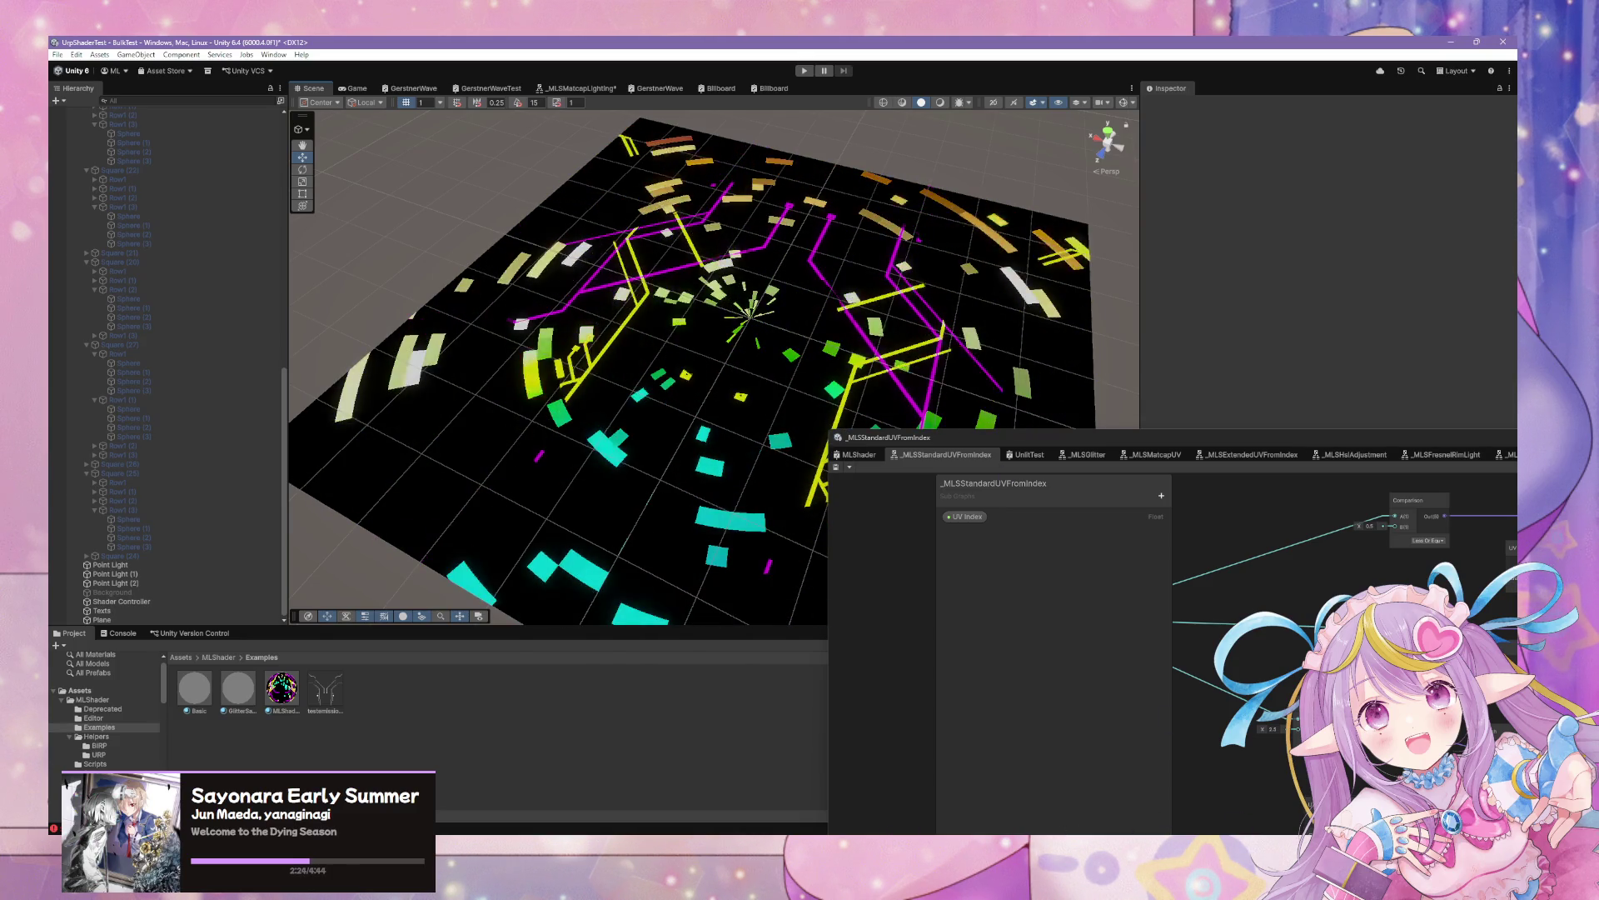
{"action": "key", "text": "ctrl+2"}
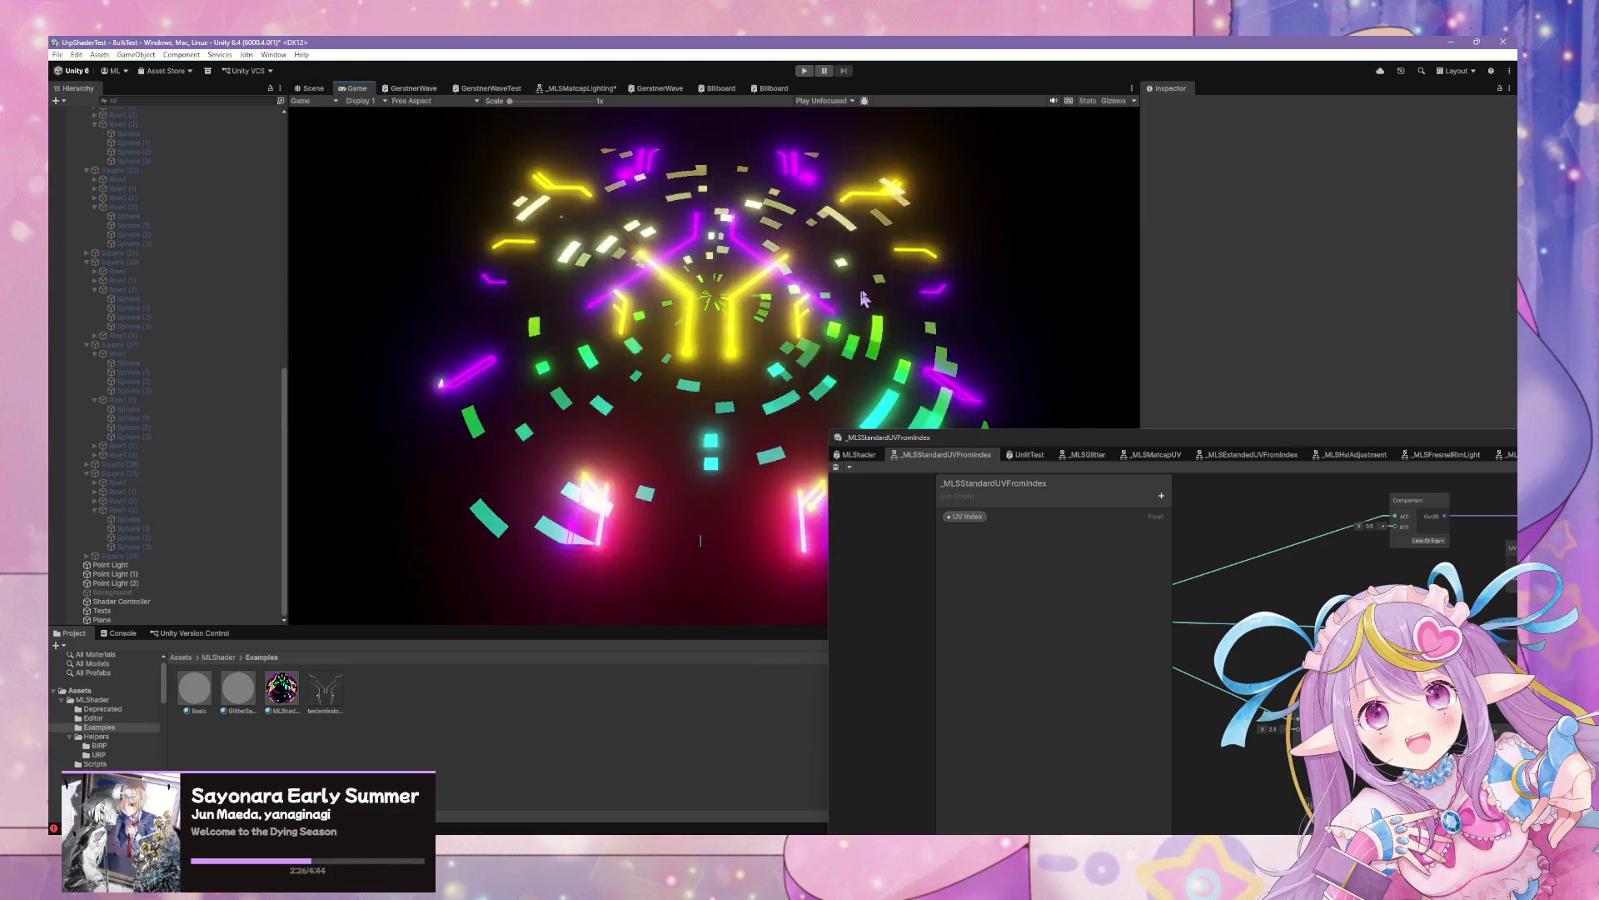
{"action": "left_click_drag", "start_coordinate": [883, 437], "coordinate": [1012, 634]}
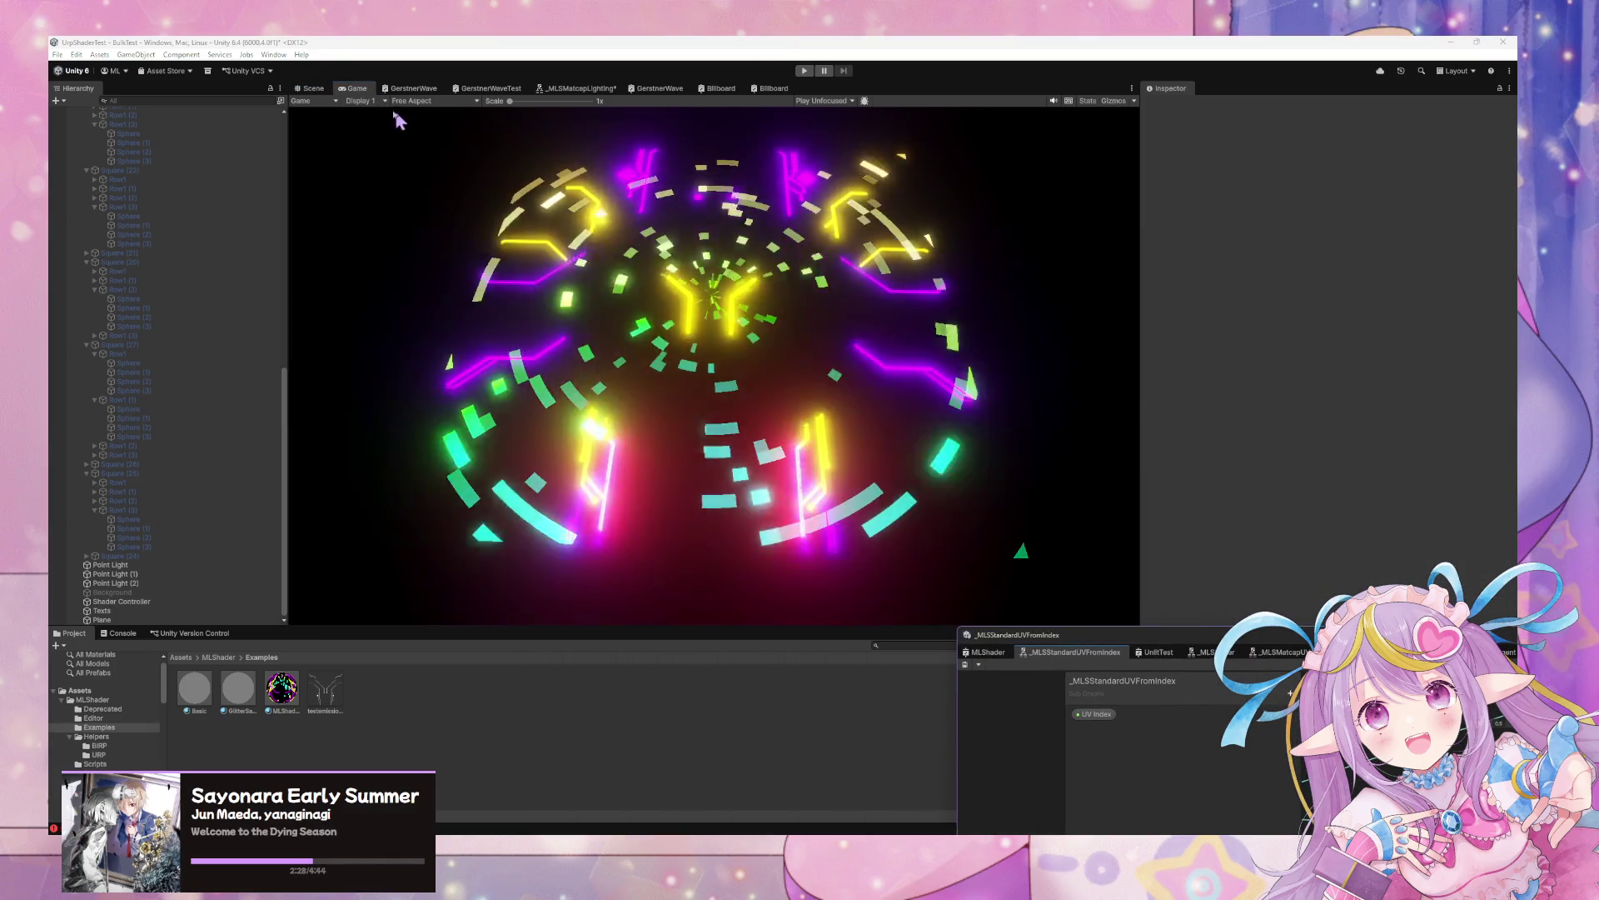
{"action": "key", "text": "ctrl+1"}
Switch the Scene view to Top view and select the Plane
{"action": "left_click", "coordinate": [1108, 133]}
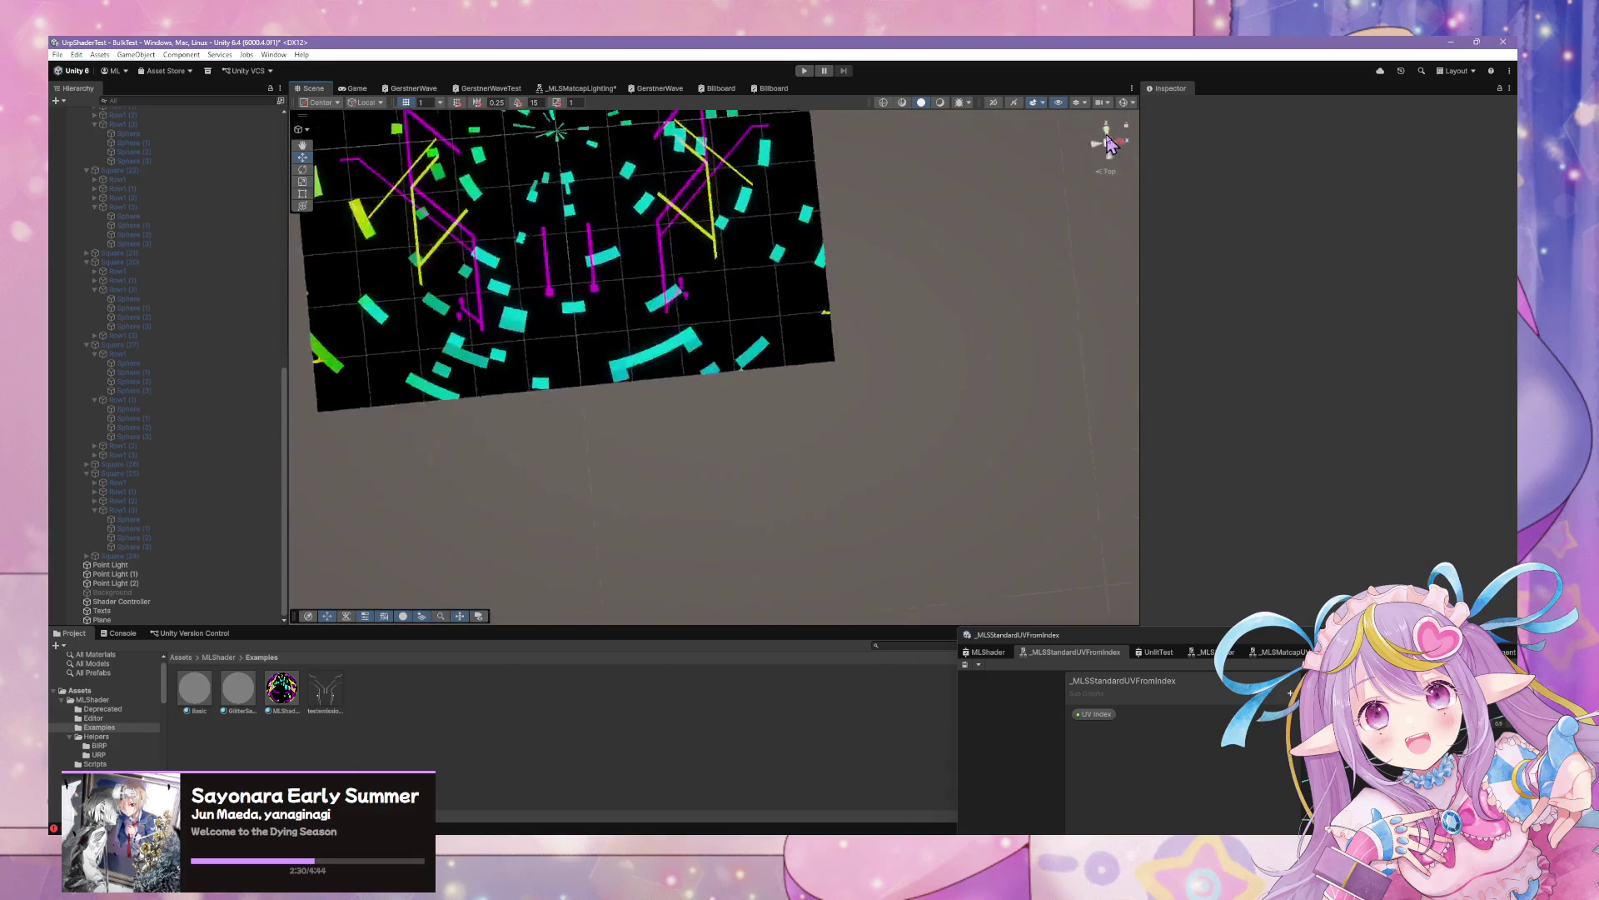
{"action": "scroll", "coordinate": [908, 323], "scroll_direction": "up", "scroll_amount": 5}
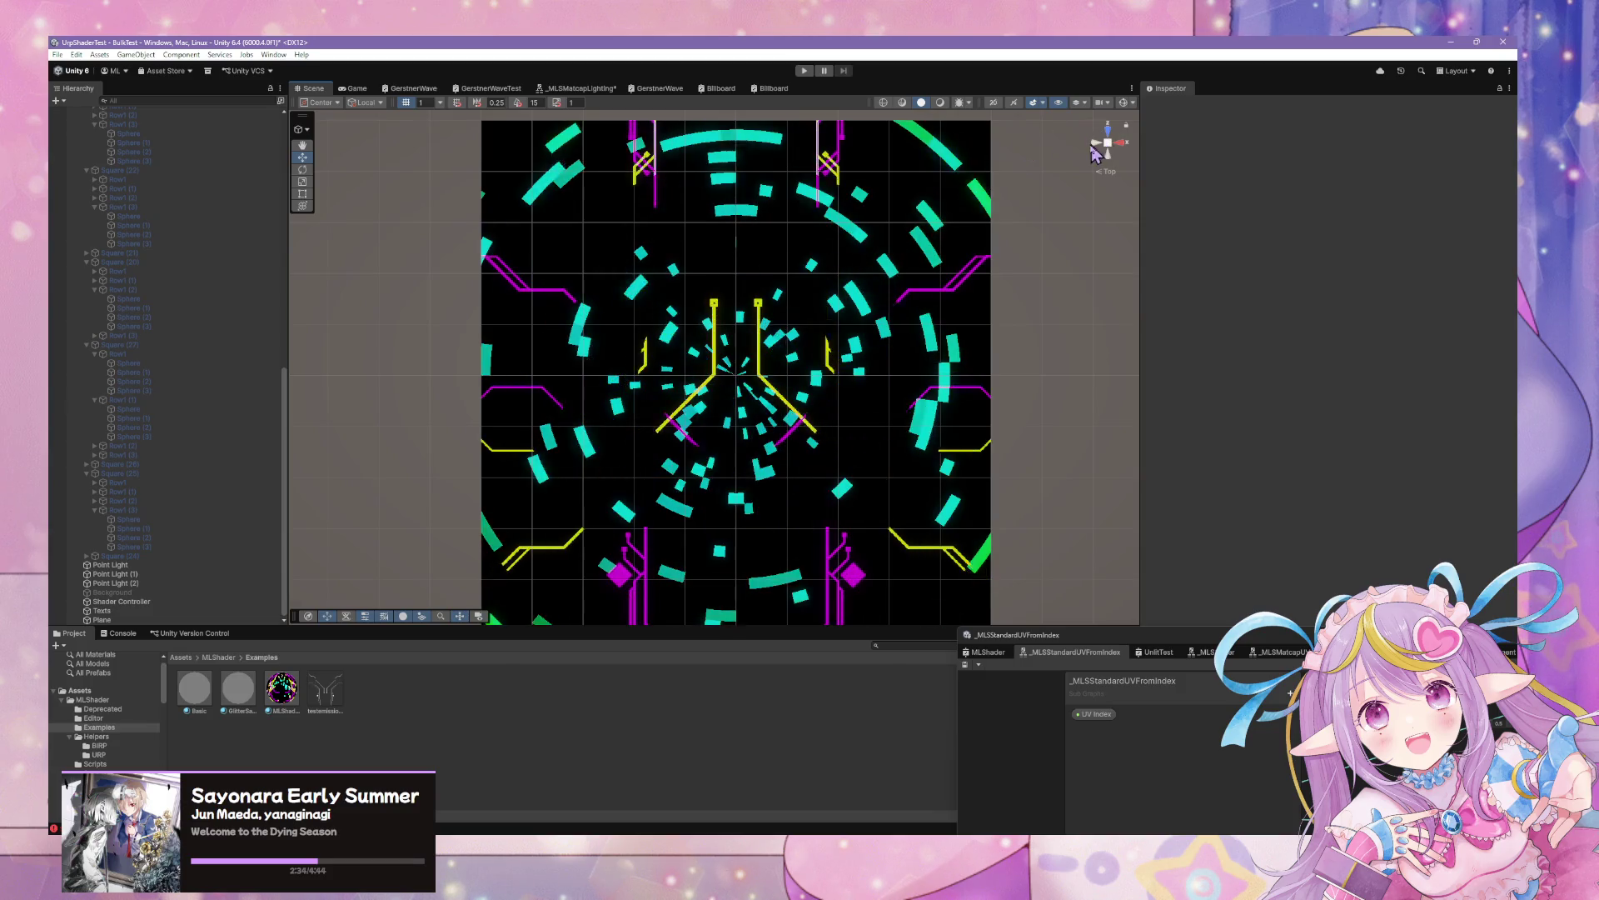
{"action": "left_click", "coordinate": [894, 232]}
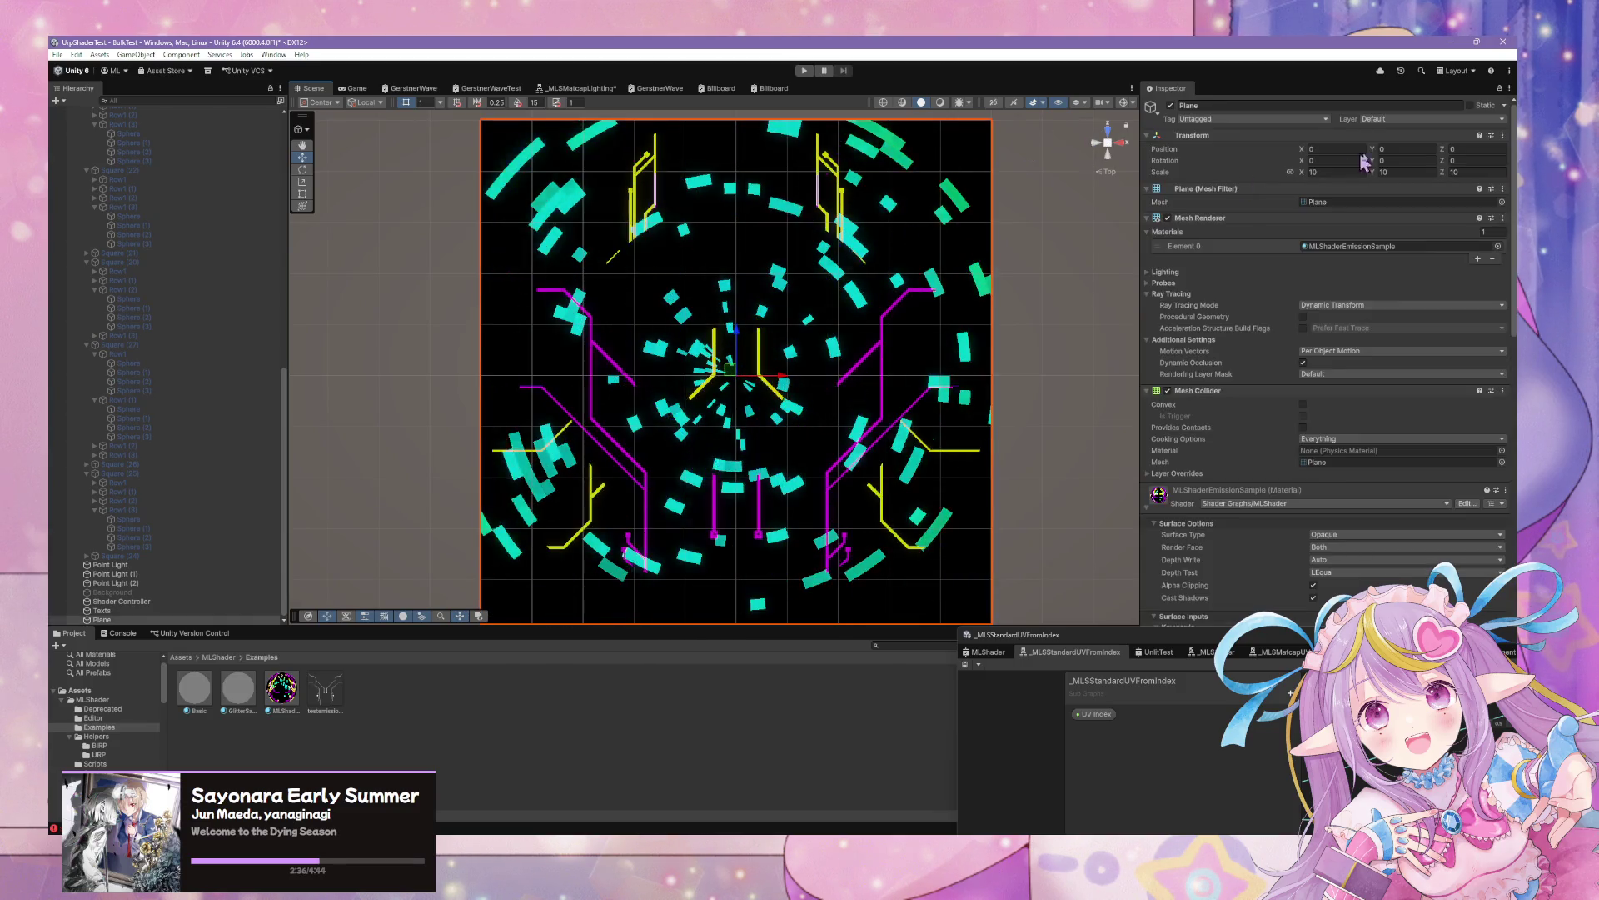